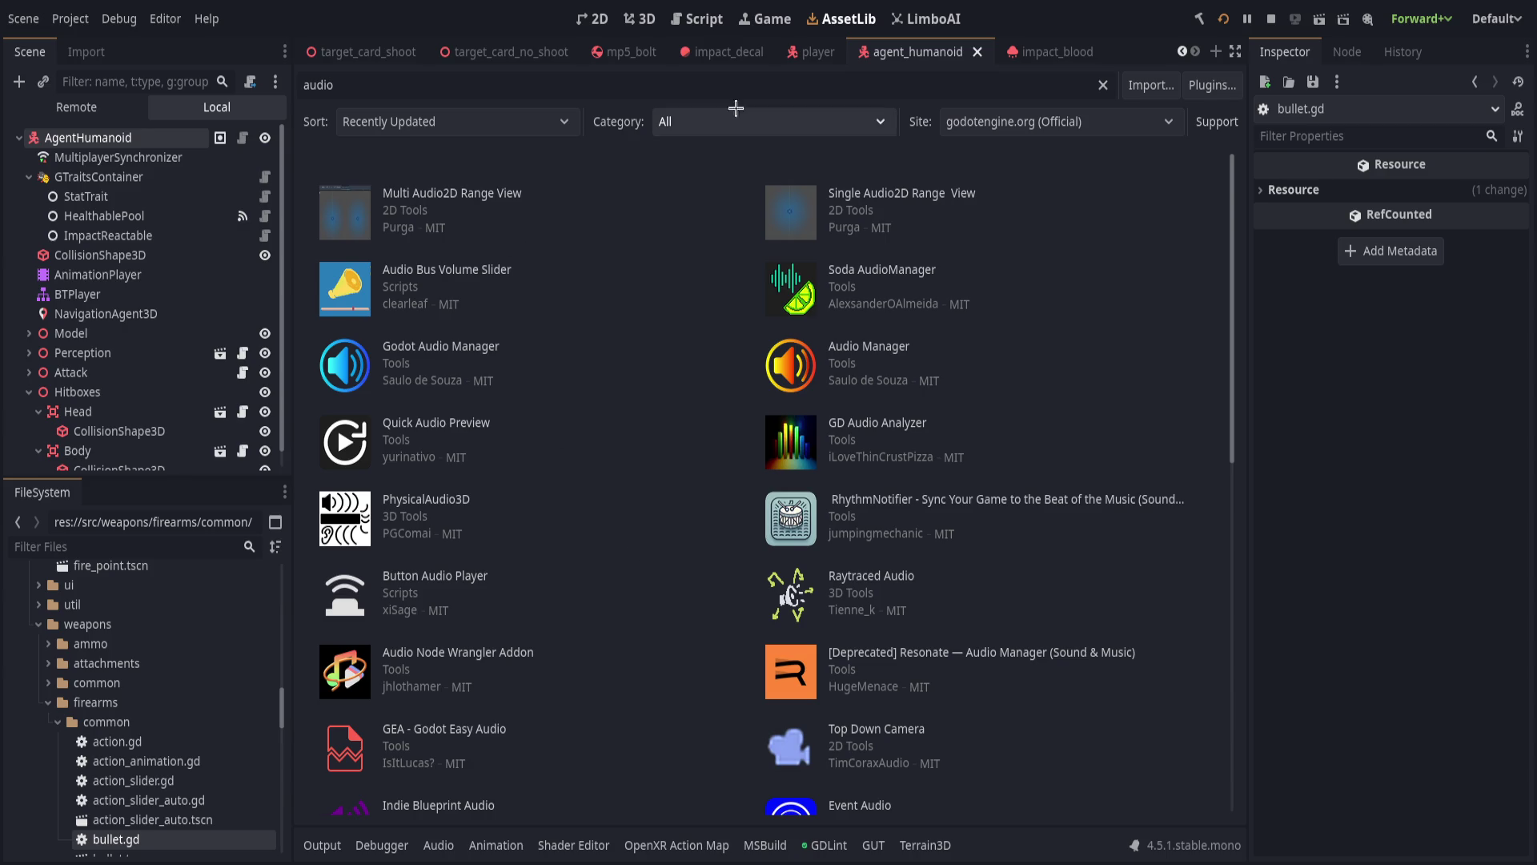
# Open bullet.gd and find the contact handler's authority check on line 150.
pyautogui.scroll(1, 892, 50)
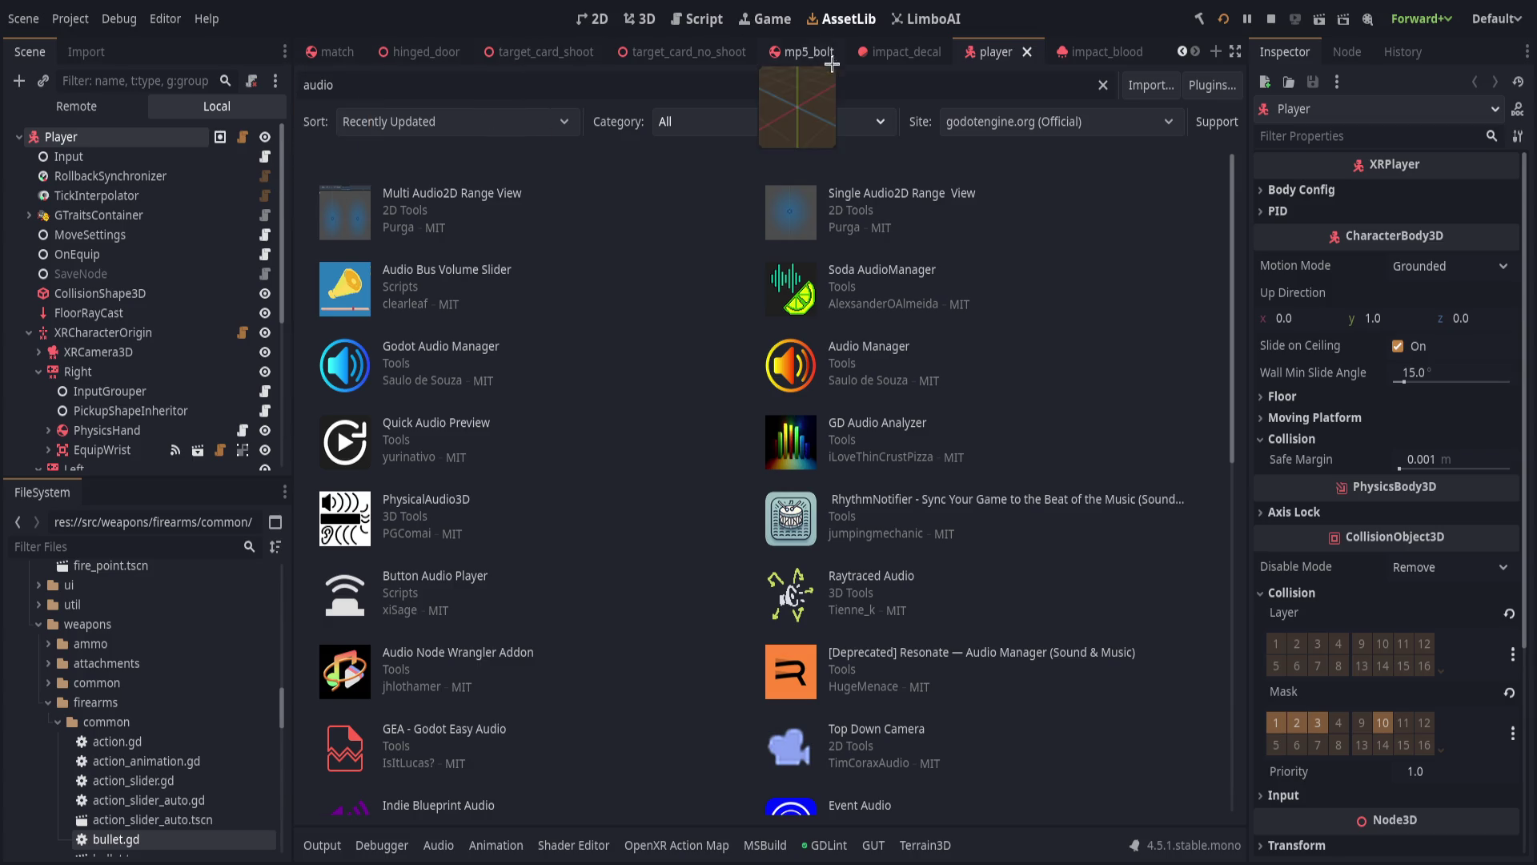
pyautogui.click(640, 18)
pyautogui.click(697, 19)
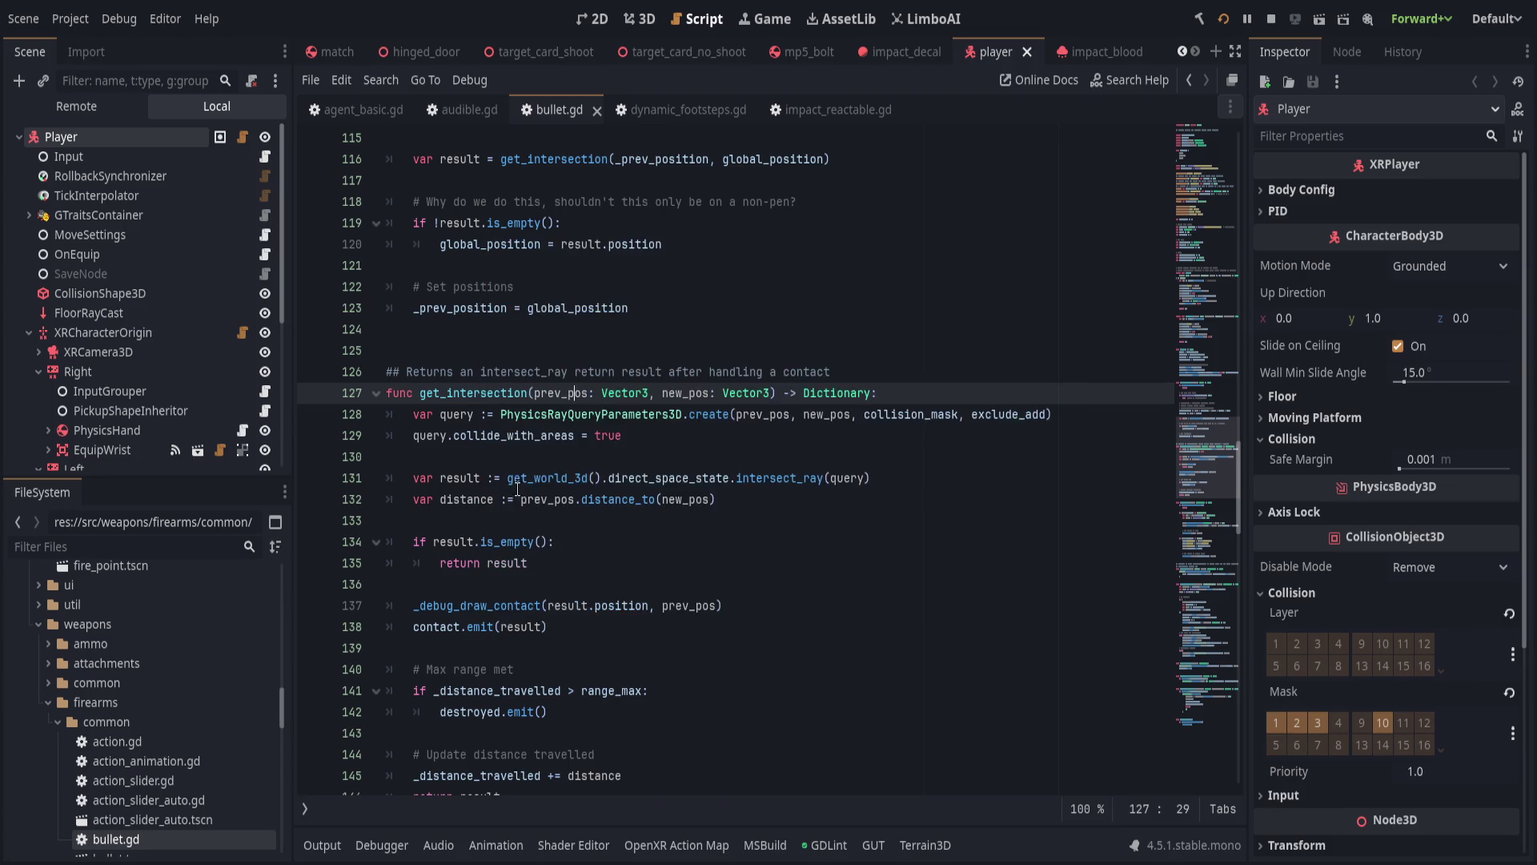
pyautogui.click(608, 496)
pyautogui.click(762, 453)
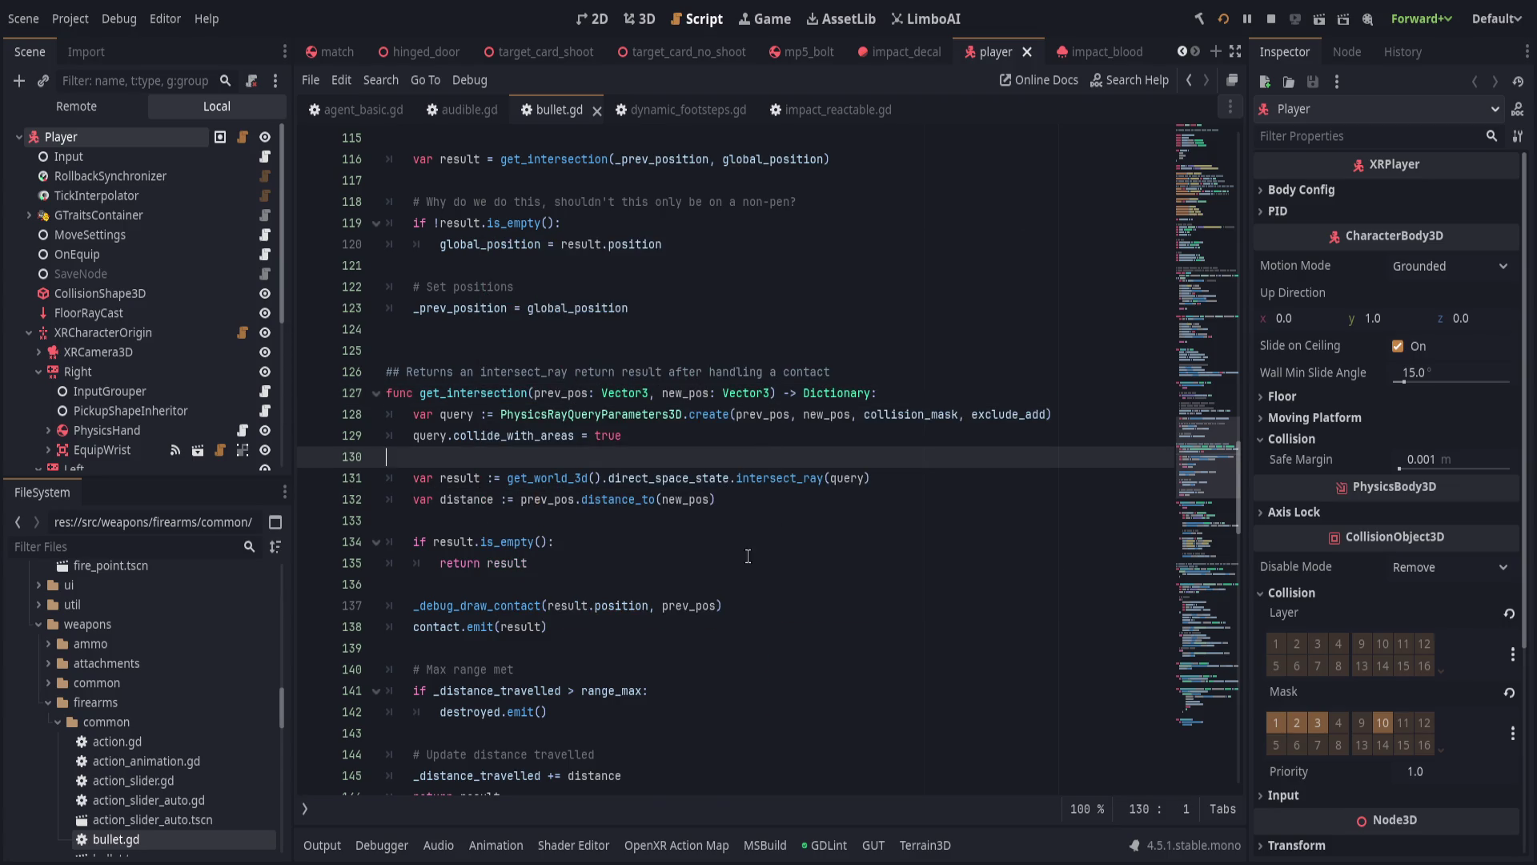
pyautogui.scroll(-2, 745, 536)
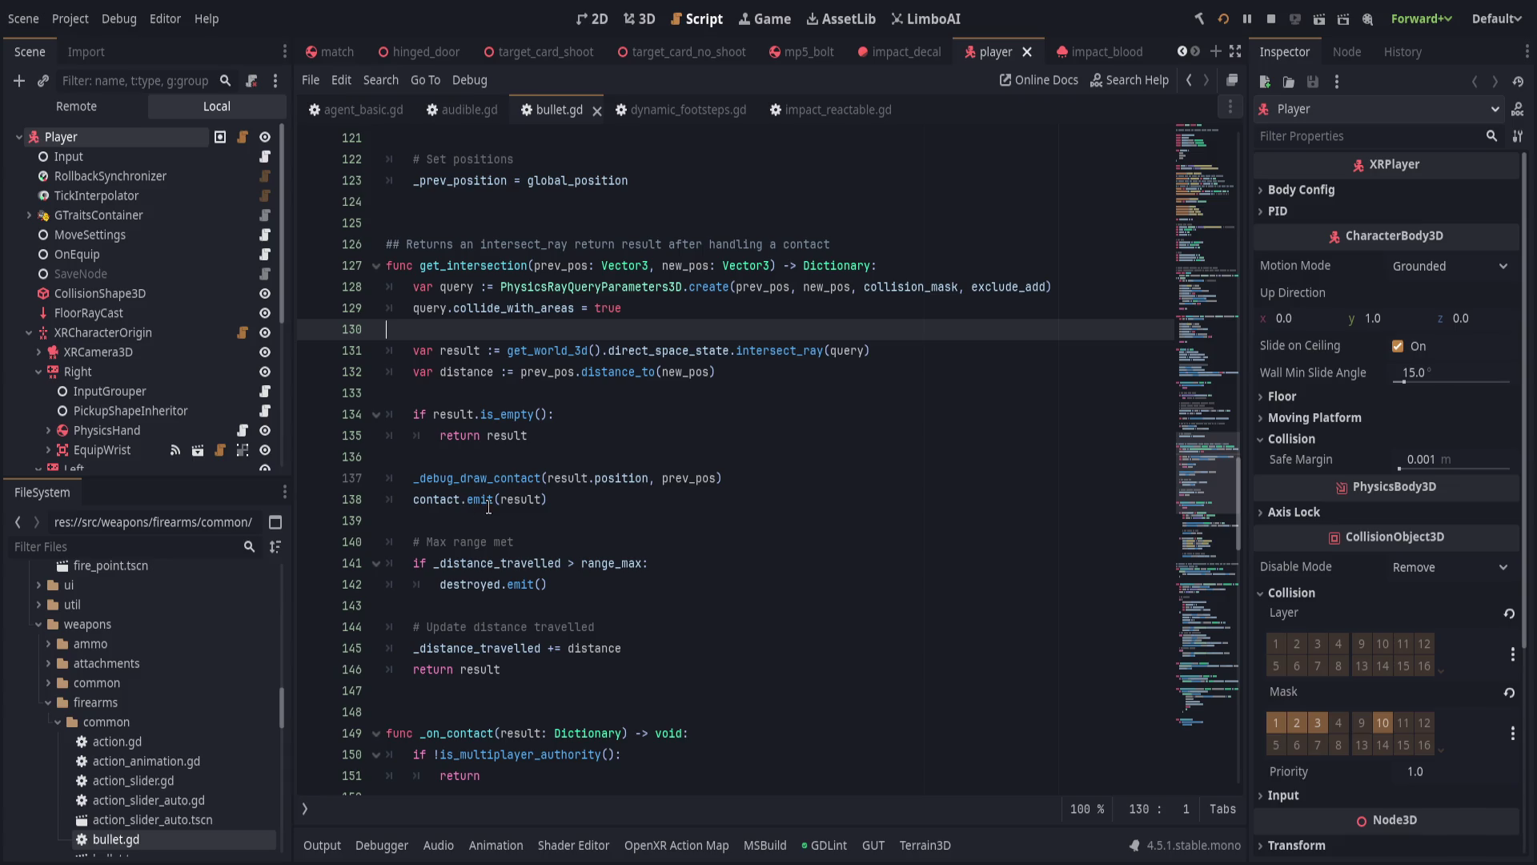
pyautogui.doubleClick(435, 499)
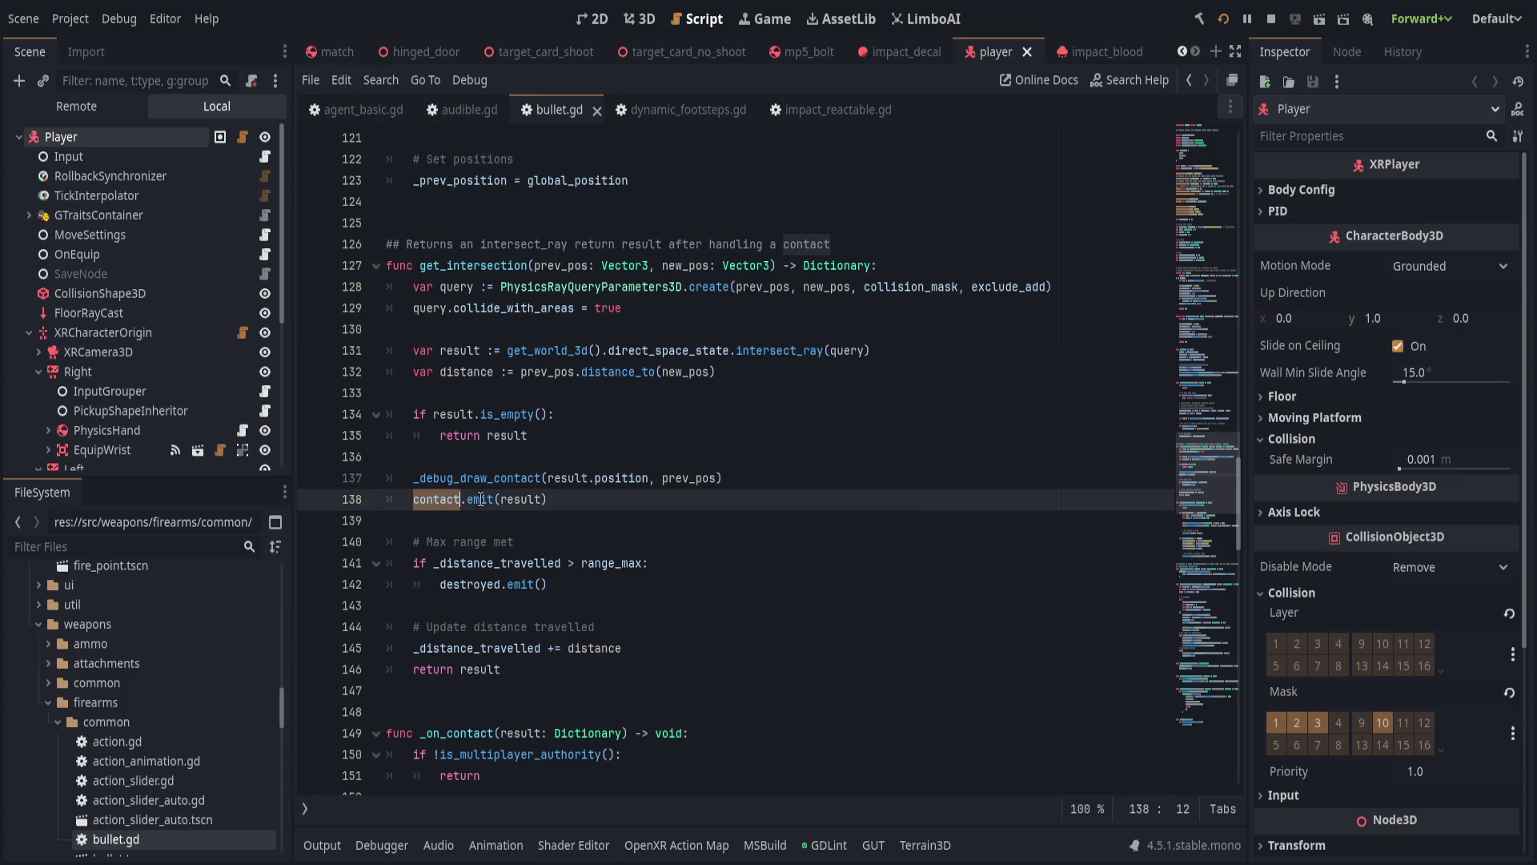
pyautogui.click(581, 496)
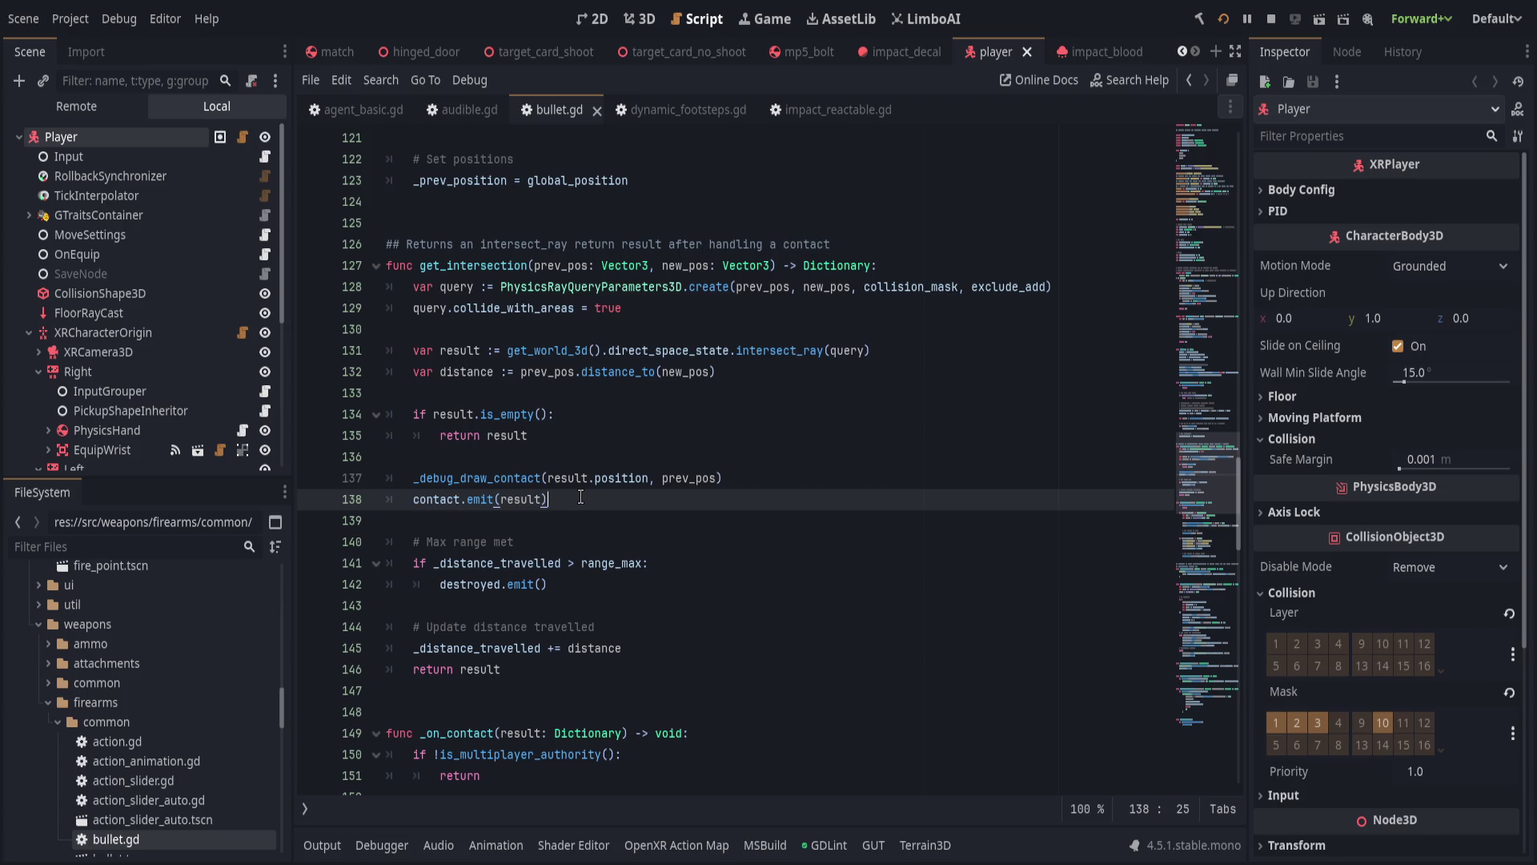
pyautogui.scroll(-4, 581, 497)
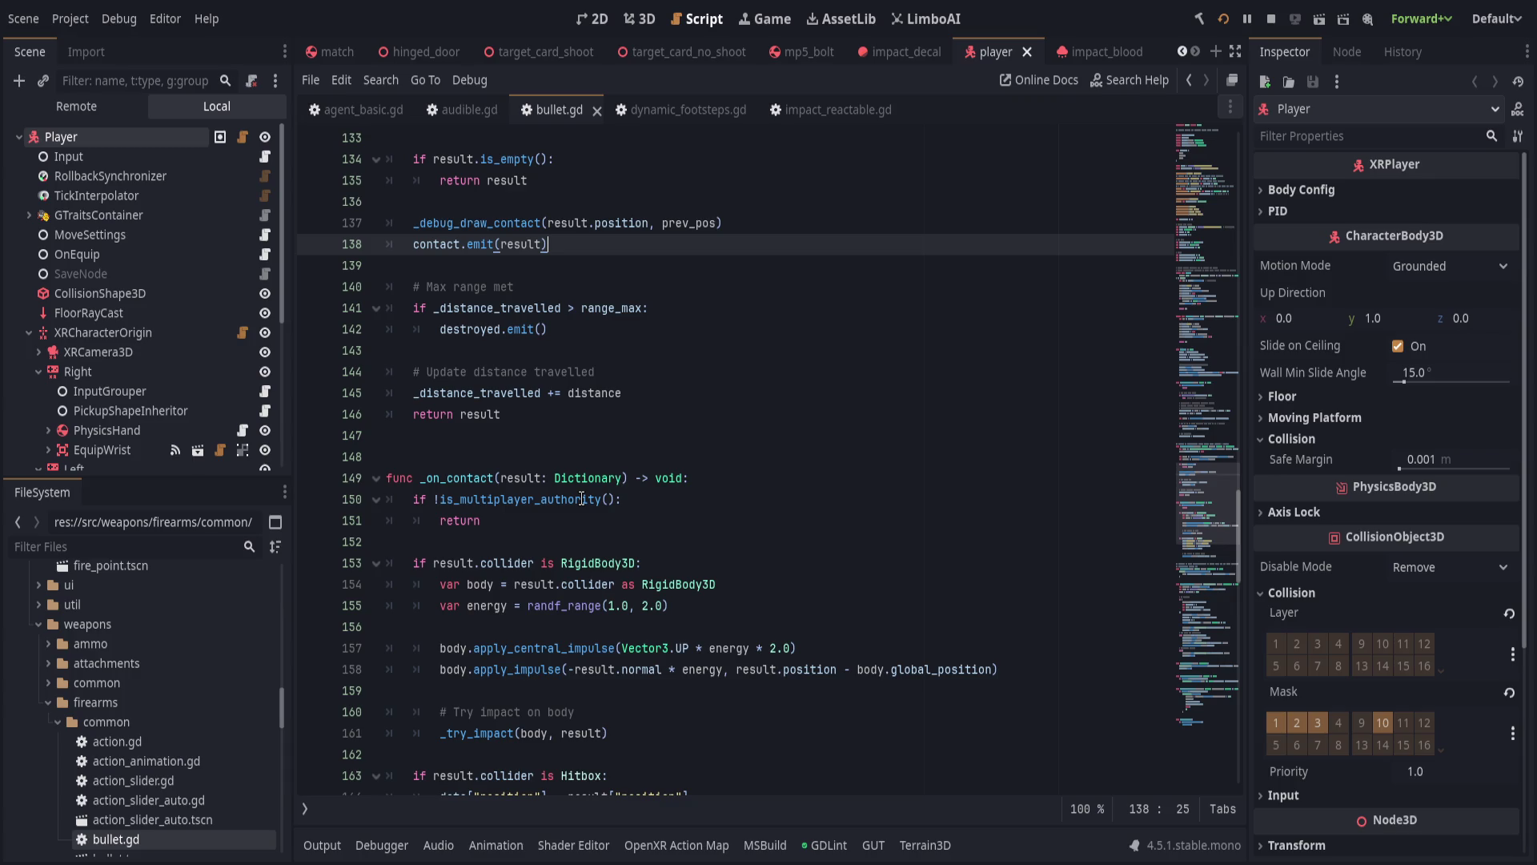
pyautogui.click(696, 498)
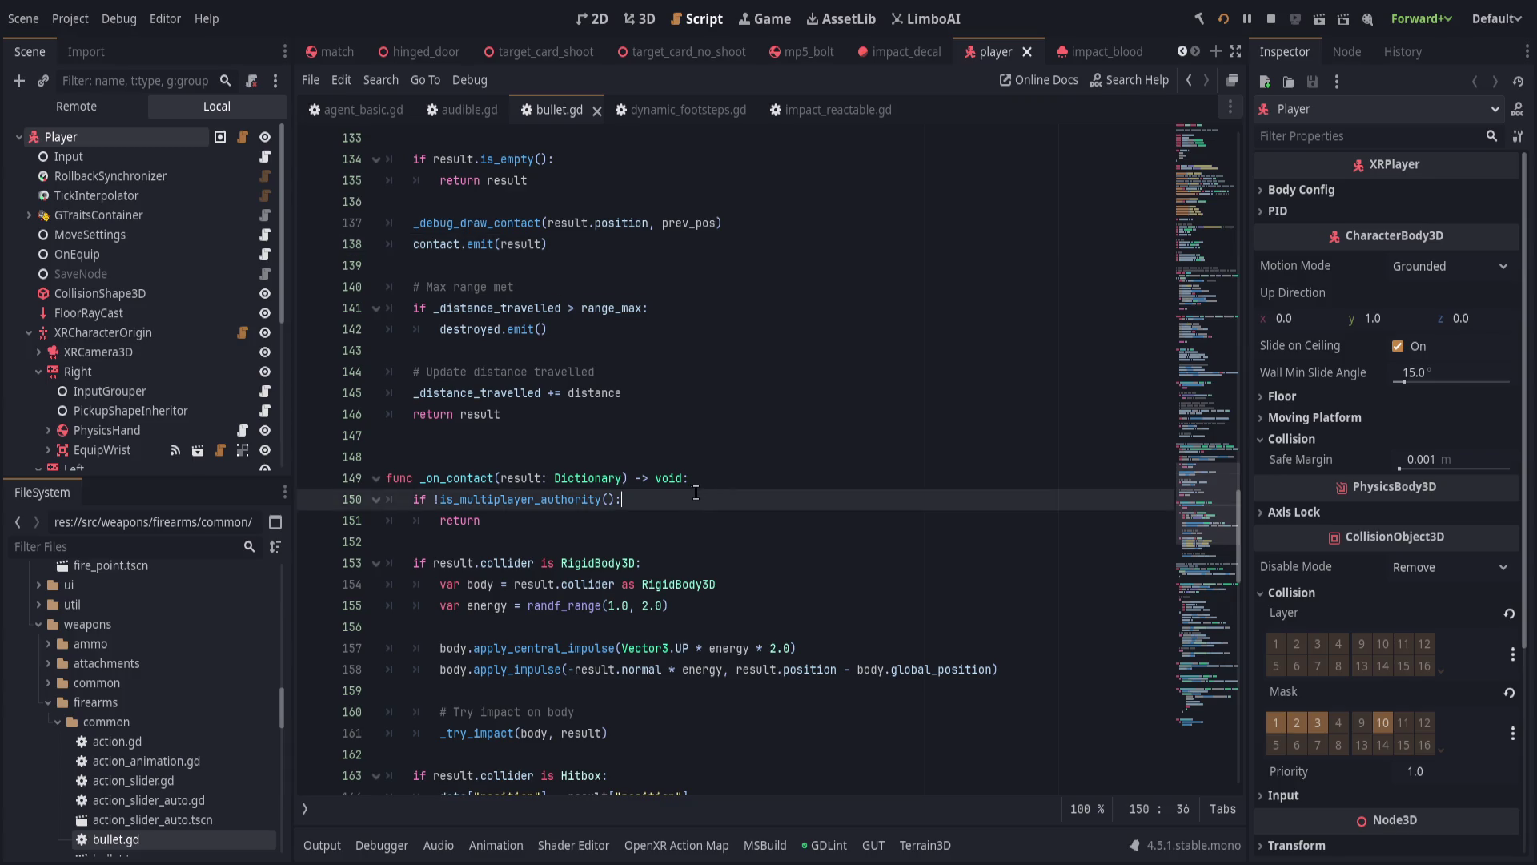
# Change line 150 to 'if !result.collider or !is_multiplayer_authority():', save, and run with F5.
pyautogui.click(698, 561)
pyautogui.click(693, 541)
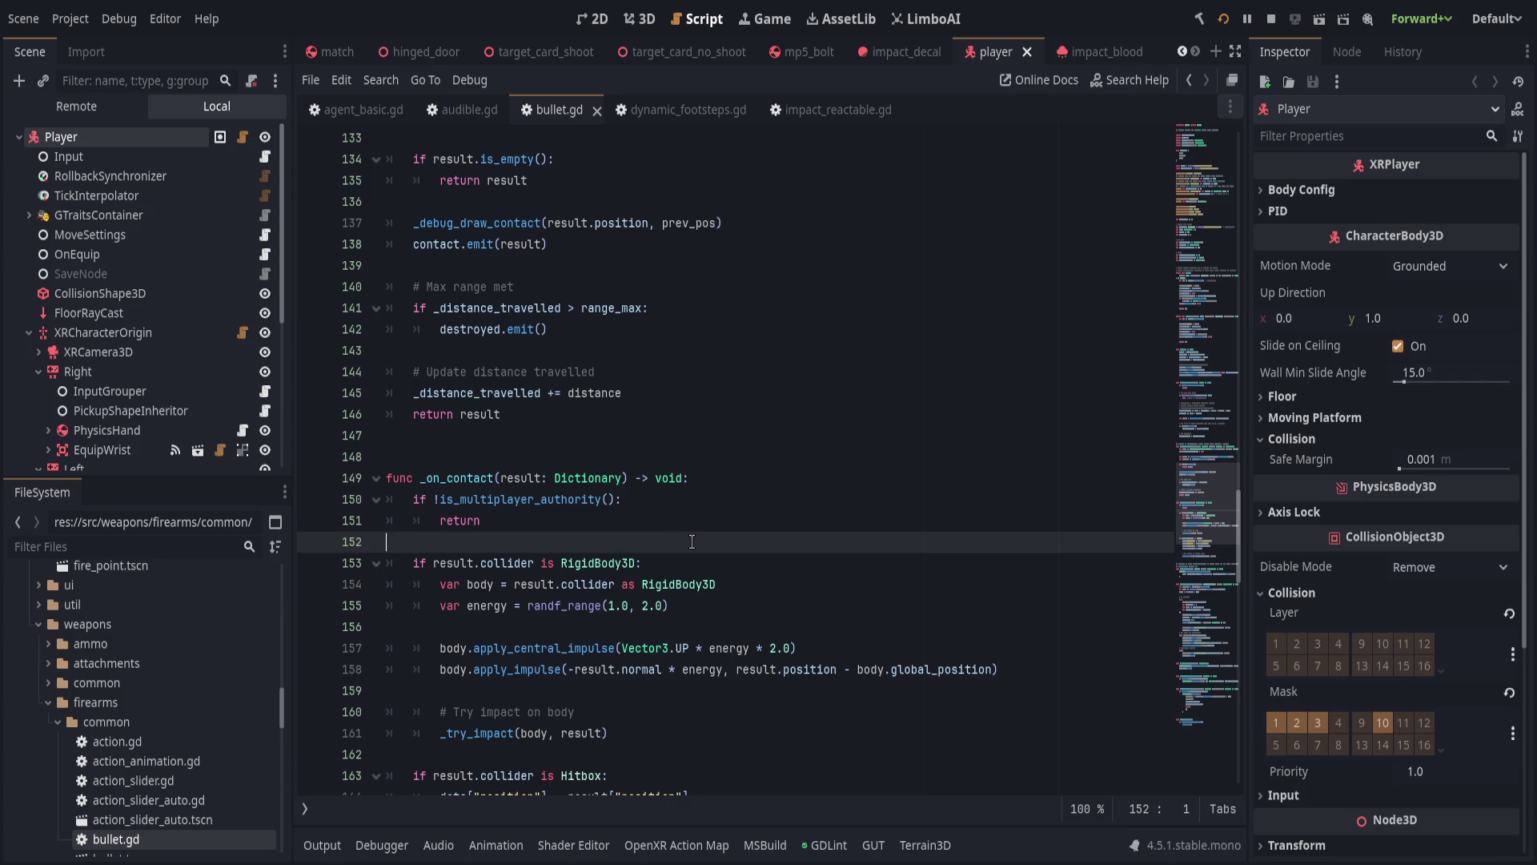
pyautogui.click(695, 563)
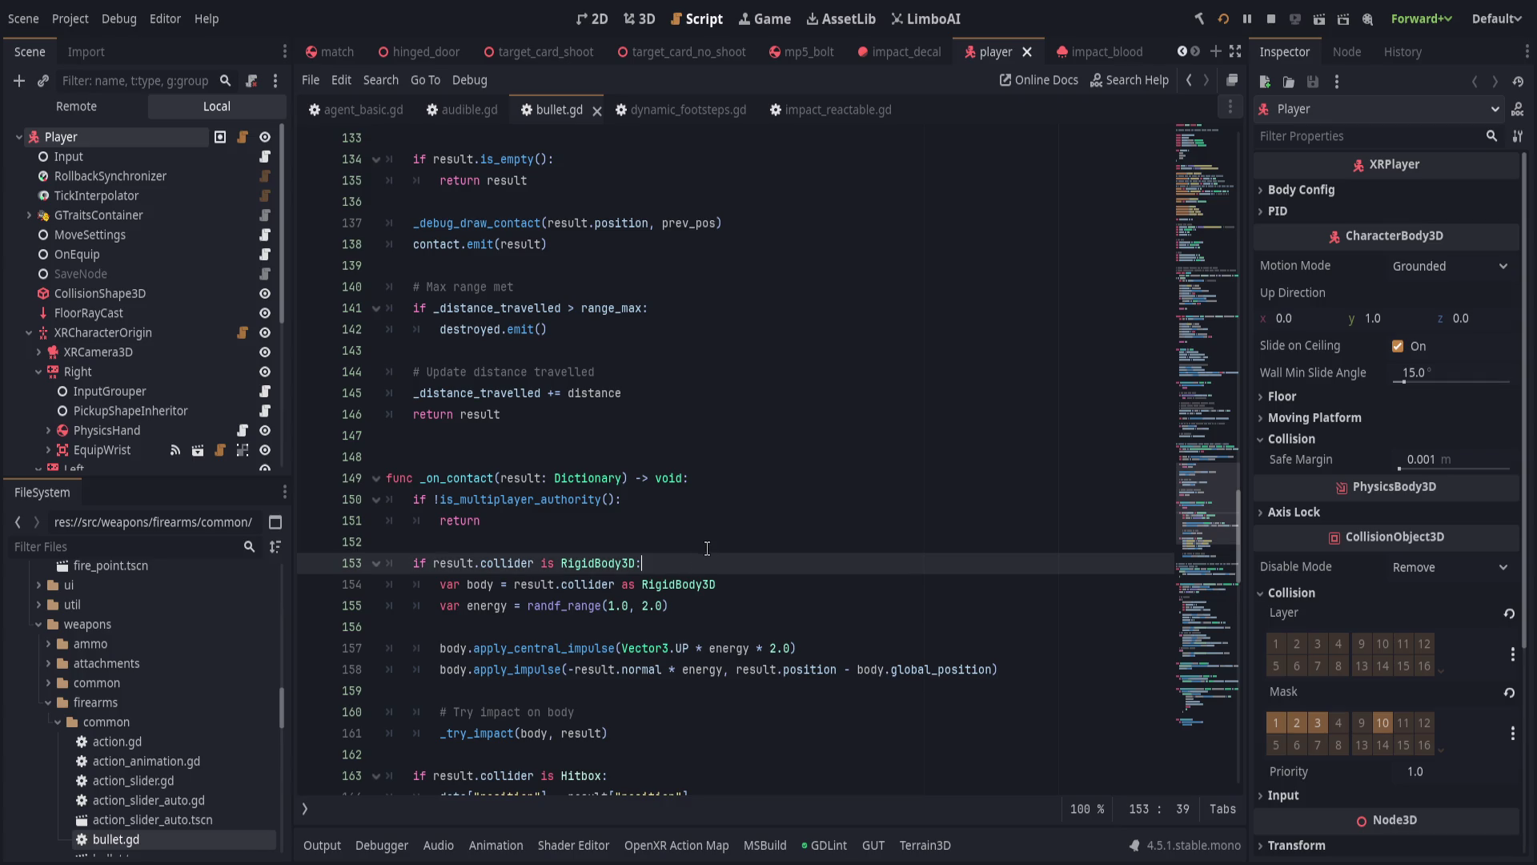
pyautogui.click(707, 544)
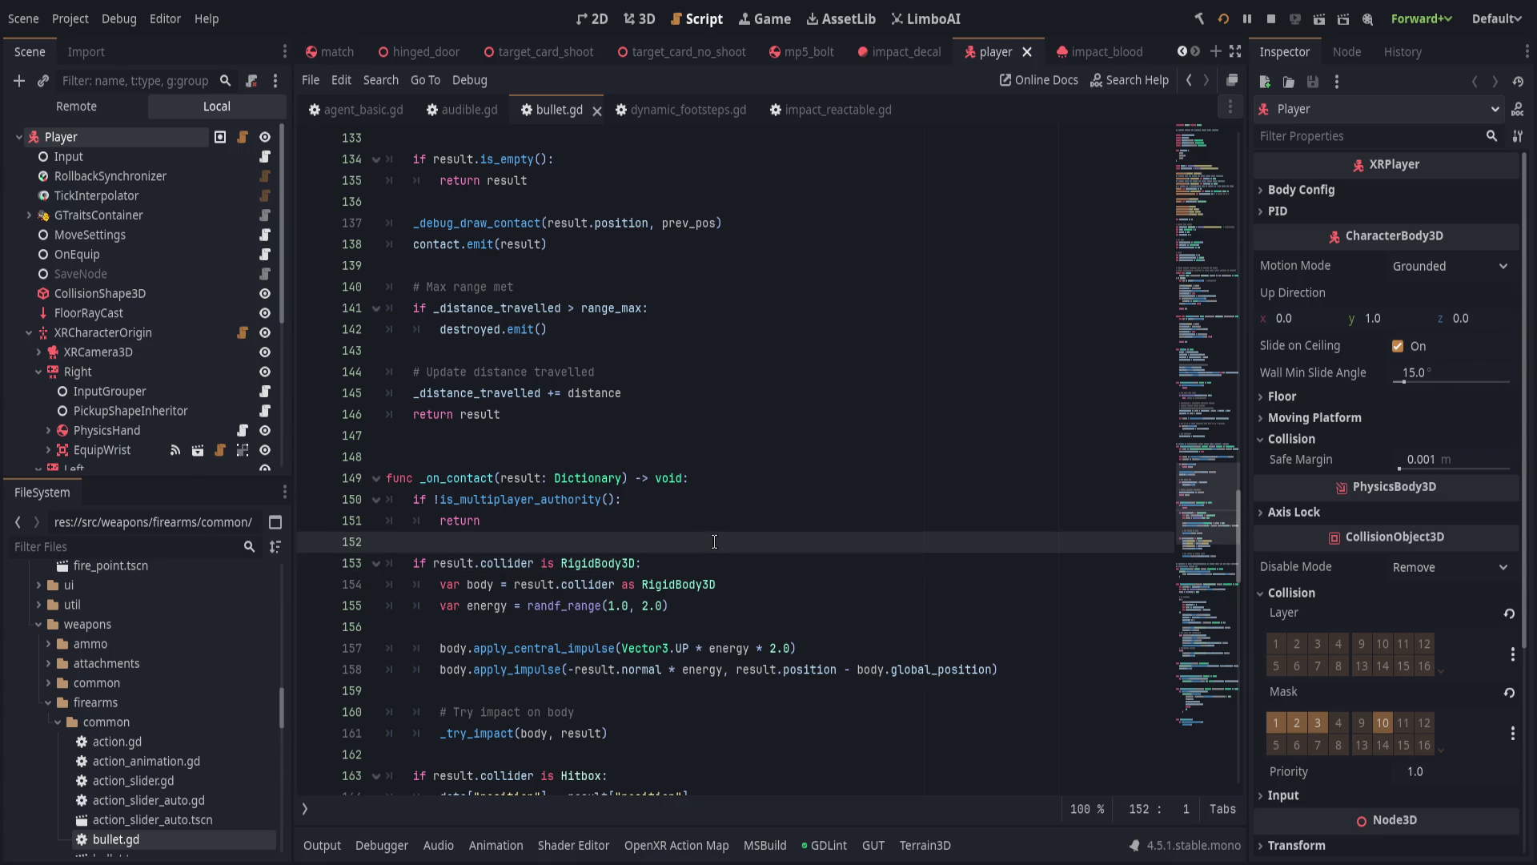
pyautogui.click(435, 499)
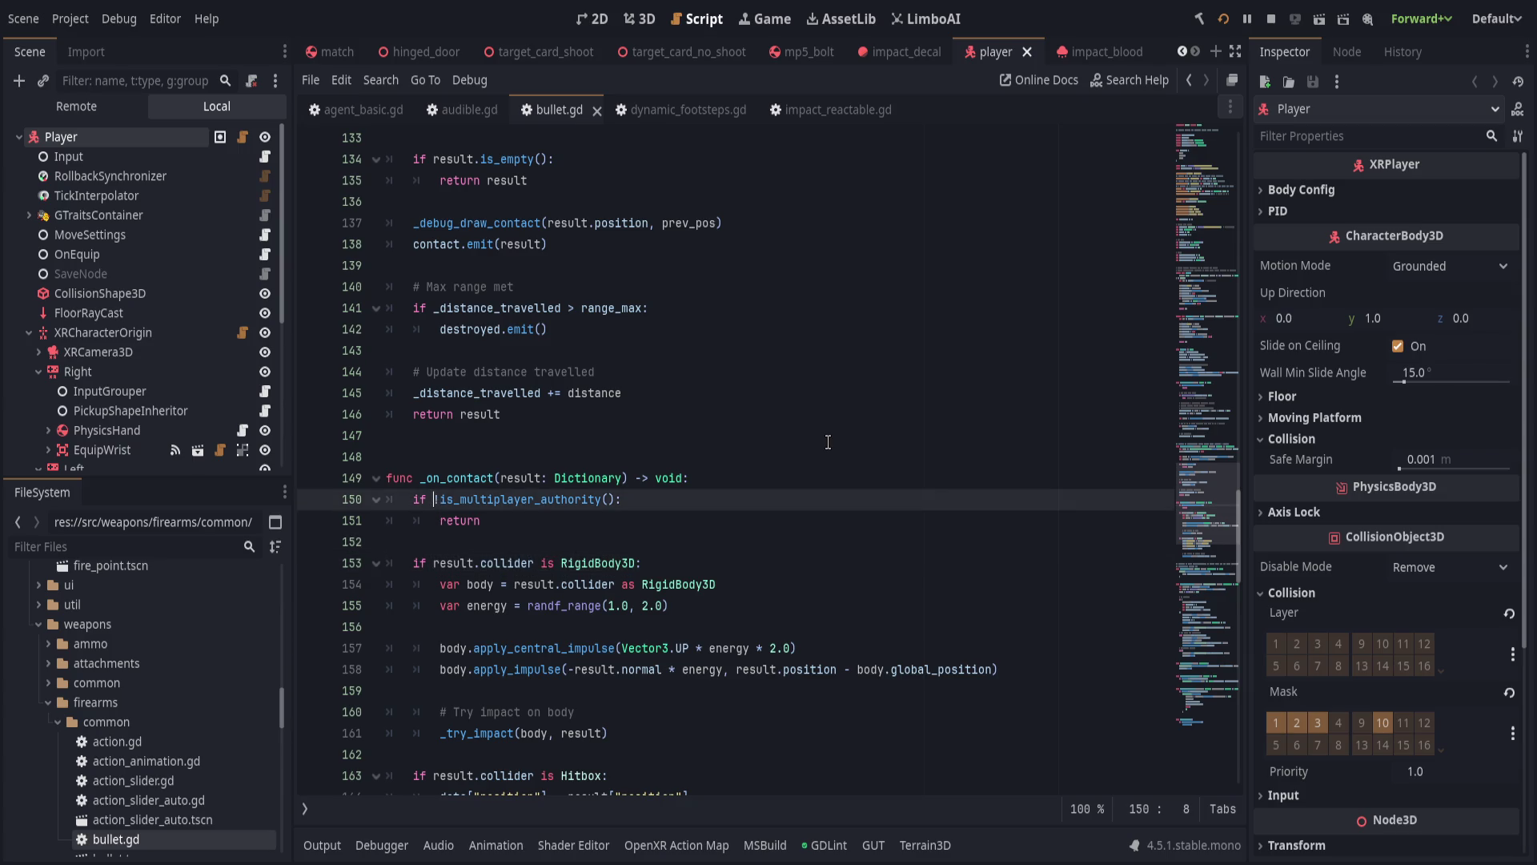
pyautogui.write('result.')
pyautogui.write('.collider or')
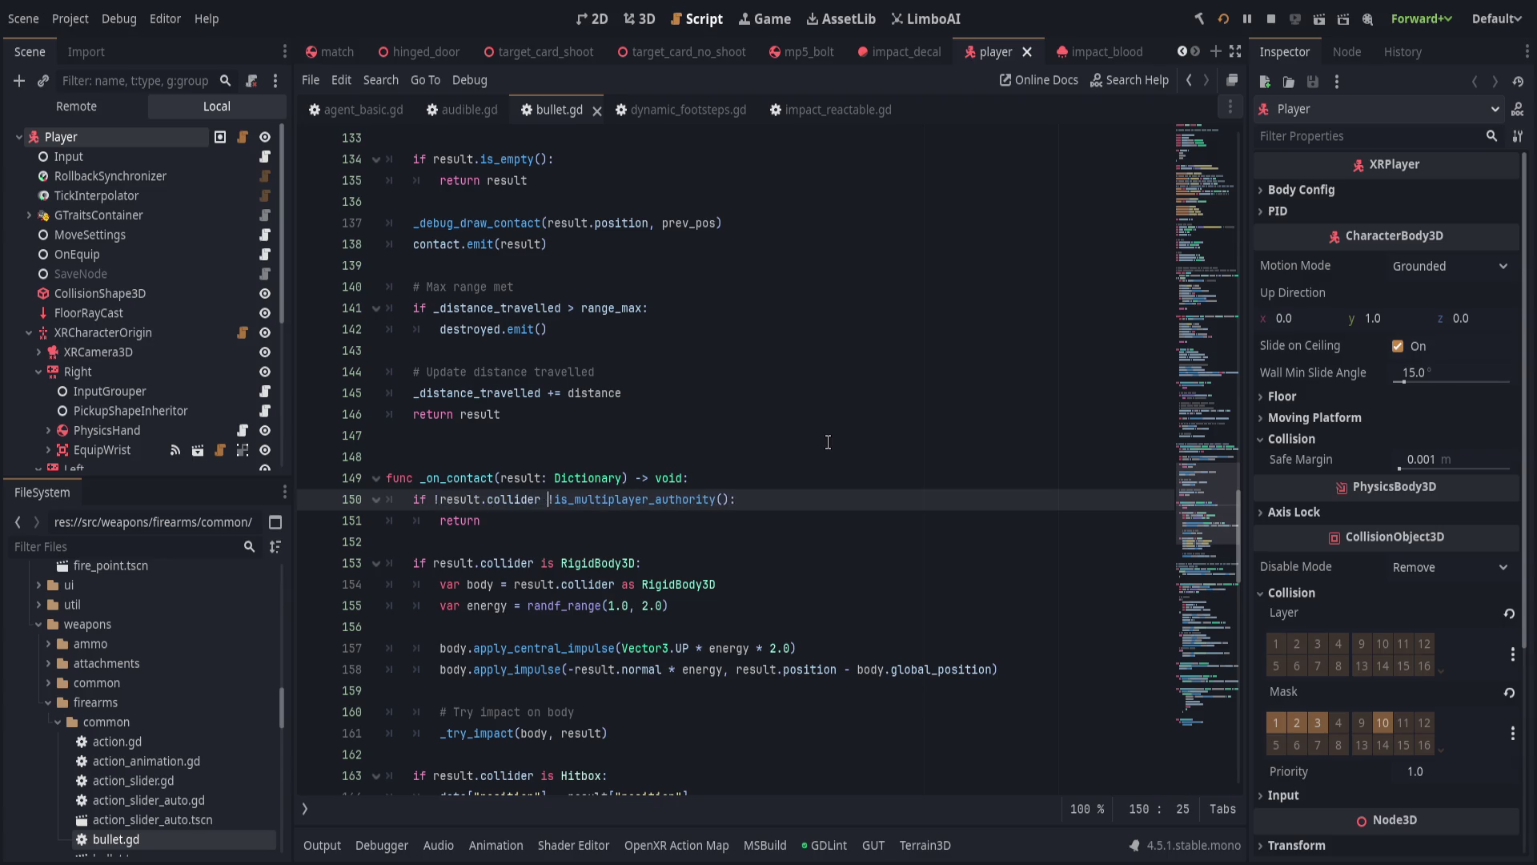
pyautogui.hotkey('ctrl', 's')
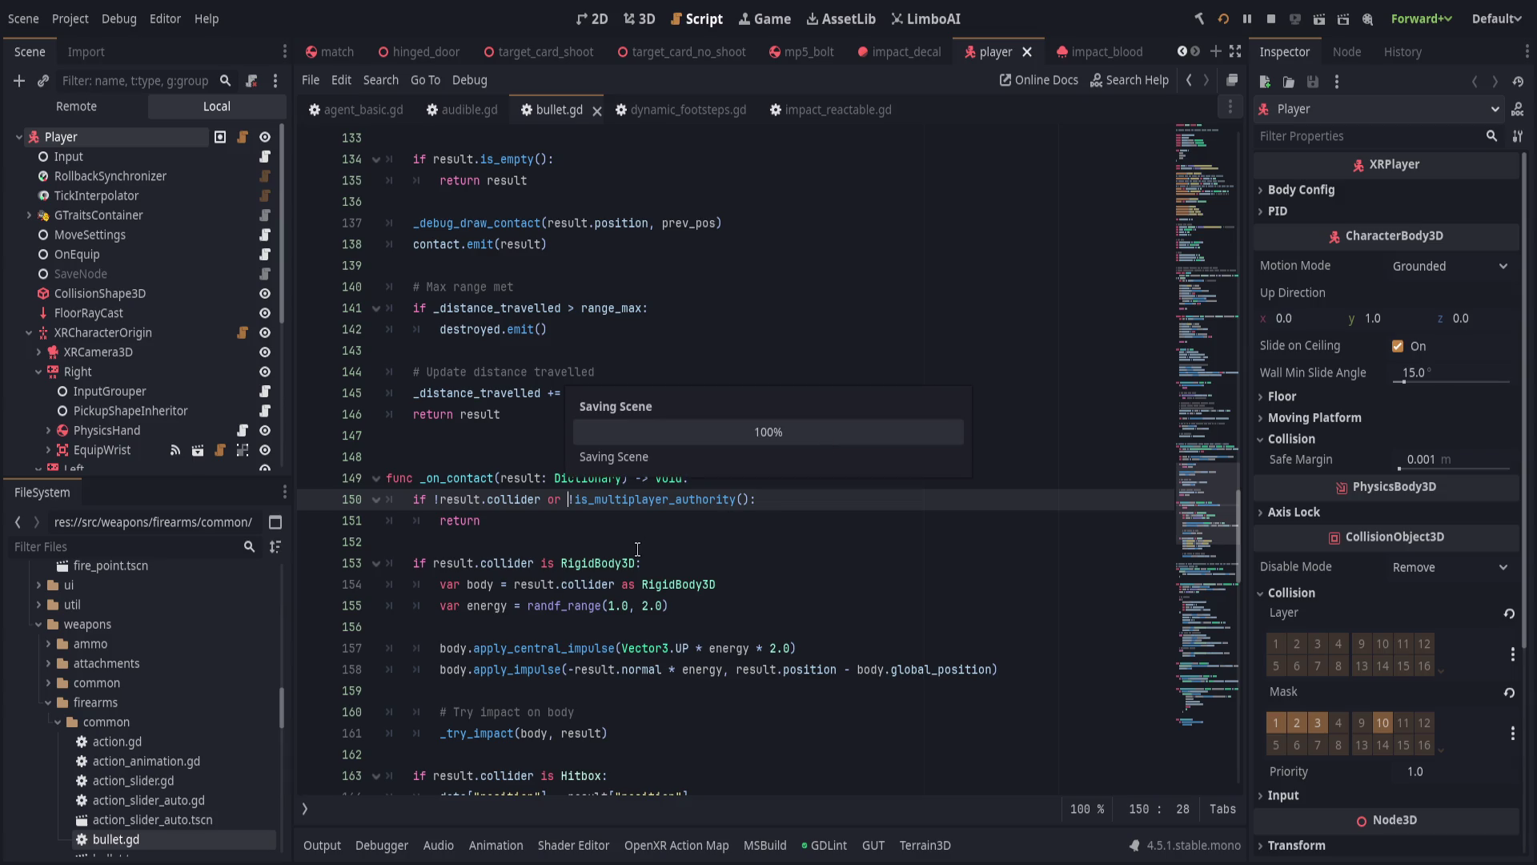
pyautogui.press('F5')
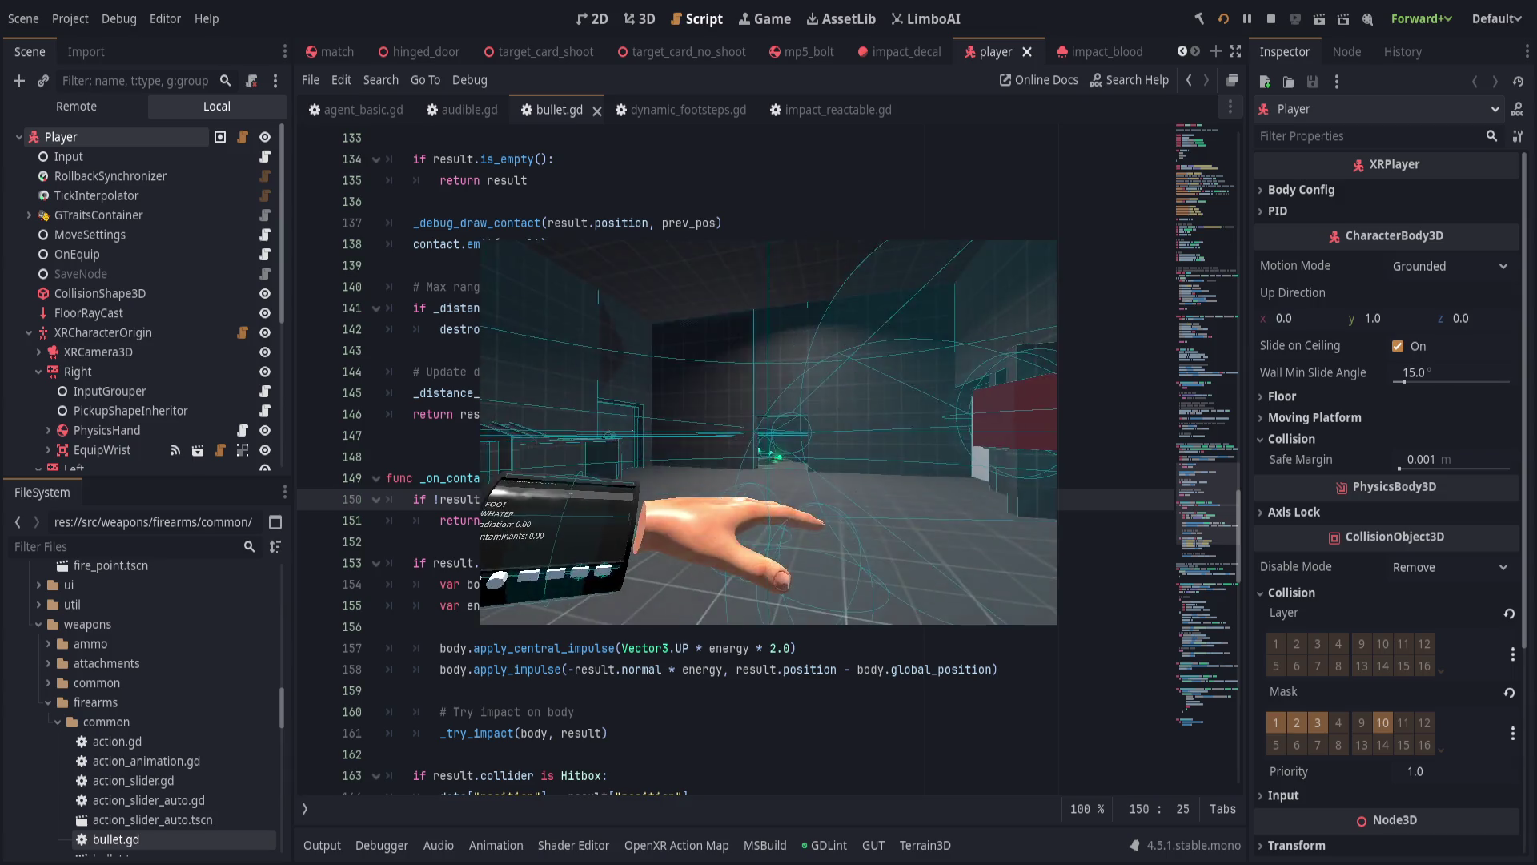
# Rerun 'spawn agent_humanoid 2' in the console, then set a breakpoint on line 150.
pyautogui.press('Up')
pyautogui.press('Return')
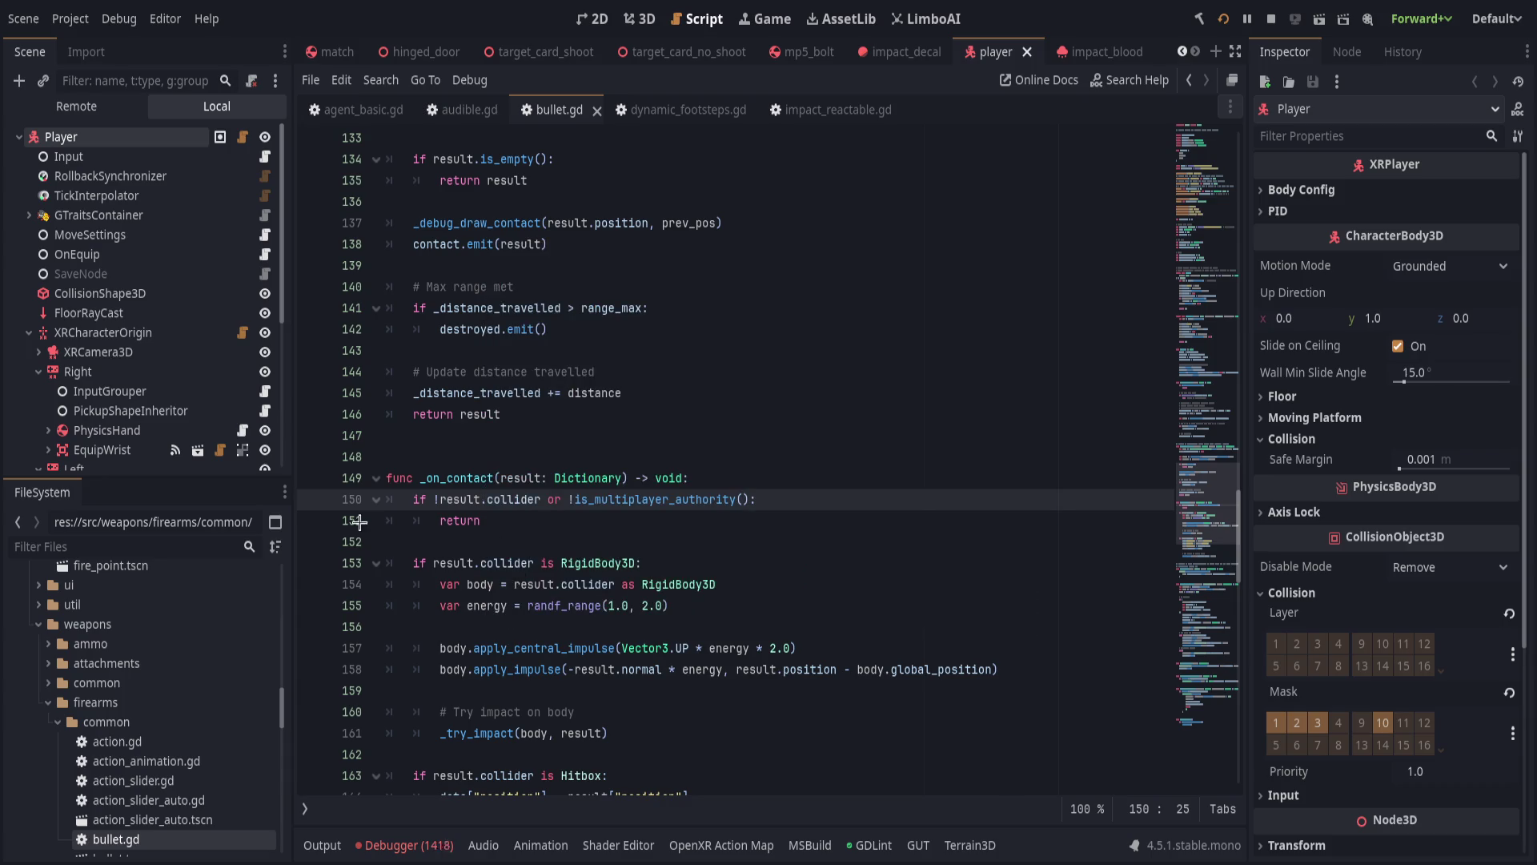
pyautogui.click(309, 501)
# Add a breakpoint on line 153 and toggle line 137's breakpoint on and off.
pyautogui.click(311, 564)
pyautogui.scroll(3, 608, 534)
pyautogui.click(312, 414)
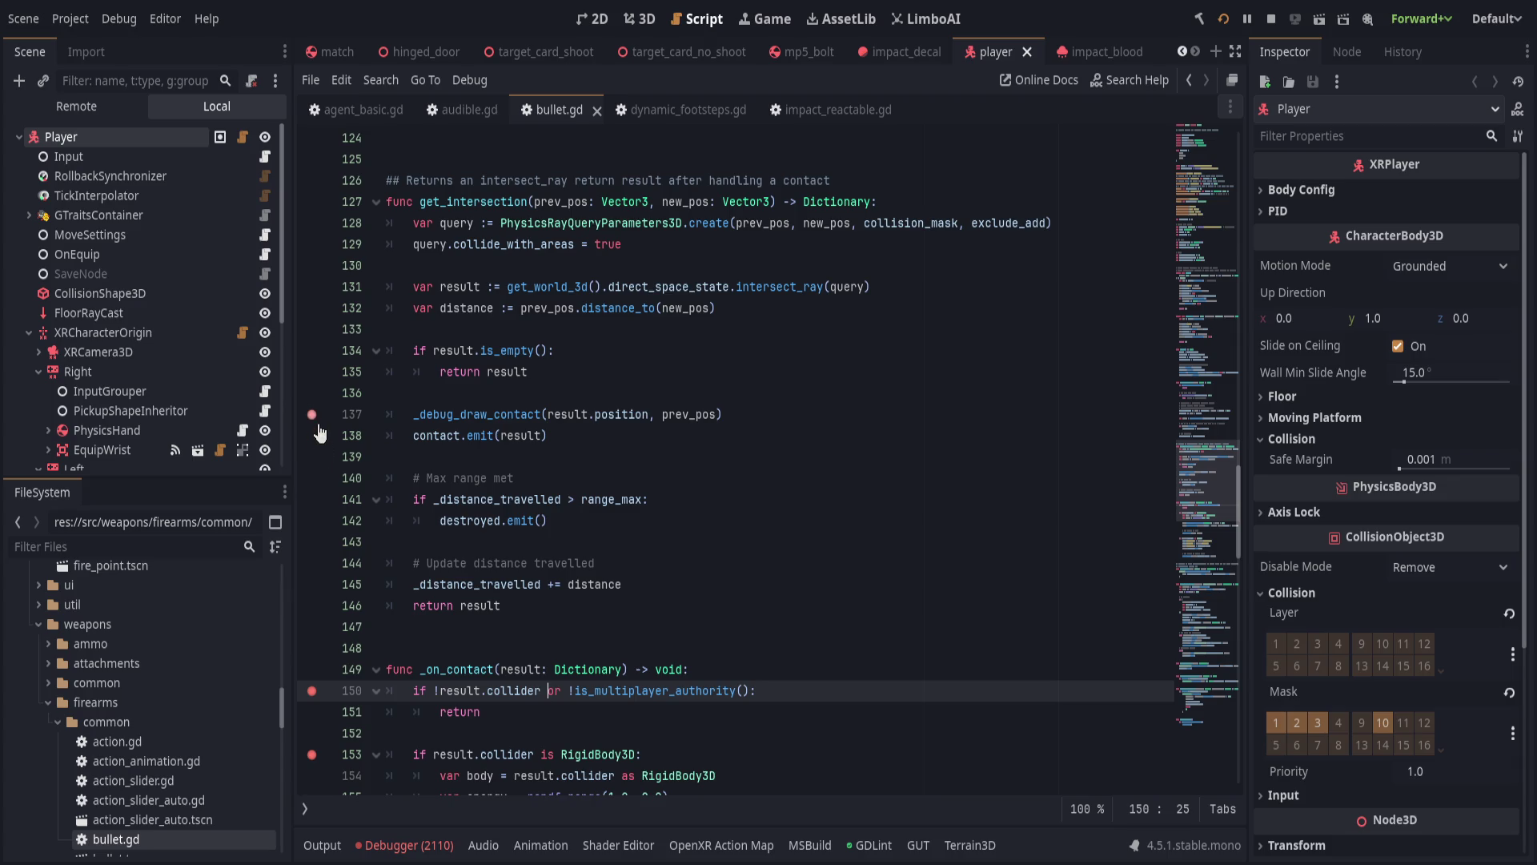
pyautogui.click(314, 414)
pyautogui.scroll(3, 582, 567)
pyautogui.scroll(-3, 581, 567)
# Undo the collider check on line 150 and save bullet.gd.
pyautogui.click(647, 551)
pyautogui.hotkey('ctrl', 'z')
pyautogui.hotkey('ctrl', 'z')
pyautogui.hotkey('ctrl', 'z')
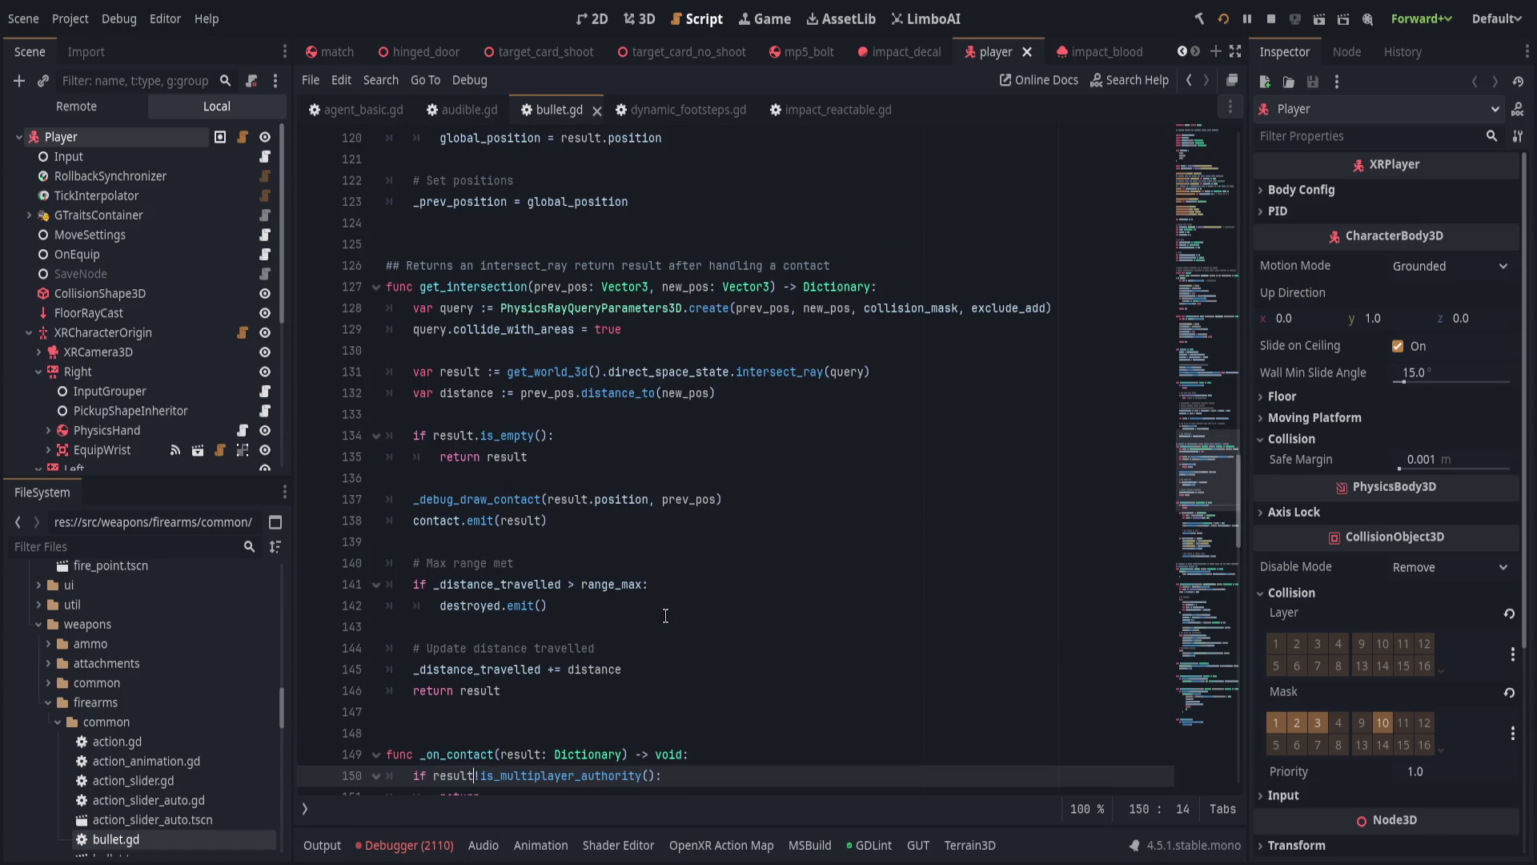
pyautogui.hotkey('ctrl', 'z')
pyautogui.hotkey('ctrl', 'z')
pyautogui.hotkey('ctrl', 's')
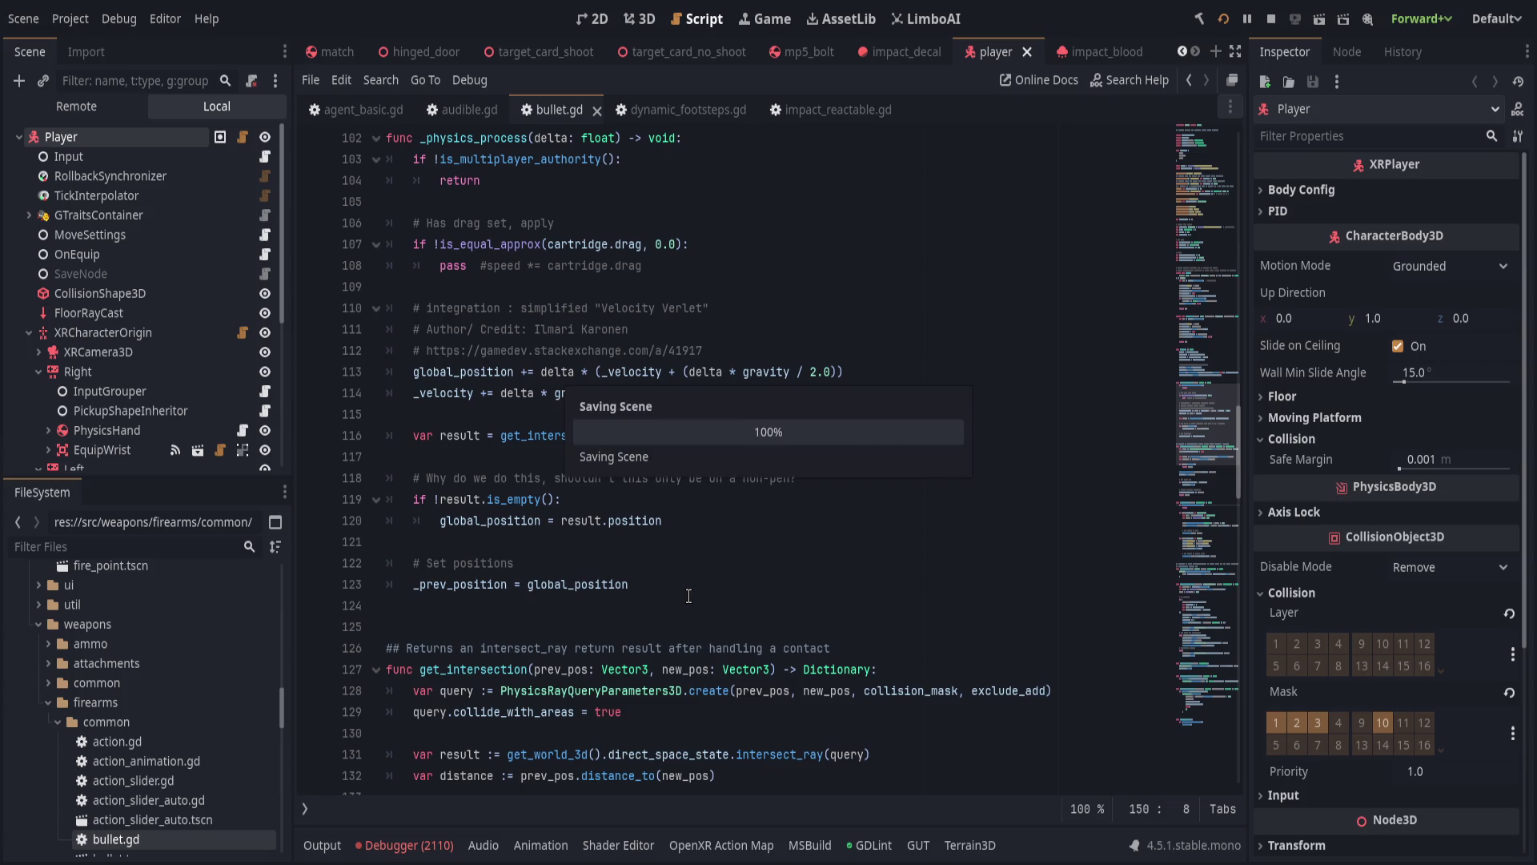
# Inspect _physics_process and its get_intersection call on line 116.
pyautogui.scroll(1, 695, 588)
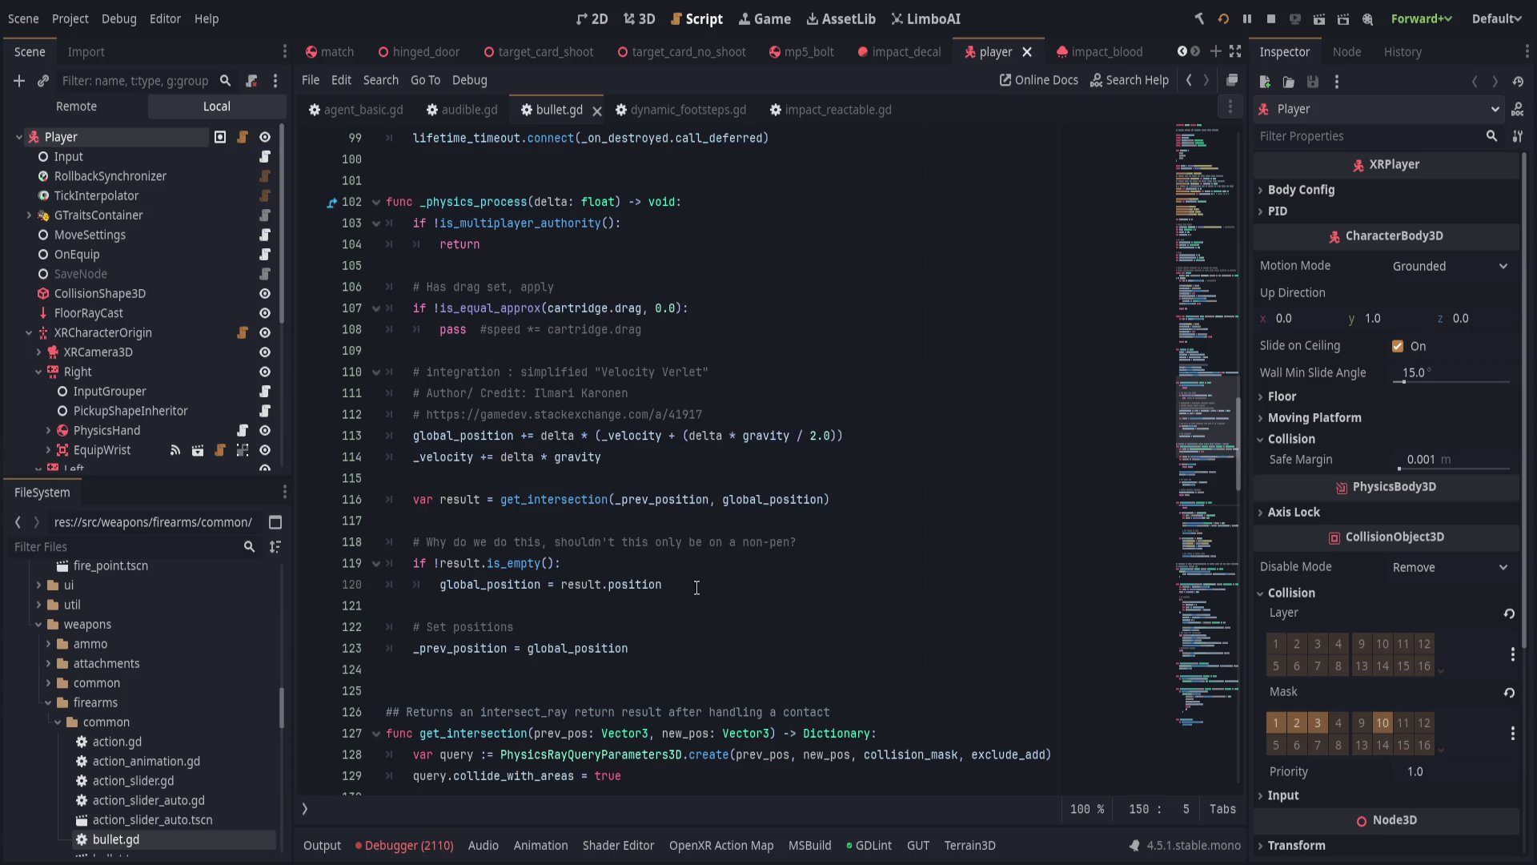
pyautogui.click(736, 565)
pyautogui.scroll(2, 735, 568)
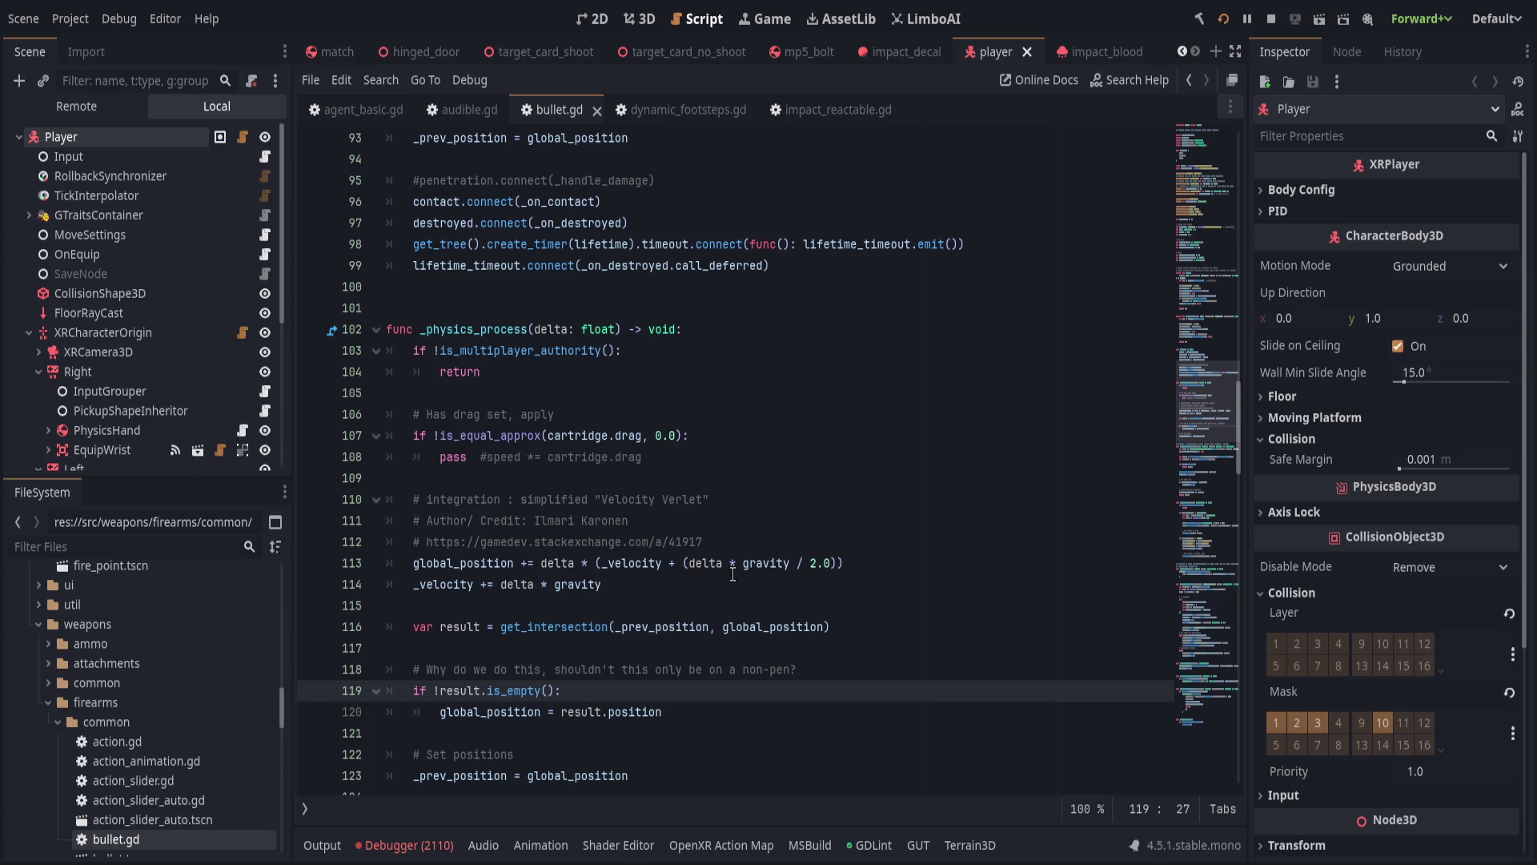
pyautogui.scroll(2, 732, 573)
pyautogui.doubleClick(490, 456)
pyautogui.scroll(-2, 787, 547)
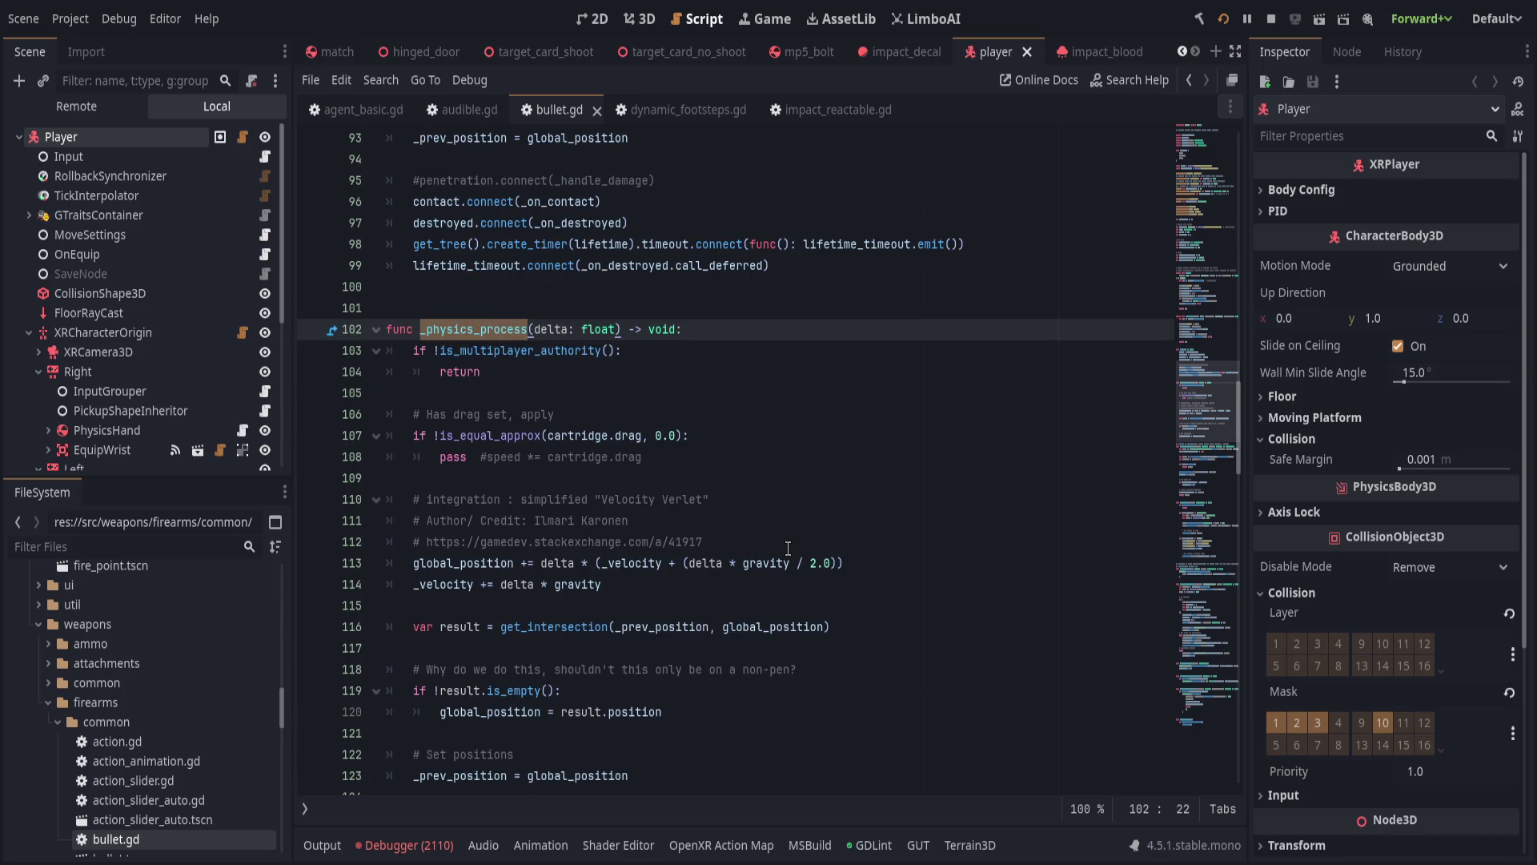
pyautogui.scroll(-1, 787, 548)
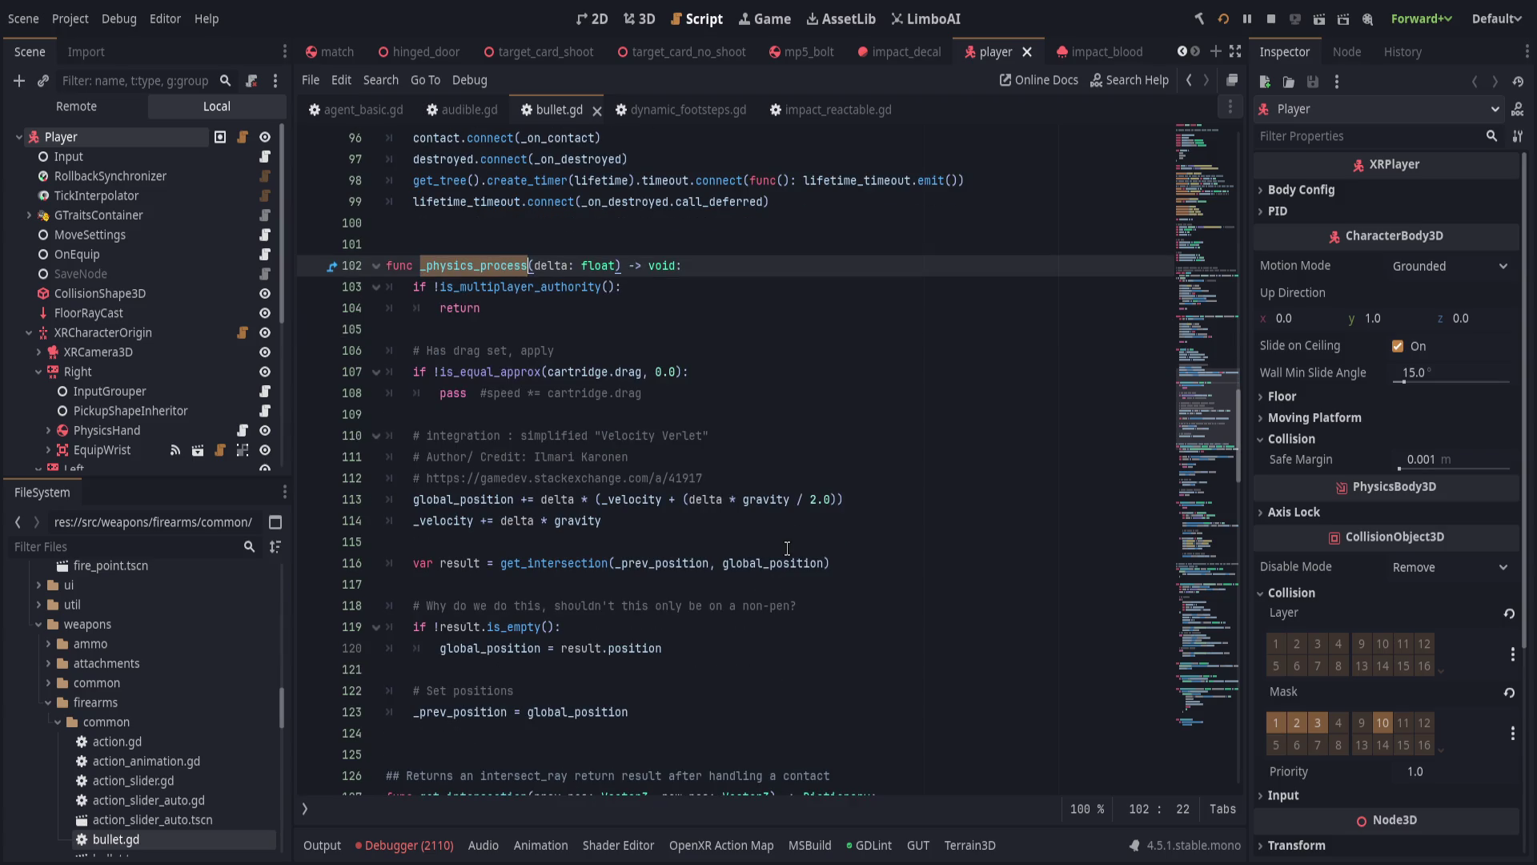
pyautogui.click(908, 564)
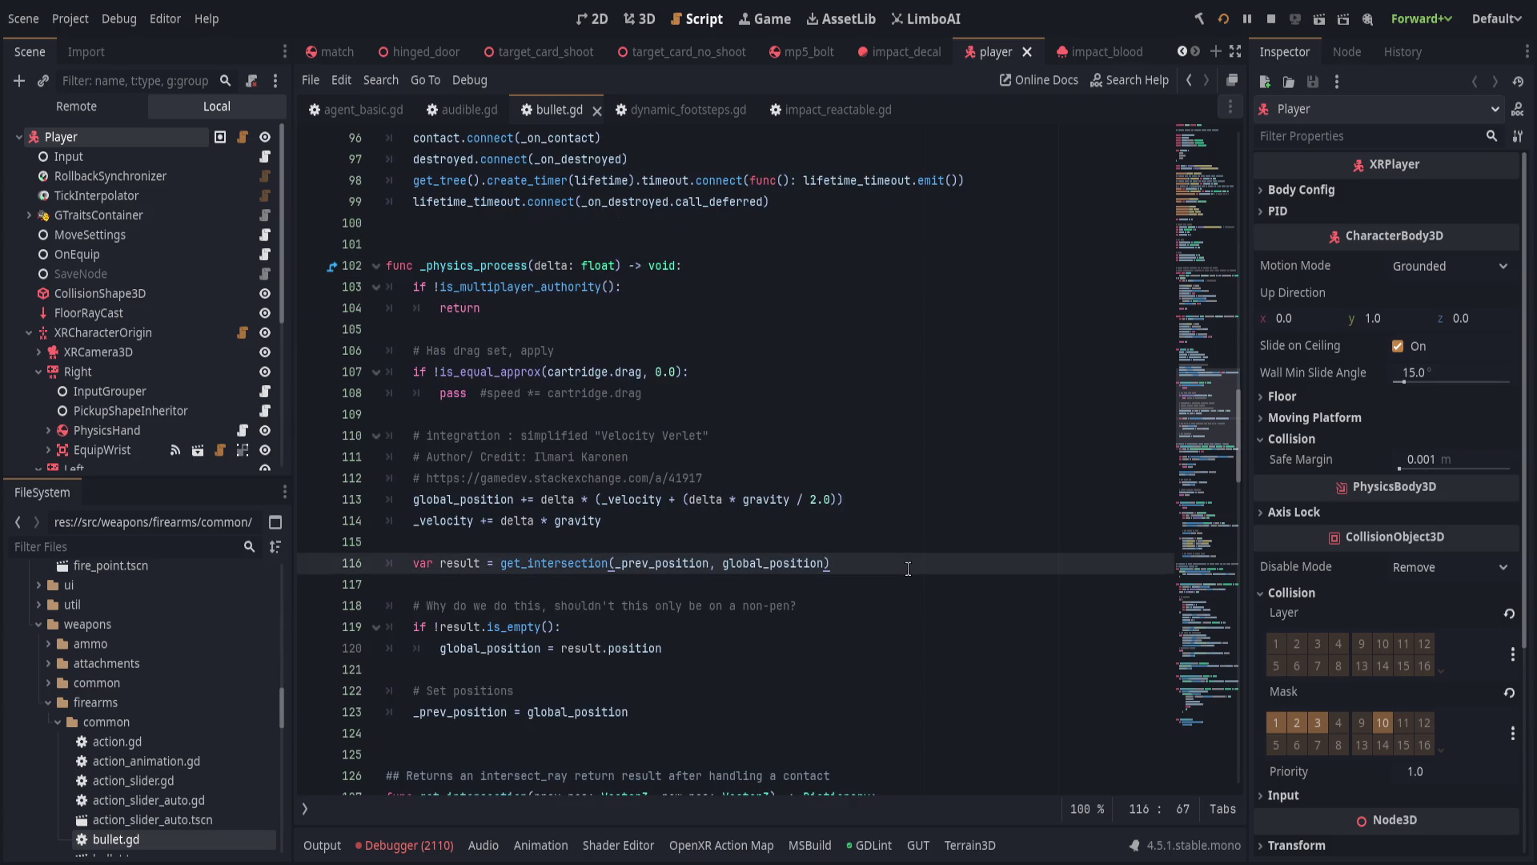
pyautogui.scroll(-2, 908, 568)
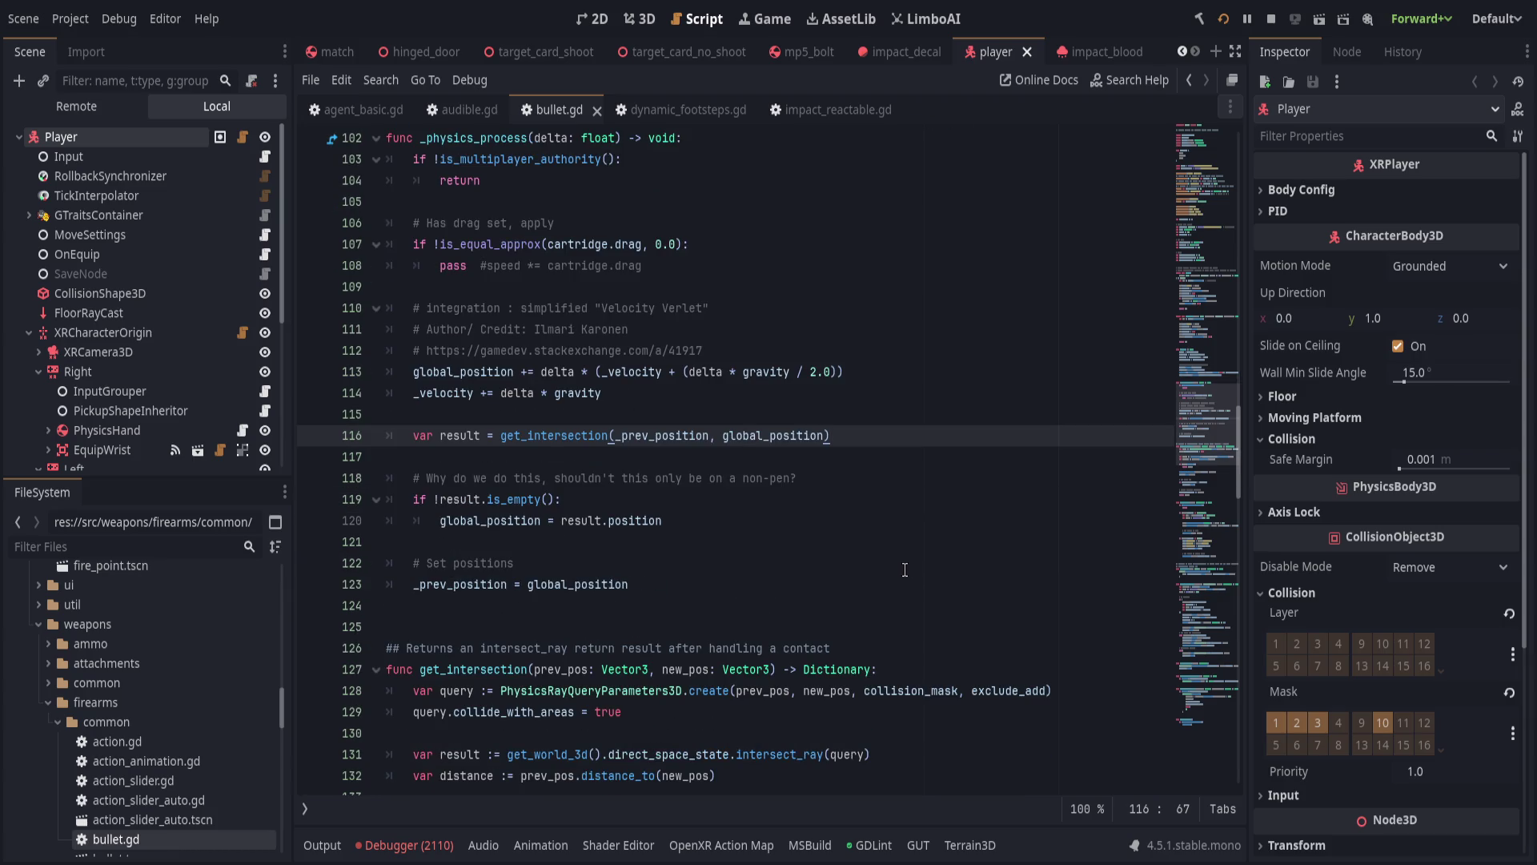
pyautogui.scroll(-1, 907, 568)
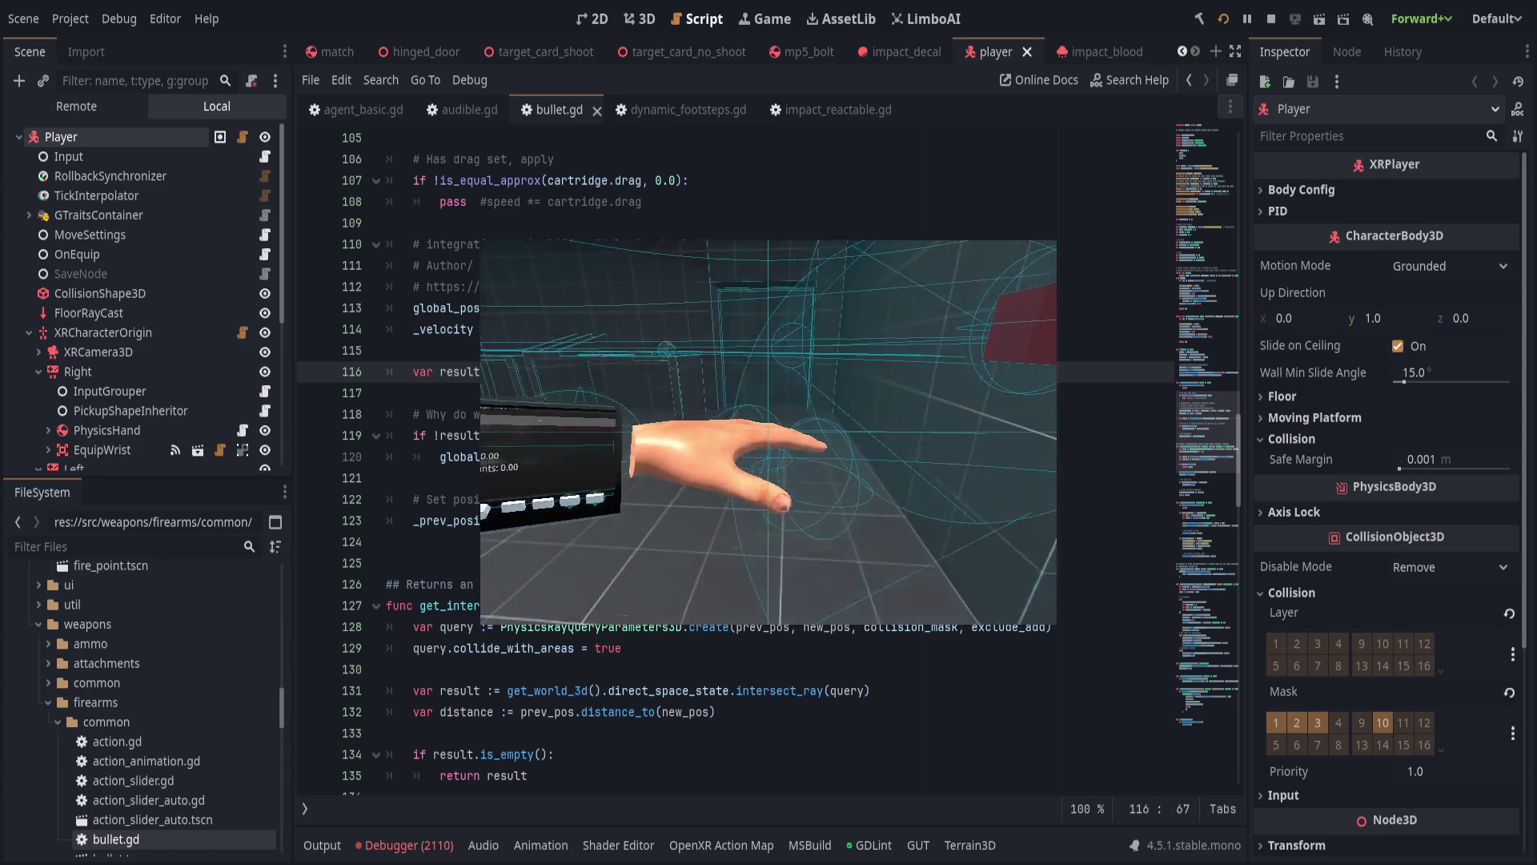
# Spawn the humanoid agents again from the in-game console.
pyautogui.press('`')
pyautogui.press('Up')
pyautogui.press('Return')
pyautogui.press('Return')
pyautogui.press('`')
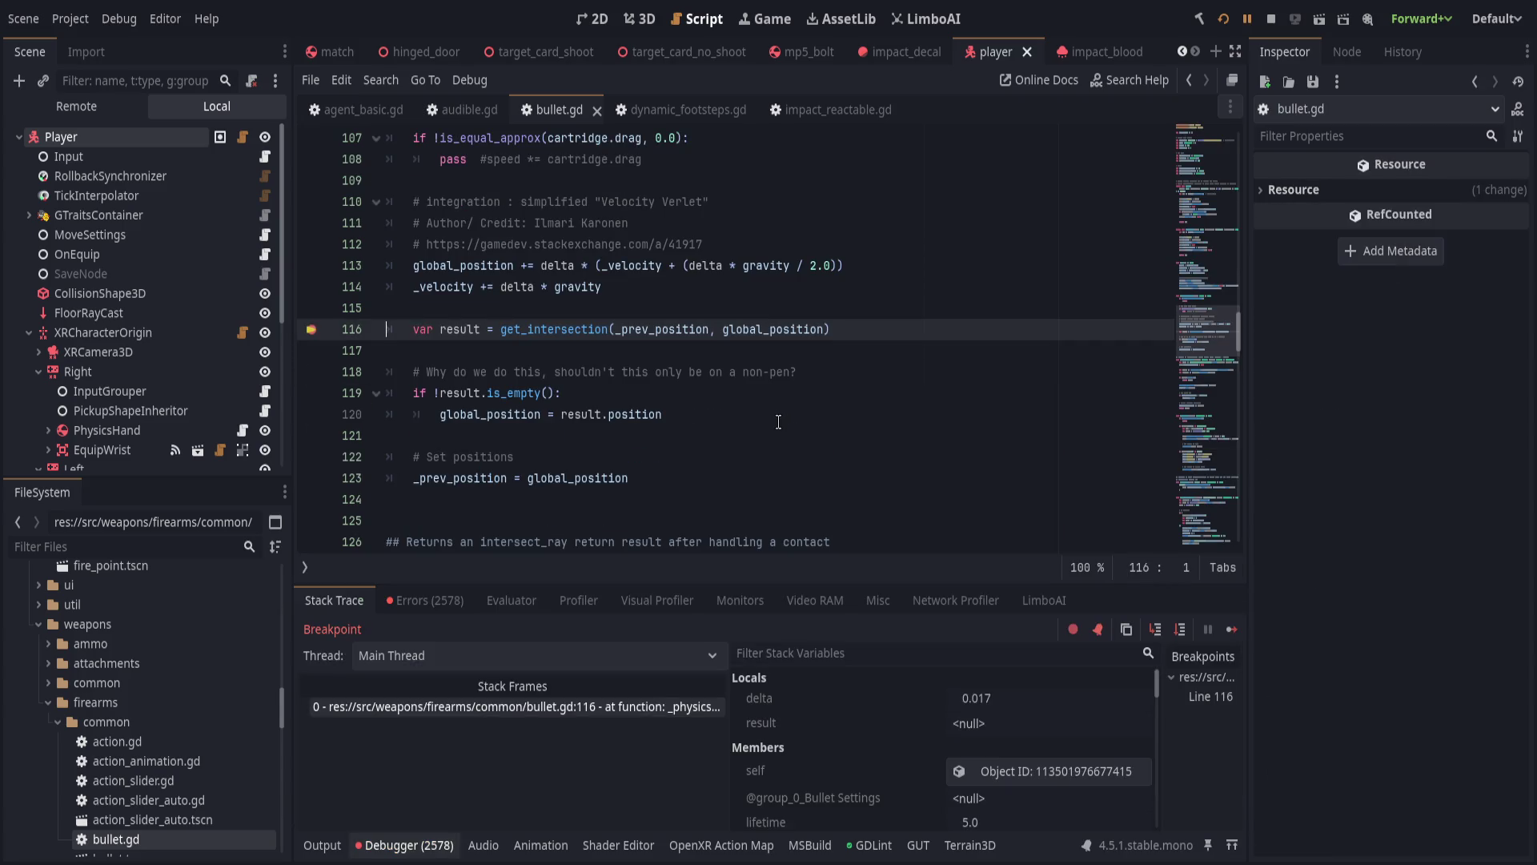
pyautogui.scroll(-4, 916, 784)
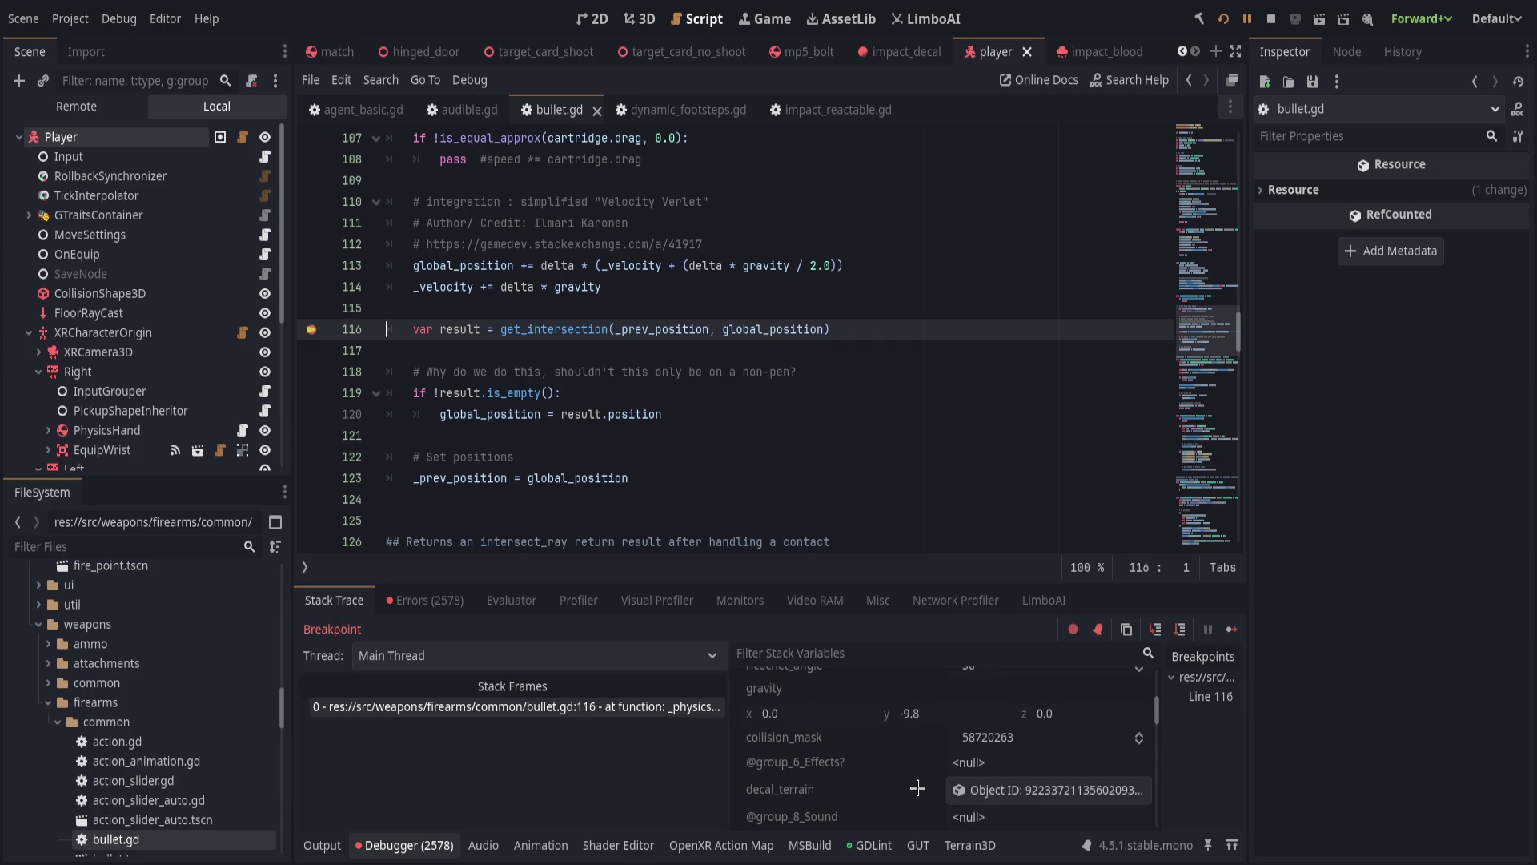
# Step the paused bullet over get_intersection's ray query to the early return on line 135.
pyautogui.click(1155, 629)
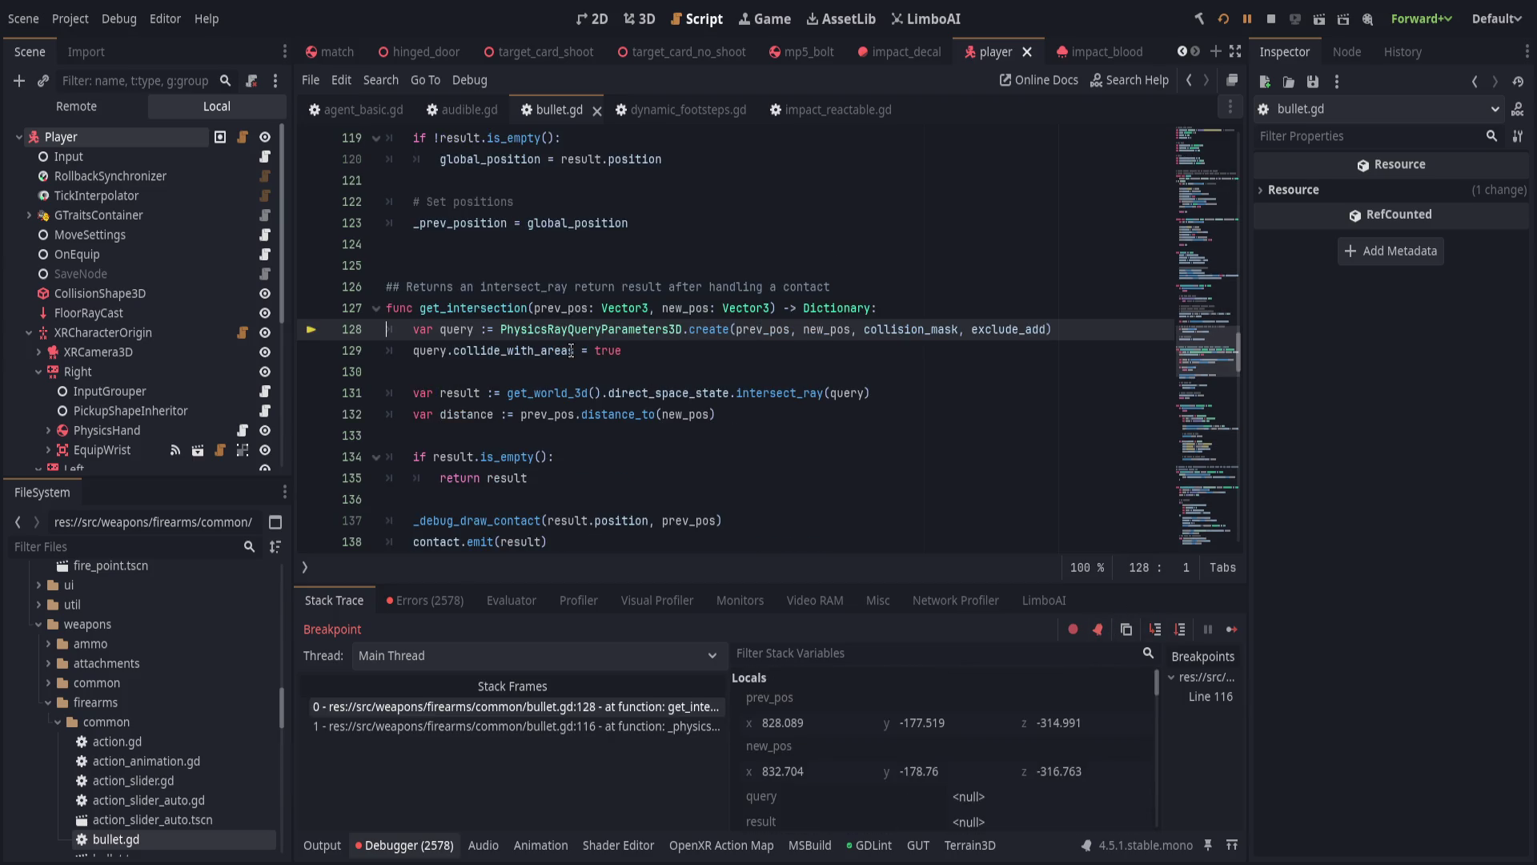
pyautogui.click(1184, 628)
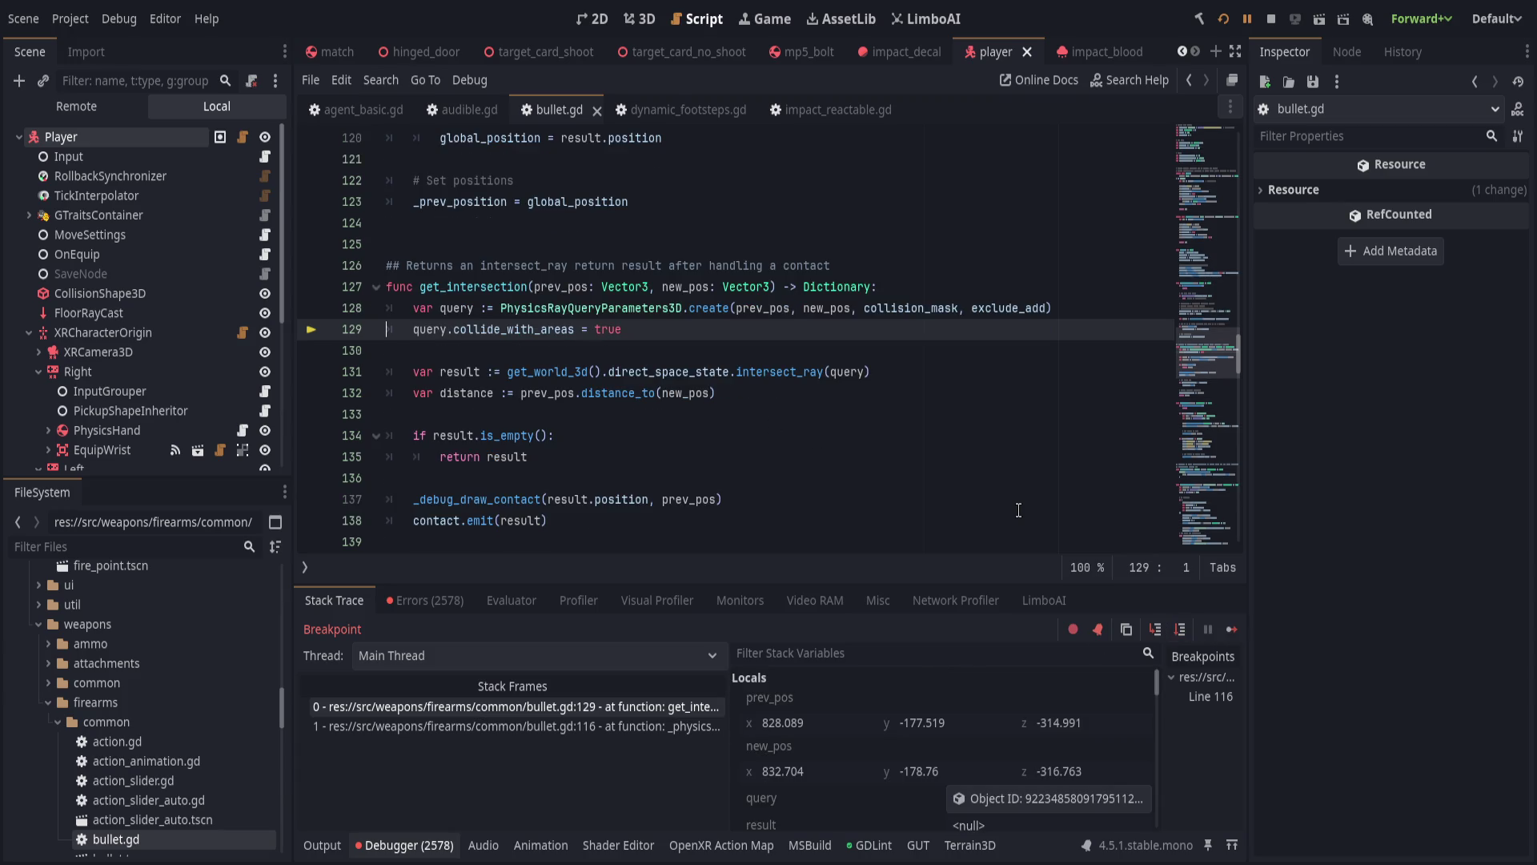
pyautogui.press('F10')
pyautogui.press('F10')
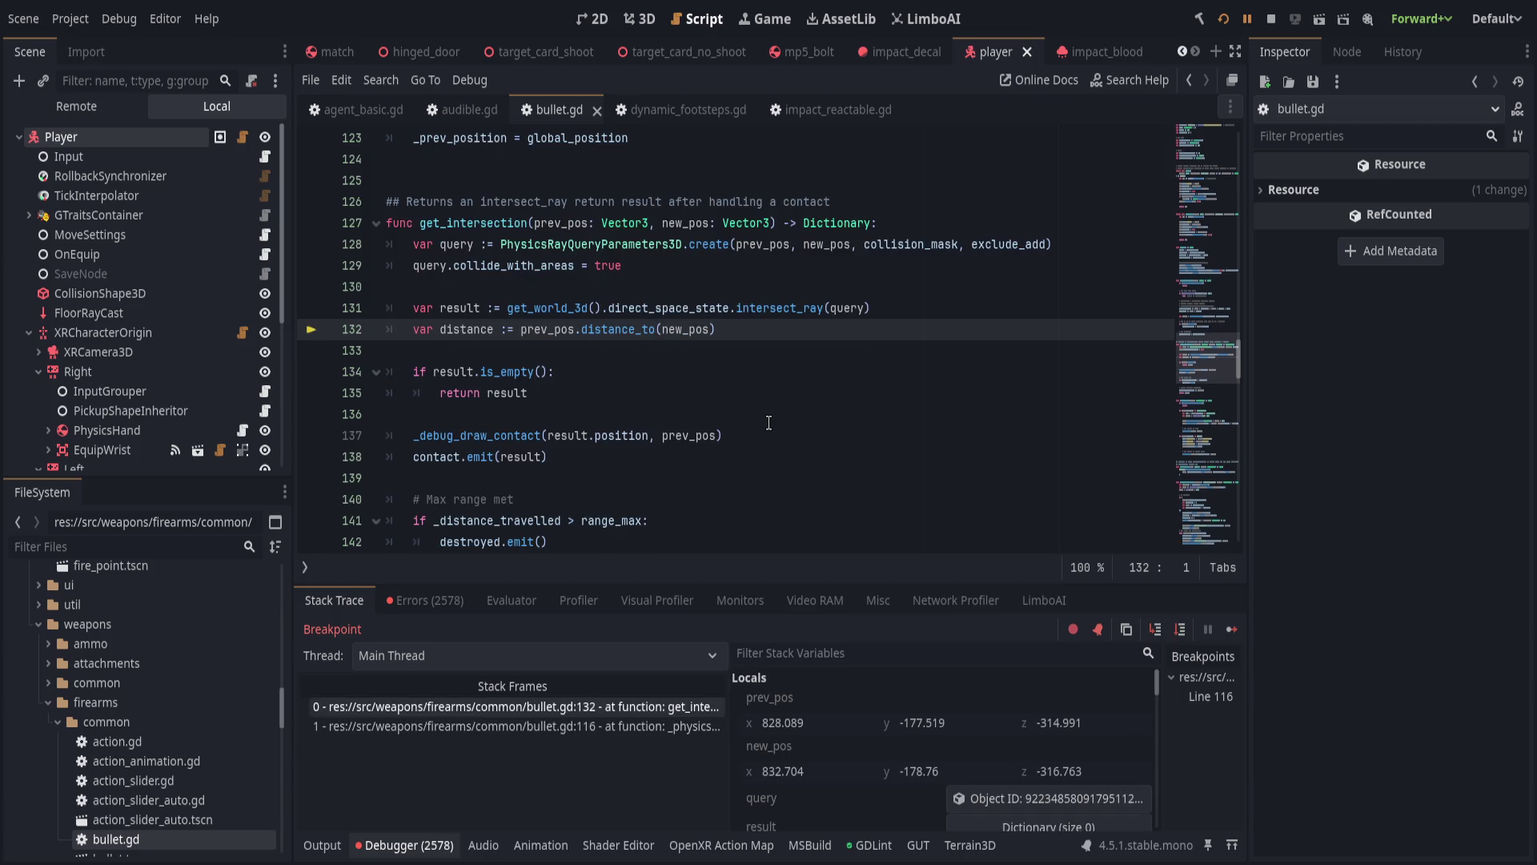
pyautogui.press('F10')
pyautogui.press('F10')
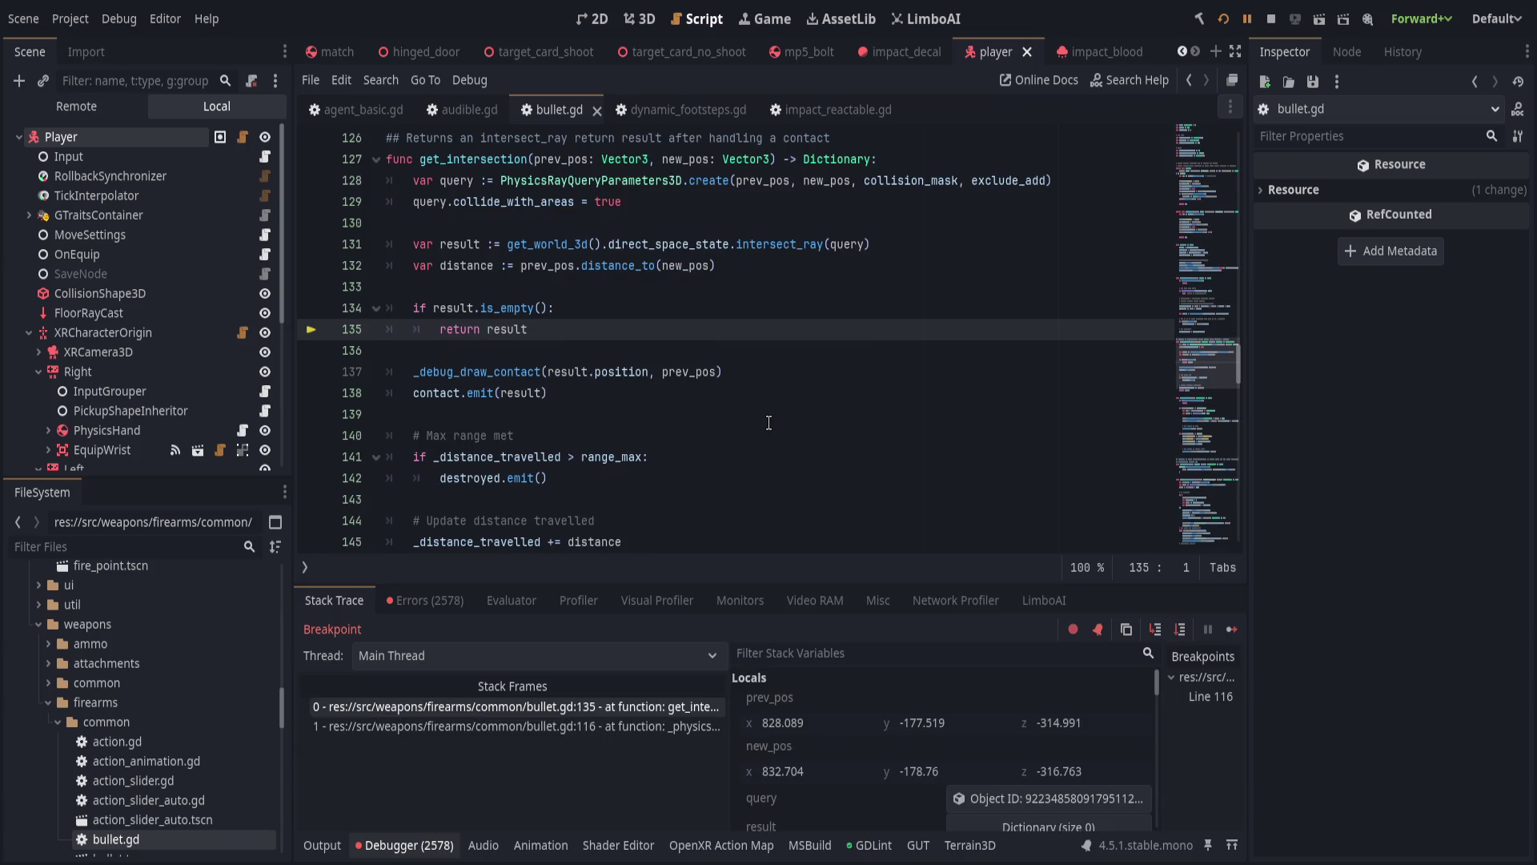
pyautogui.press('F10')
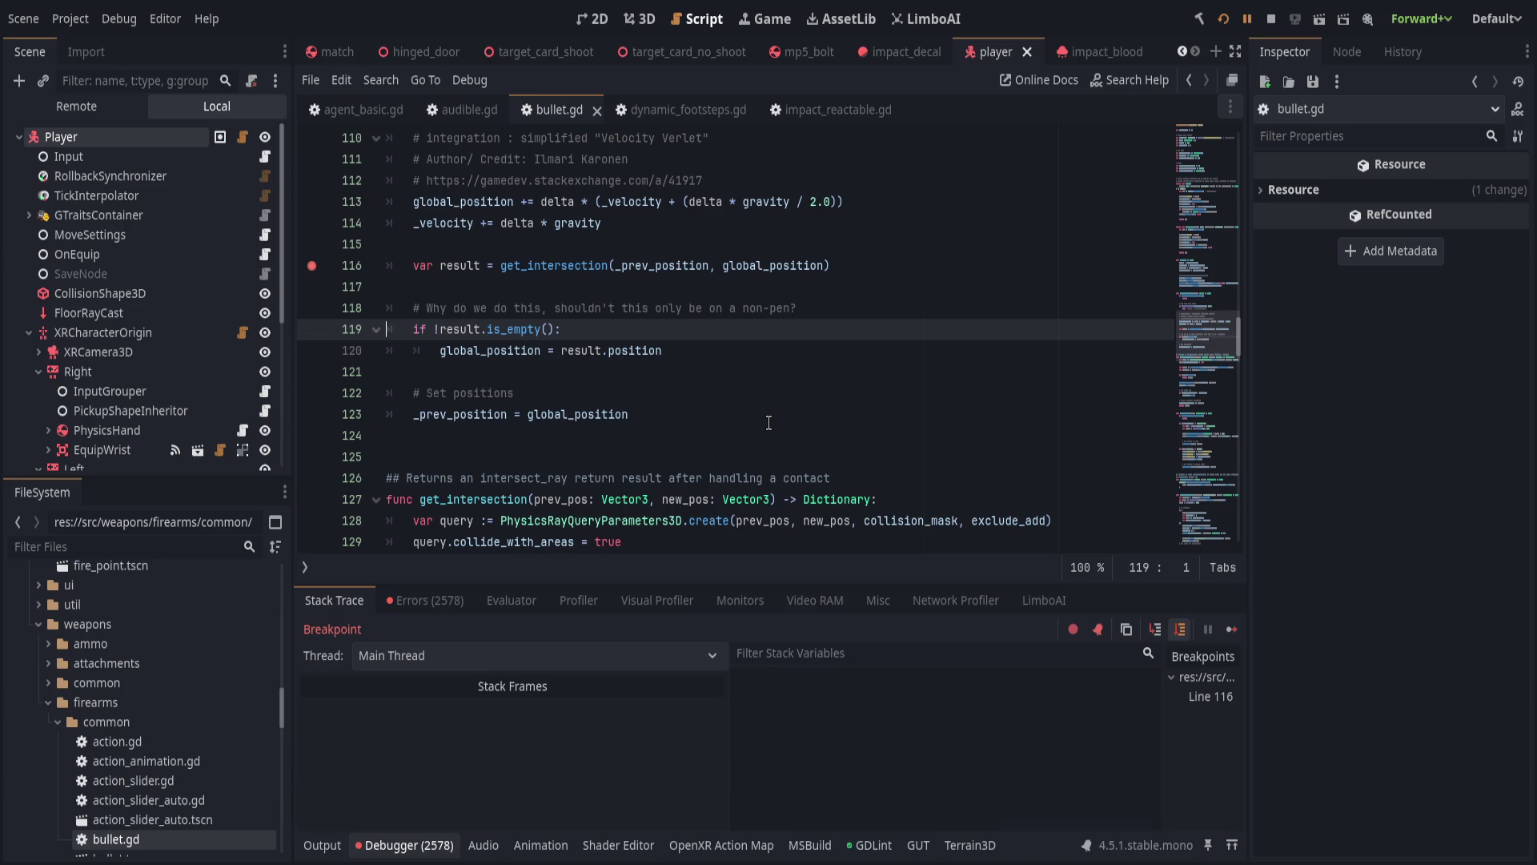
pyautogui.press('F10')
pyautogui.press('F10')
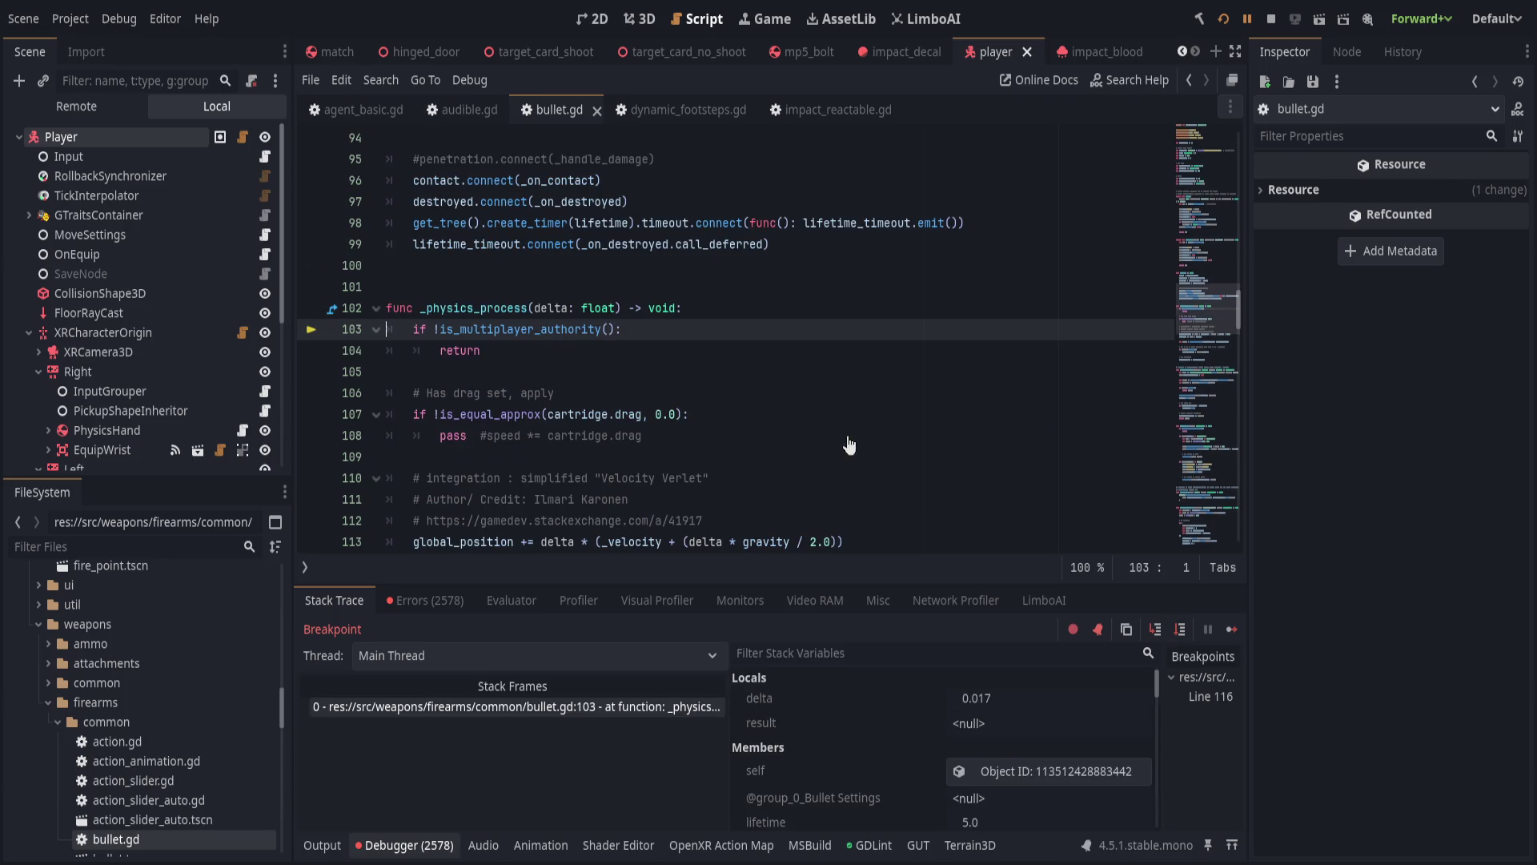
# Continue to the line-116 breakpoint, remove it, and let the game run freely.
pyautogui.click(1246, 18)
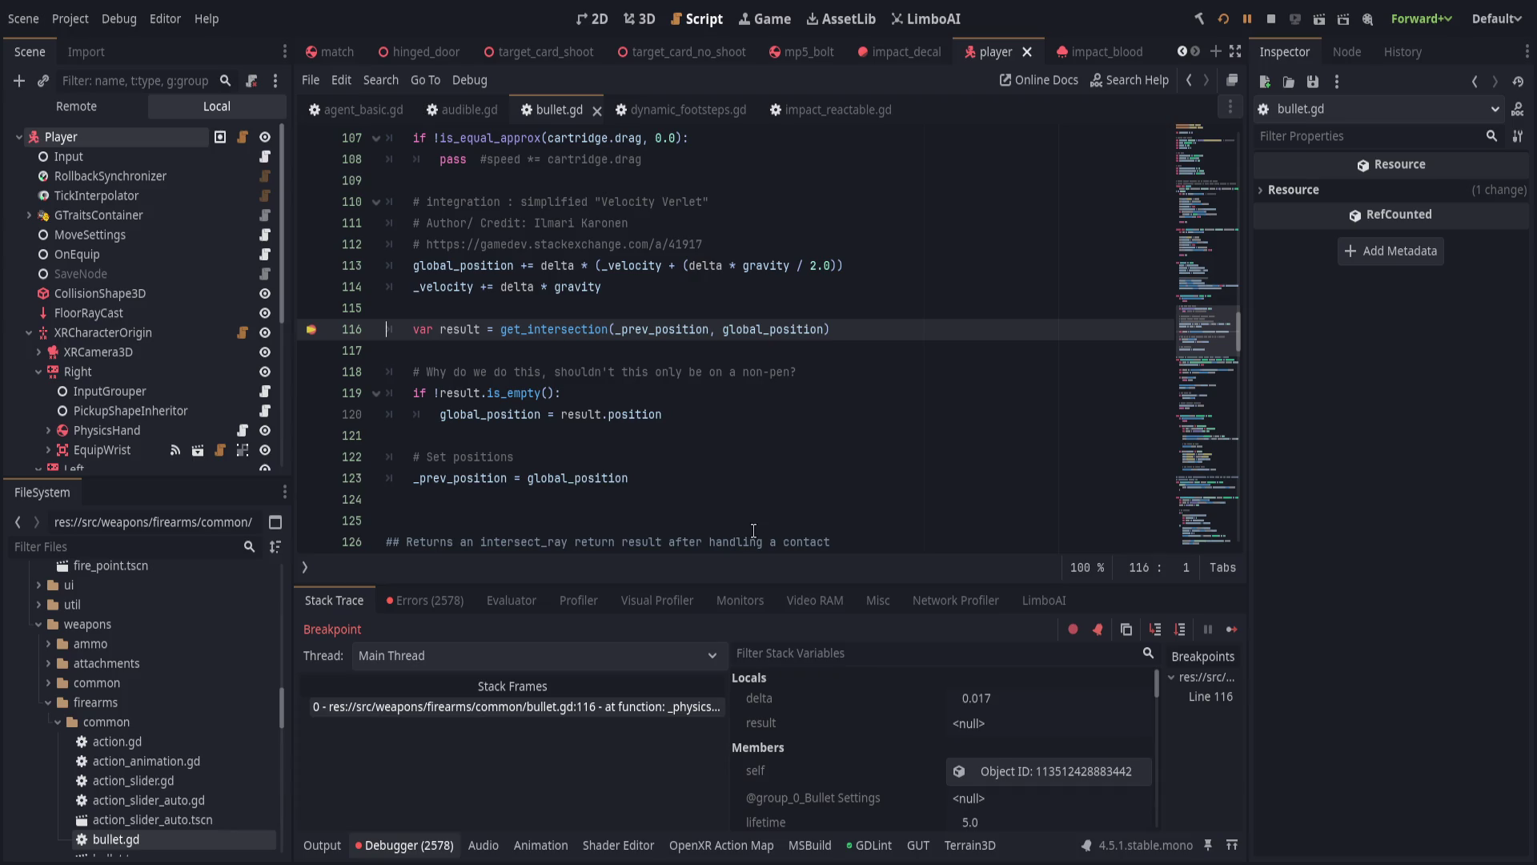
pyautogui.click(1246, 18)
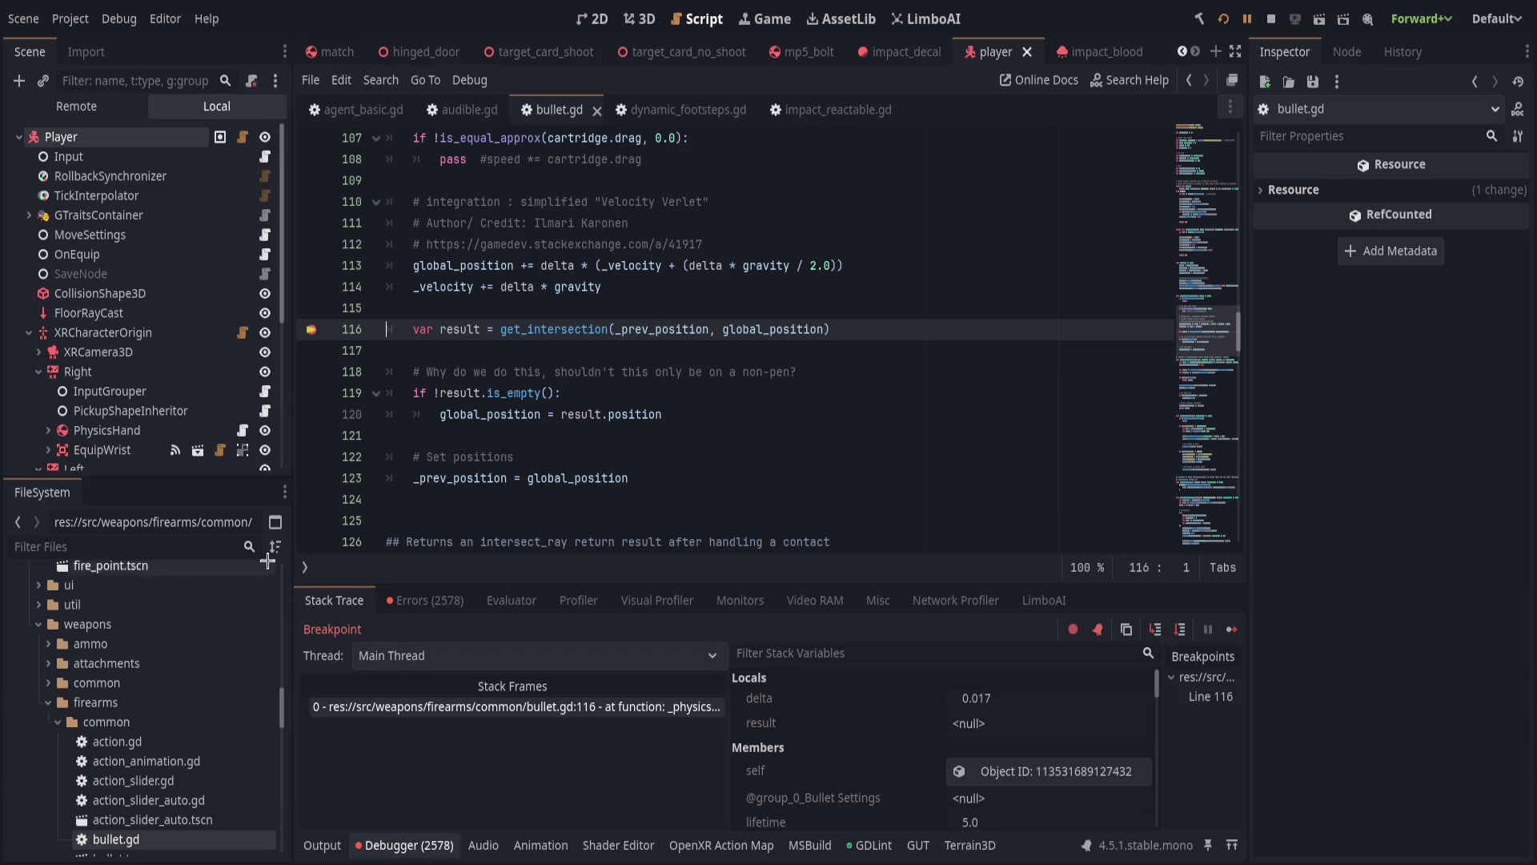
pyautogui.click(312, 329)
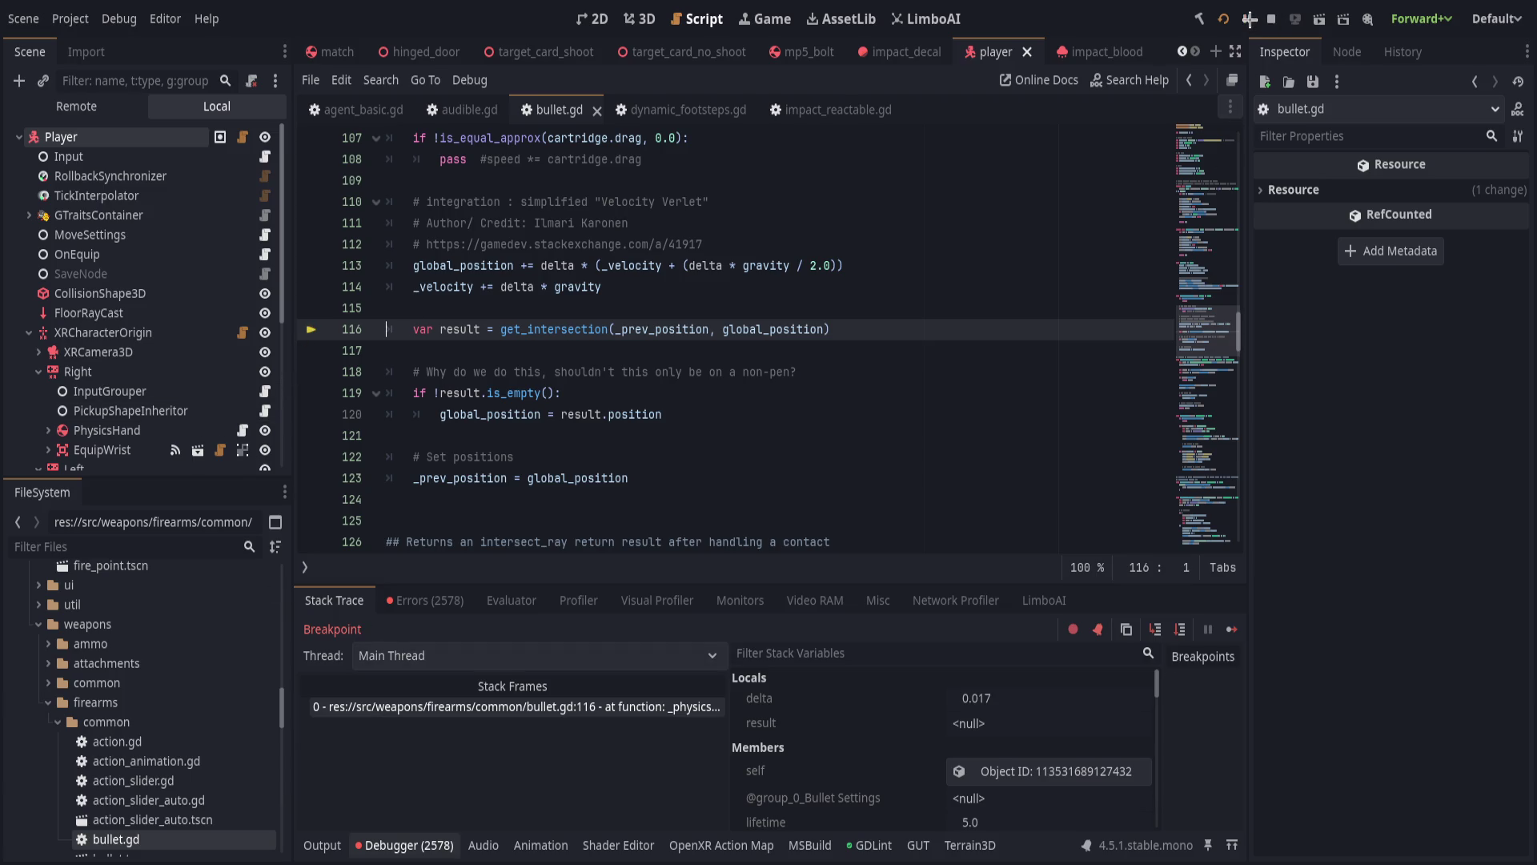
pyautogui.click(1248, 19)
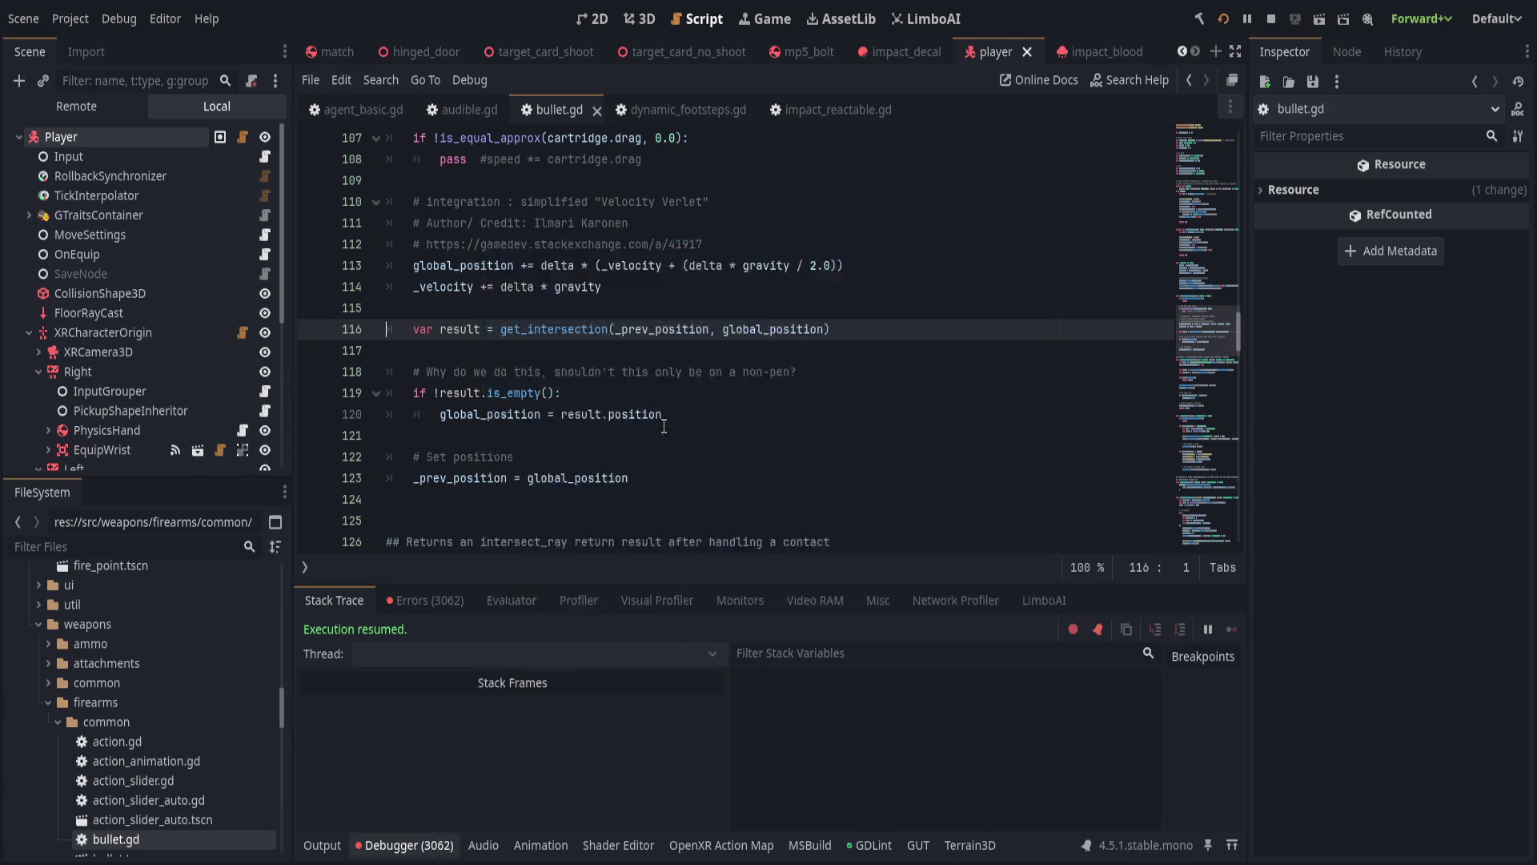
# Re-add the line-116 breakpoint, step into get_intersection, and return to line 116.
pyautogui.click(309, 330)
pyautogui.click(309, 330)
pyautogui.click(1247, 19)
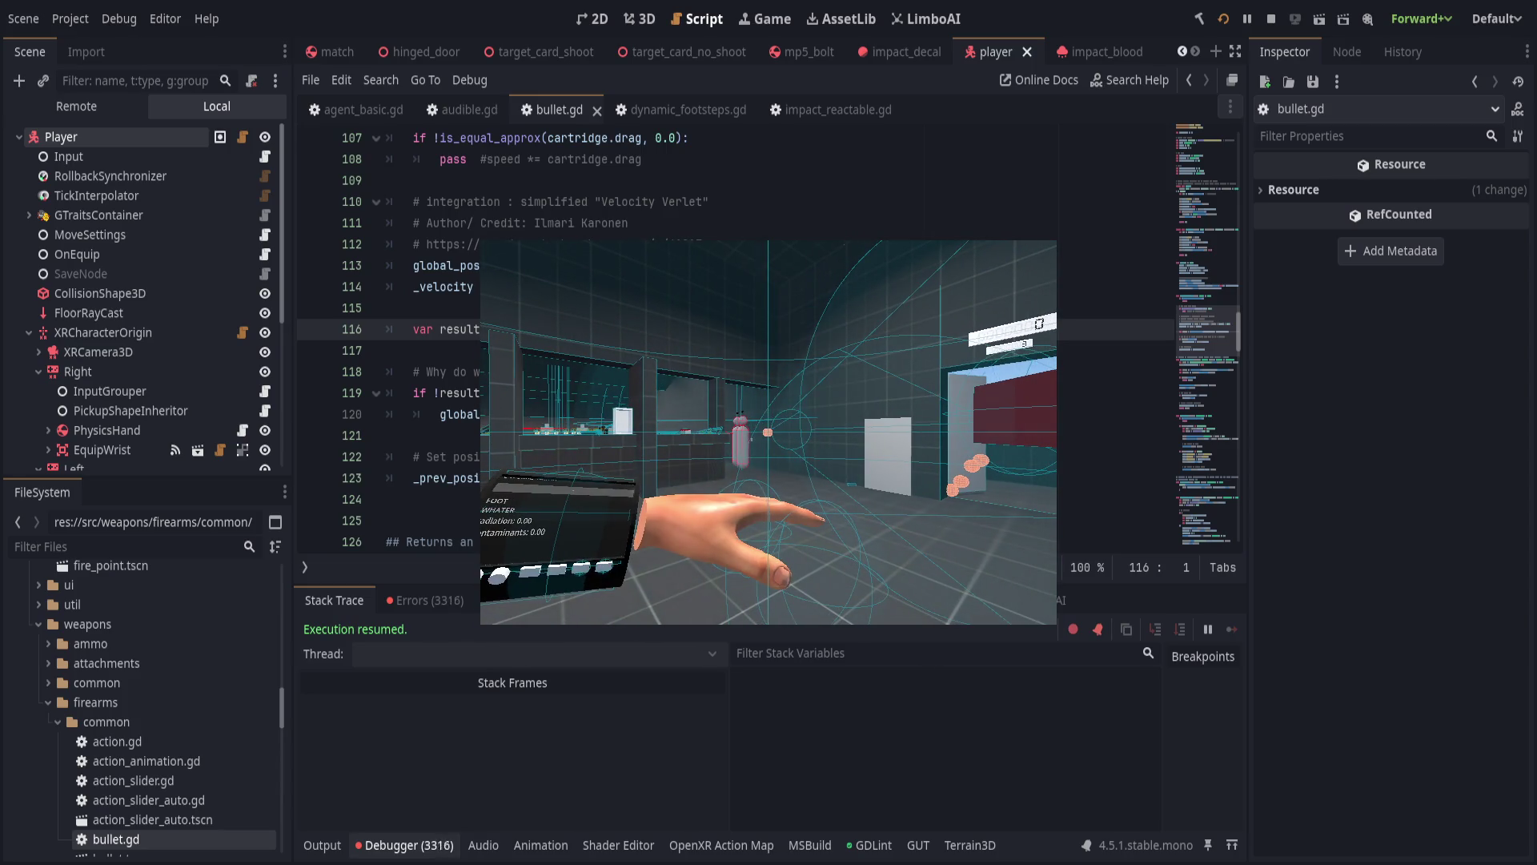
pyautogui.click(309, 330)
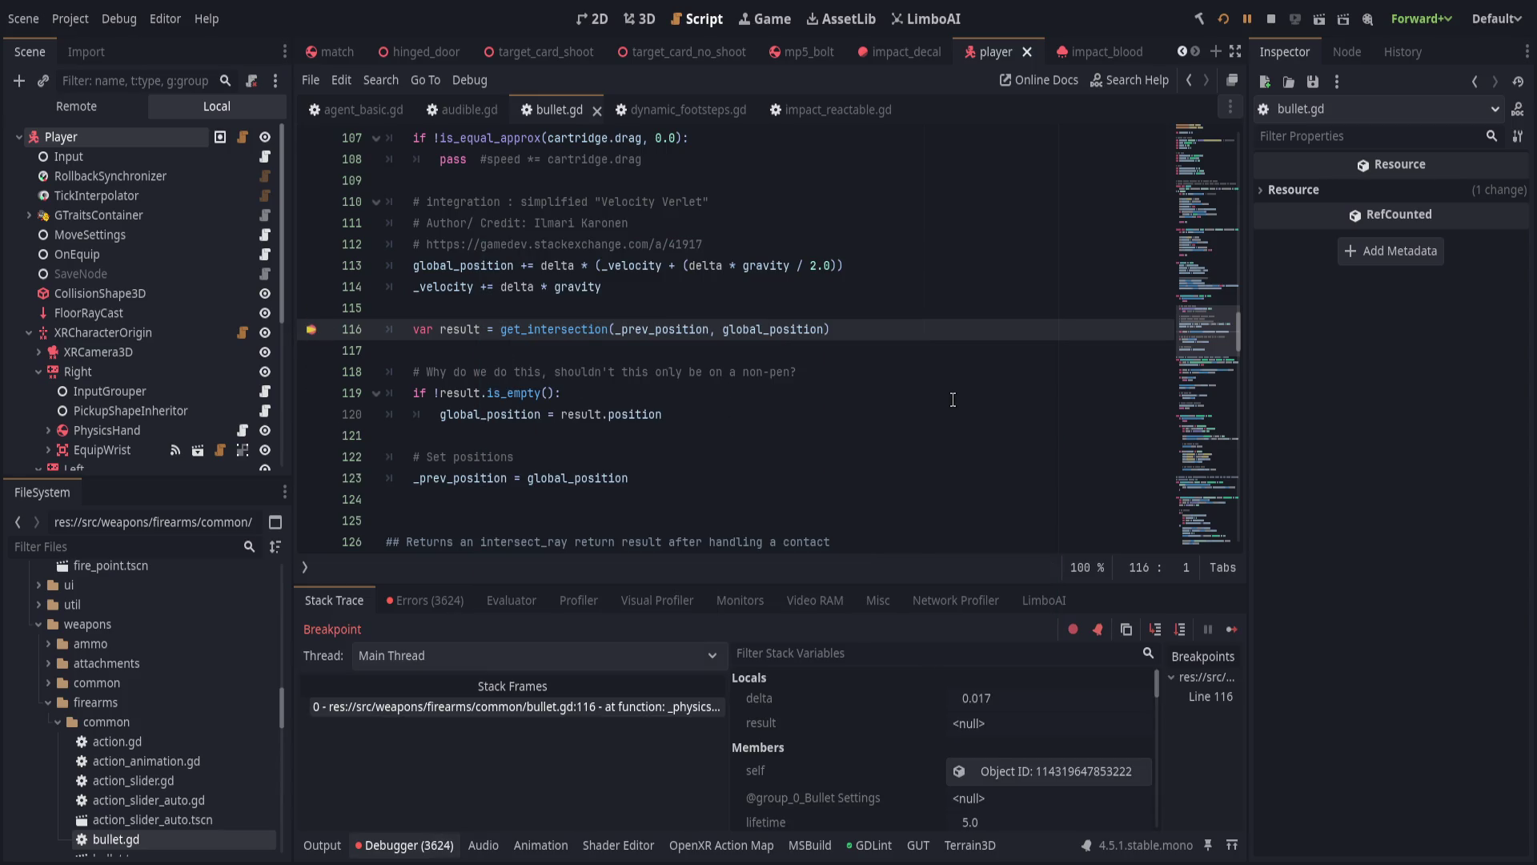
pyautogui.press('F11')
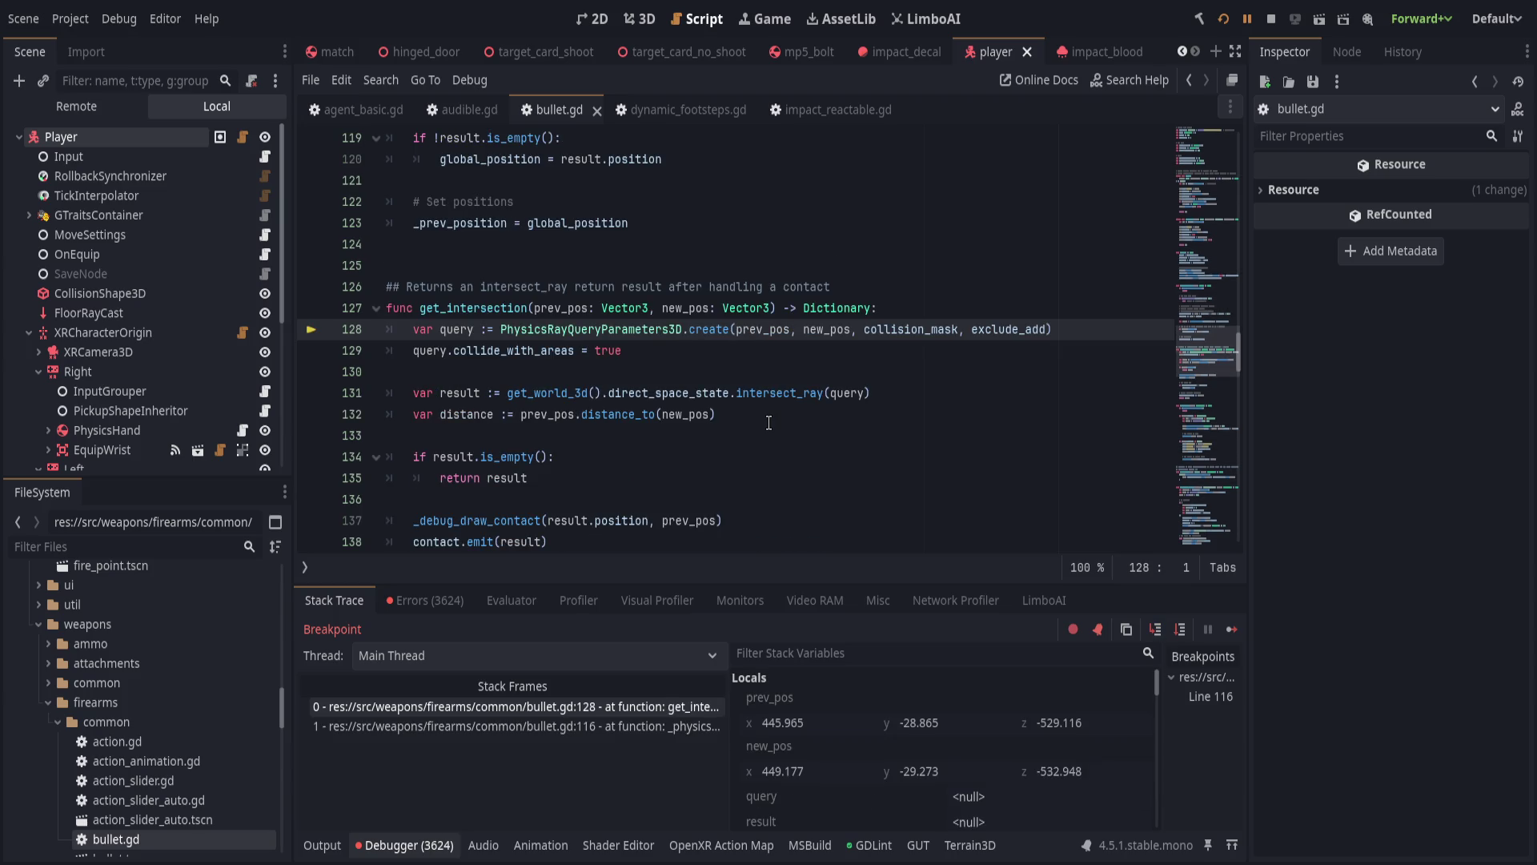
pyautogui.press('F10')
pyautogui.press('F10')
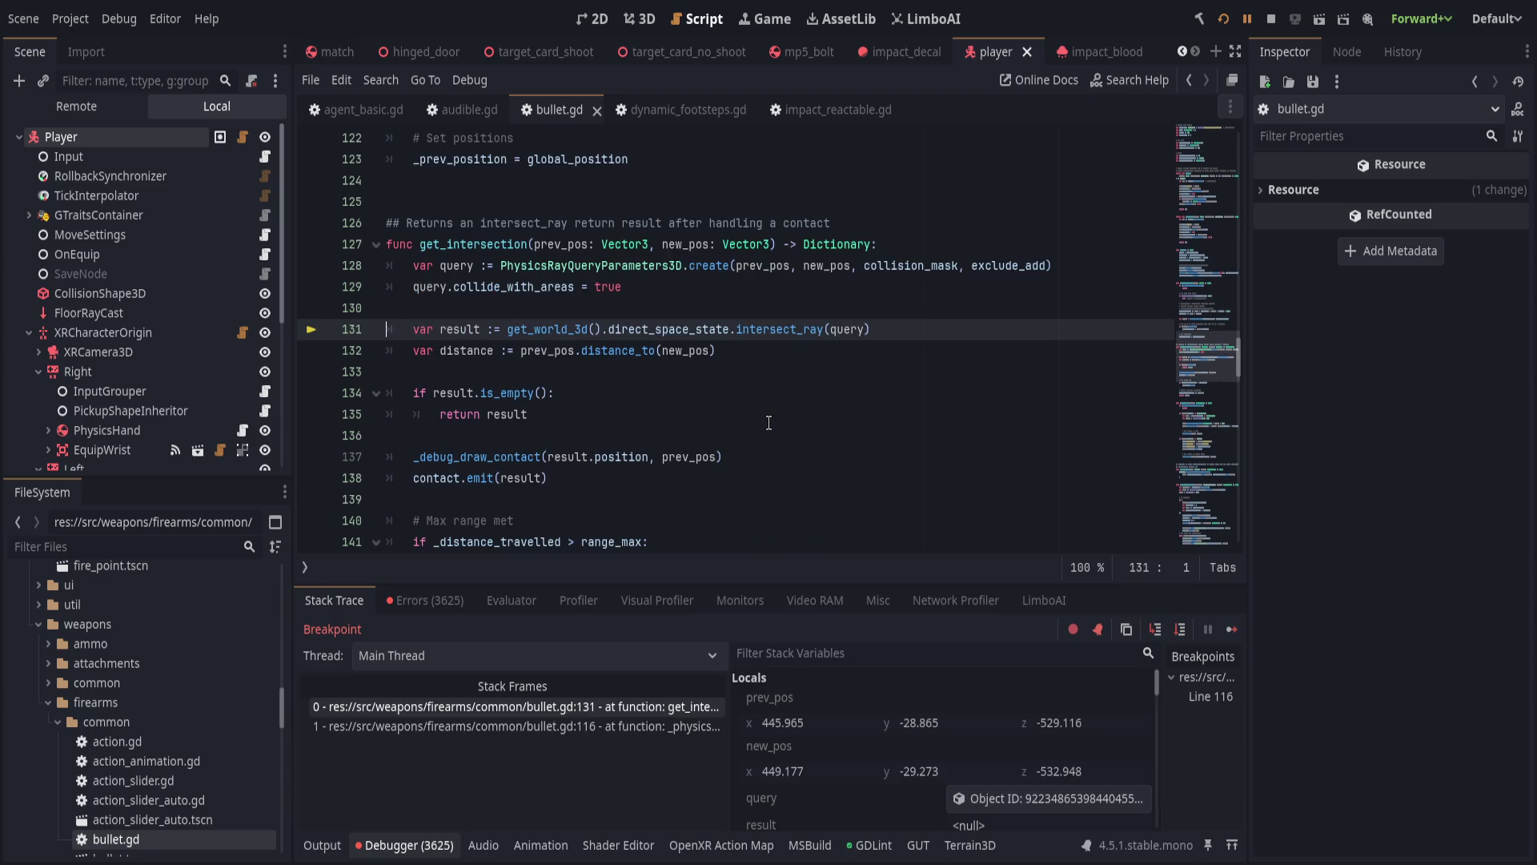
pyautogui.press('F10')
pyautogui.press('F10')
pyautogui.press('F10')
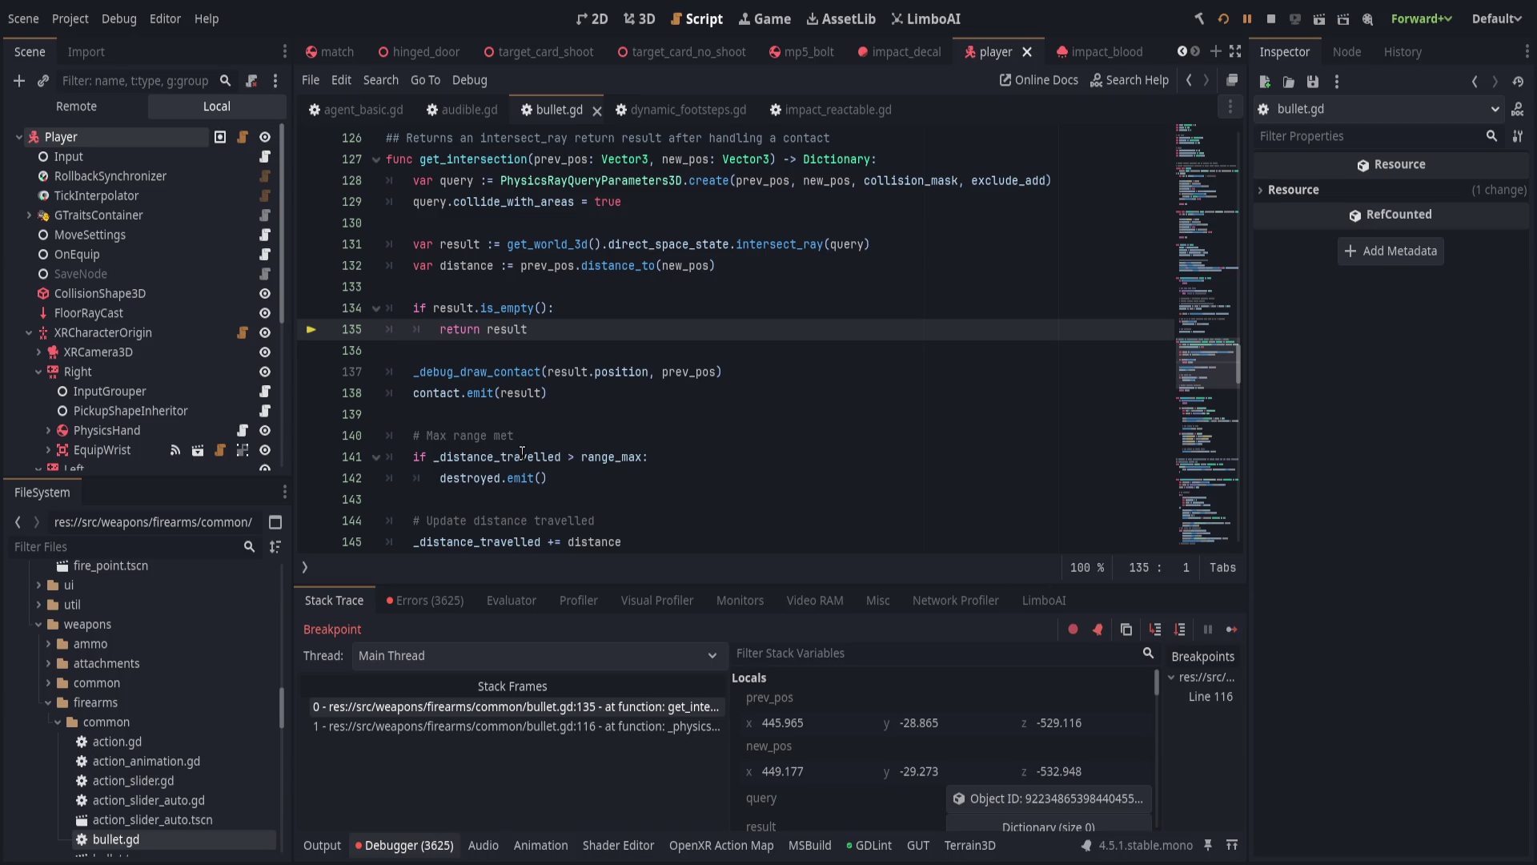
pyautogui.press('F10')
# Continue through further bullet hits, then step into get_intersection to line 129.
pyautogui.press('F12')
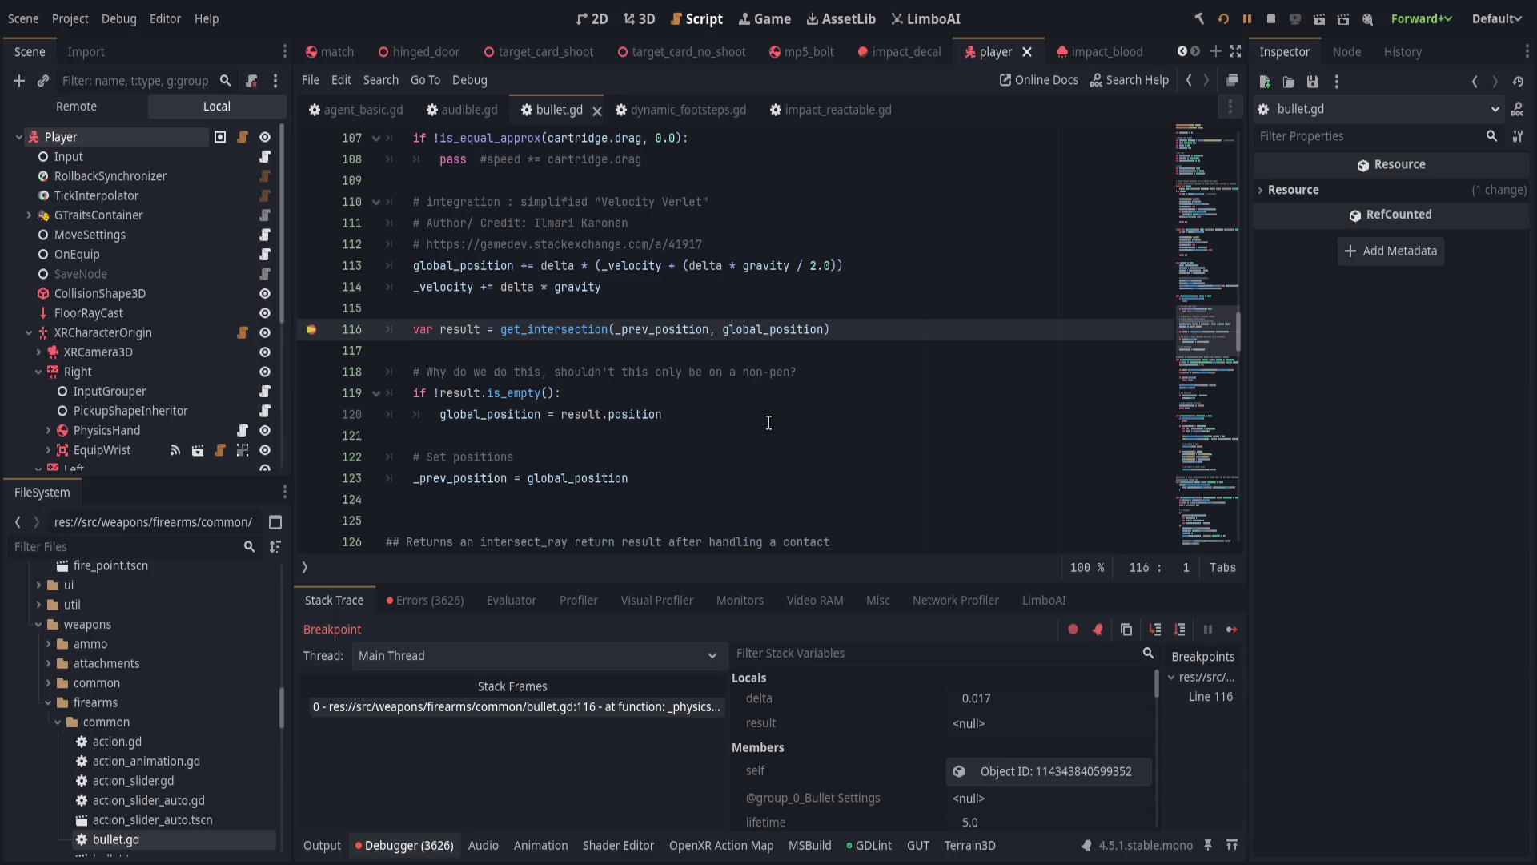
pyautogui.press('F10')
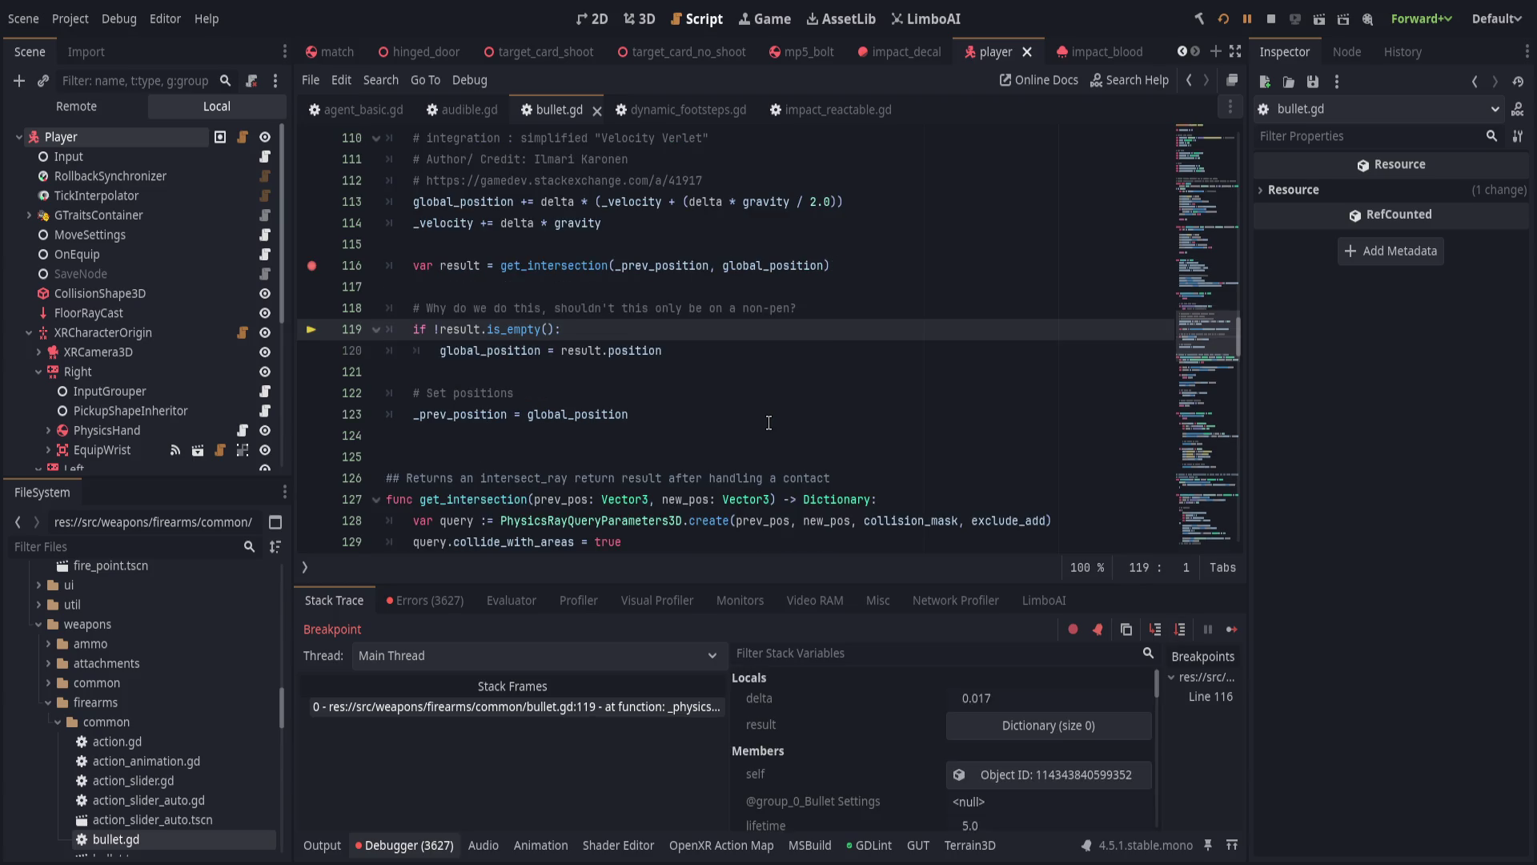
pyautogui.press('F12')
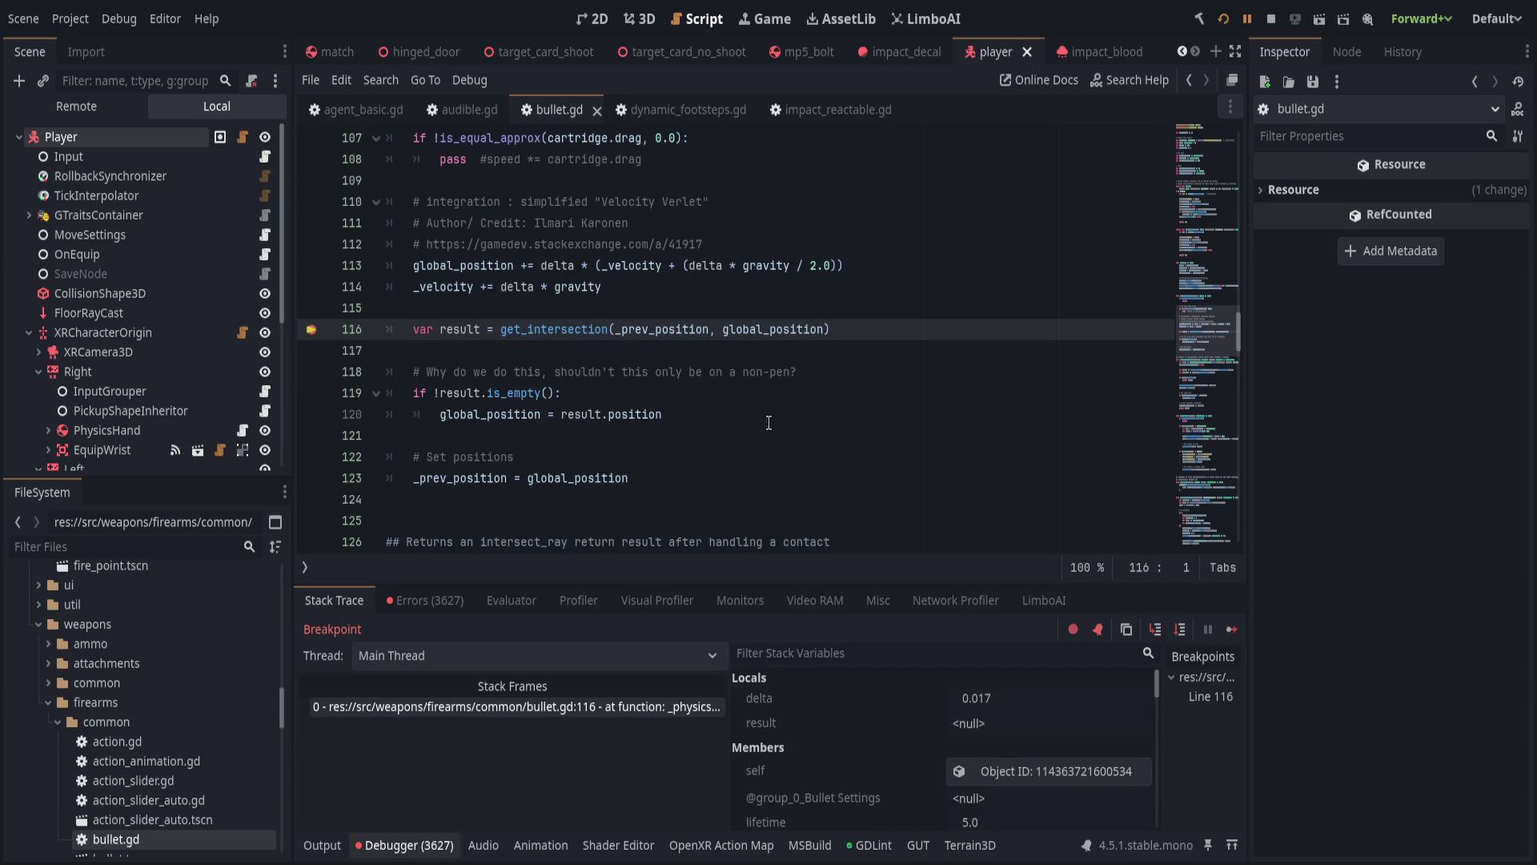
pyautogui.press('F10')
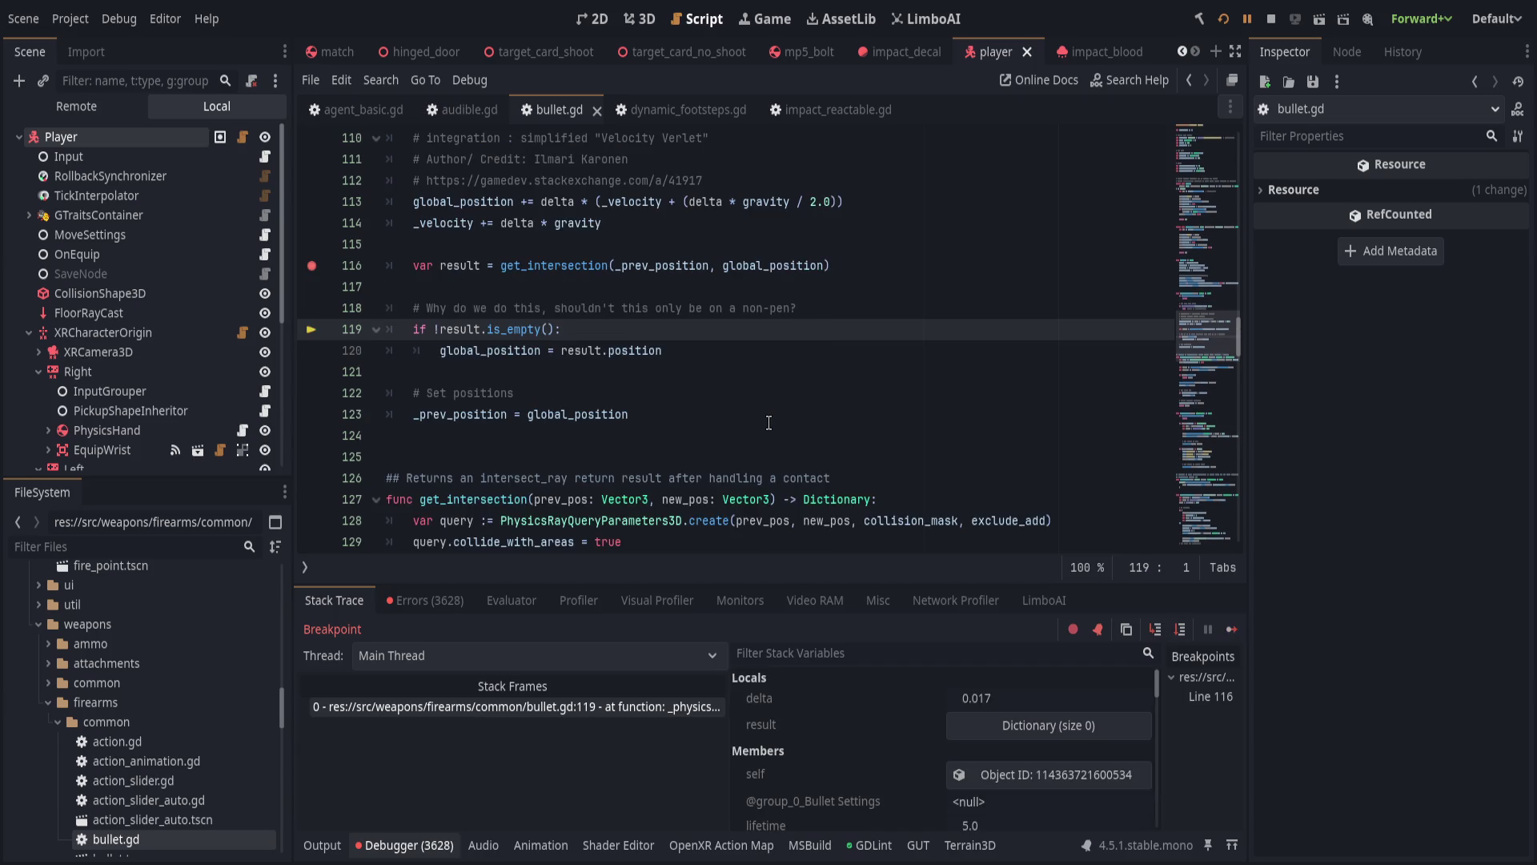
pyautogui.press('F12')
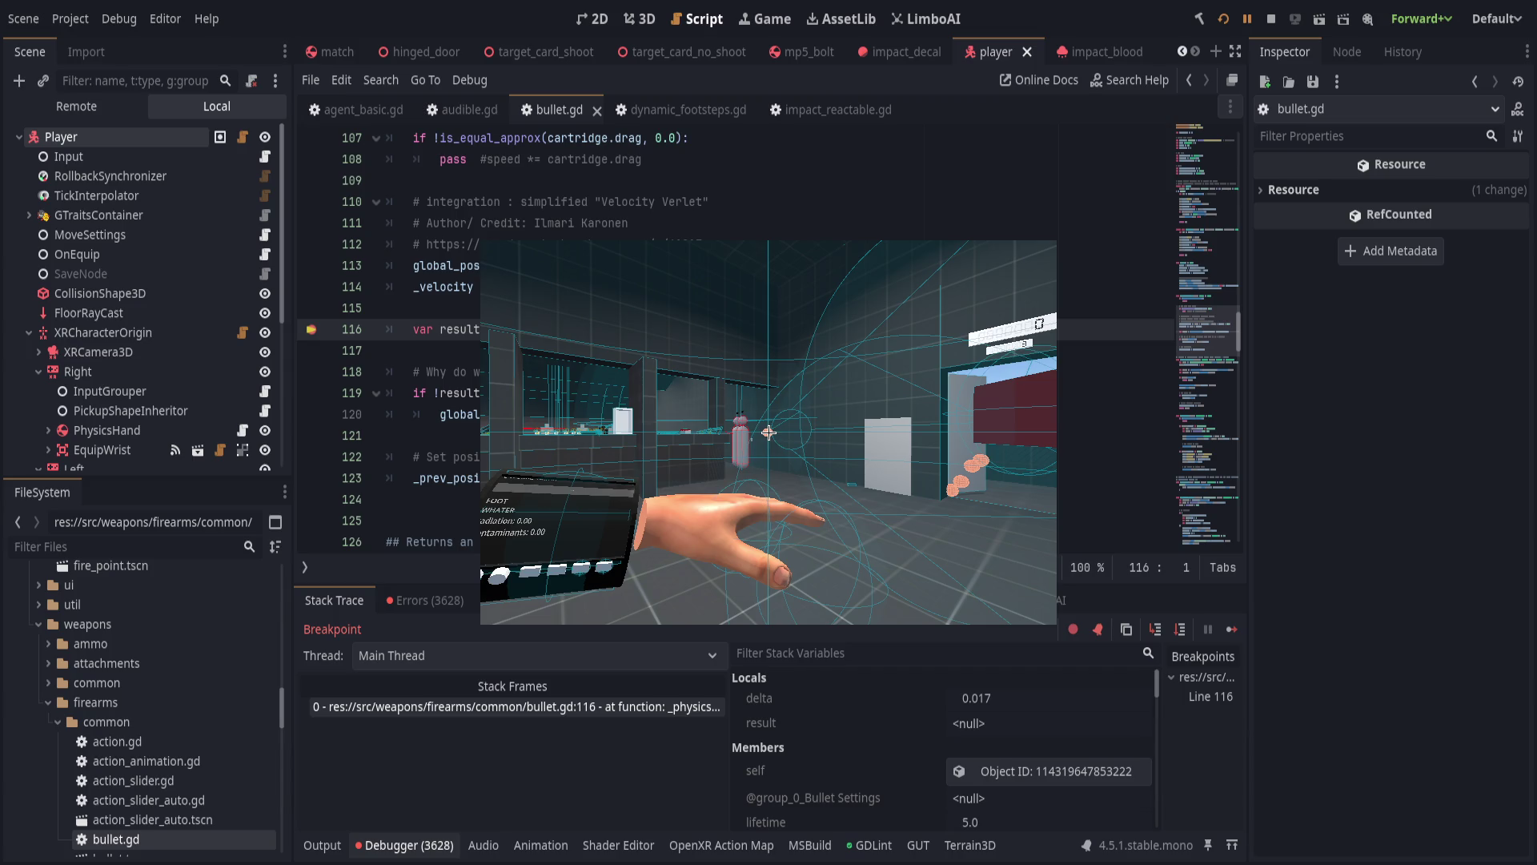
pyautogui.press('F11')
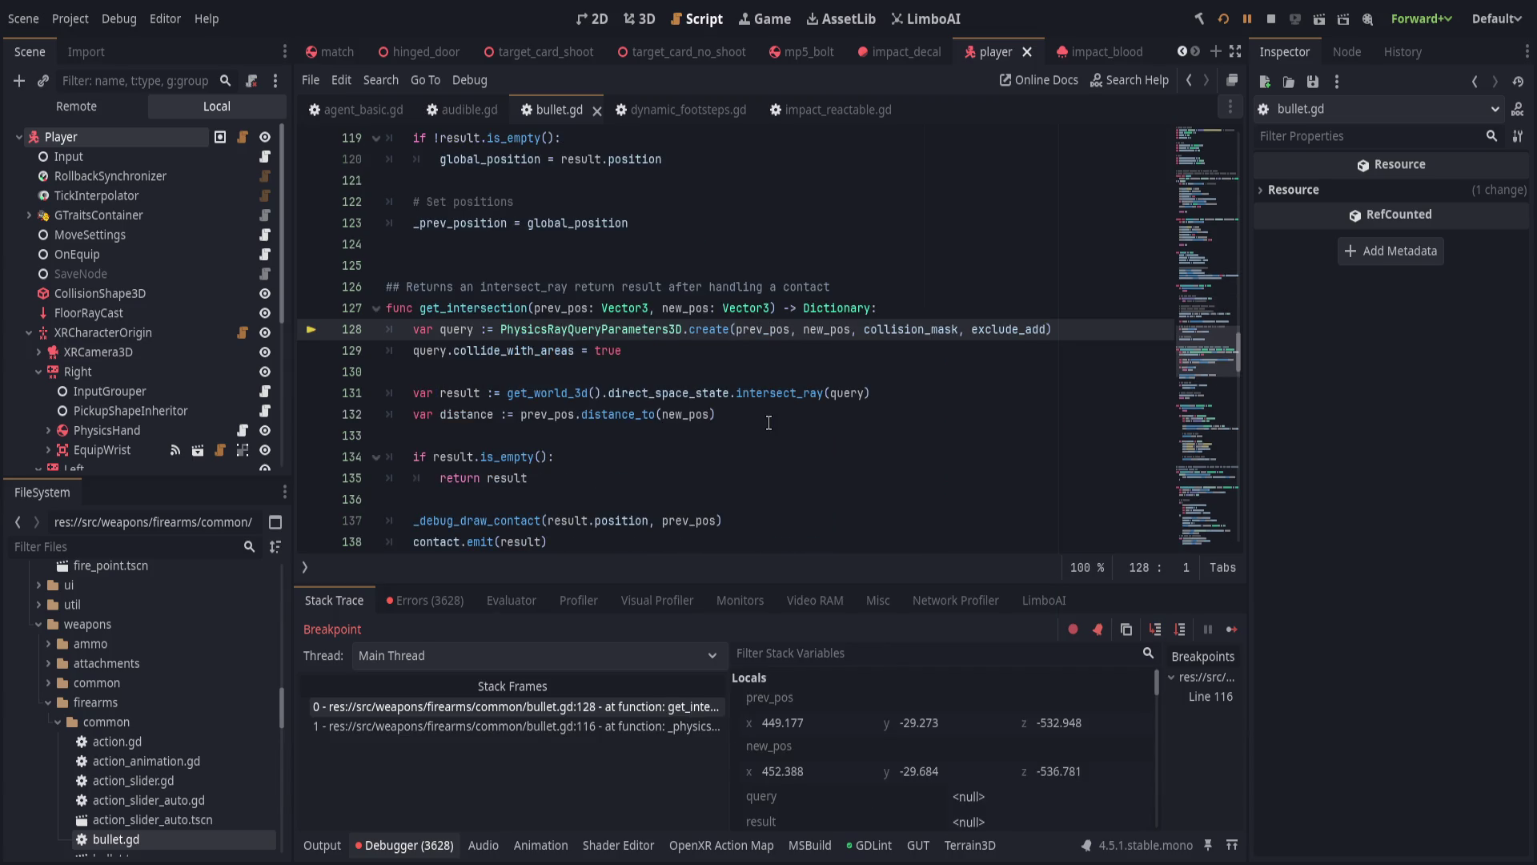
pyautogui.press('F11')
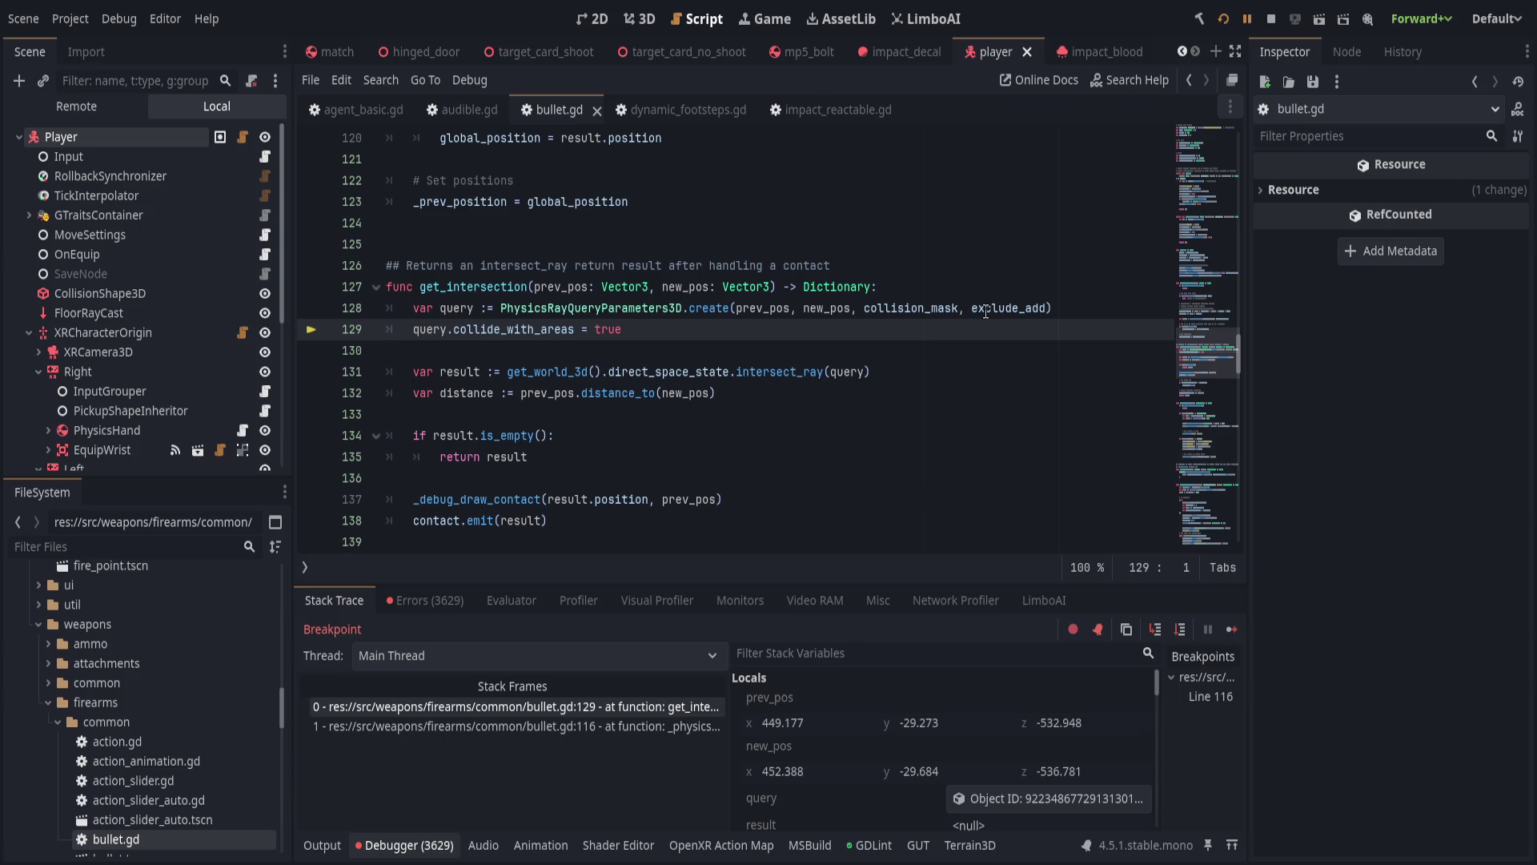
# Expand exclude_add in Stack Variables: a size-2 array whose second entry is null.
pyautogui.scroll(-5, 851, 778)
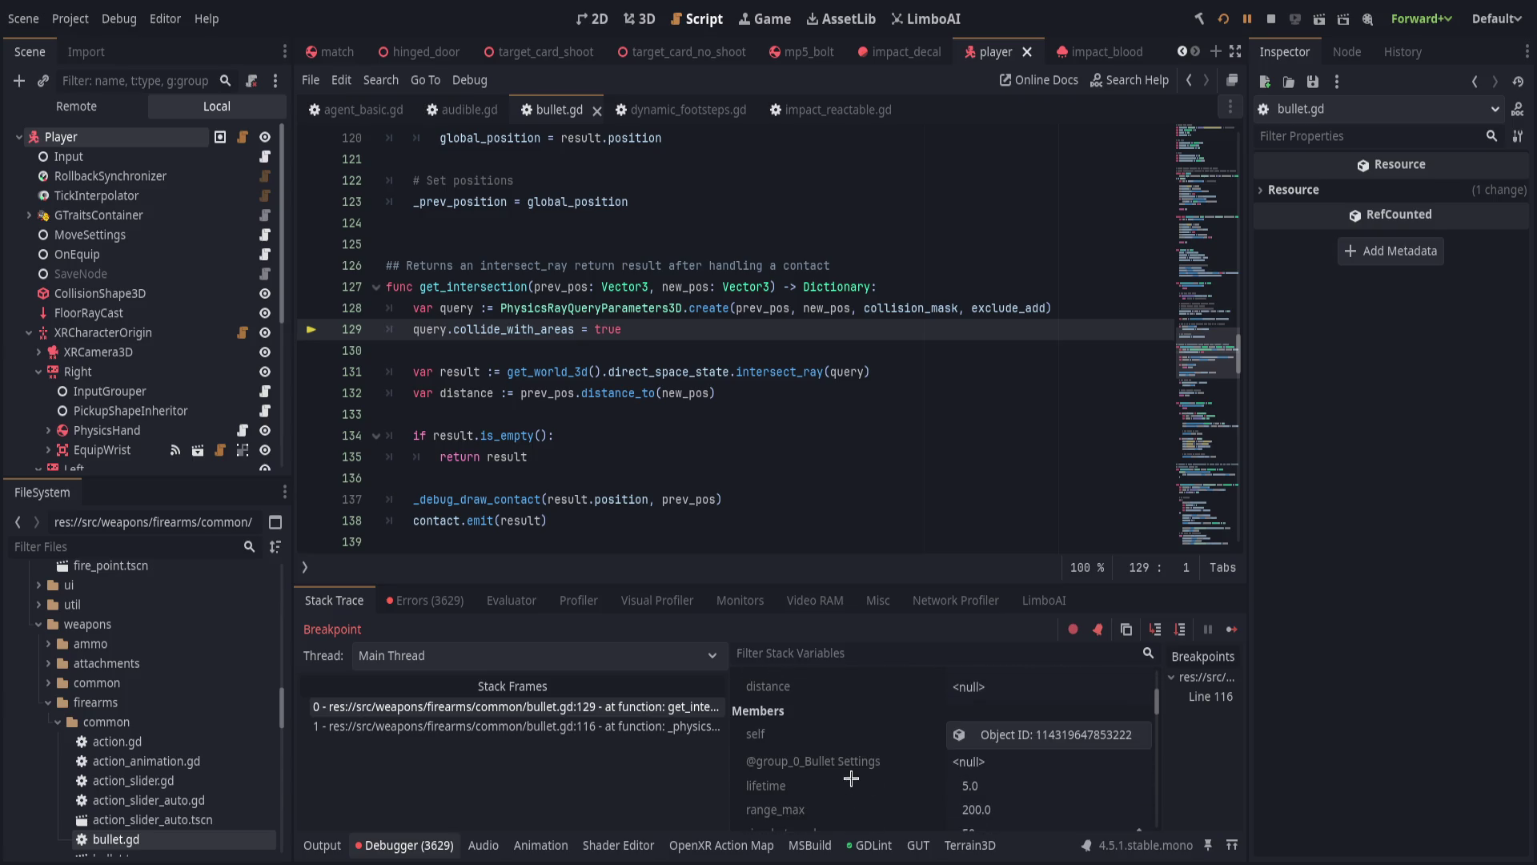
pyautogui.scroll(-3, 851, 778)
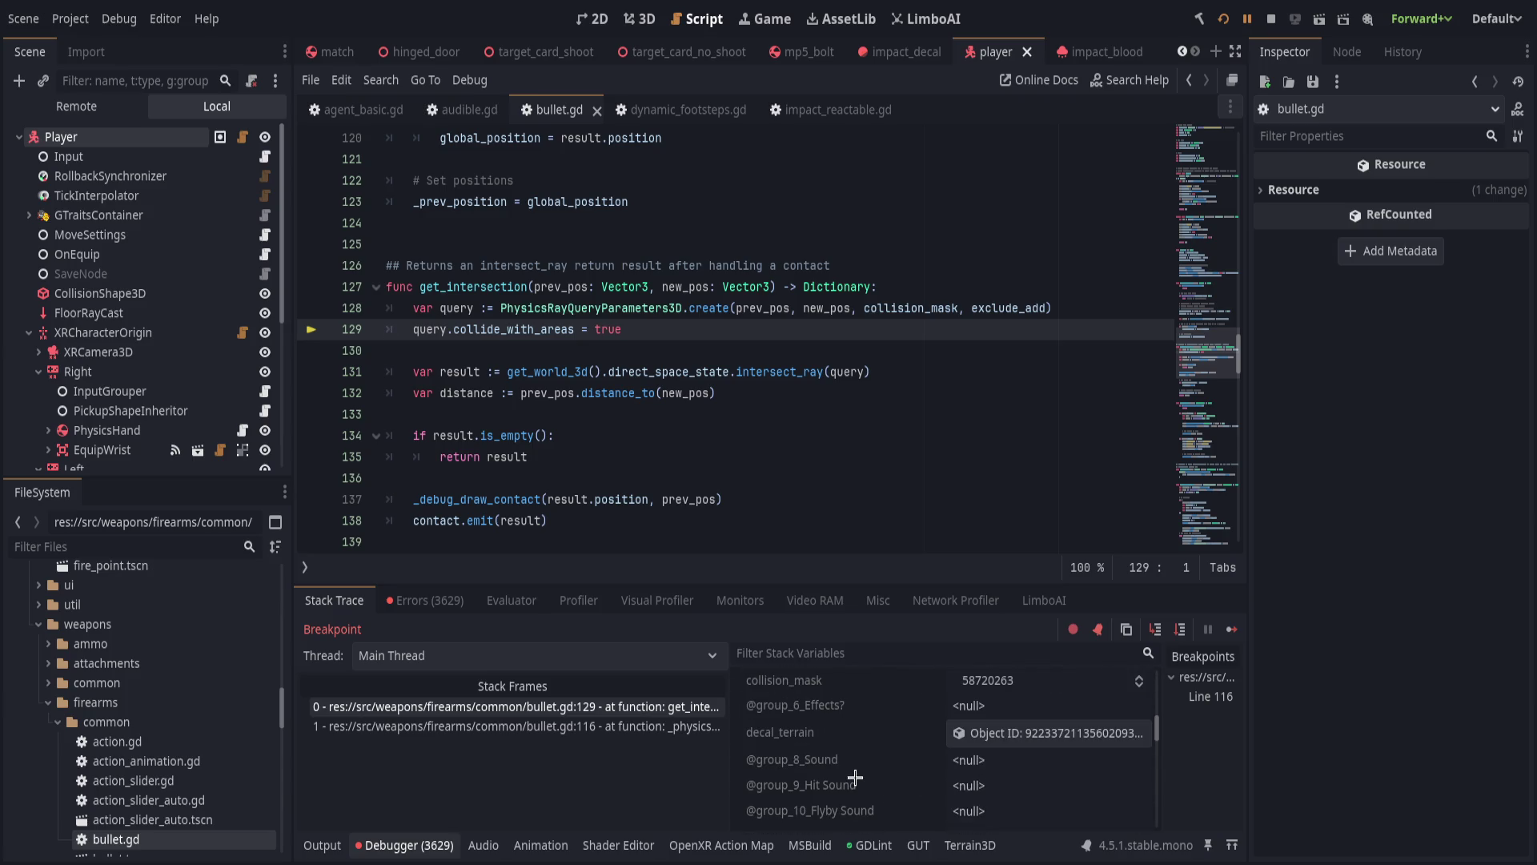
pyautogui.scroll(-3, 855, 778)
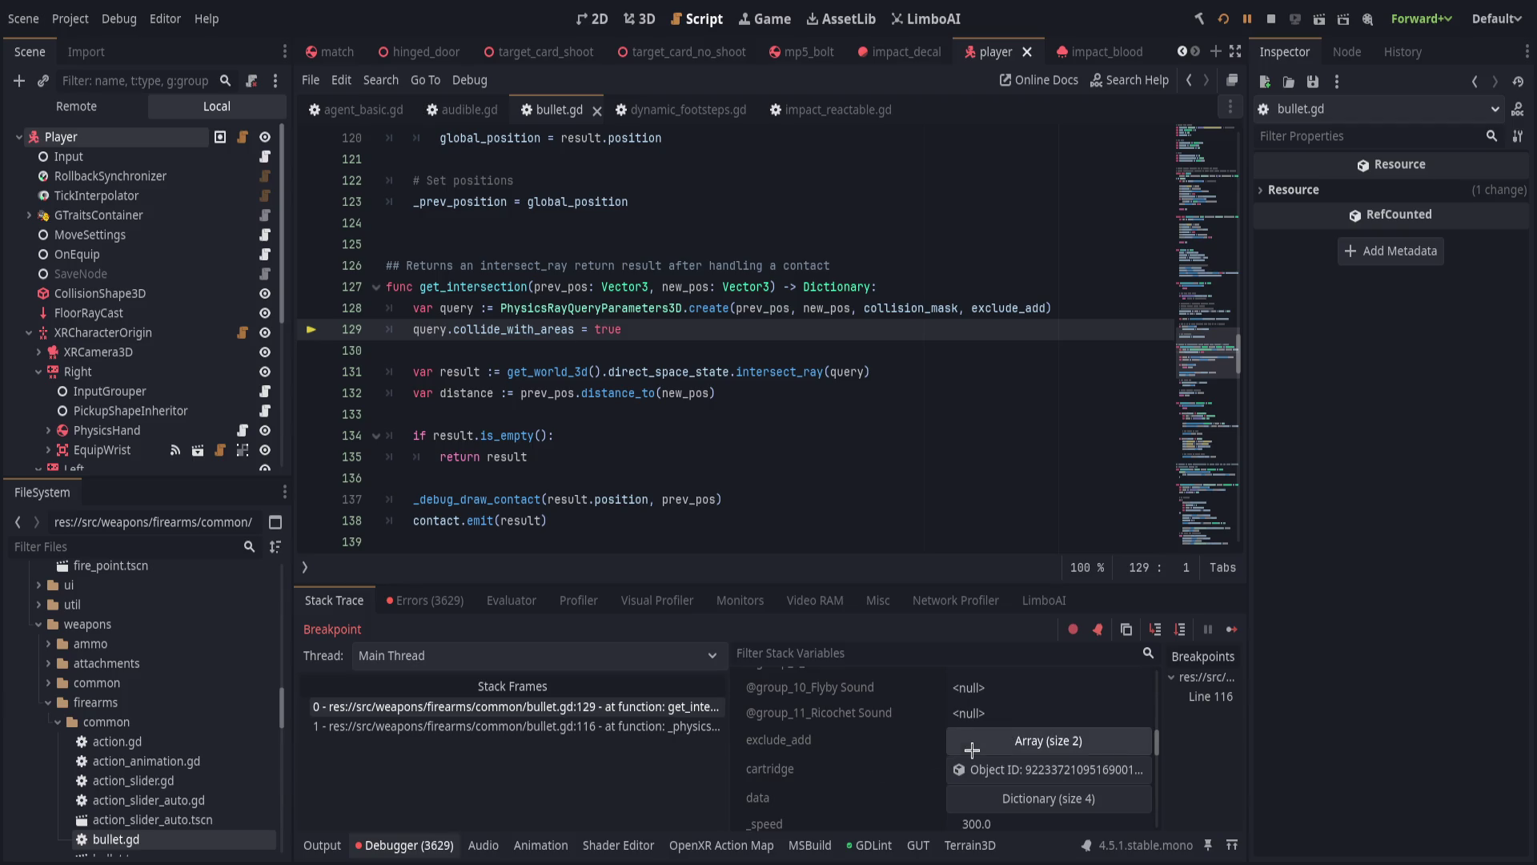
pyautogui.click(1001, 740)
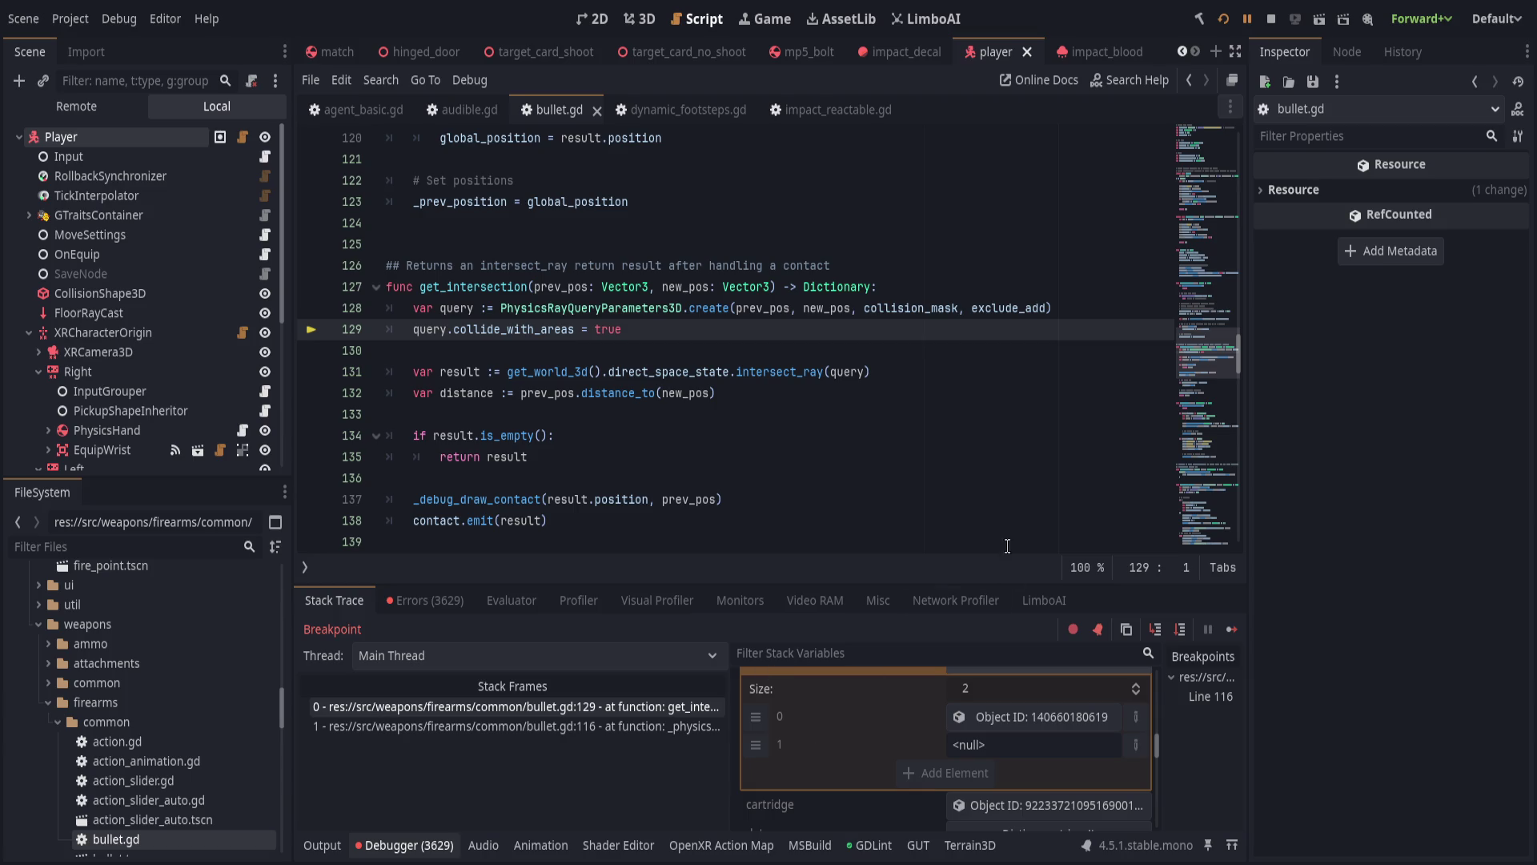
# Select exclude_add on line 128, collapse the debugger panel, and search the script for it.
pyautogui.doubleClick(1009, 308)
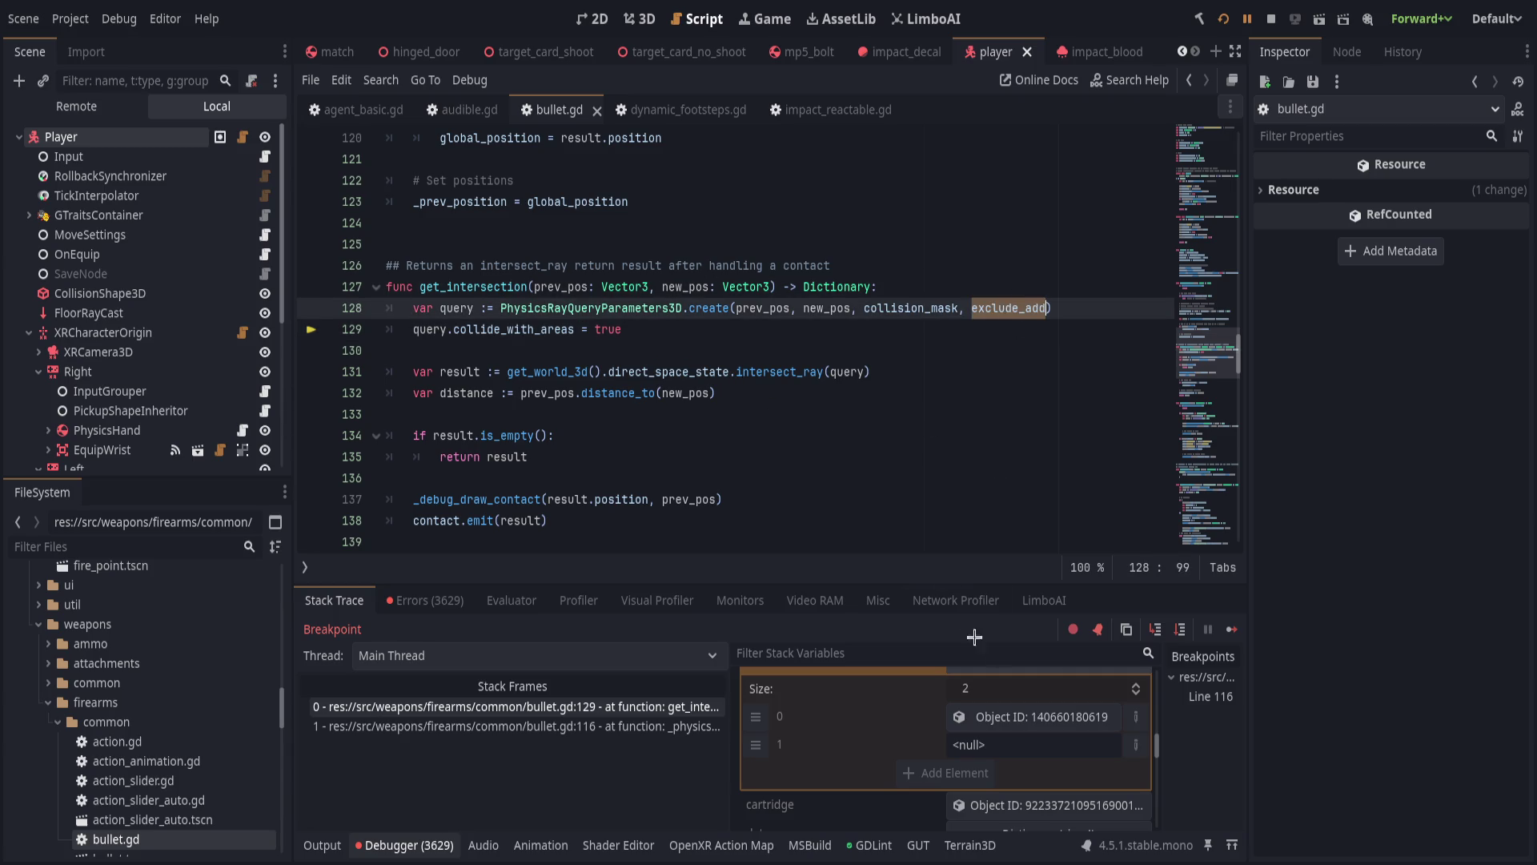
pyautogui.click(390, 845)
pyautogui.click(789, 520)
pyautogui.hotkey('shift', 'F3')
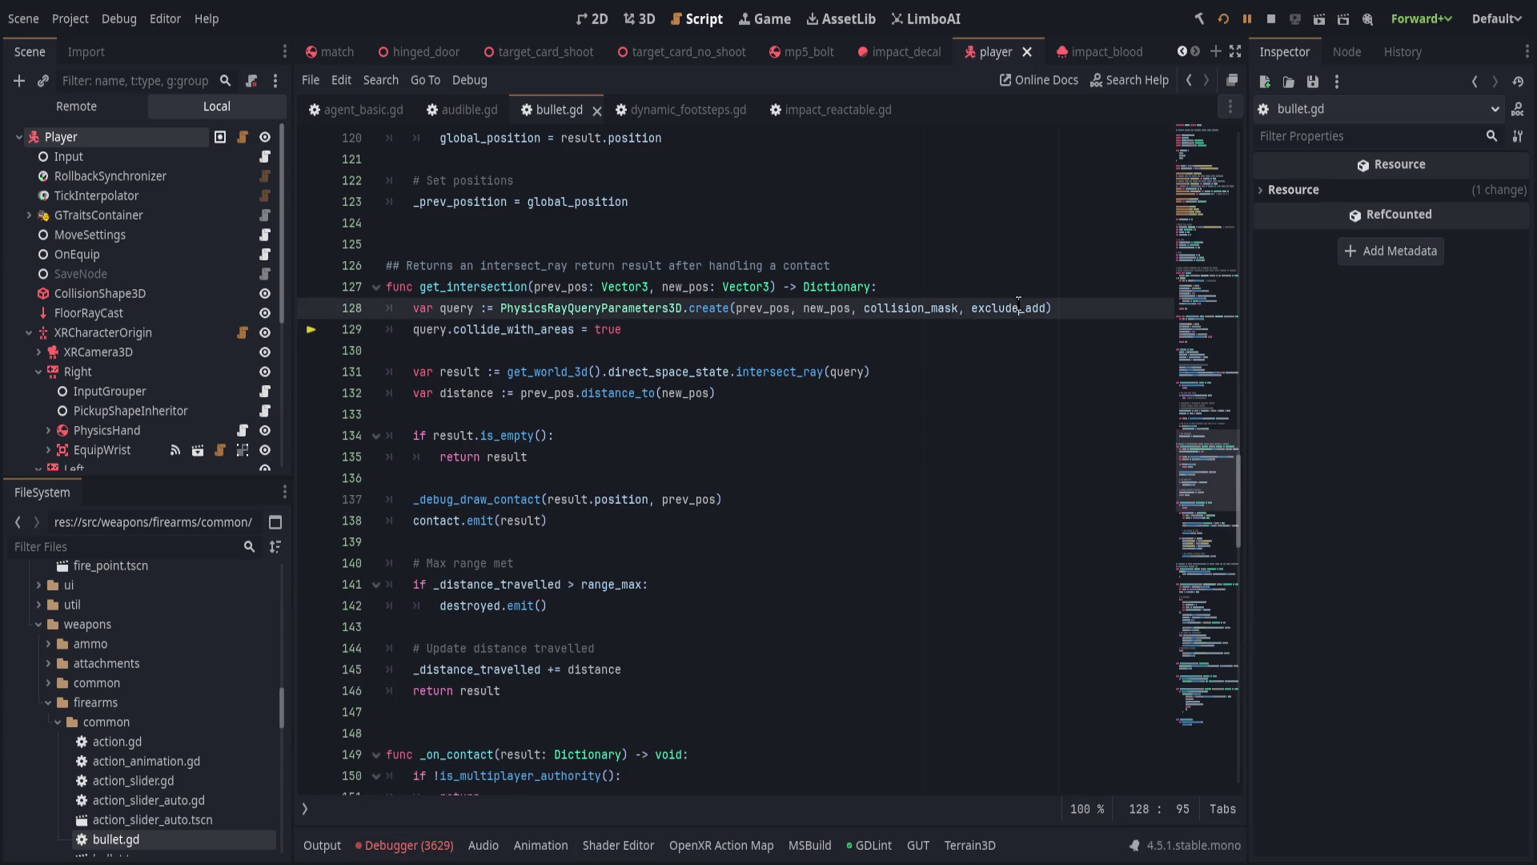
# Step through all six exclude_add matches, ending after destroyed.emit() on line 209.
pyautogui.click(991, 808)
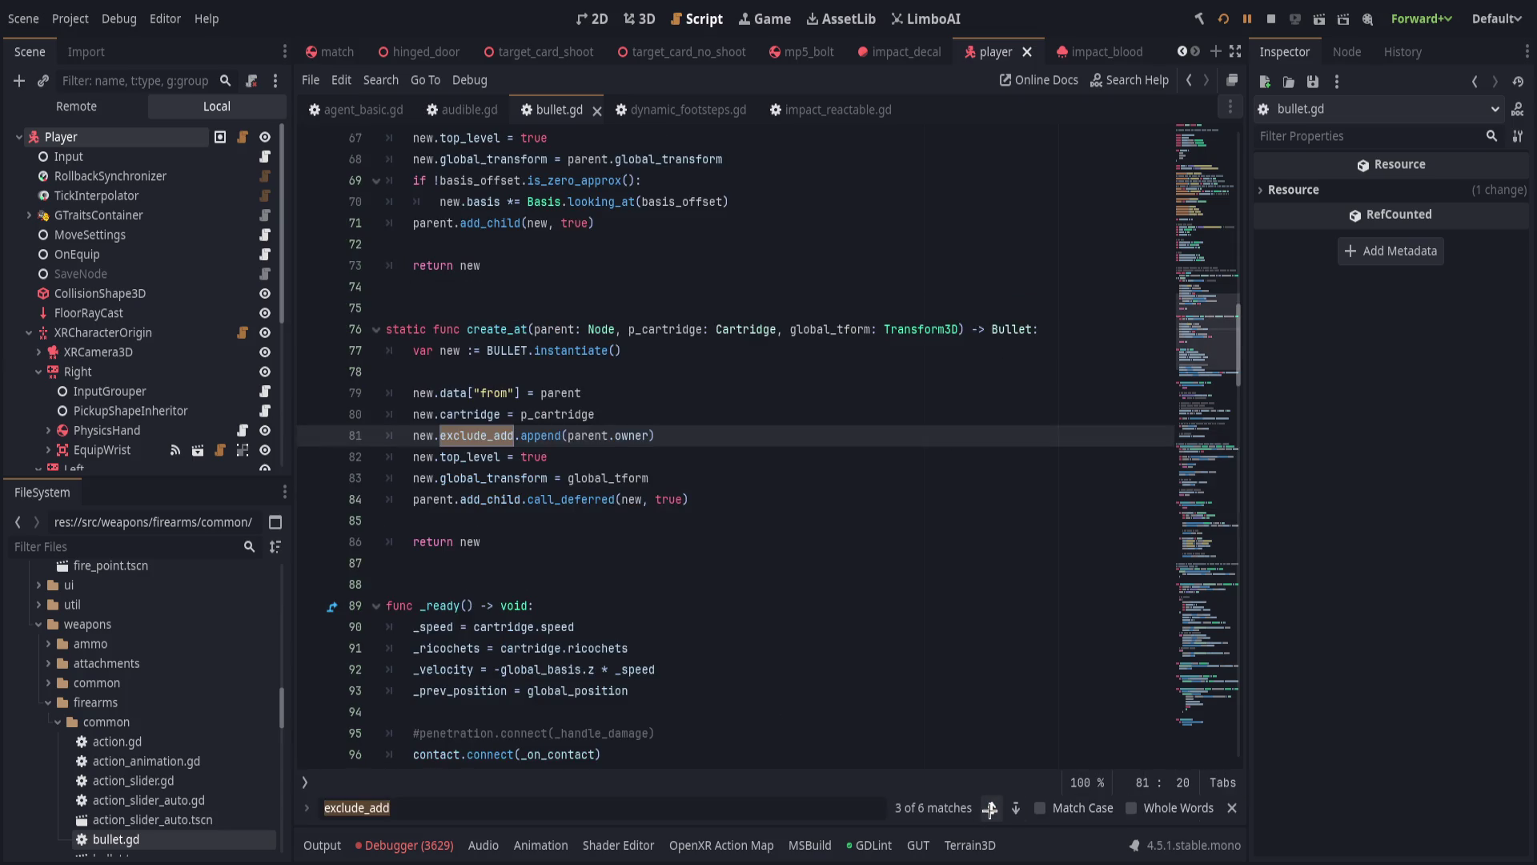
pyautogui.click(990, 810)
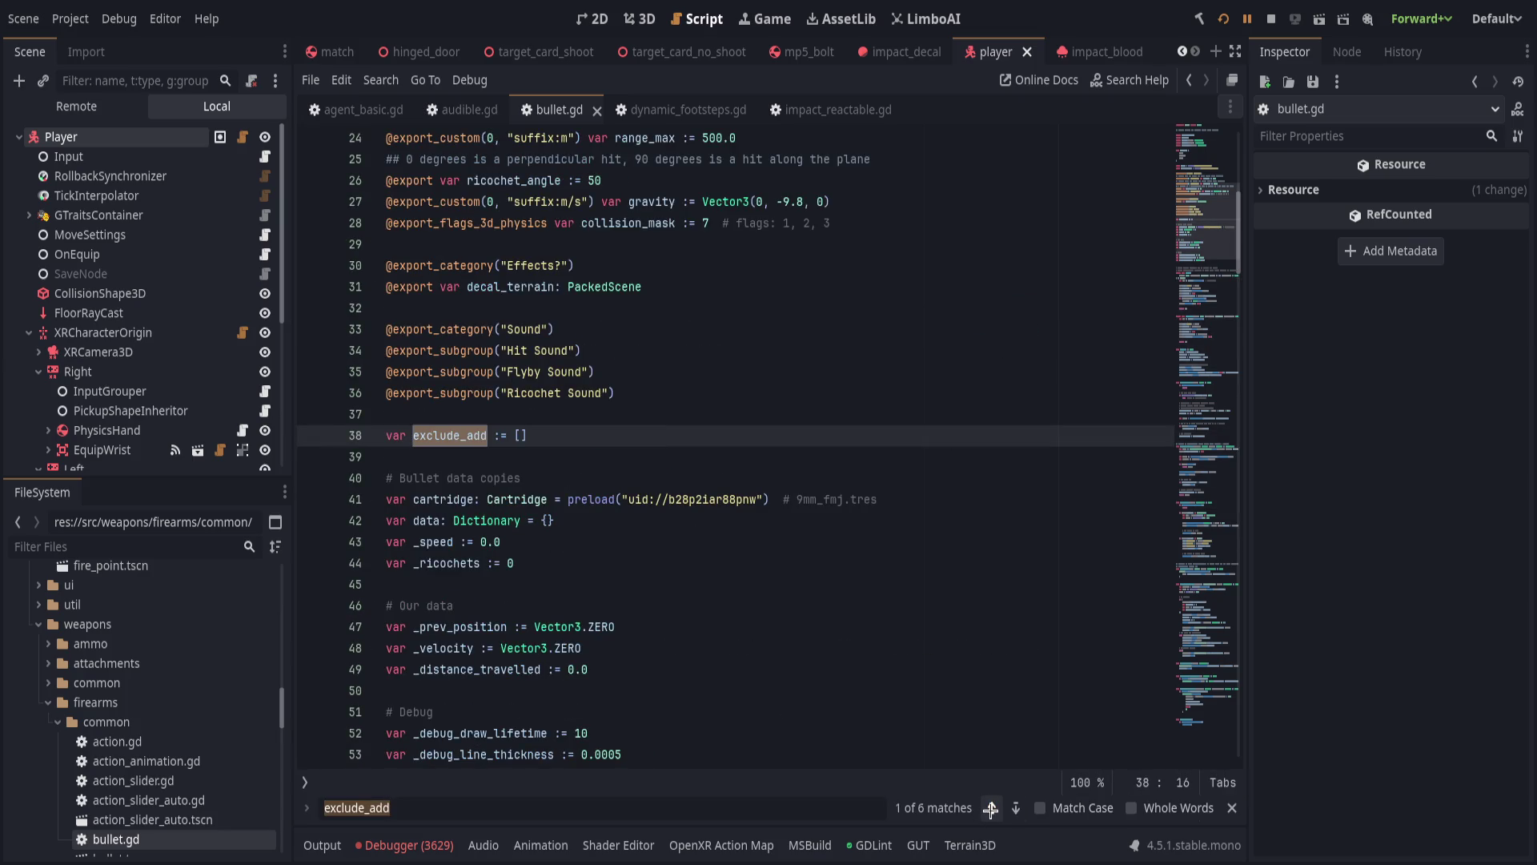
pyautogui.click(1015, 808)
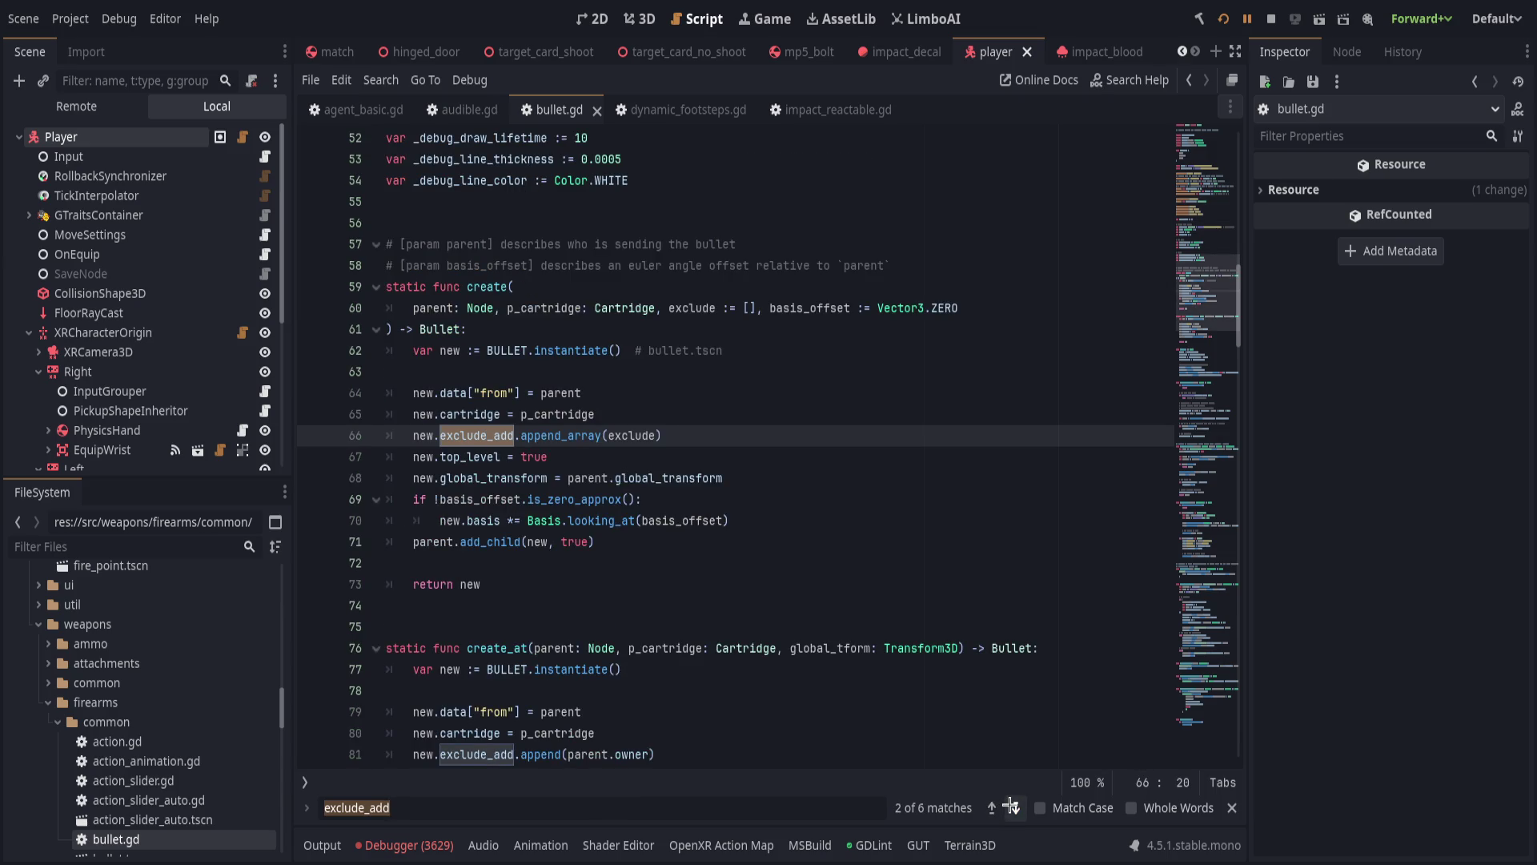
pyautogui.click(1014, 808)
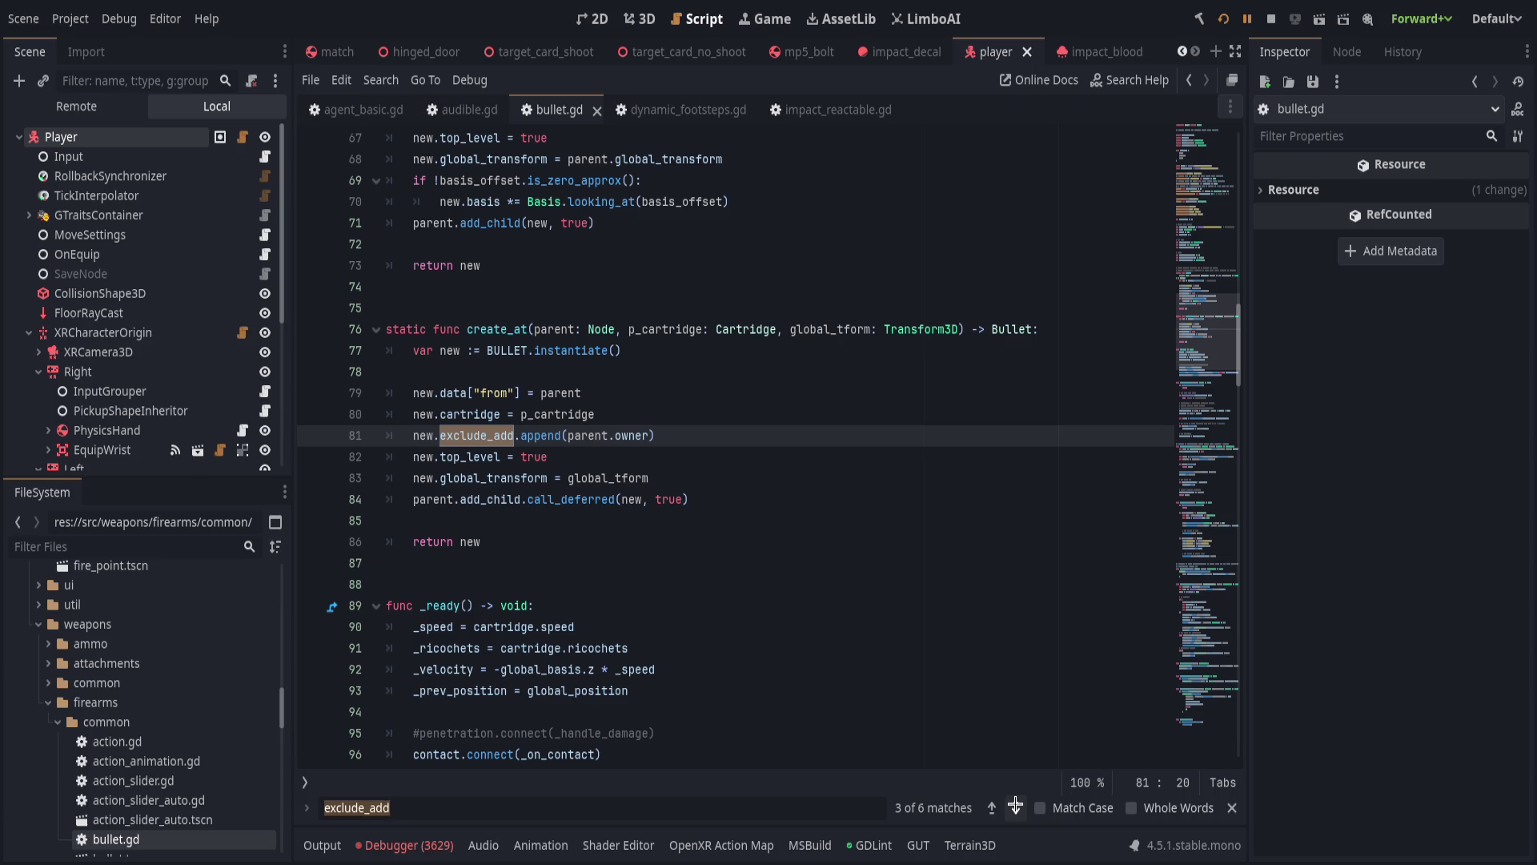
pyautogui.click(1017, 805)
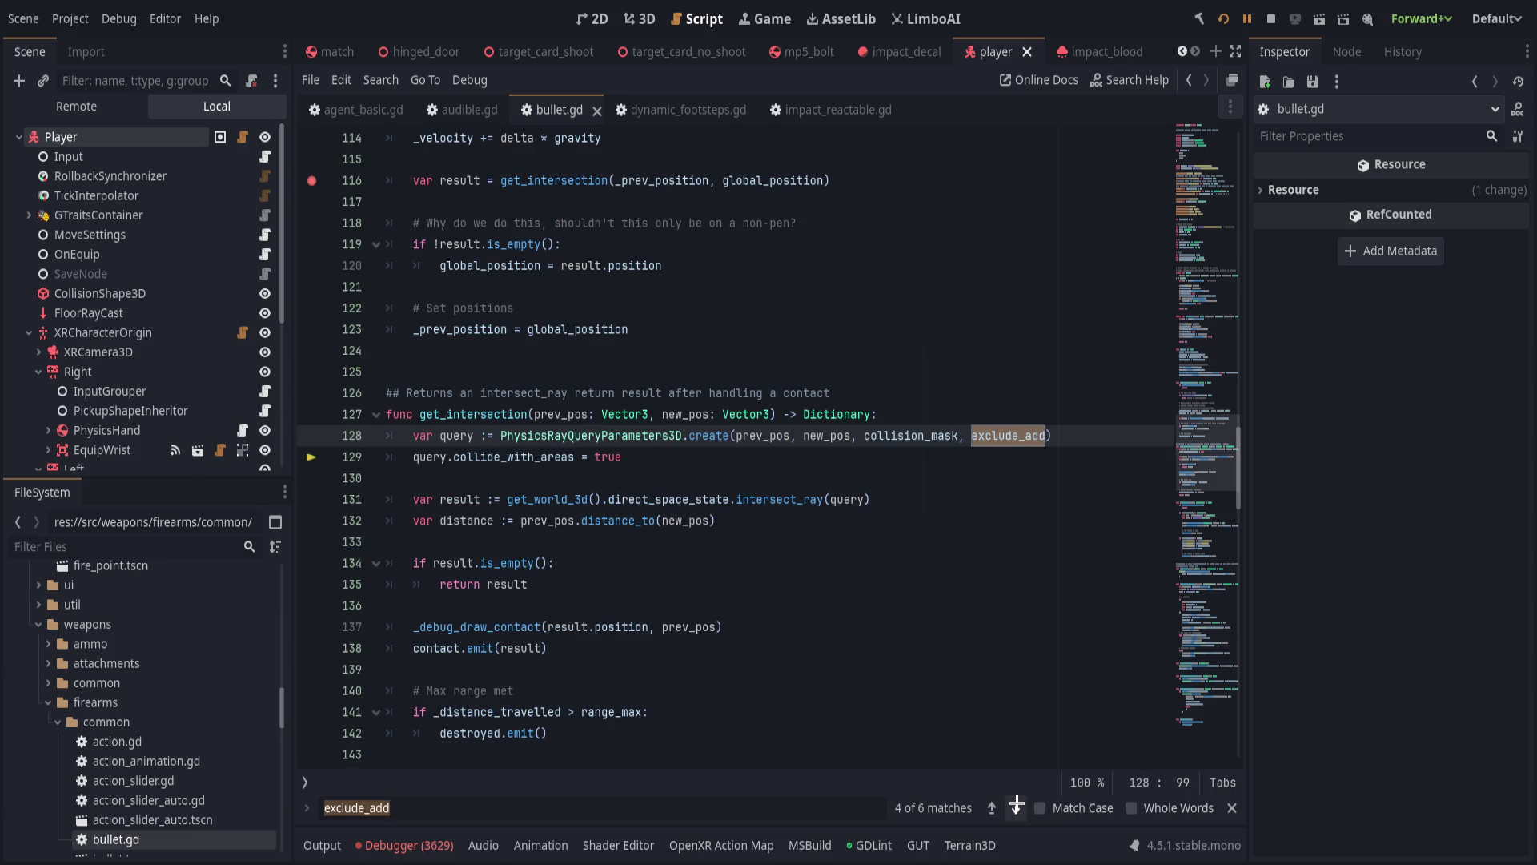
pyautogui.click(1017, 805)
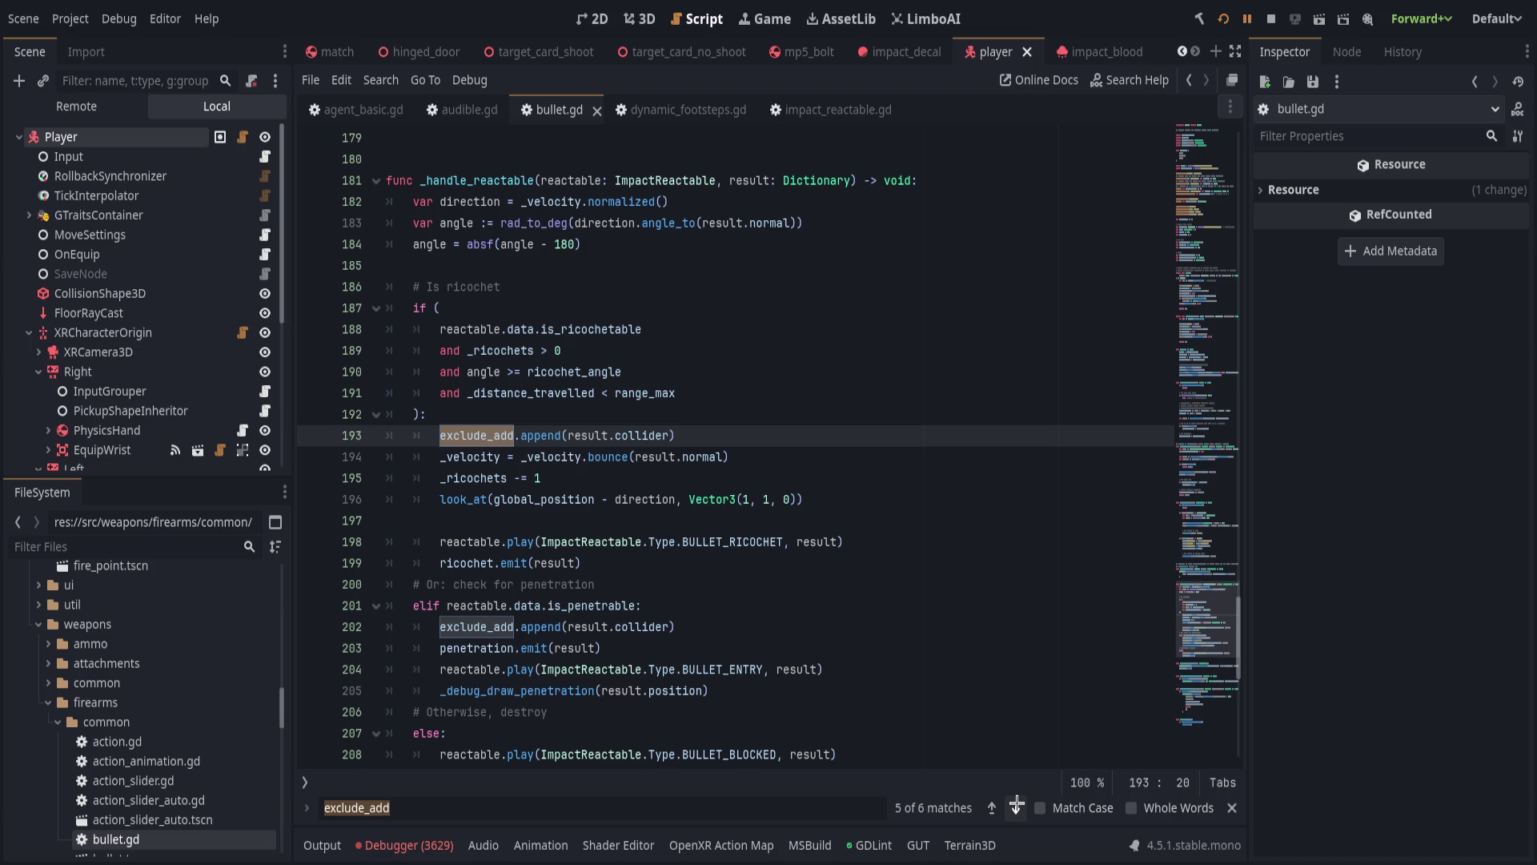
pyautogui.click(1017, 806)
pyautogui.click(654, 563)
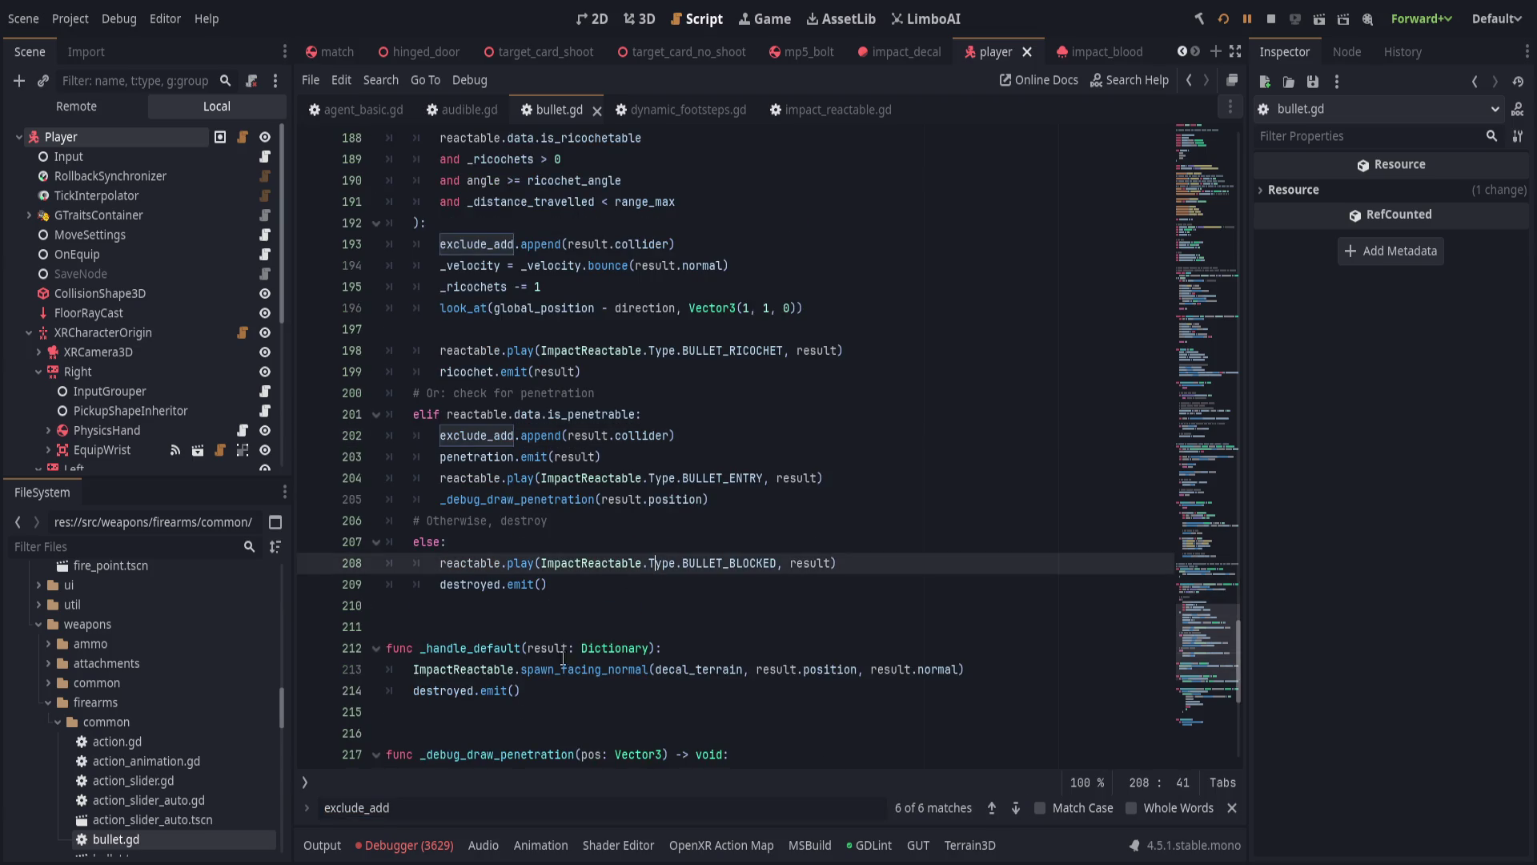
pyautogui.scroll(-7, 601, 630)
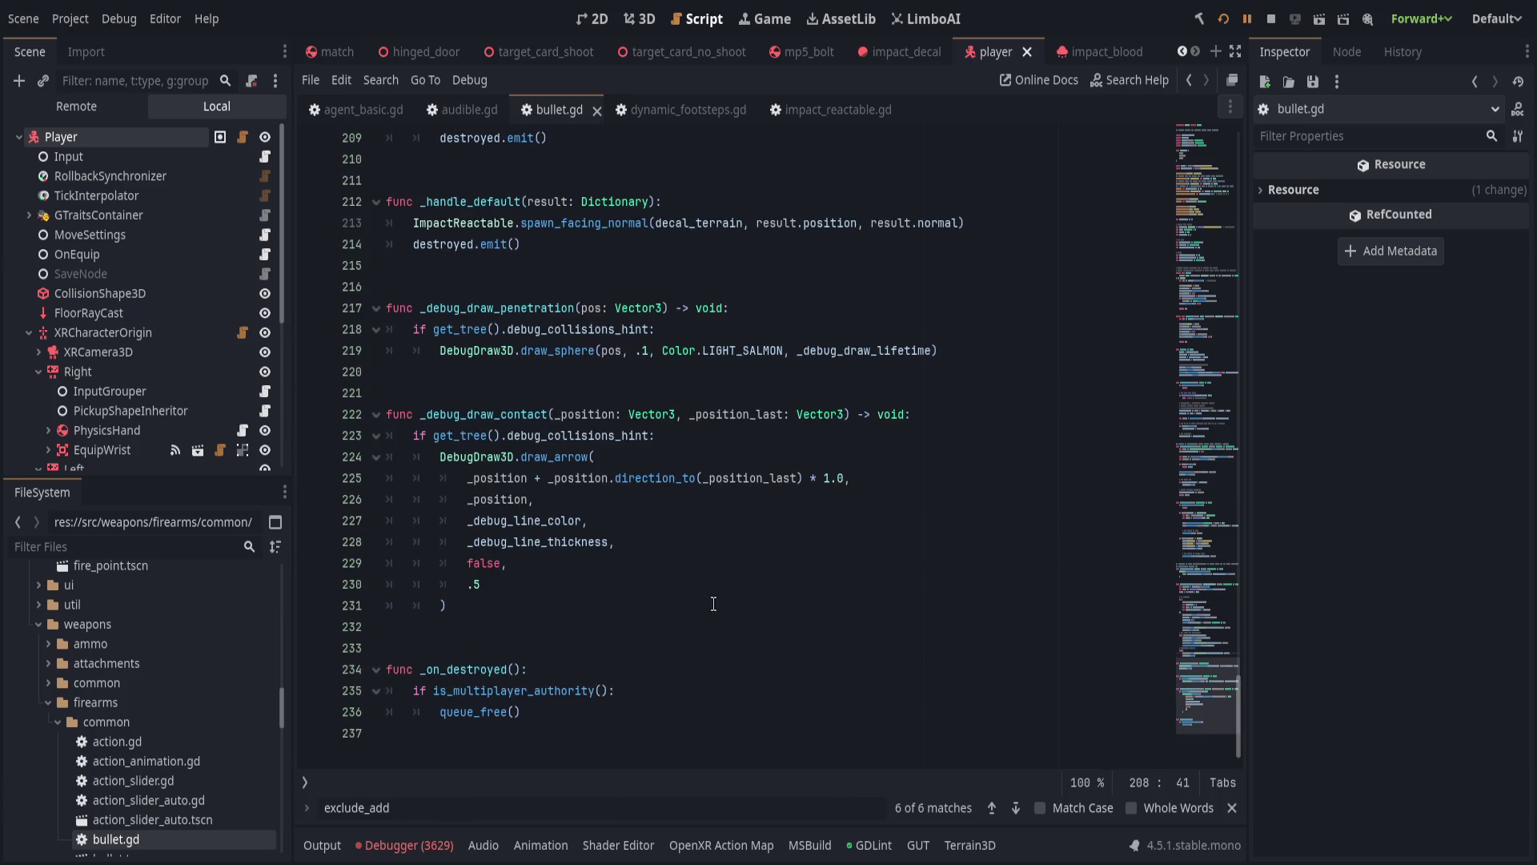
pyautogui.scroll(5, 697, 669)
pyautogui.click(683, 461)
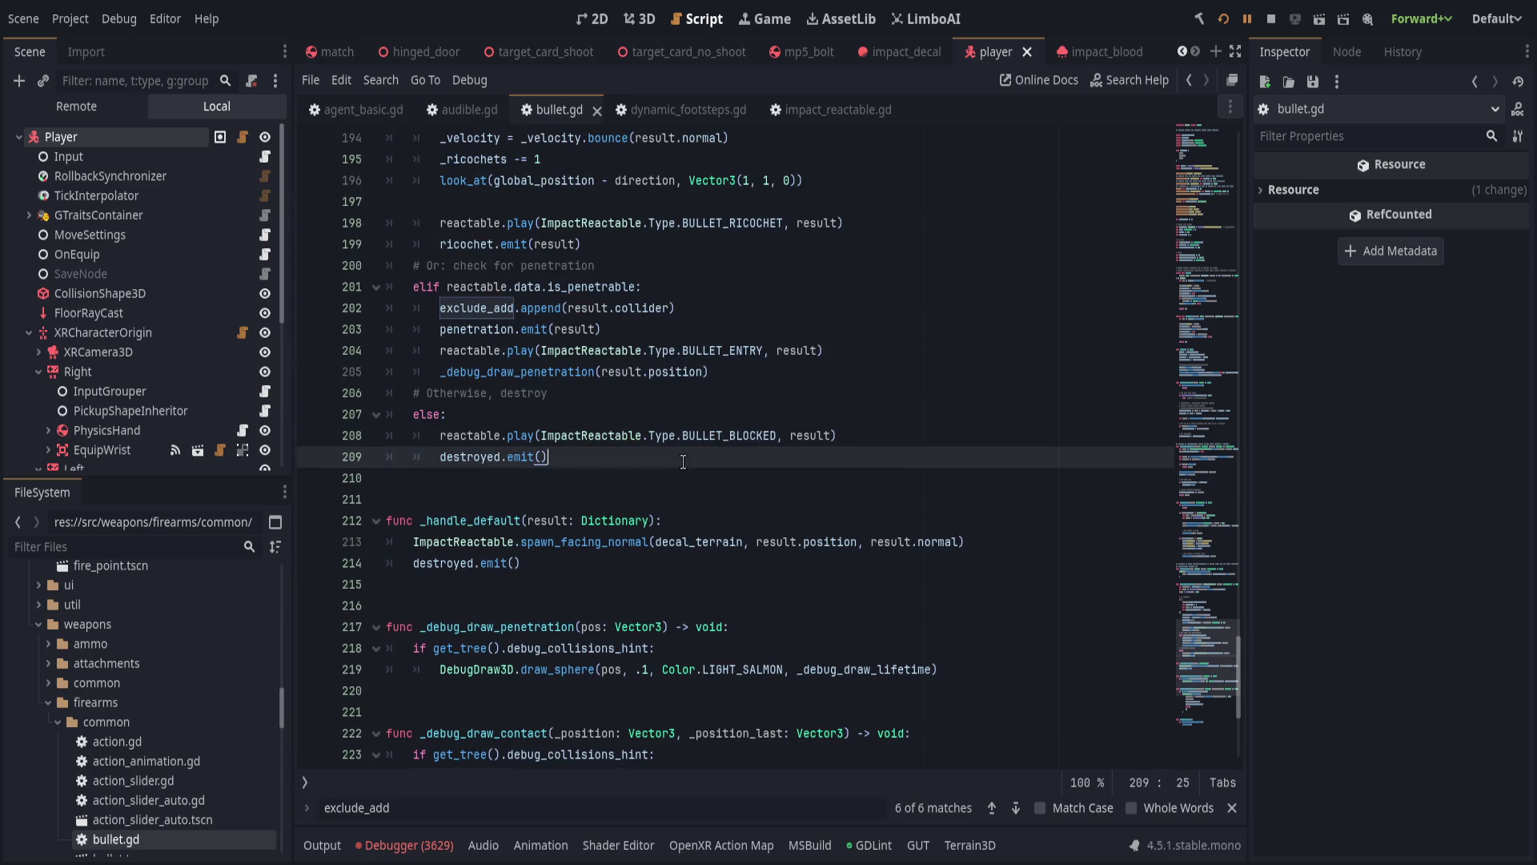
# Declare 'func push_exclude(node: Node3D) -> void:' below line 209.
pyautogui.press('Return')
pyautogui.press('Return')
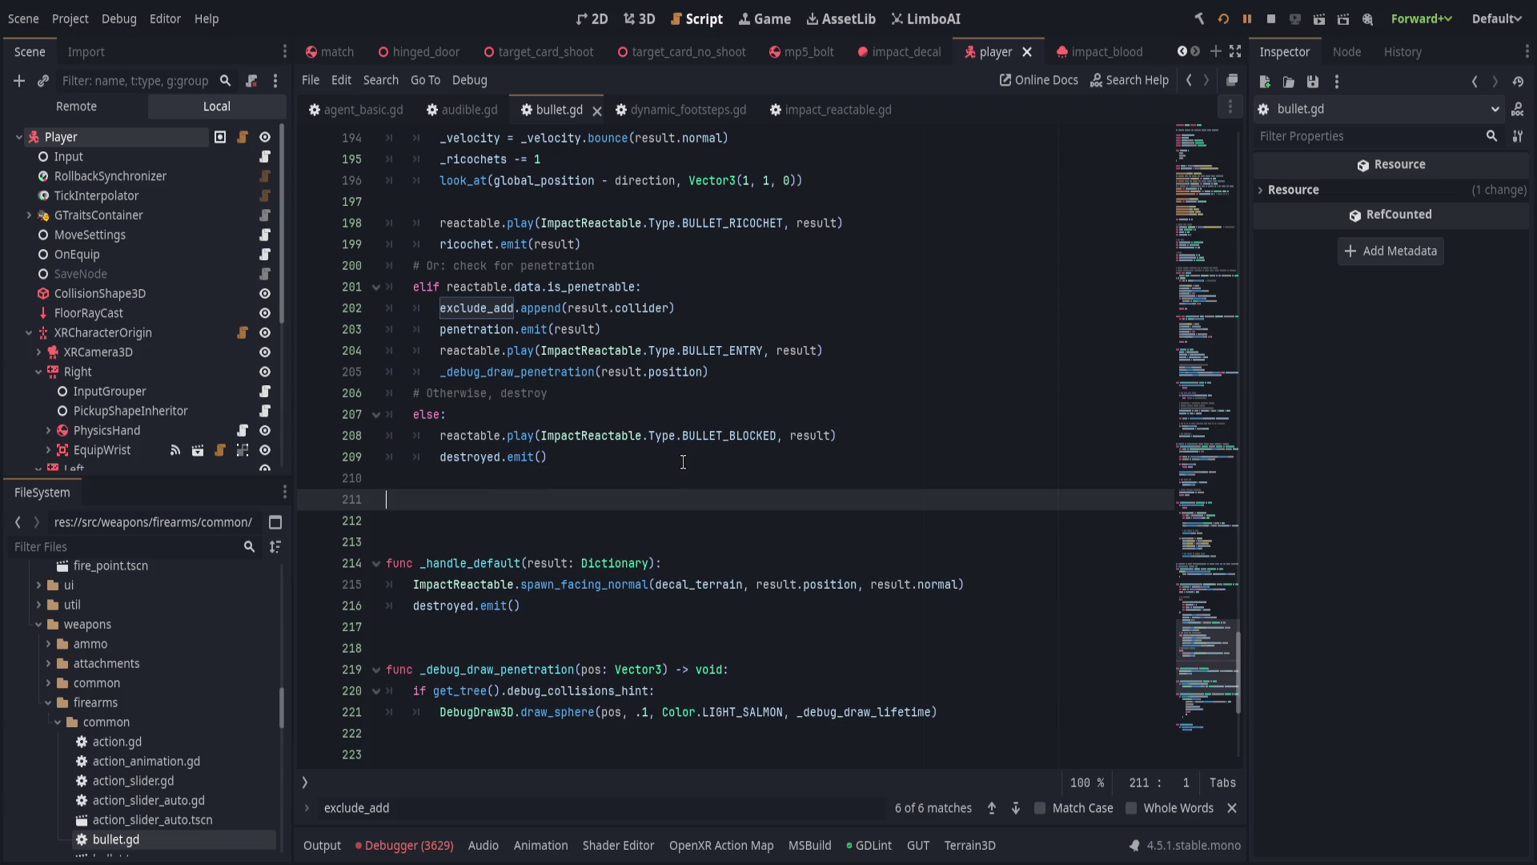
pyautogui.press('Return')
pyautogui.write('func ')
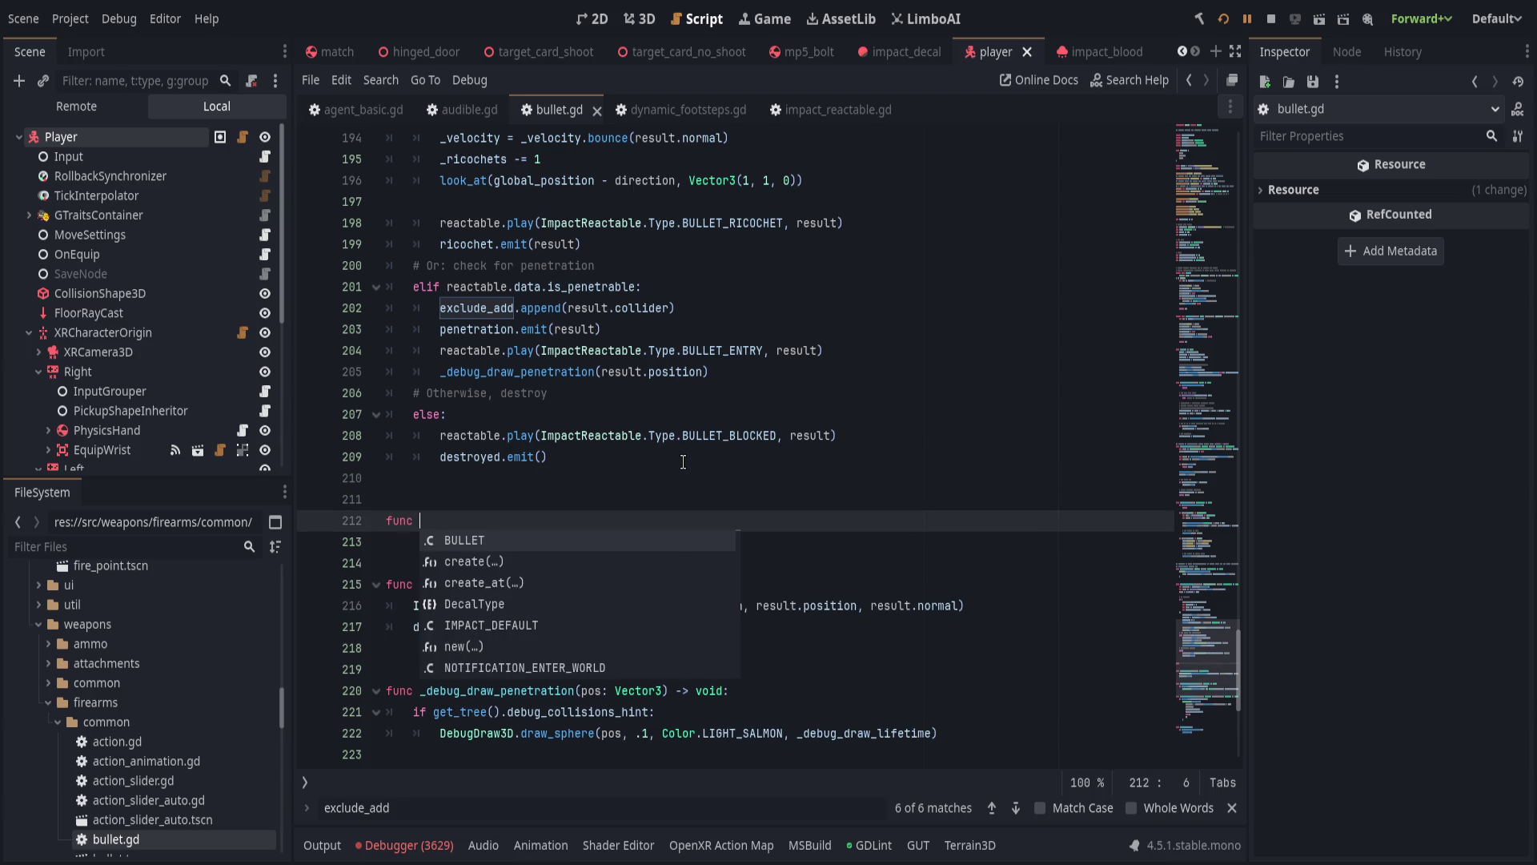
pyautogui.write('push_')
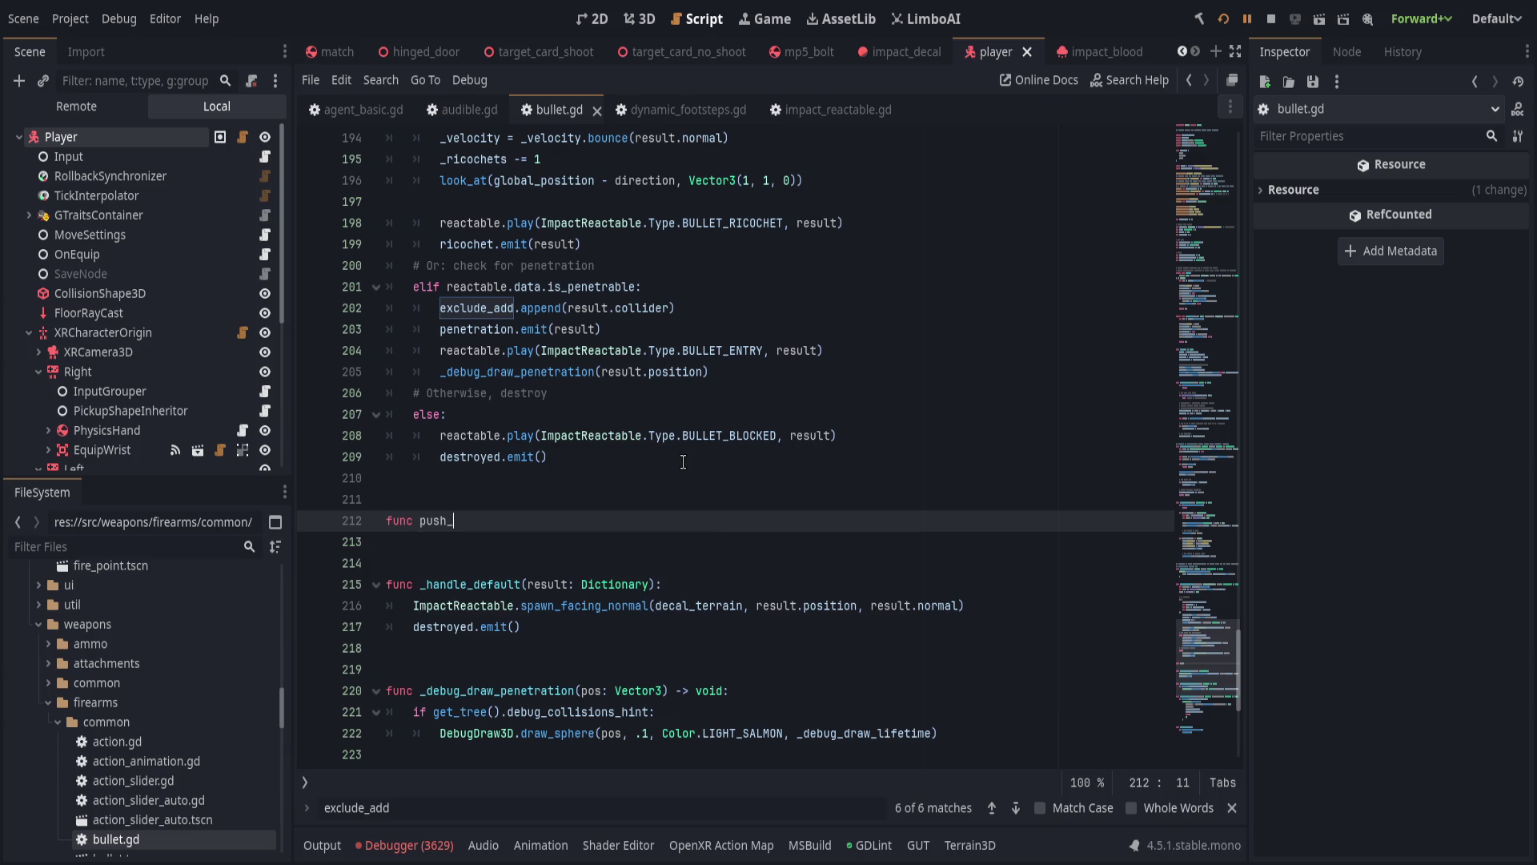
pyautogui.write('exclude(o')
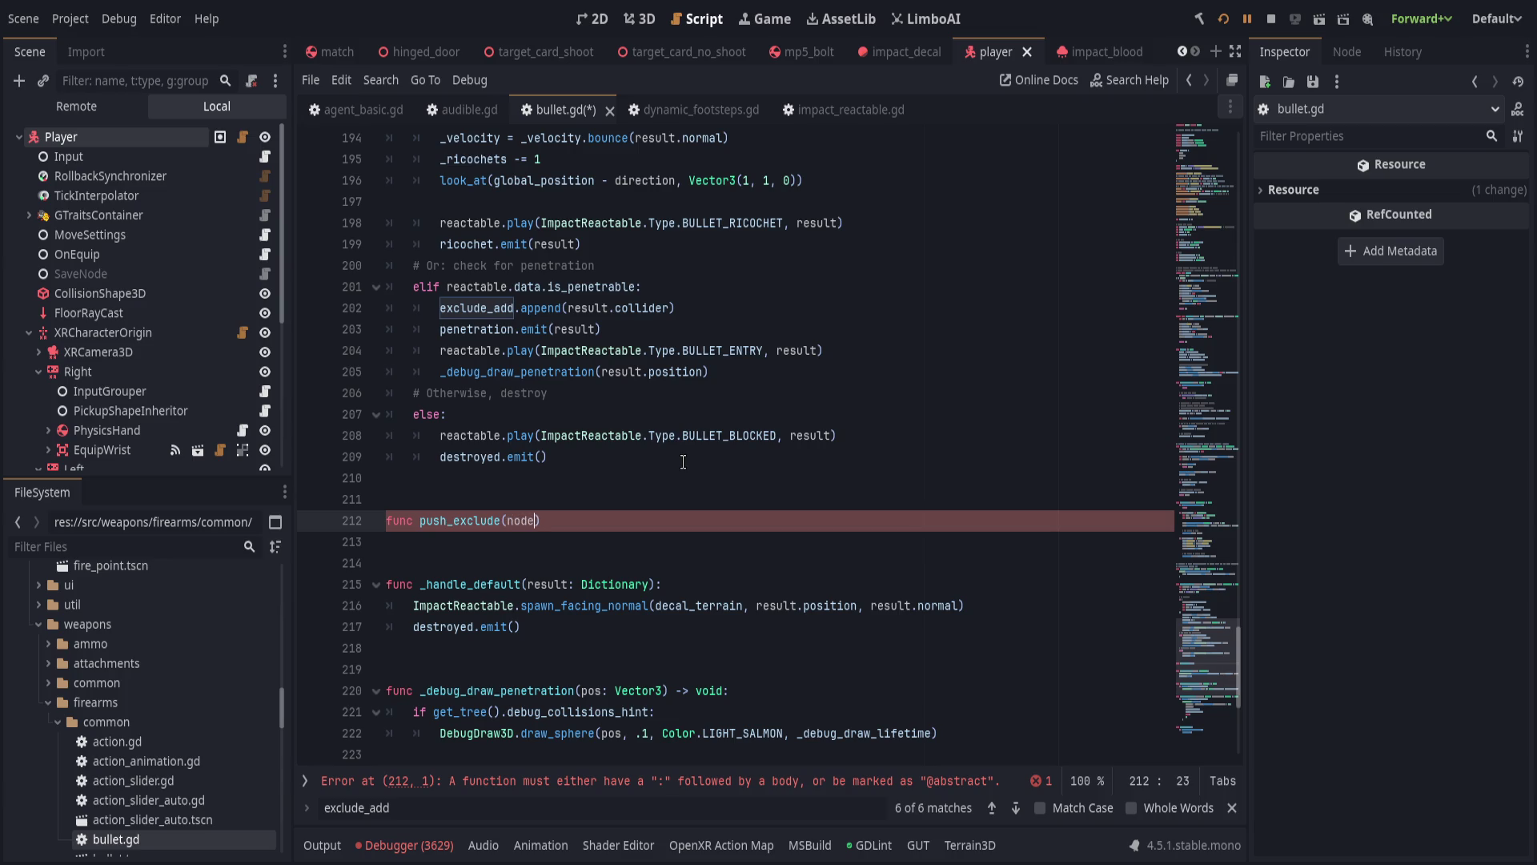
pyautogui.press('BackSpace')
pyautogui.write('node: Node3D')
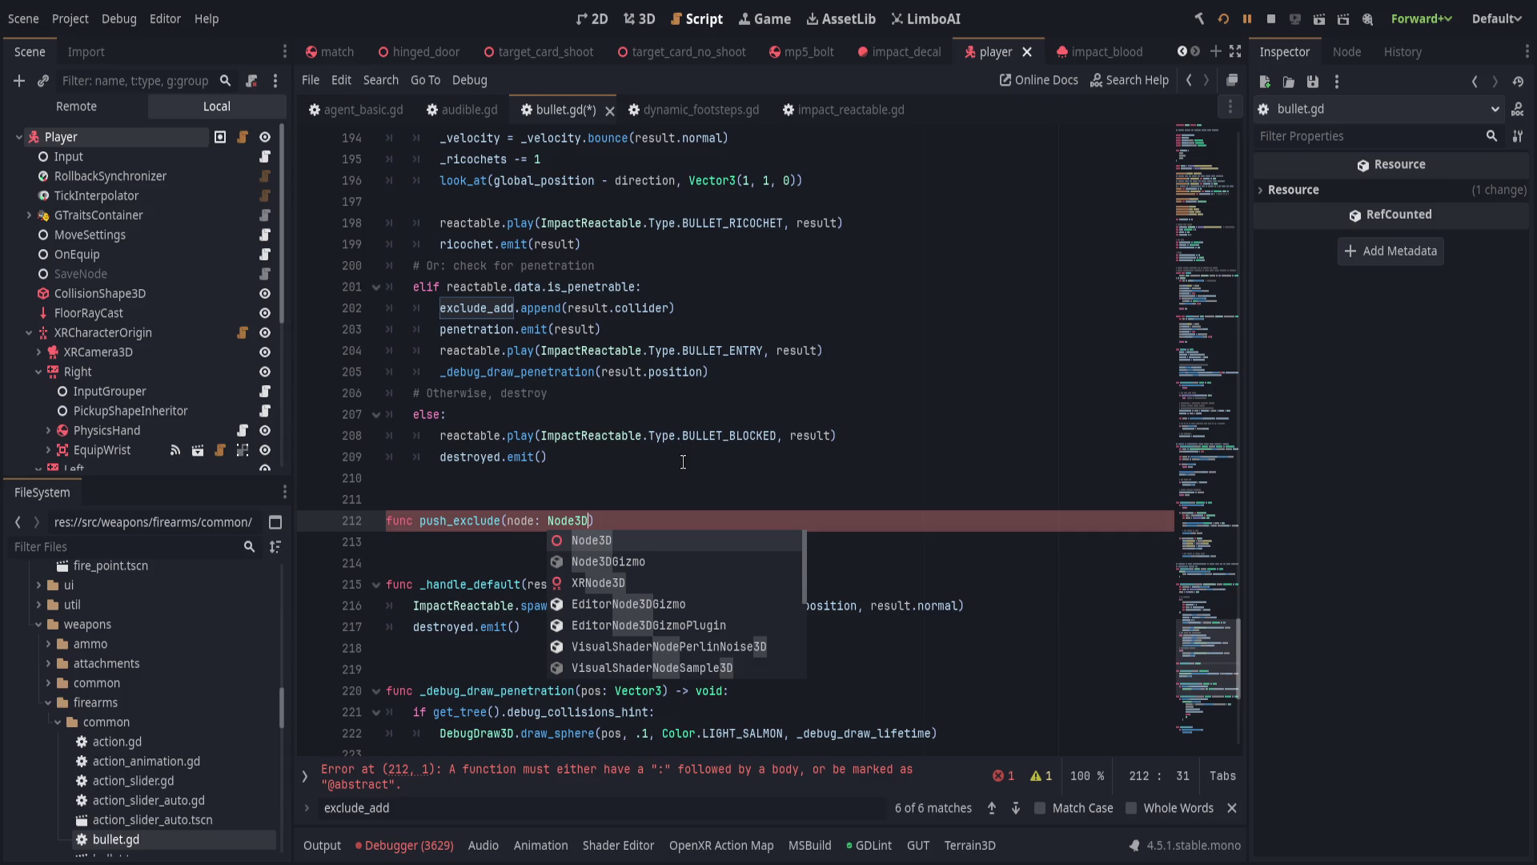
pyautogui.write(') -> void:')
pyautogui.press('Return')
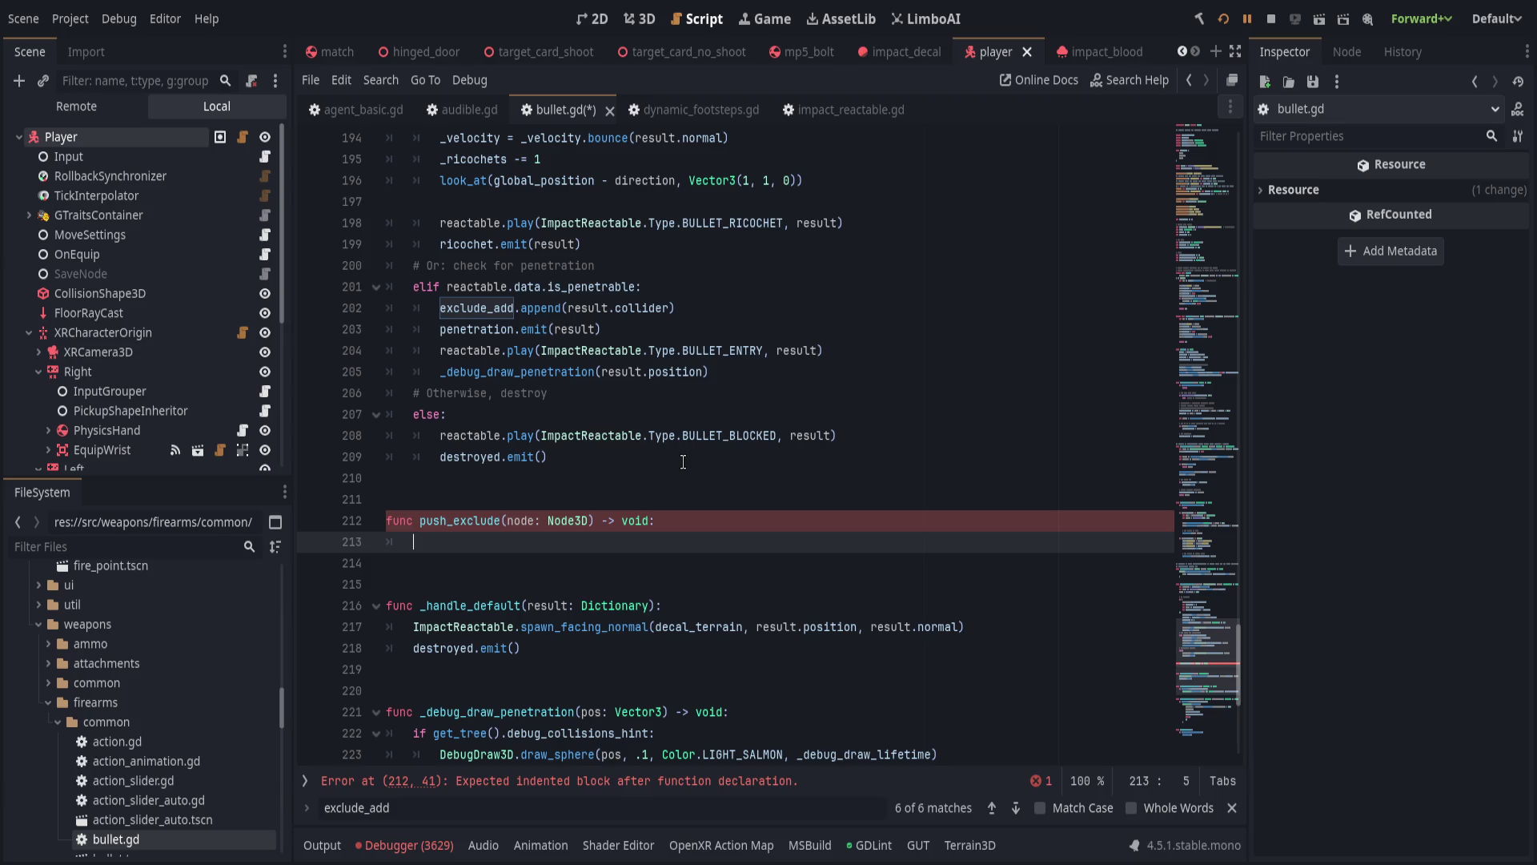
pyautogui.write('ex')
# Make it append node to exclude_add and connect node.tree_exiting to exclude_add.erase.
pyautogui.press('Return')
pyautogui.write('ppend')
pyautogui.write('(node)')
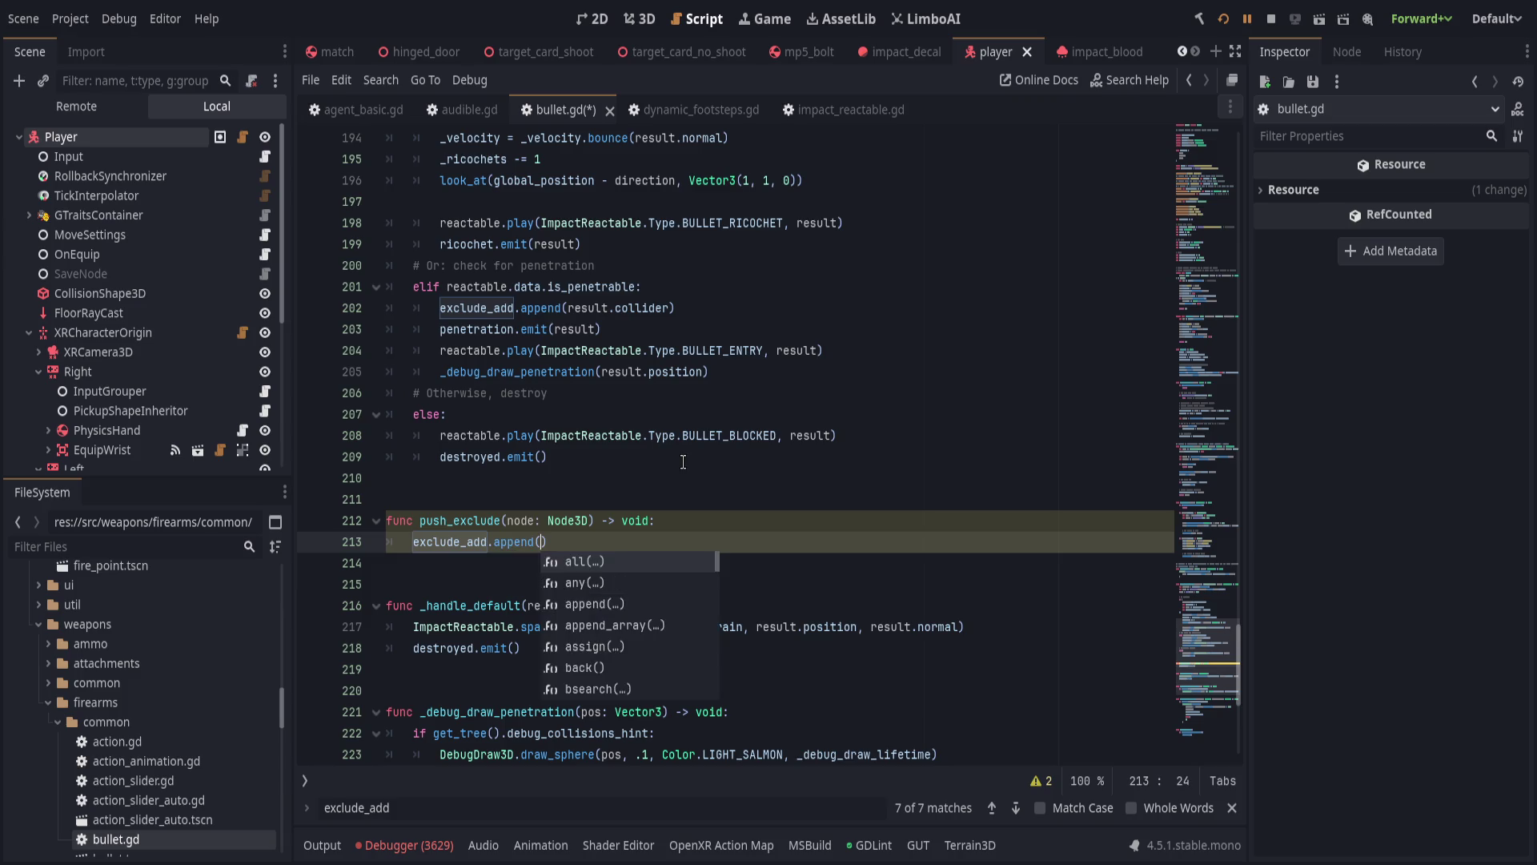
pyautogui.press('Return')
pyautogui.write('node.')
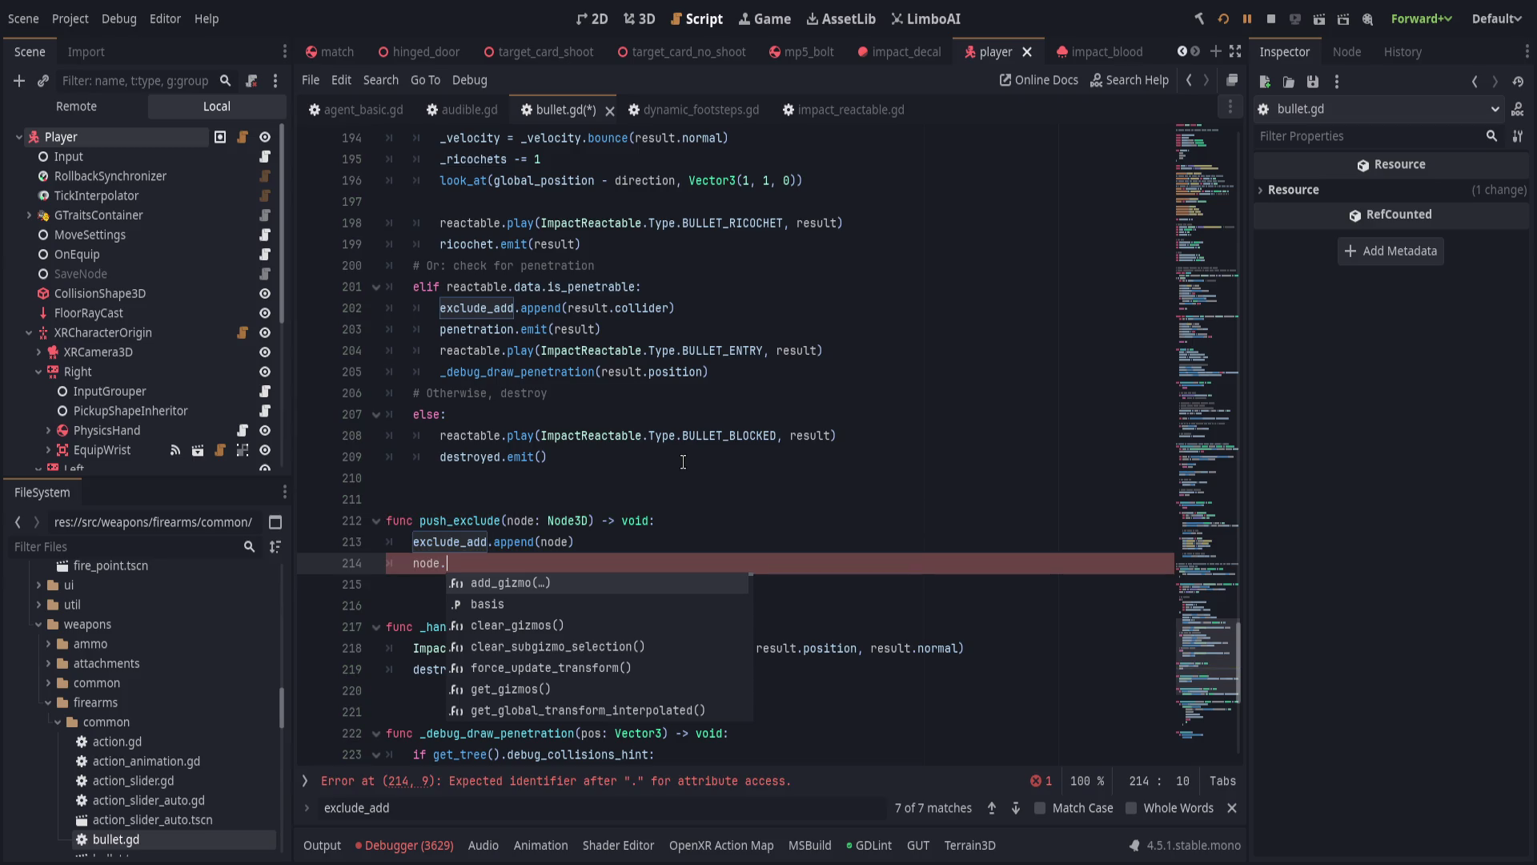
pyautogui.write('tr')
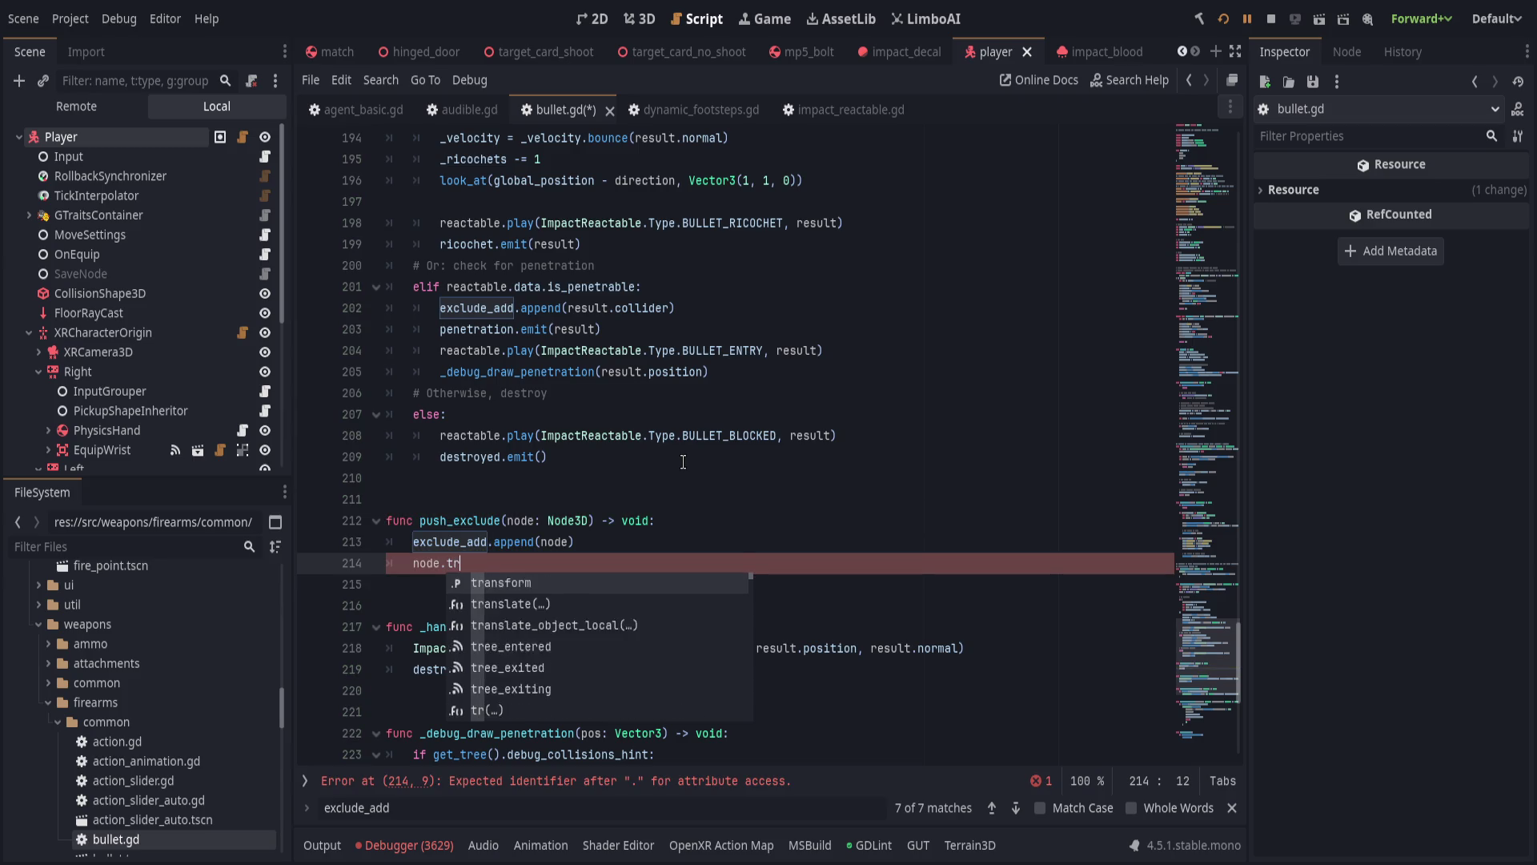
pyautogui.write('ee_ex')
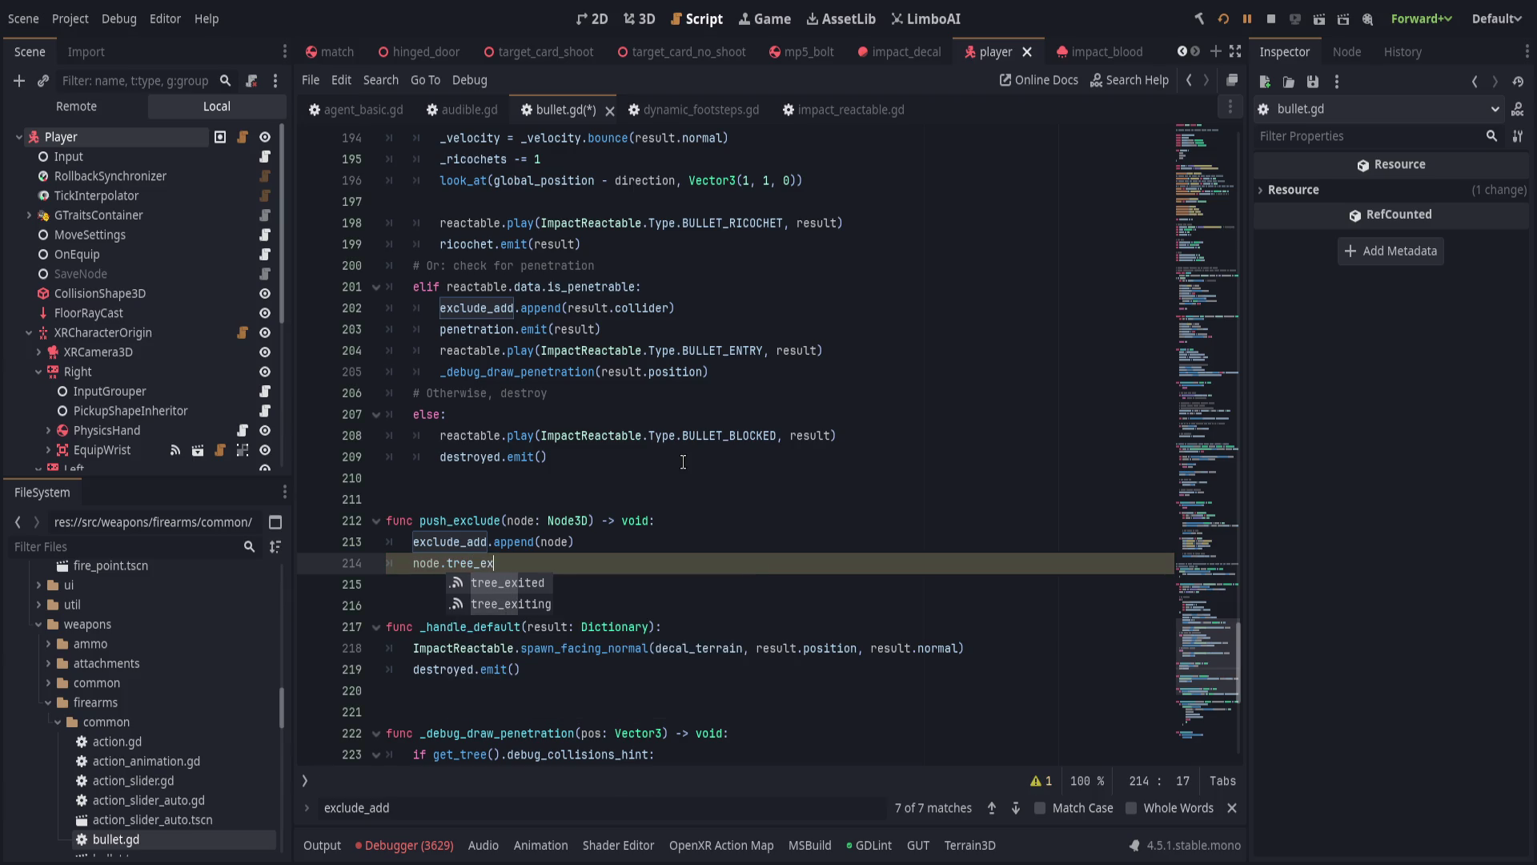
pyautogui.write('iting')
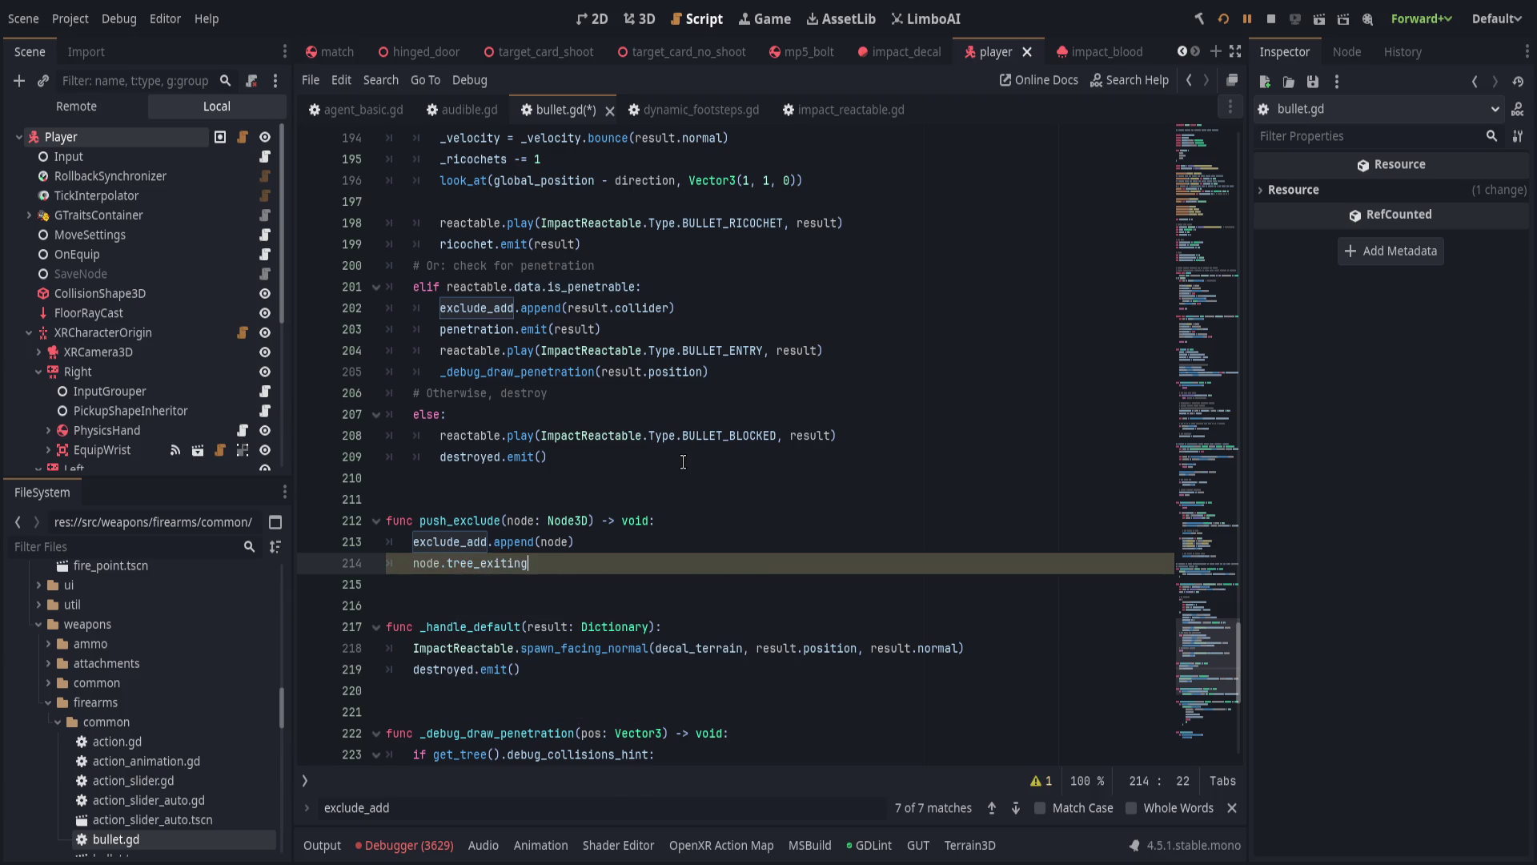
pyautogui.write('.connect')
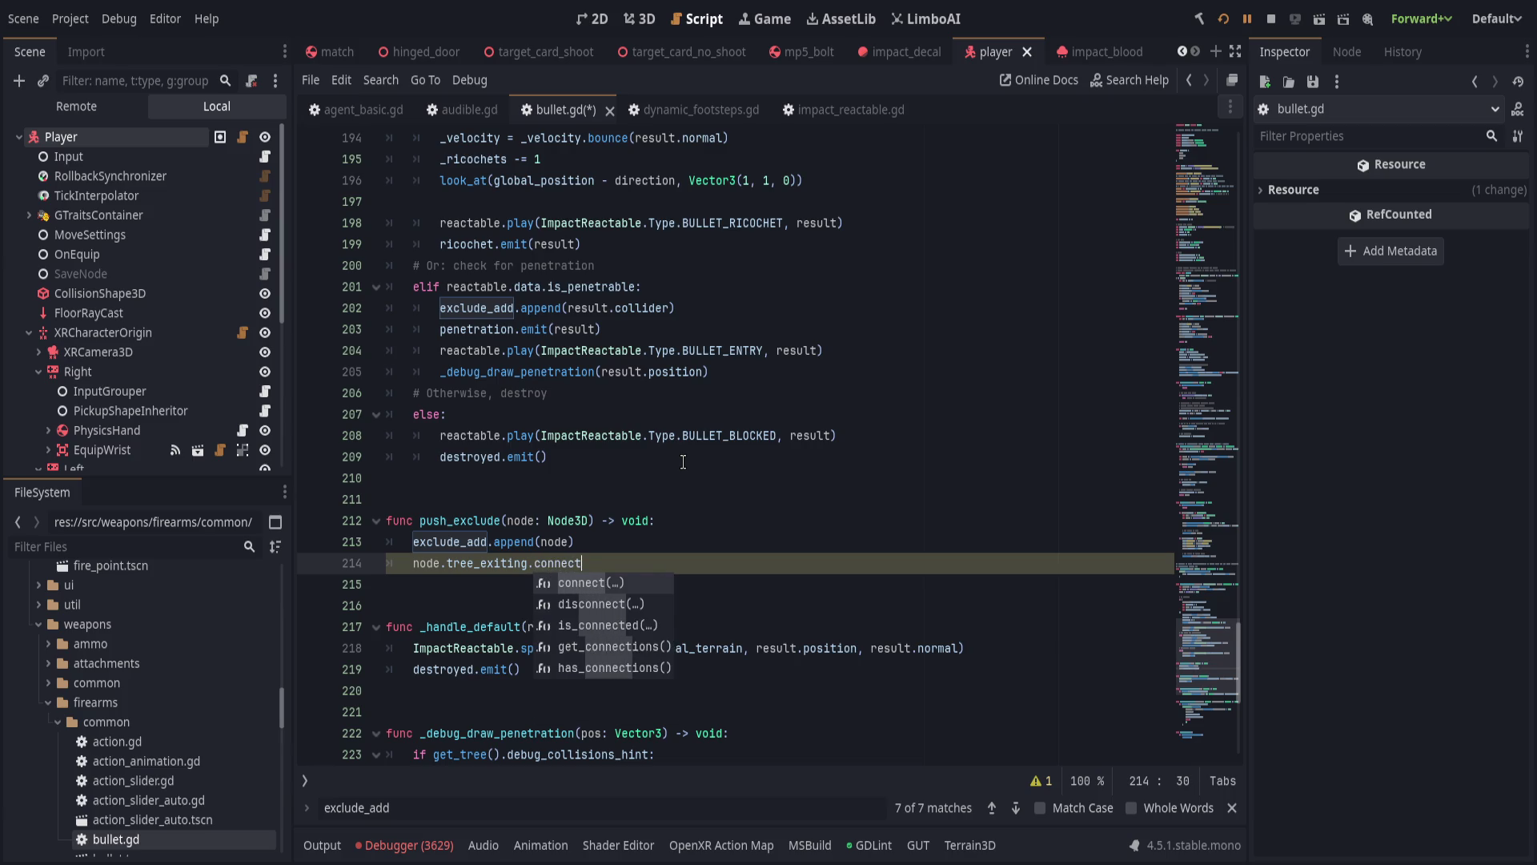
pyautogui.press('Return')
pyautogui.write('exclude_add.')
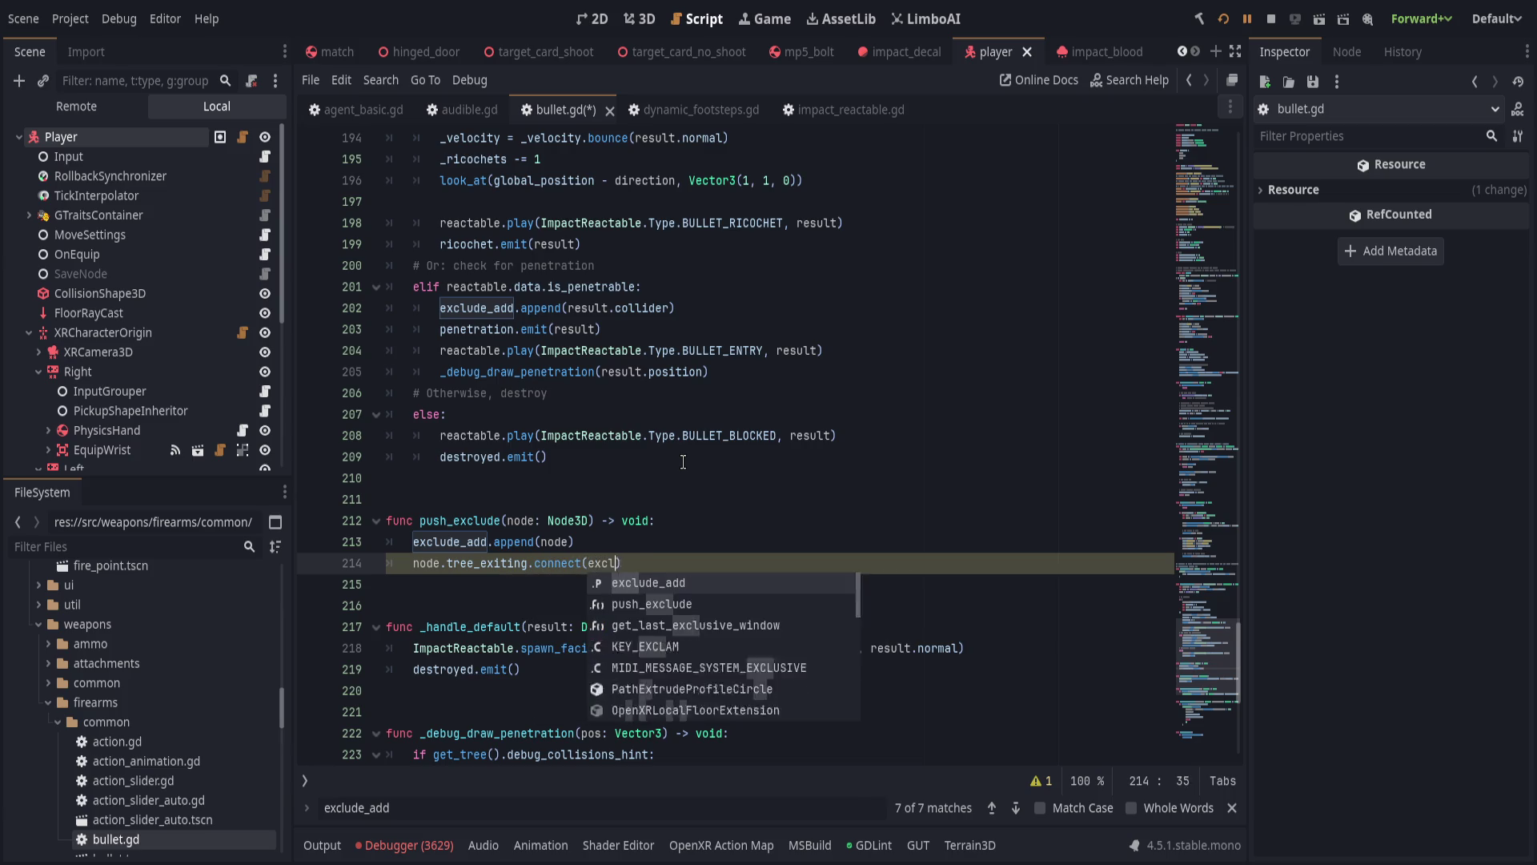
pyautogui.write('er')
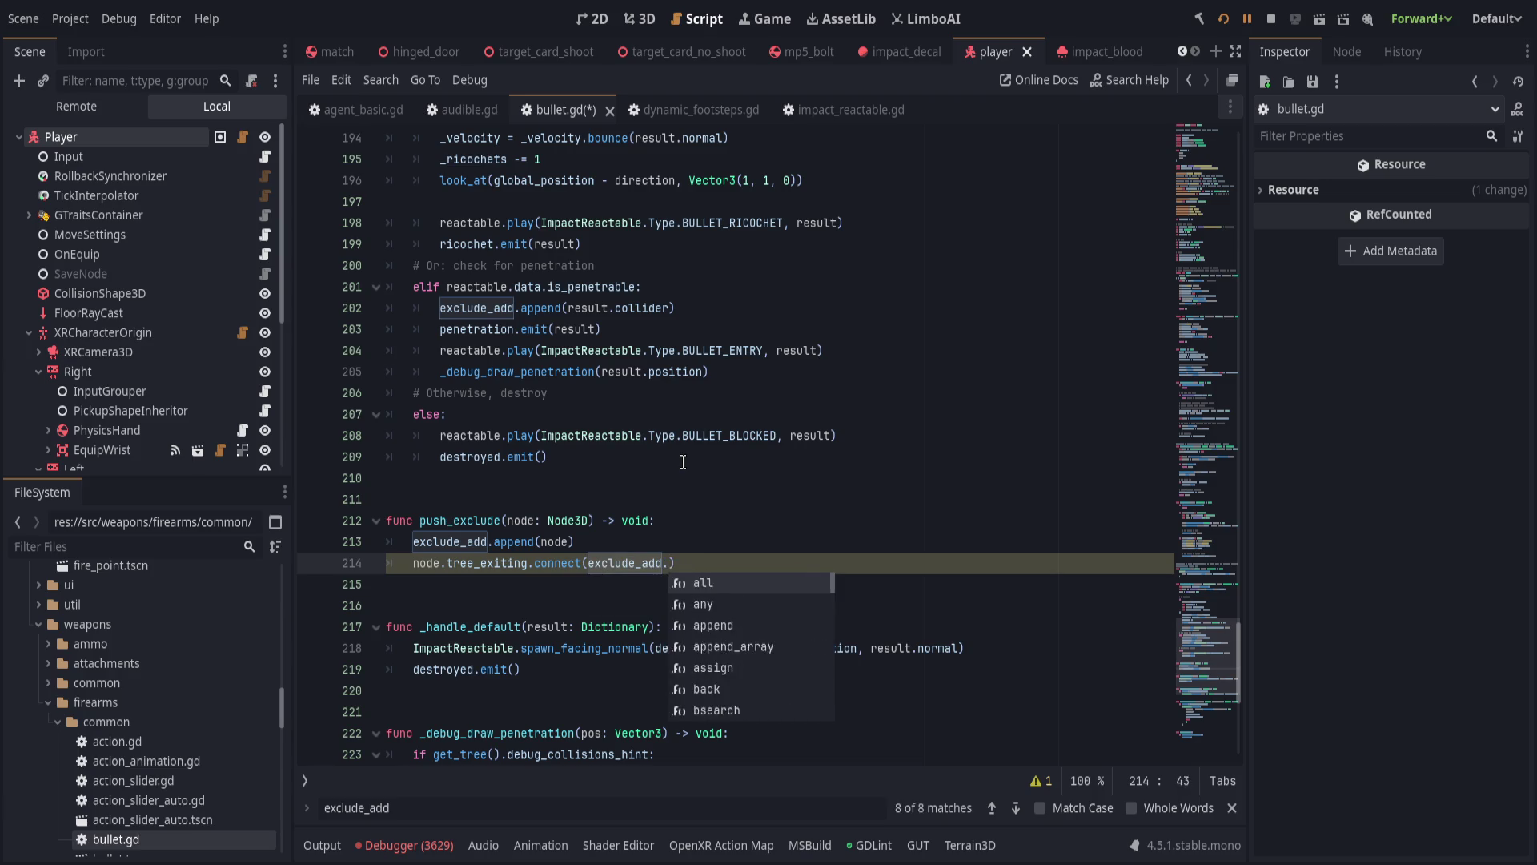
pyautogui.press('Return')
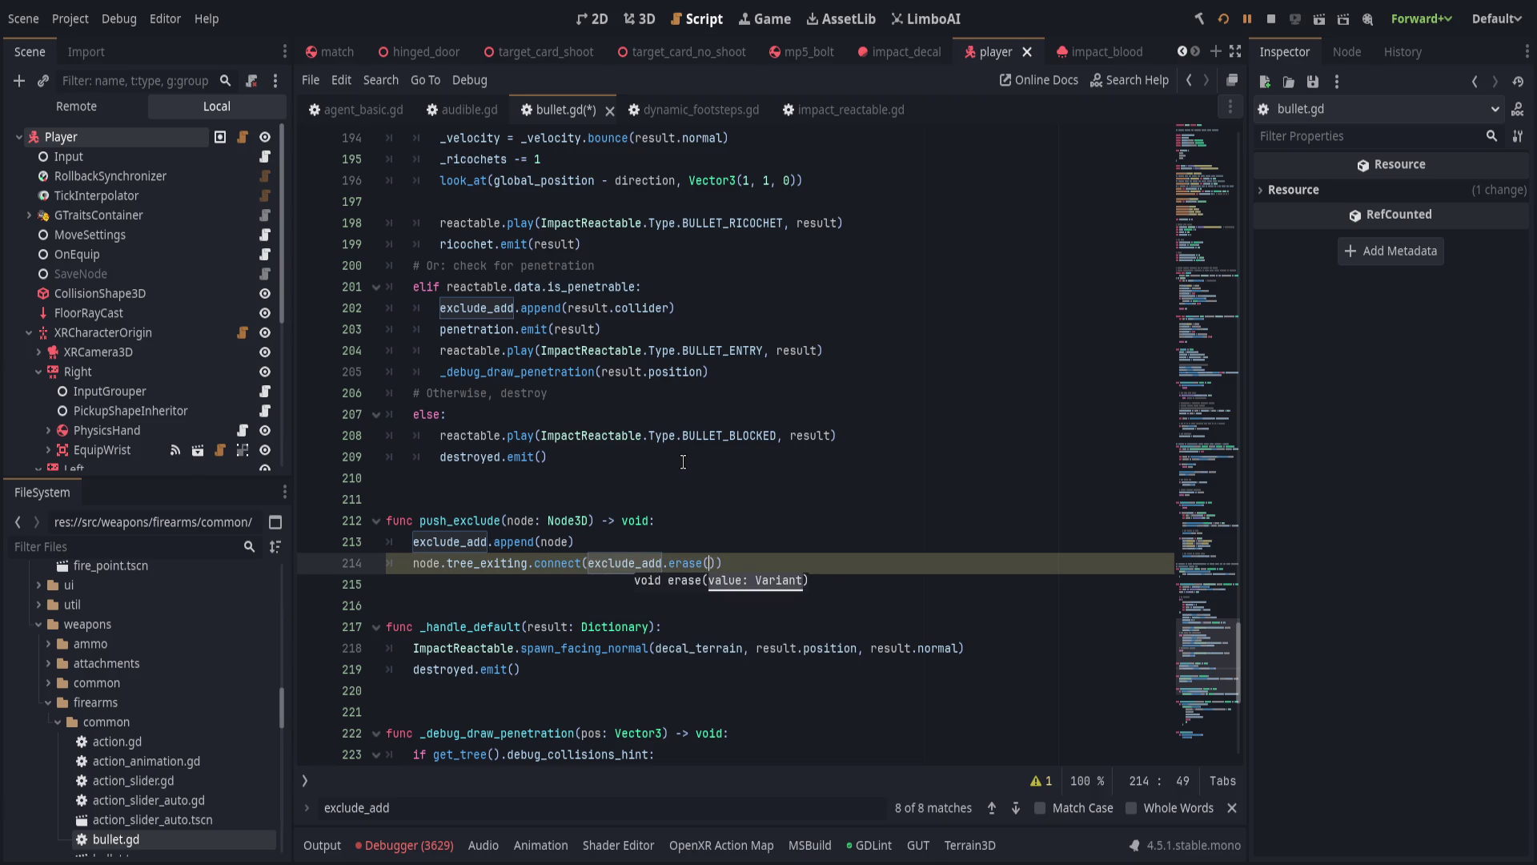
pyautogui.write('node')
pyautogui.press('End')
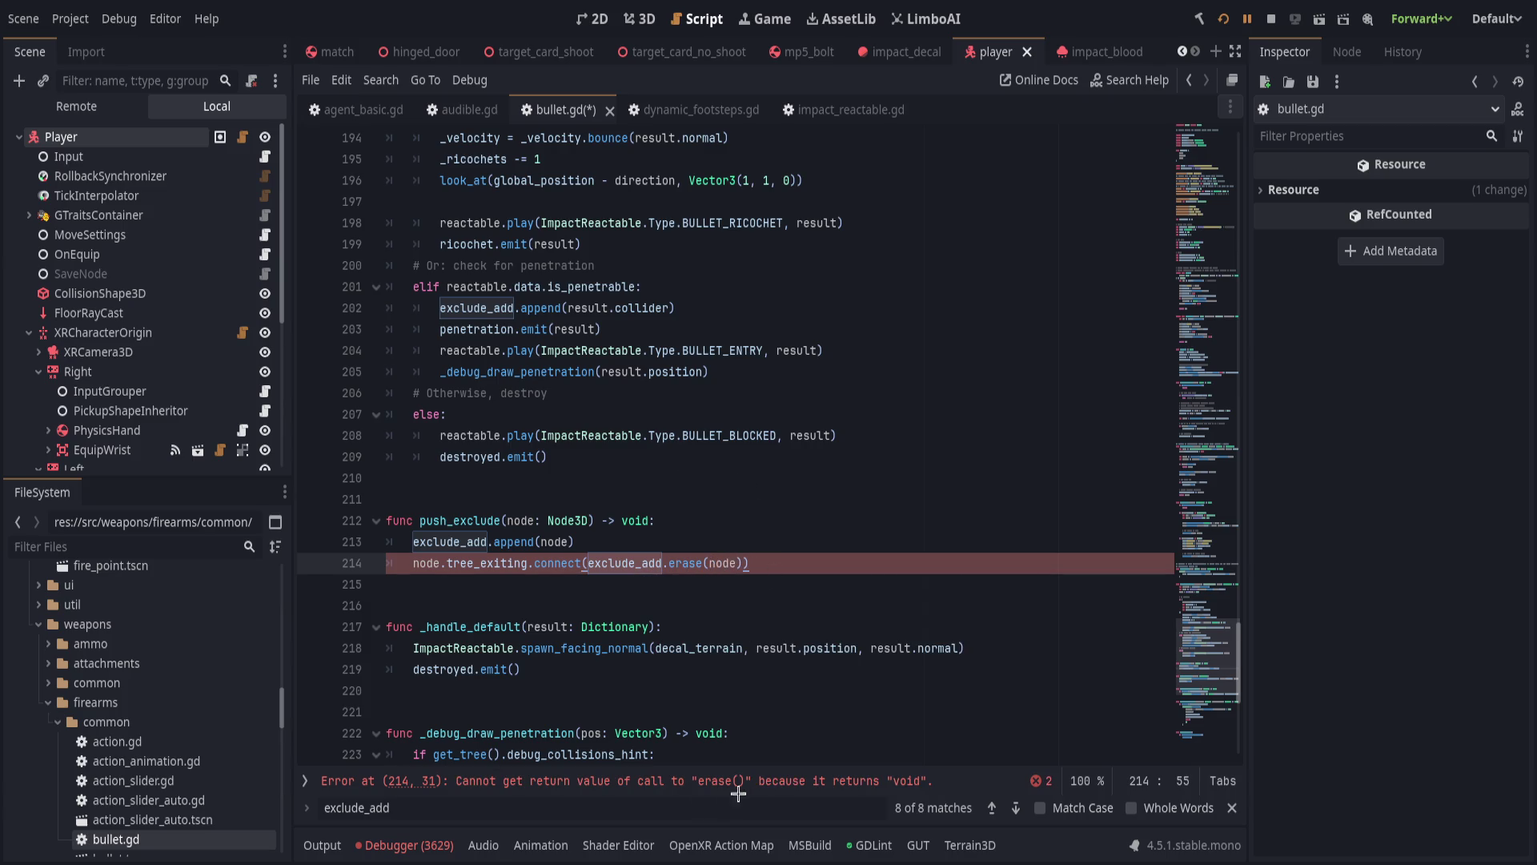
# Change the callback to exclude_add.erase.bind(node) and save the script.
pyautogui.click(738, 563)
pyautogui.press('BackSpace')
pyautogui.press('BackSpace')
pyautogui.press('BackSpace')
pyautogui.write('.bind(node))')
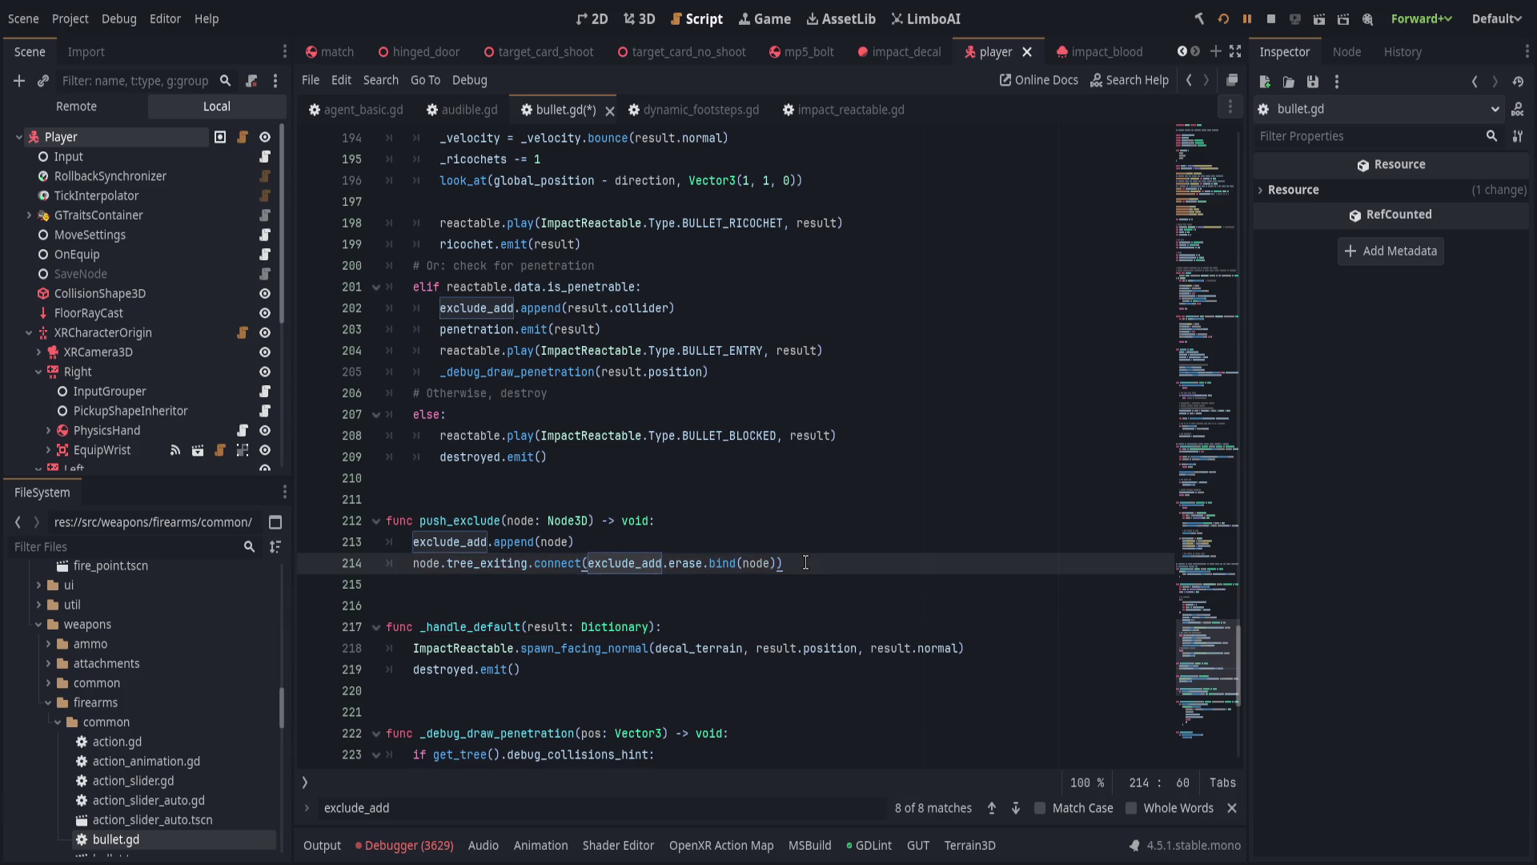
pyautogui.hotkey('ctrl', 's')
# Close the exclude_add find bar and select the push_exclude function name.
pyautogui.click(601, 562)
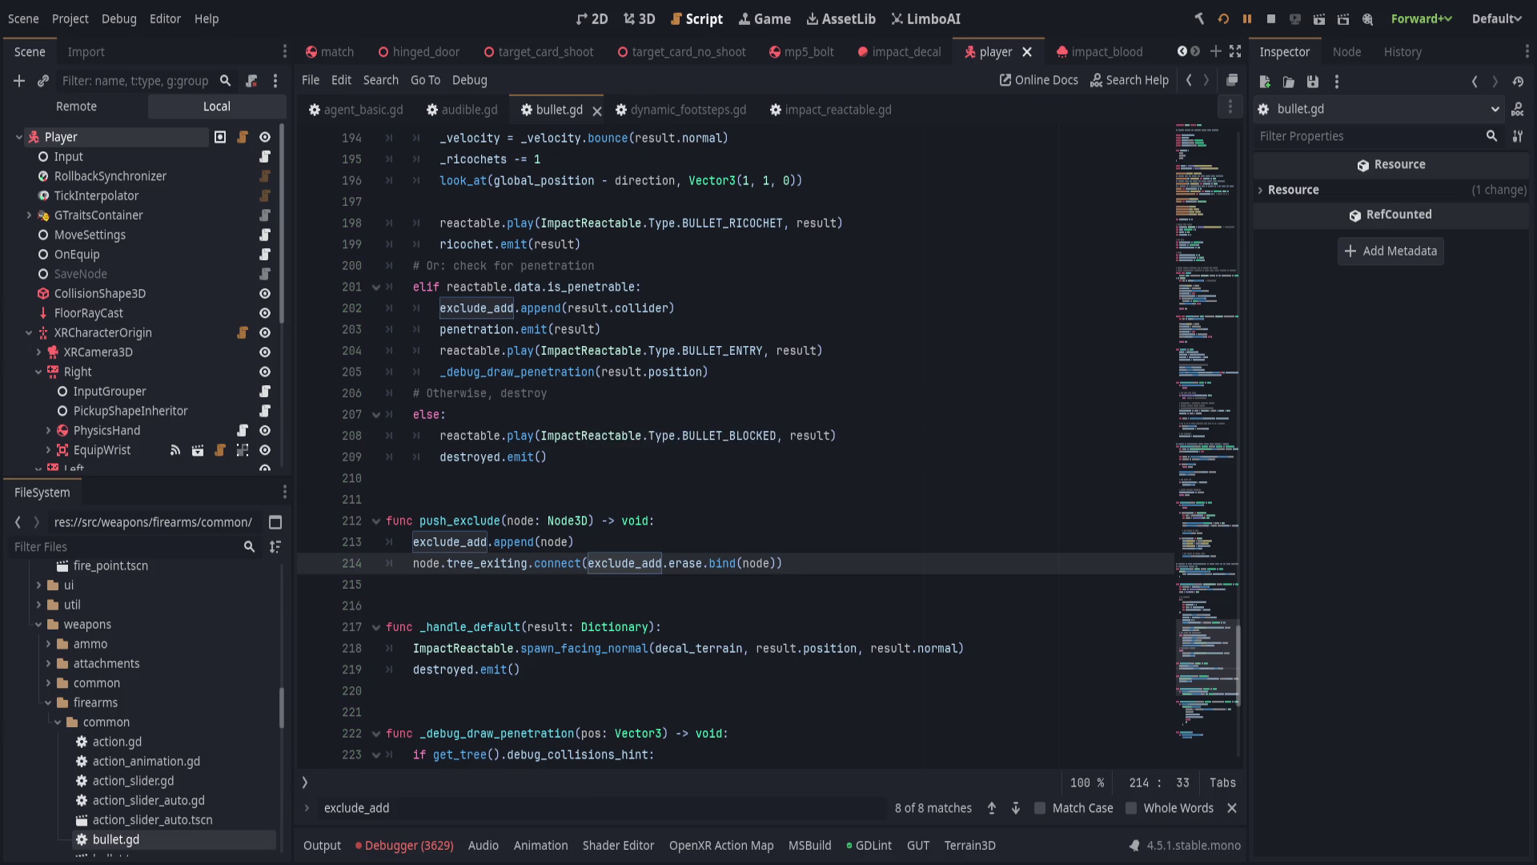
pyautogui.click(816, 681)
pyautogui.click(866, 567)
pyautogui.click(1231, 808)
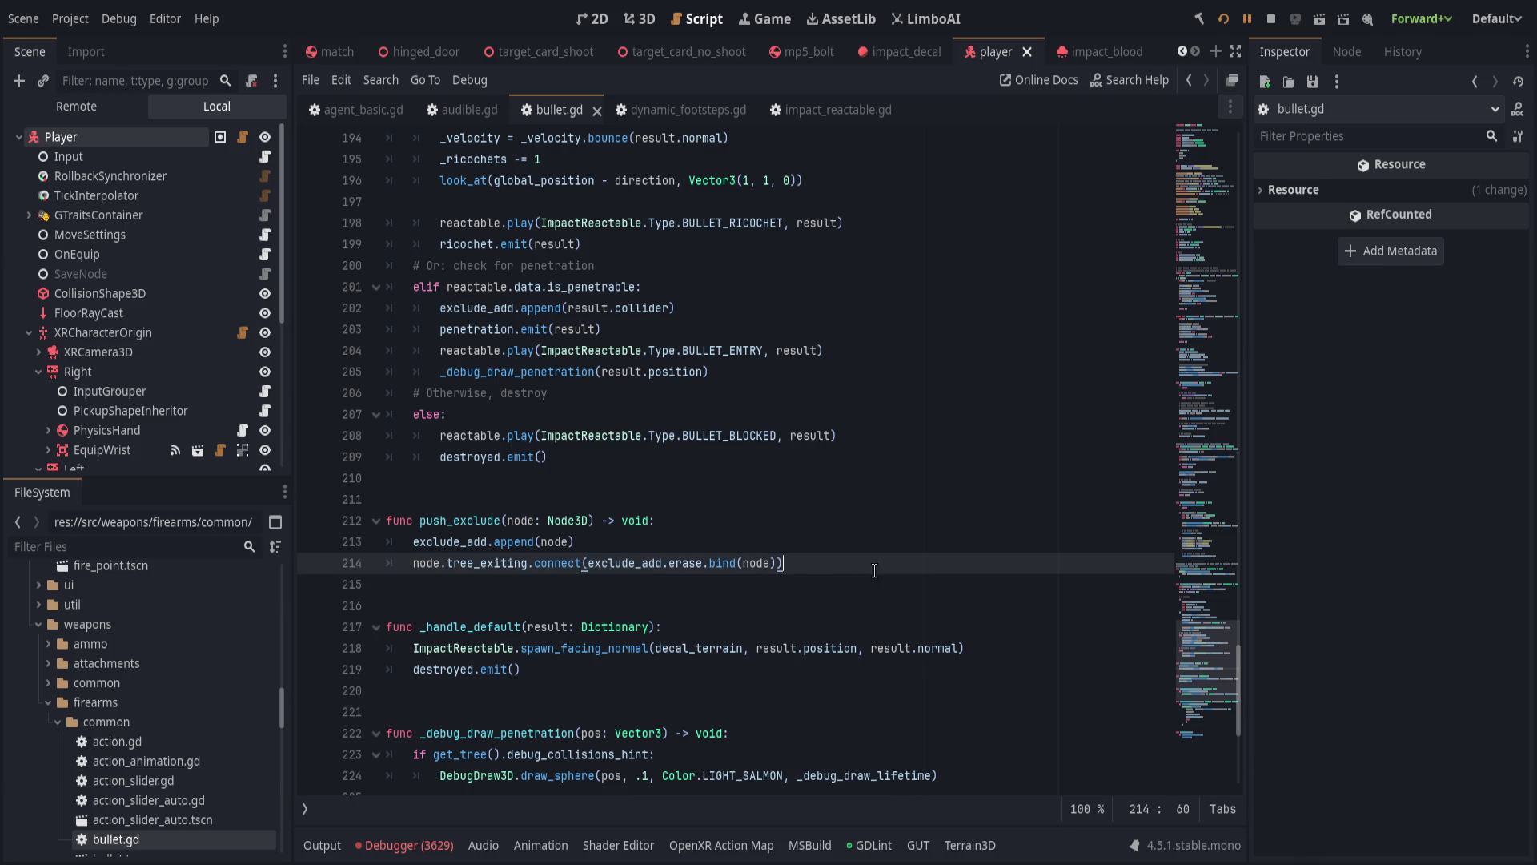
pyautogui.doubleClick(436, 521)
pyautogui.scroll(1, 879, 569)
pyautogui.scroll(2, 801, 566)
pyautogui.press('Left')
pyautogui.press('Left')
pyautogui.press('Left')
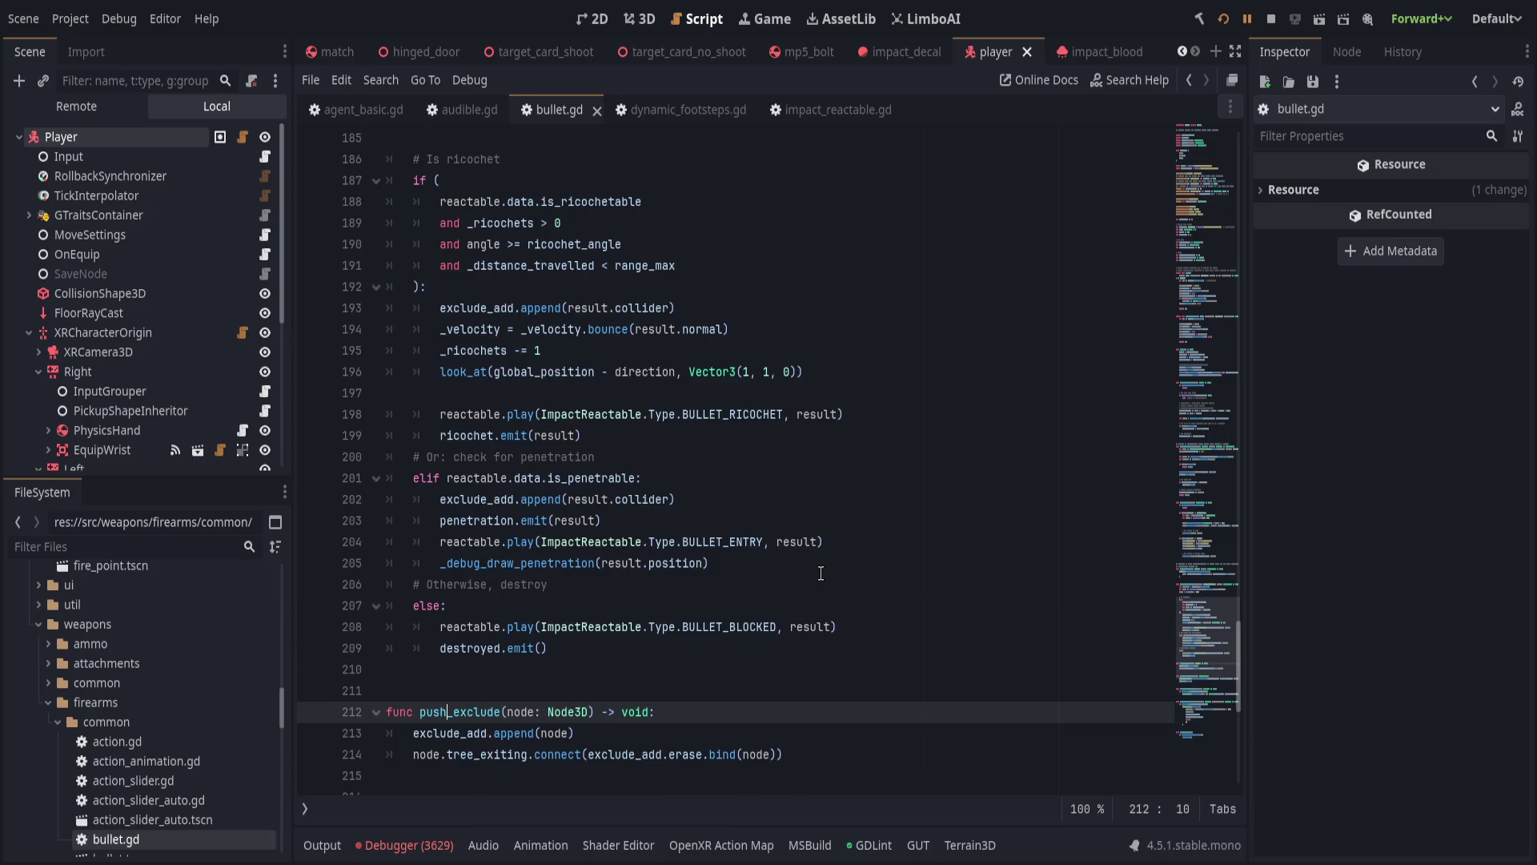
# Rename the helper function to exclude_append by removing its push_ prefix.
pyautogui.press('BackSpace')
pyautogui.press('BackSpace')
pyautogui.press('BackSpace')
pyautogui.press('Delete')
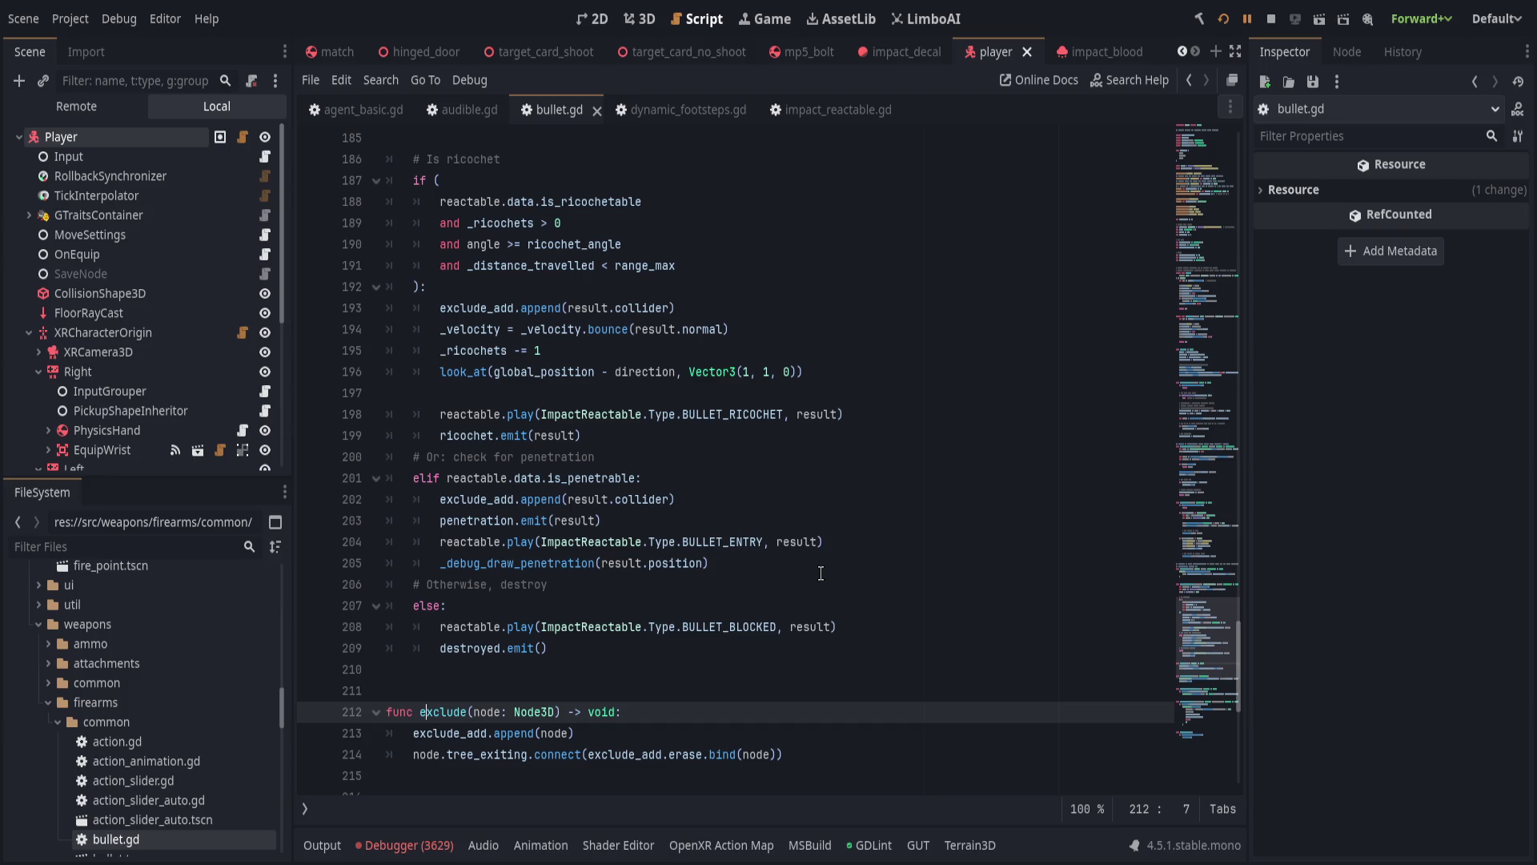
pyautogui.write('_append')
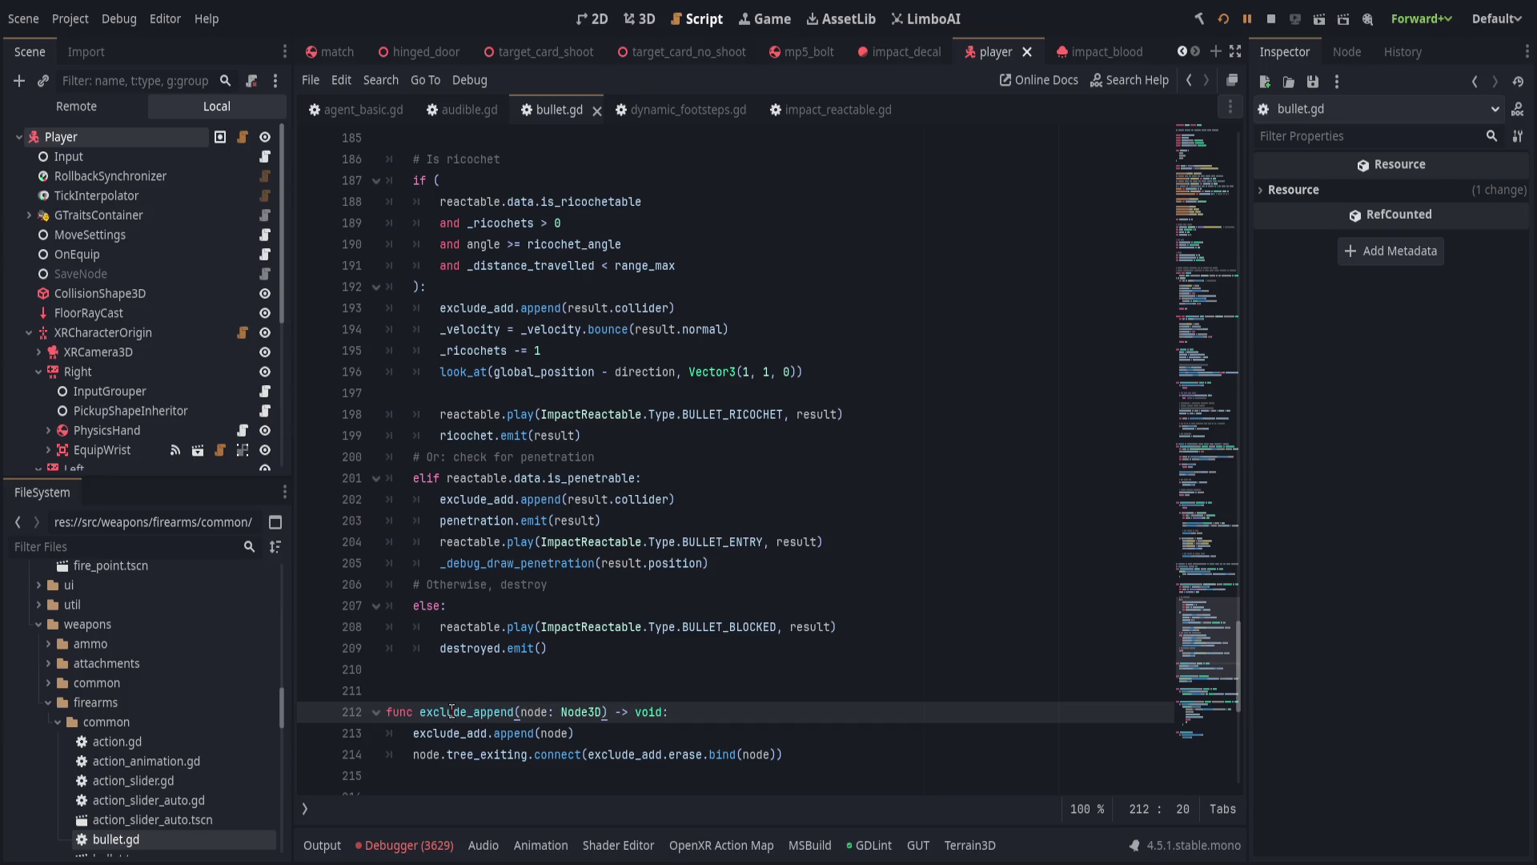
pyautogui.press('End')
pyautogui.scroll(2, 836, 688)
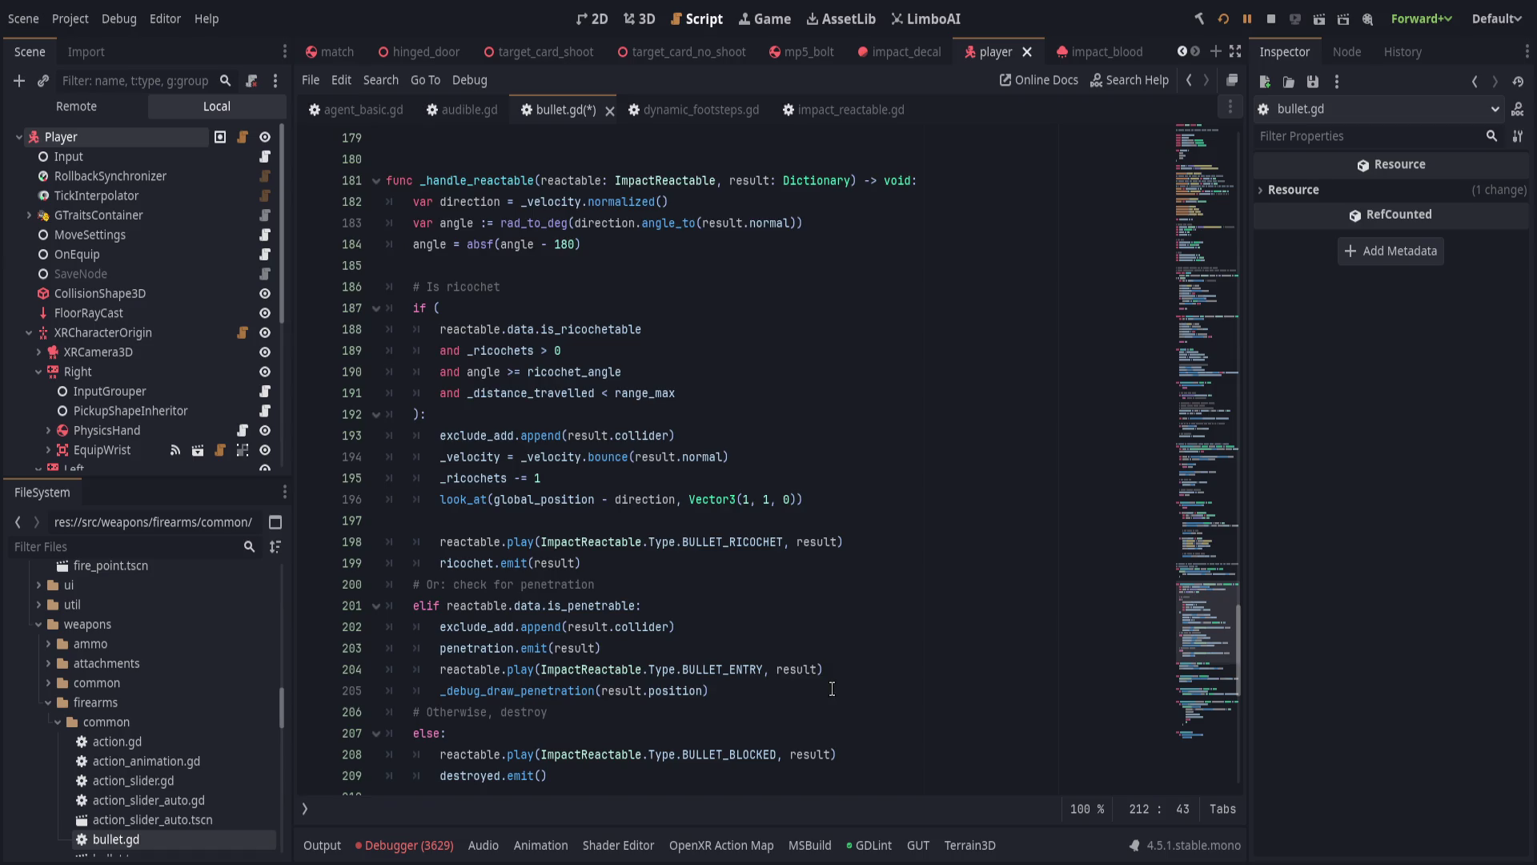
pyautogui.scroll(-3, 832, 689)
# Replace the exclude_add.append calls on lines 202 and 193 with exclude_append.
pyautogui.doubleClick(453, 670)
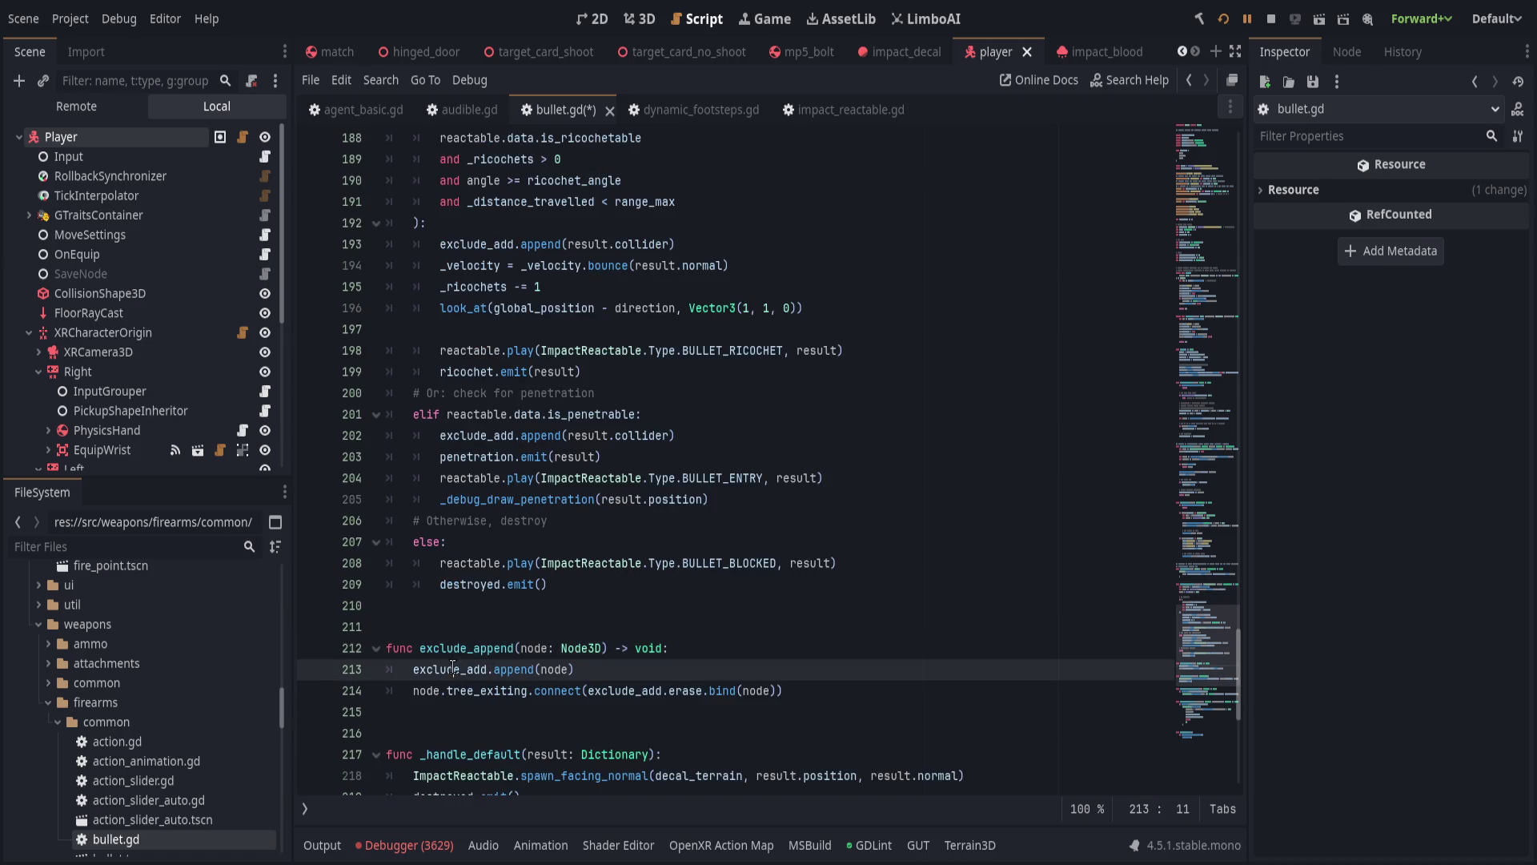
pyautogui.doubleClick(485, 436)
pyautogui.moveTo(484, 436); pyautogui.dragTo(551, 435)
pyautogui.write('exclude_append')
pyautogui.doubleClick(453, 243)
pyautogui.moveTo(453, 243); pyautogui.dragTo(561, 243)
pyautogui.write('exclude_append')
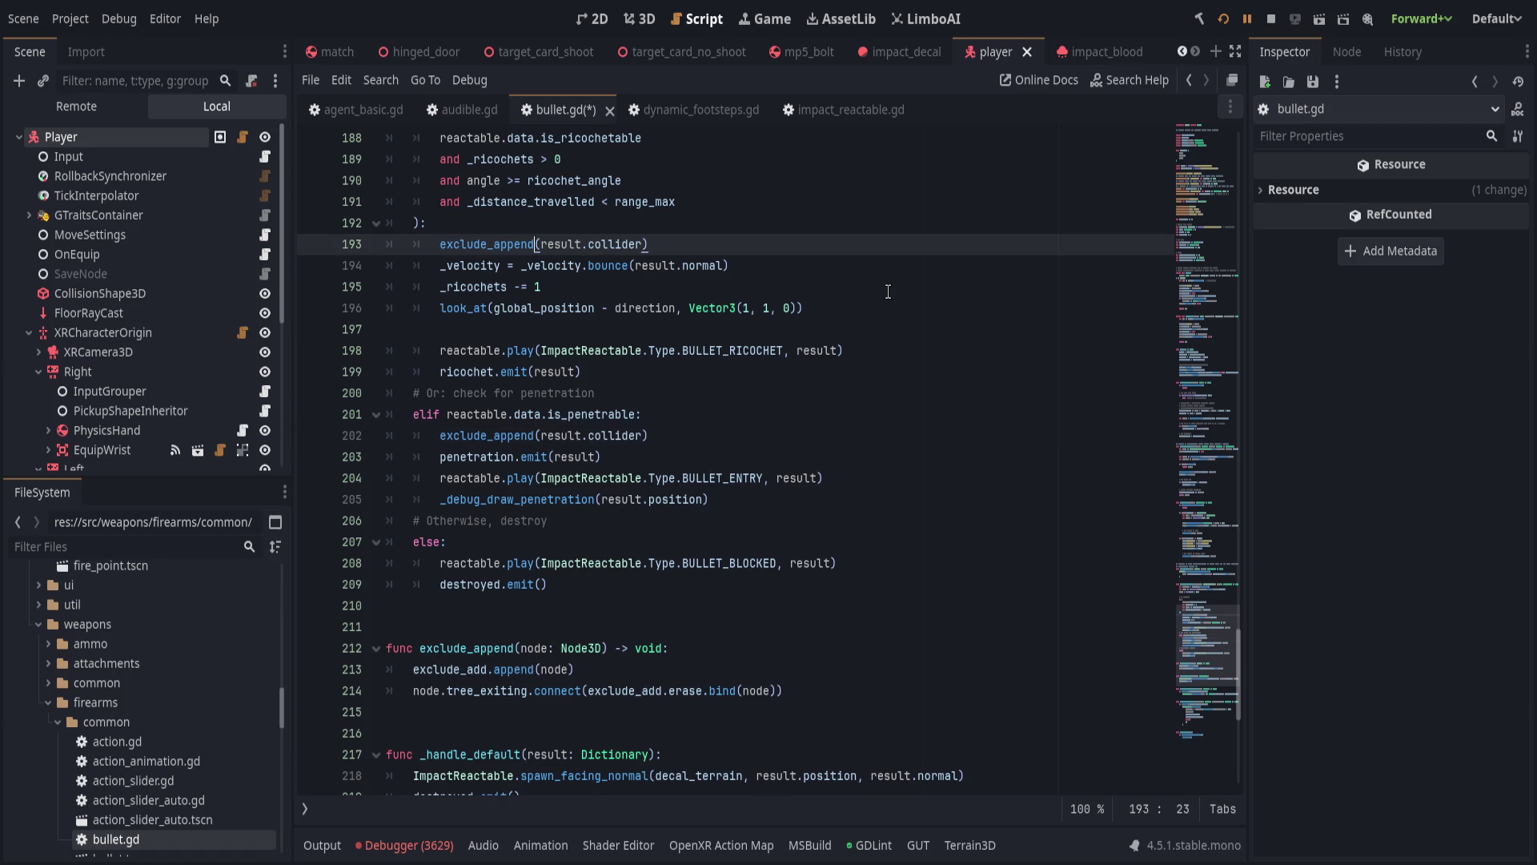
pyautogui.click(840, 561)
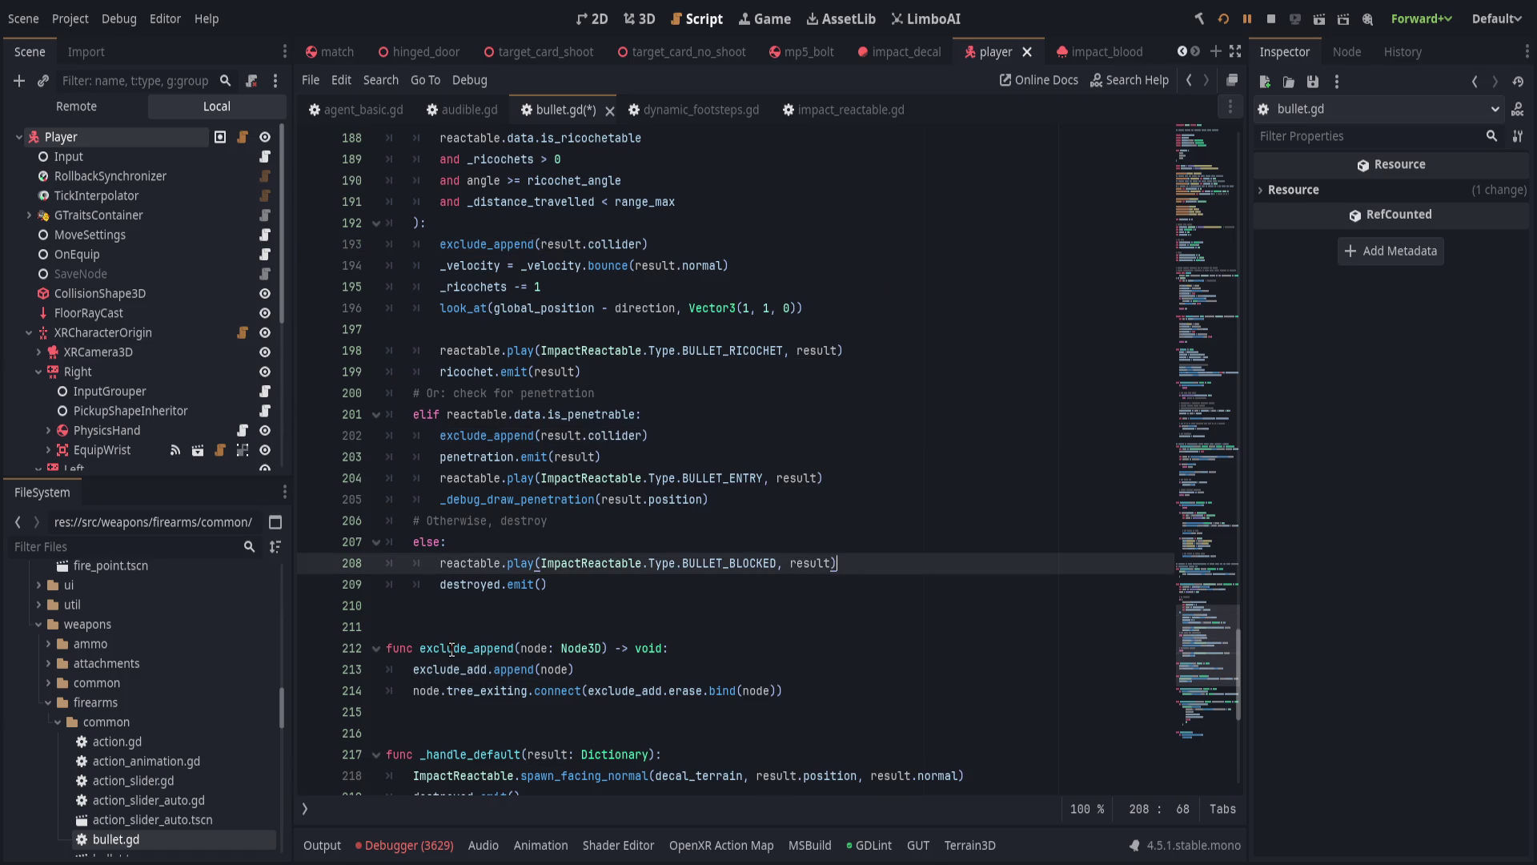
# Change create_at's exclude_add.append call on line 81 to exclude_append.
pyautogui.click(445, 671)
pyautogui.doubleClick(445, 671)
pyautogui.scroll(17, 445, 670)
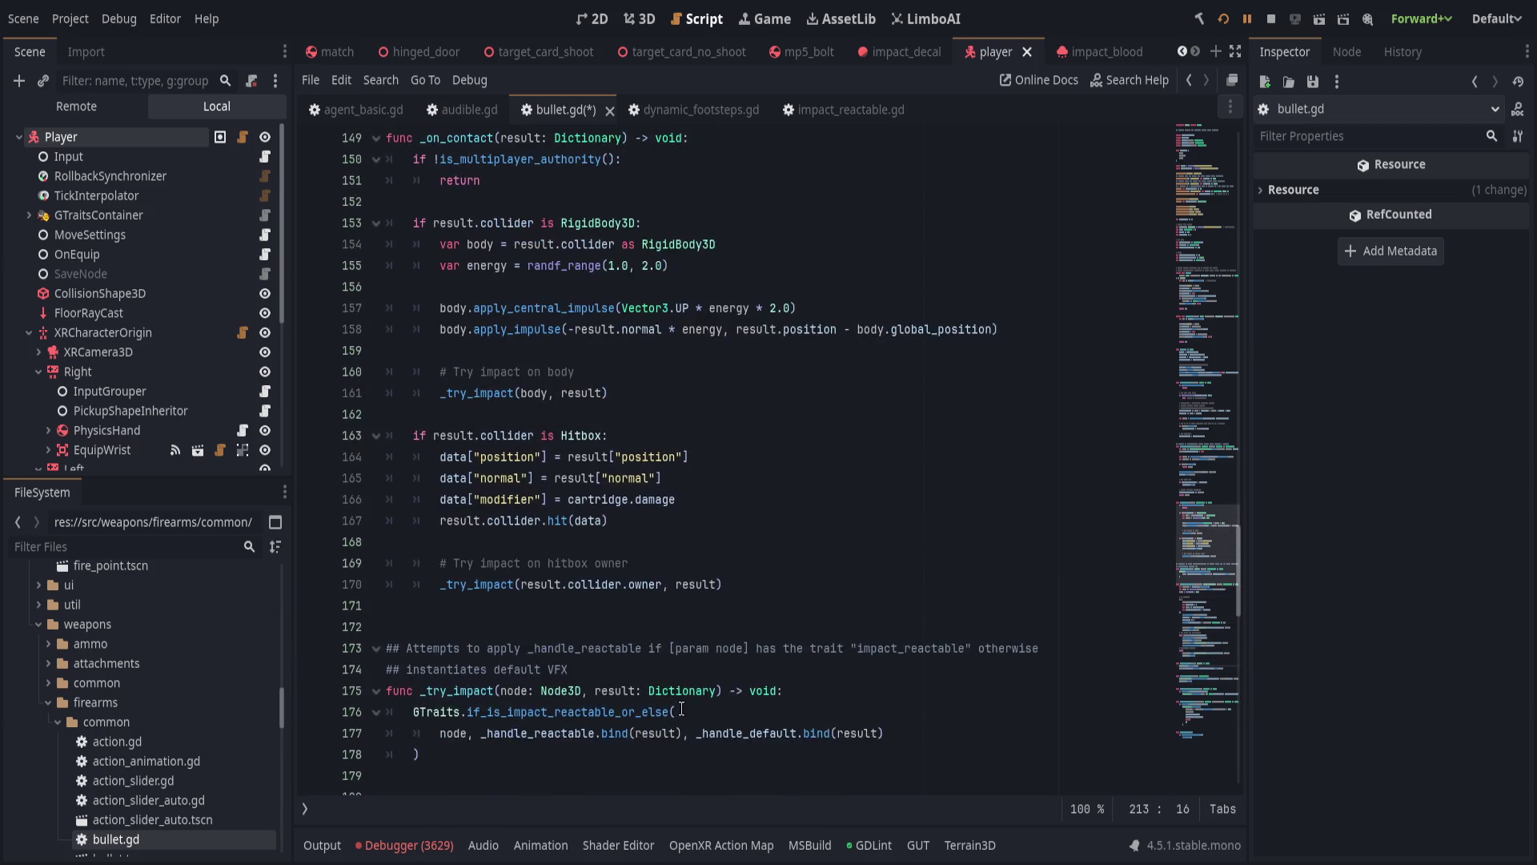
pyautogui.scroll(5, 696, 711)
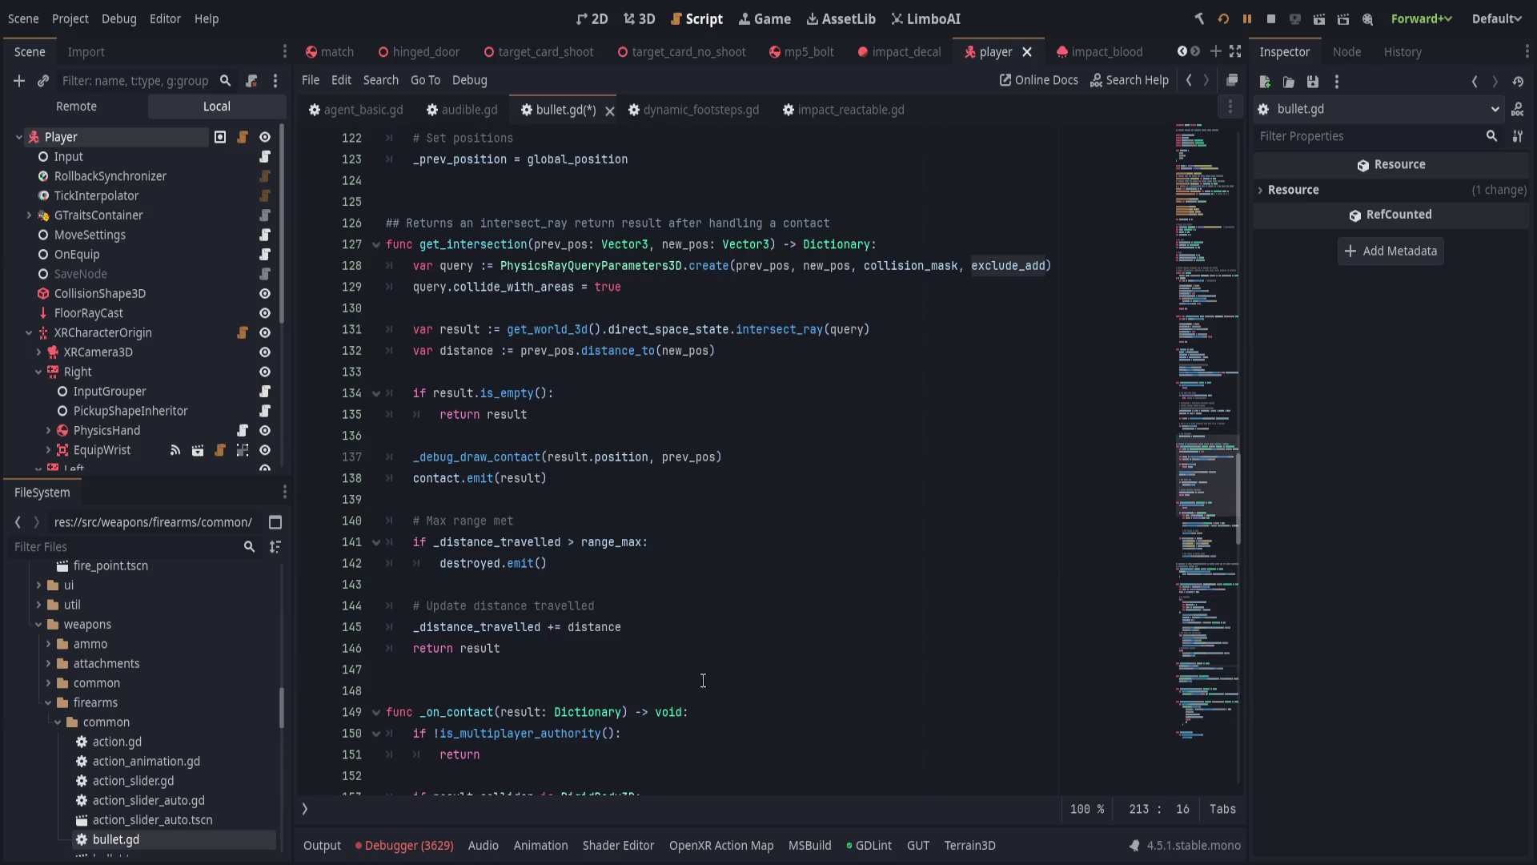
pyautogui.scroll(16, 695, 678)
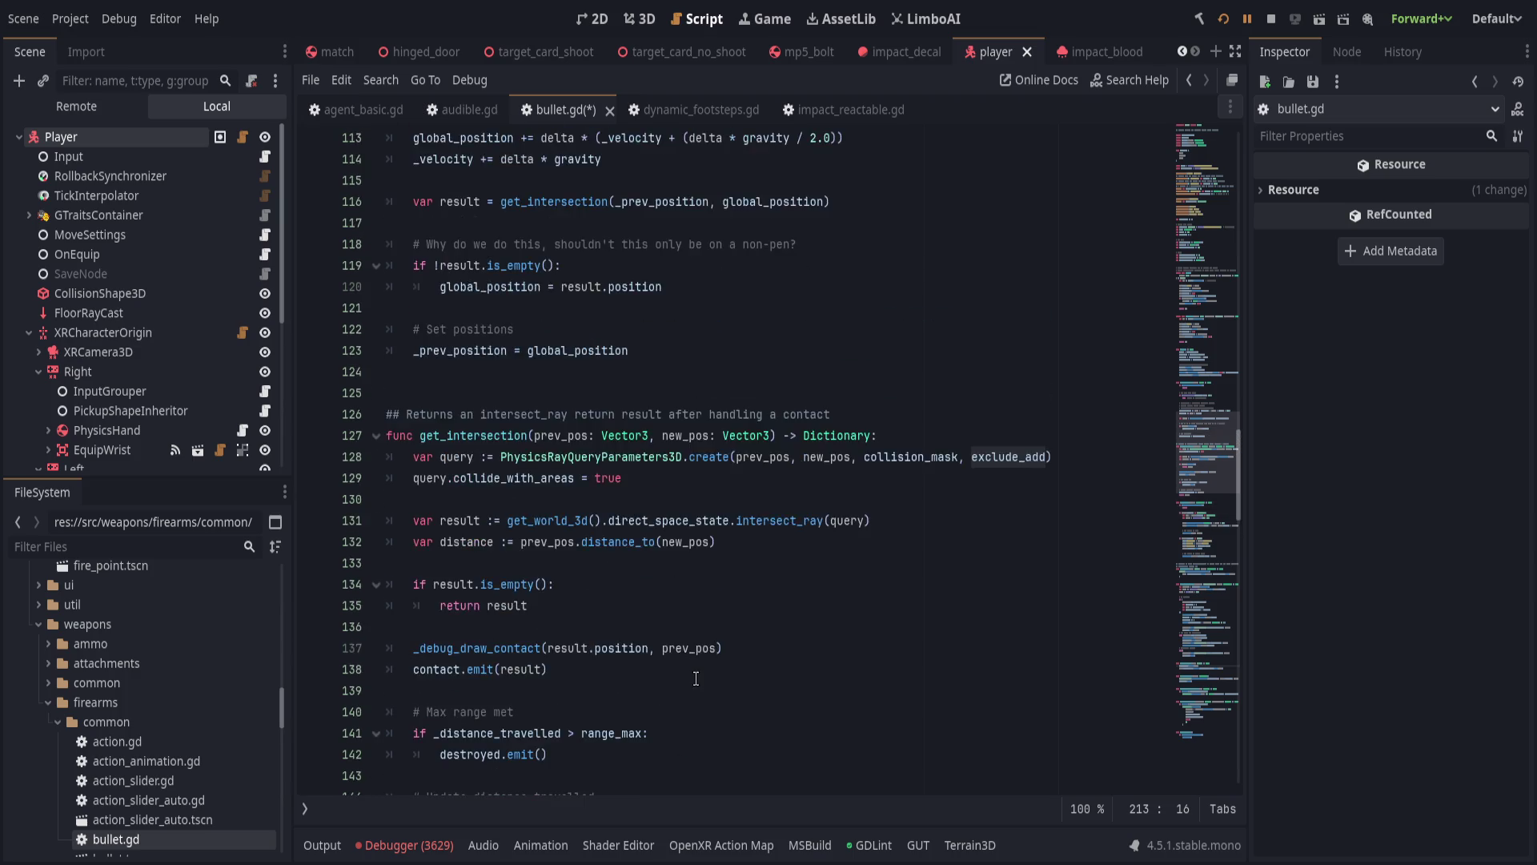
pyautogui.scroll(7, 696, 678)
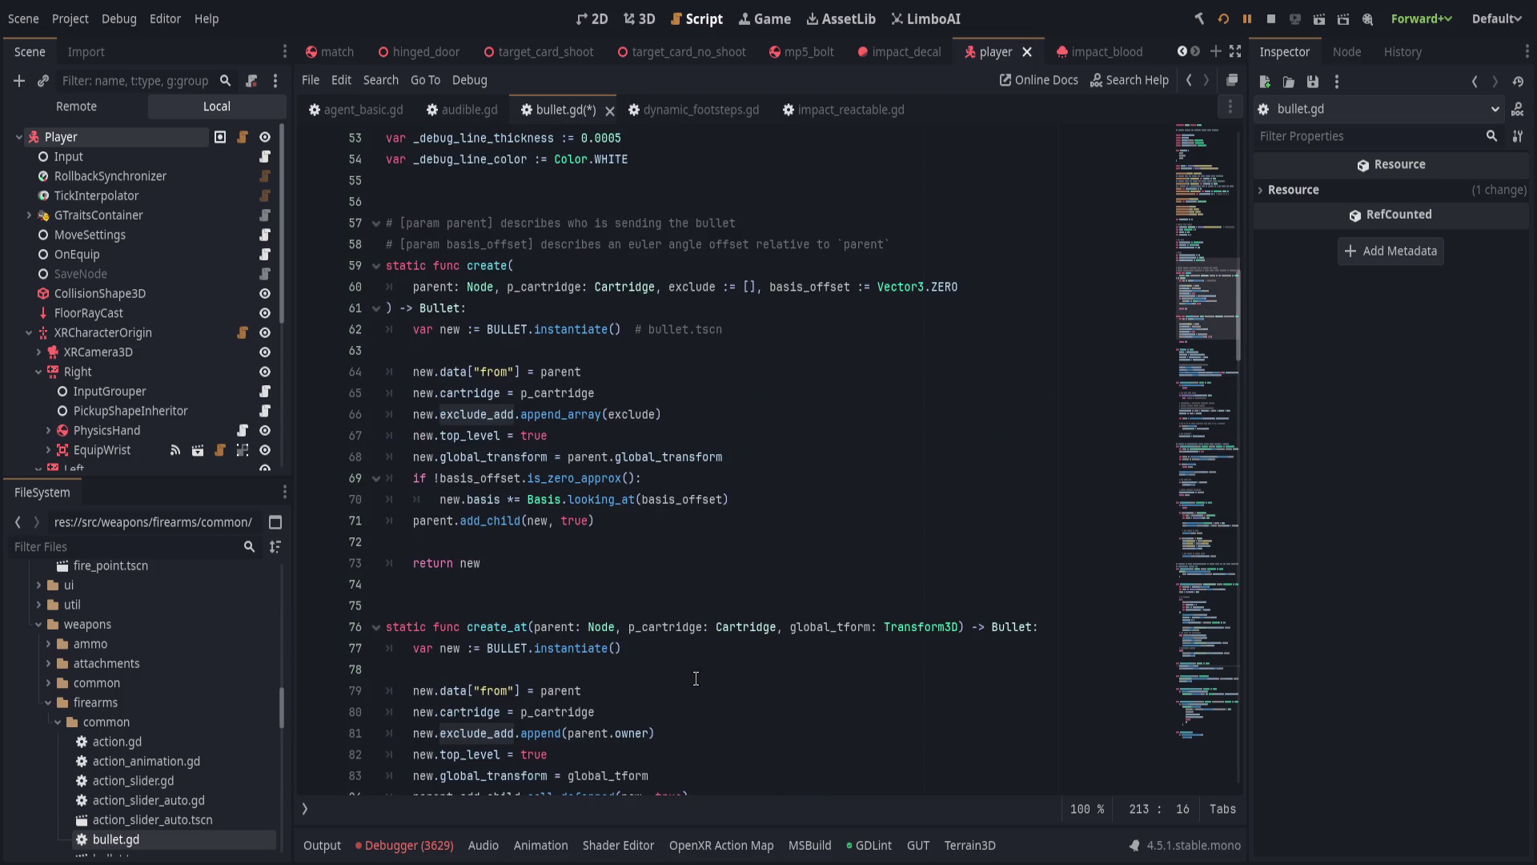
pyautogui.scroll(-20, 696, 678)
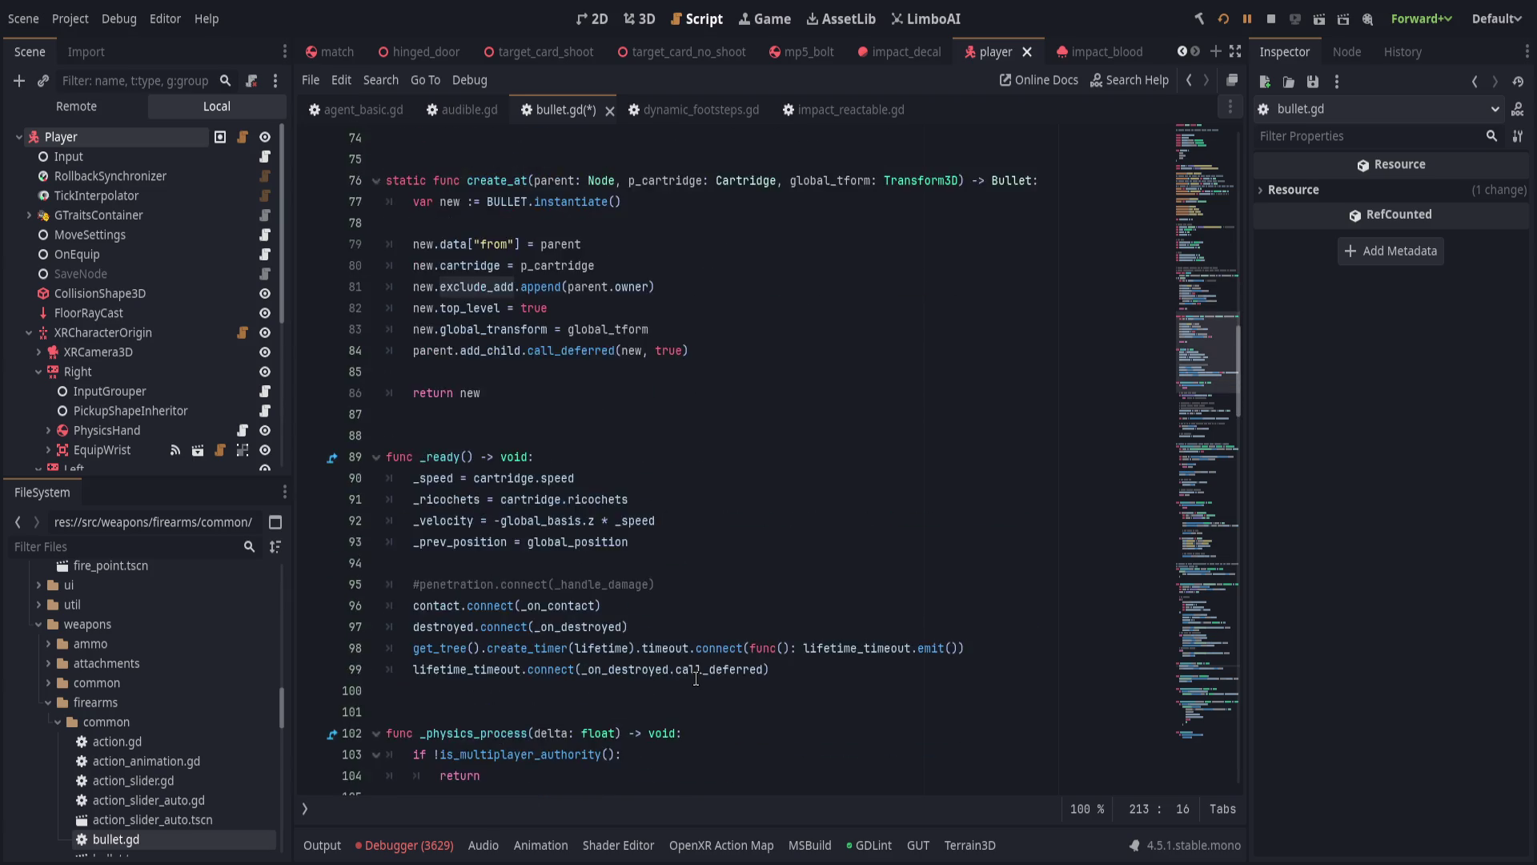
pyautogui.scroll(20, 696, 678)
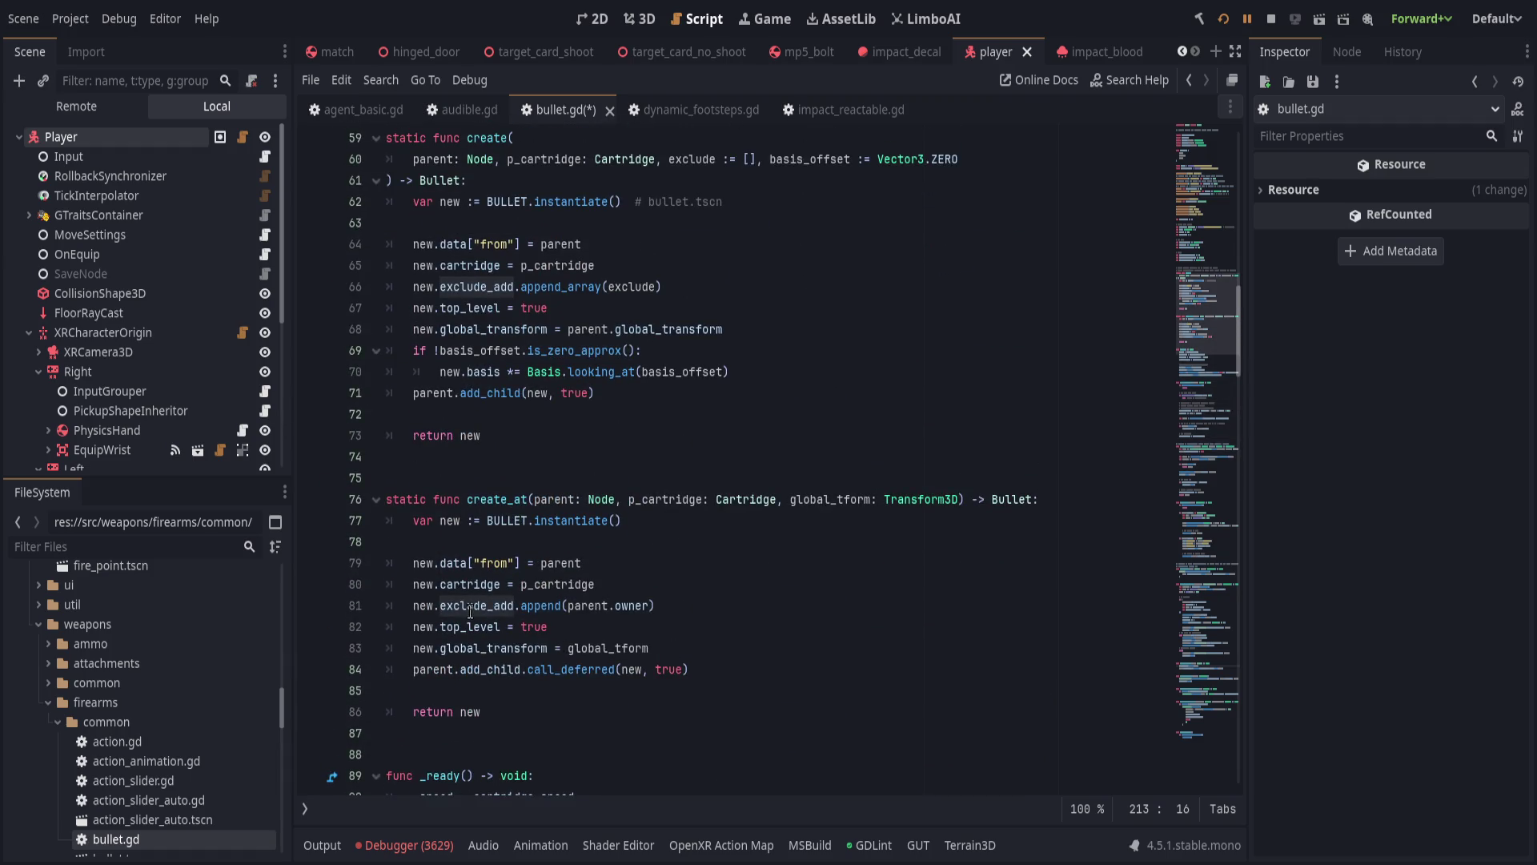
pyautogui.doubleClick(469, 608)
pyautogui.hotkey('ctrl', 'shift', 'Right')
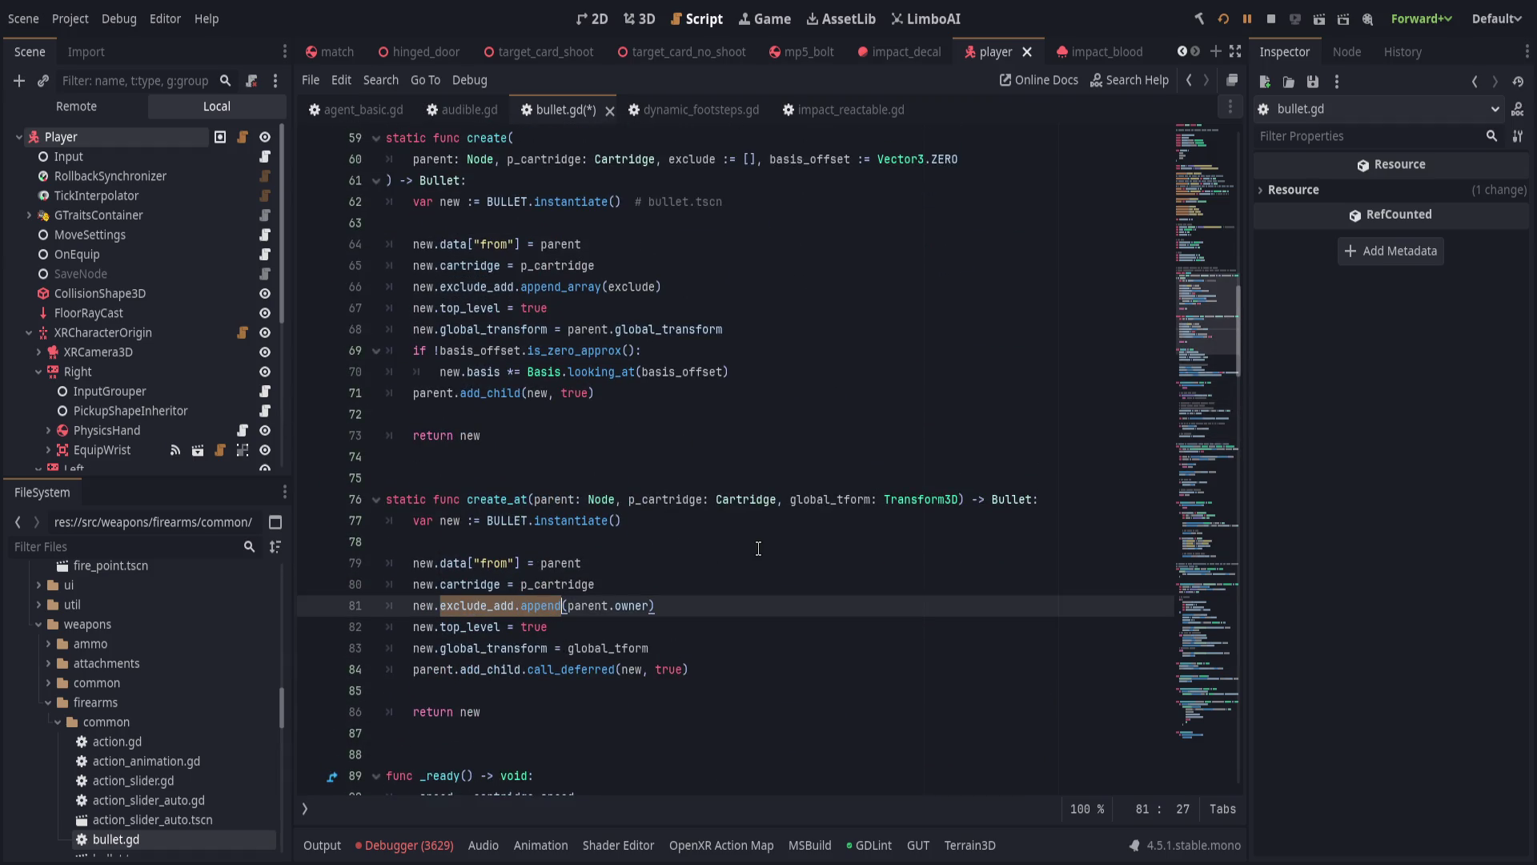
pyautogui.write('exclude_append')
# Put the caret after the last line of the exclude_append function.
pyautogui.scroll(1, 757, 549)
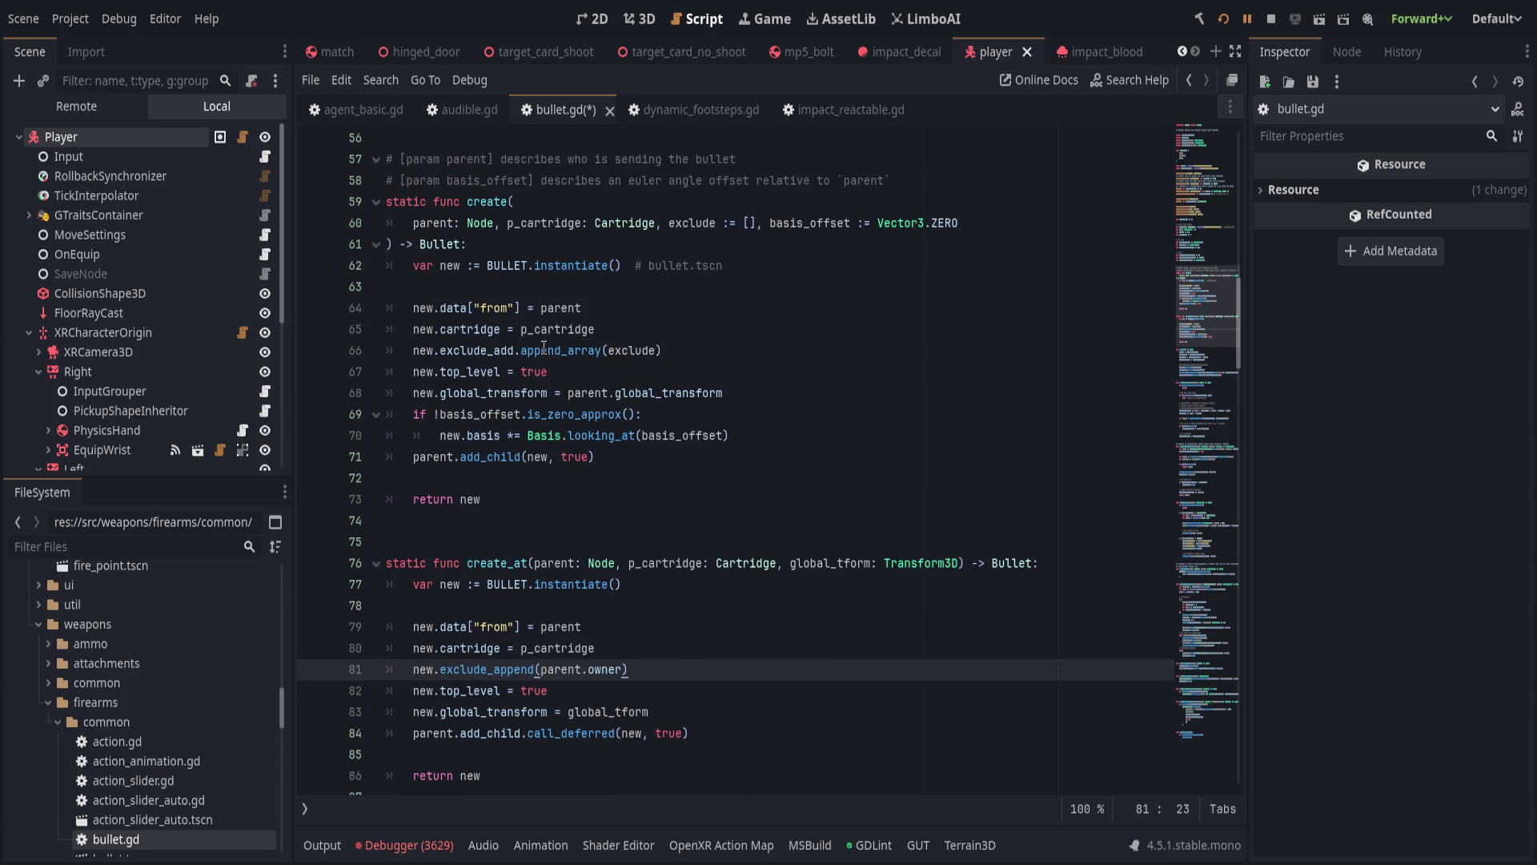
pyautogui.click(505, 350)
pyautogui.moveTo(1220, 320); pyautogui.dragTo(1217, 708)
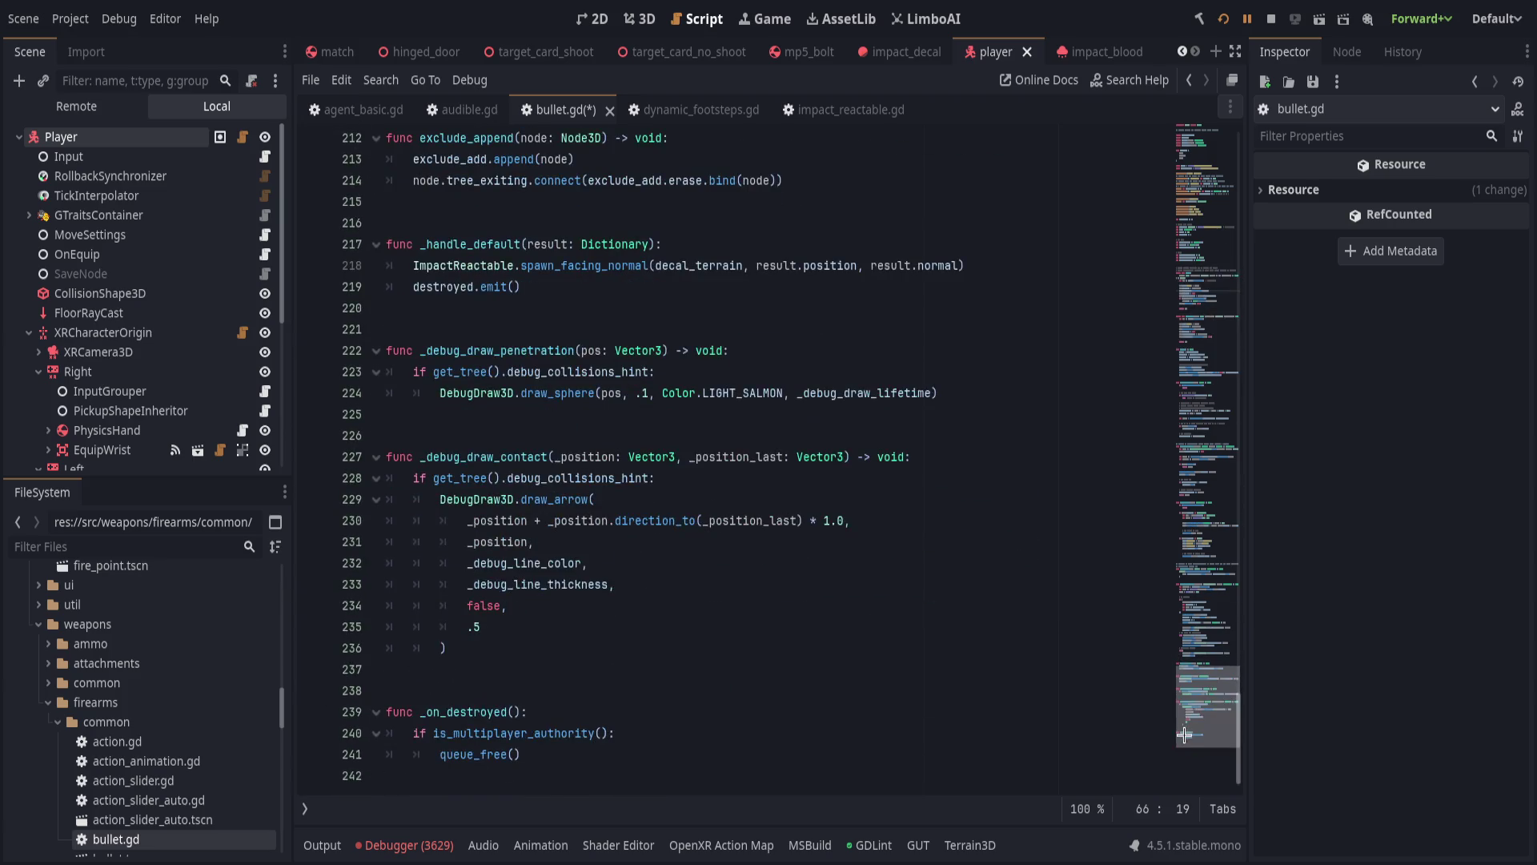
pyautogui.scroll(3, 687, 634)
pyautogui.click(869, 378)
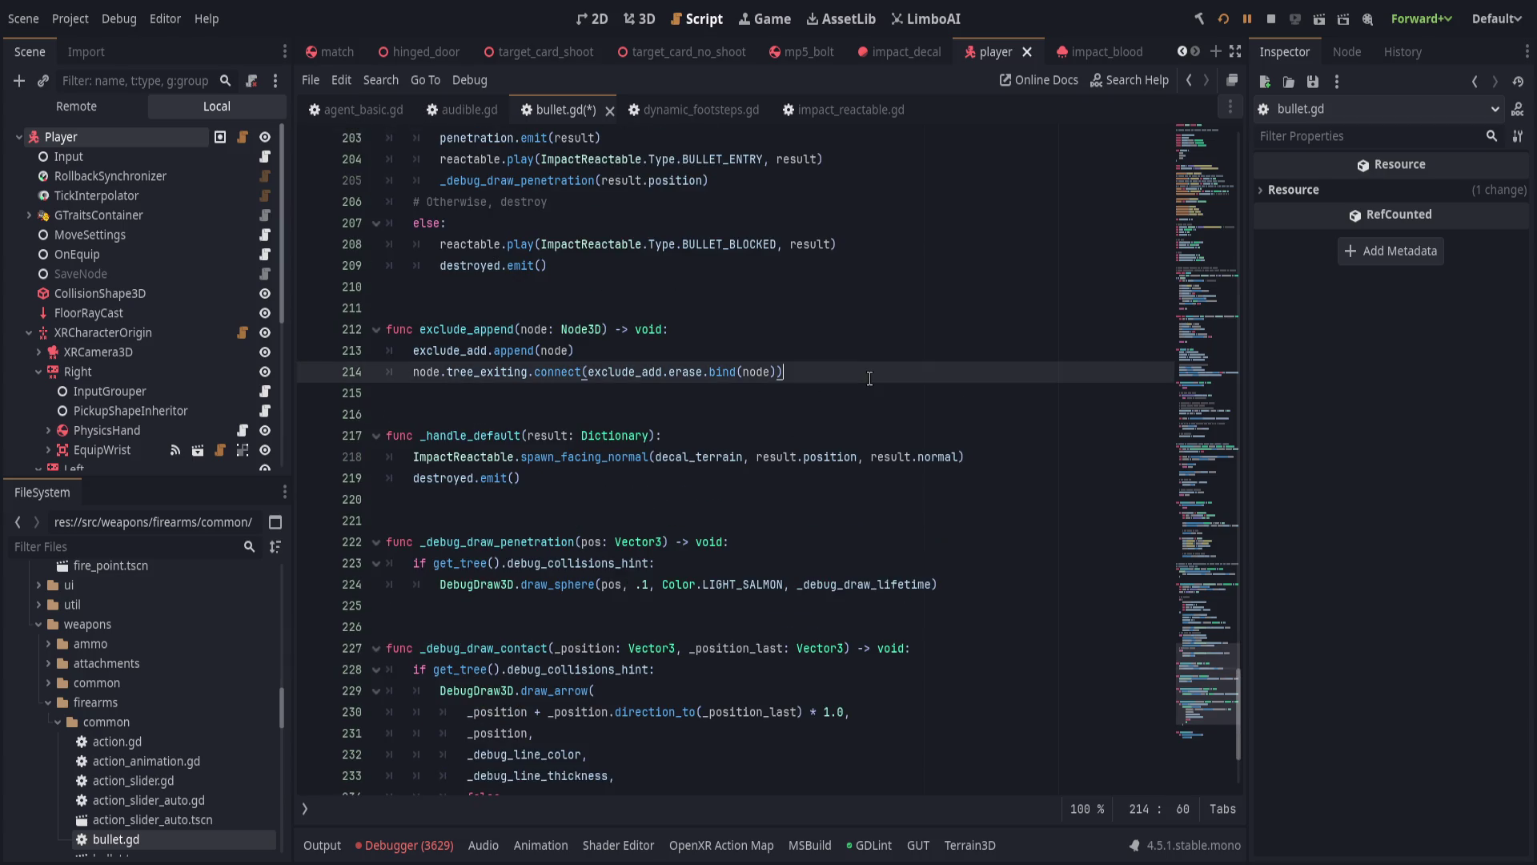
# Add the signature func exclude_append_array(array: Array) -> void: below exclude_append.
pyautogui.press('Return')
pyautogui.press('Return')
pyautogui.press('Return')
pyautogui.write('func exclude_append_array(')
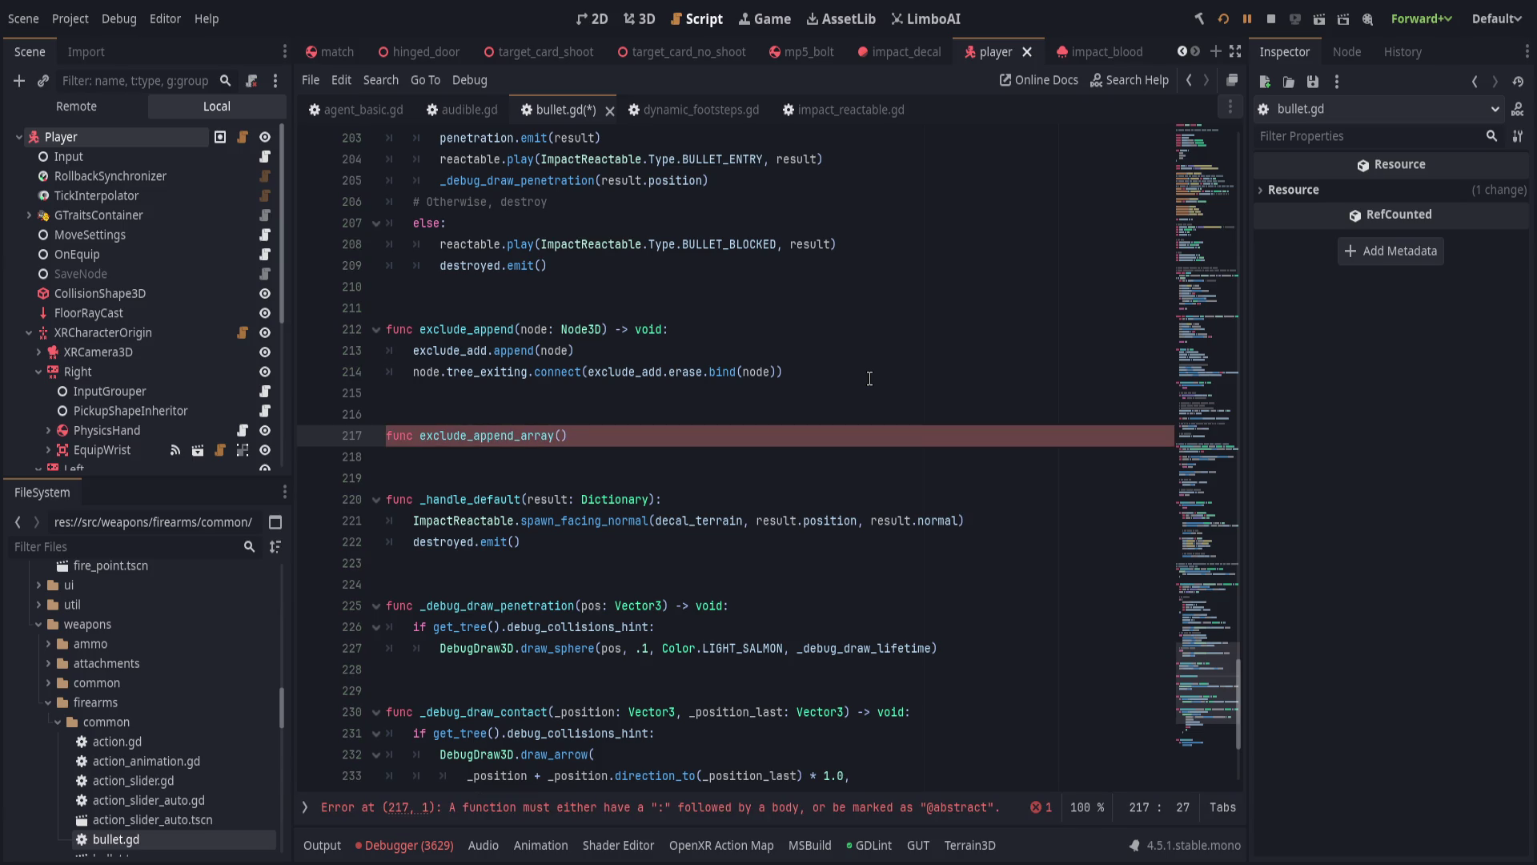
pyautogui.write('array: Array[')
pyautogui.write('Node')
pyautogui.write('])')
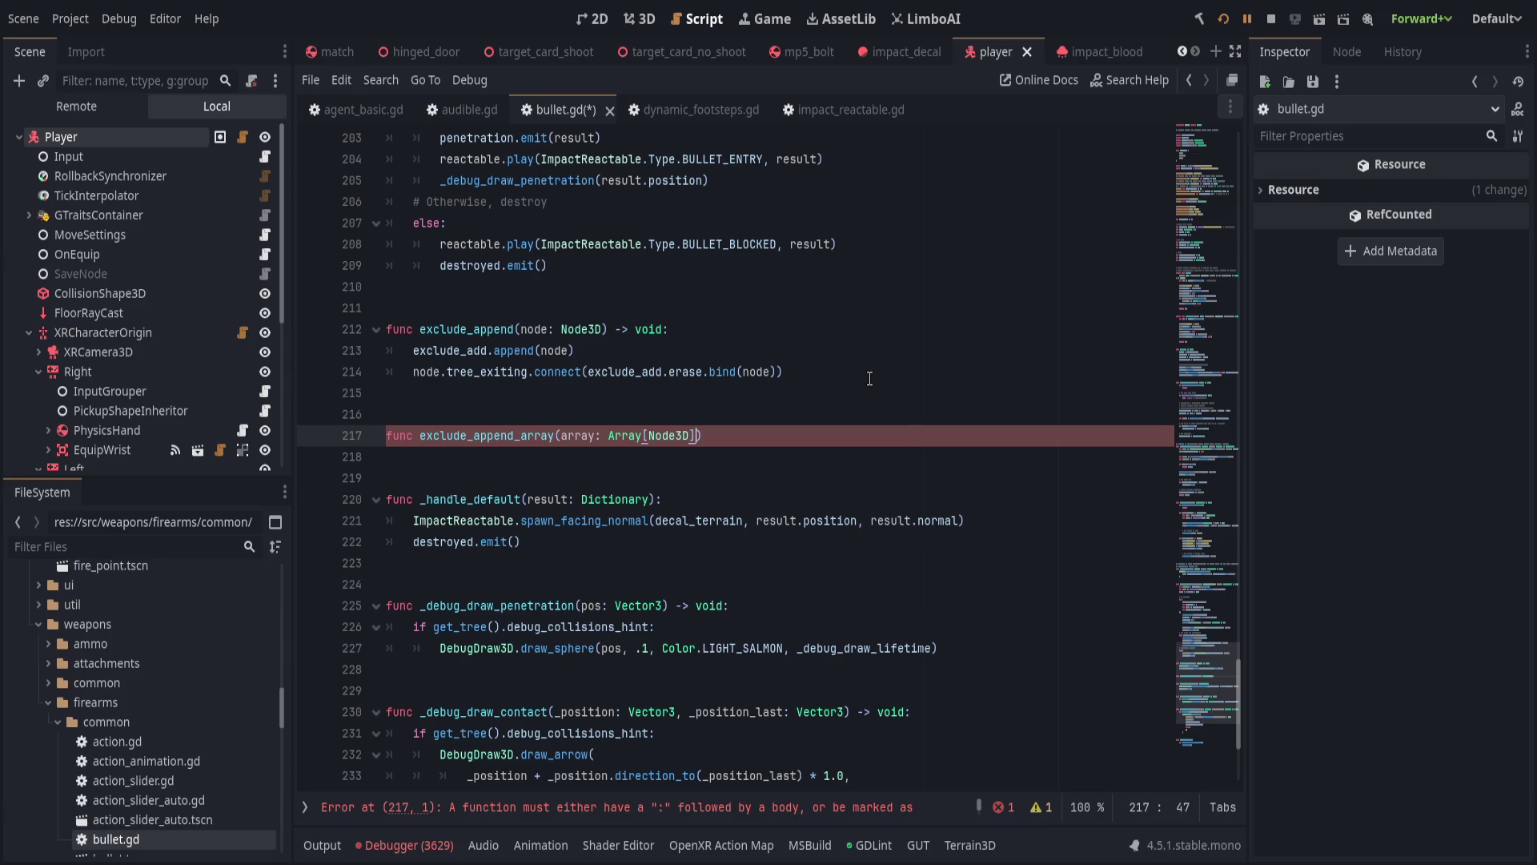
pyautogui.press('Down')
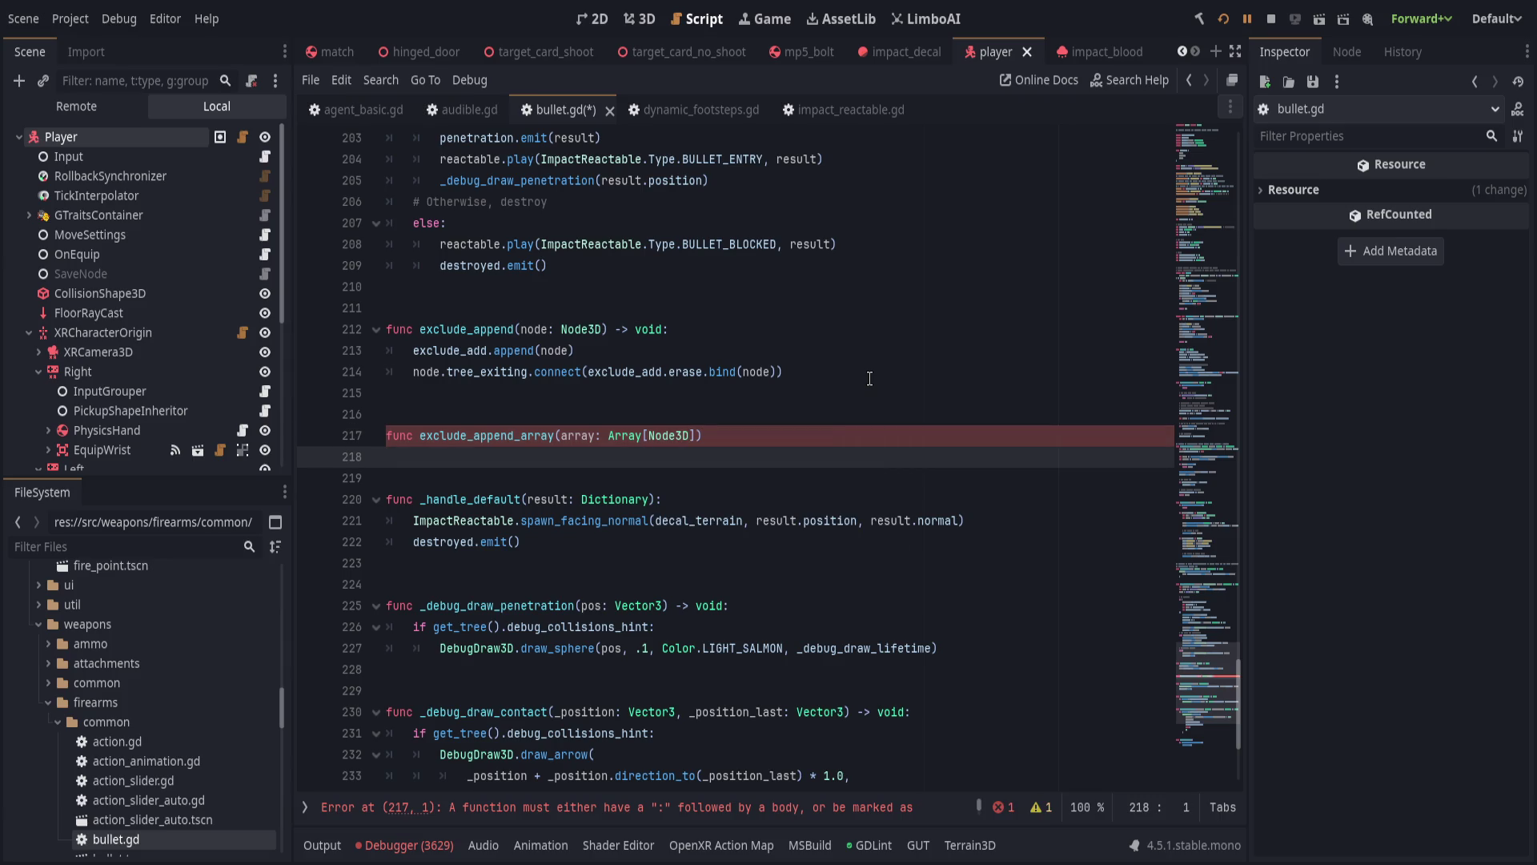
pyautogui.press('Up')
pyautogui.press('Left')
pyautogui.press('BackSpace')
pyautogui.press('BackSpace')
pyautogui.press('BackSpace')
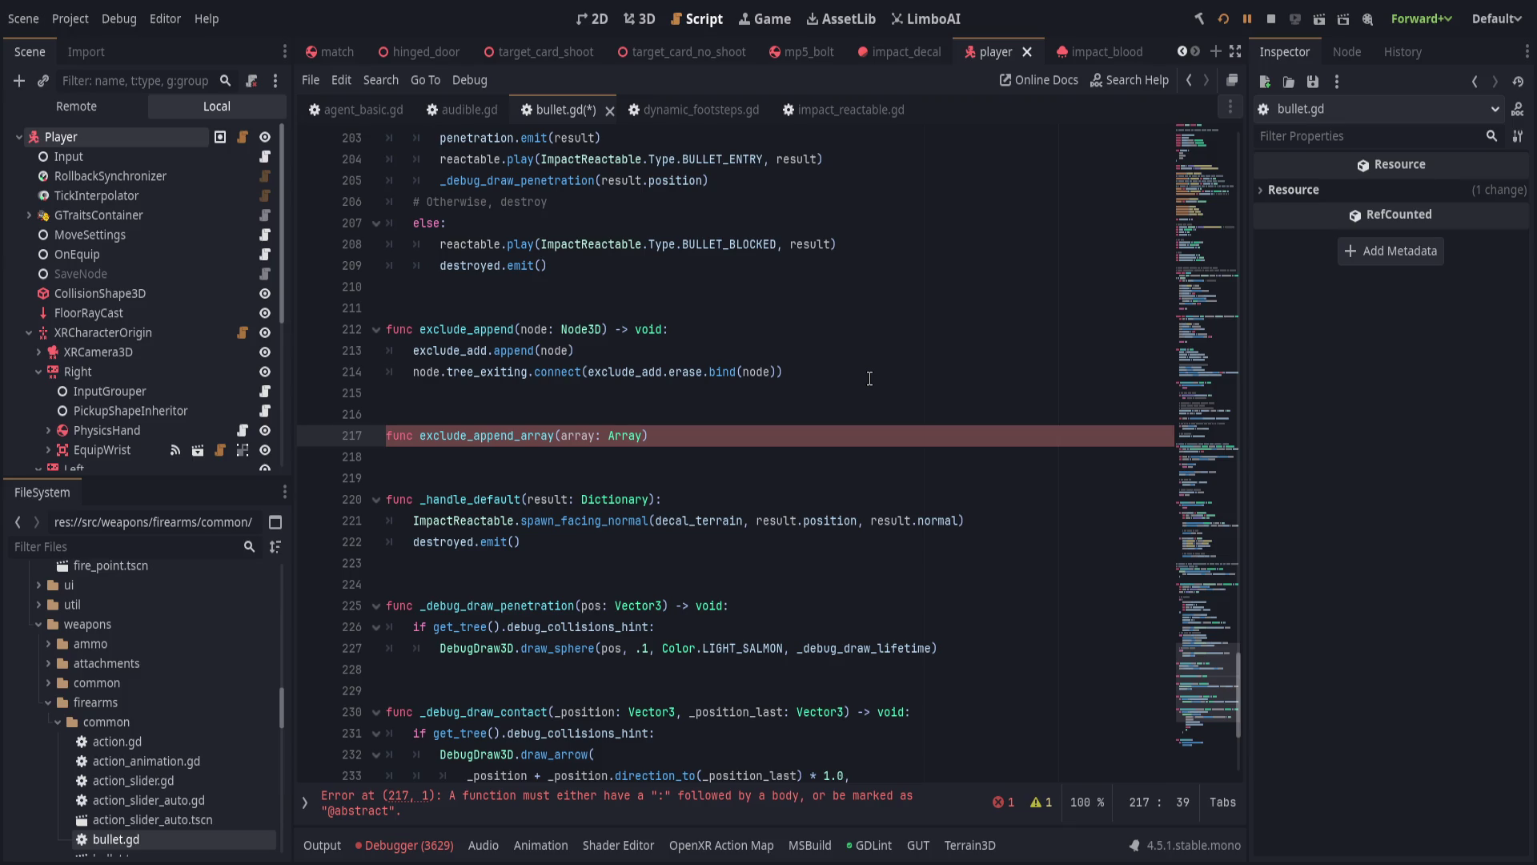
pyautogui.write('void:')
# Give it a for v in array: loop body calling exclude_append(v).
pyautogui.press('Return')
pyautogui.write('for v in array:')
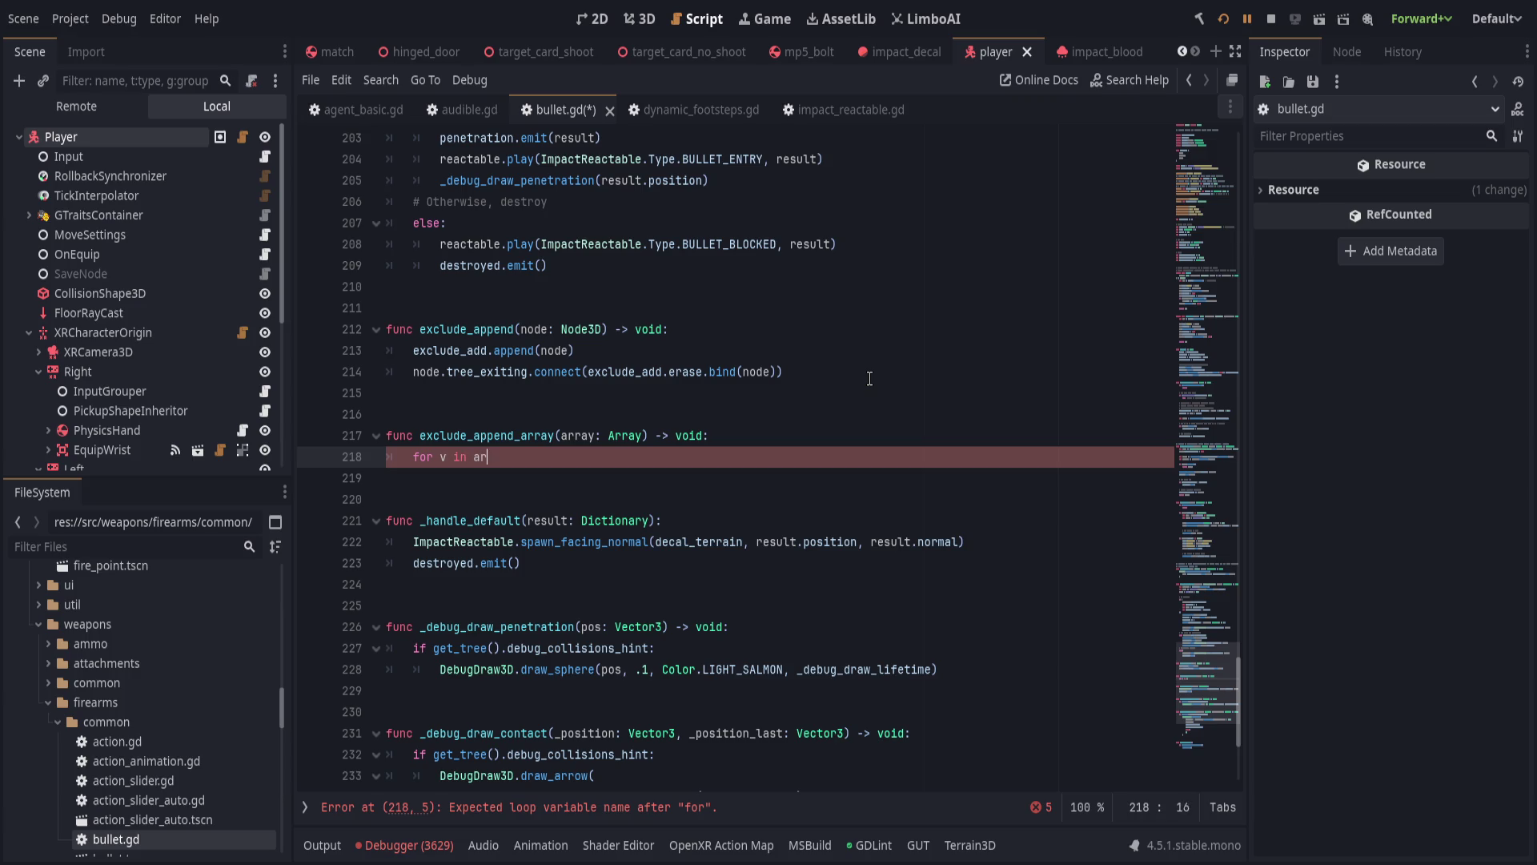
pyautogui.press('Return')
pyautogui.write('exclude_append(v)')
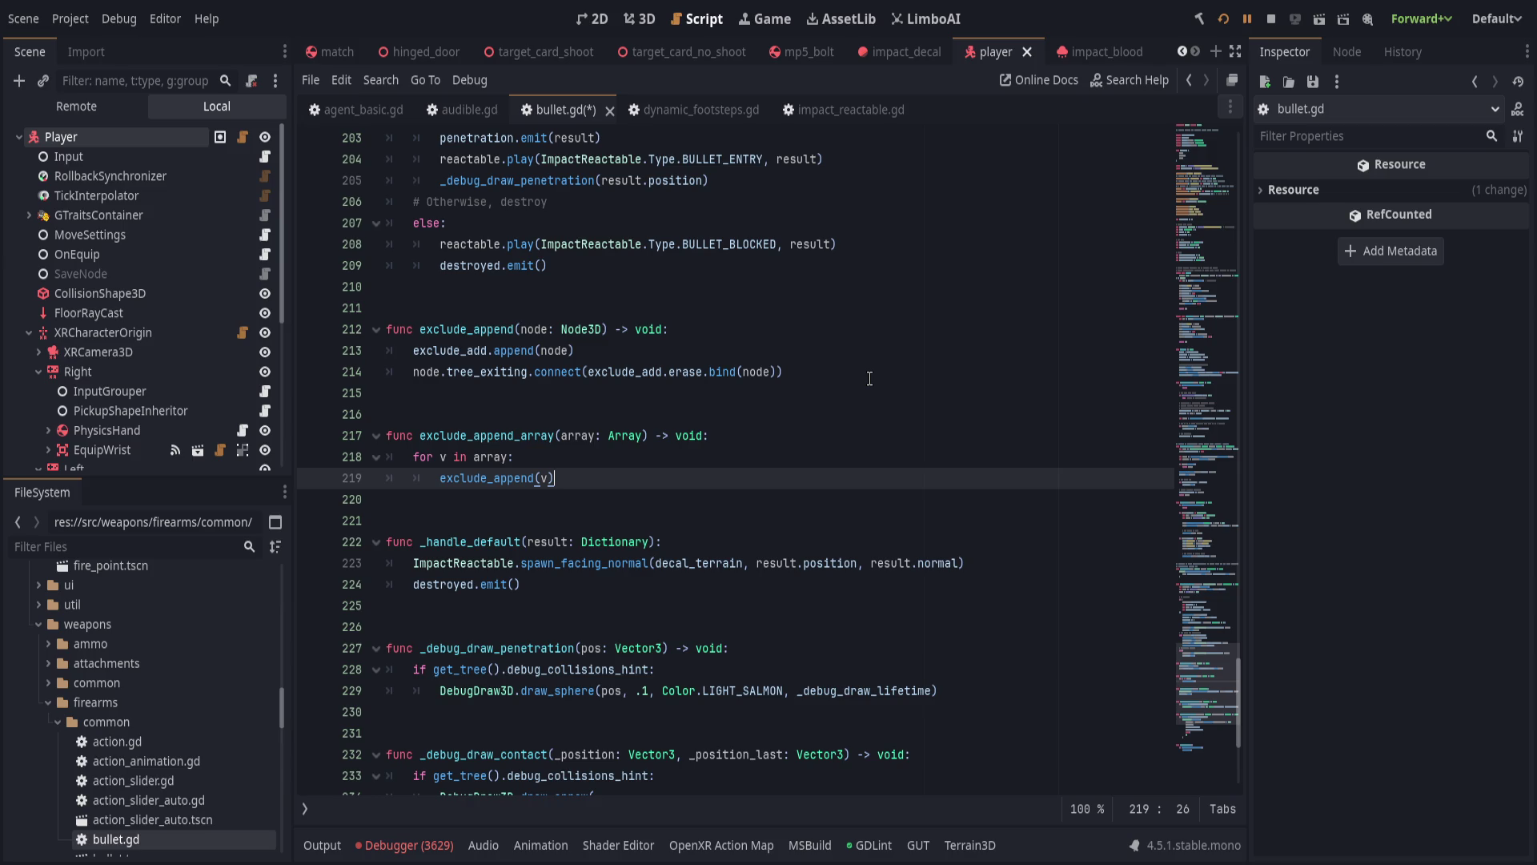
pyautogui.moveTo(1189, 641); pyautogui.dragTo(1192, 140)
# Rename all five exclude_add occurrences to _exclude_add with find and replace.
pyautogui.scroll(-7, 992, 533)
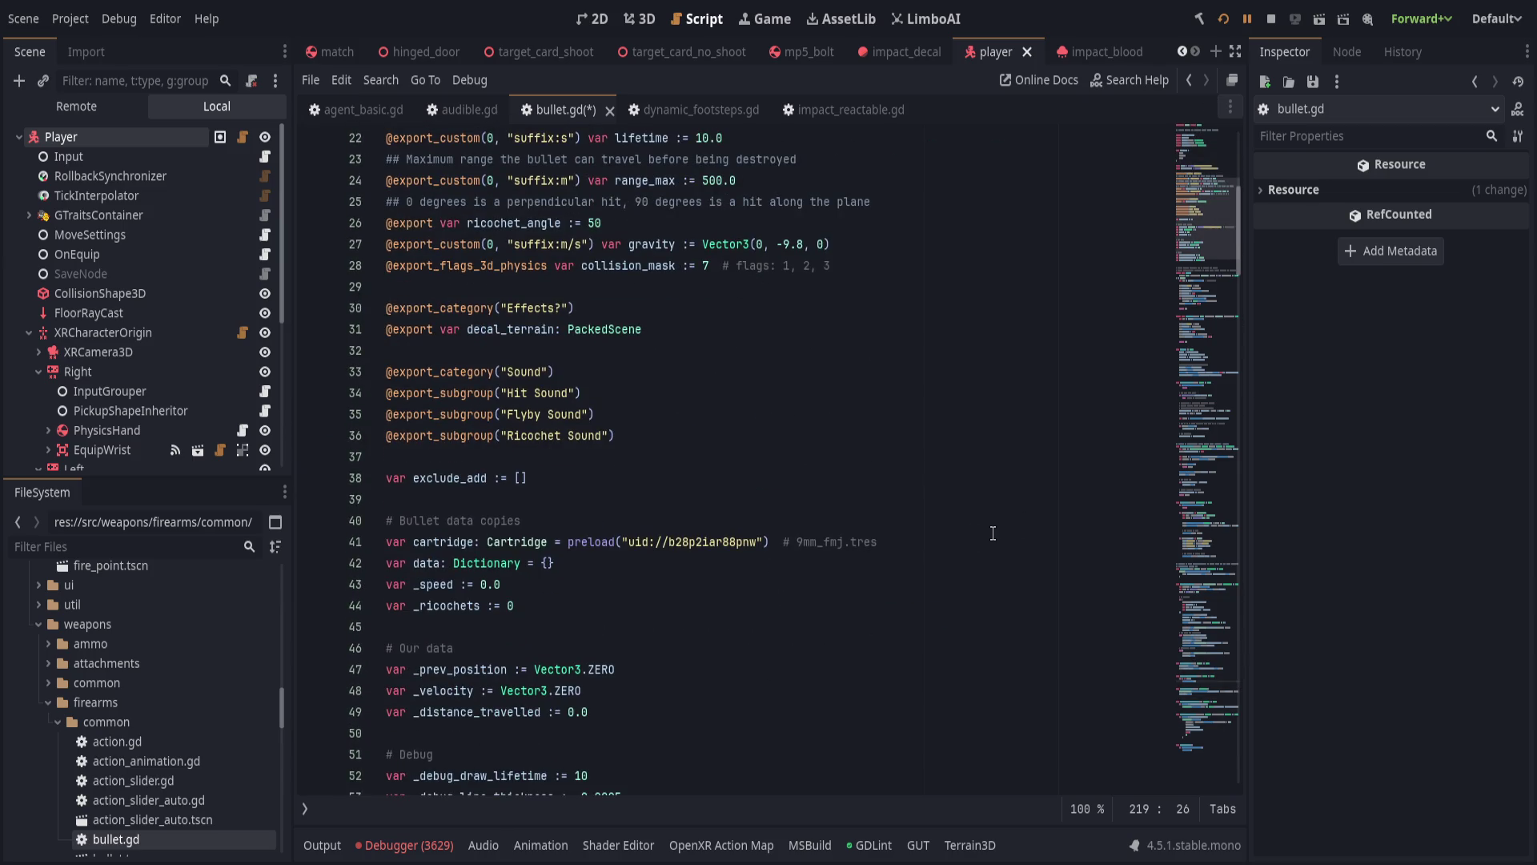
pyautogui.scroll(-6, 414, 563)
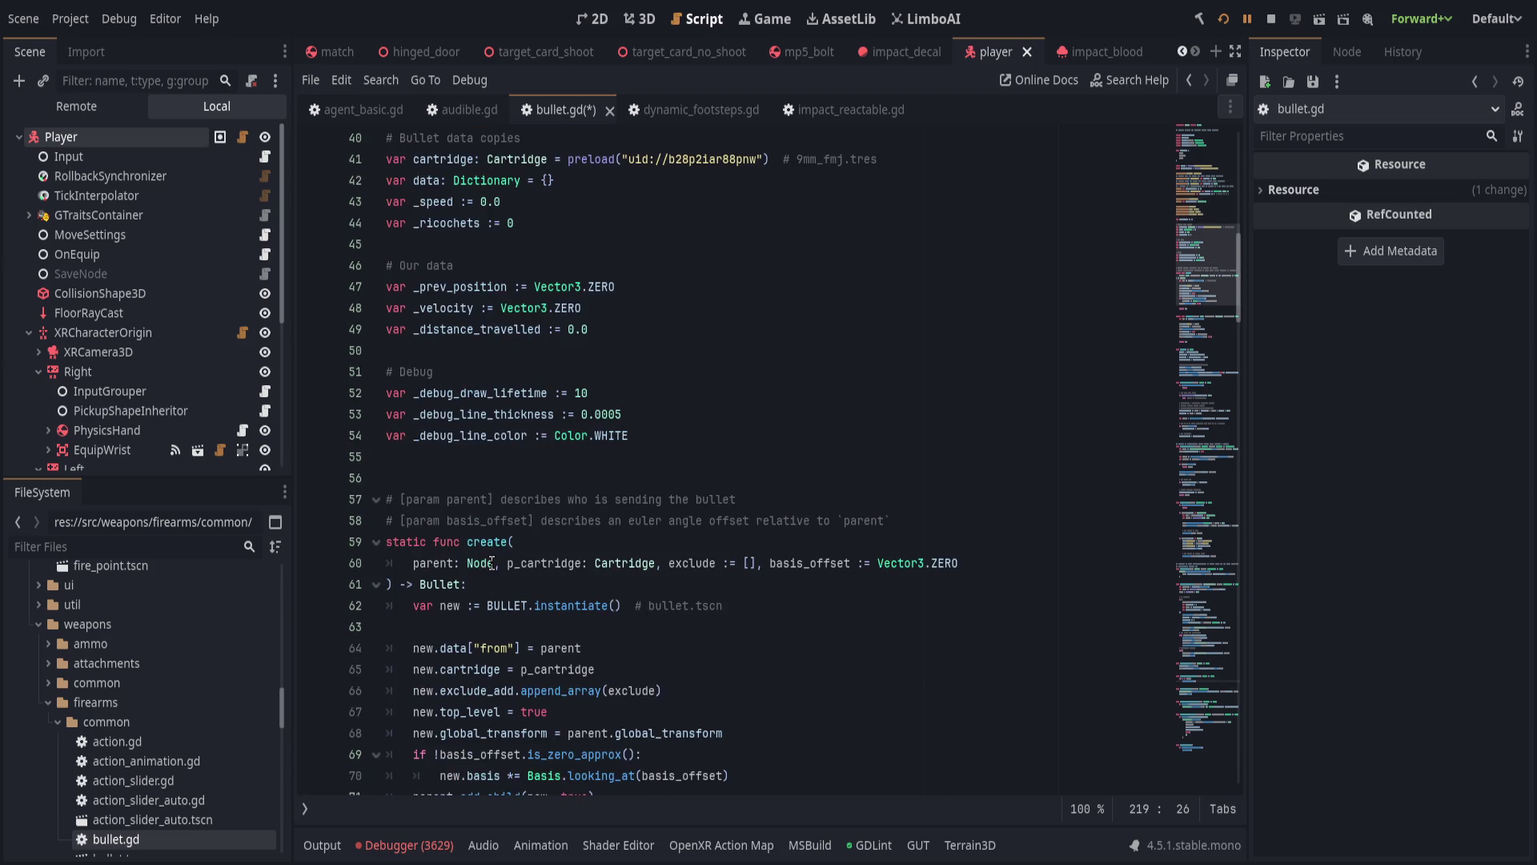
pyautogui.scroll(5, 492, 563)
pyautogui.doubleClick(435, 413)
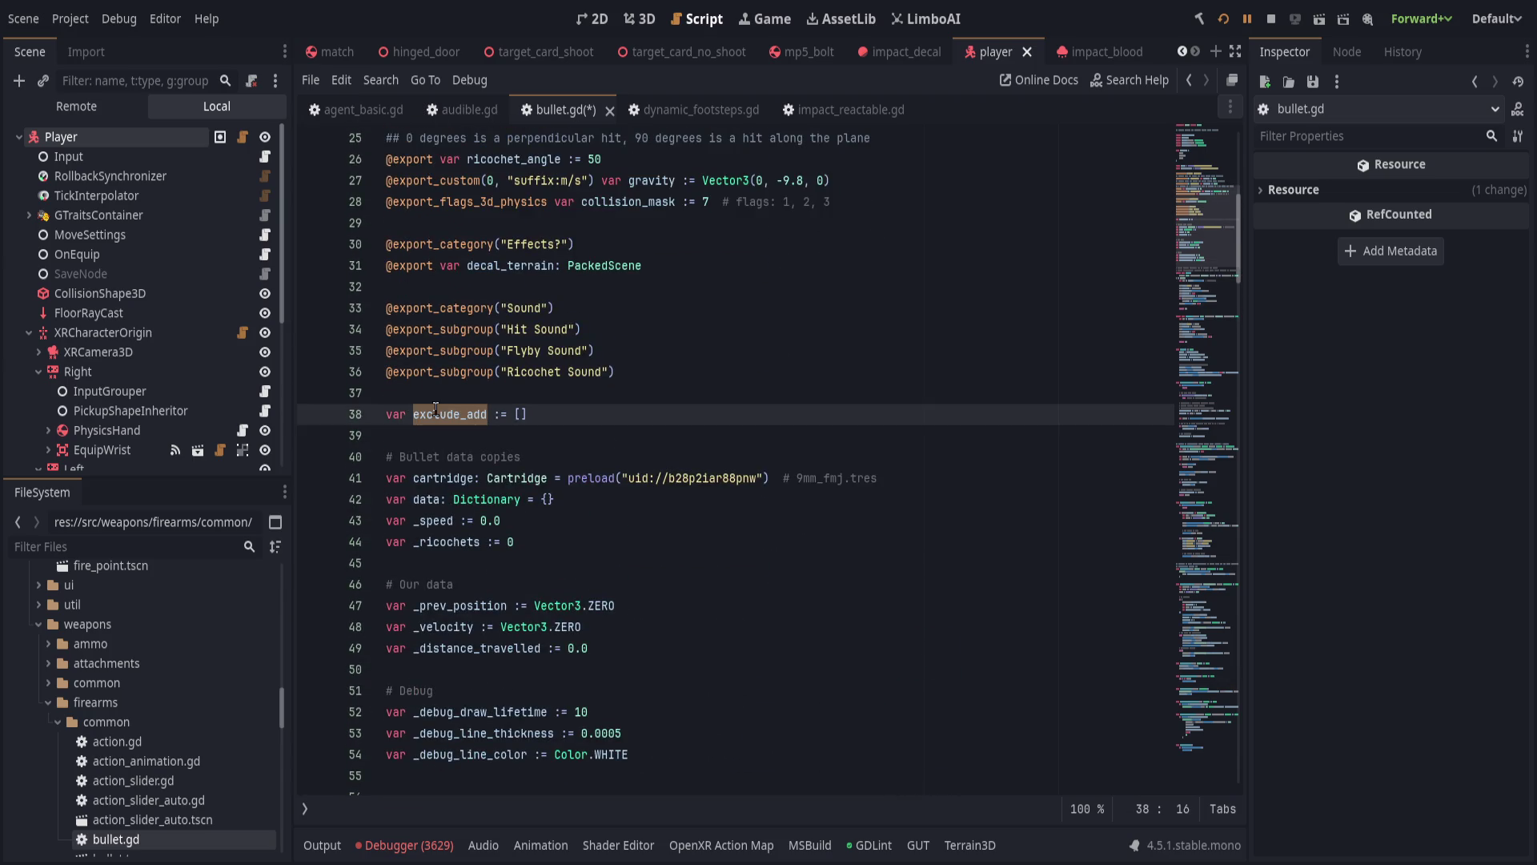
pyautogui.hotkey('ctrl', 'r')
pyautogui.press('Tab')
pyautogui.write('_ex')
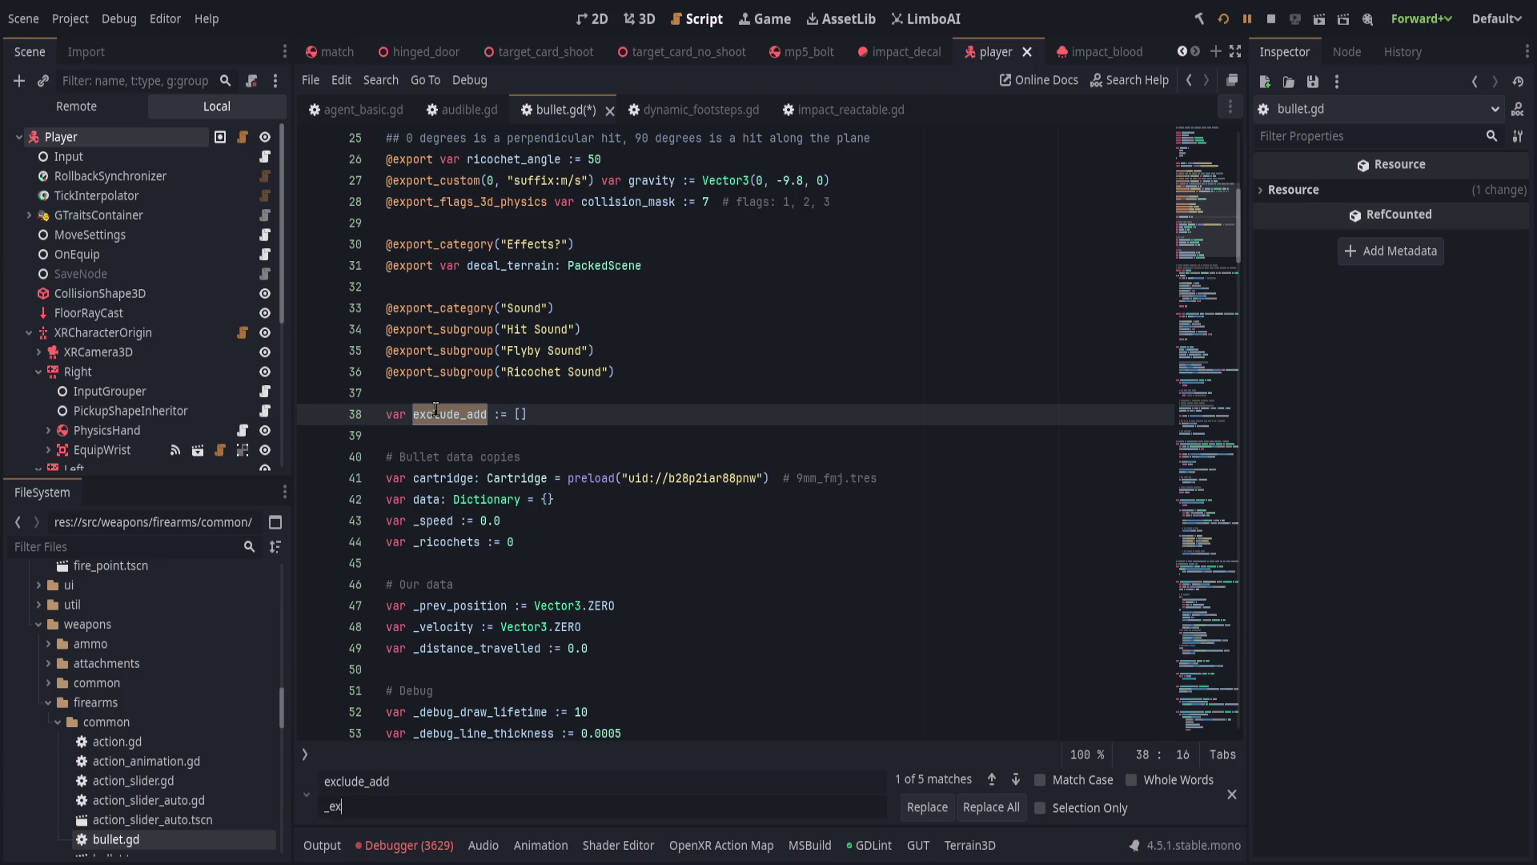
pyautogui.write('clude_add')
pyautogui.click(991, 807)
pyautogui.press('Escape')
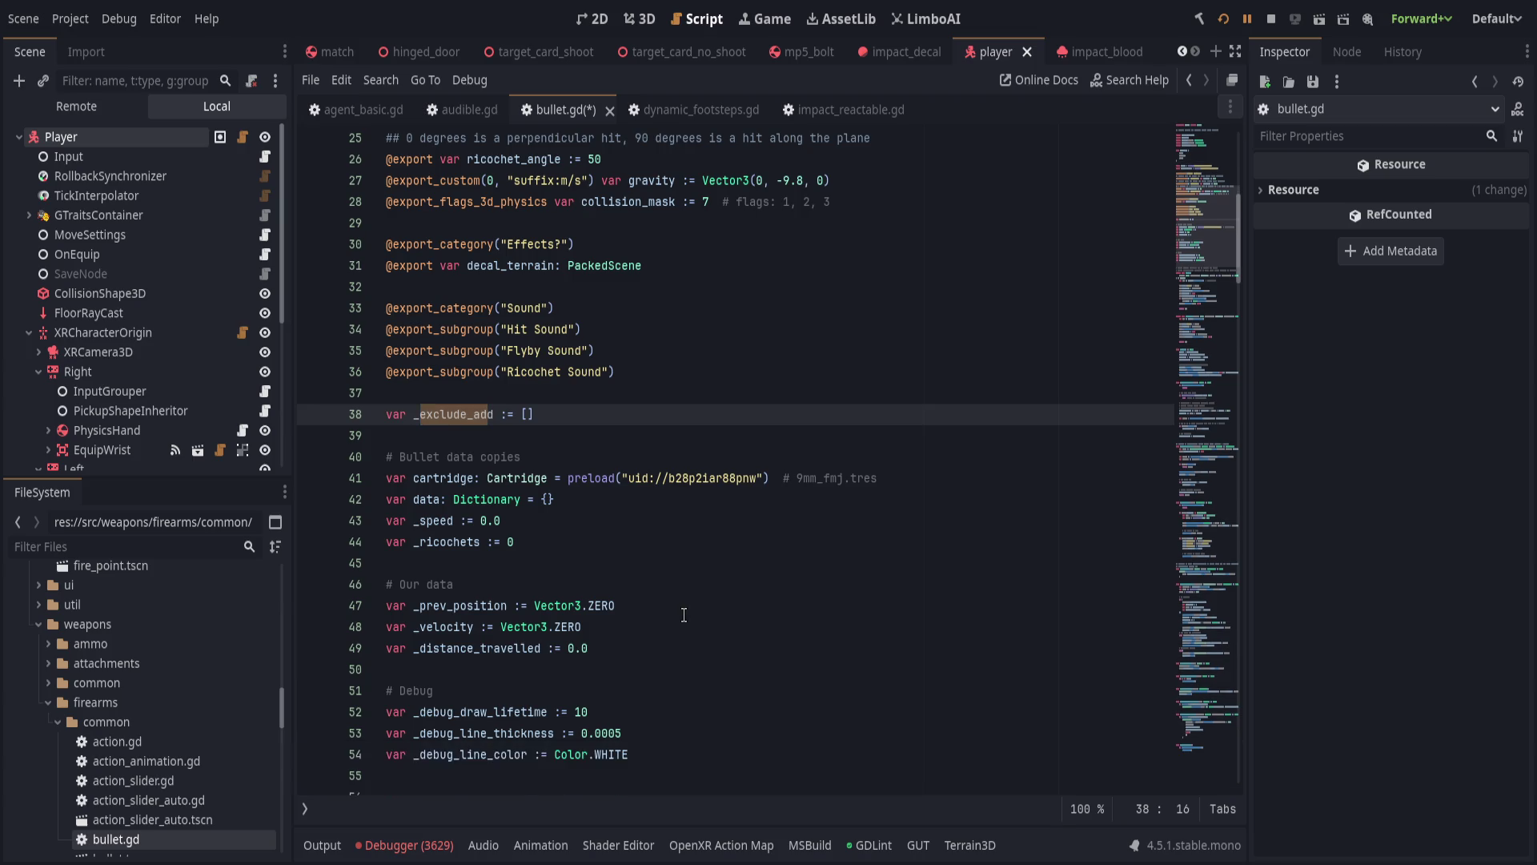
# Replace line 66's _exclude_add.append_array call with exclude_append_array.
pyautogui.scroll(-2, 680, 612)
pyautogui.click(683, 609)
pyautogui.scroll(-5, 684, 616)
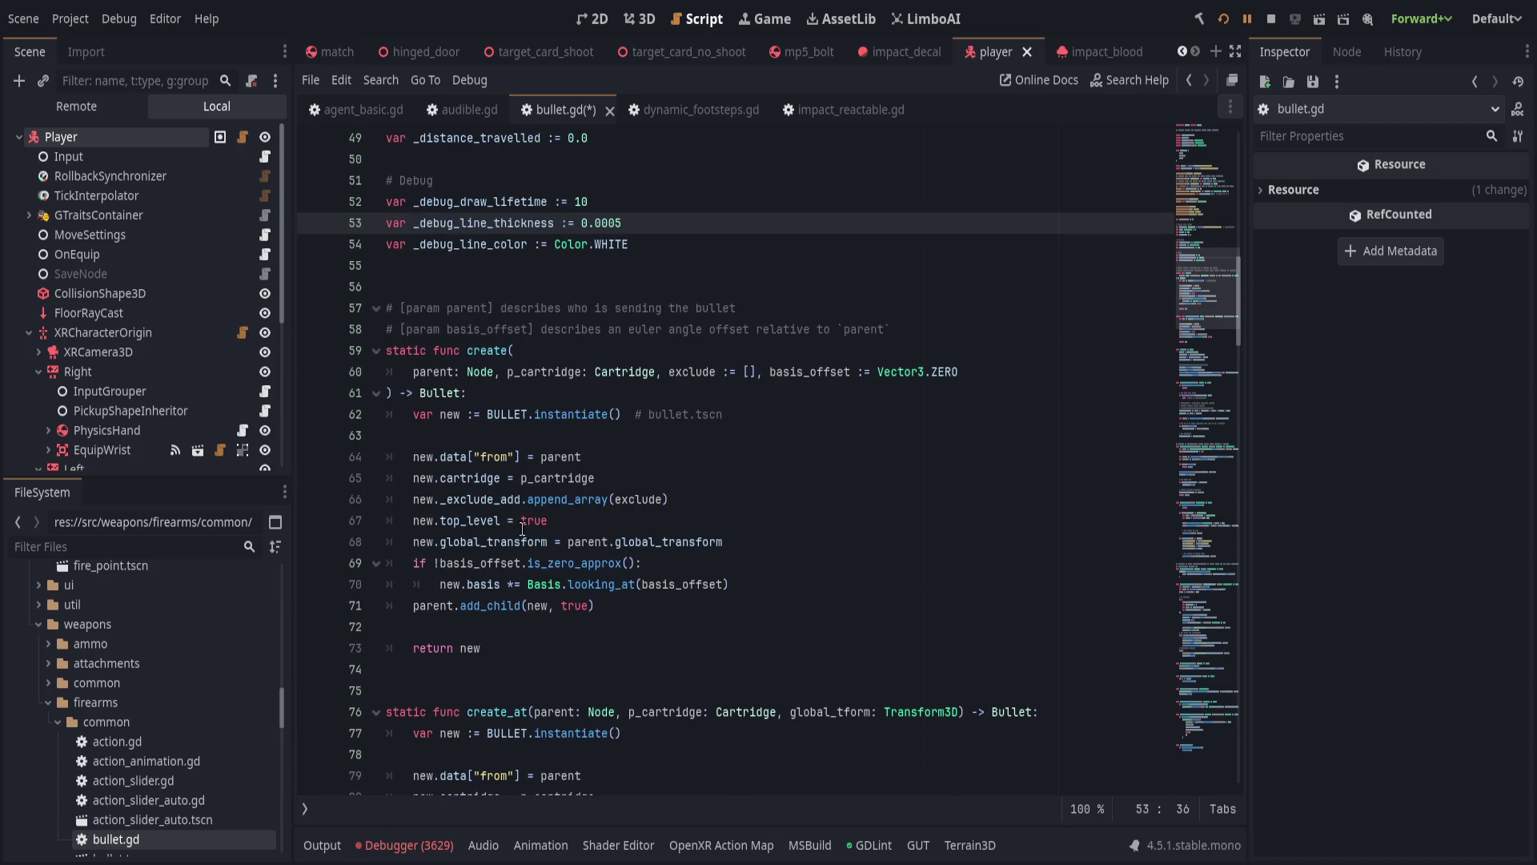
pyautogui.doubleClick(496, 497)
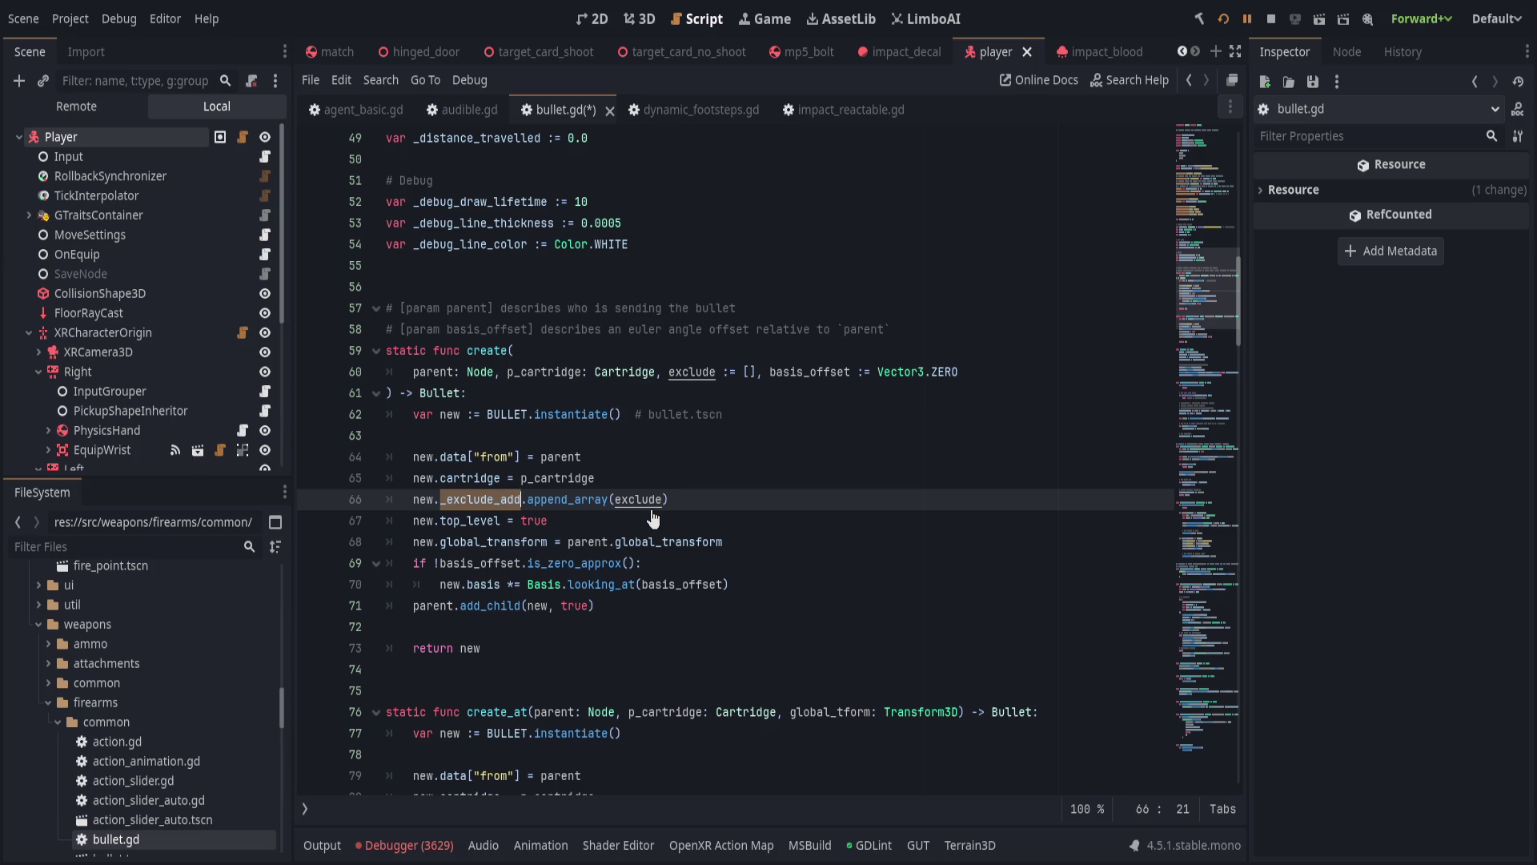
pyautogui.hotkey('ctrl', 'shift', 'Right')
pyautogui.hotkey('ctrl', 'shift', 'Right')
pyautogui.press('BackSpace')
pyautogui.write('cl')
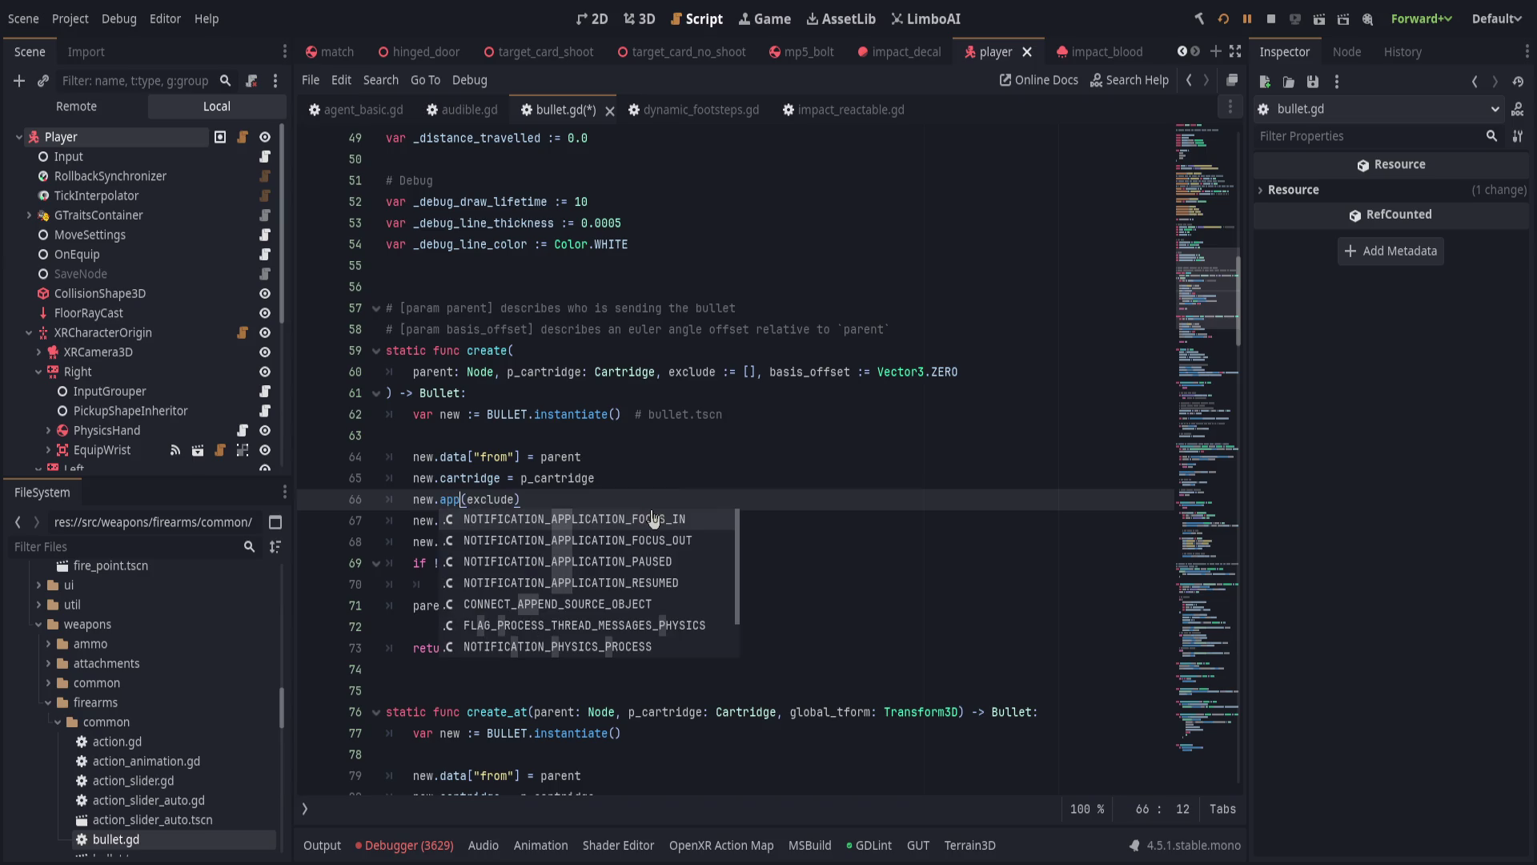
pyautogui.write('ude')
pyautogui.hotkey('ctrl', 'BackSpace')
pyautogui.write('exclude_append_array')
pyautogui.press('End')
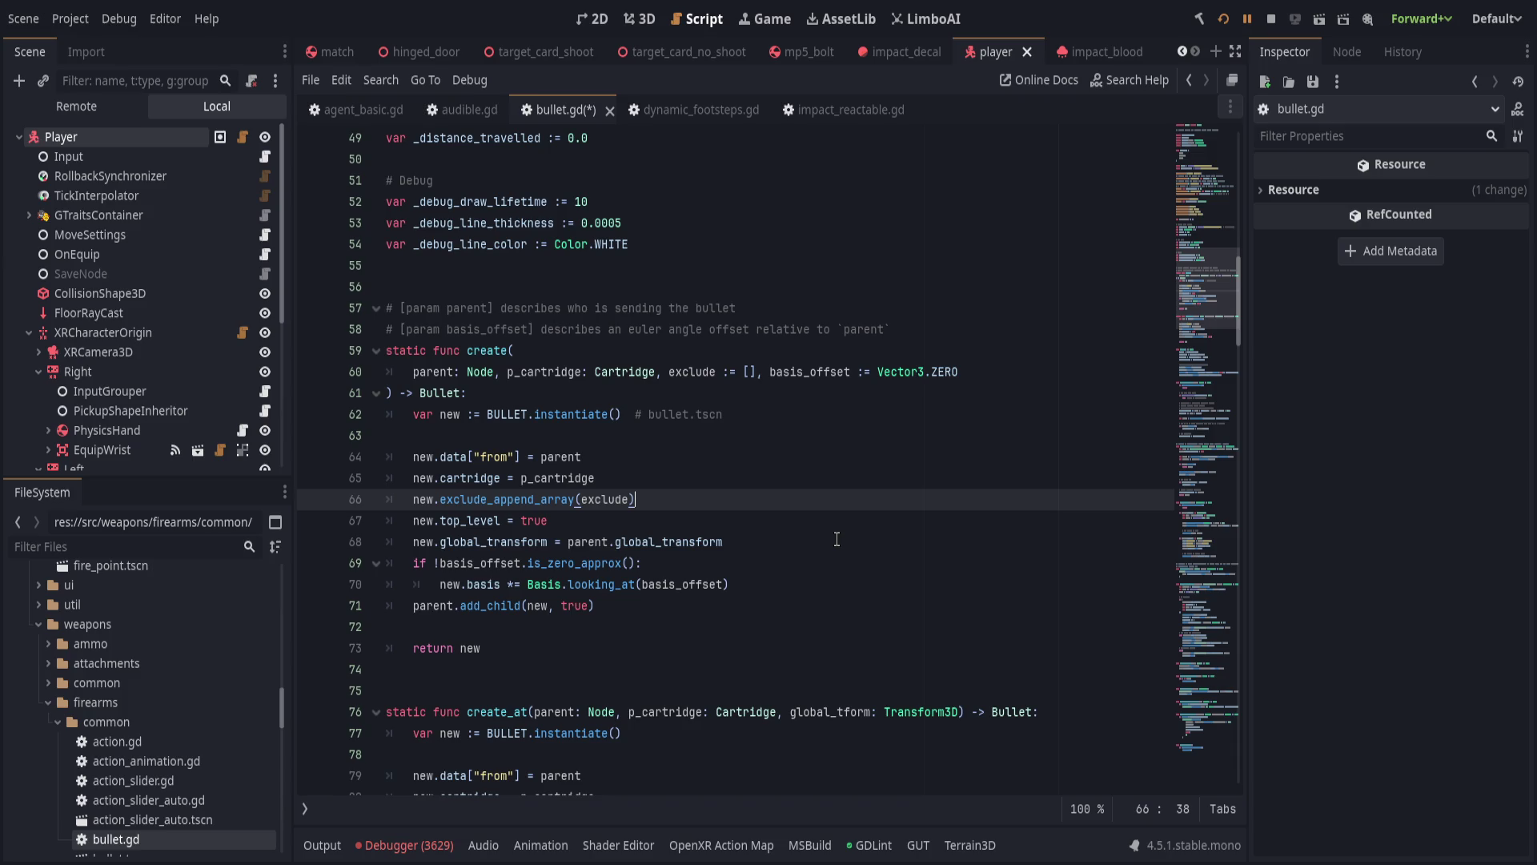
# Type the new variable as Bullet and save the script.
pyautogui.press('Right')
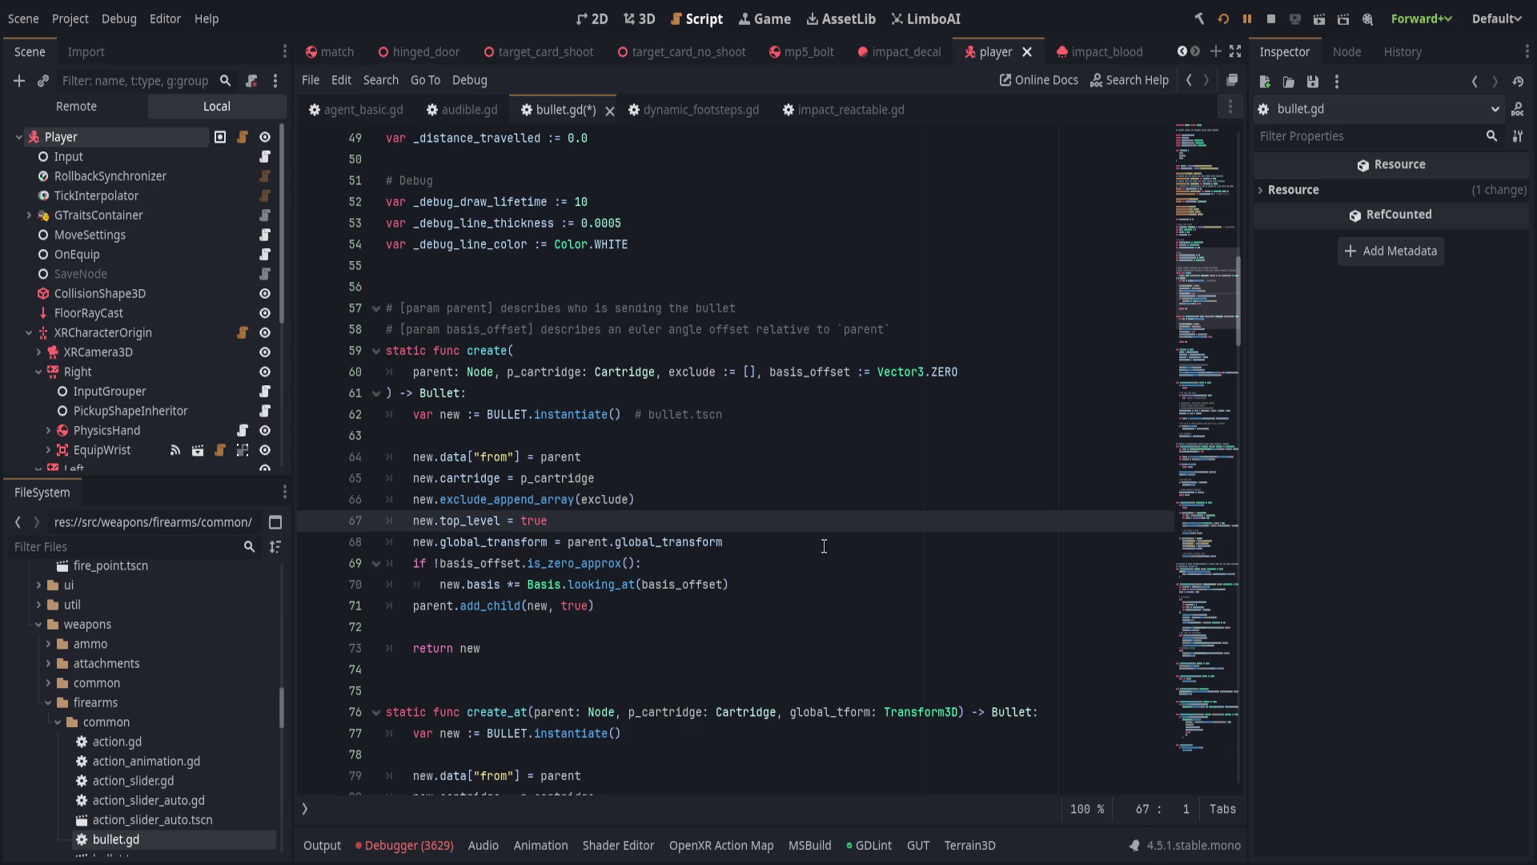
pyautogui.click(730, 496)
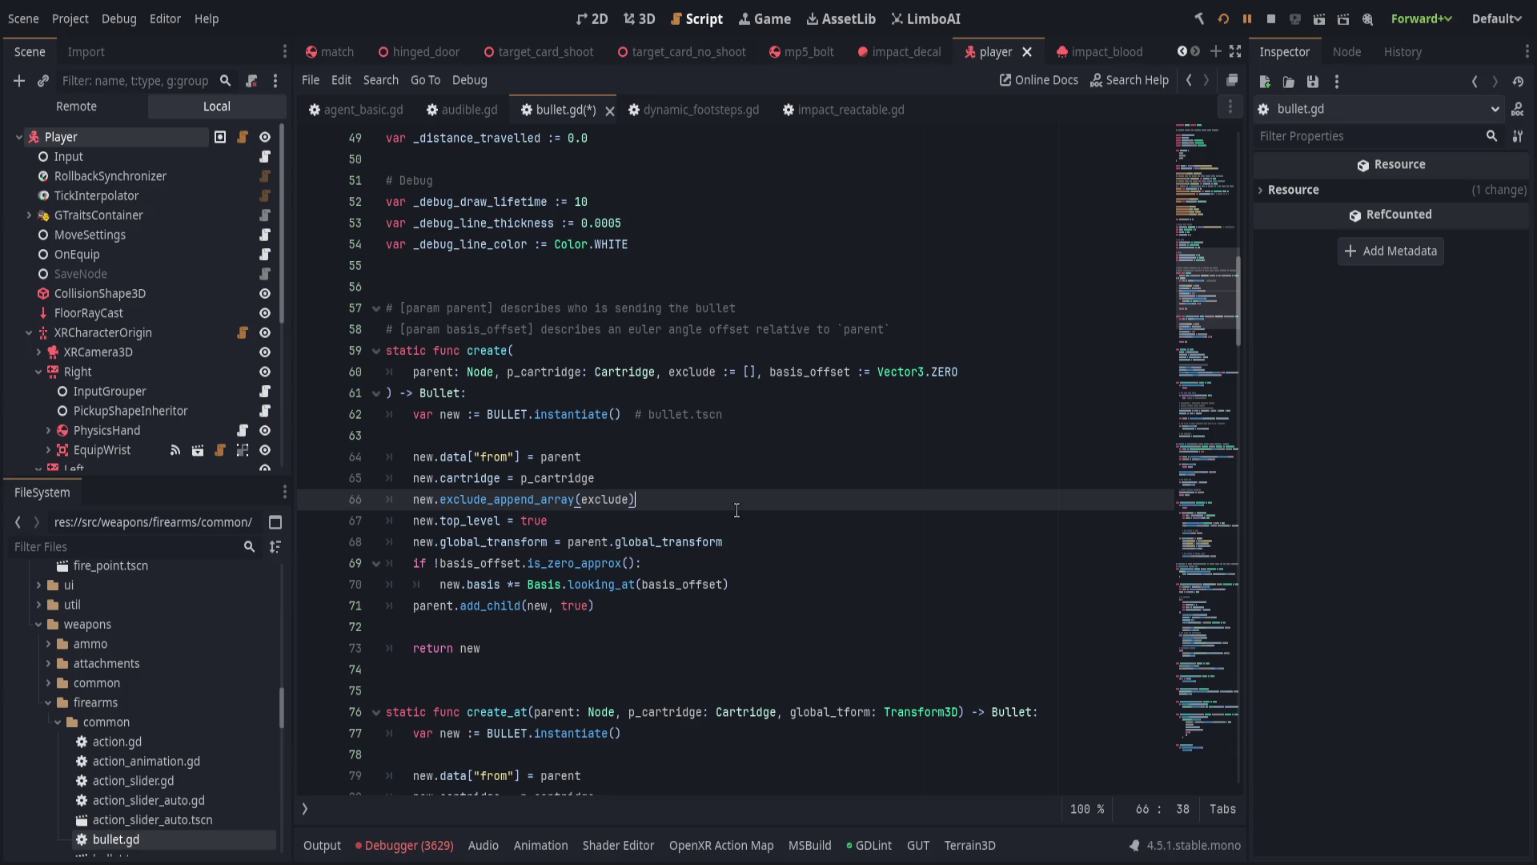
pyautogui.click(475, 414)
pyautogui.write('B')
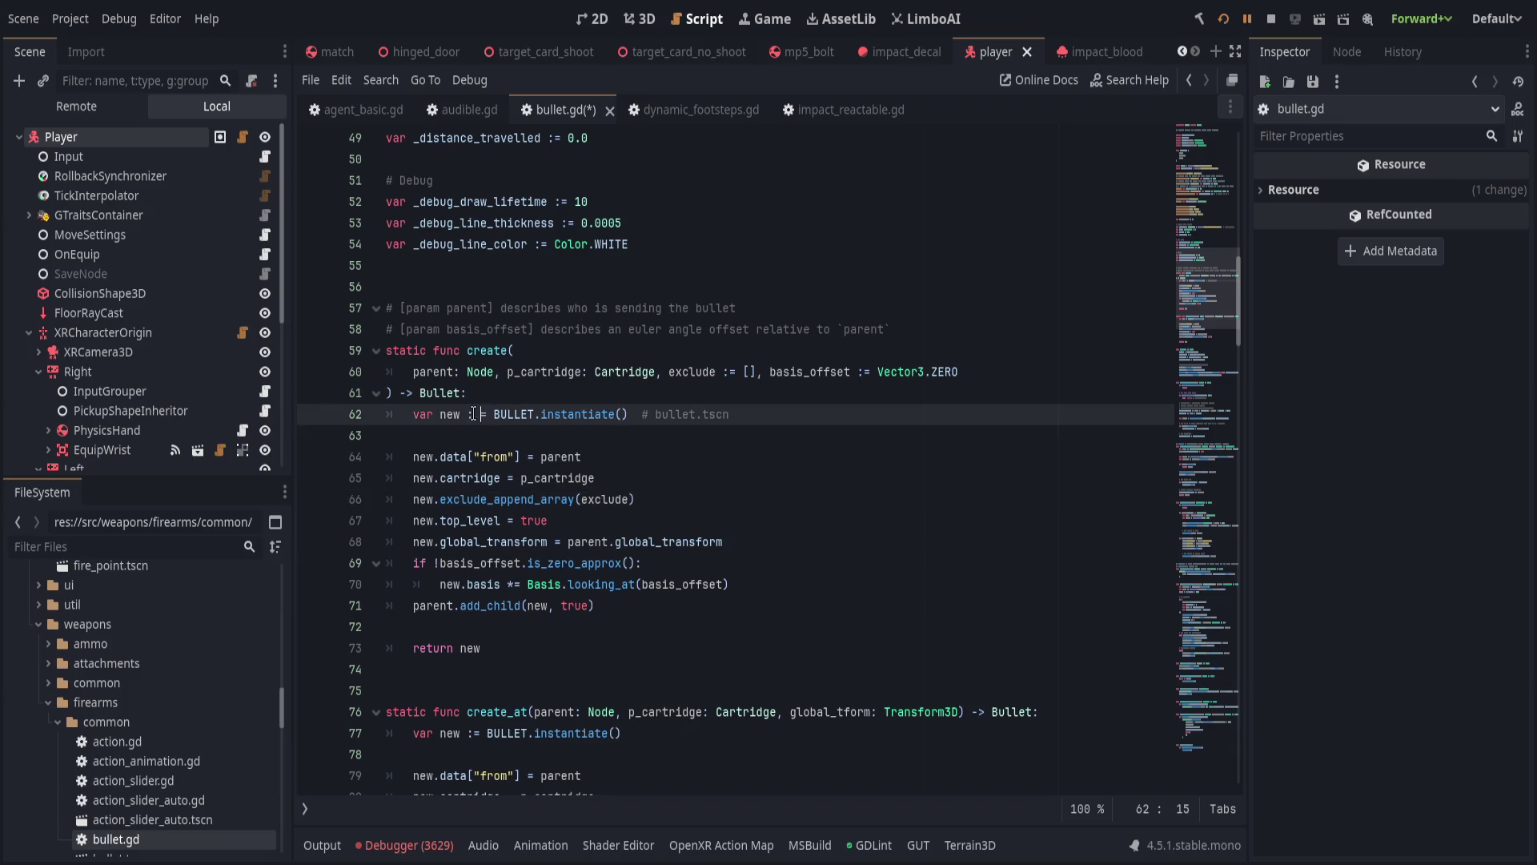
pyautogui.write('ullet')
pyautogui.press('End')
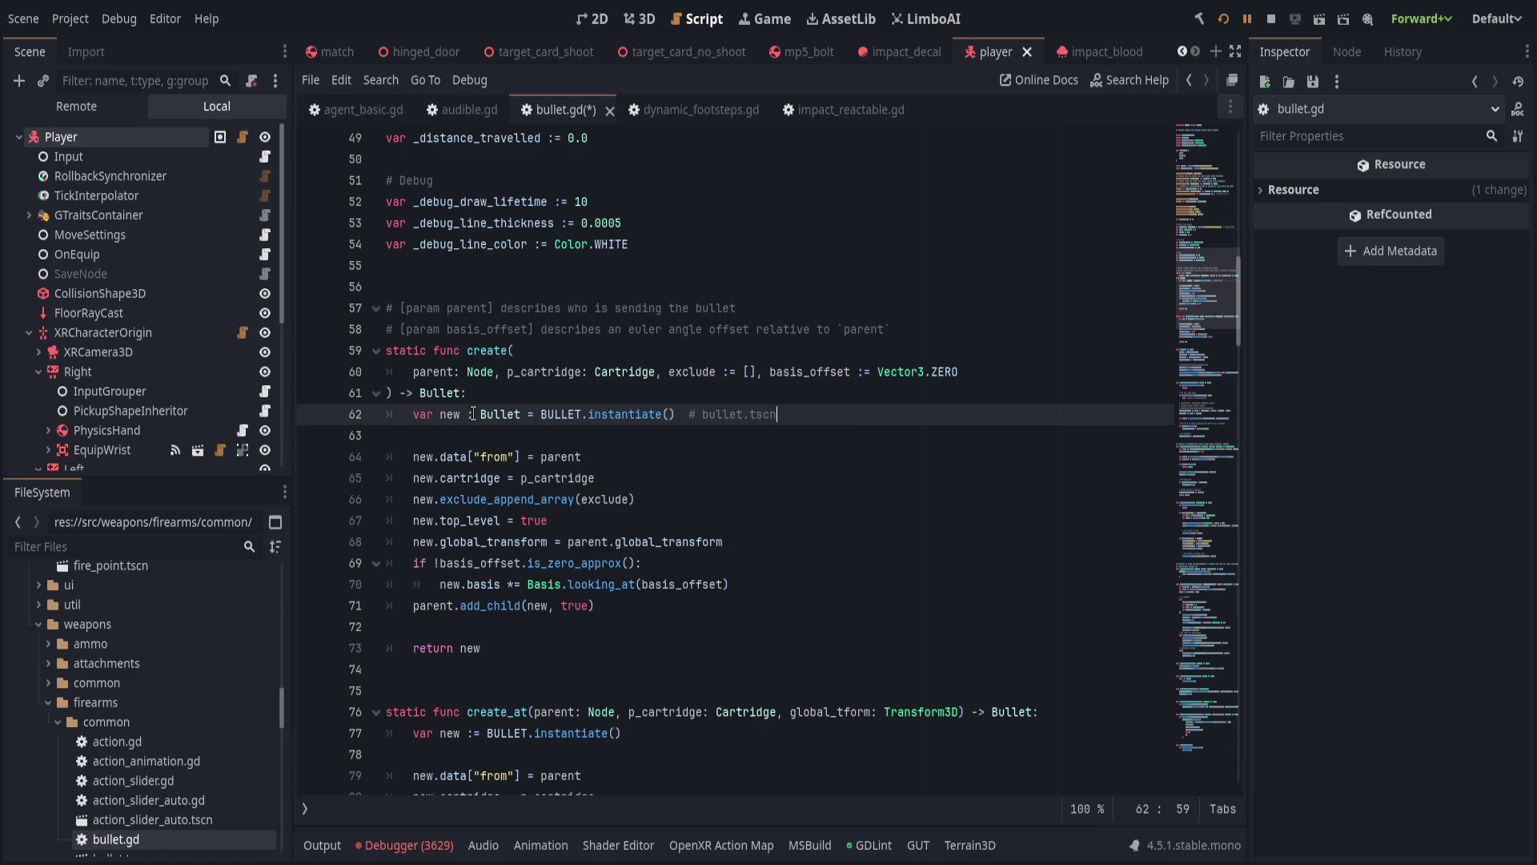
pyautogui.scroll(15, 761, 535)
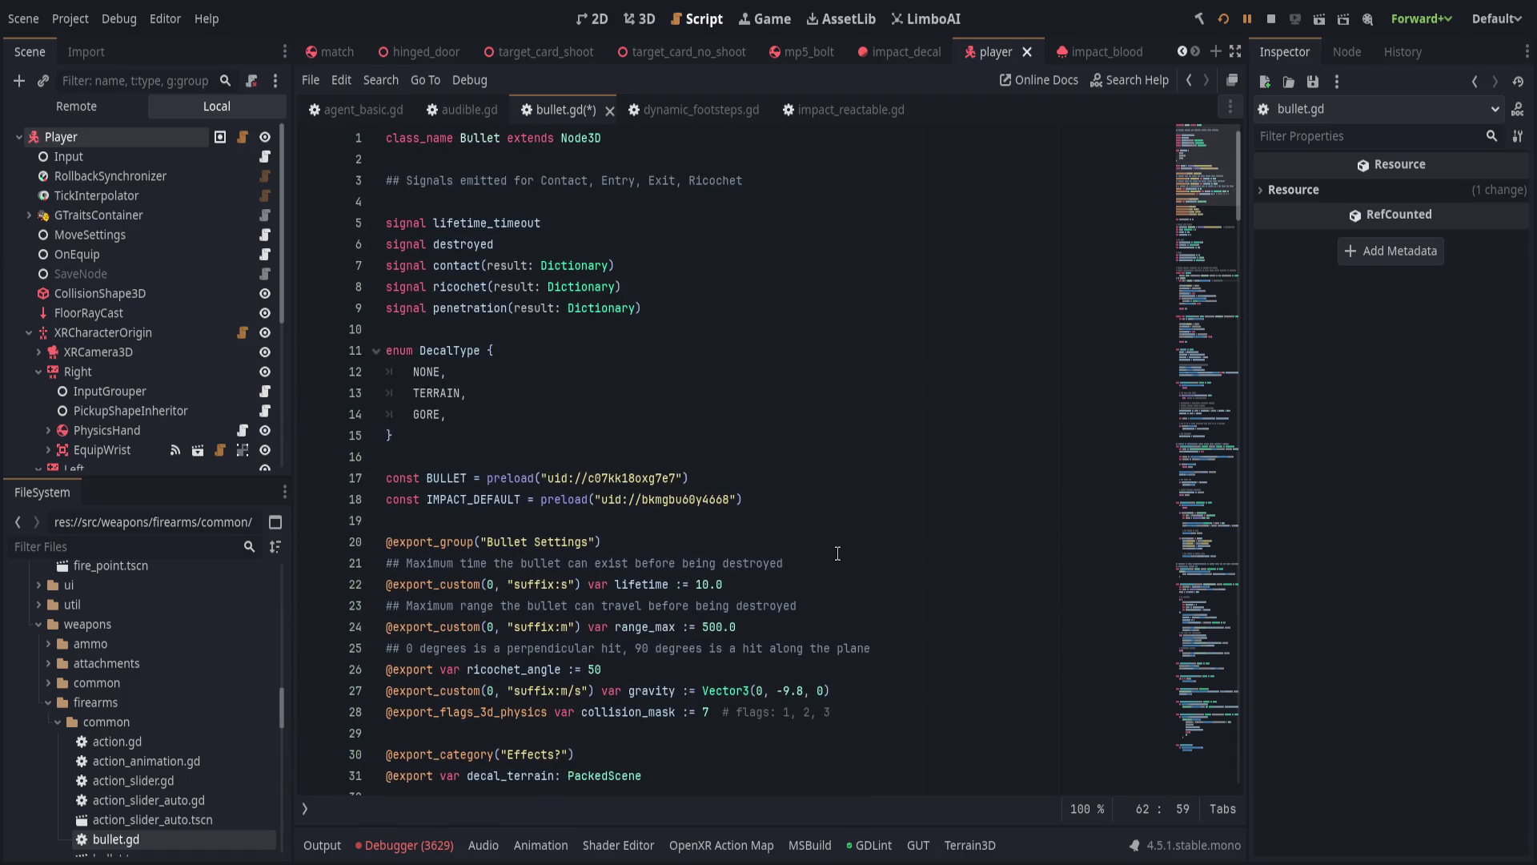
pyautogui.scroll(-7, 845, 549)
pyautogui.scroll(-7, 844, 549)
pyautogui.hotkey('ctrl', 's')
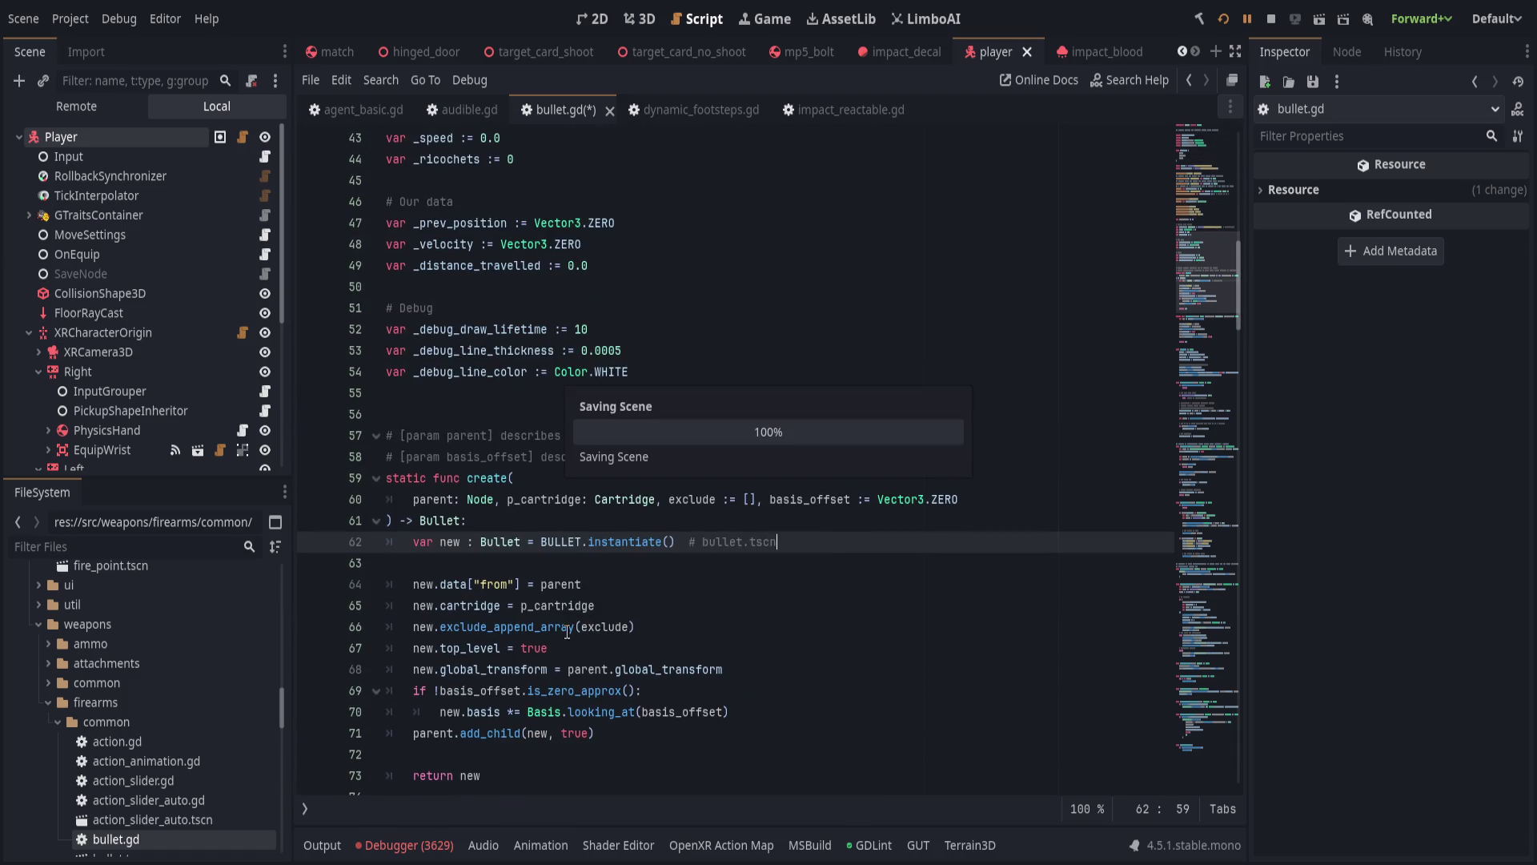
# Re-enter the exclude_append_array(exclude) call on line 66, remove the stray 's', and save.
pyautogui.click(552, 627)
pyautogui.doubleClick(551, 627)
pyautogui.write('exx')
pyautogui.press('BackSpace')
pyautogui.write('clude')
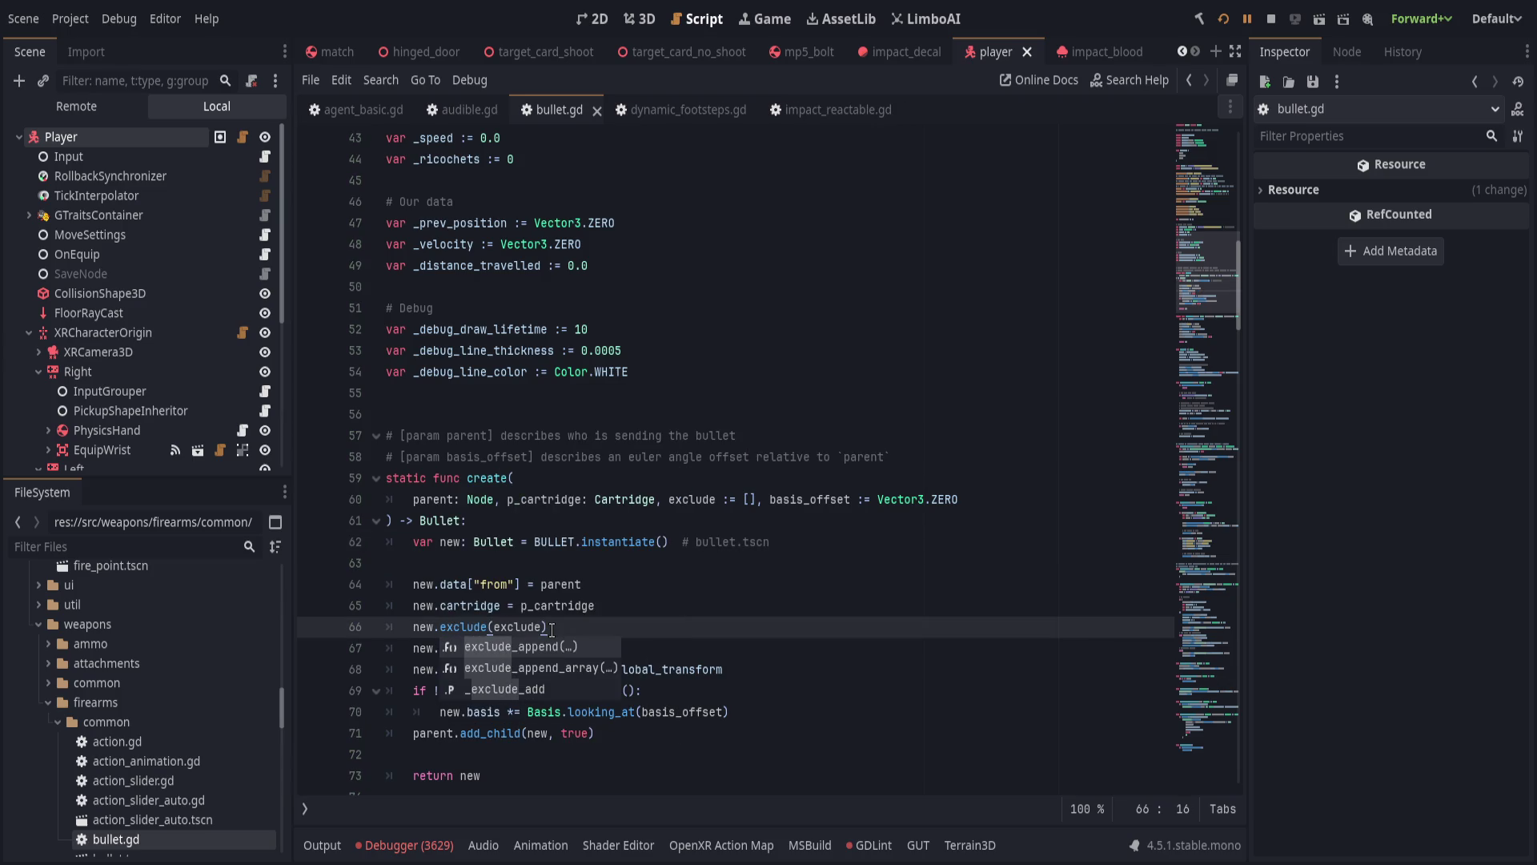
pyautogui.press('Down')
pyautogui.press('Return')
pyautogui.write('s')
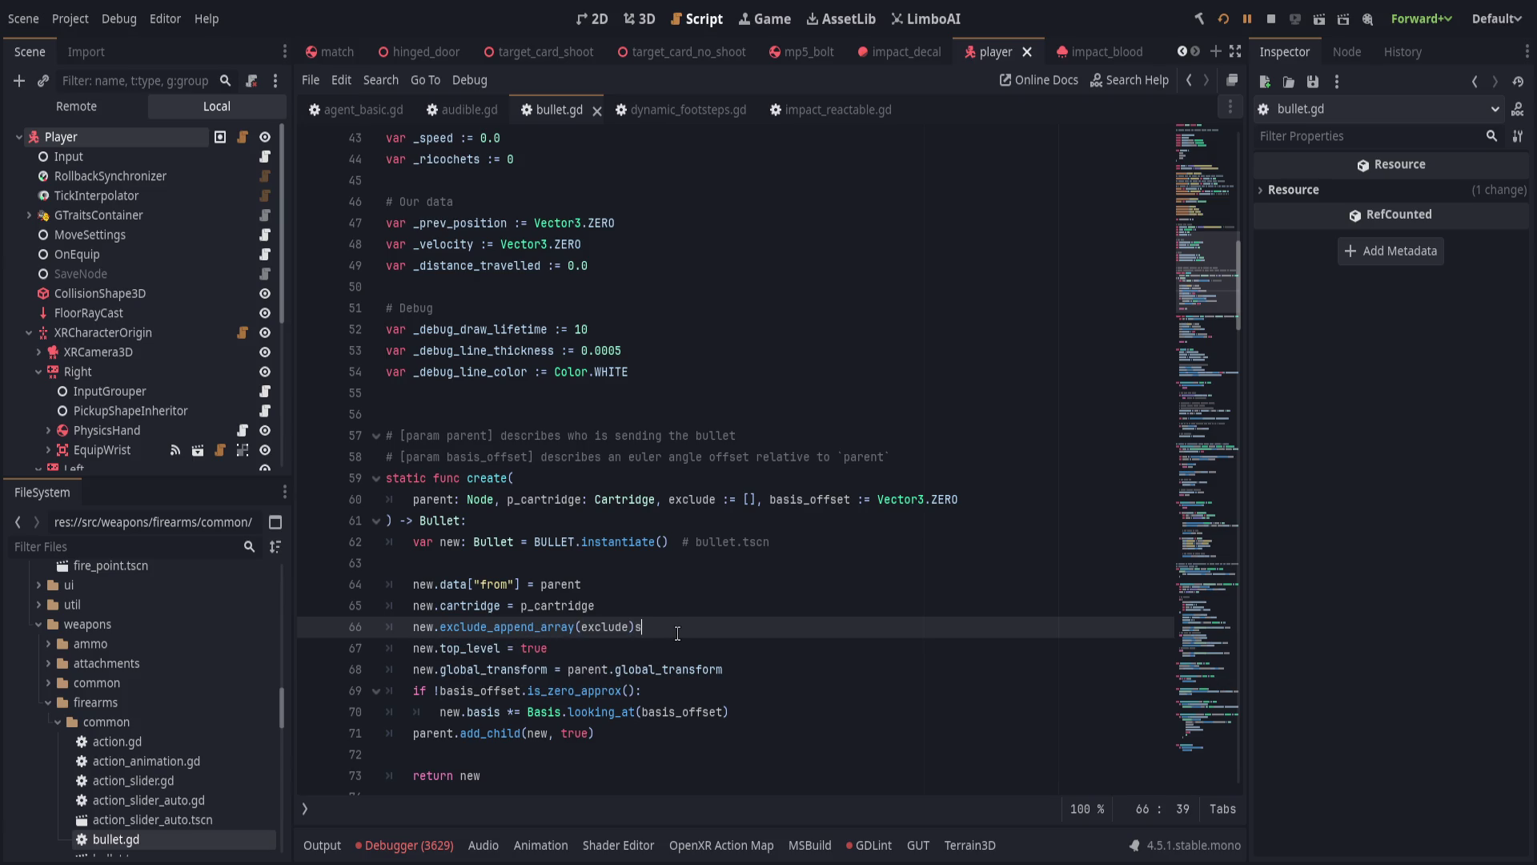
pyautogui.press('BackSpace')
pyautogui.hotkey('ctrl', 's')
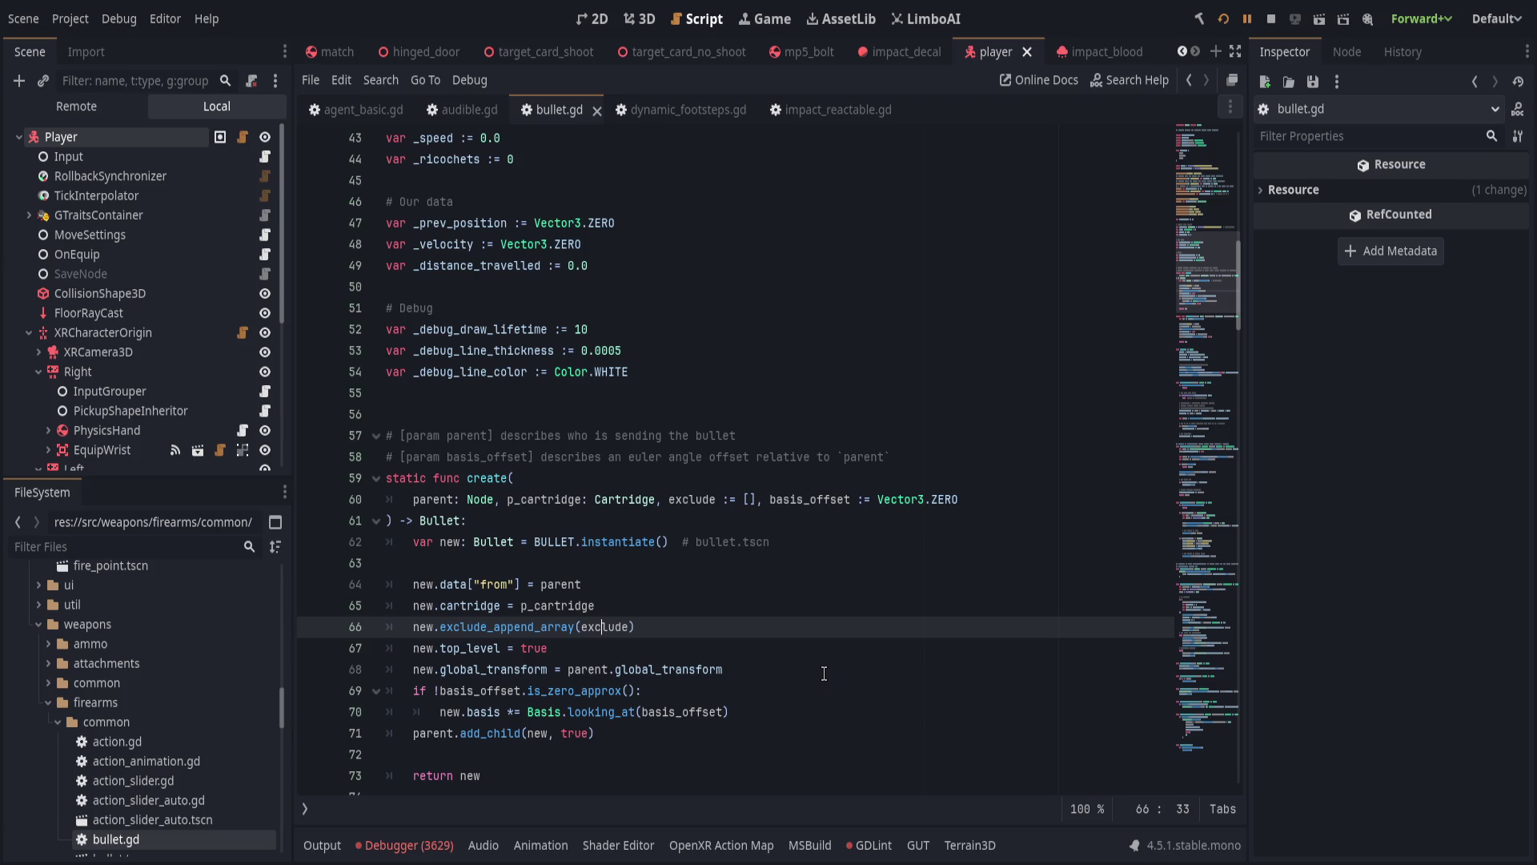
# Review create_at through the end of the script, save again, and run the project.
pyautogui.scroll(-4, 824, 673)
pyautogui.click(714, 648)
pyautogui.hotkey('ctrl', 's')
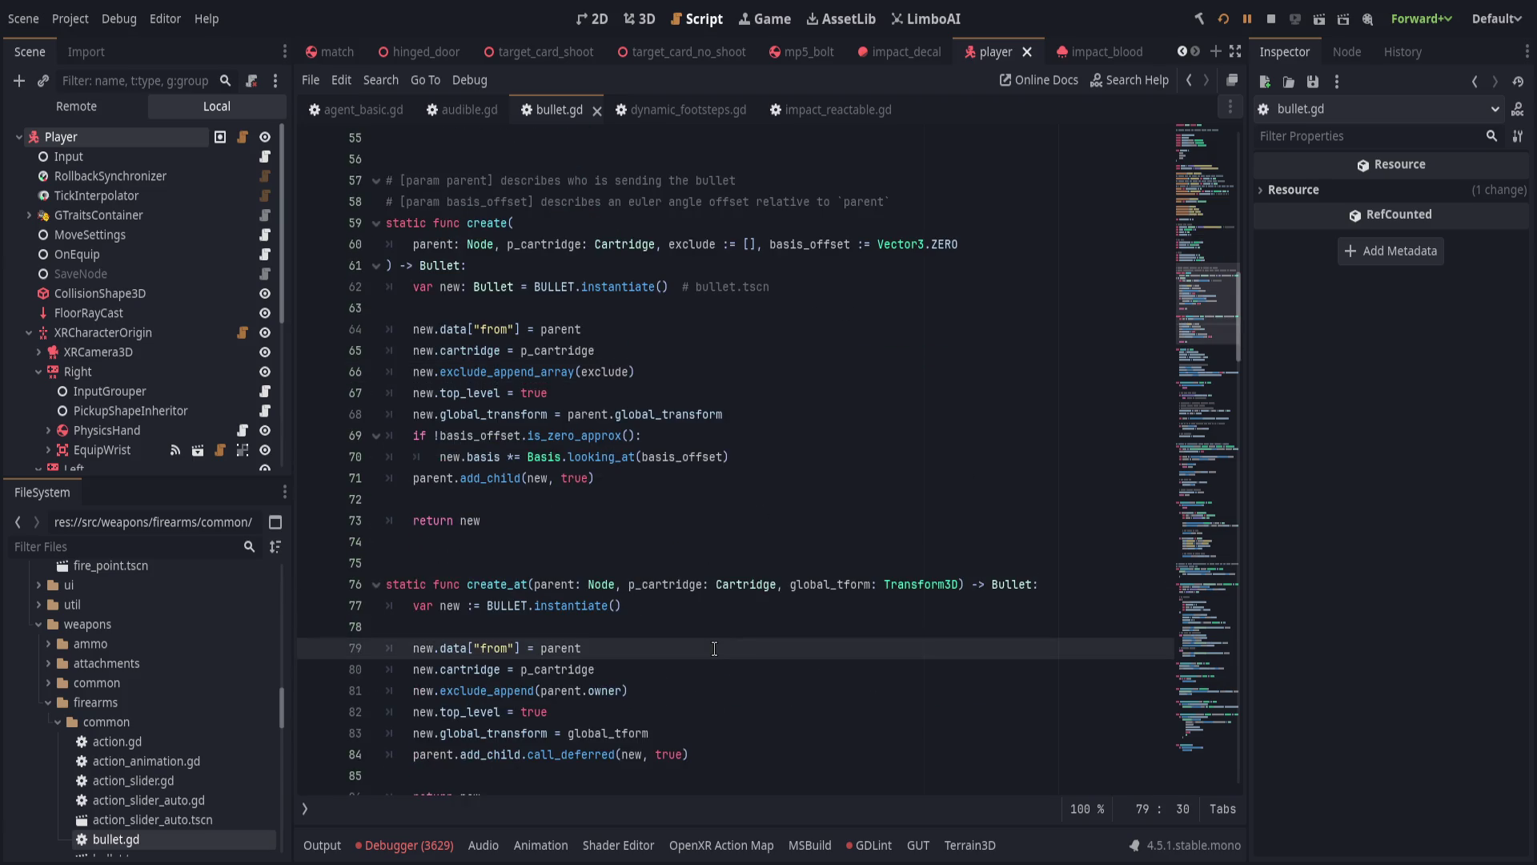
pyautogui.scroll(-10, 714, 648)
pyautogui.click(1181, 744)
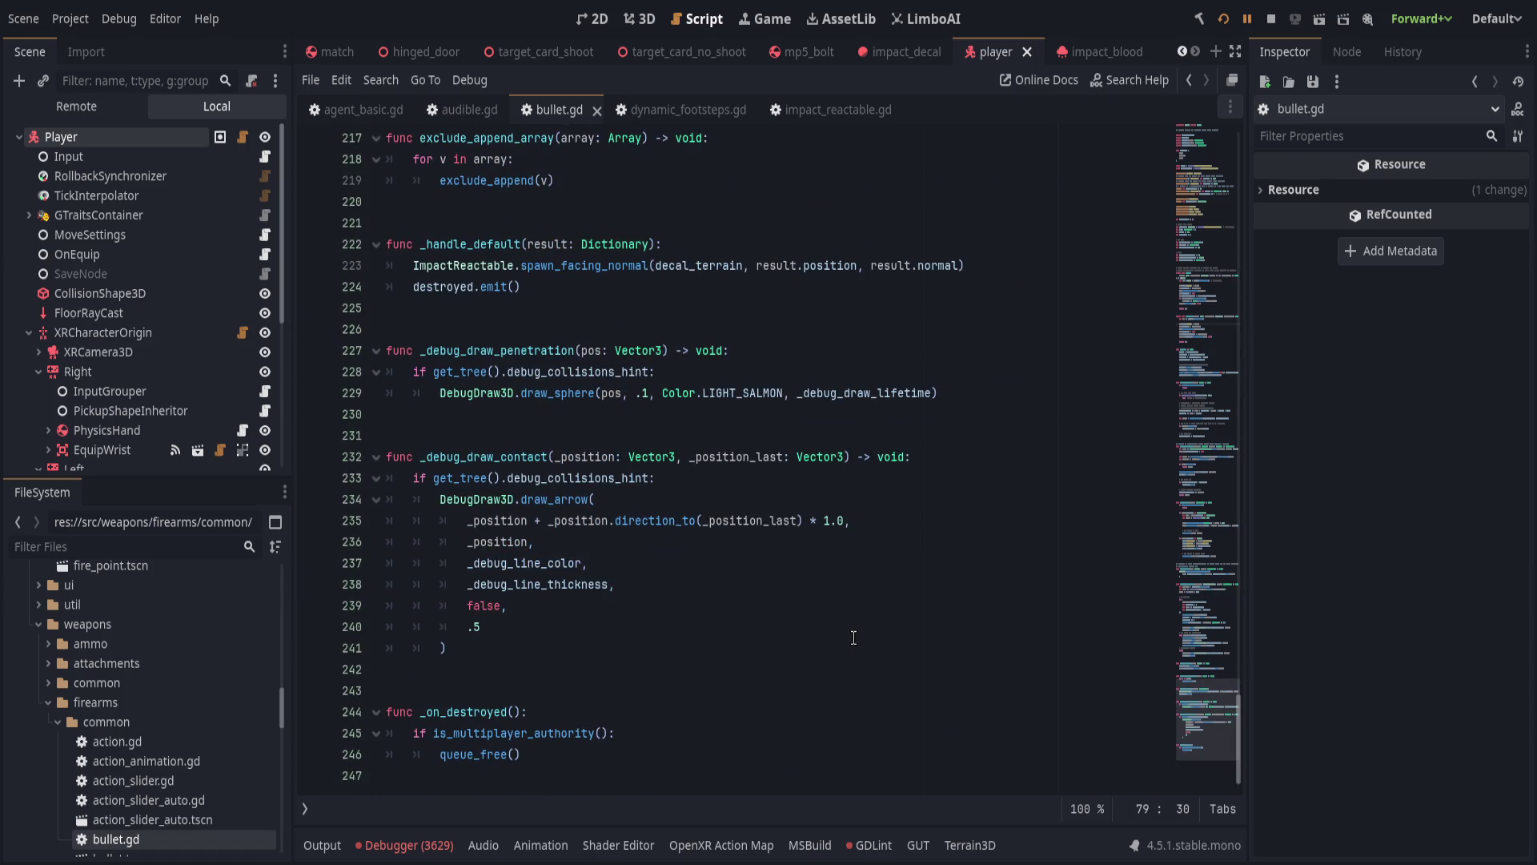
pyautogui.click(1223, 19)
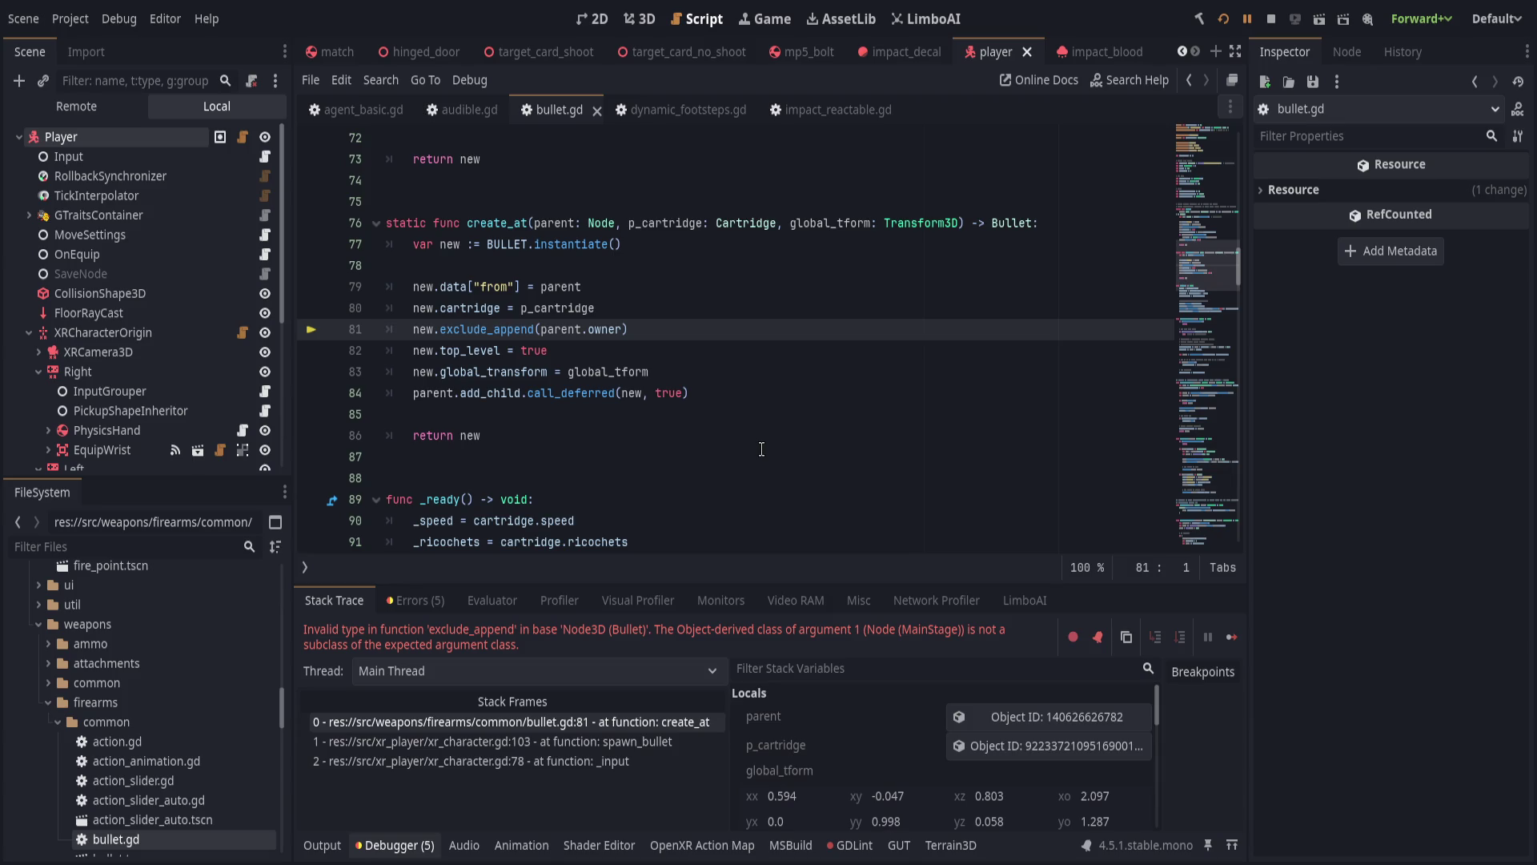
# Change exclude_append's parameter type from Node3D to Node and save.
pyautogui.scroll(4, 763, 448)
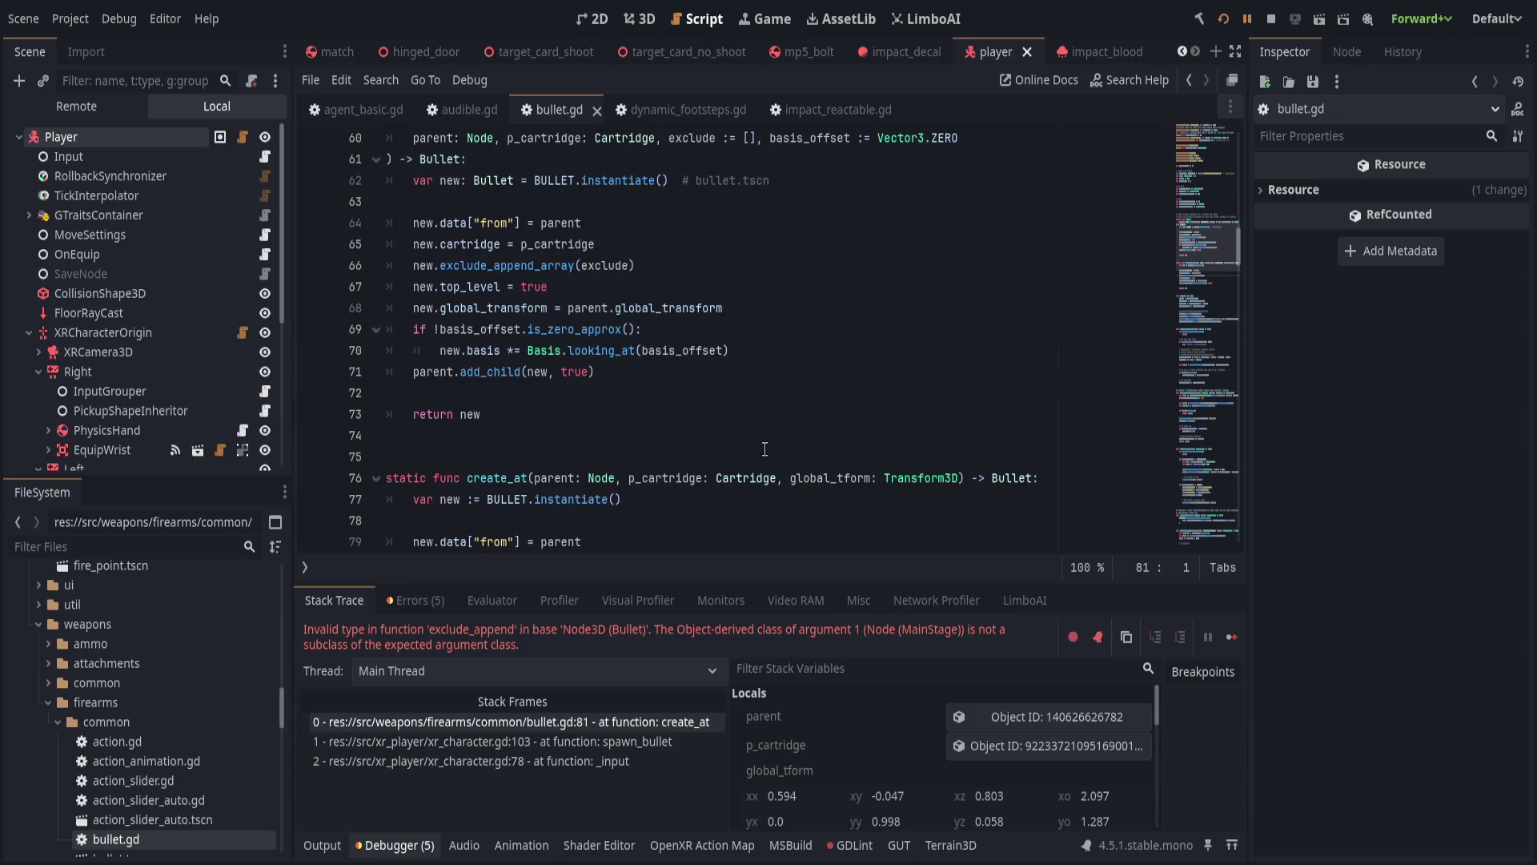
pyautogui.scroll(-2, 765, 449)
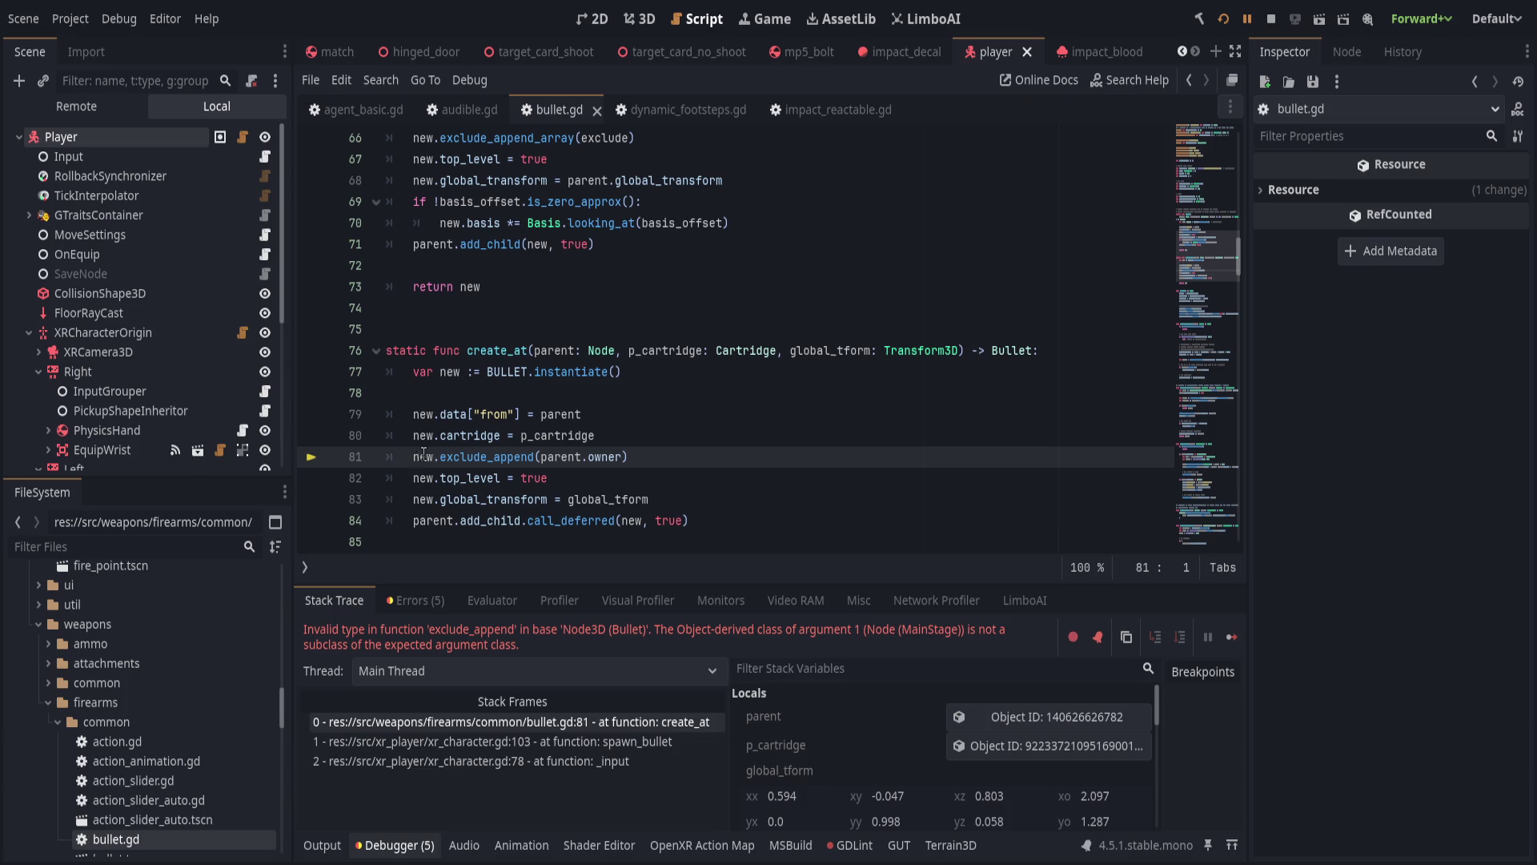
pyautogui.click(963, 453)
pyautogui.moveTo(1203, 281)
pyautogui.mouseDown()
pyautogui.moveTo(1217, 528)
pyautogui.moveTo(1219, 506)
pyautogui.mouseUp()
pyautogui.click(599, 281)
pyautogui.press('BackSpace')
pyautogui.press('BackSpace')
pyautogui.hotkey('ctrl', 's')
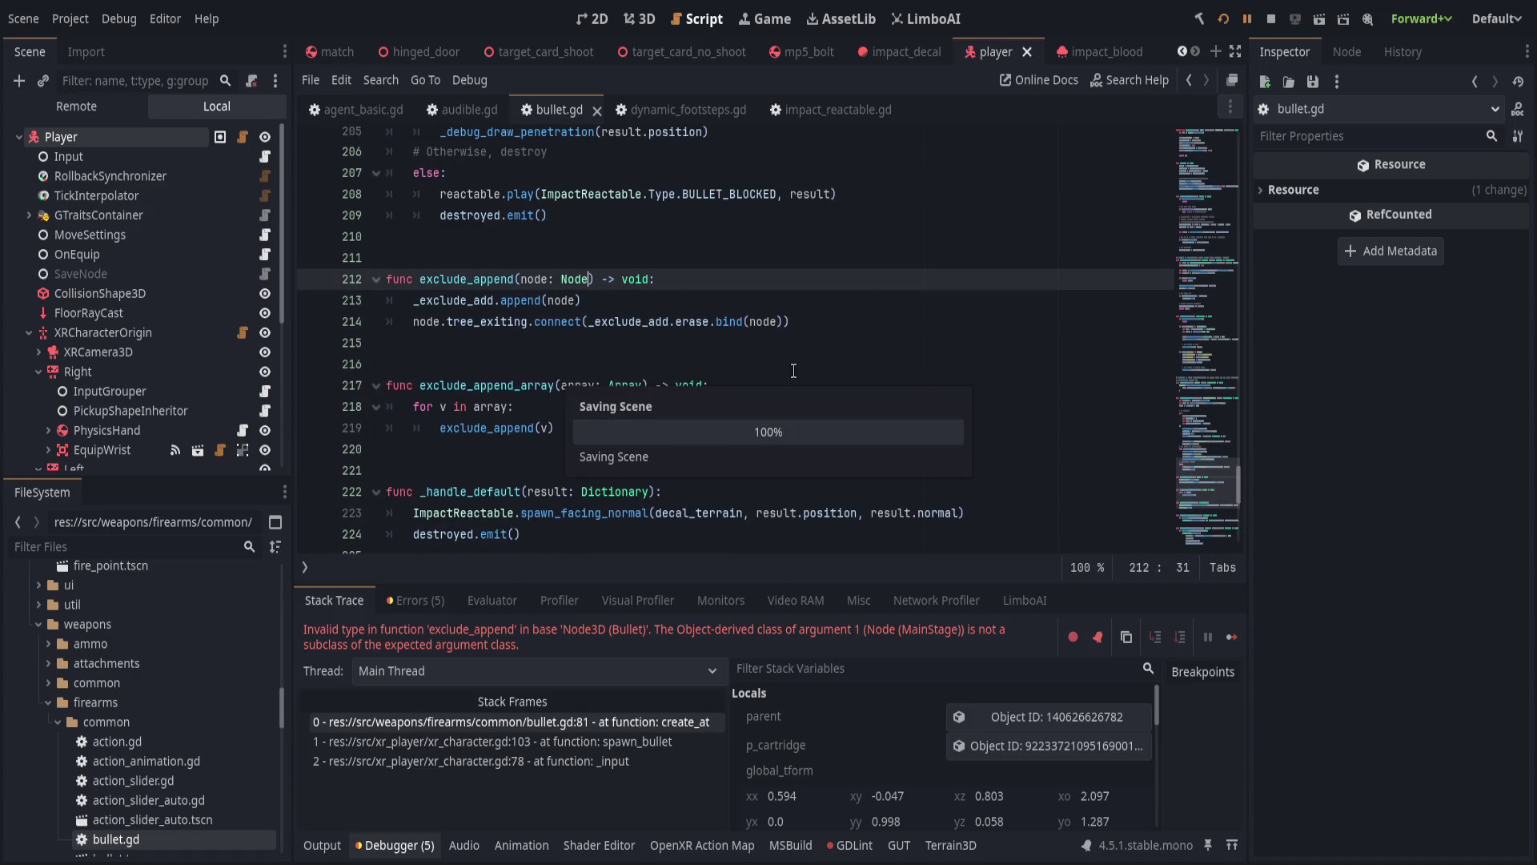
# Stop the game, relaunch it with F5, and show the debugger panel.
pyautogui.click(1261, 14)
pyautogui.press('F5')
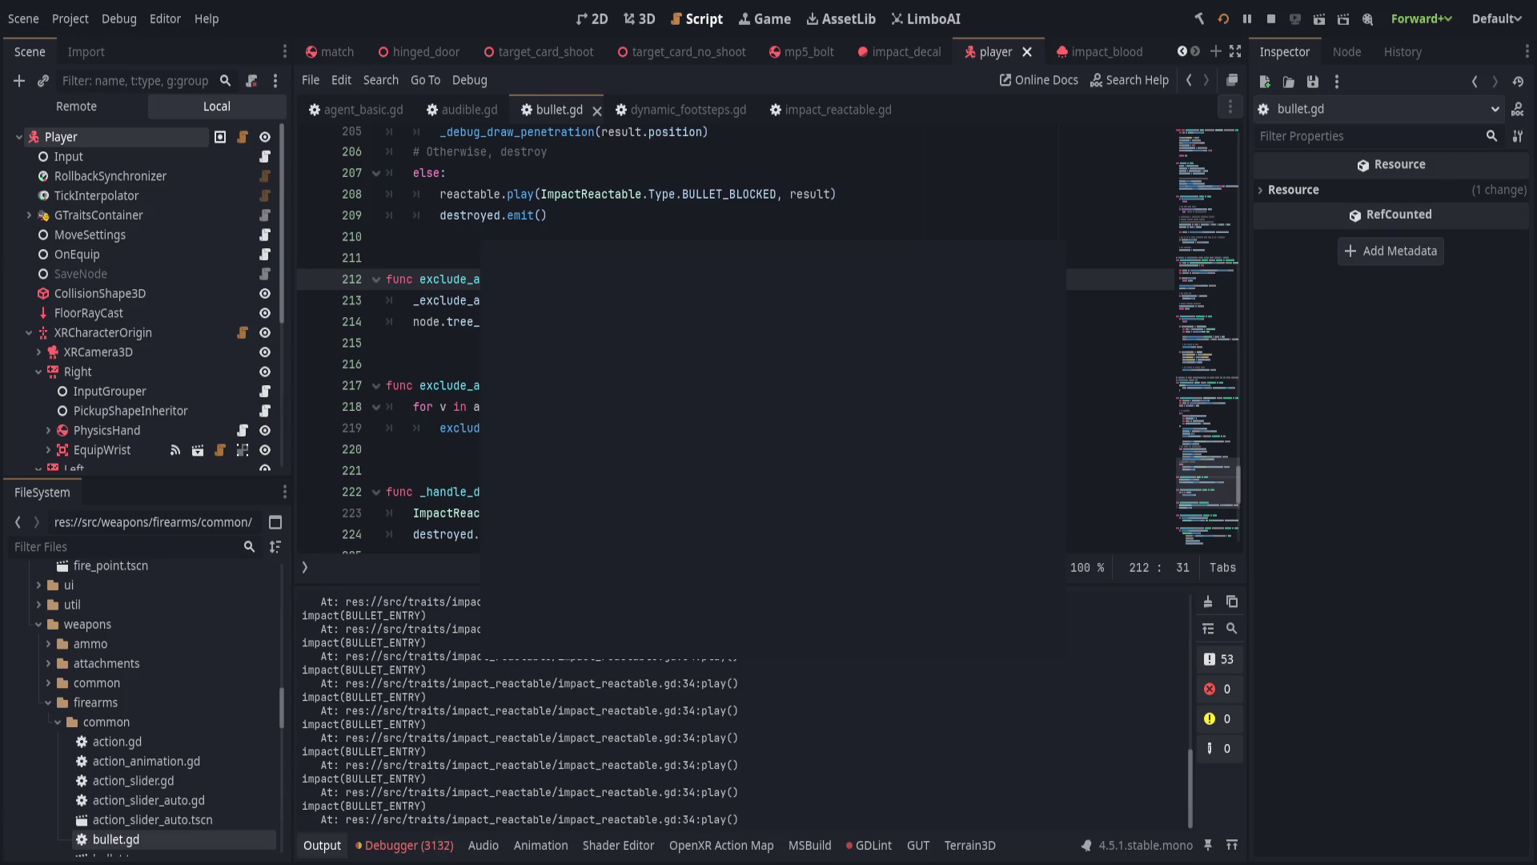
pyautogui.click(404, 845)
# Jump from the invalid-pointer error to line 128 and set a breakpoint there.
pyautogui.click(425, 600)
pyautogui.scroll(-2, 596, 717)
pyautogui.doubleClick(597, 748)
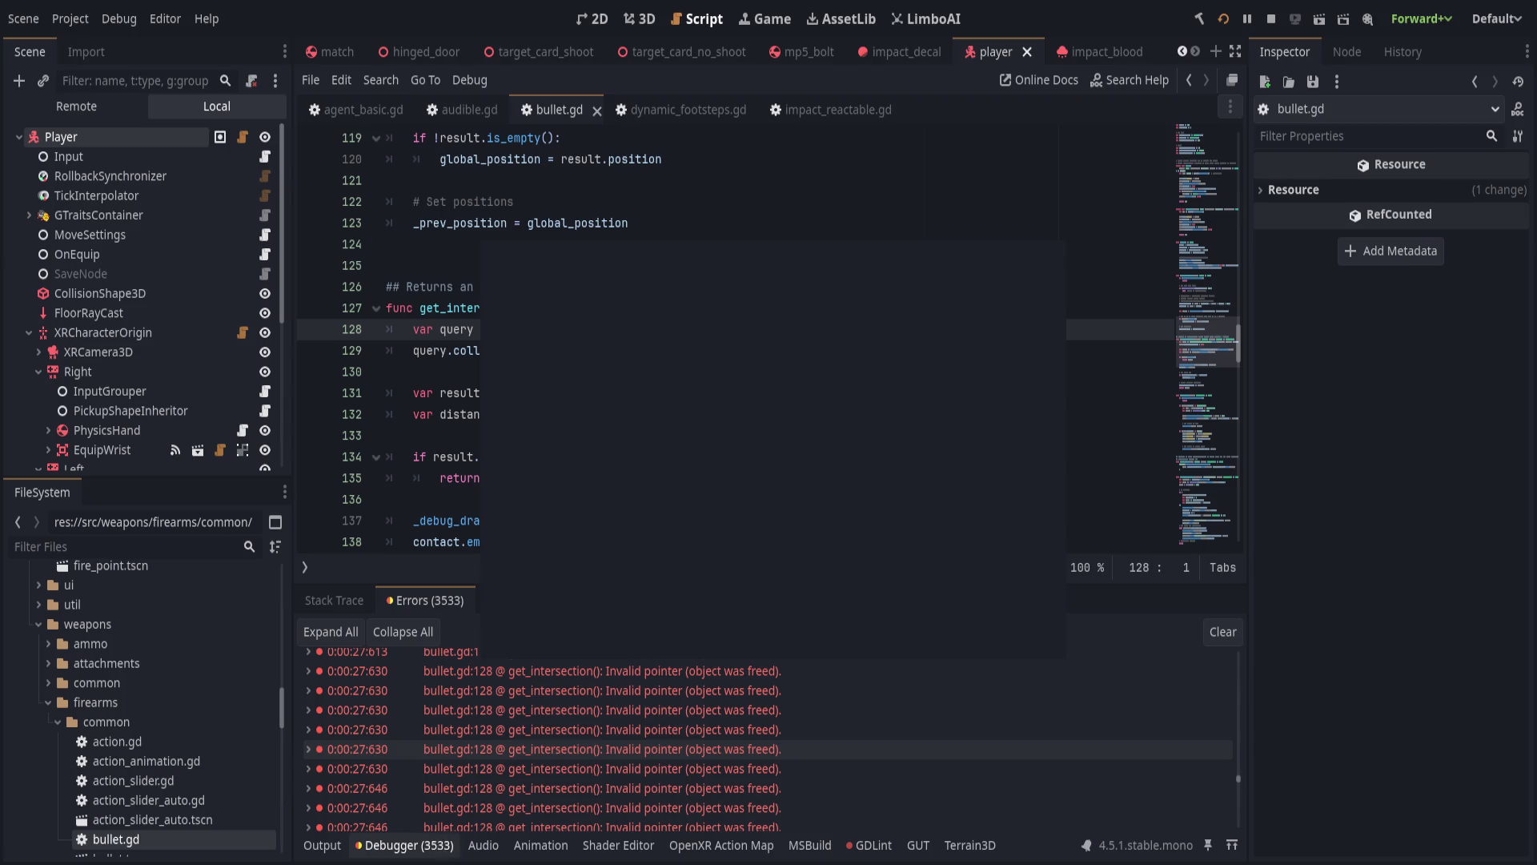
pyautogui.press('F9')
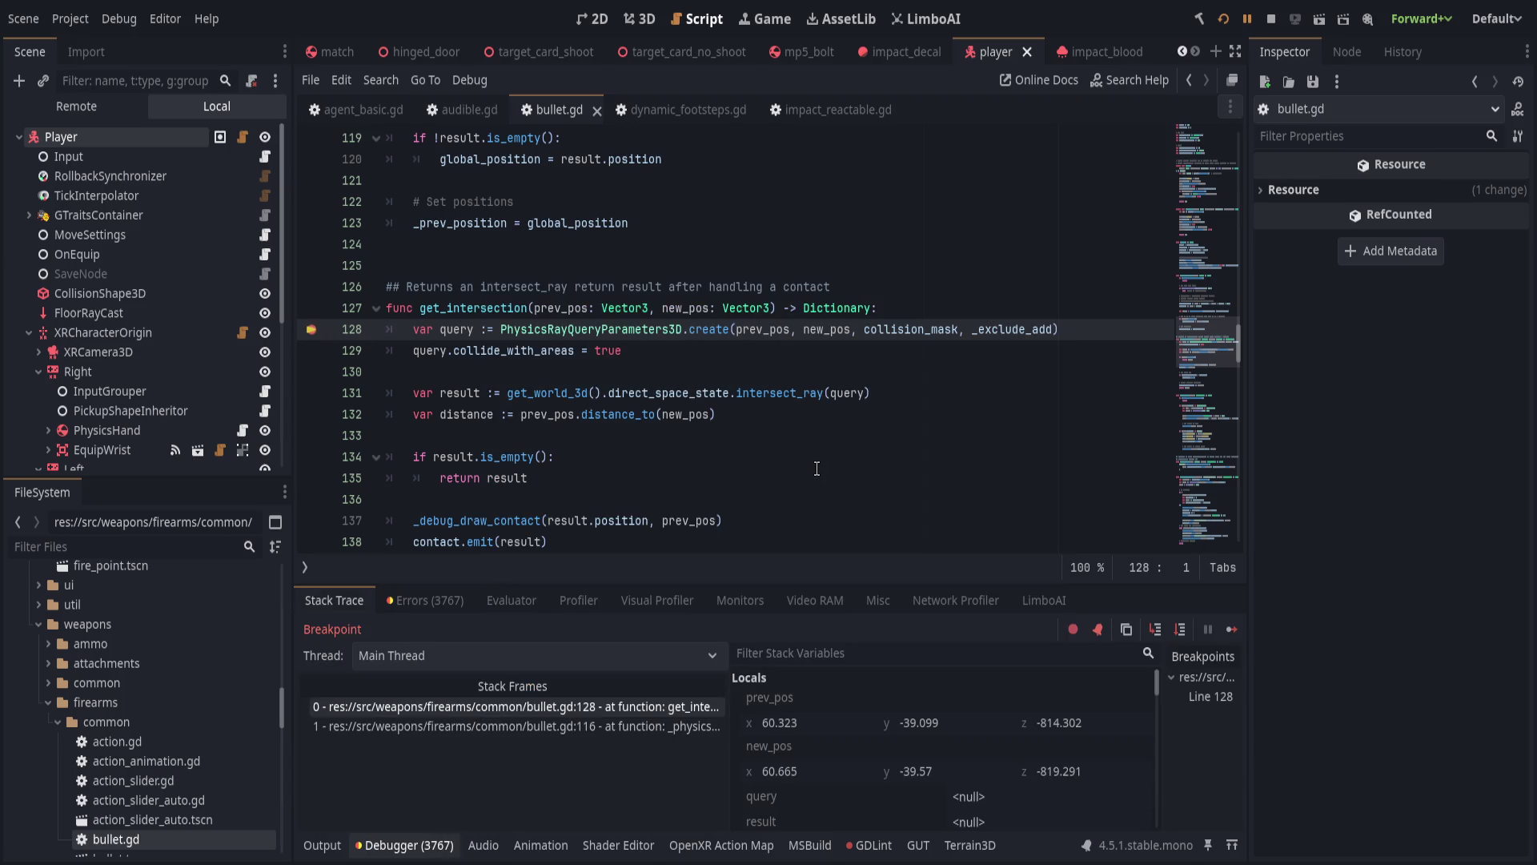
# Expand _exclude_add in Stack Variables and inspect the calling frame's stored object.
pyautogui.scroll(-5, 886, 761)
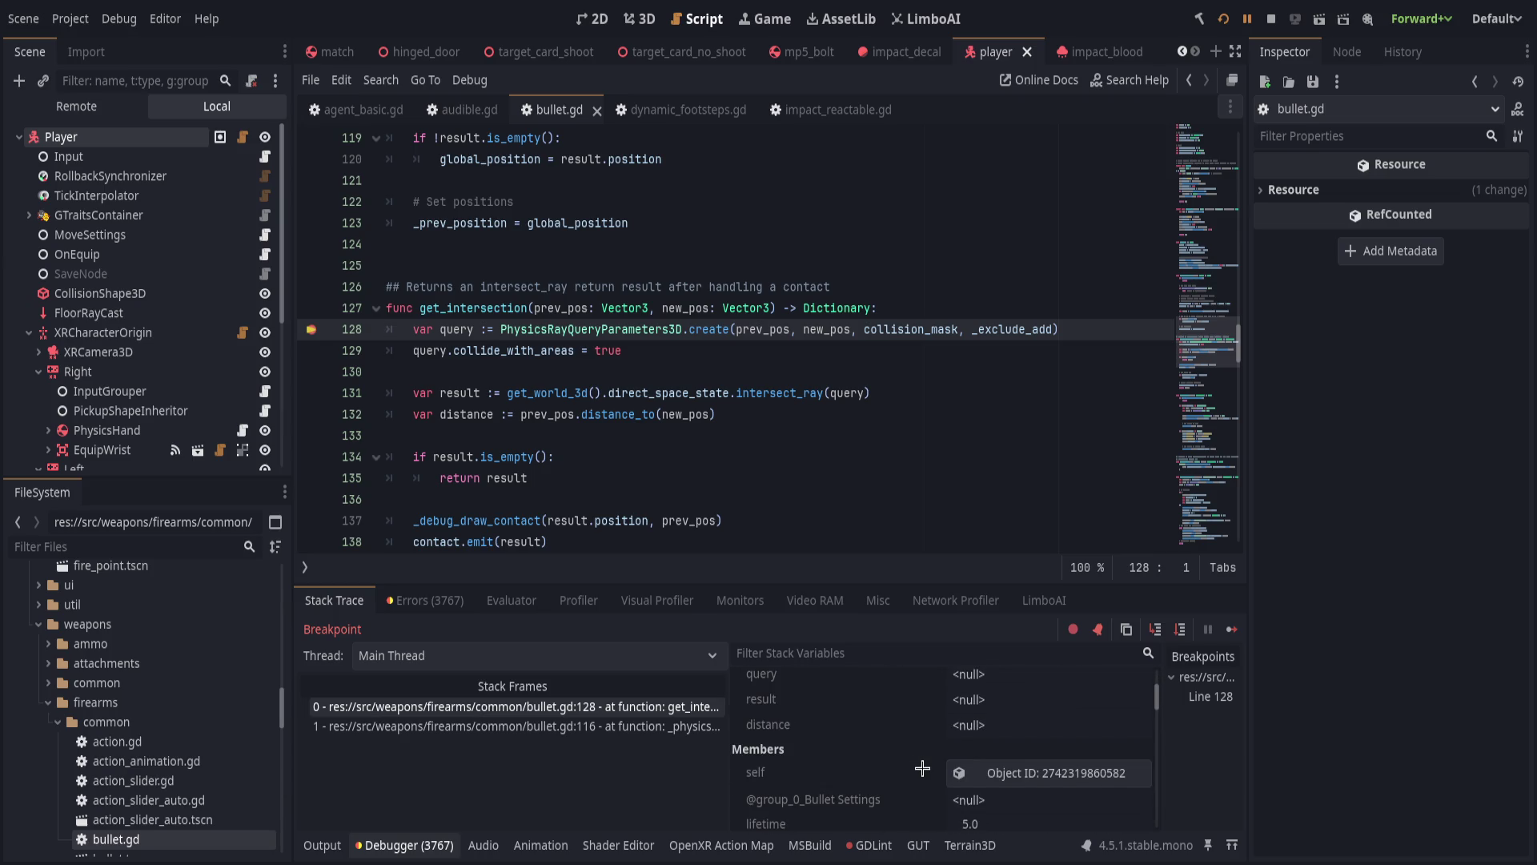
pyautogui.scroll(-10, 886, 761)
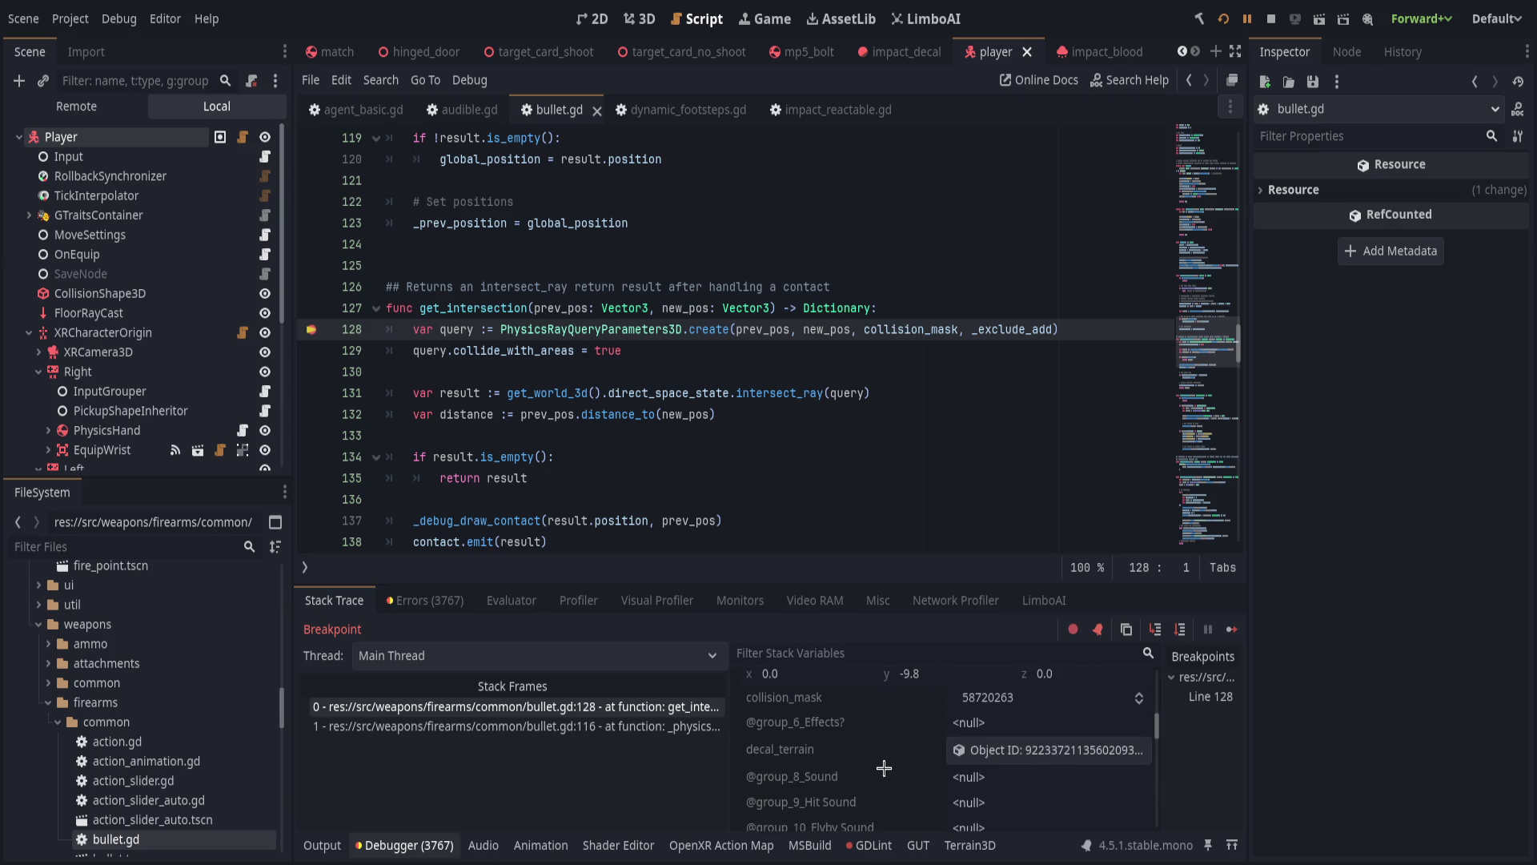
pyautogui.click(1041, 778)
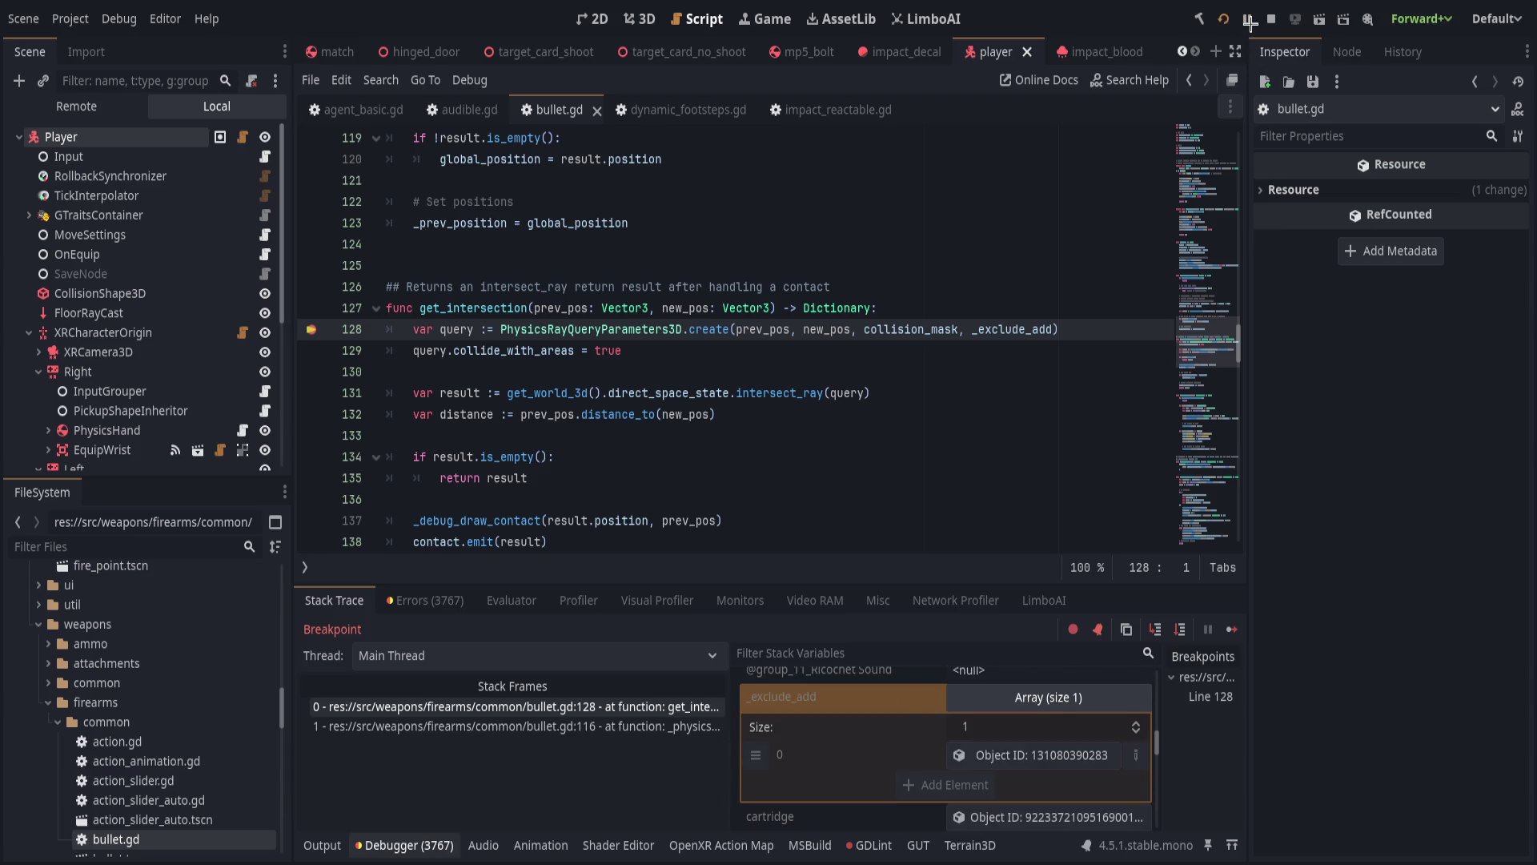
pyautogui.click(674, 706)
pyautogui.scroll(-10, 944, 761)
pyautogui.click(1041, 774)
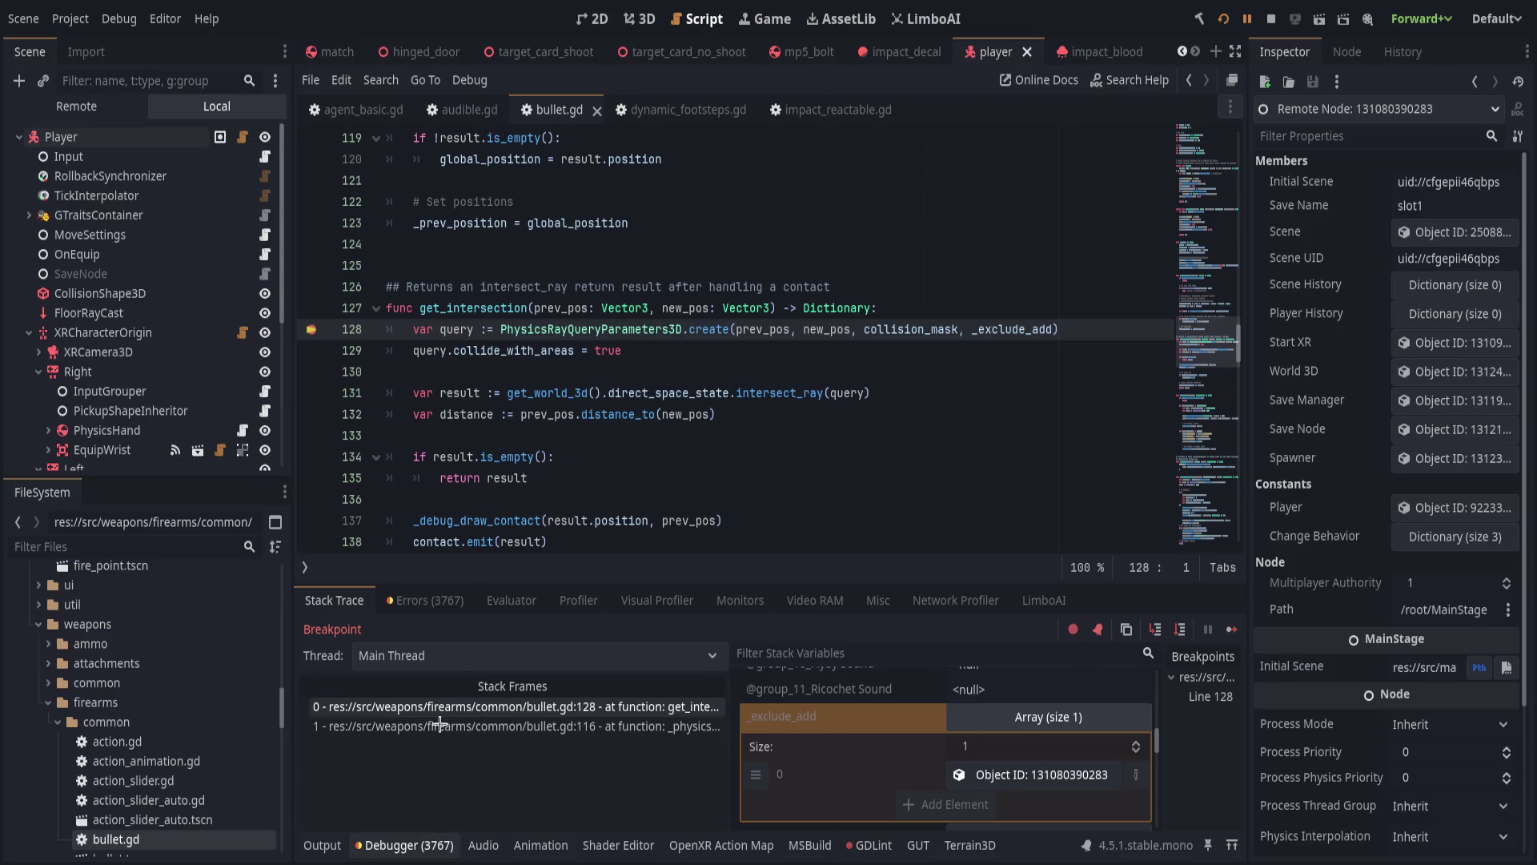
# Clear the error list, continue twice, and toggle the line 128 breakpoint off and on.
pyautogui.click(430, 600)
pyautogui.click(1222, 631)
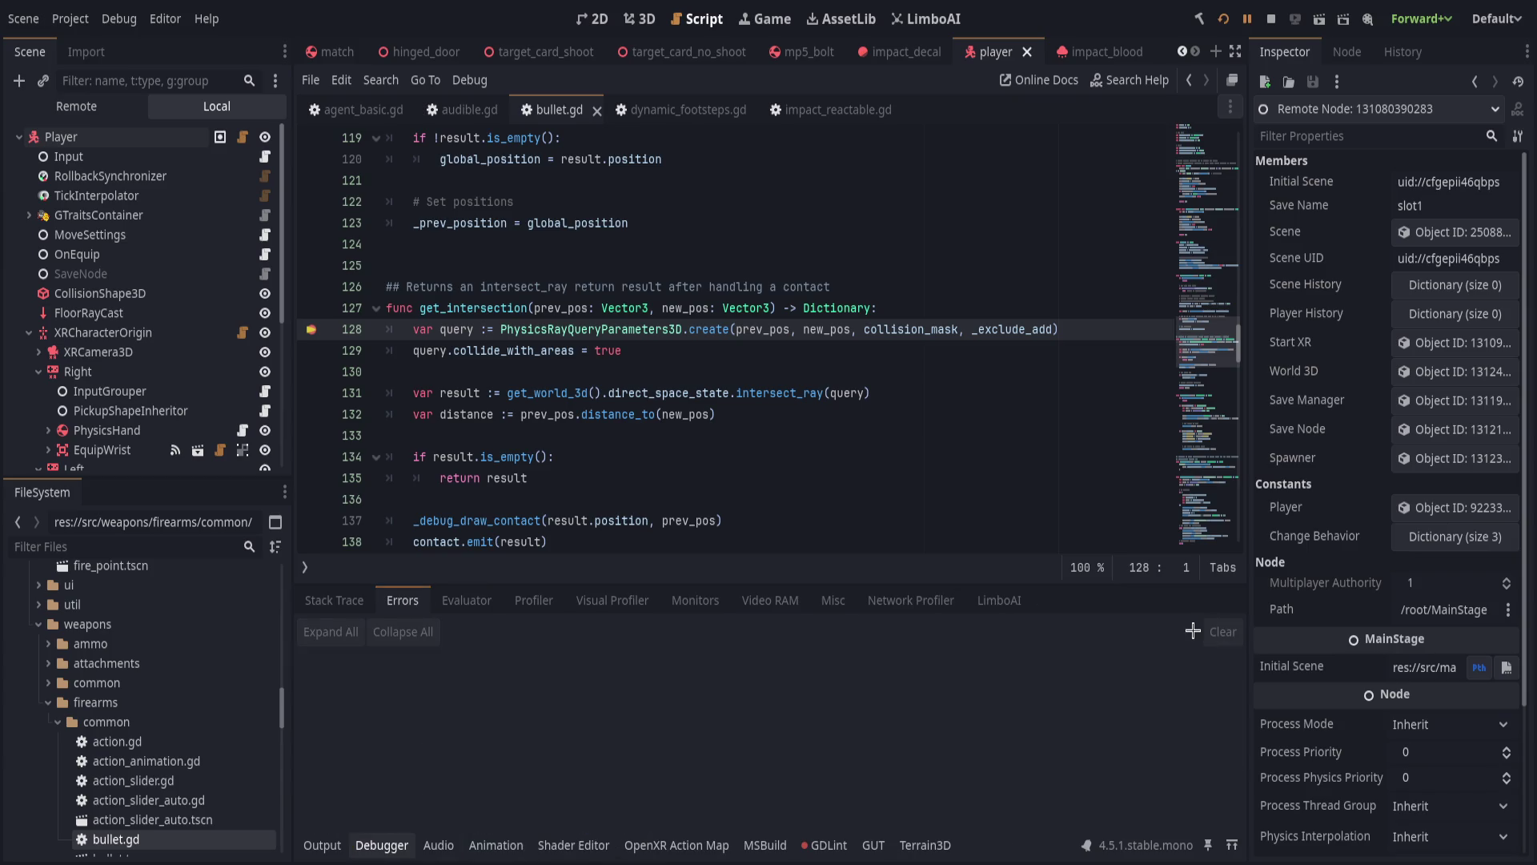
pyautogui.click(1246, 18)
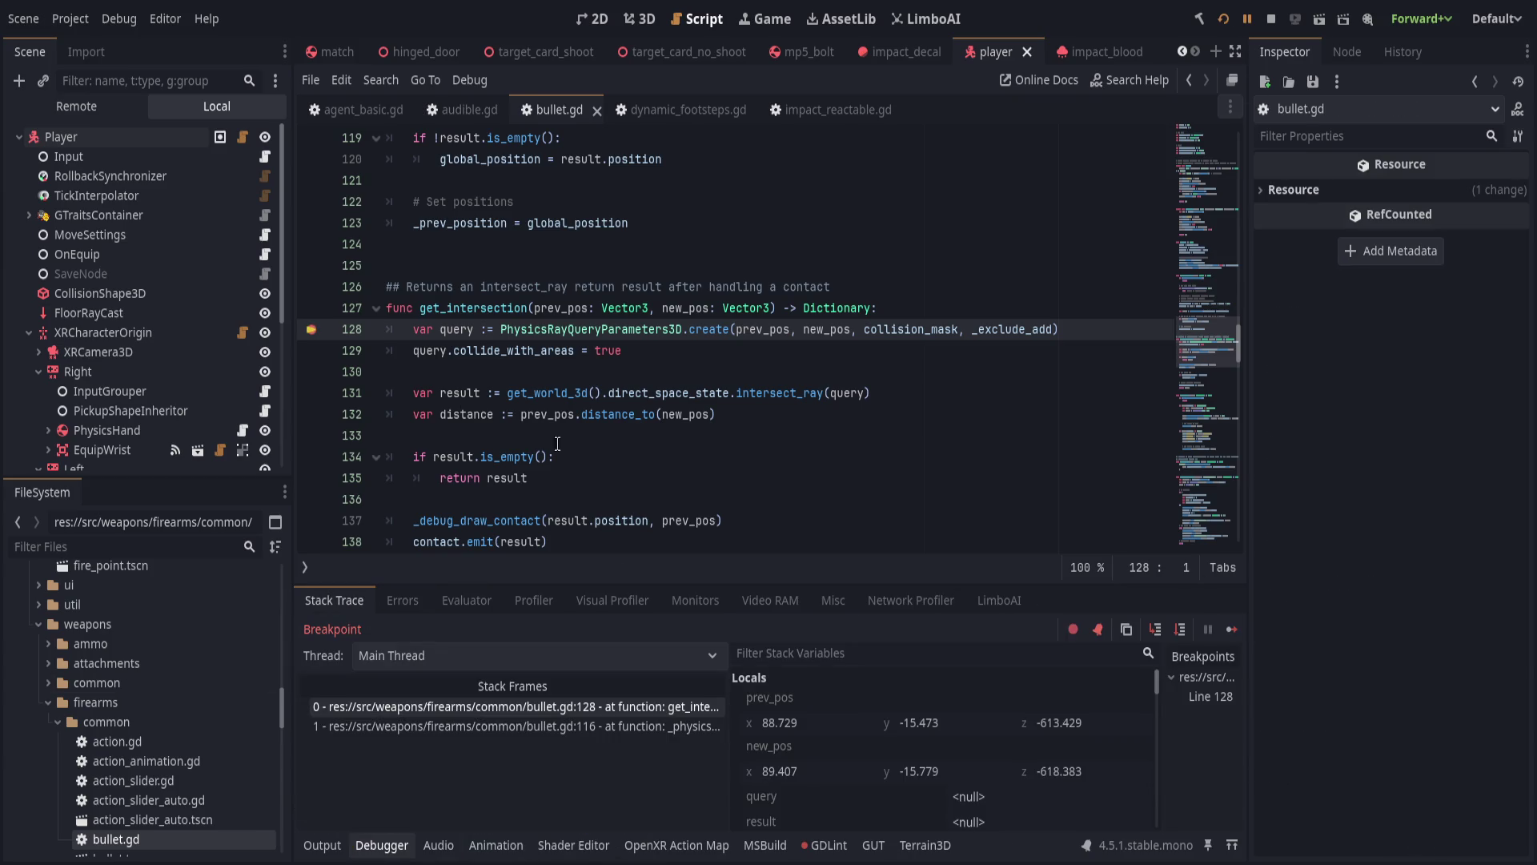
pyautogui.click(1246, 19)
pyautogui.click(311, 329)
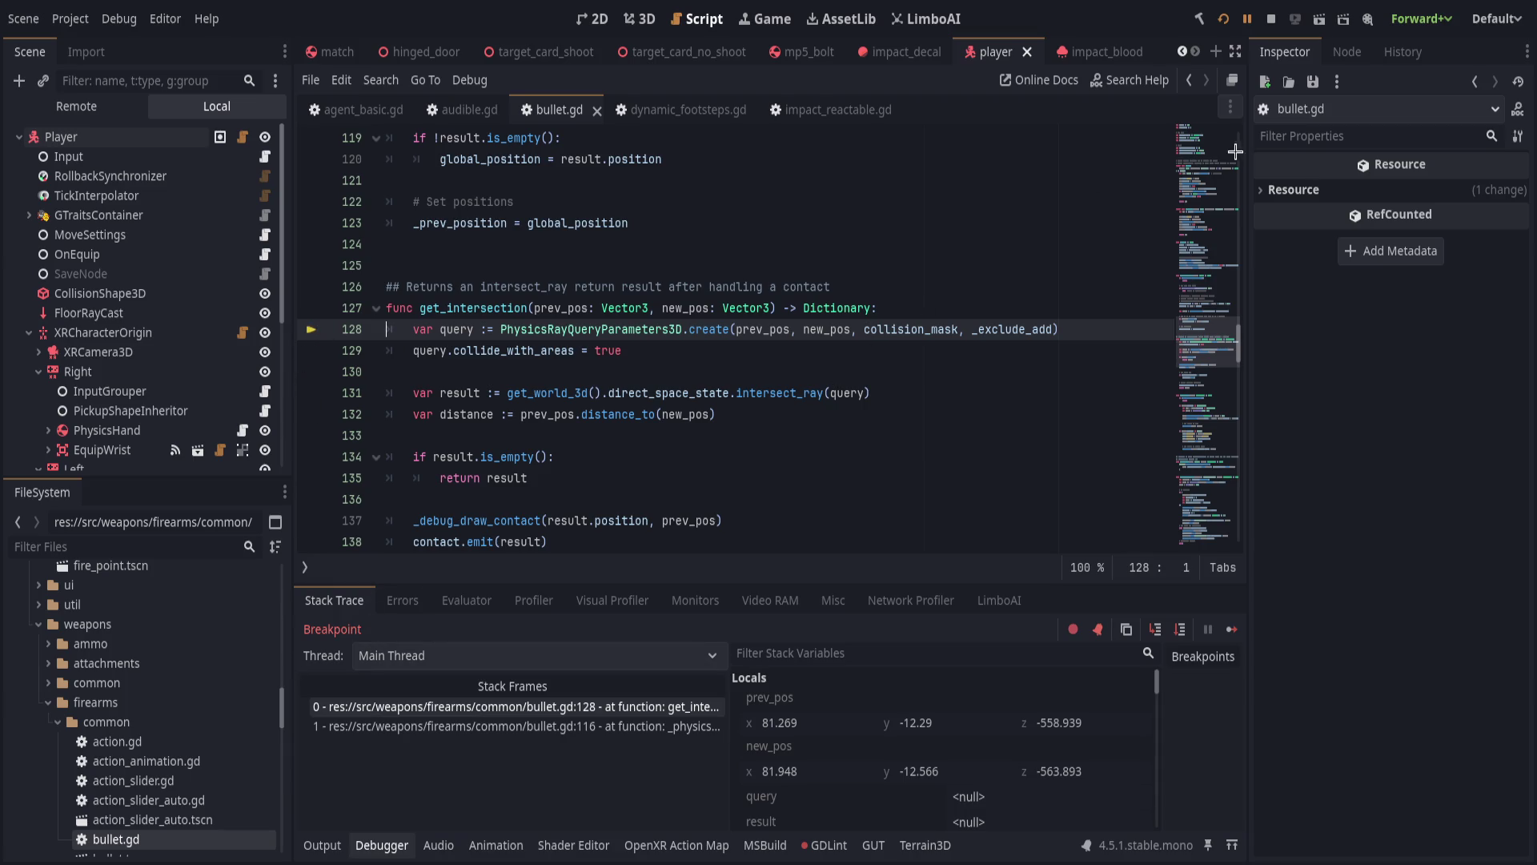
pyautogui.click(1247, 18)
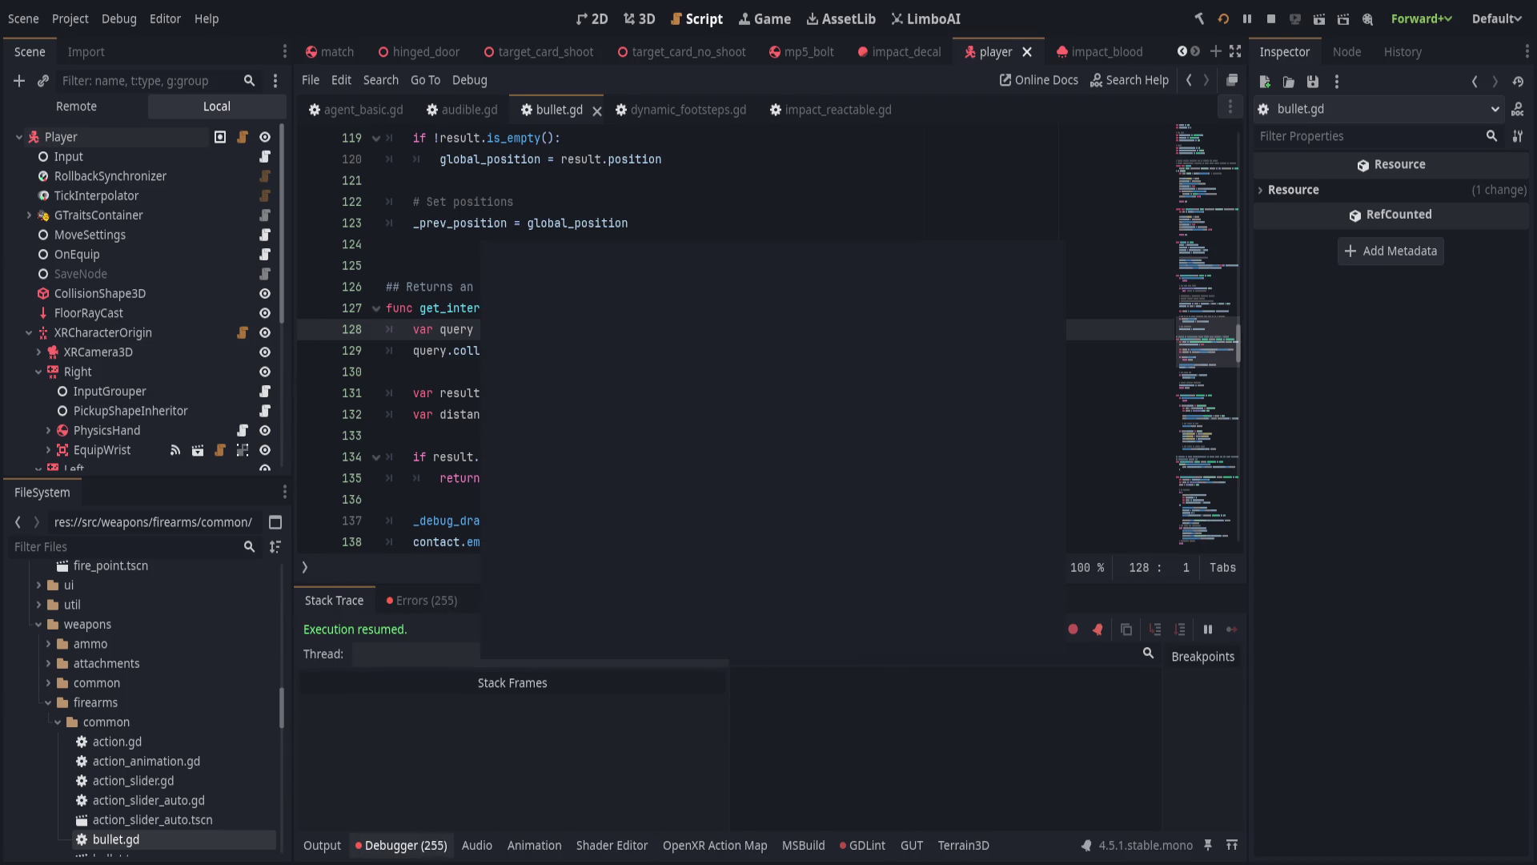
pyautogui.click(311, 329)
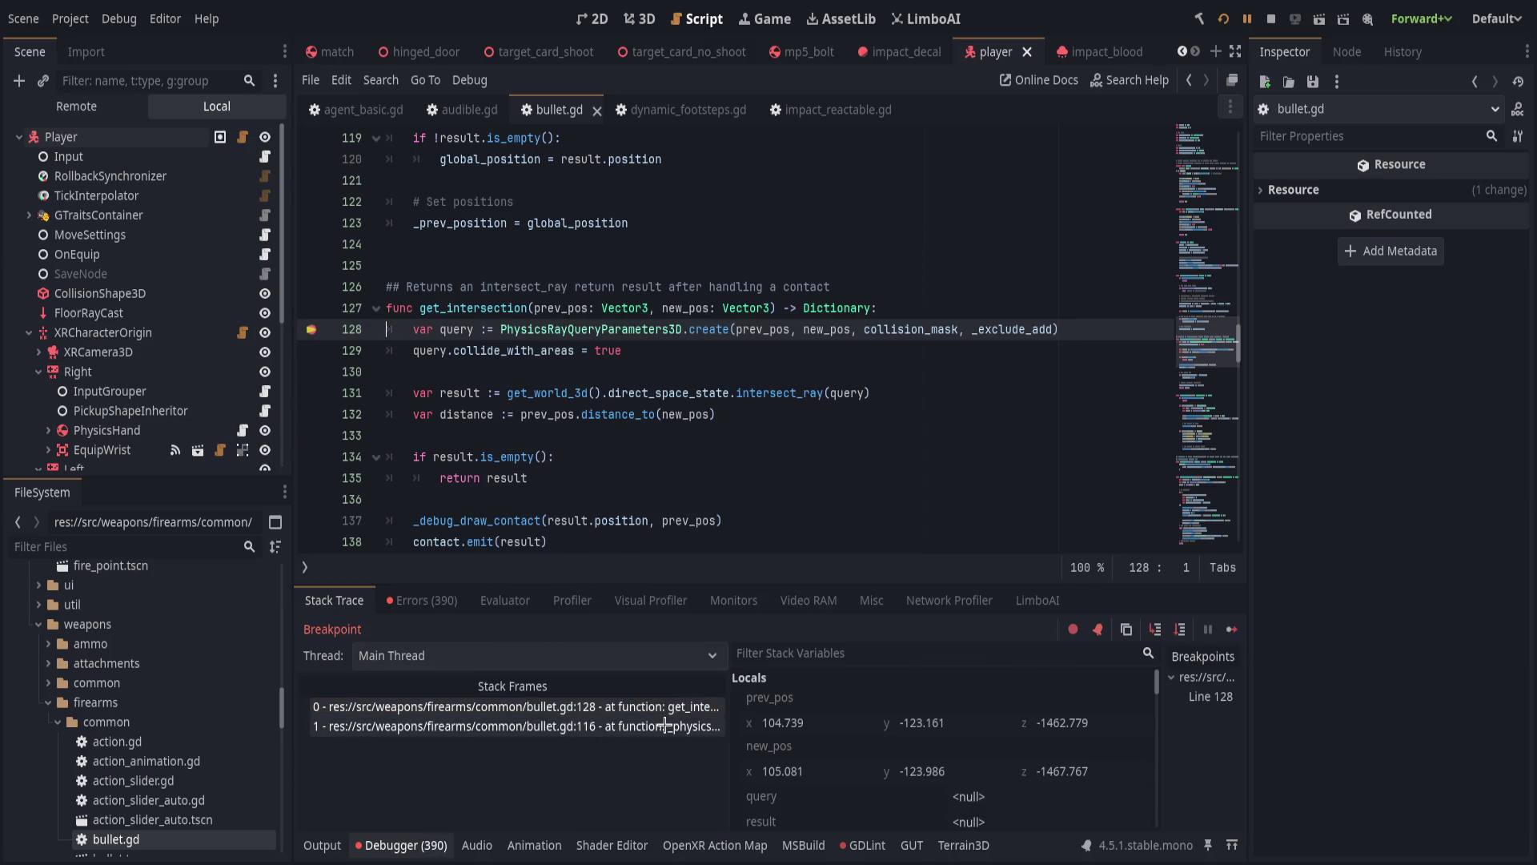
# Inspect the bullet node, its impact decal scene, and the _exclude_add array.
pyautogui.scroll(-3, 881, 745)
pyautogui.click(961, 758)
pyautogui.scroll(-2, 874, 745)
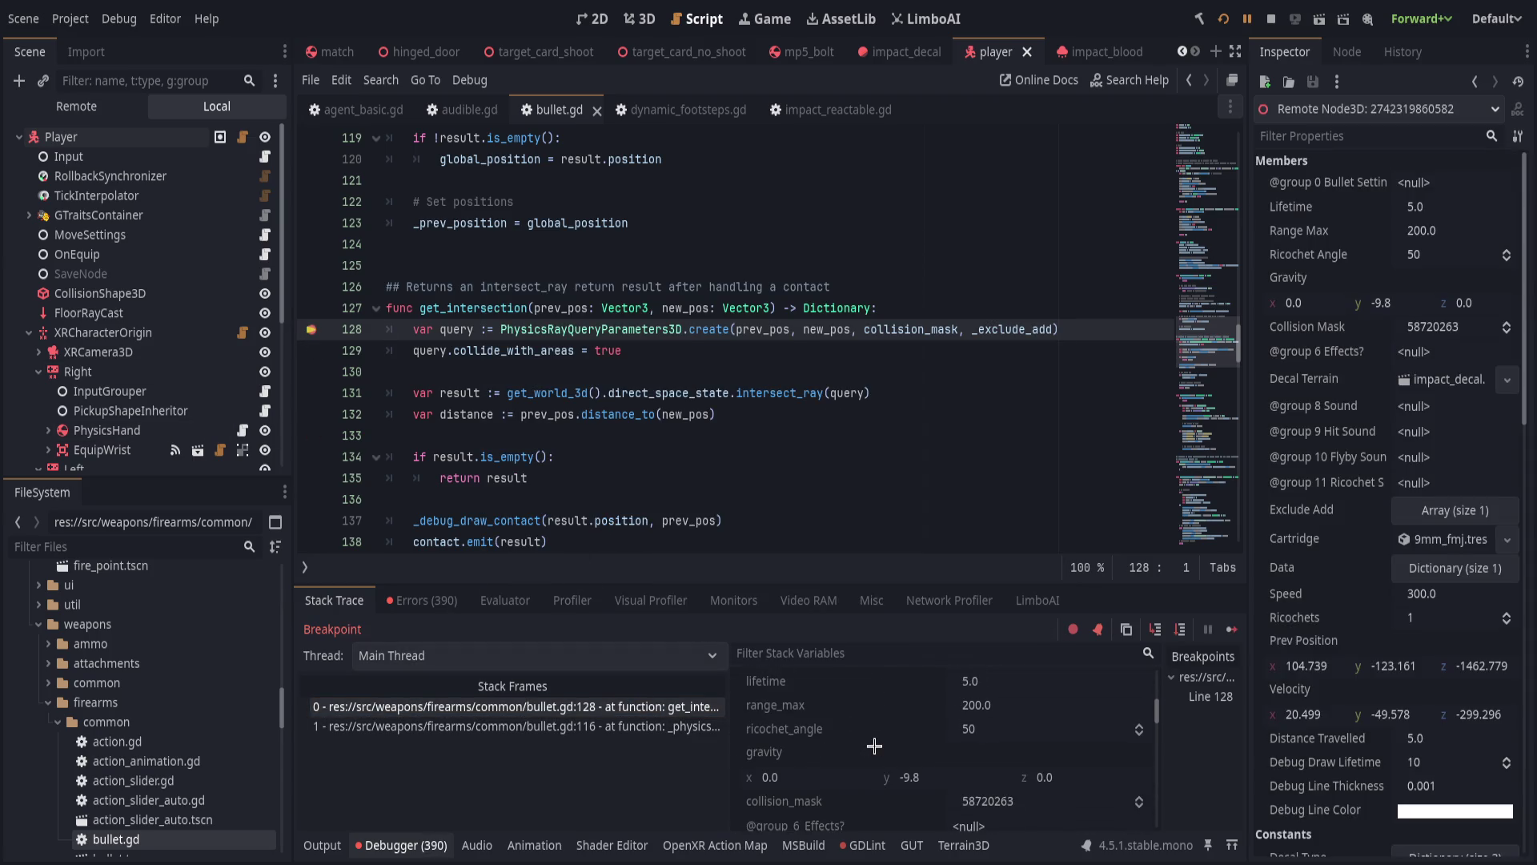
pyautogui.scroll(-2, 906, 750)
pyautogui.click(930, 765)
pyautogui.click(944, 761)
pyautogui.scroll(-2, 891, 757)
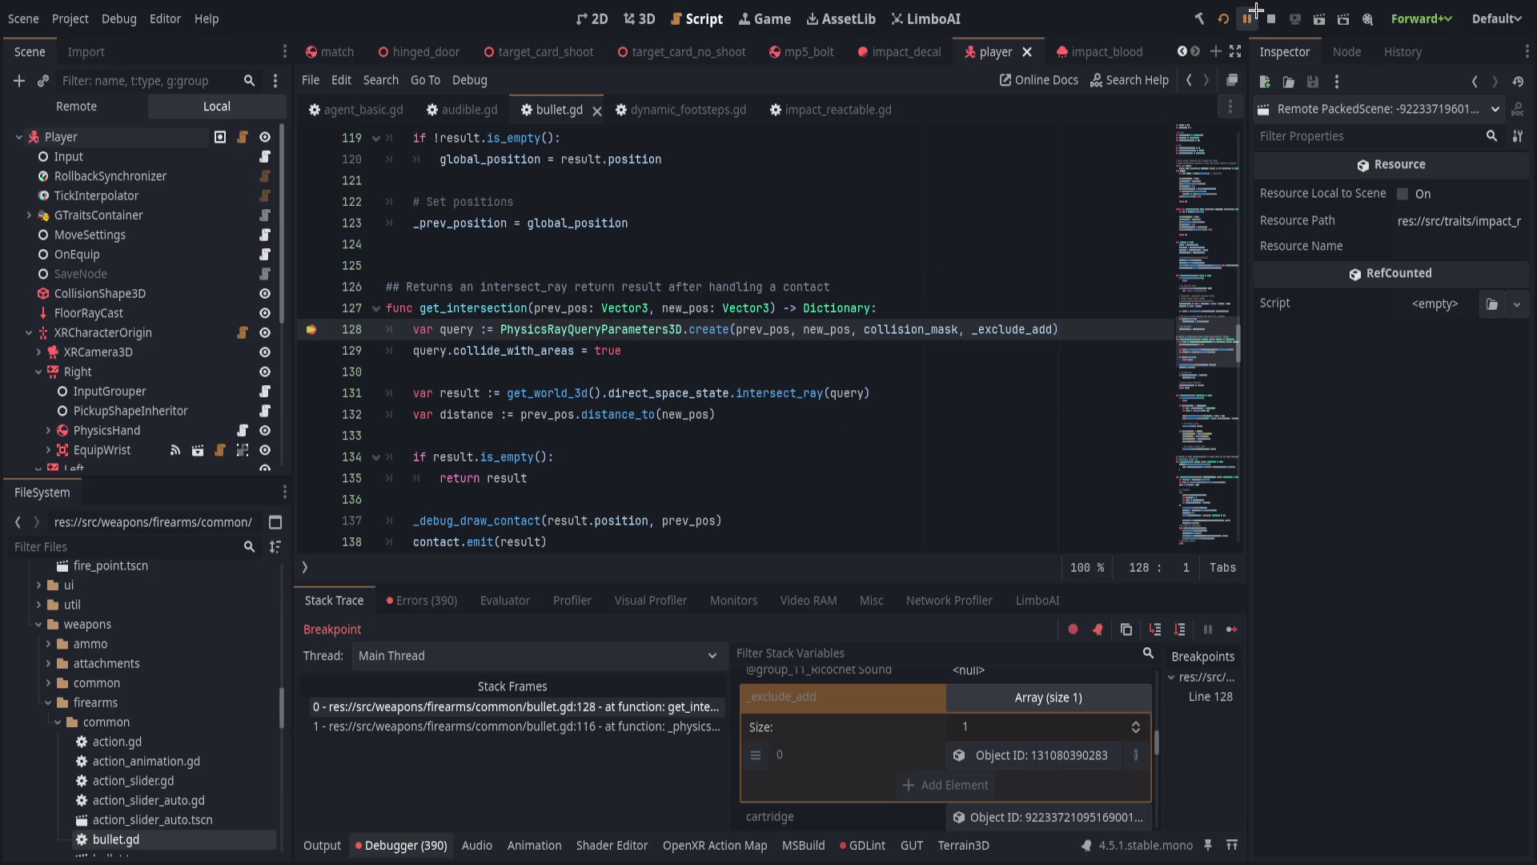
# Continue to the next two breaks and inspect the object held in _exclude_add.
pyautogui.click(734, 433)
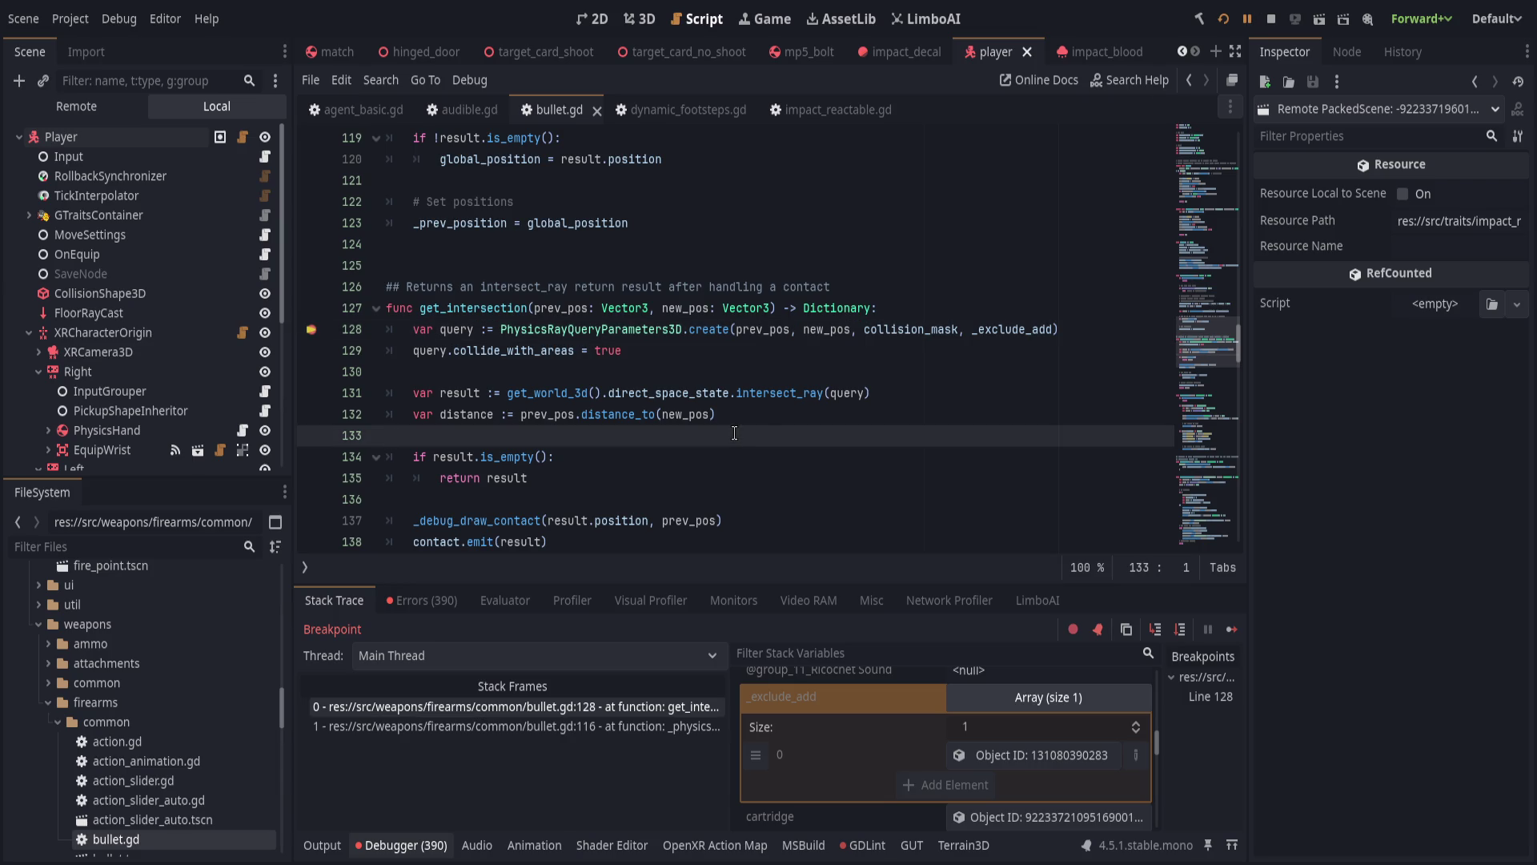
pyautogui.press('F12')
pyautogui.scroll(-5, 905, 740)
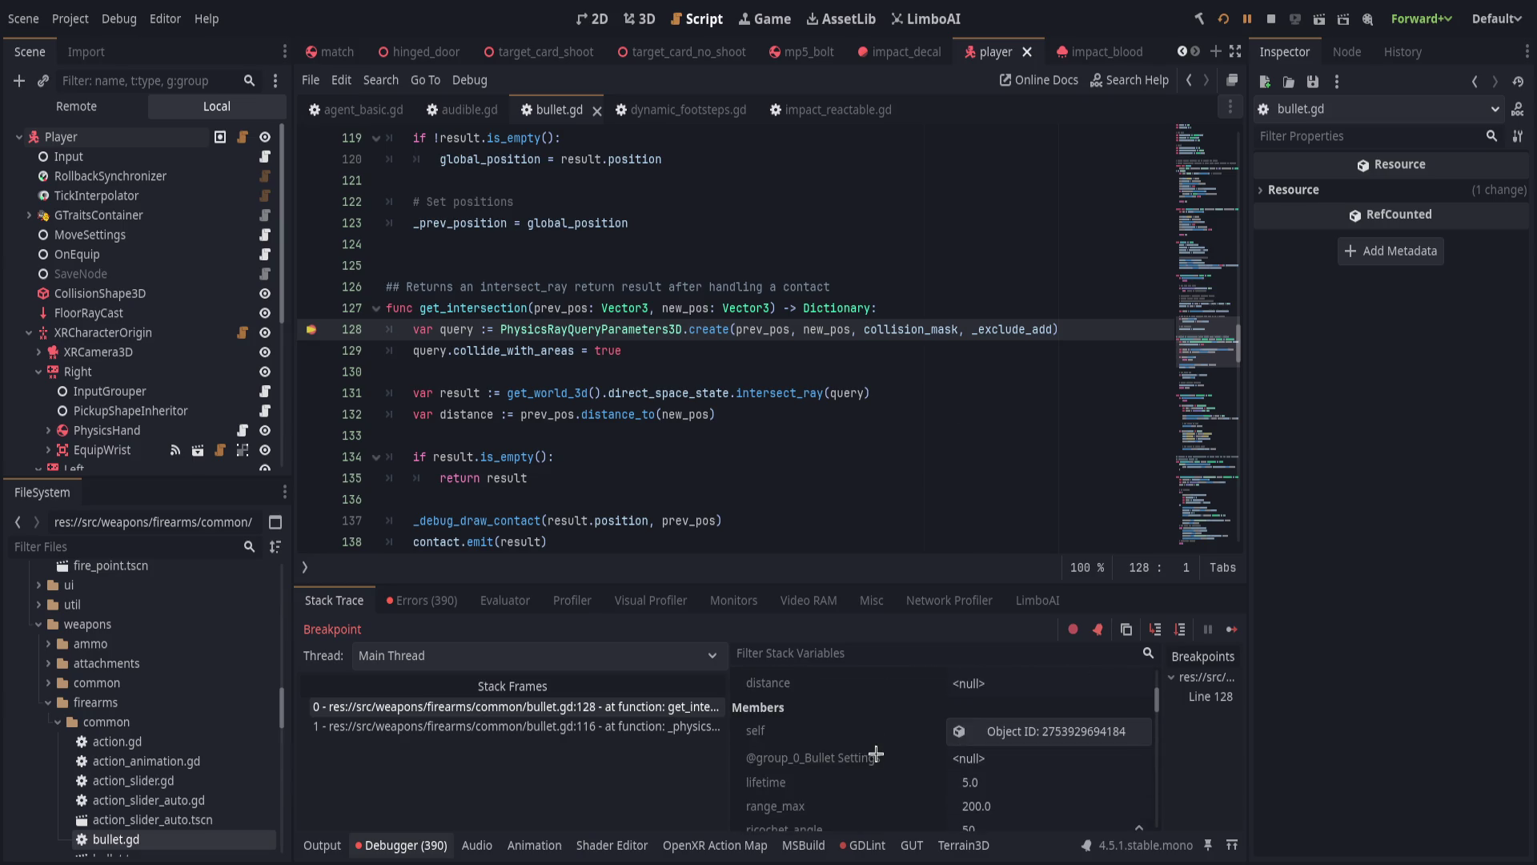
pyautogui.moveTo(940, 583); pyautogui.dragTo(941, 402)
pyautogui.scroll(-5, 902, 689)
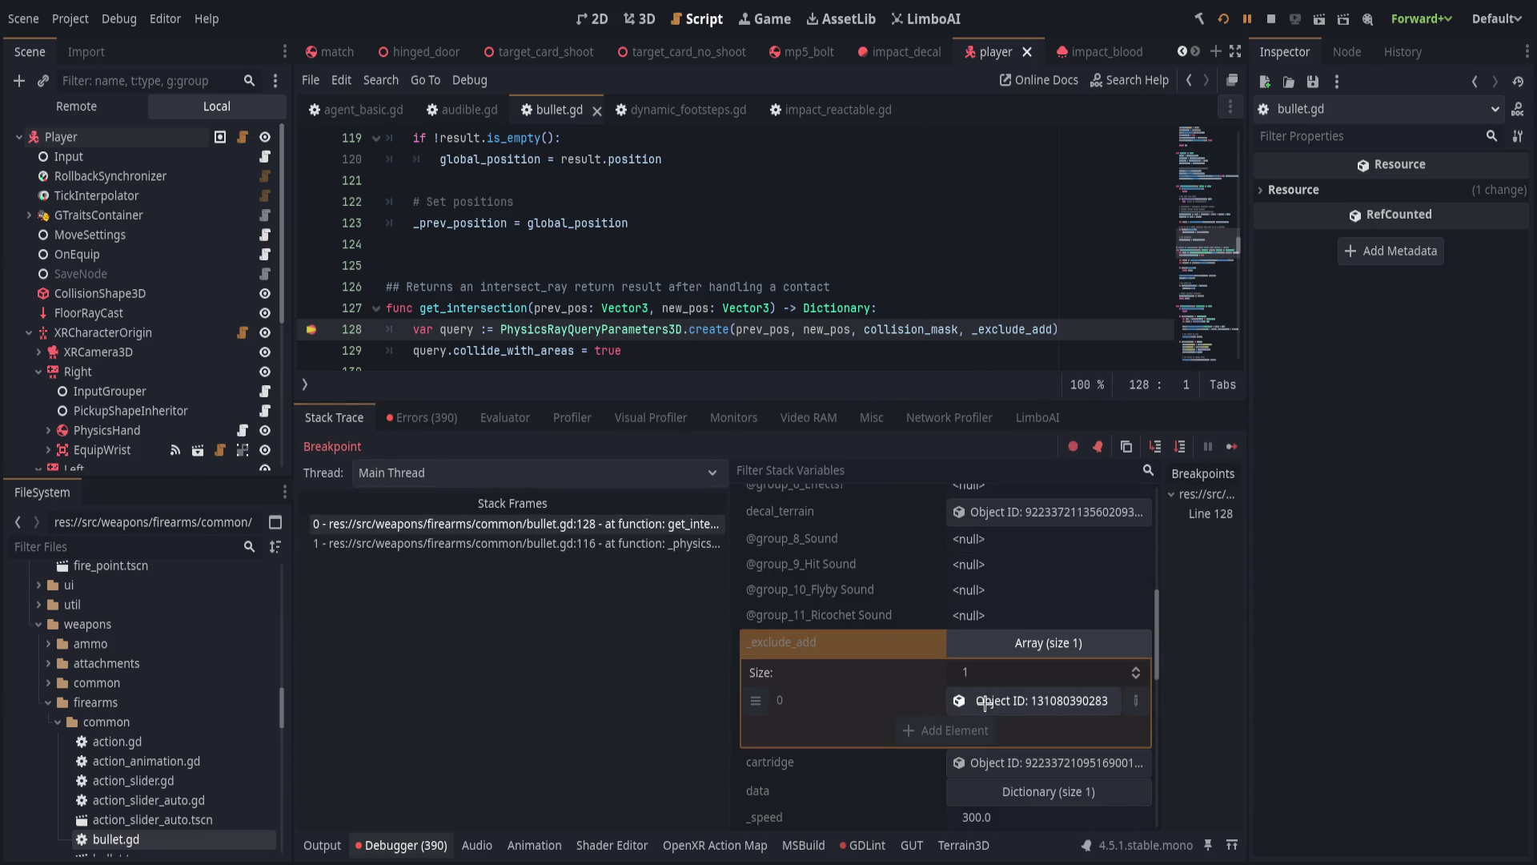
pyautogui.press('F12')
pyautogui.scroll(-10, 929, 650)
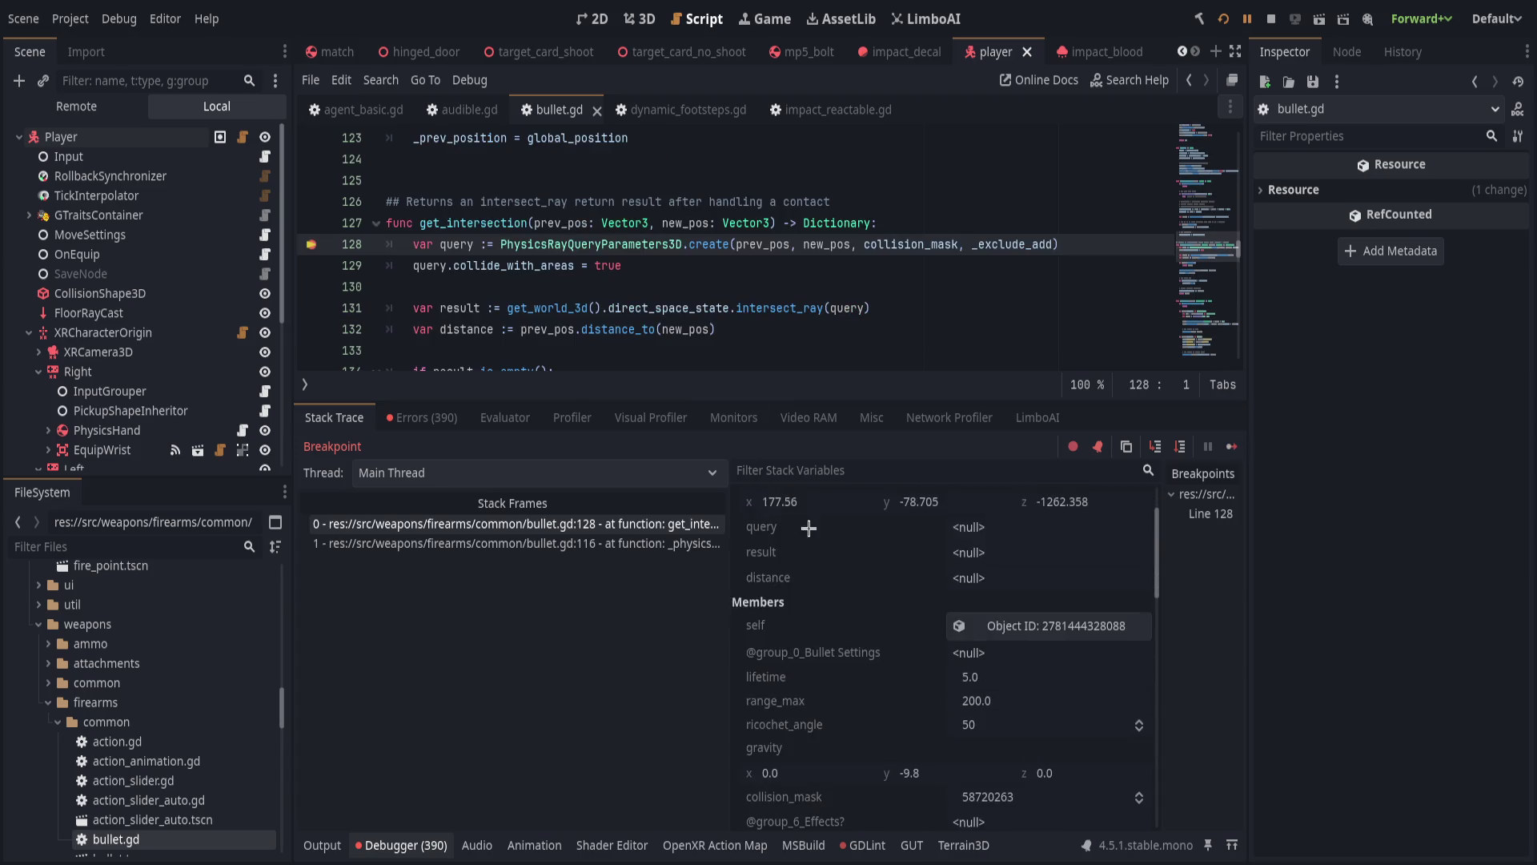
pyautogui.click(1025, 778)
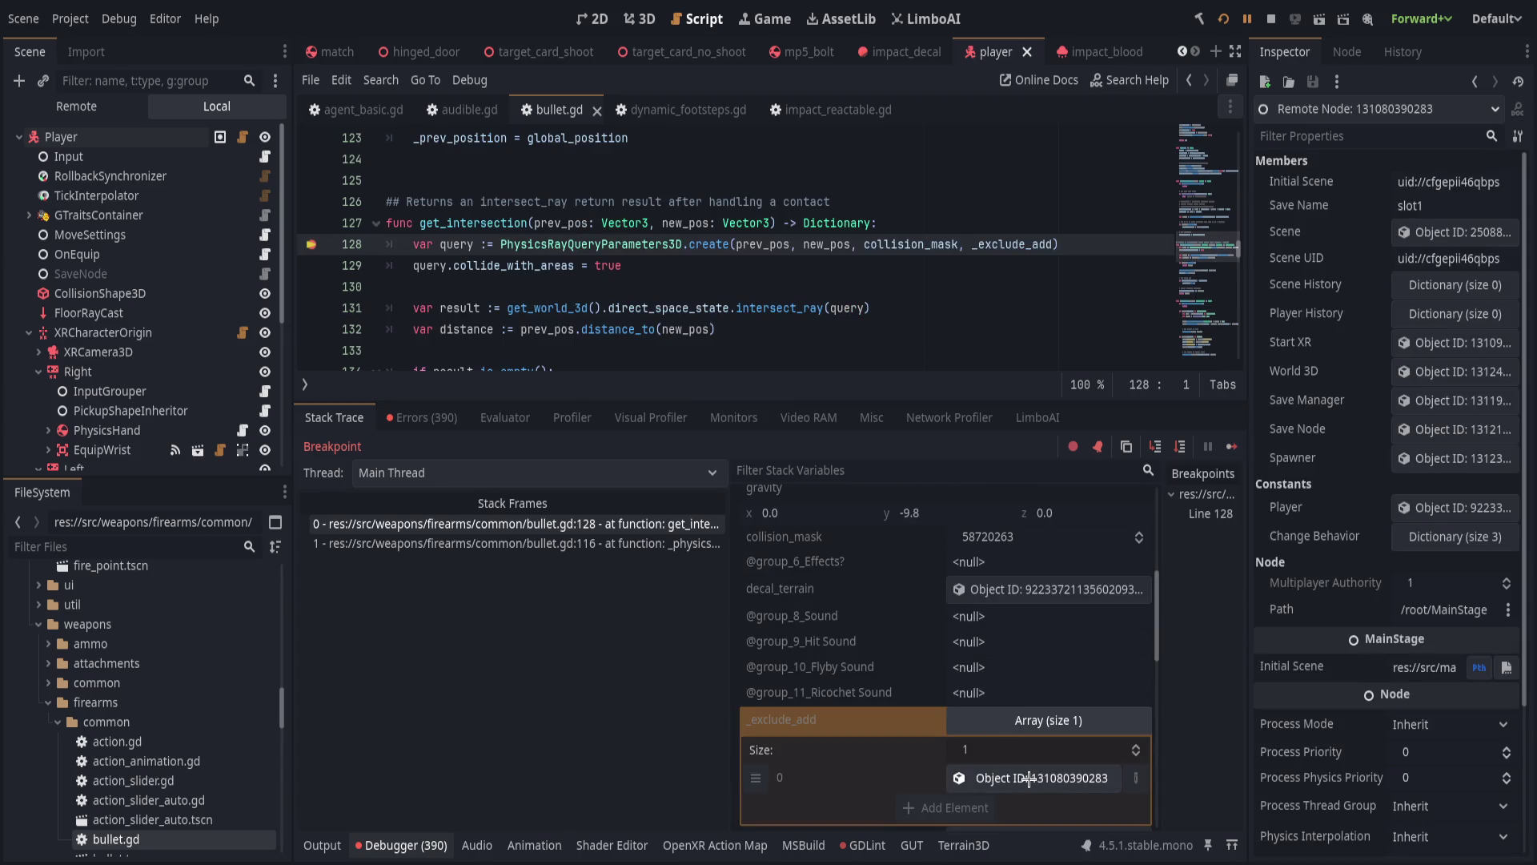
# Continue once more and shrink the debugger to show more code.
pyautogui.scroll(-3, 1297, 593)
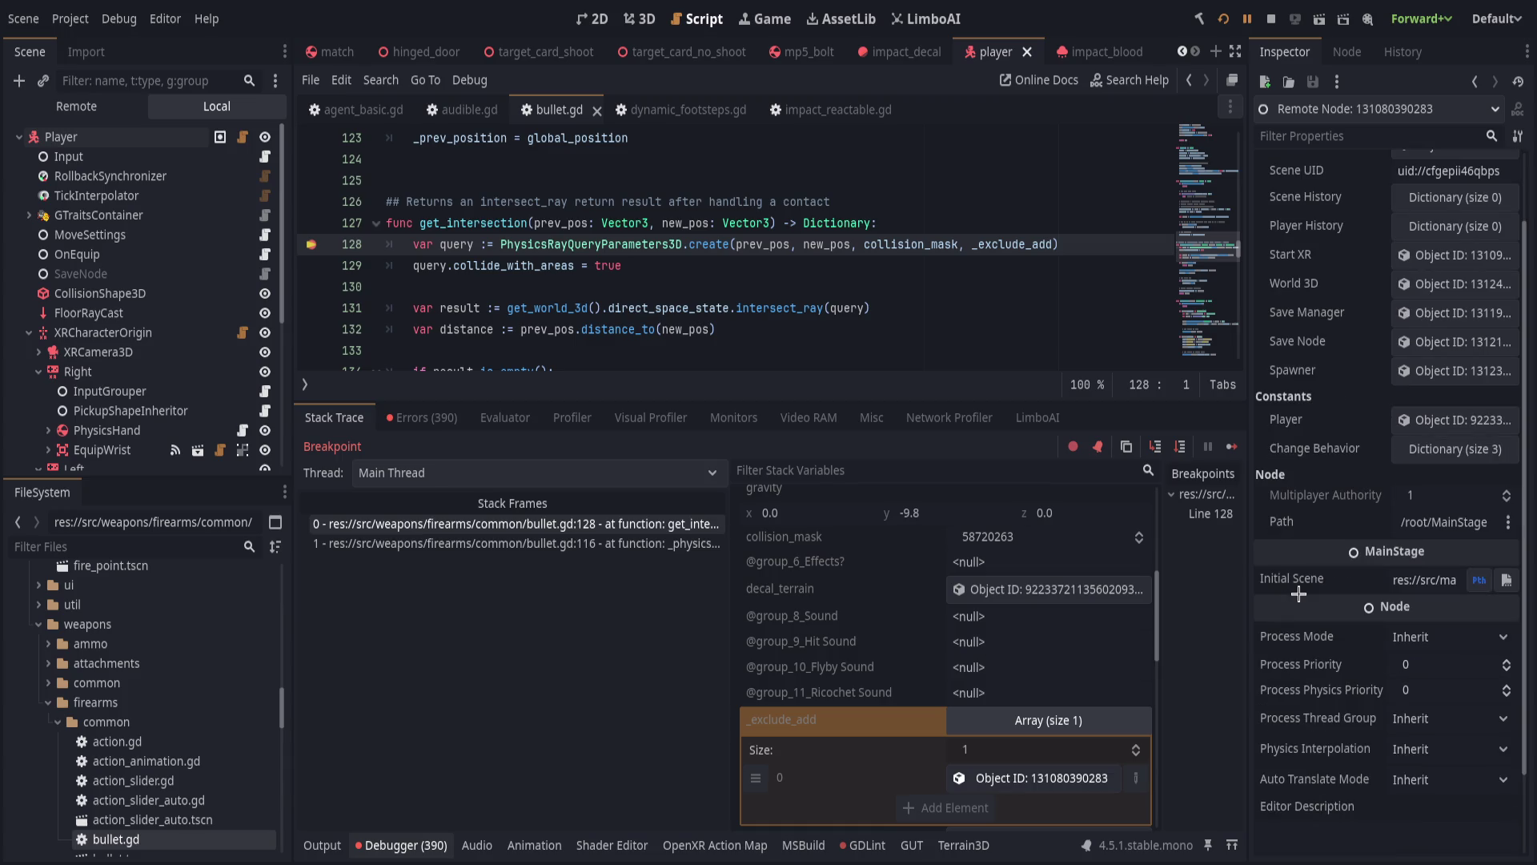
pyautogui.press('F12')
pyautogui.scroll(-10, 796, 625)
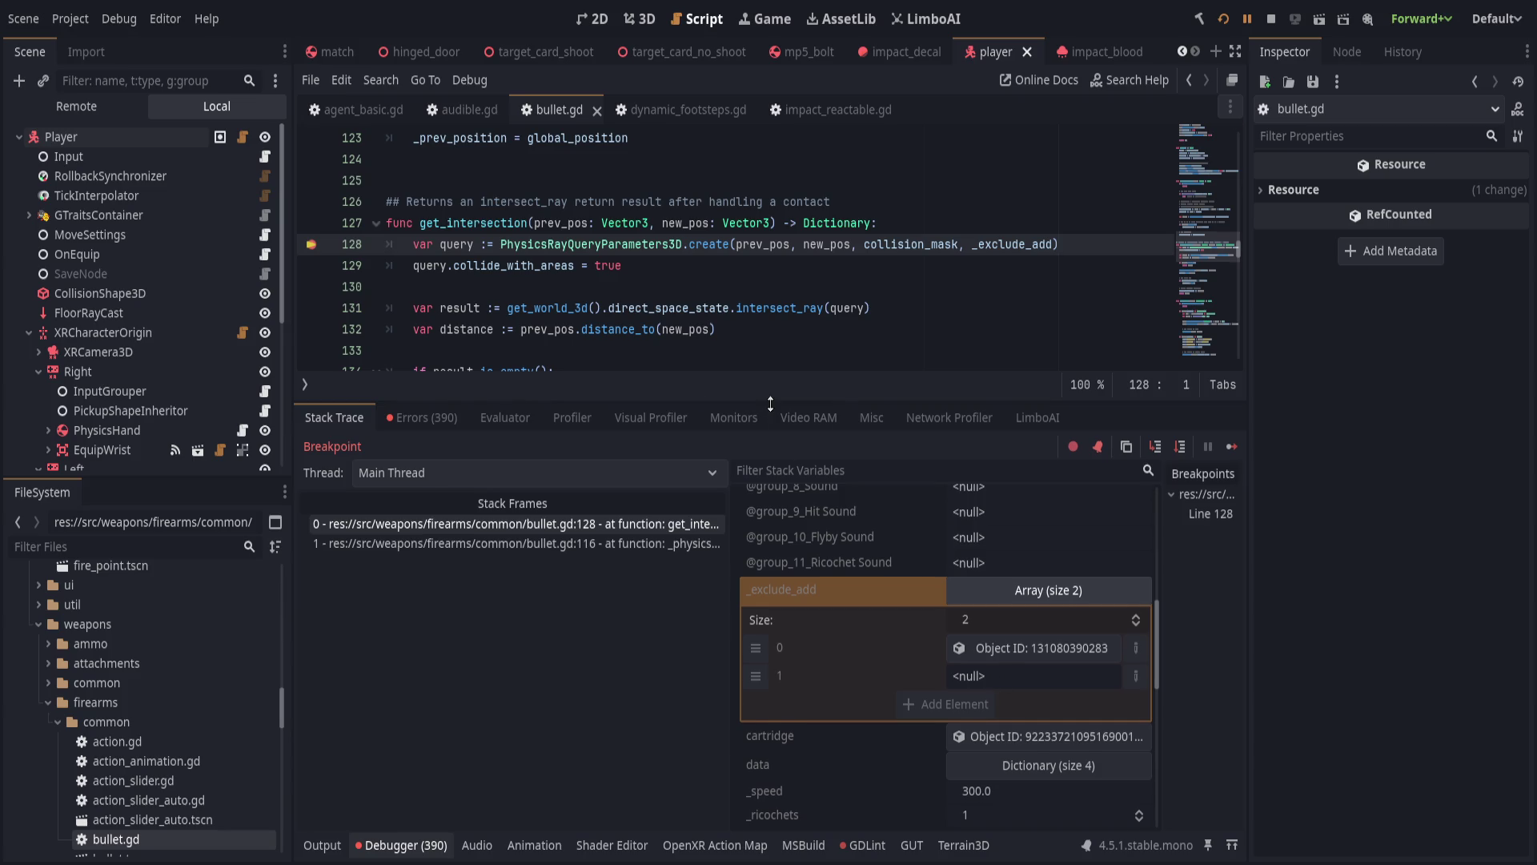
pyautogui.moveTo(745, 410); pyautogui.dragTo(745, 629)
pyautogui.scroll(-11, 746, 472)
pyautogui.scroll(-8, 746, 472)
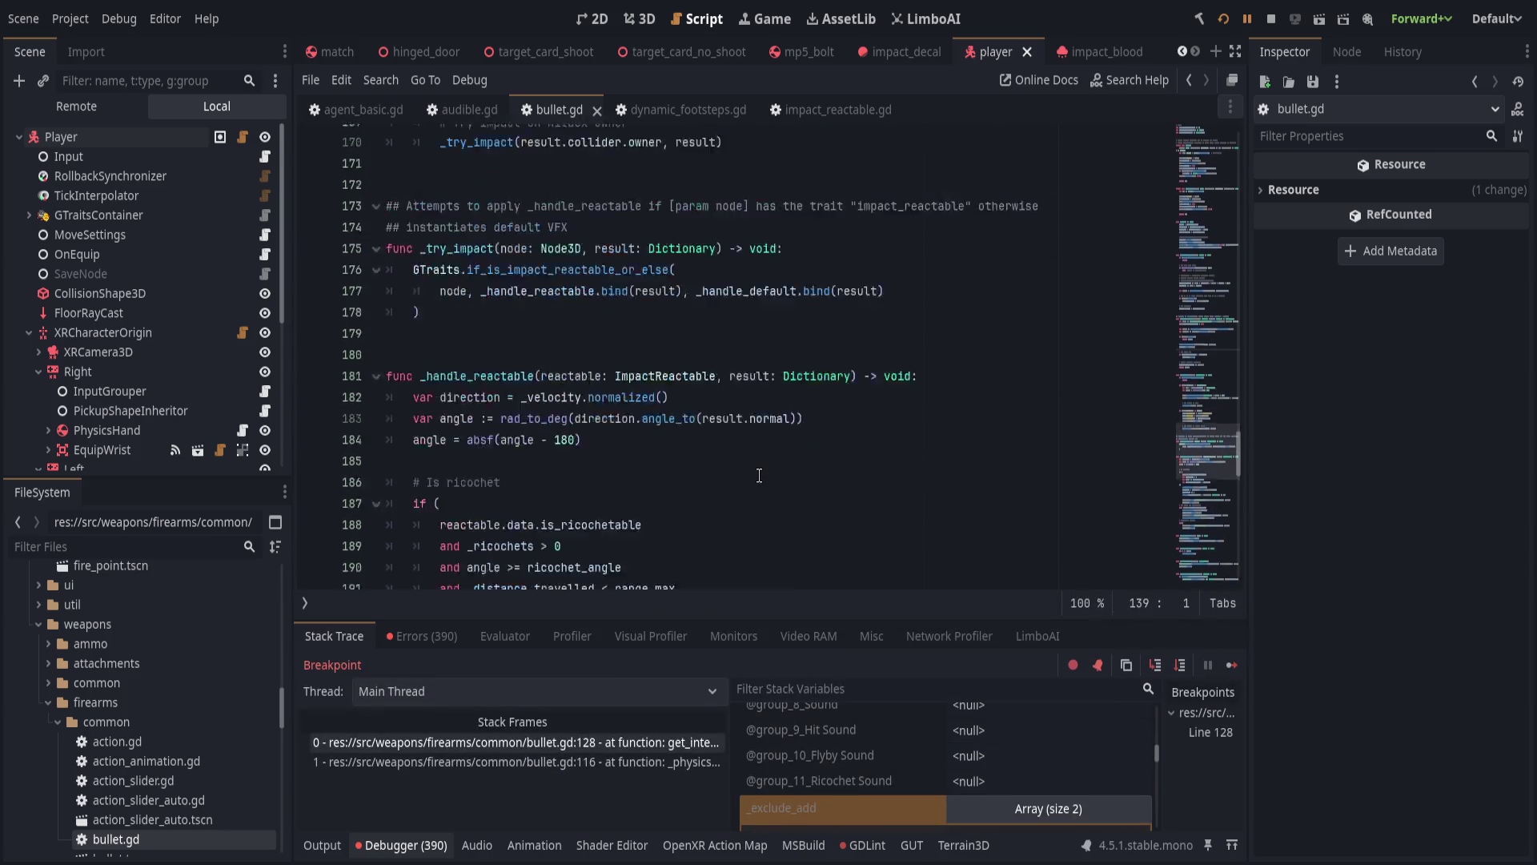
# Check the debugger's runtime errors, hide the bottom panel, and locate exclude_append in bullet.gd.
pyautogui.click(325, 845)
pyautogui.click(365, 847)
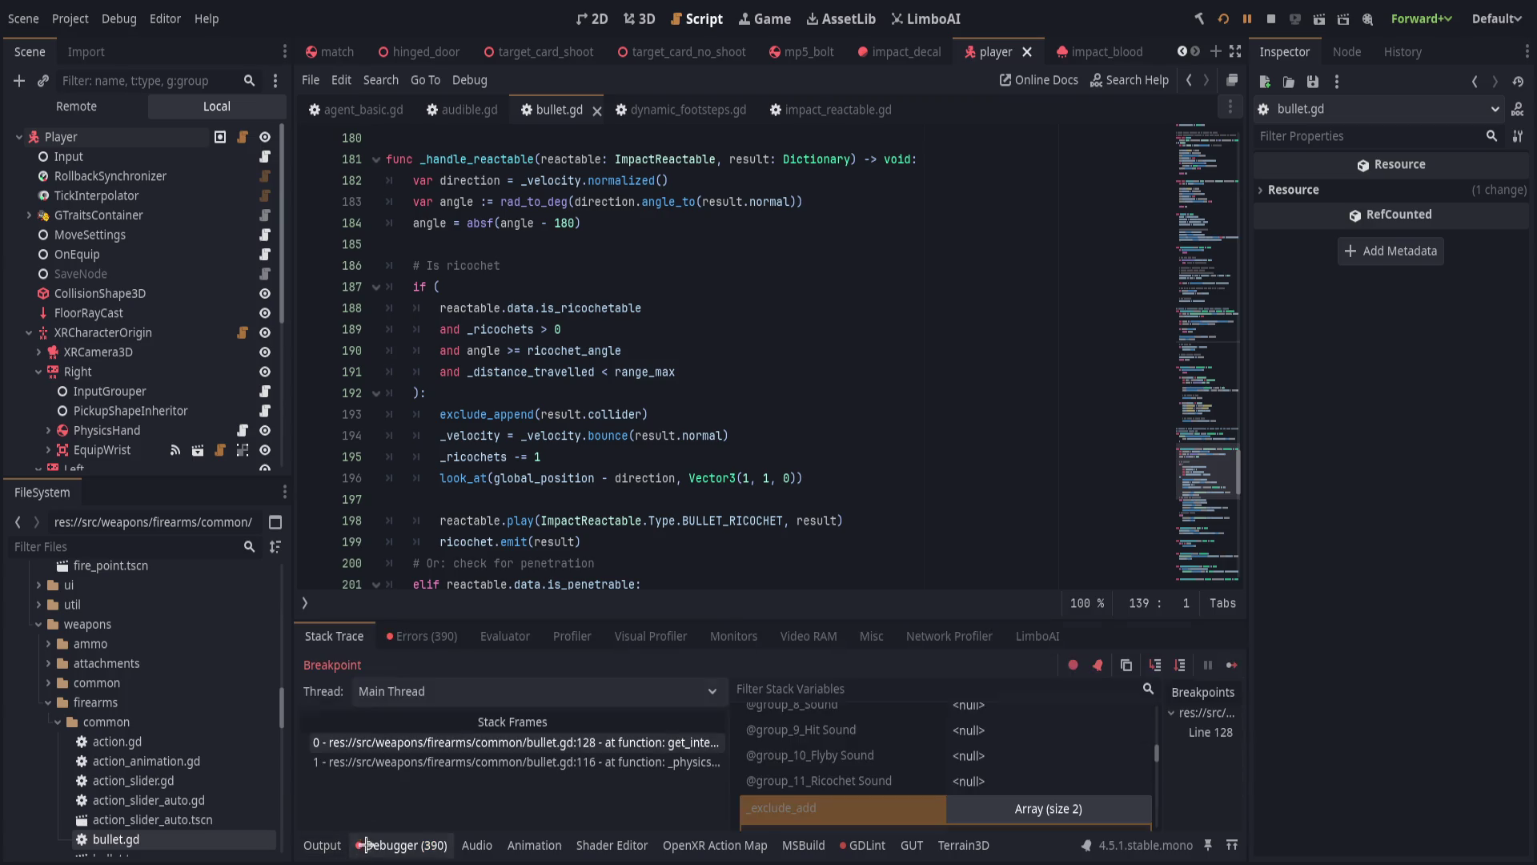
pyautogui.click(422, 635)
pyautogui.click(401, 846)
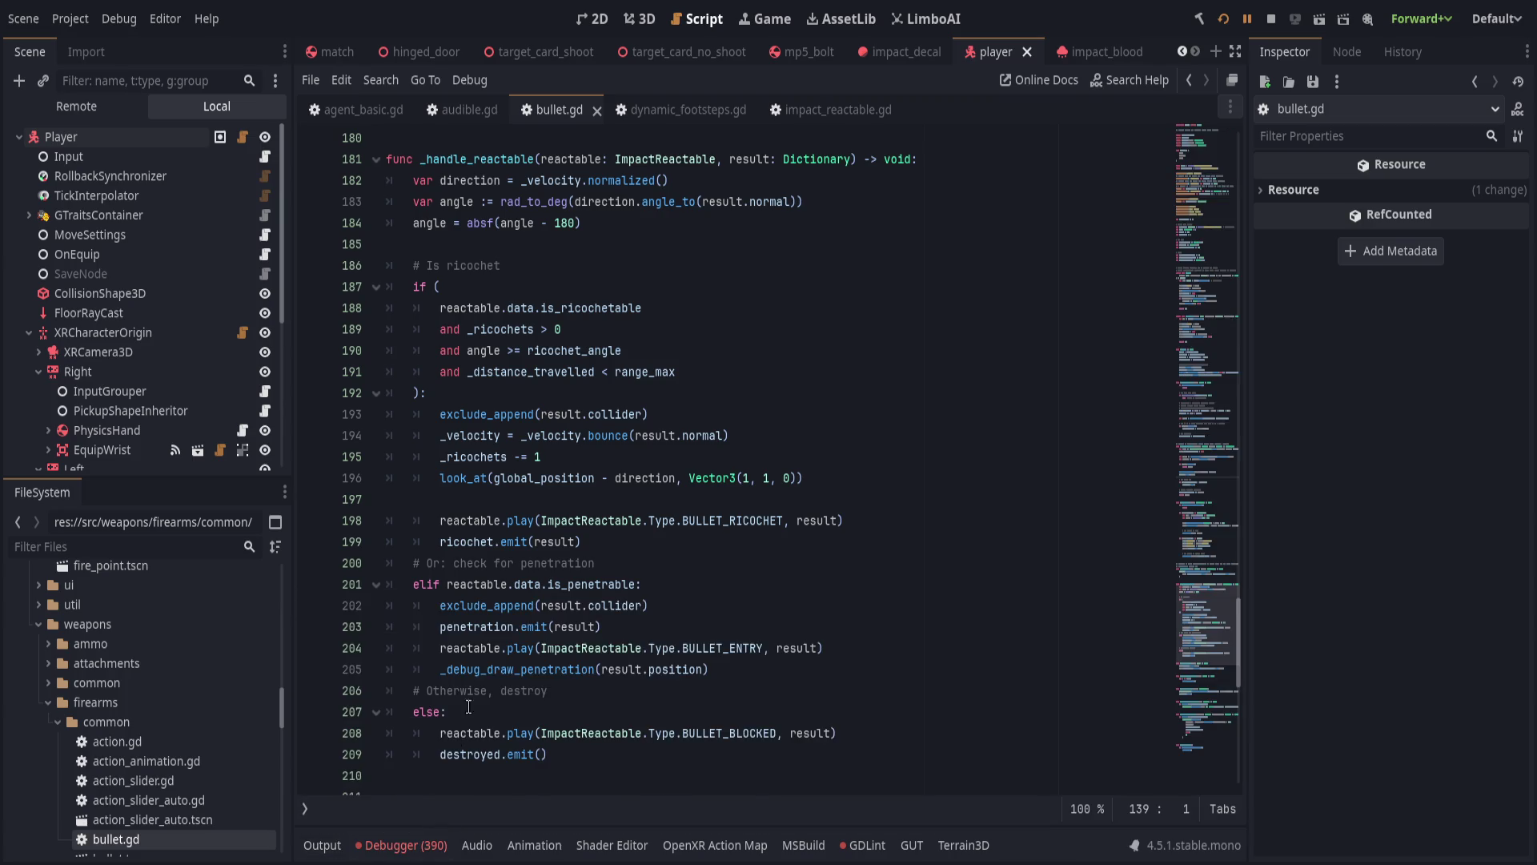
pyautogui.scroll(-12, 641, 480)
pyautogui.click(636, 489)
pyautogui.click(652, 616)
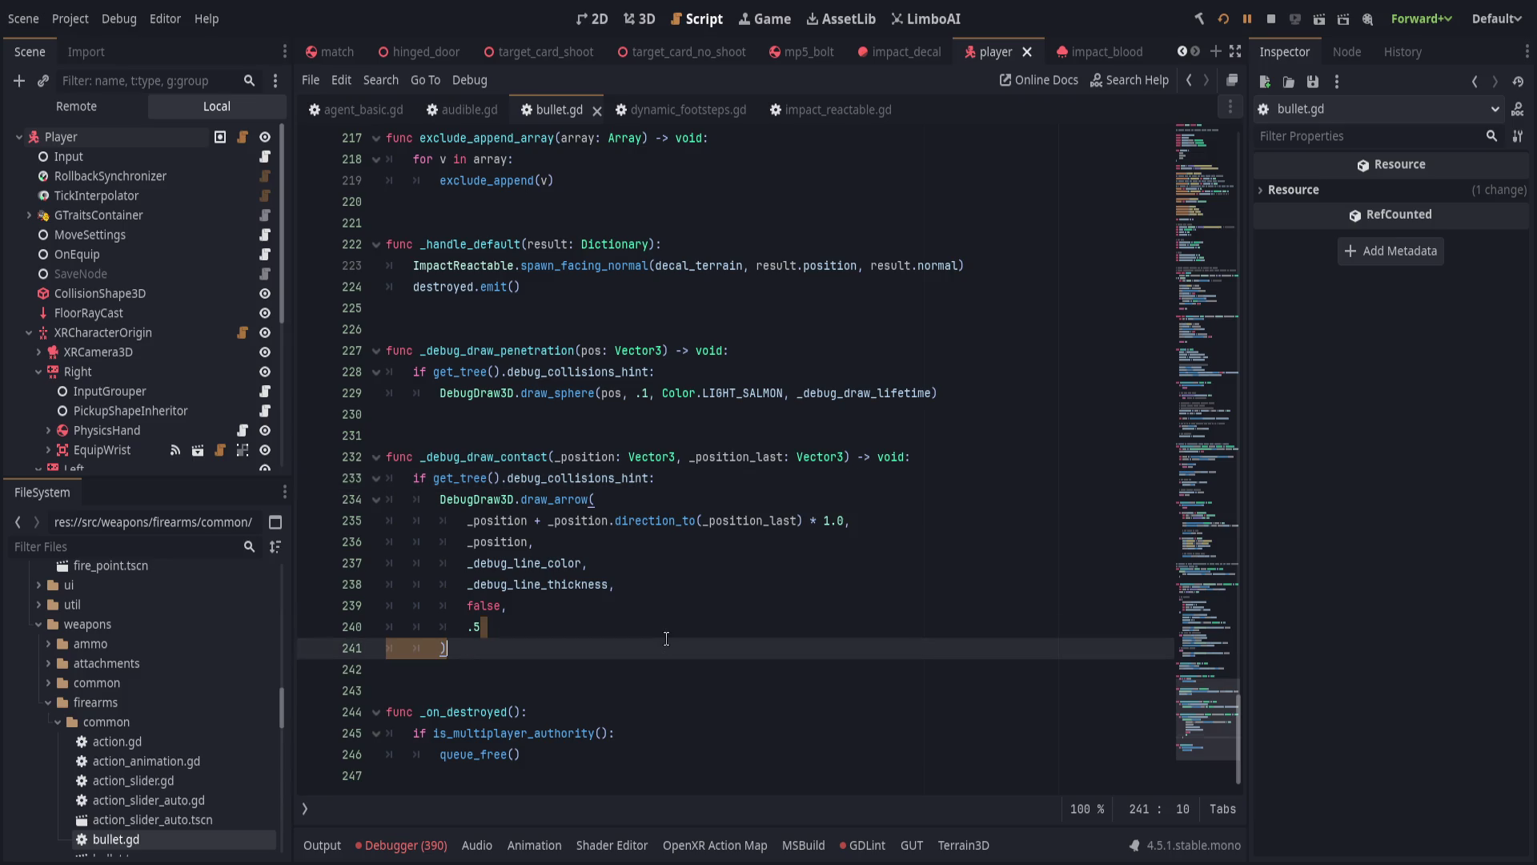
pyautogui.scroll(3, 704, 636)
pyautogui.scroll(1, 707, 641)
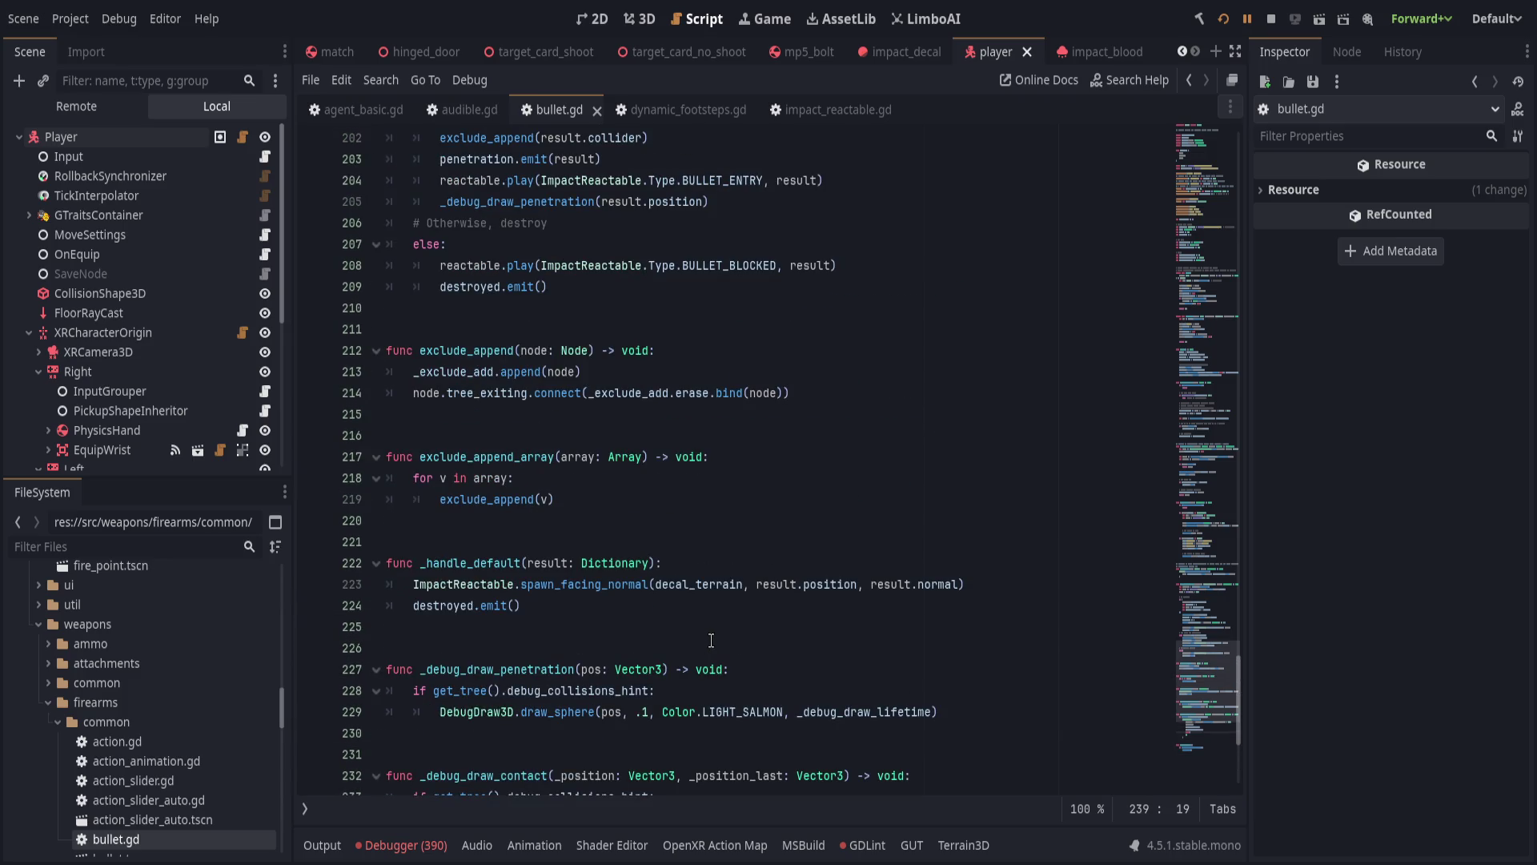
pyautogui.doubleClick(478, 350)
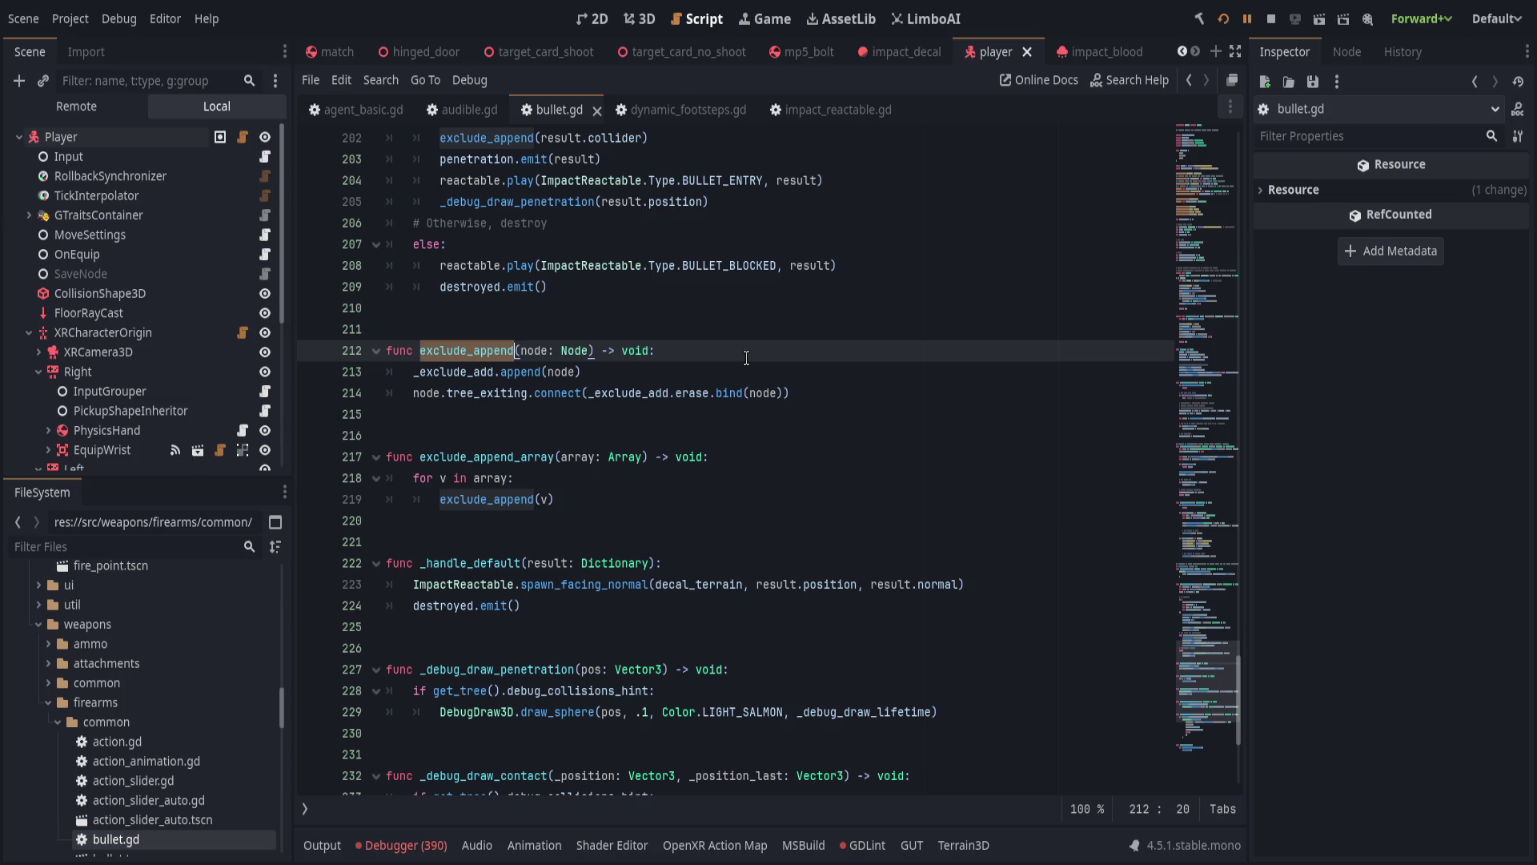
# Add 'if node is CollisionObject3D:' on a new line below the exclude_append signature.
pyautogui.hotkey('ctrl', 'Right')
pyautogui.hotkey('ctrl', 'Right')
pyautogui.hotkey('ctrl', 'Right')
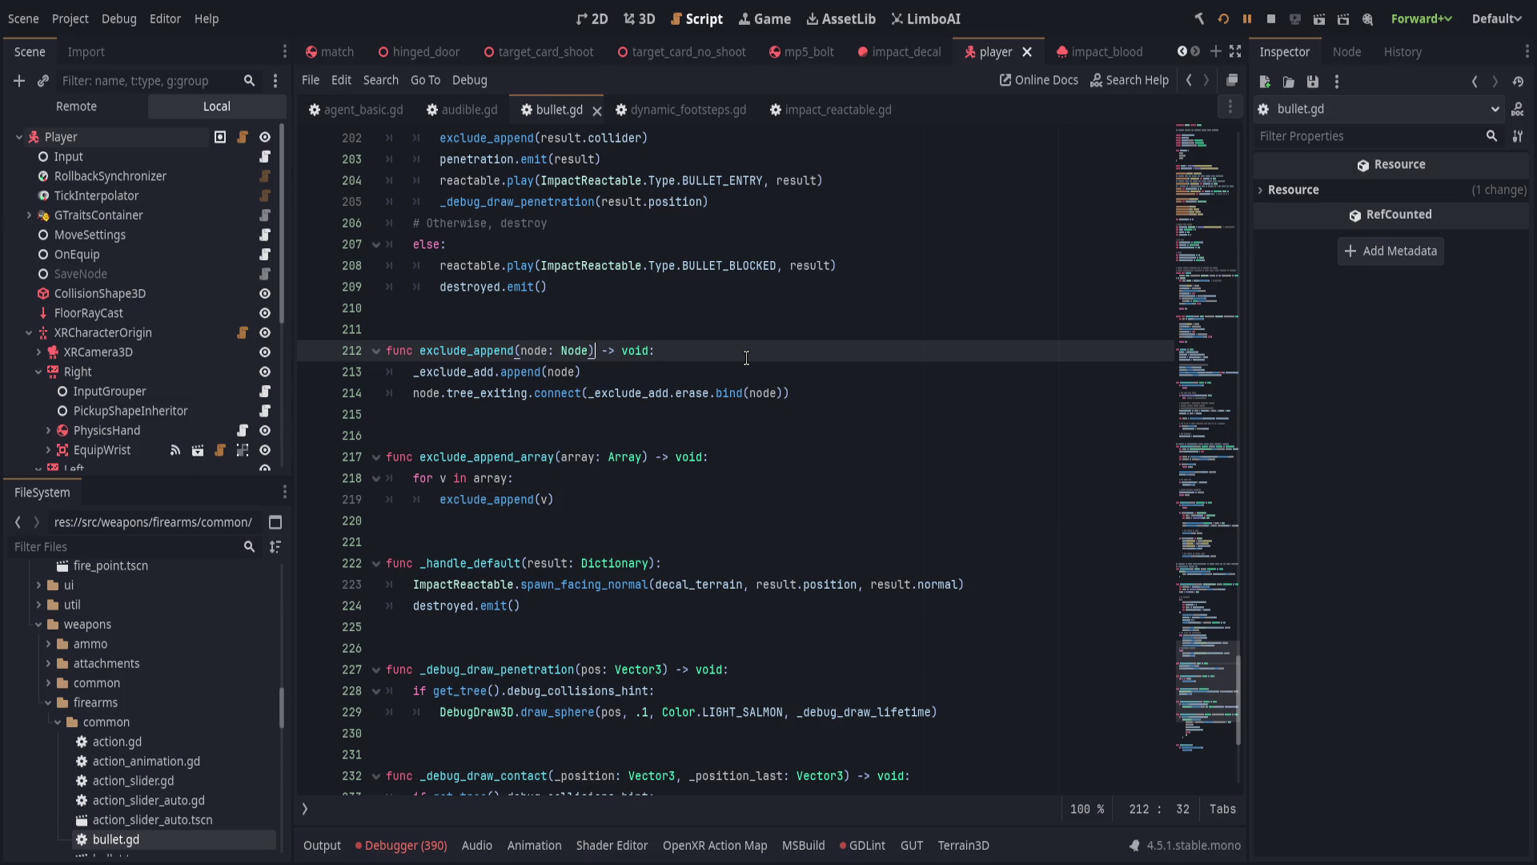
pyautogui.press('End')
pyautogui.press('Return')
pyautogui.write('if node is CollisionObjec')
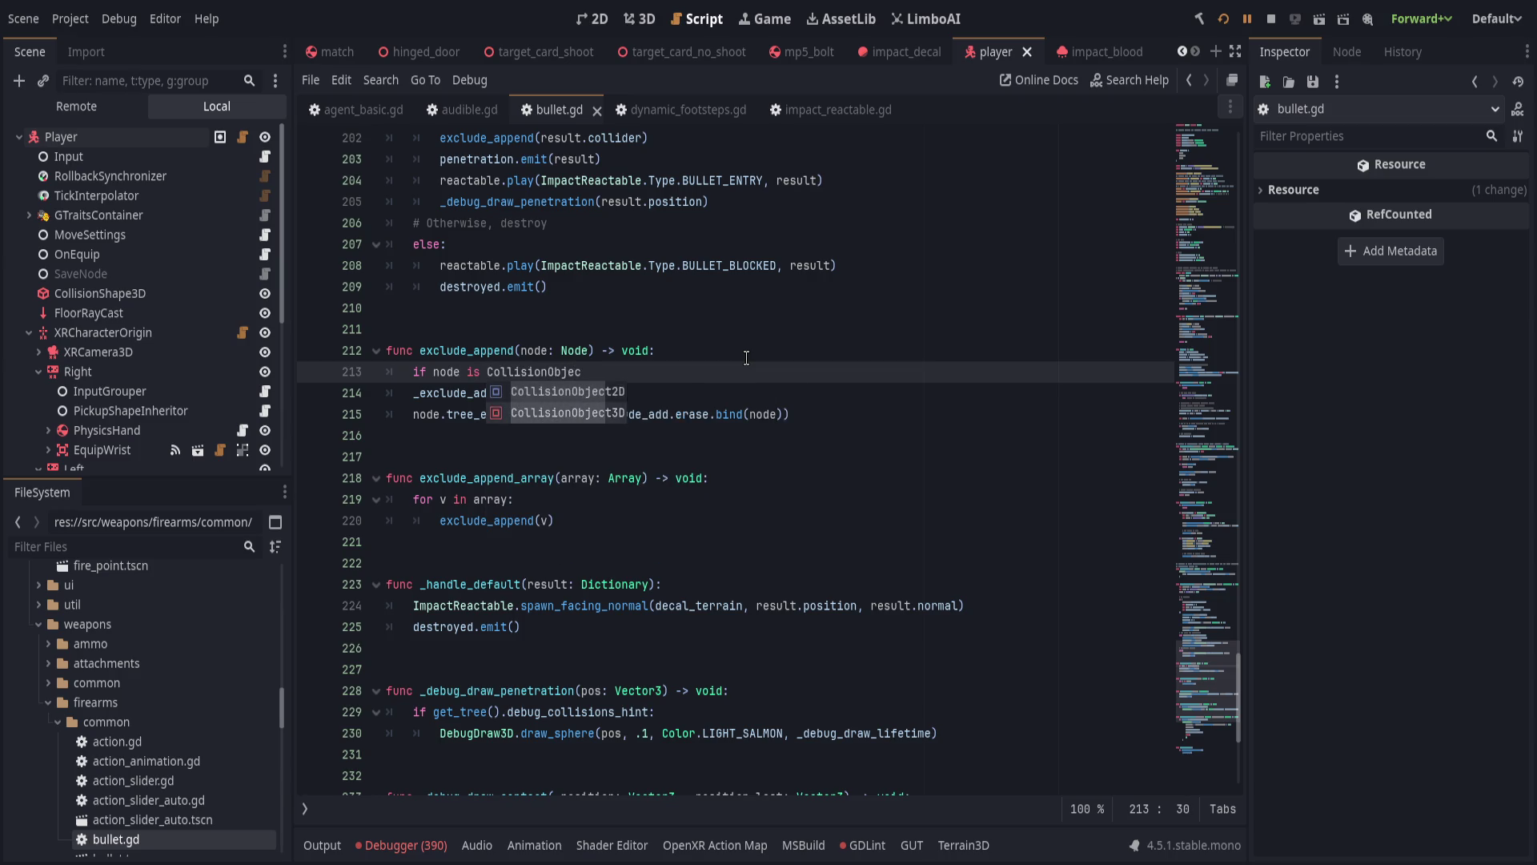
pyautogui.write('t3D:')
pyautogui.press('Down')
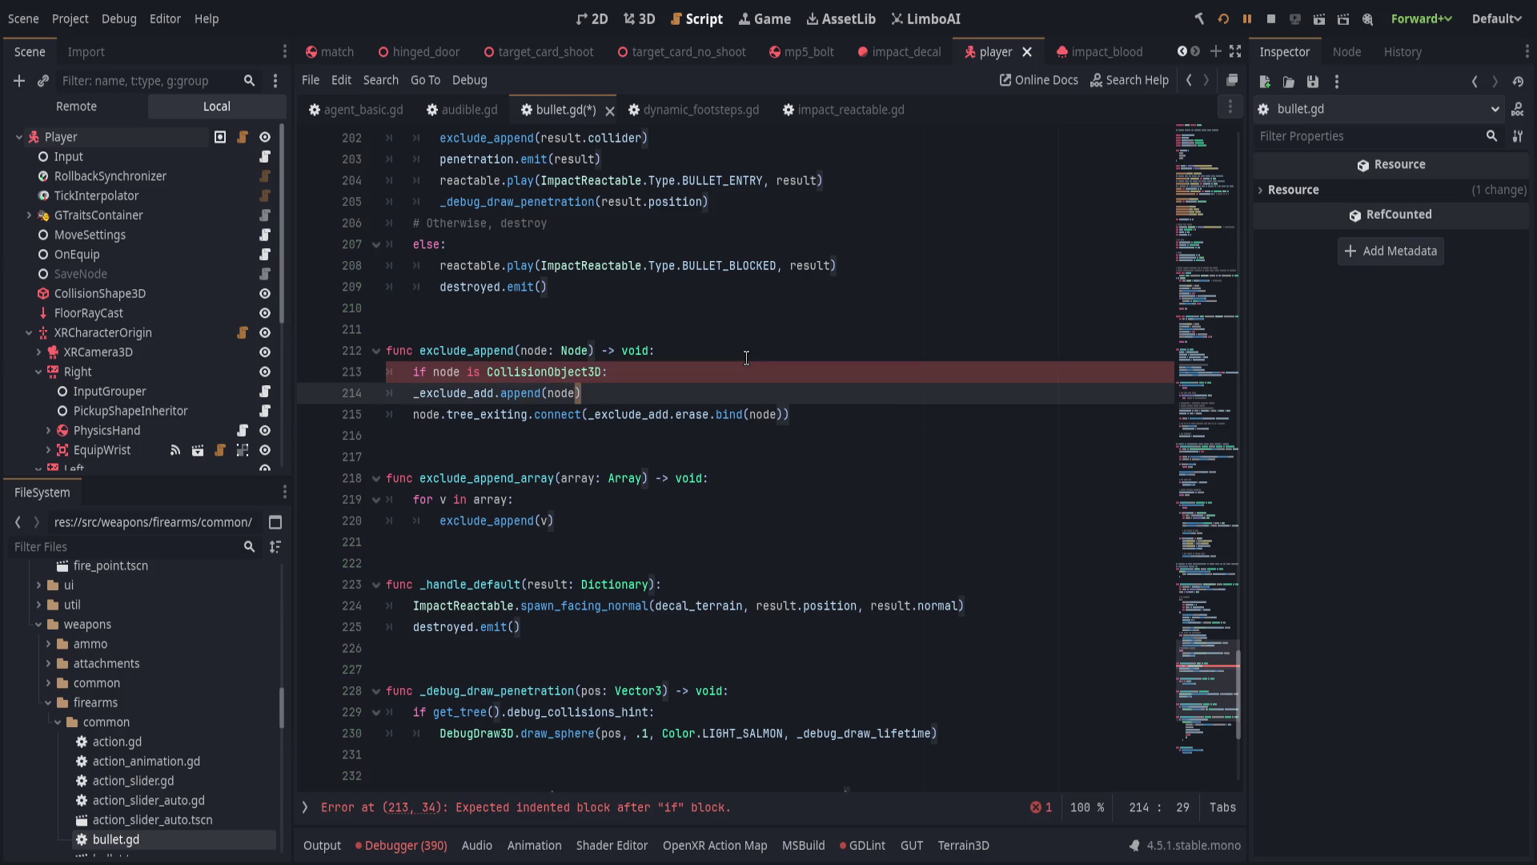
# Indent the append and tree_exiting.connect lines under the if, and begin a func(): print lambda in connect.
pyautogui.press('Home')
pyautogui.press('Tab')
pyautogui.press('Down')
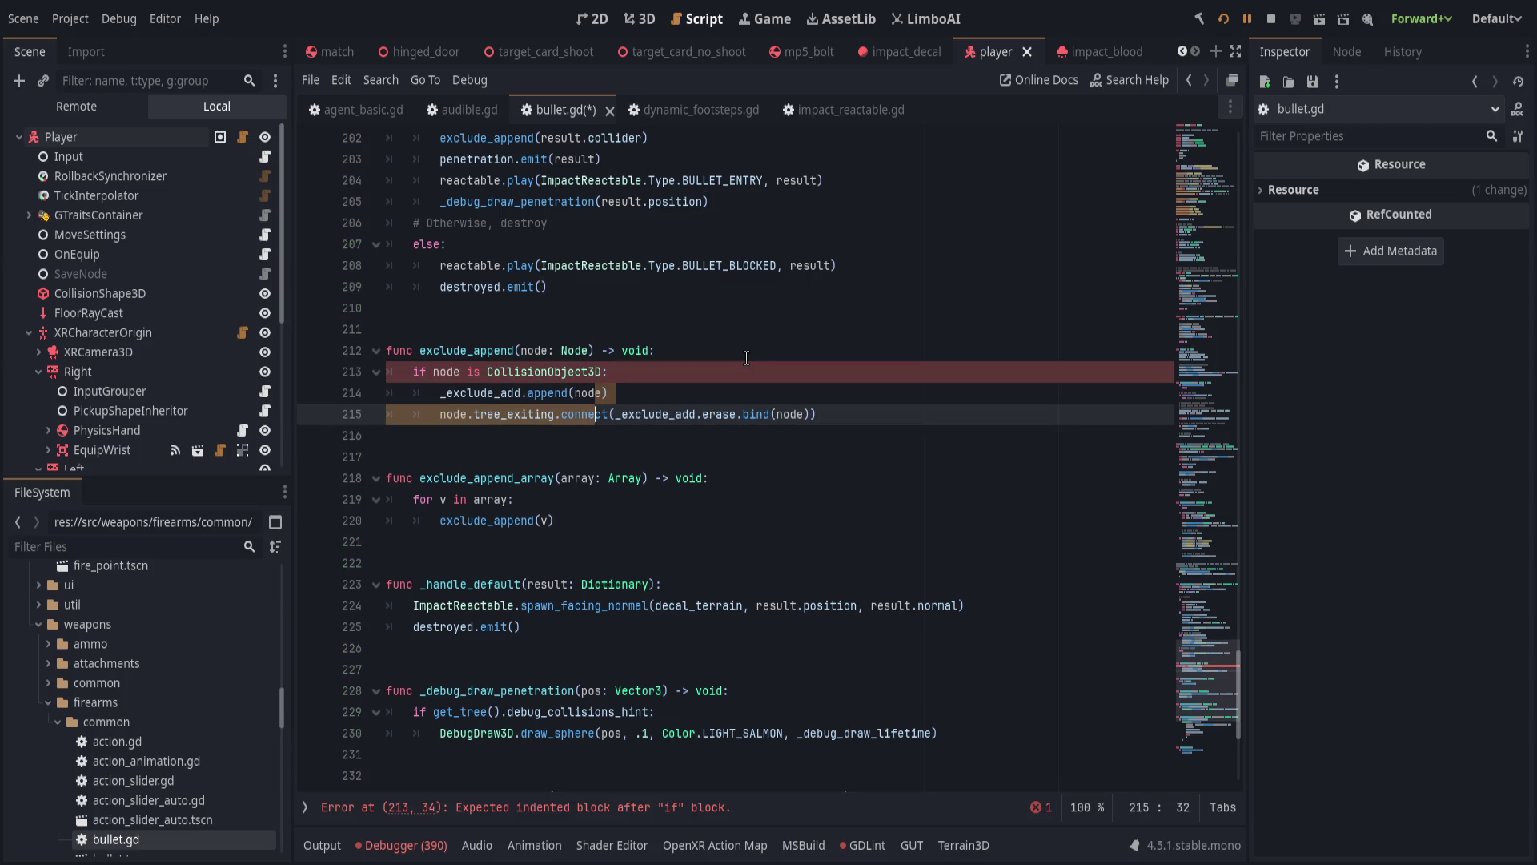
pyautogui.press('Home')
pyautogui.press('Tab')
pyautogui.press('End')
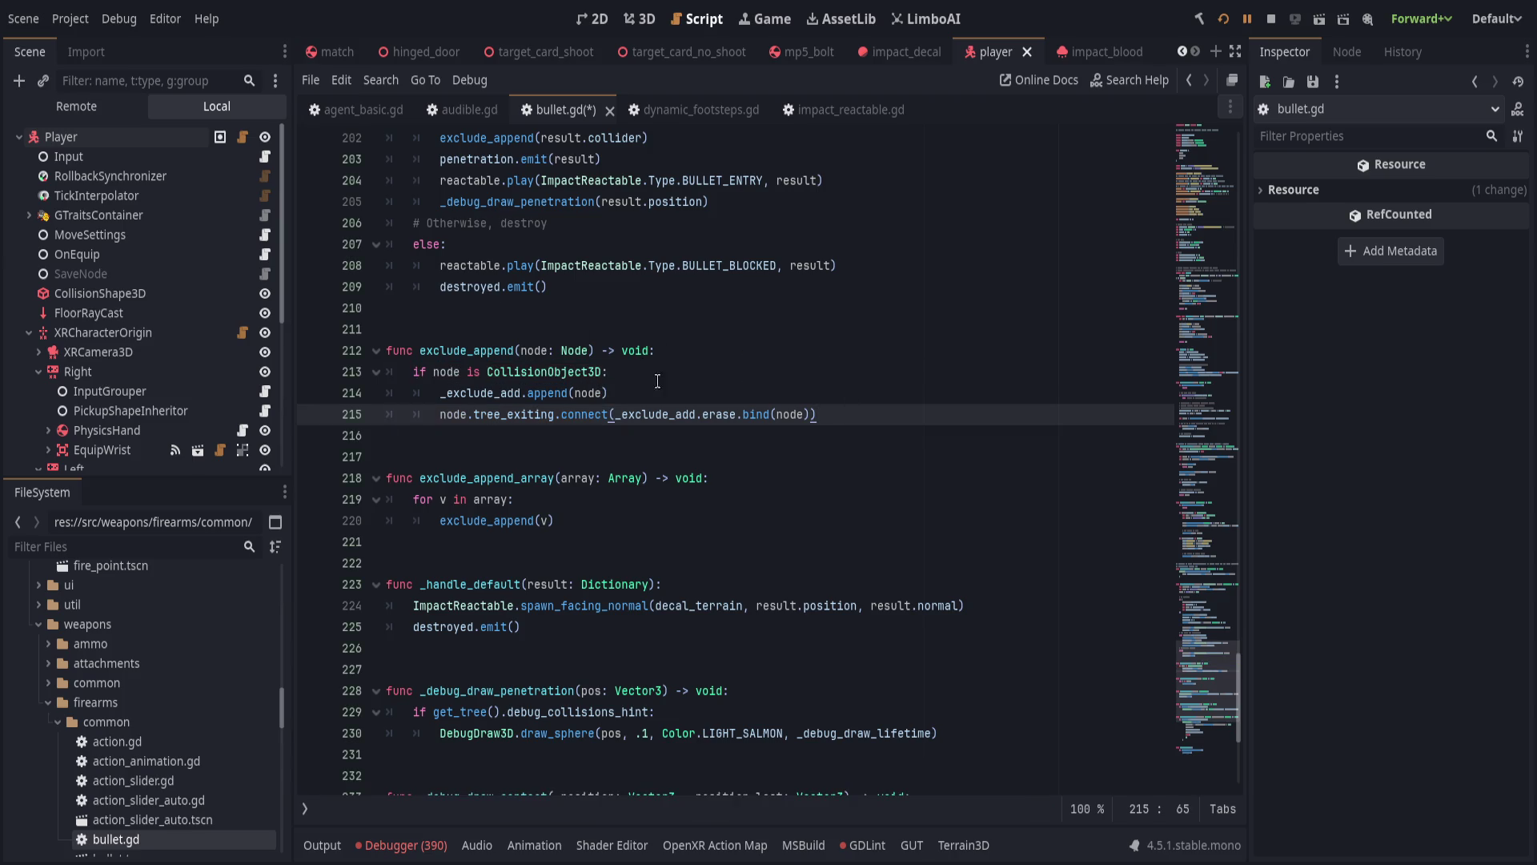
pyautogui.click(616, 414)
pyautogui.write('func')
pyautogui.write('(): prin')
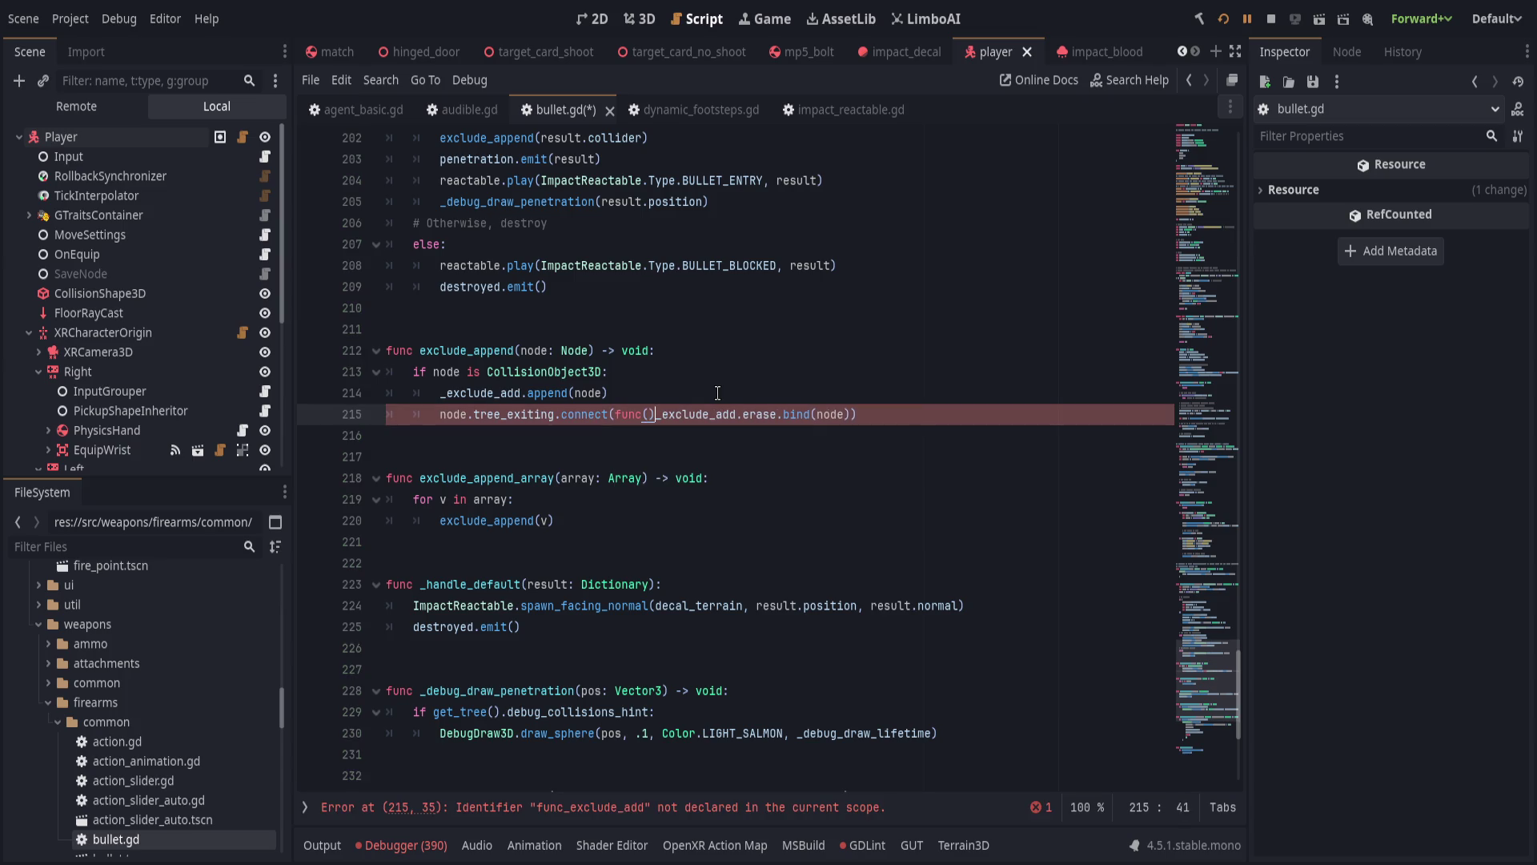
pyautogui.write('t')
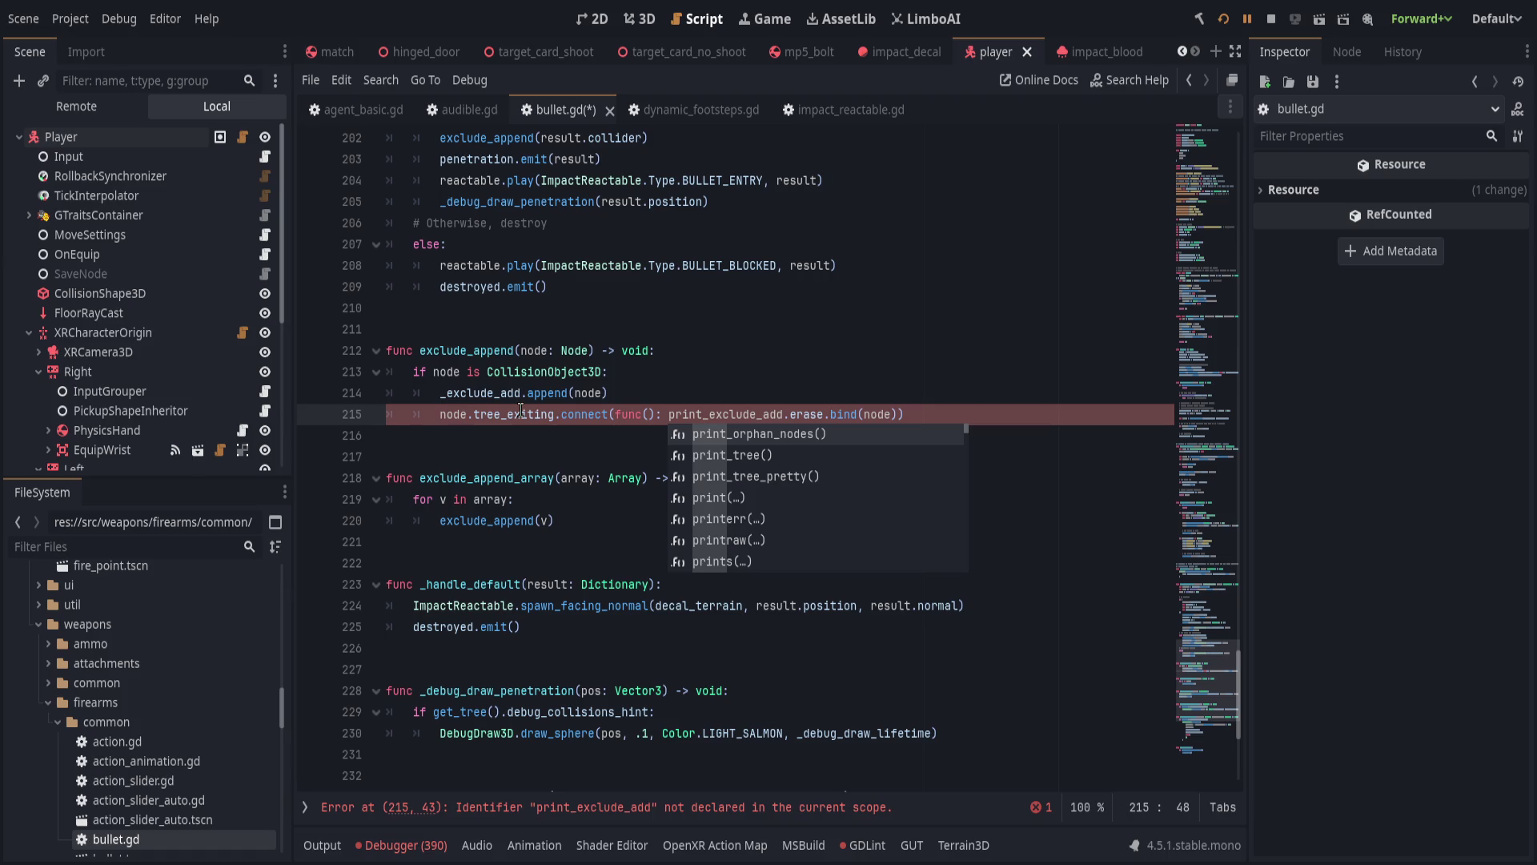
# Write print("%s exiting" % [node.name]) as the inline function's body inside connect.
pyautogui.click(649, 414)
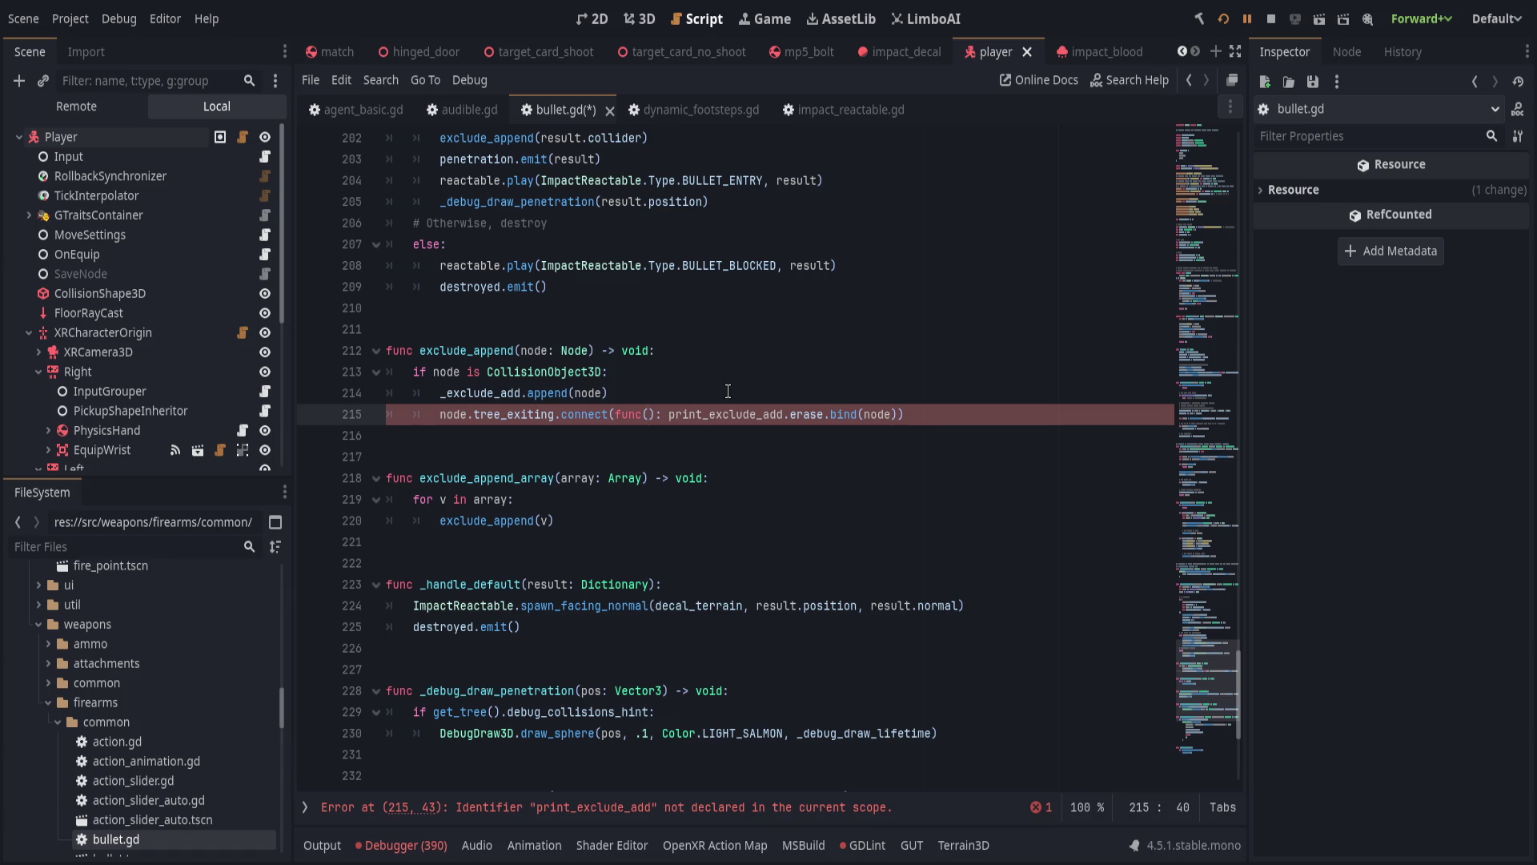
pyautogui.write('print(%s"print')
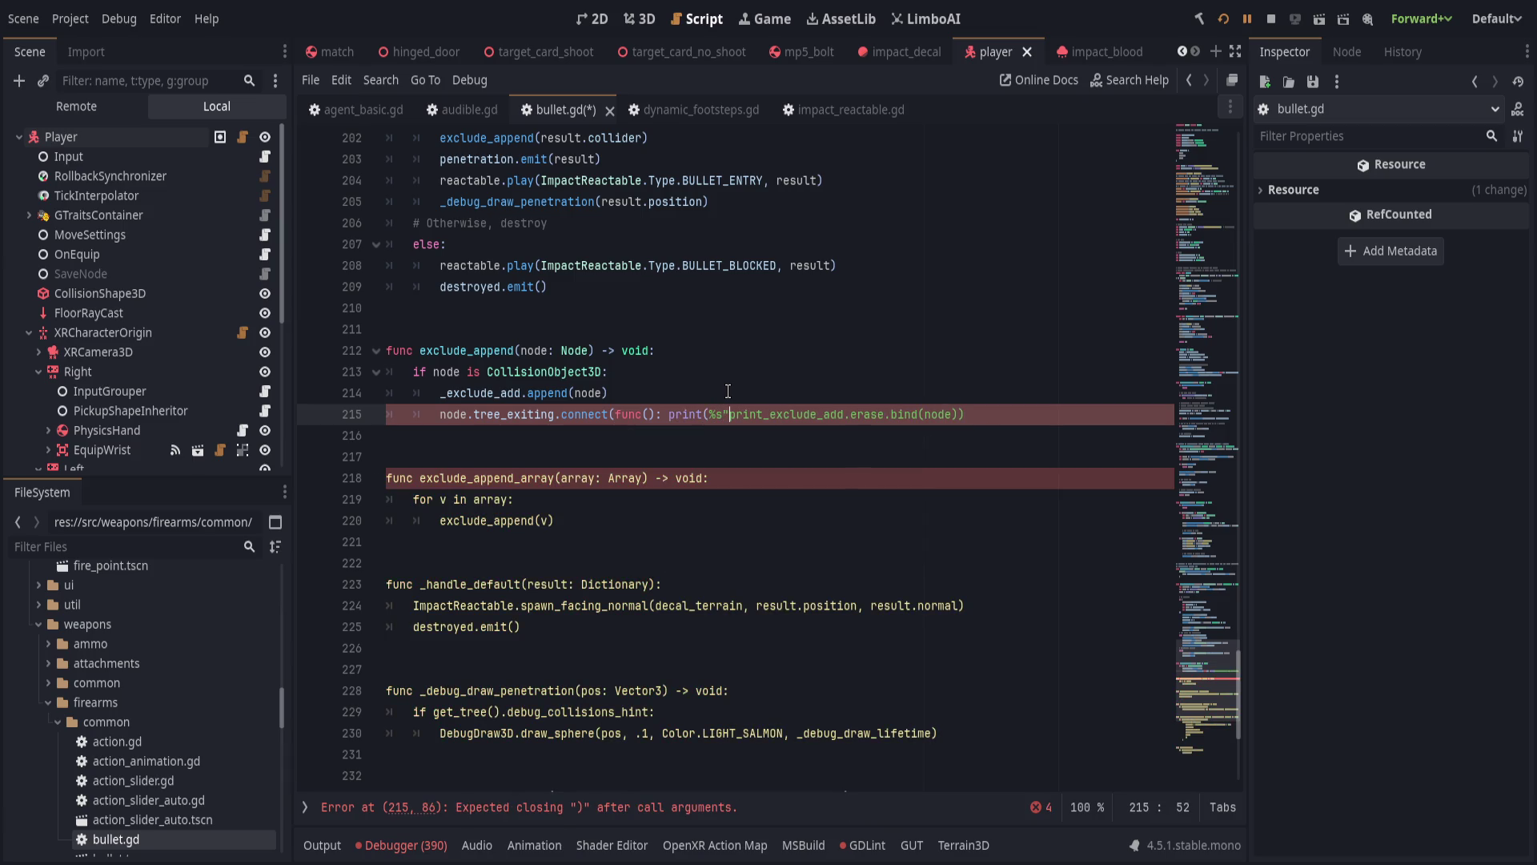
pyautogui.press('BackSpace')
pyautogui.press('Left')
pyautogui.press('Left')
pyautogui.write('"')
pyautogui.press('Right')
pyautogui.press('Right')
pyautogui.write('exiting')
pyautogui.write('" % [node]')
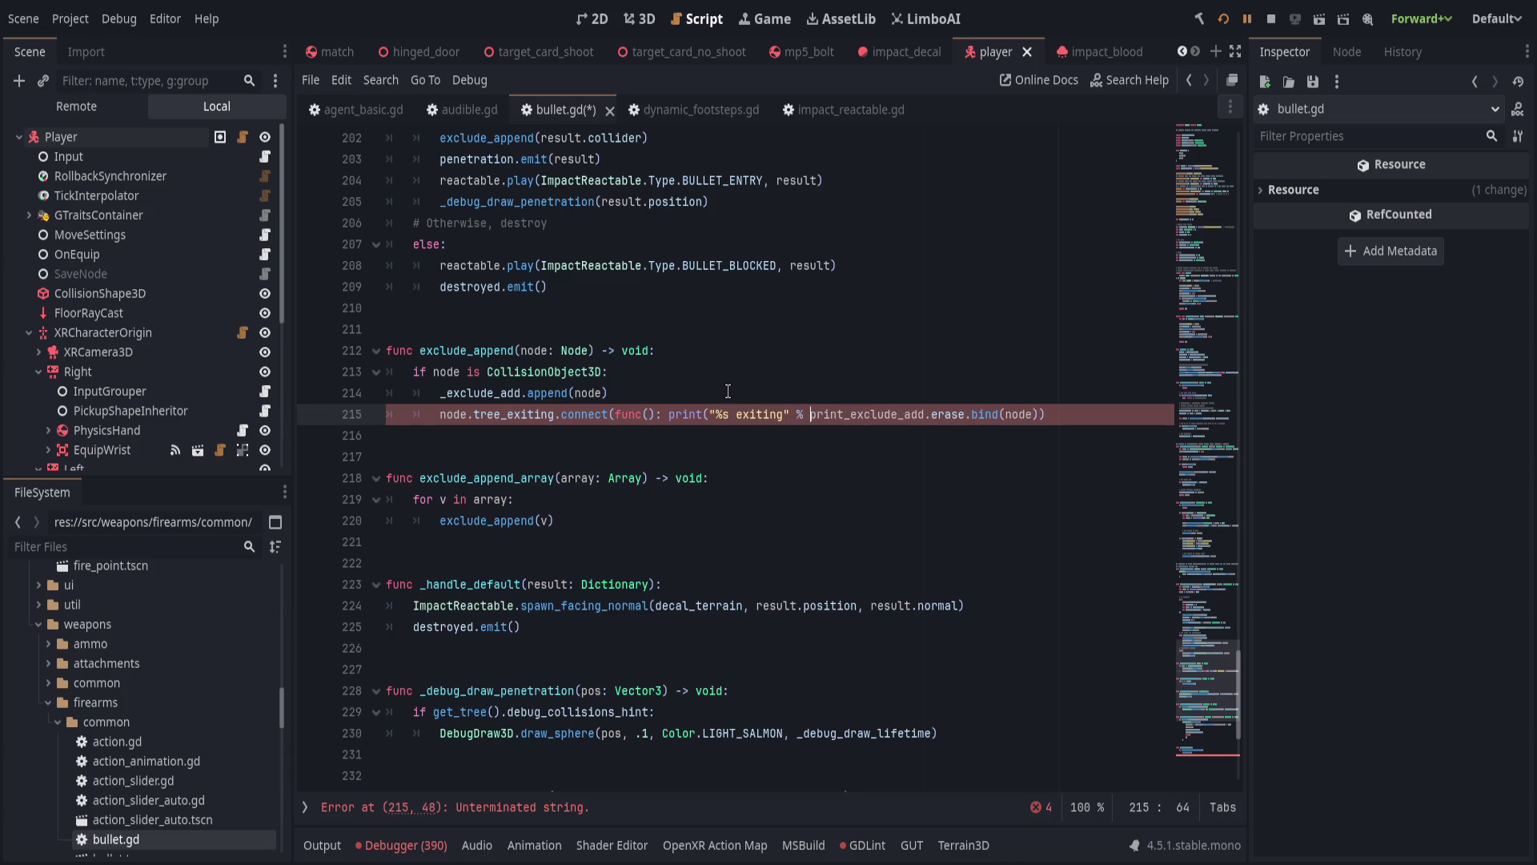
pyautogui.press('Left')
pyautogui.write('.name')
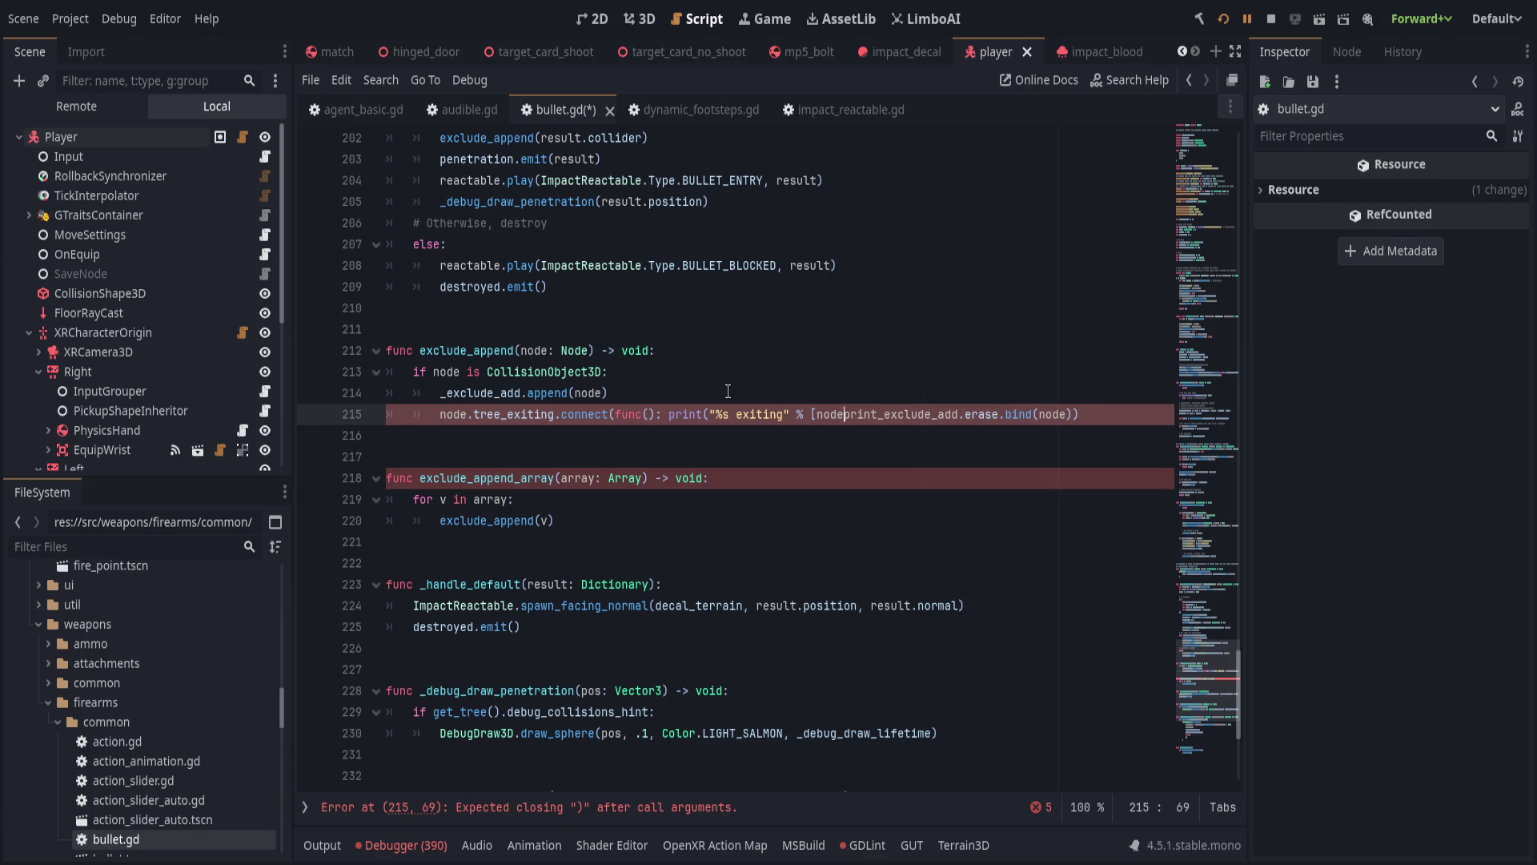
pyautogui.press('Right')
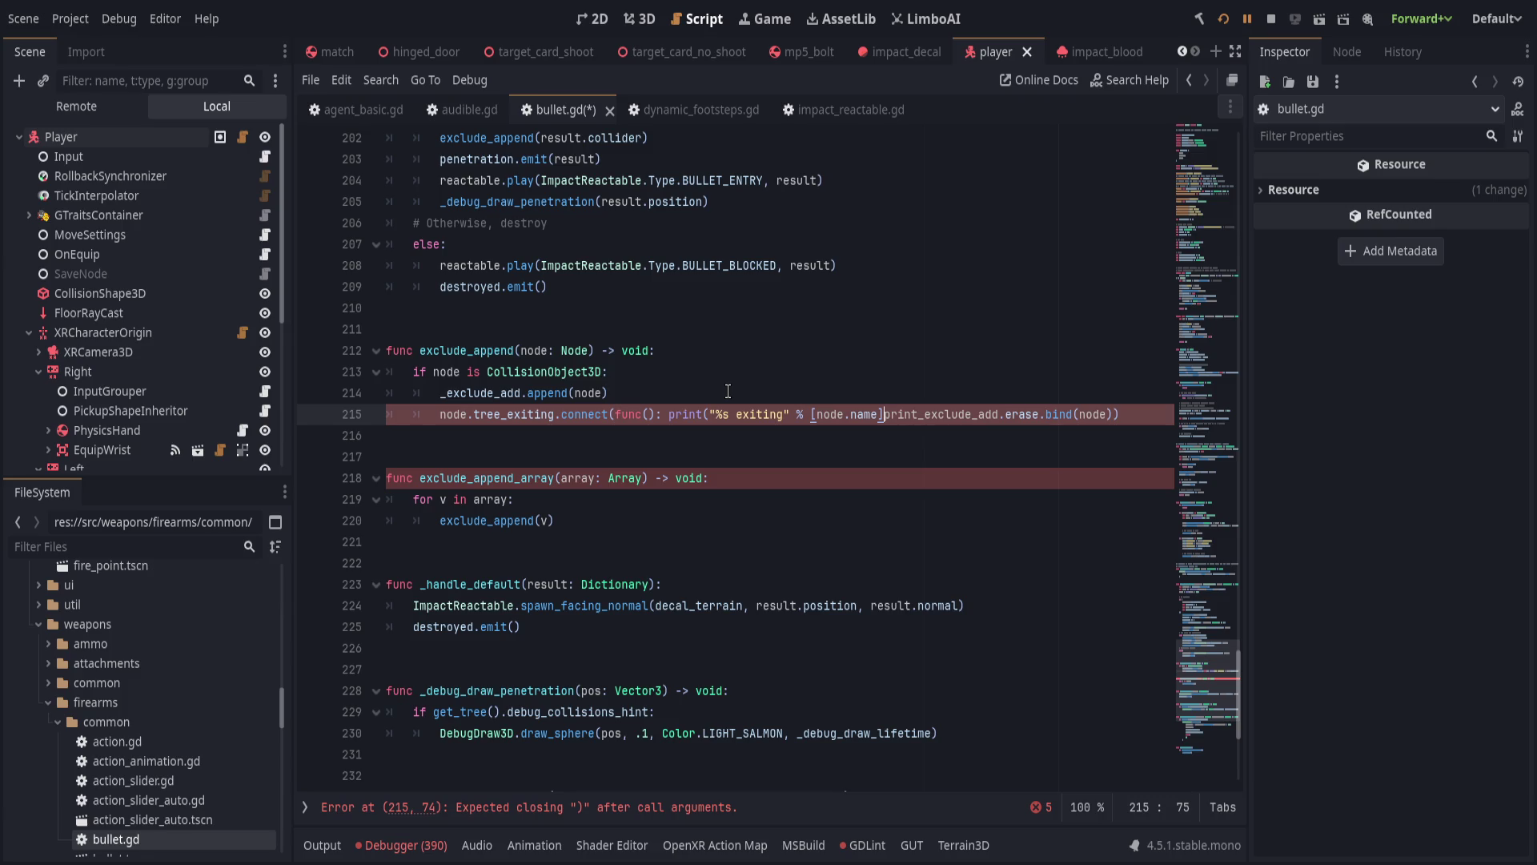
pyautogui.write(')')
# Move the print call onto its own indented line after func():.
pyautogui.press('Left')
pyautogui.press('Left')
pyautogui.press('Left')
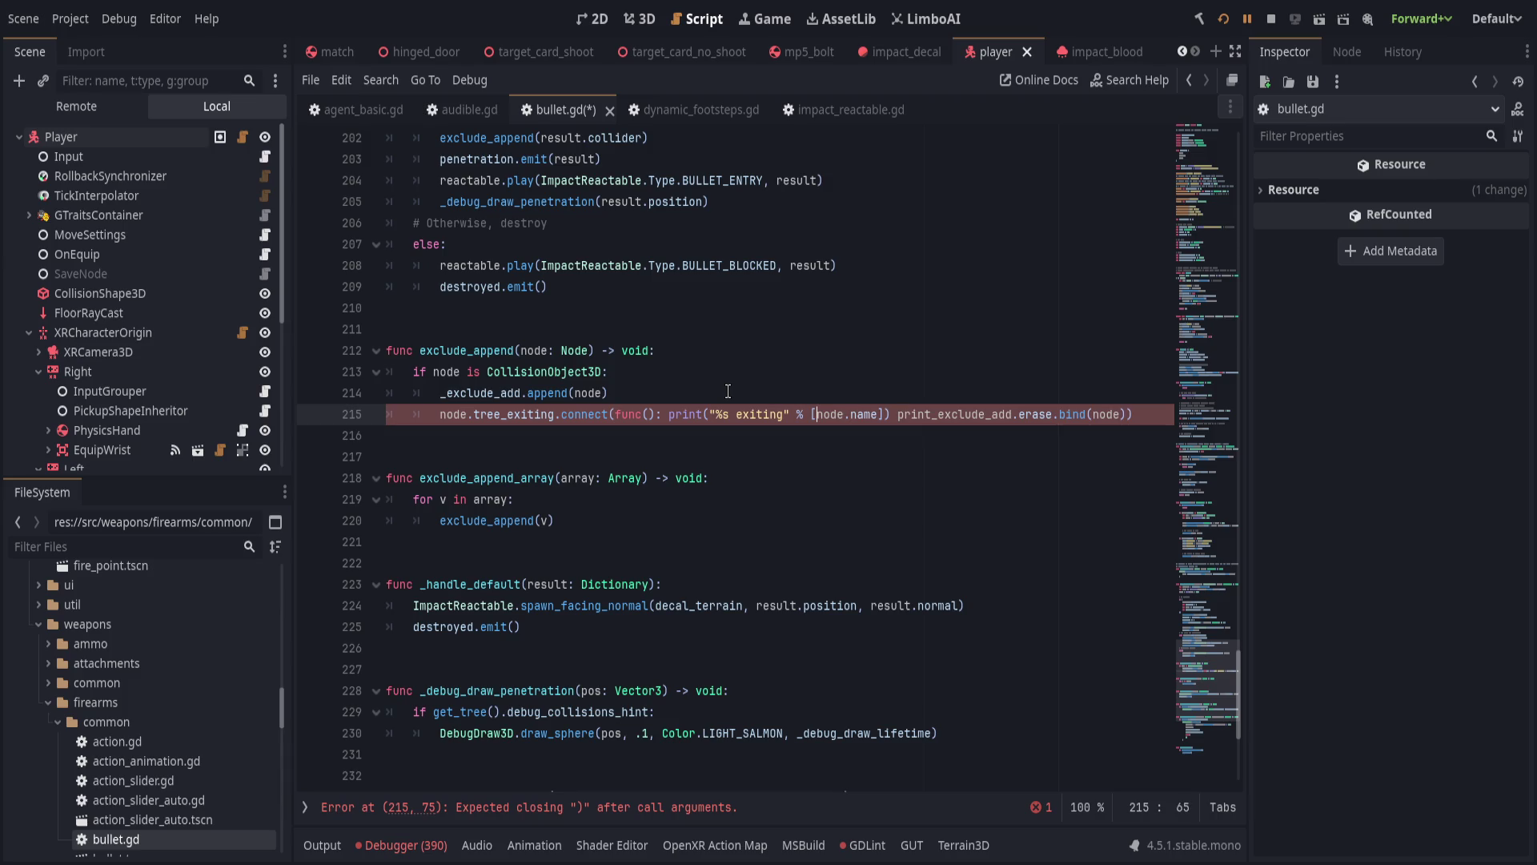
pyautogui.press('Right')
pyautogui.press('Right')
pyautogui.press('Right')
pyautogui.press('Return')
pyautogui.click(748, 436)
# Replace the leftover print_exclude_add and erase.bind text with _exclude_add.erase(node) on its own line.
pyautogui.doubleClick(748, 435)
pyautogui.press('BackSpace')
pyautogui.press('Return')
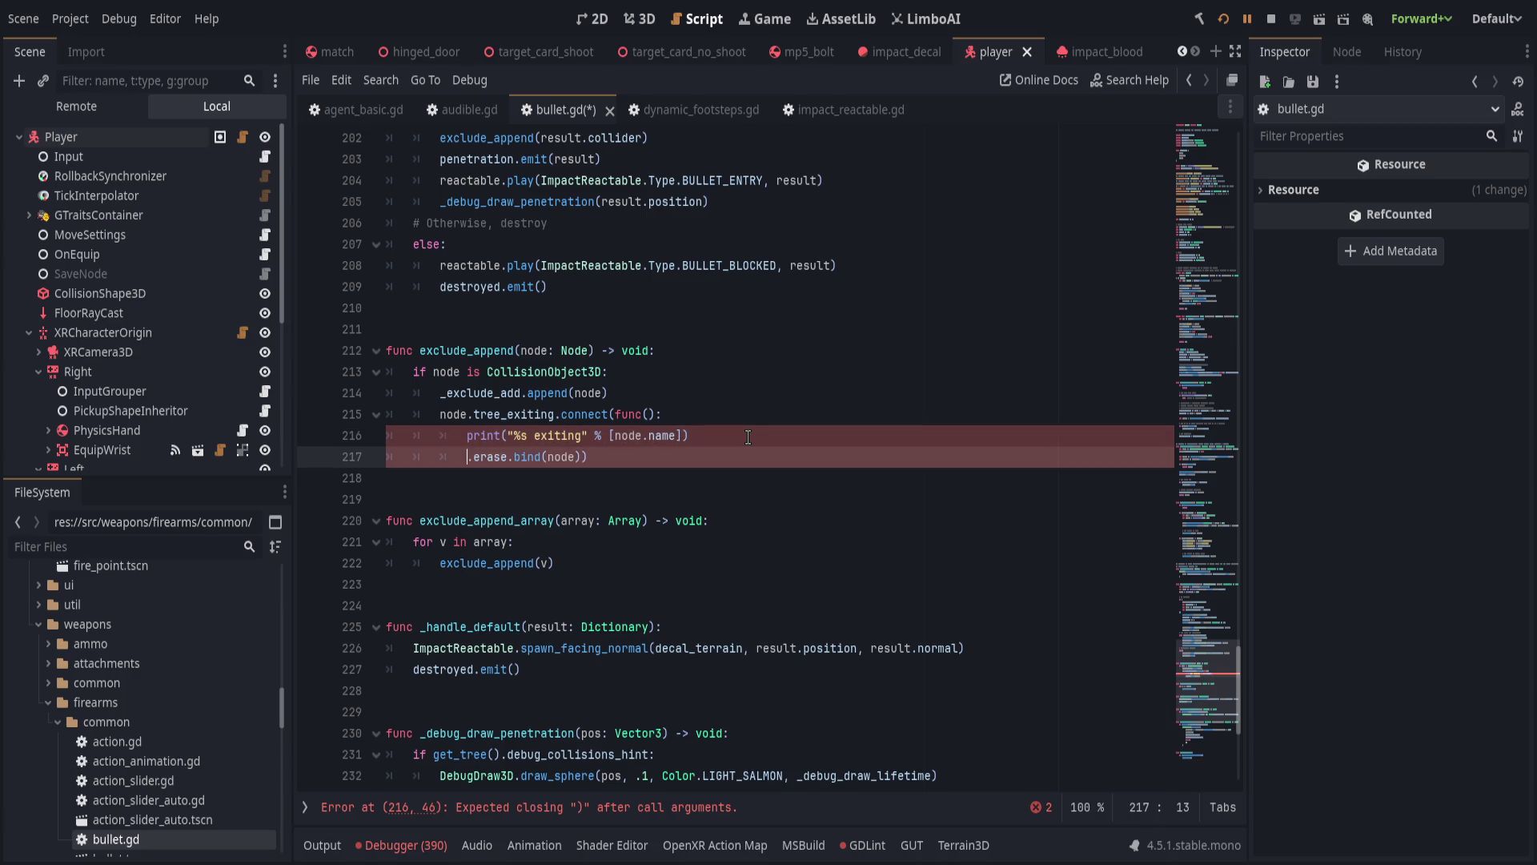
pyautogui.hotkey('shift', 'End')
pyautogui.press('BackSpace')
pyautogui.write('exc')
pyautogui.press('BackSpace')
pyautogui.press('BackSpace')
pyautogui.press('BackSpace')
pyautogui.write('_ex')
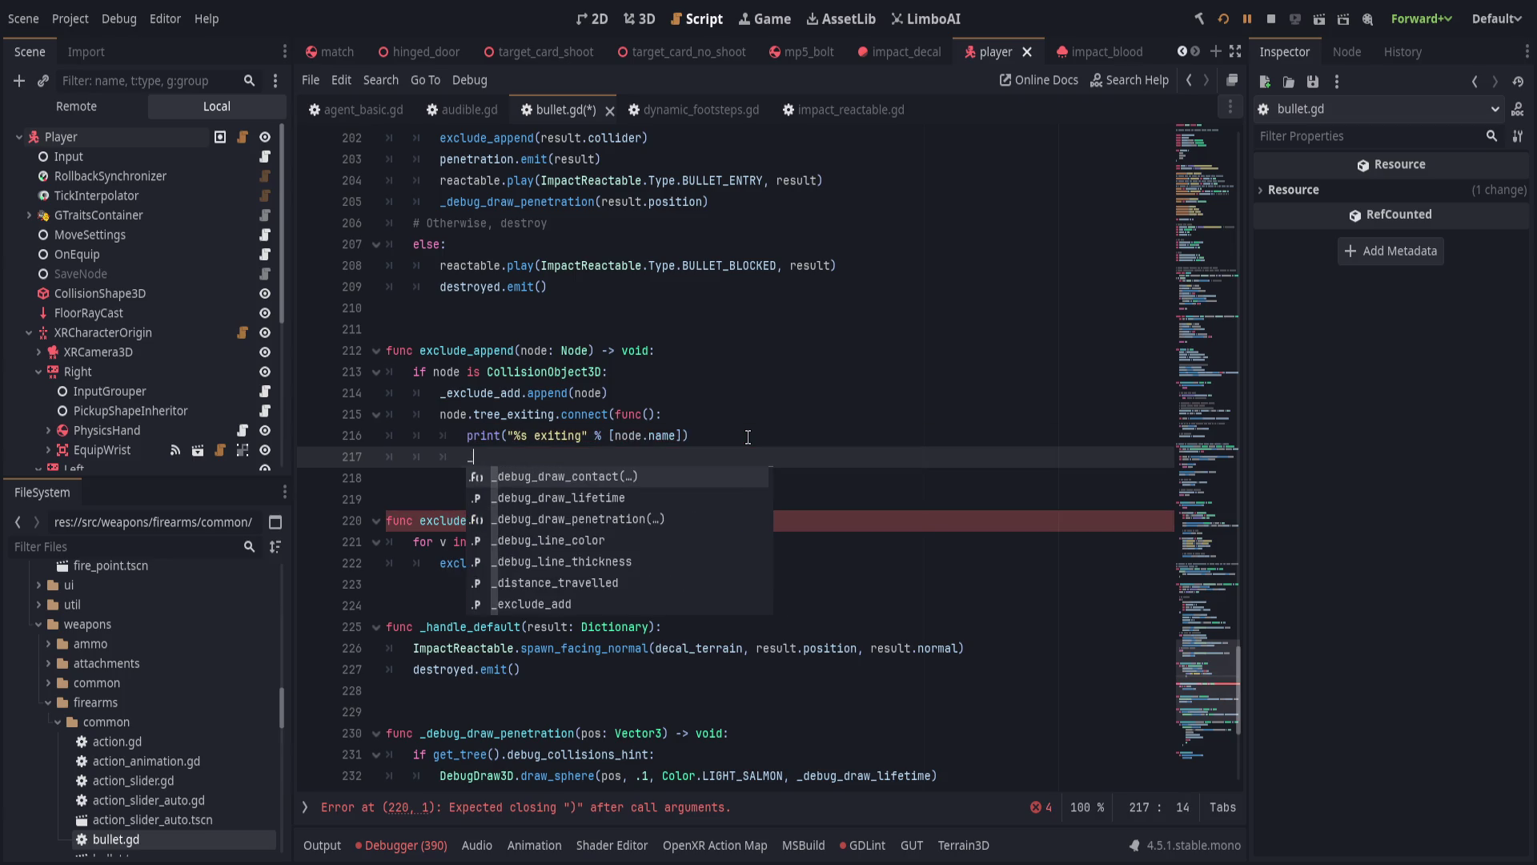
pyautogui.press('Return')
pyautogui.write('.er')
pyautogui.press('Return')
pyautogui.write('node)')
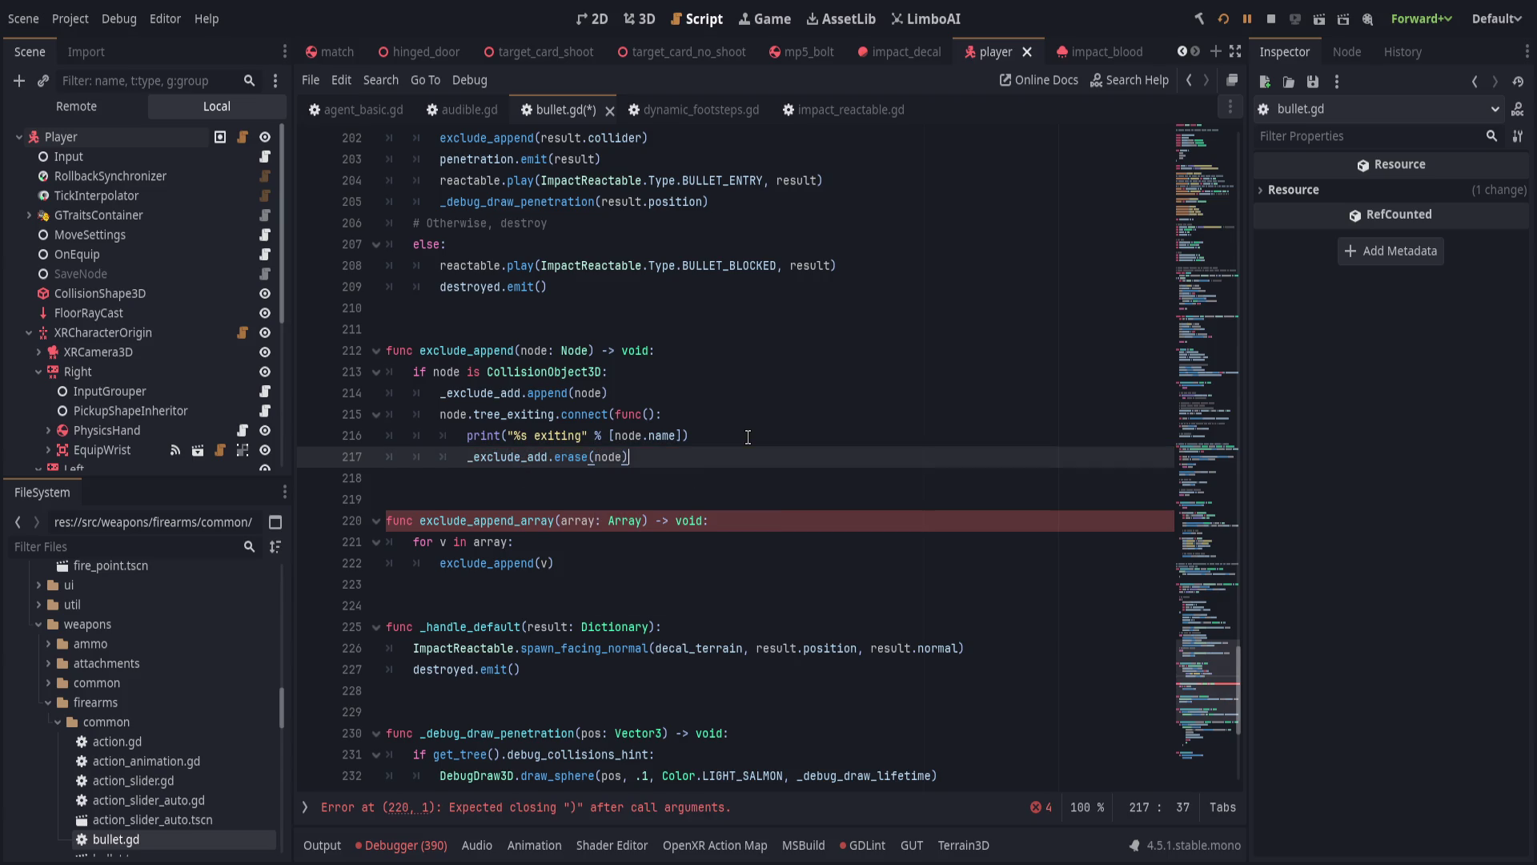
# Add print("exclude", _exclude_add) after the erase call and save.
pyautogui.press('Return')
pyautogui.write('print')
pyautogui.write('("excl')
pyautogui.write('ude')
pyautogui.write('", _')
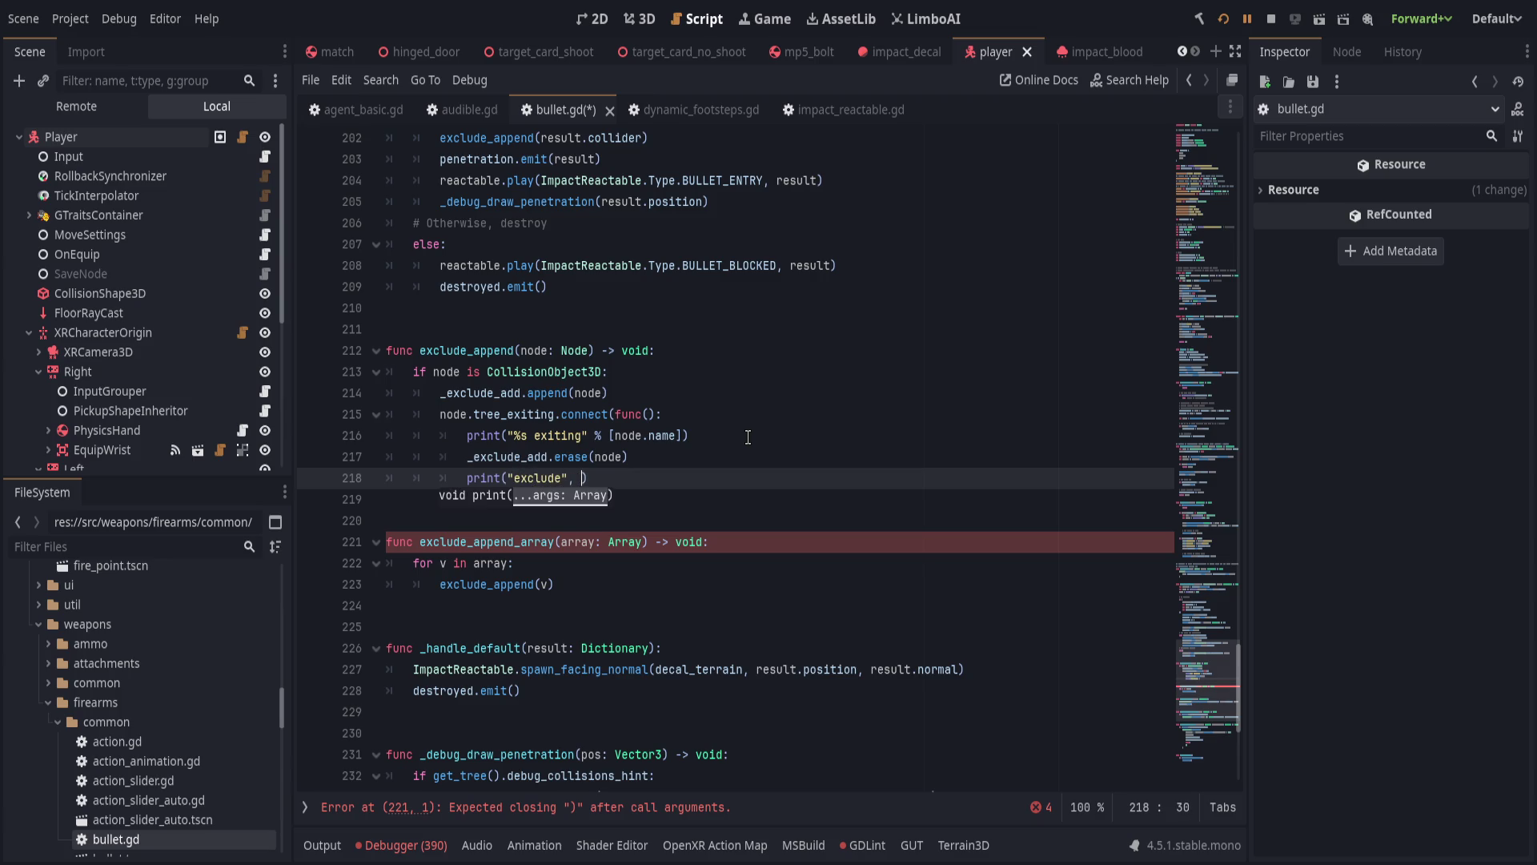
pyautogui.click(563, 478)
pyautogui.click(597, 478)
pyautogui.write('exc')
pyautogui.press('Return')
pyautogui.hotkey('ctrl', 's')
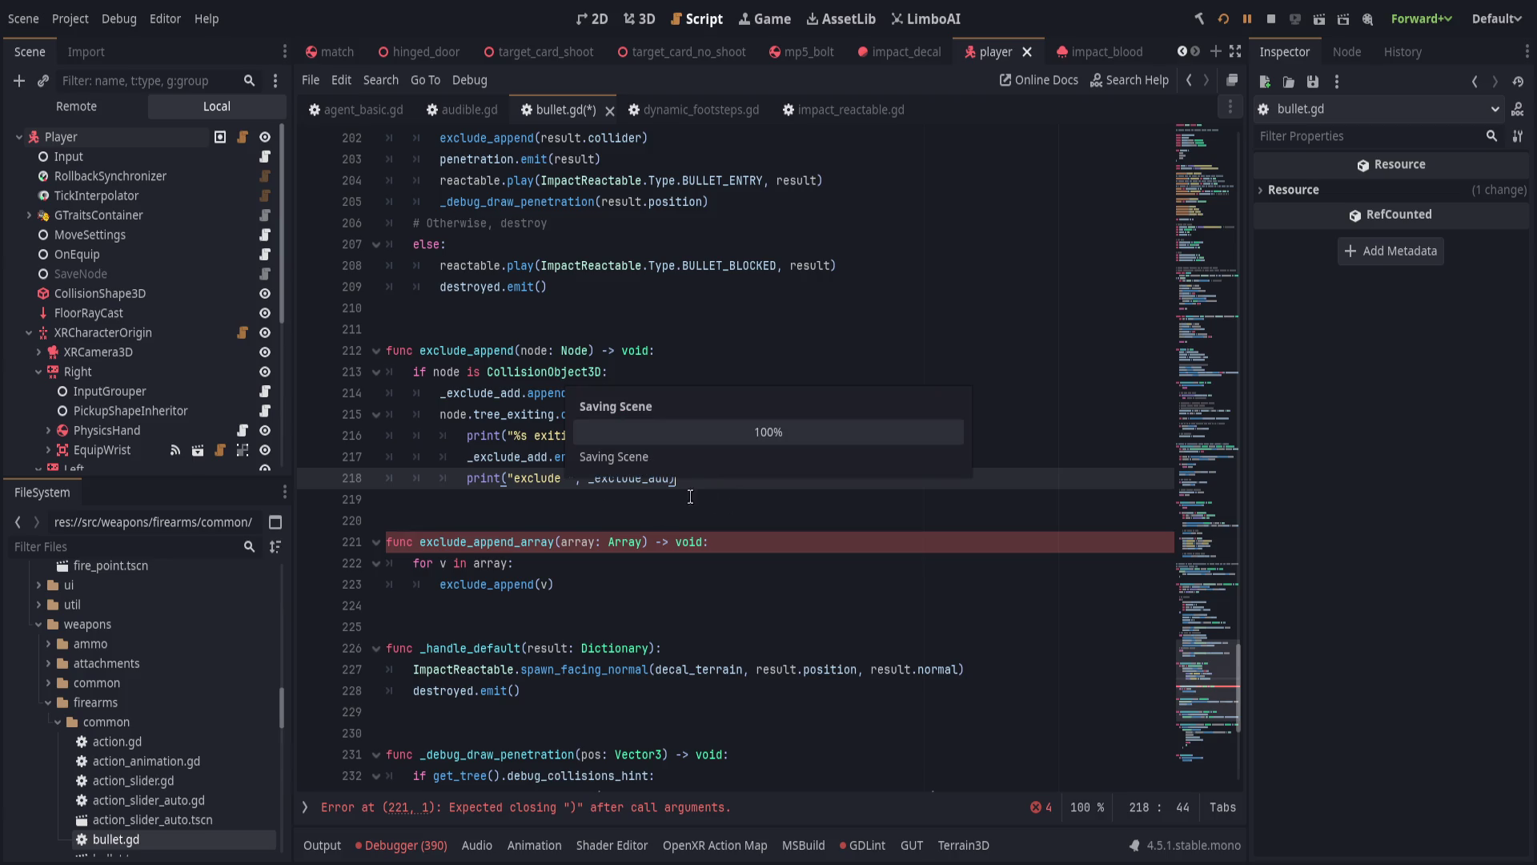
# Close the connect call with ')', save the script, and restart the game with F5.
pyautogui.press('Return')
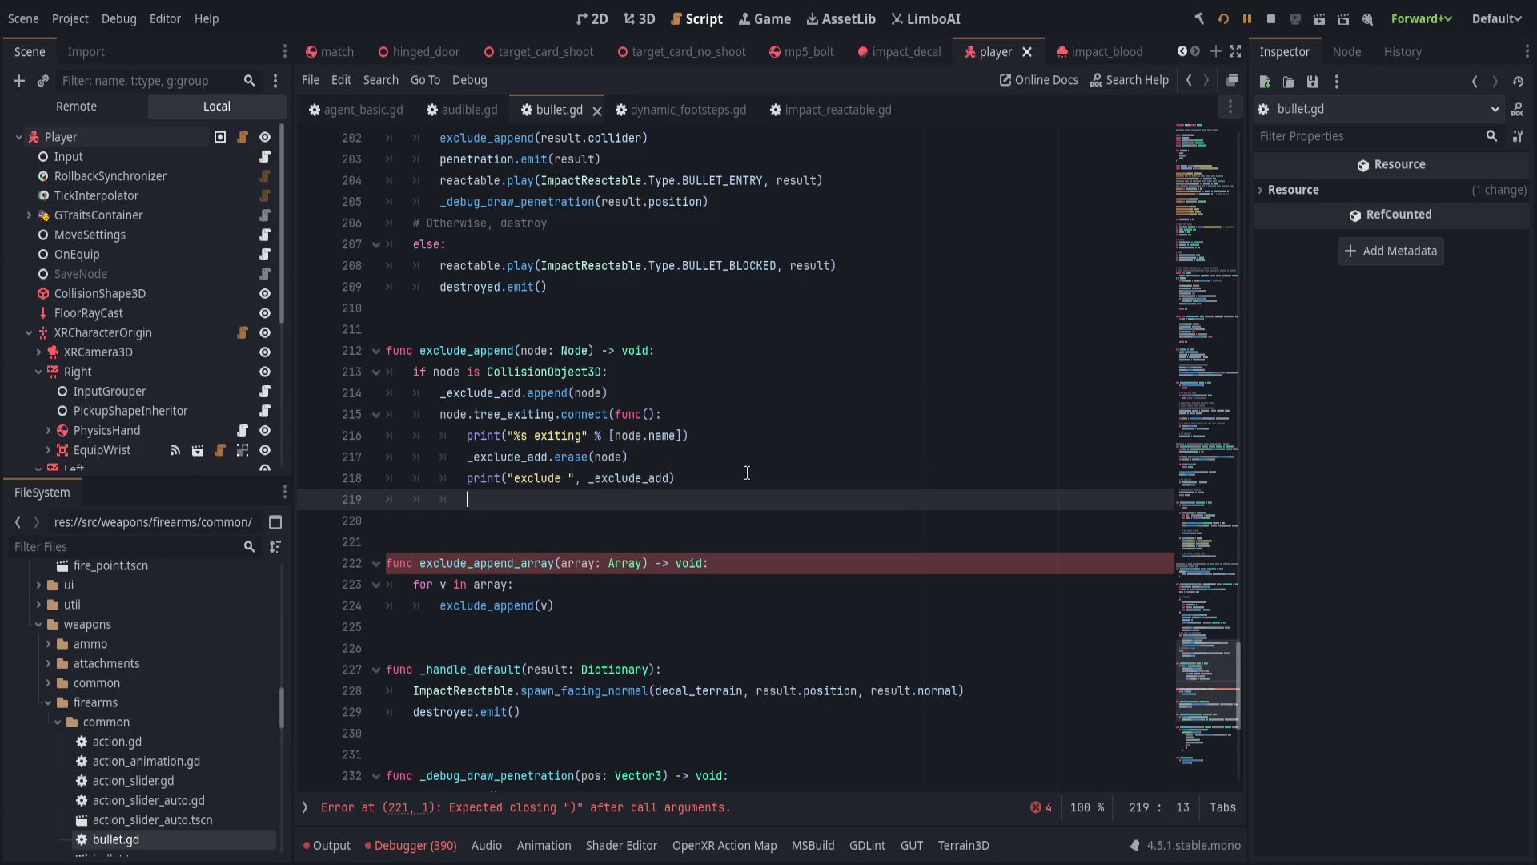
pyautogui.write(')')
pyautogui.hotkey('ctrl', 's')
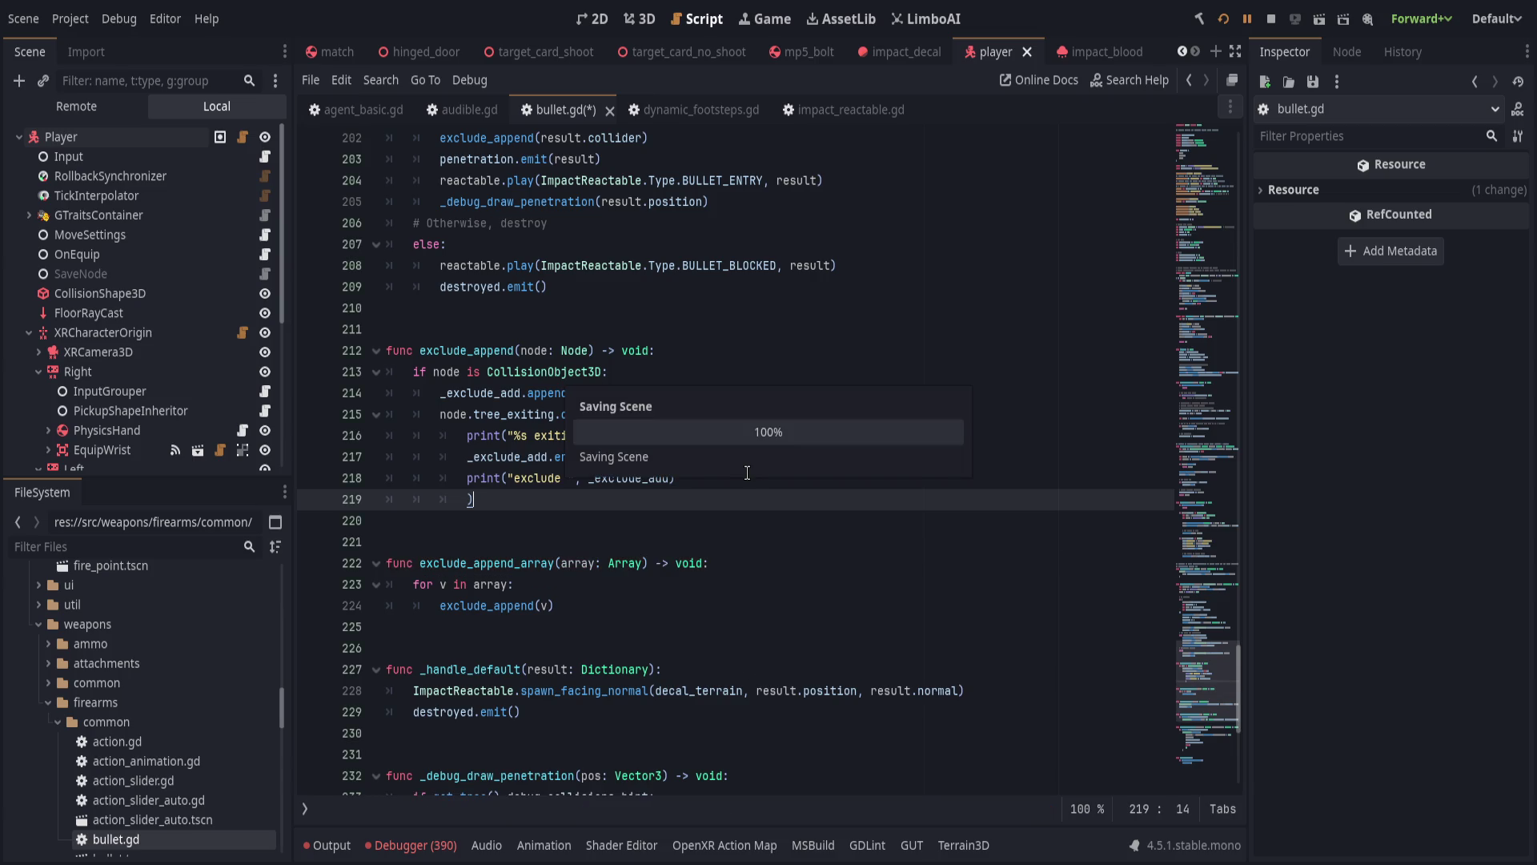
pyautogui.hotkey('ctrl', 's')
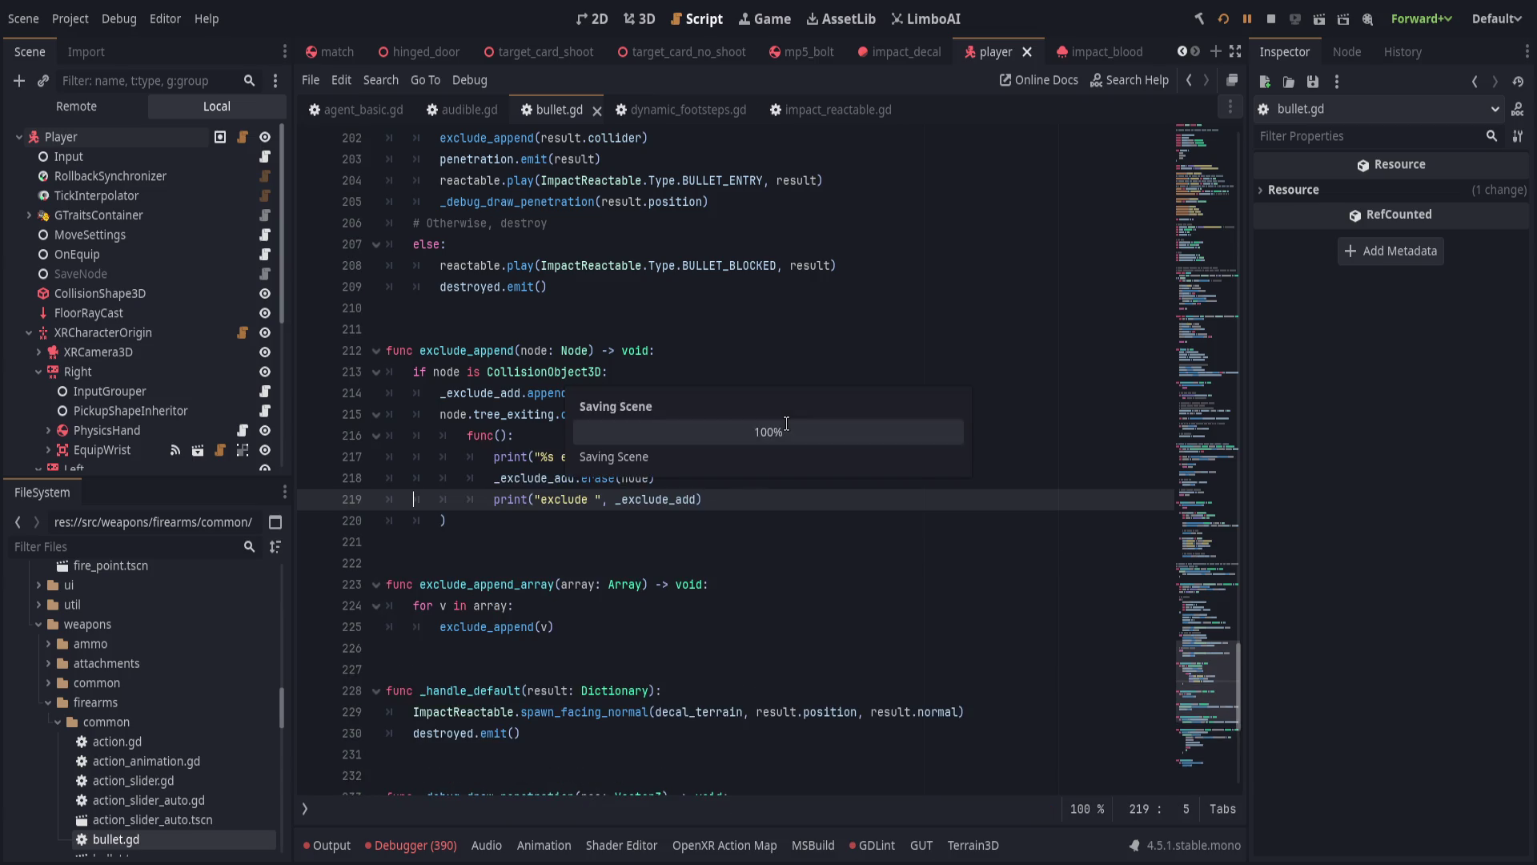
pyautogui.press('F5')
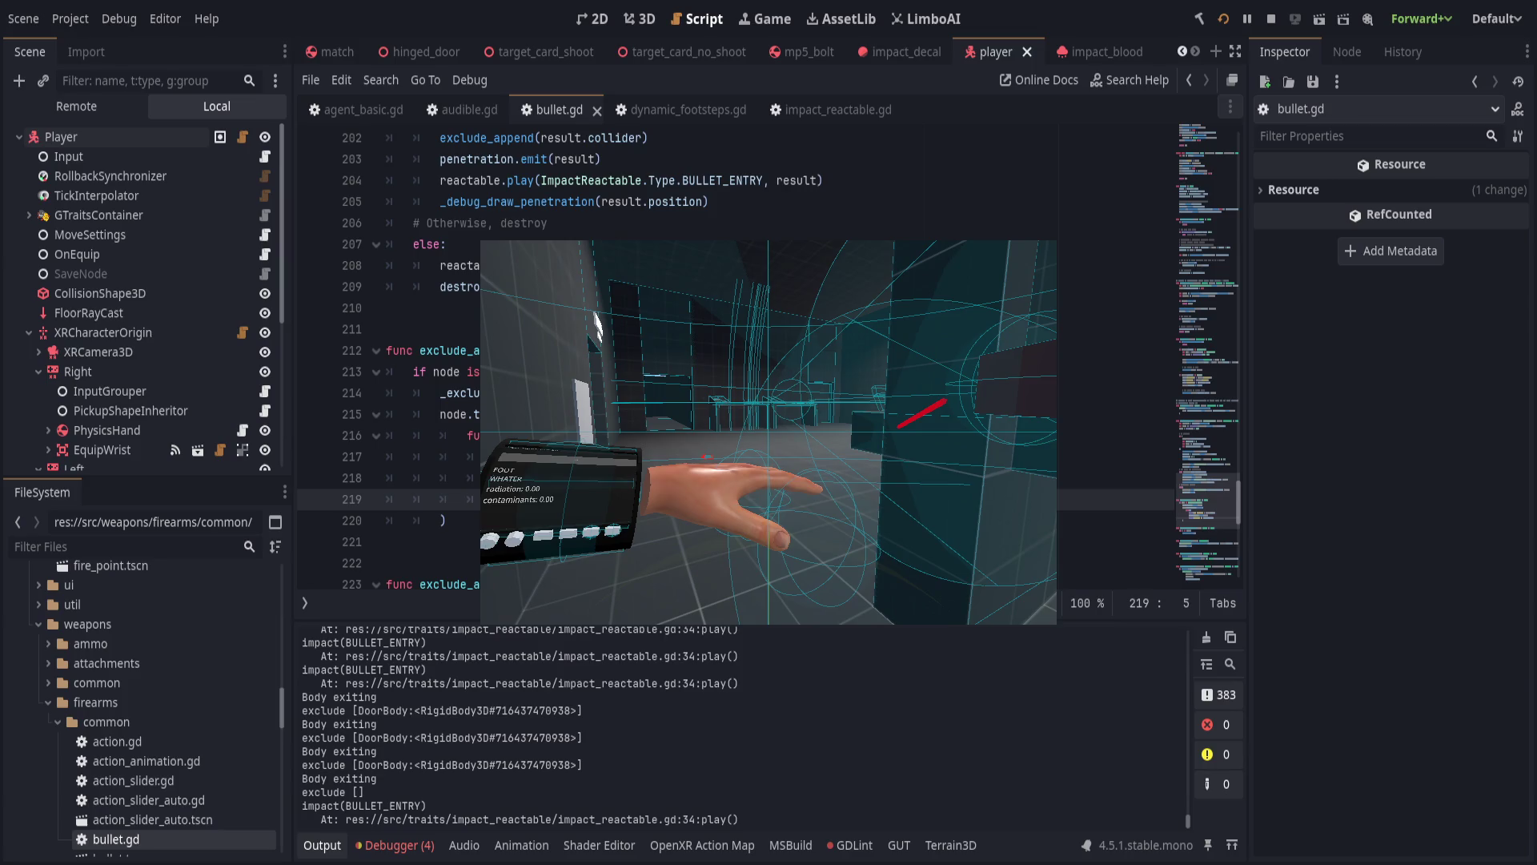
# After watching the 'exiting' and 'exclude' prints, bring the bullet.gd editor back in front of the game.
pyautogui.click(551, 113)
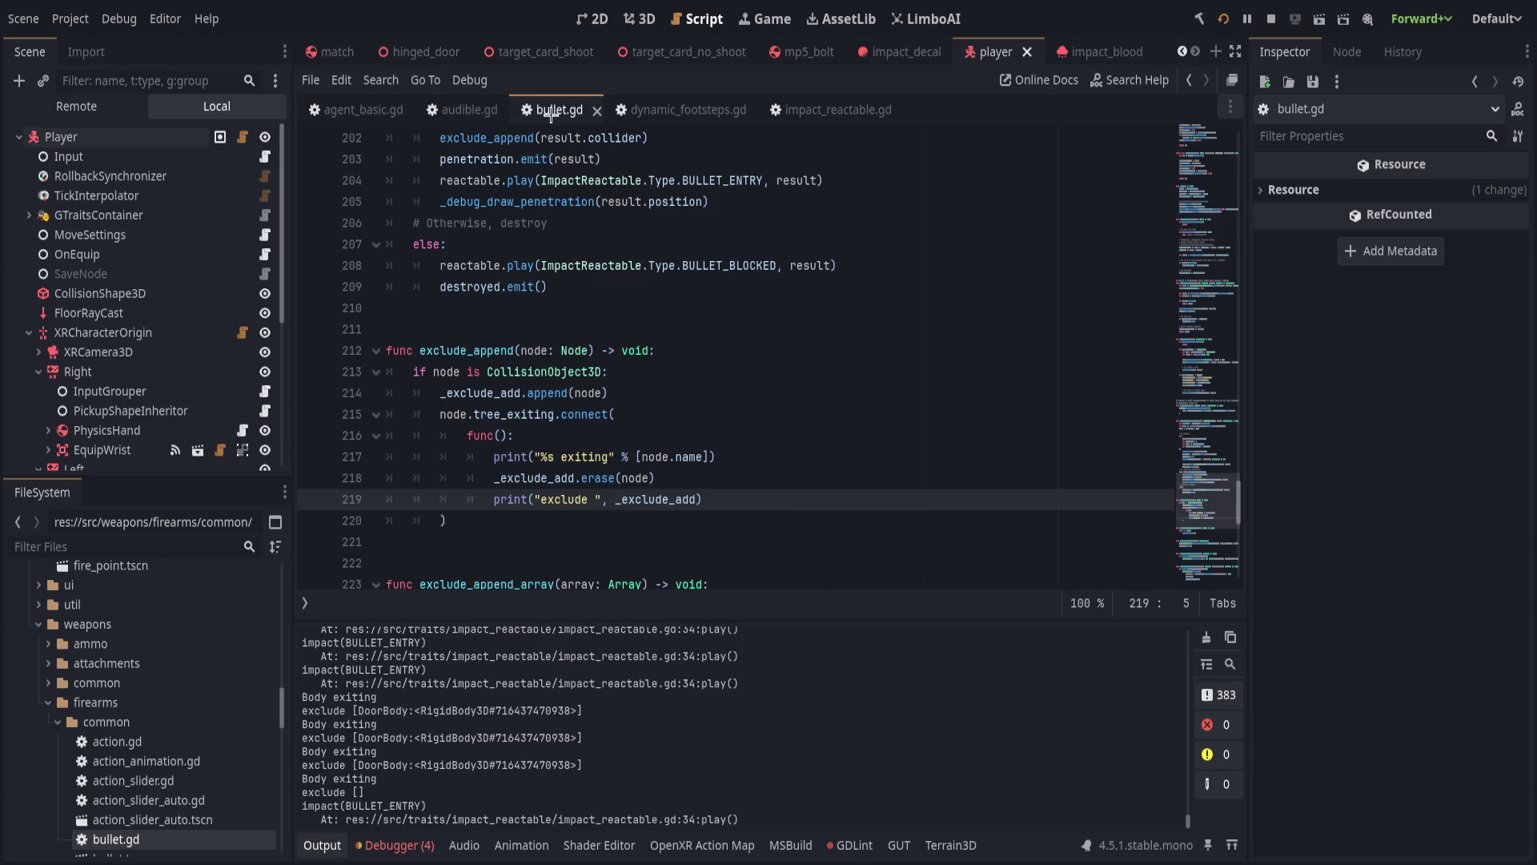
# Glance over bullet.gd and audible.gd, then scroll through impact_reactable.gd.
pyautogui.scroll(10, 684, 425)
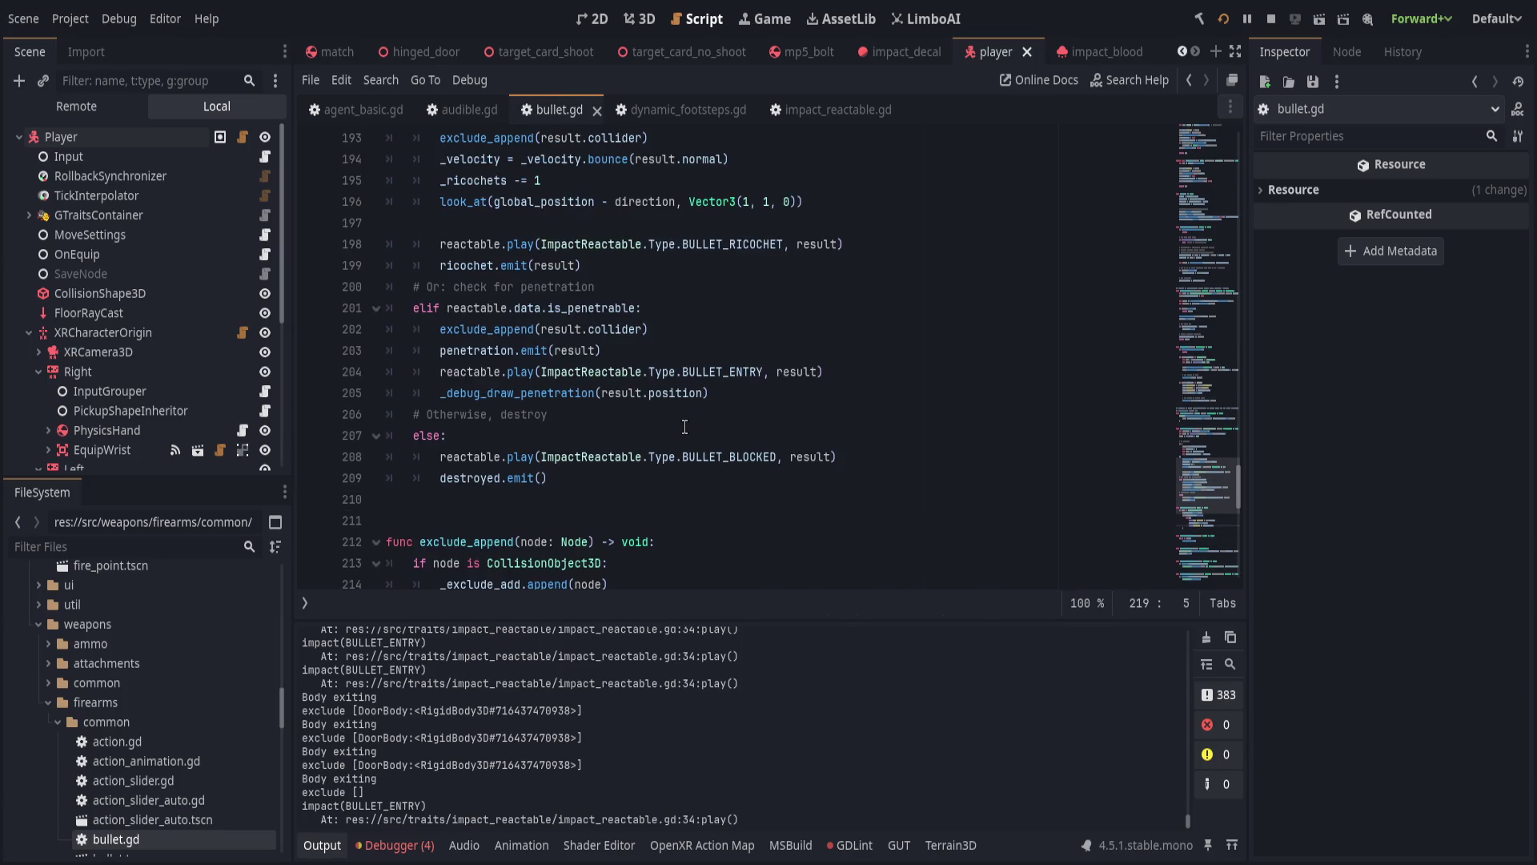
pyautogui.scroll(-8, 685, 425)
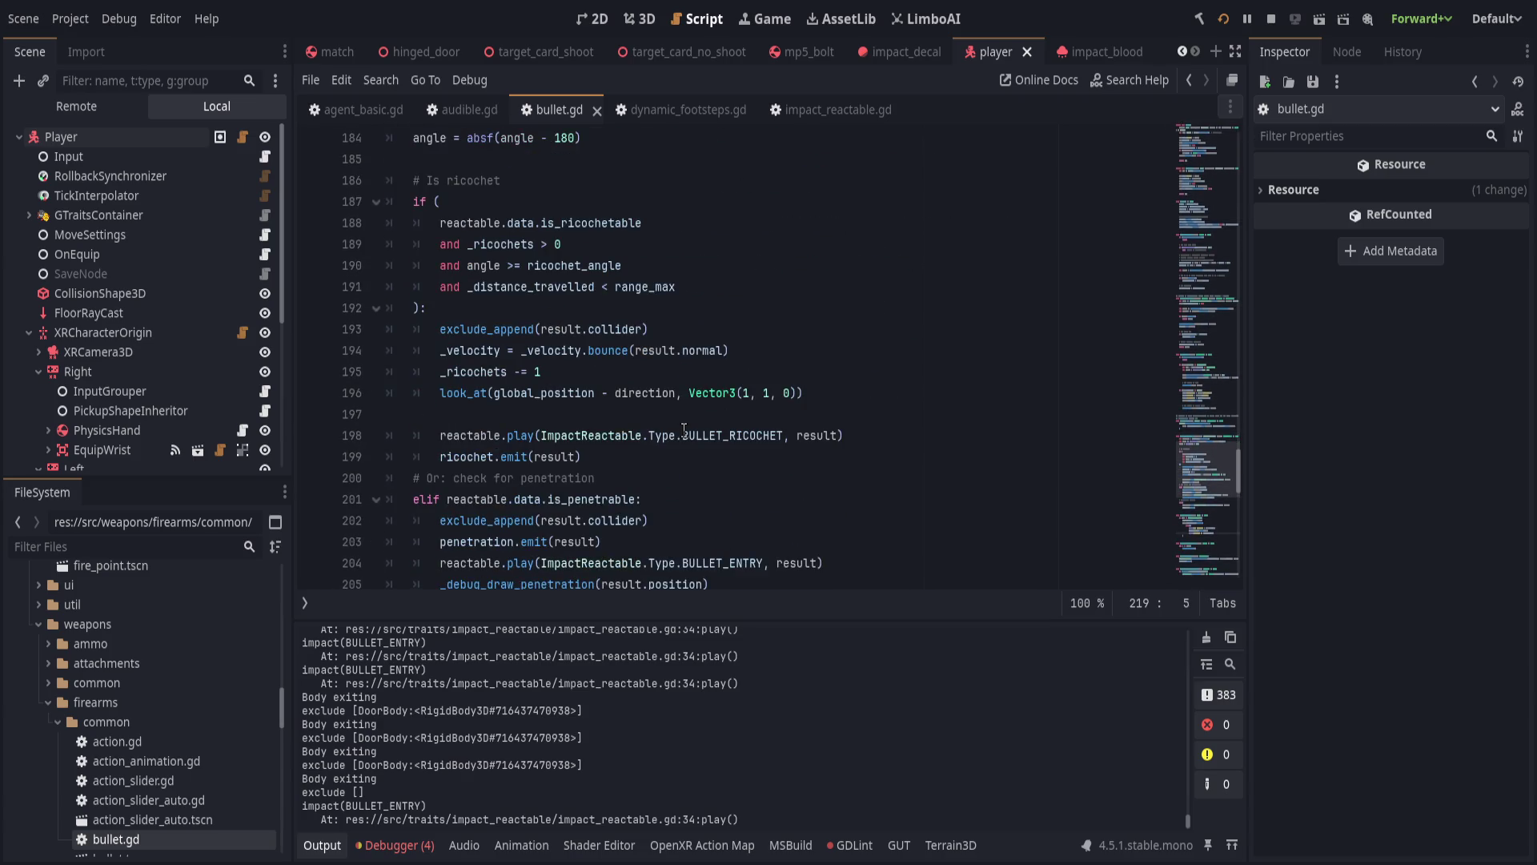
pyautogui.click(697, 478)
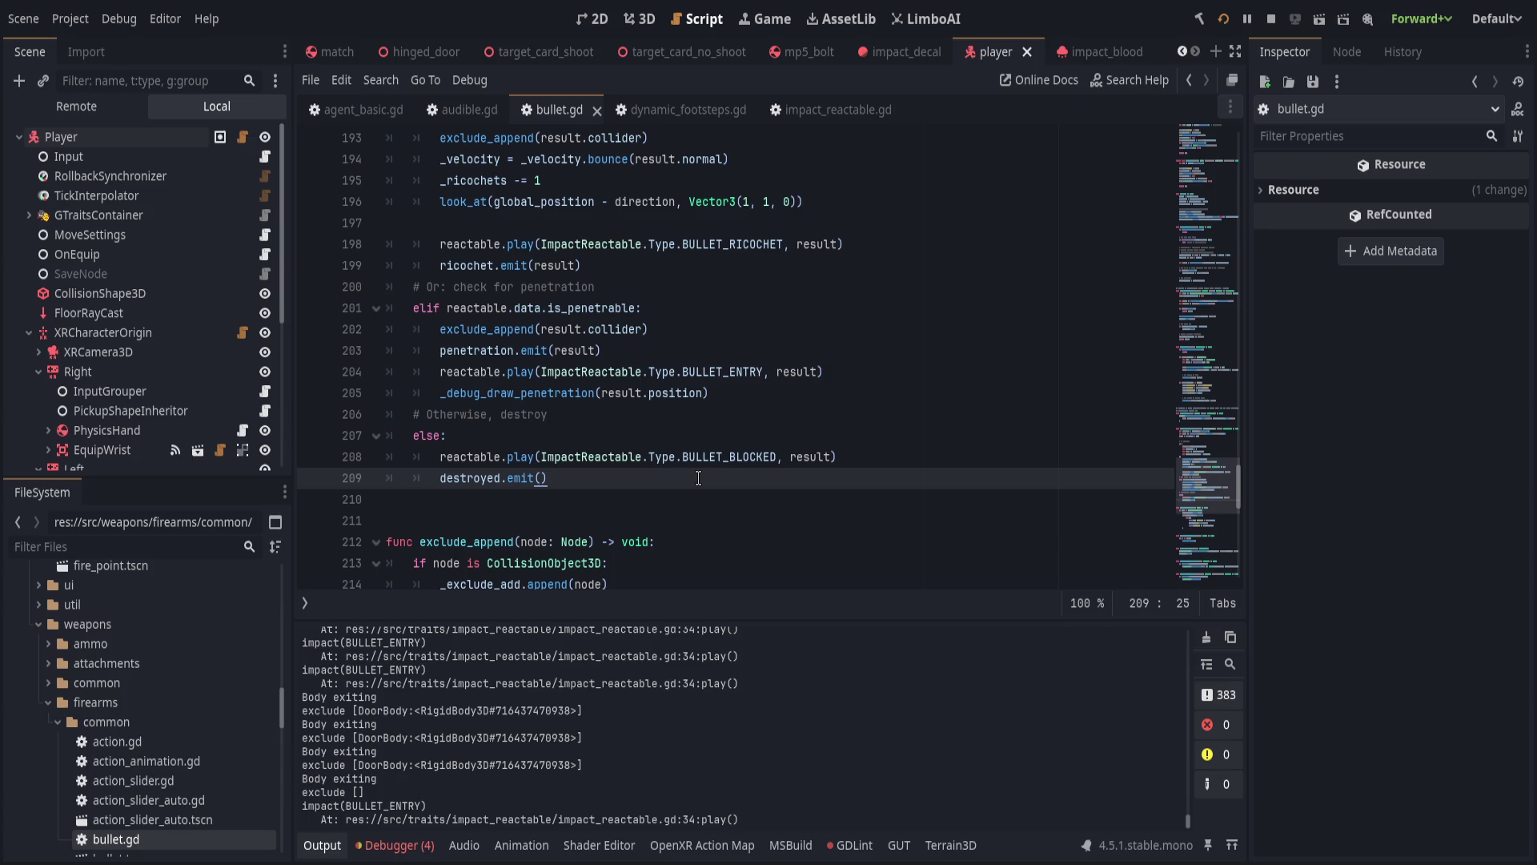
pyautogui.click(468, 110)
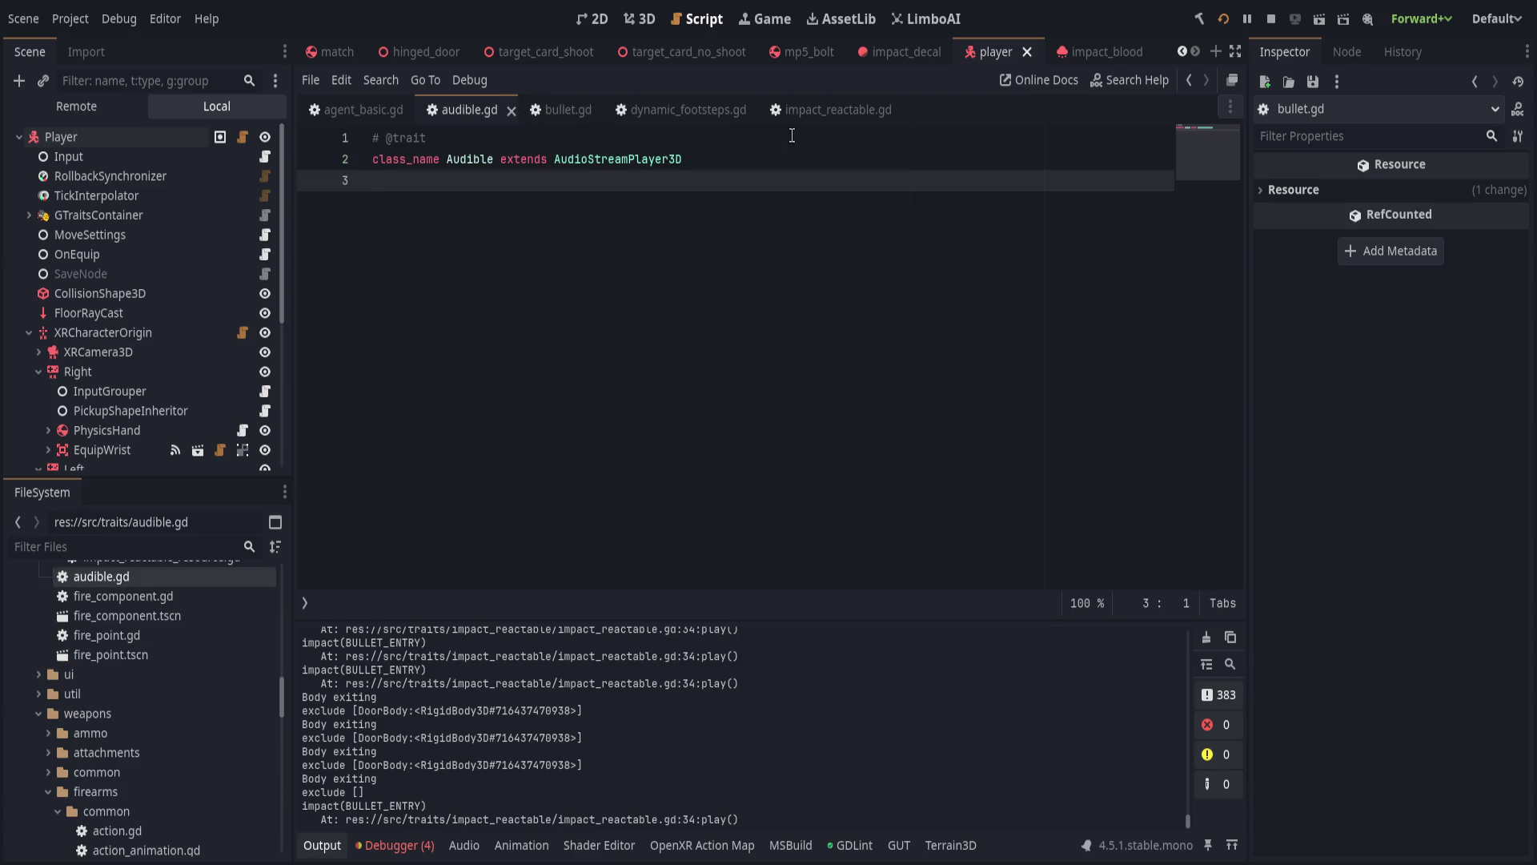
pyautogui.click(814, 111)
pyautogui.scroll(5, 669, 398)
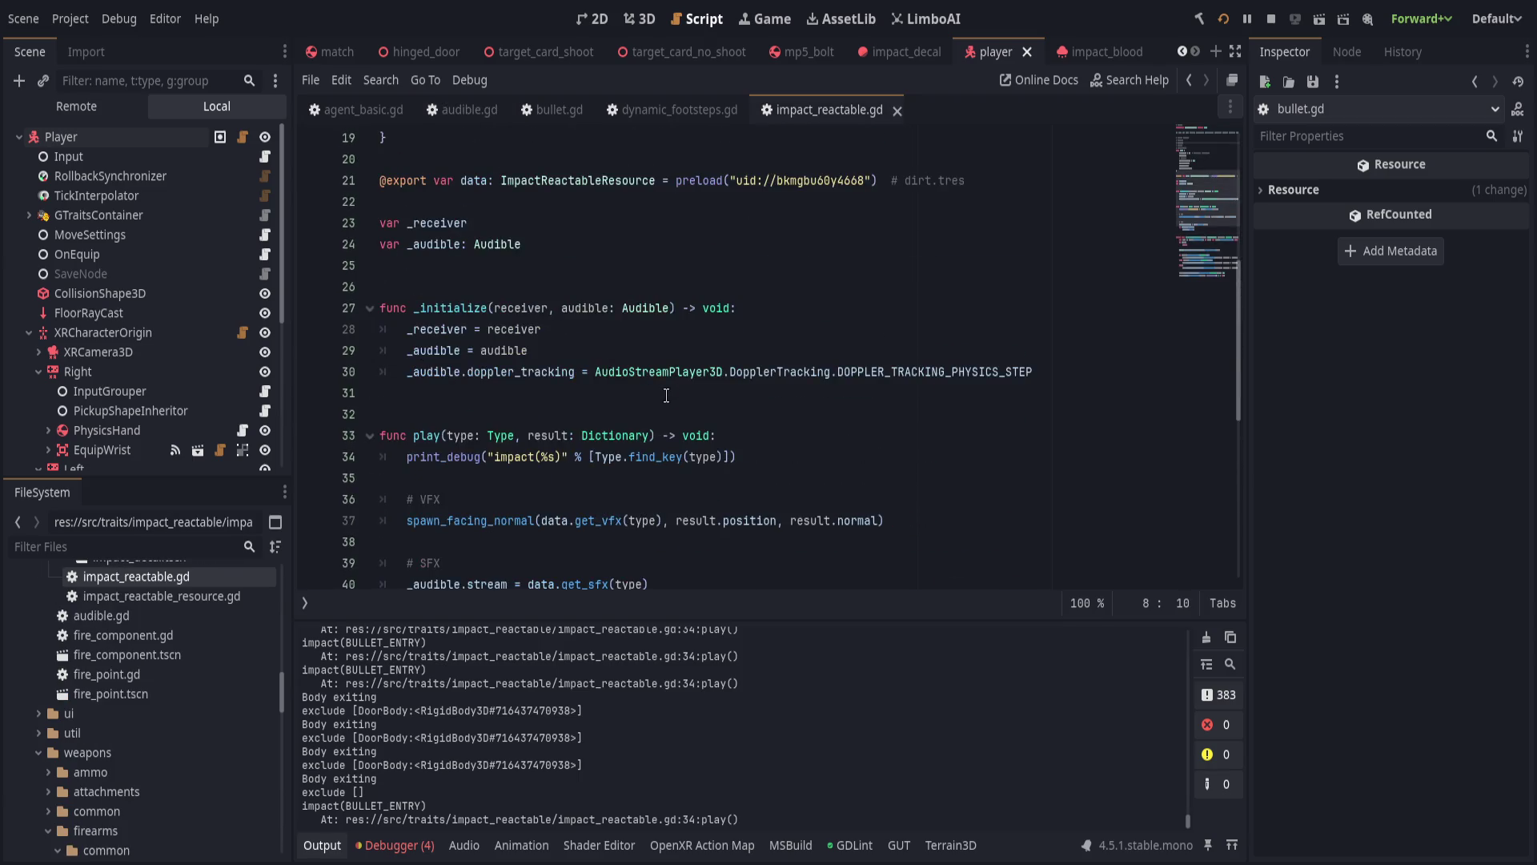
pyautogui.scroll(3, 666, 396)
pyautogui.scroll(-7, 662, 438)
pyautogui.scroll(-4, 673, 462)
pyautogui.scroll(5, 696, 461)
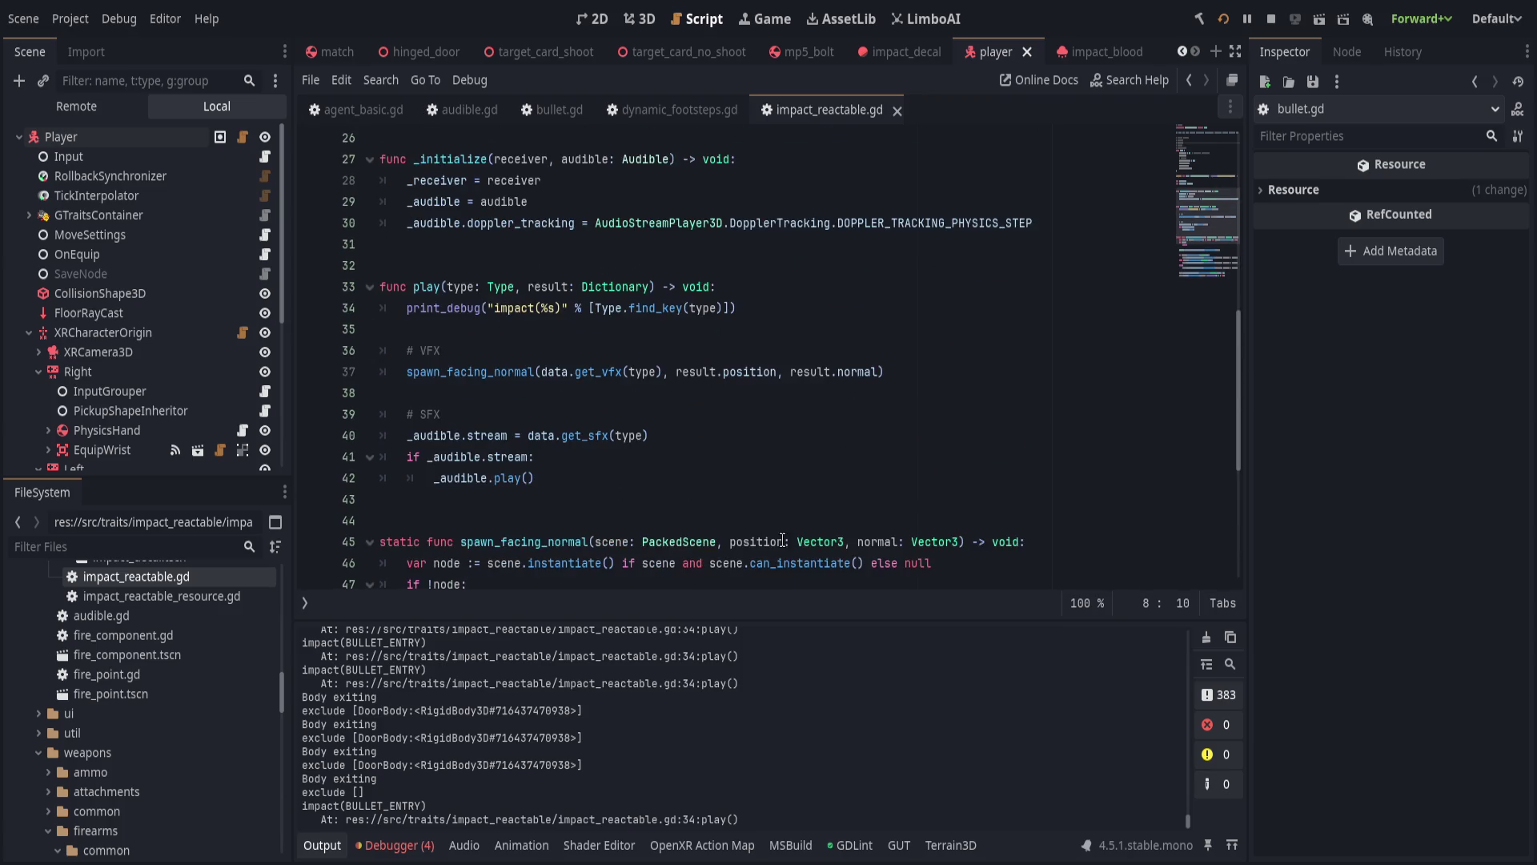
# Hide the Output panel and inspect impact_reactable.gd's sound lines 37, 29 and doppler_tracking.
pyautogui.click(325, 843)
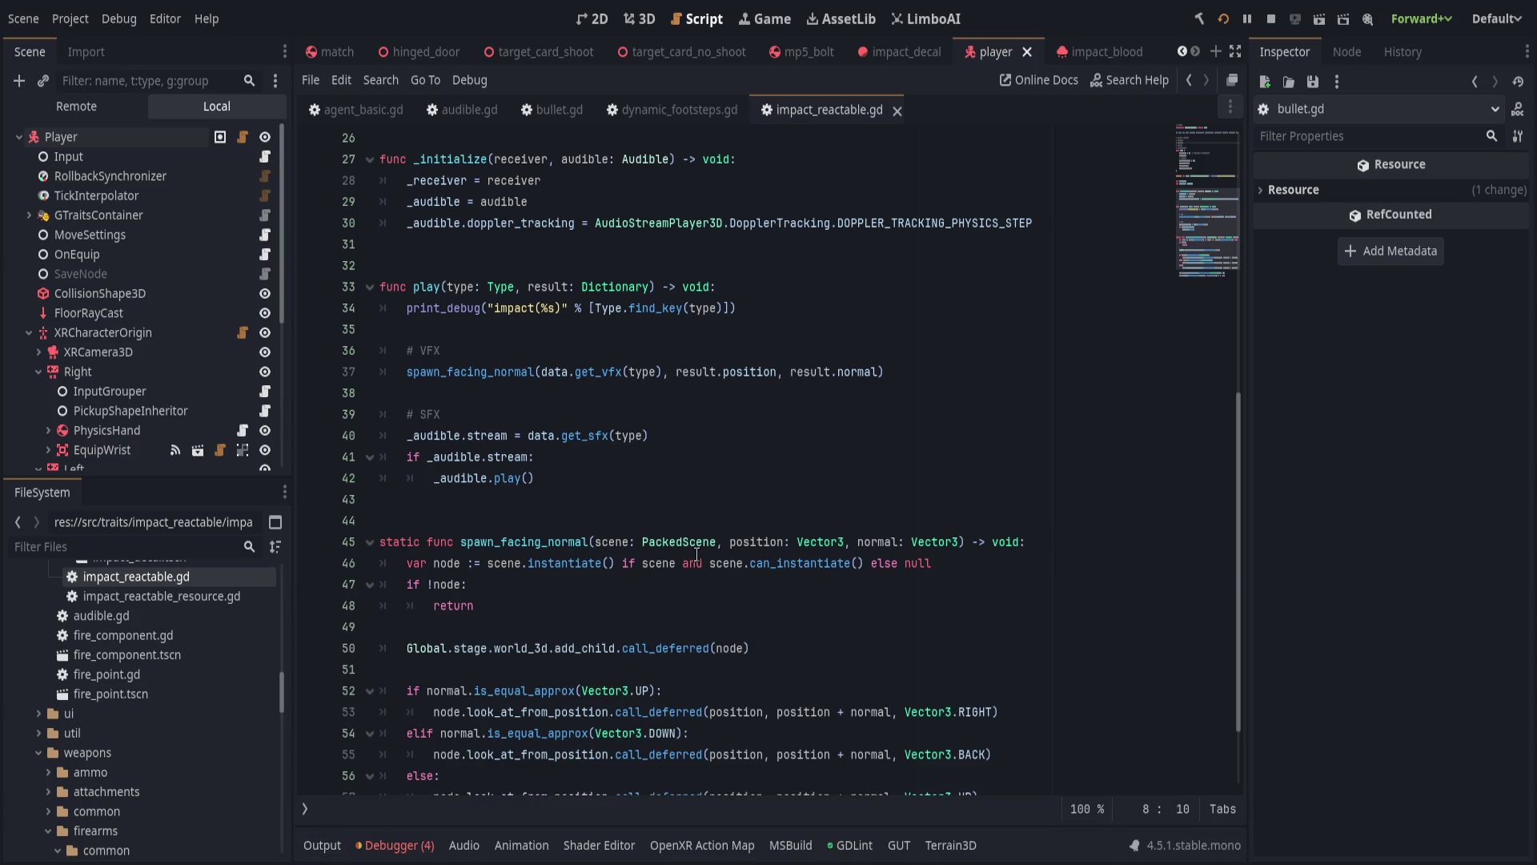
pyautogui.scroll(2, 696, 554)
pyautogui.click(923, 503)
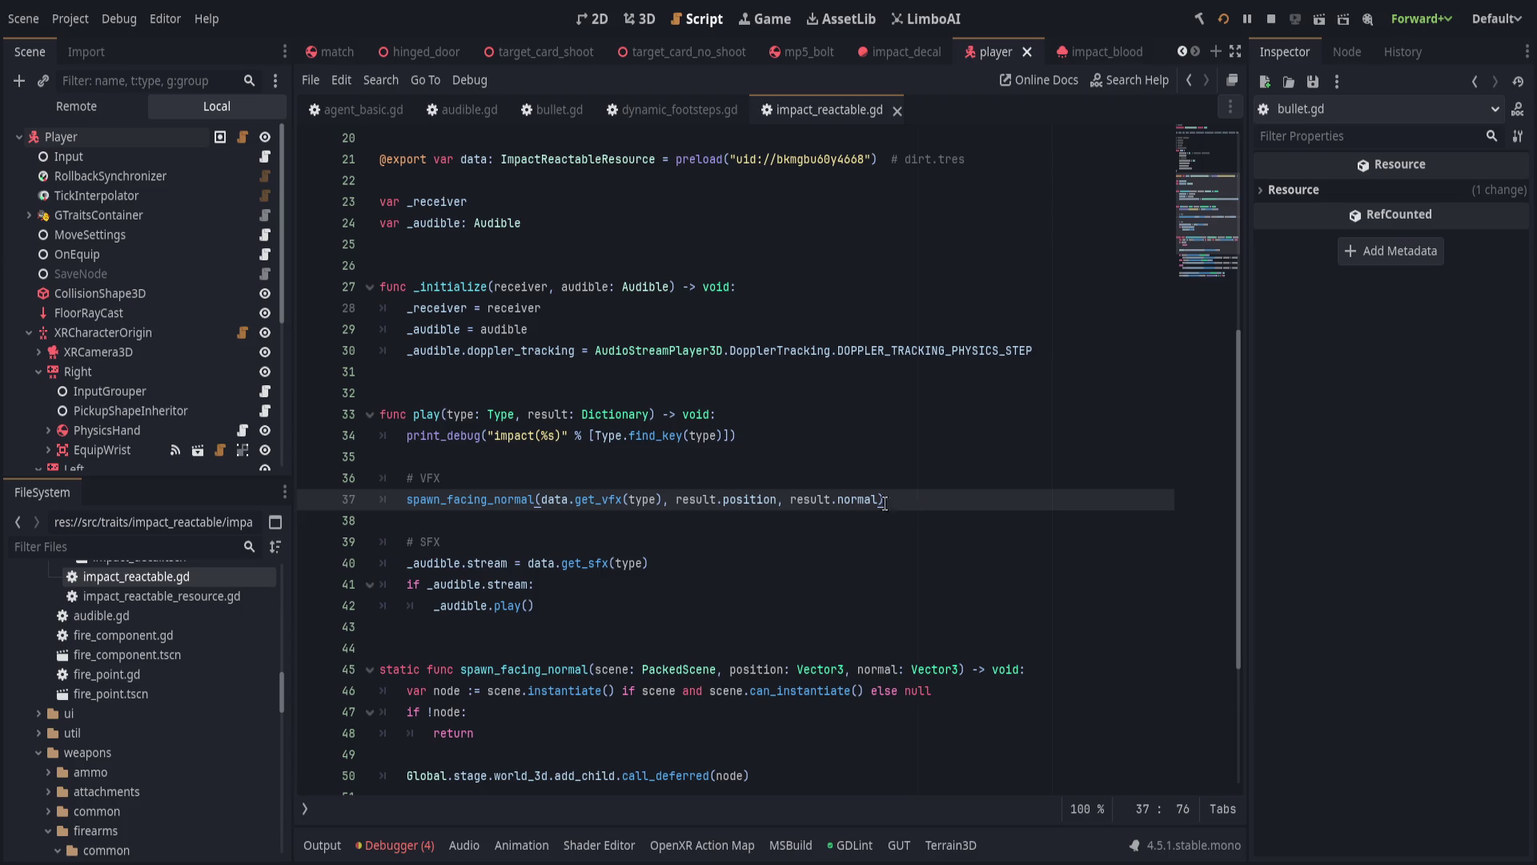
pyautogui.click(935, 316)
pyautogui.press('Down')
pyautogui.click(1124, 353)
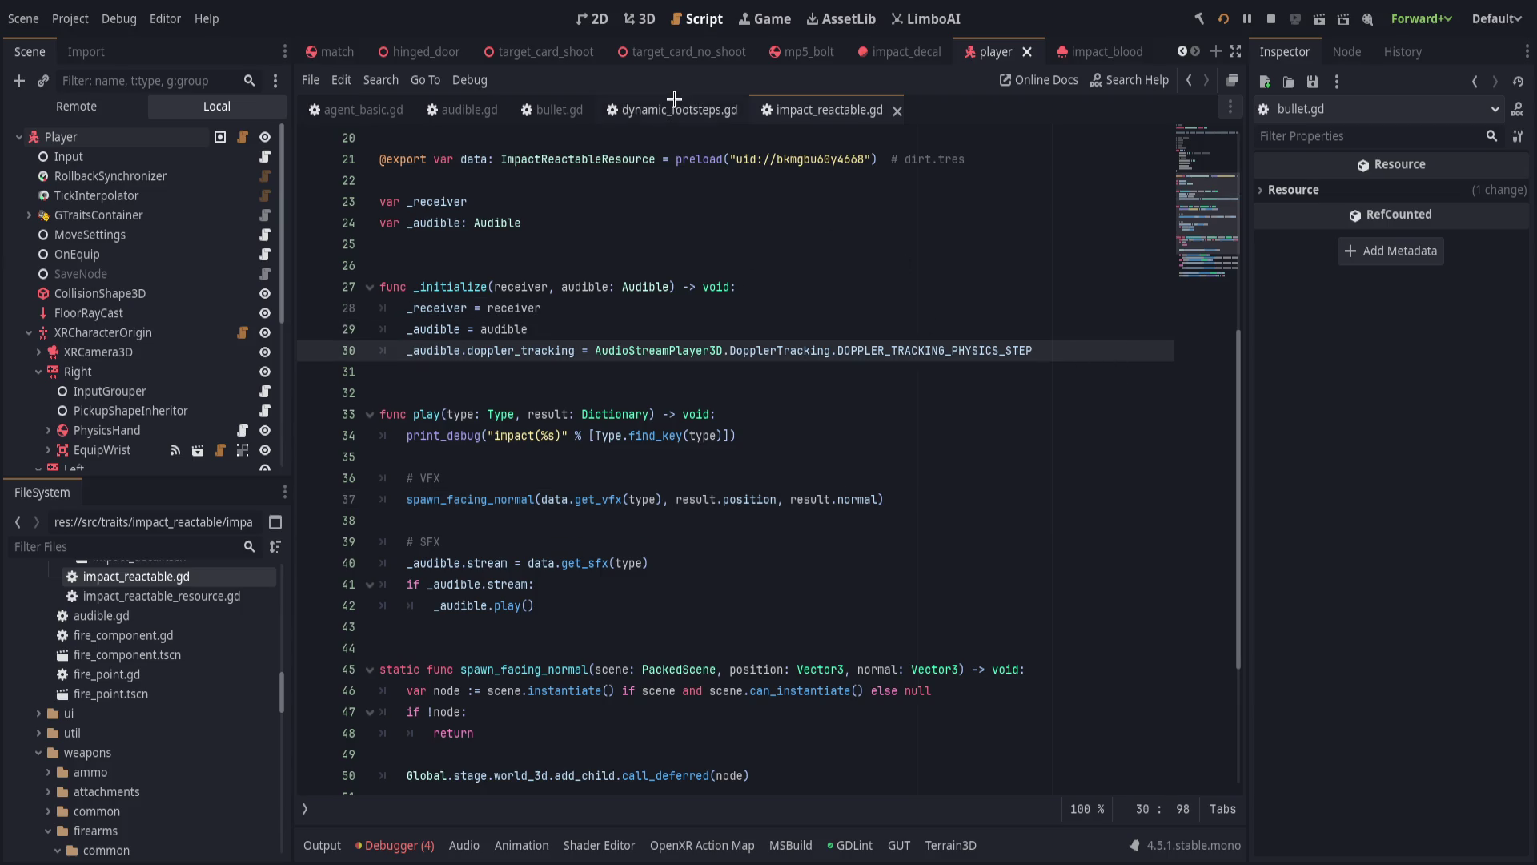
# Switch to bullet.gd, scroll to its first line, and open the bullet scene.
pyautogui.click(557, 109)
pyautogui.scroll(20, 631, 423)
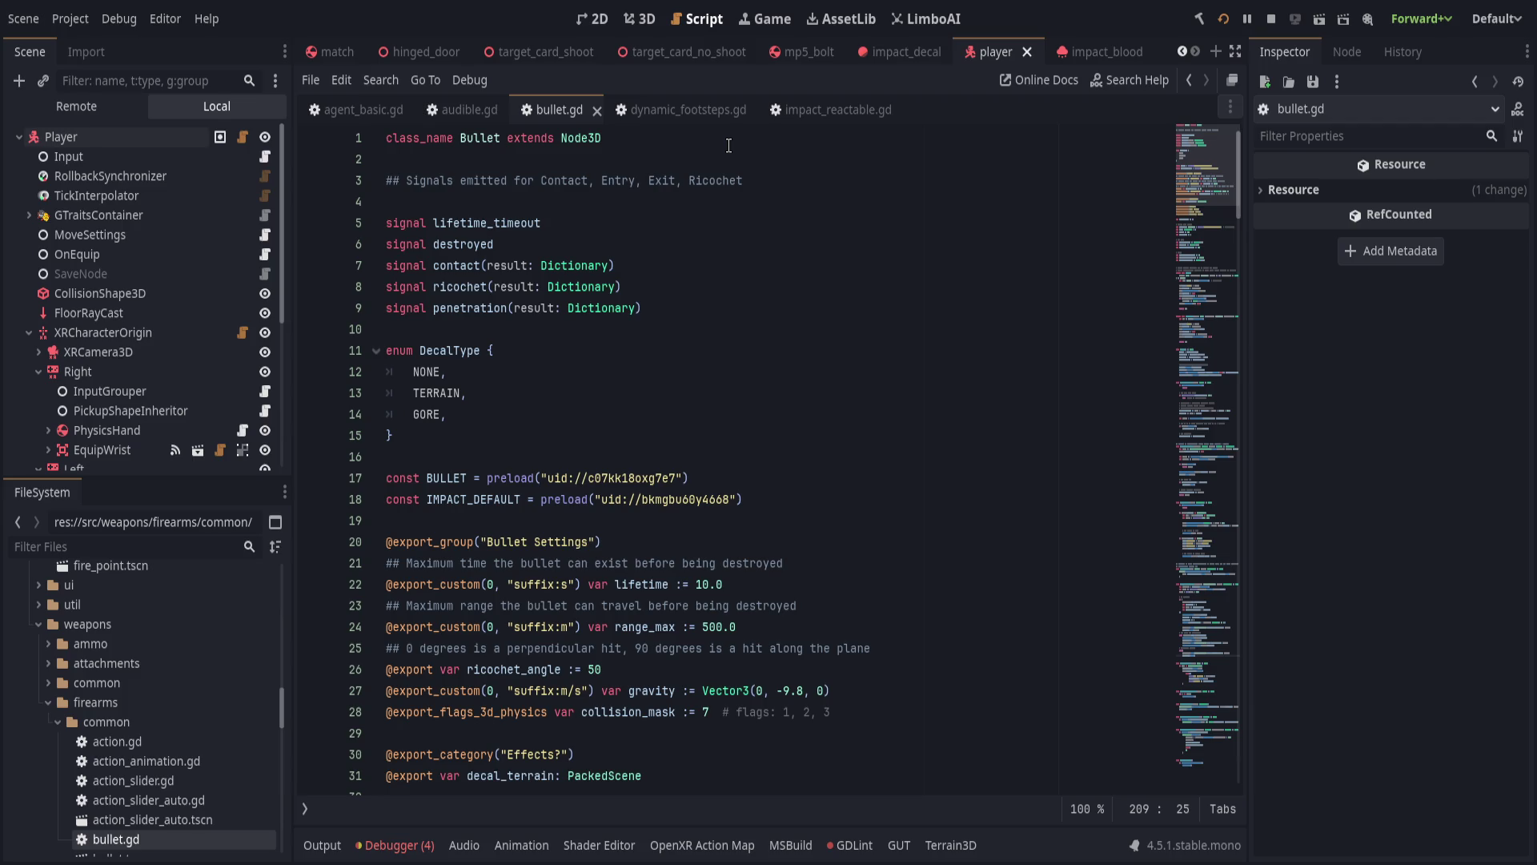
pyautogui.click(106, 132)
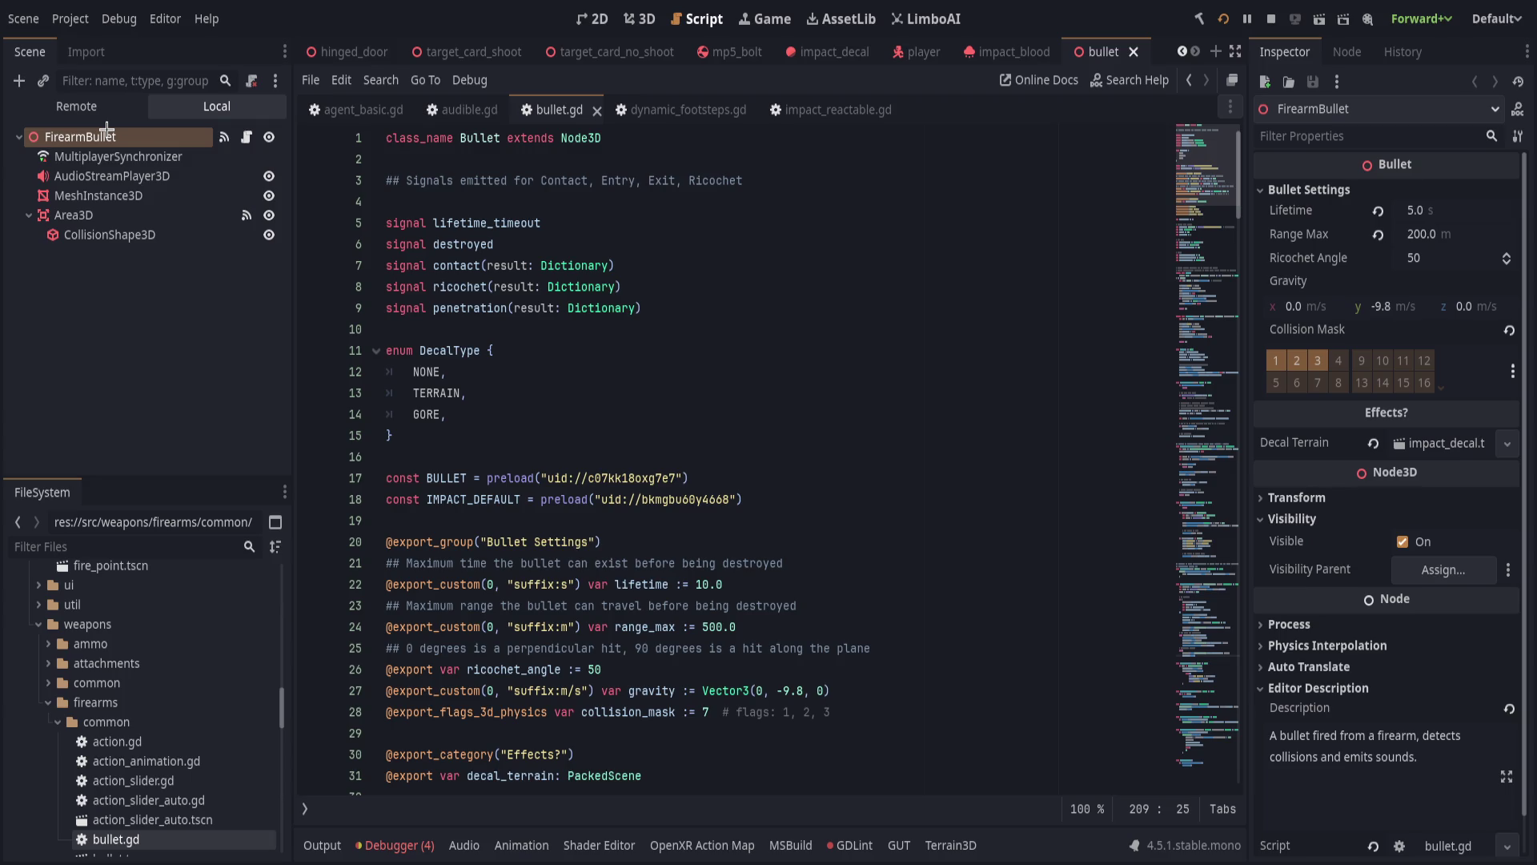
# Paste a GTraitsContainer with an Audible child and make it the root's first child.
pyautogui.hotkey('ctrl', 'v')
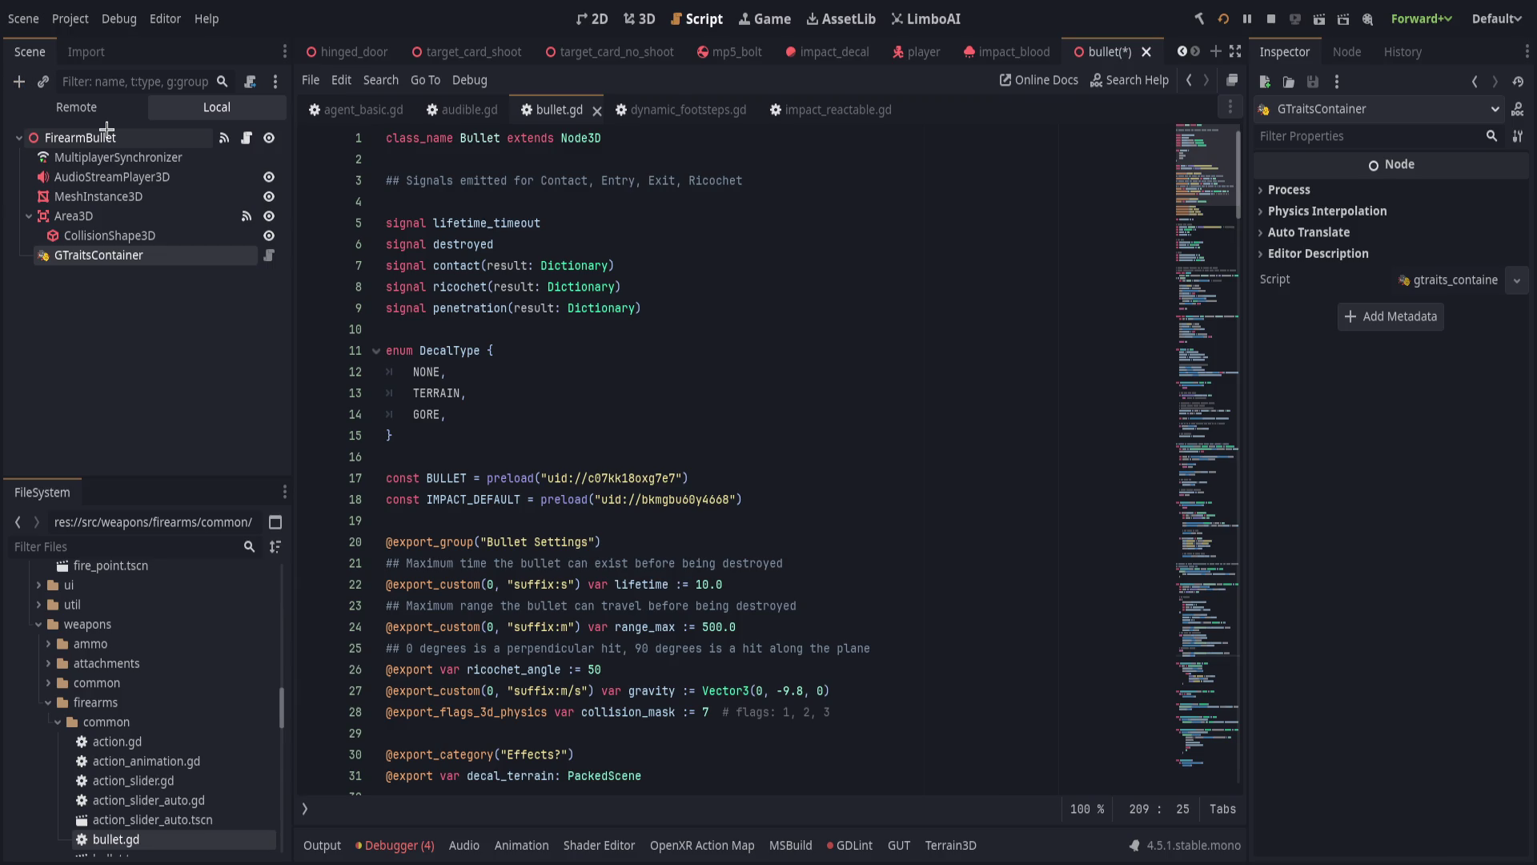
pyautogui.hotkey('ctrl', 'v')
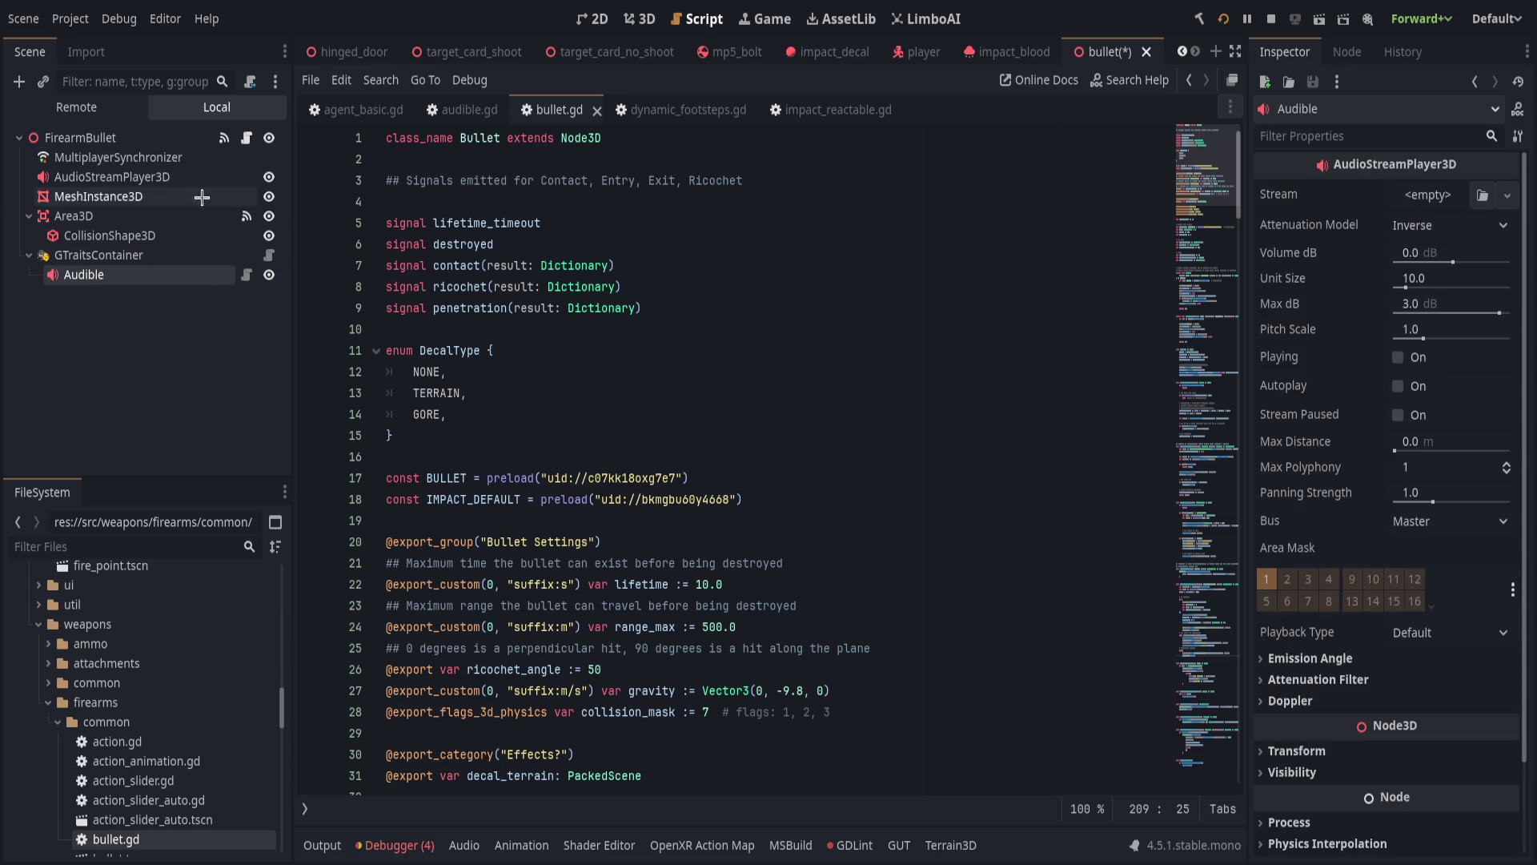
pyautogui.click(85, 258)
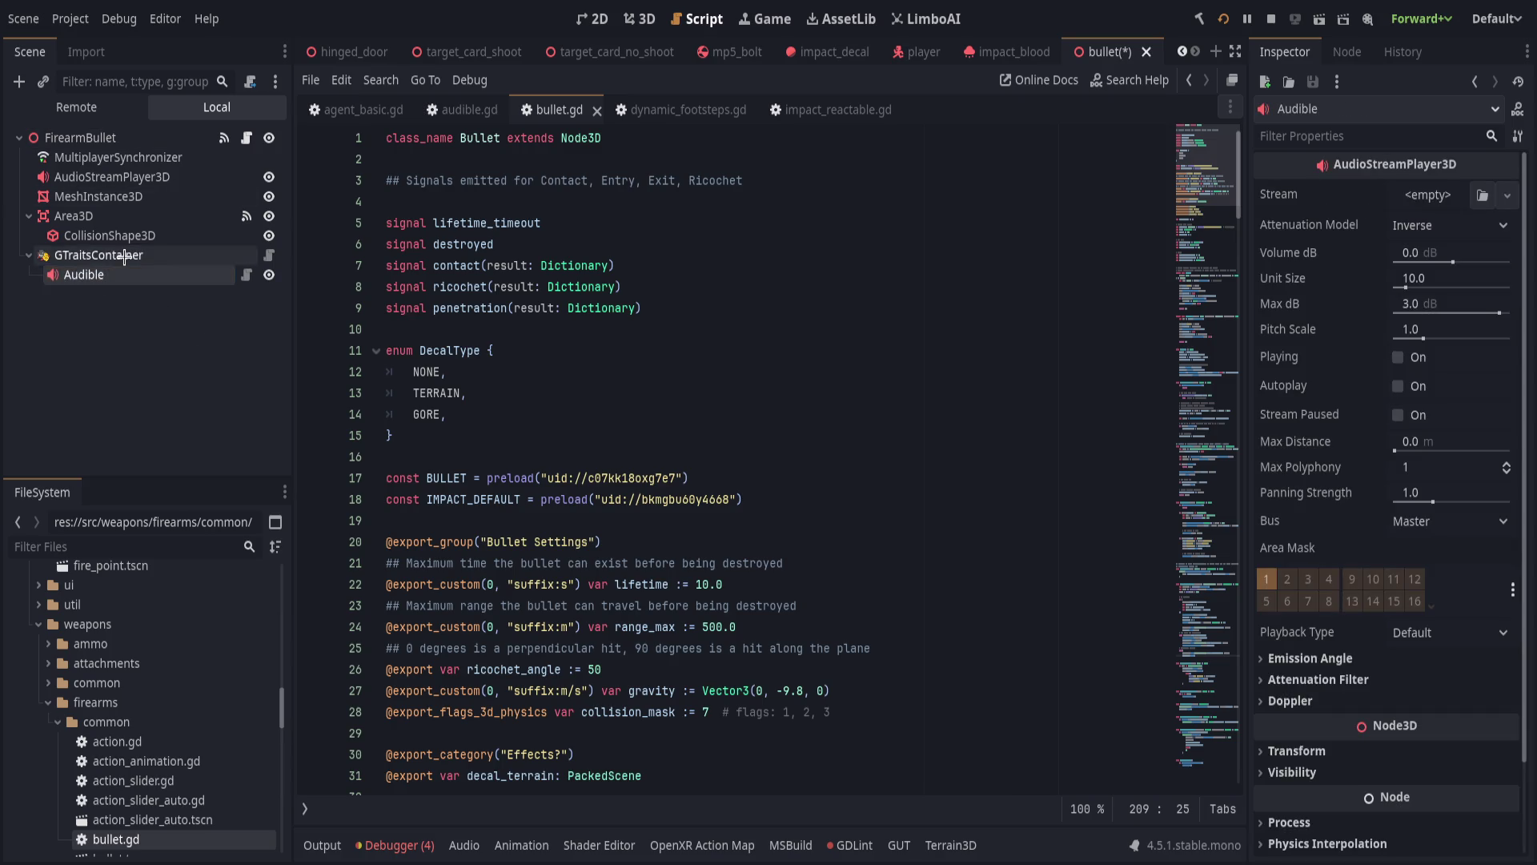
pyautogui.moveTo(84, 266); pyautogui.dragTo(88, 150)
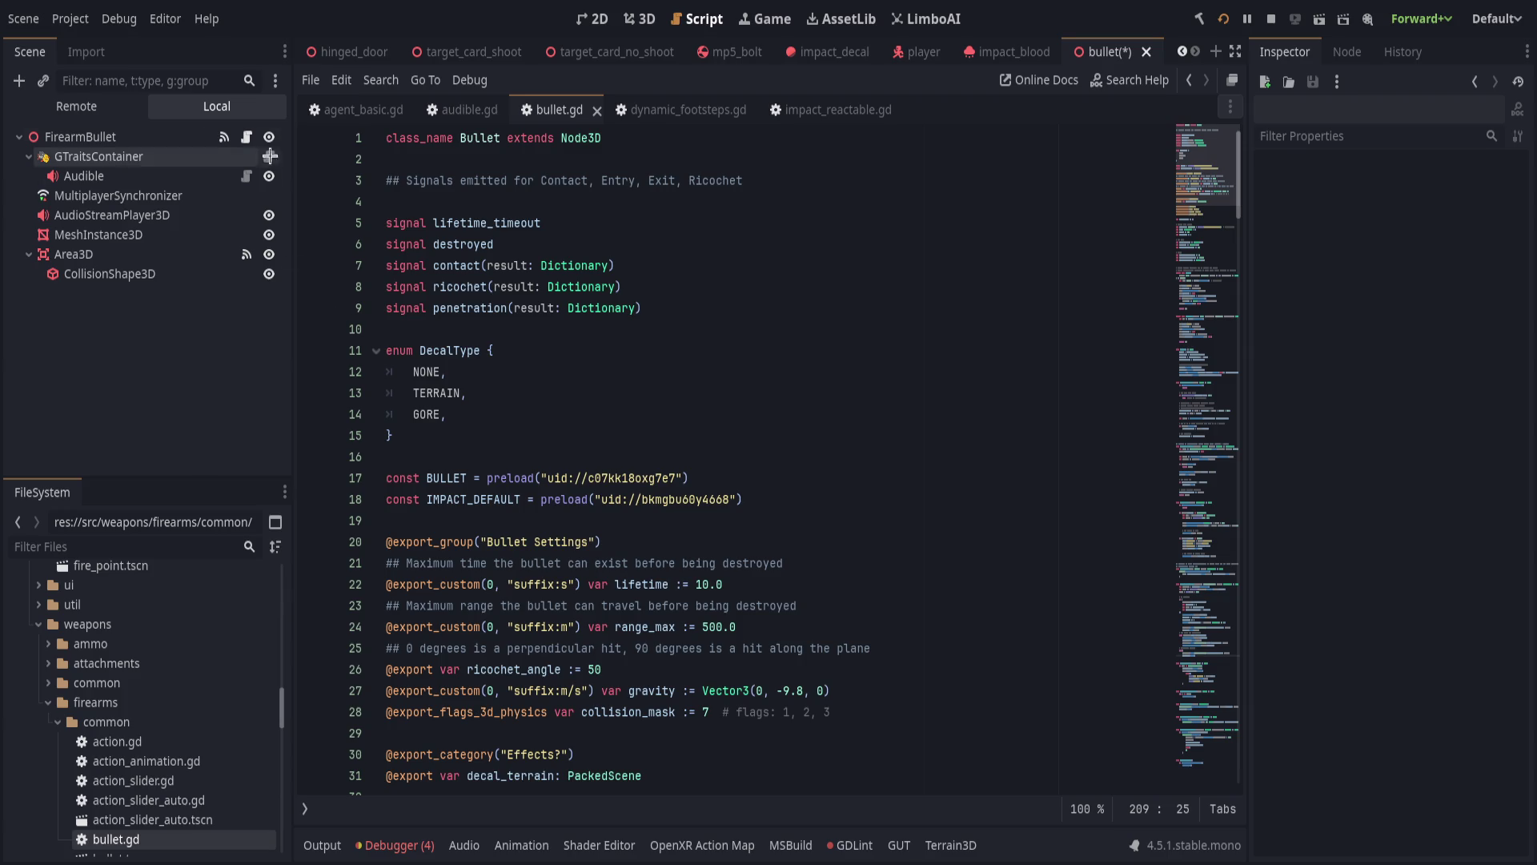
# Rename the FirearmBullet root to Bullet and save the scene.
pyautogui.click(120, 138)
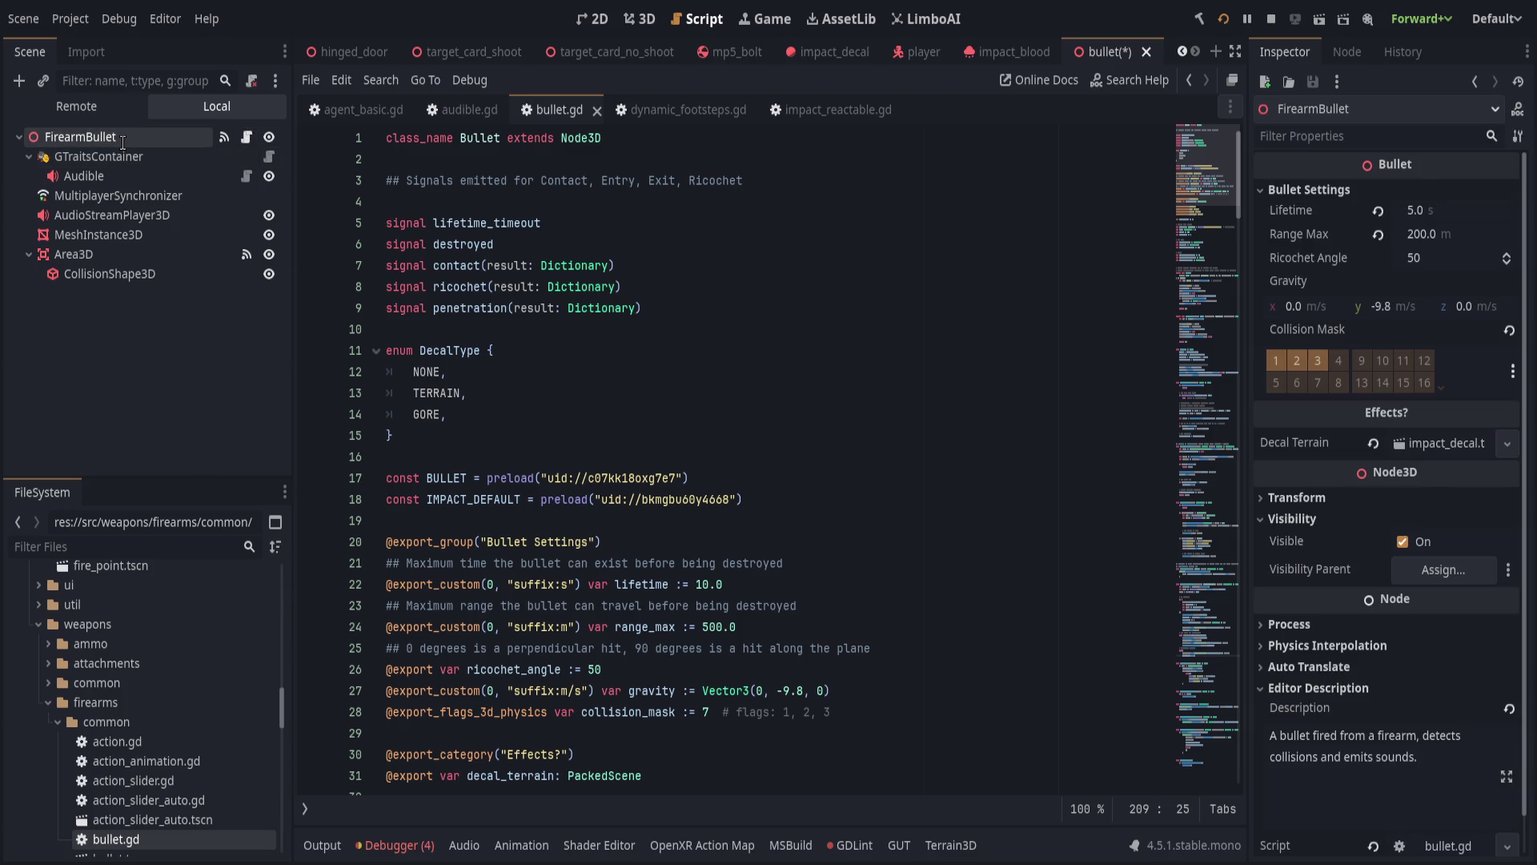
pyautogui.write('Bullet')
pyautogui.press('Return')
pyautogui.hotkey('ctrl', 's')
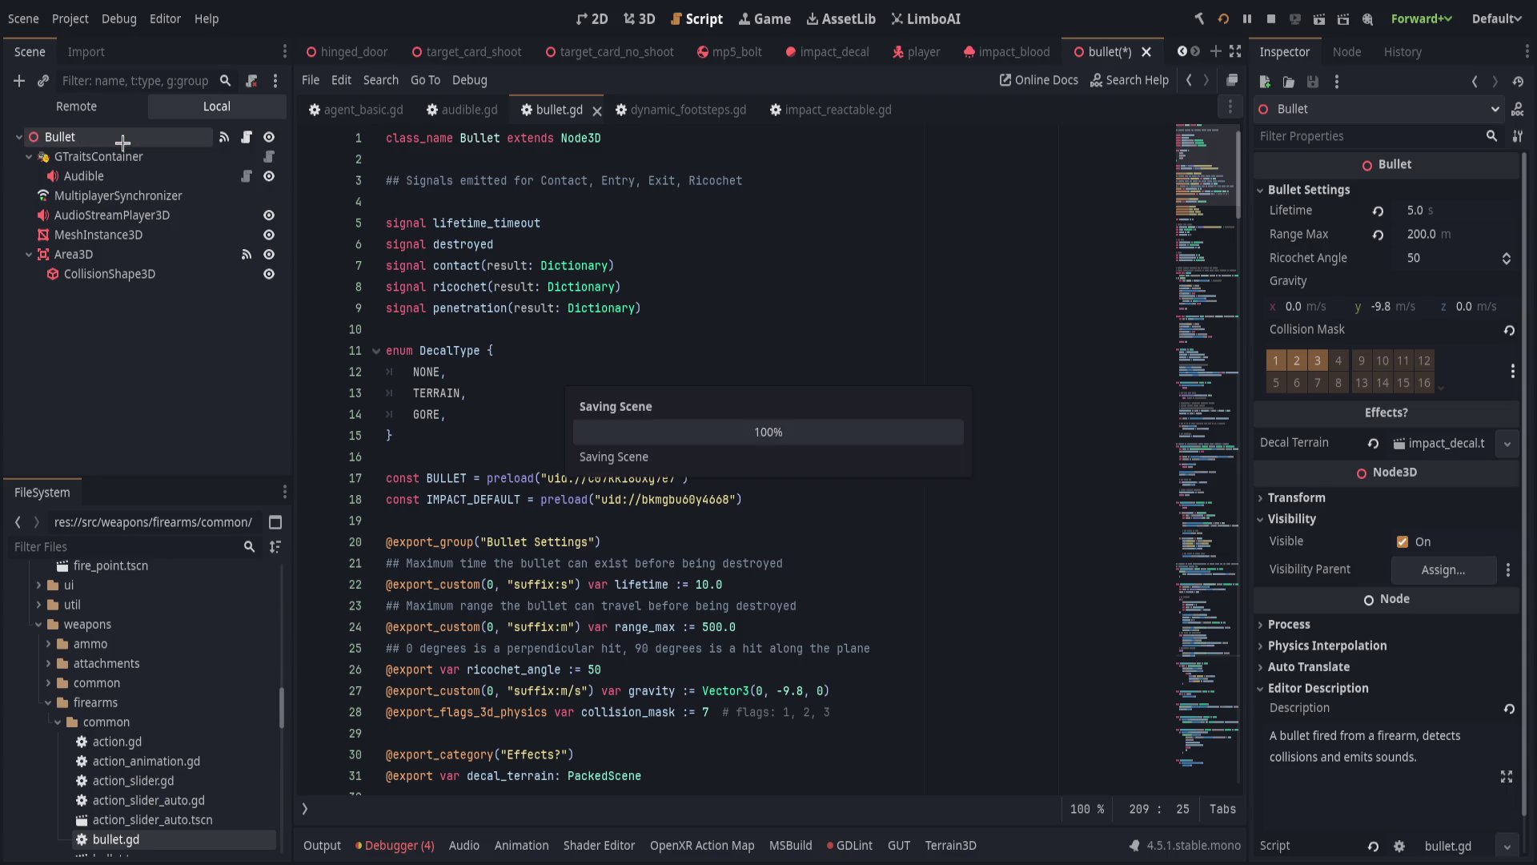
# Scroll down through bullet.gd from line 18.
pyautogui.click(714, 499)
pyautogui.scroll(-8, 721, 504)
pyautogui.scroll(-2, 762, 531)
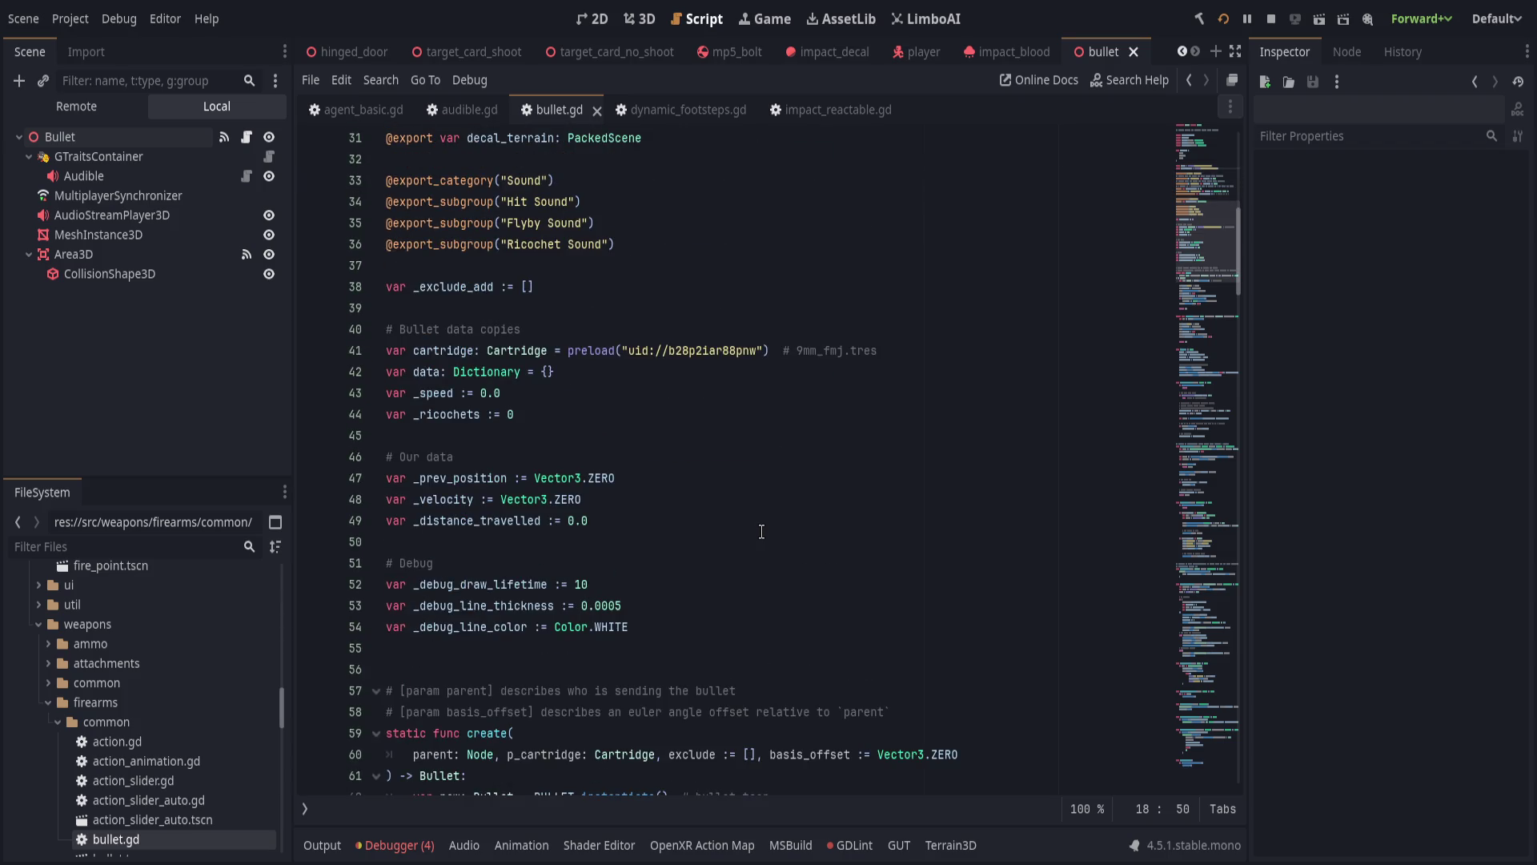
pyautogui.scroll(-7, 761, 531)
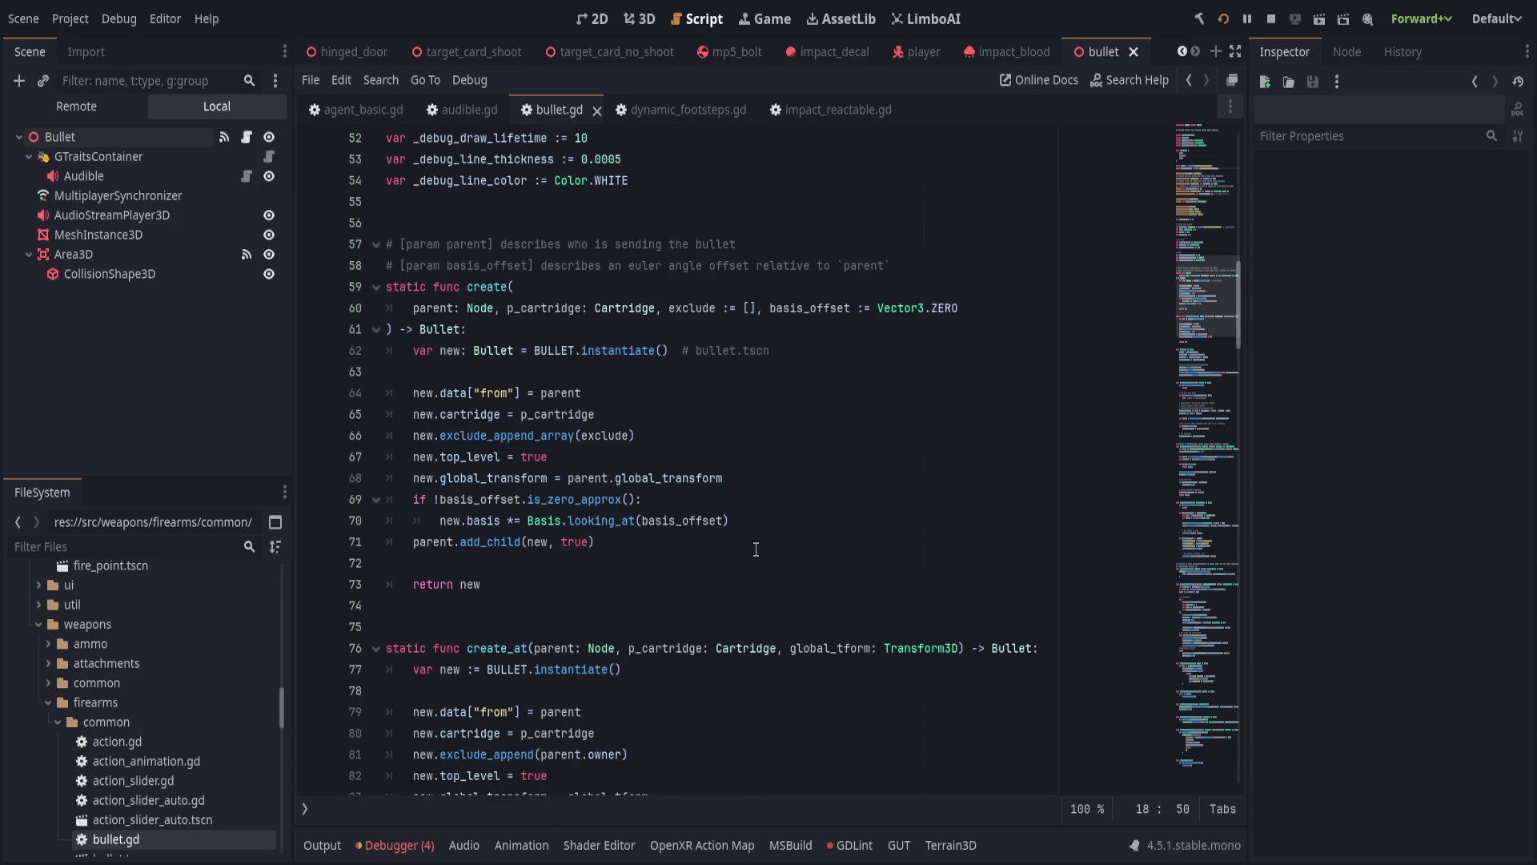
pyautogui.scroll(-15, 743, 547)
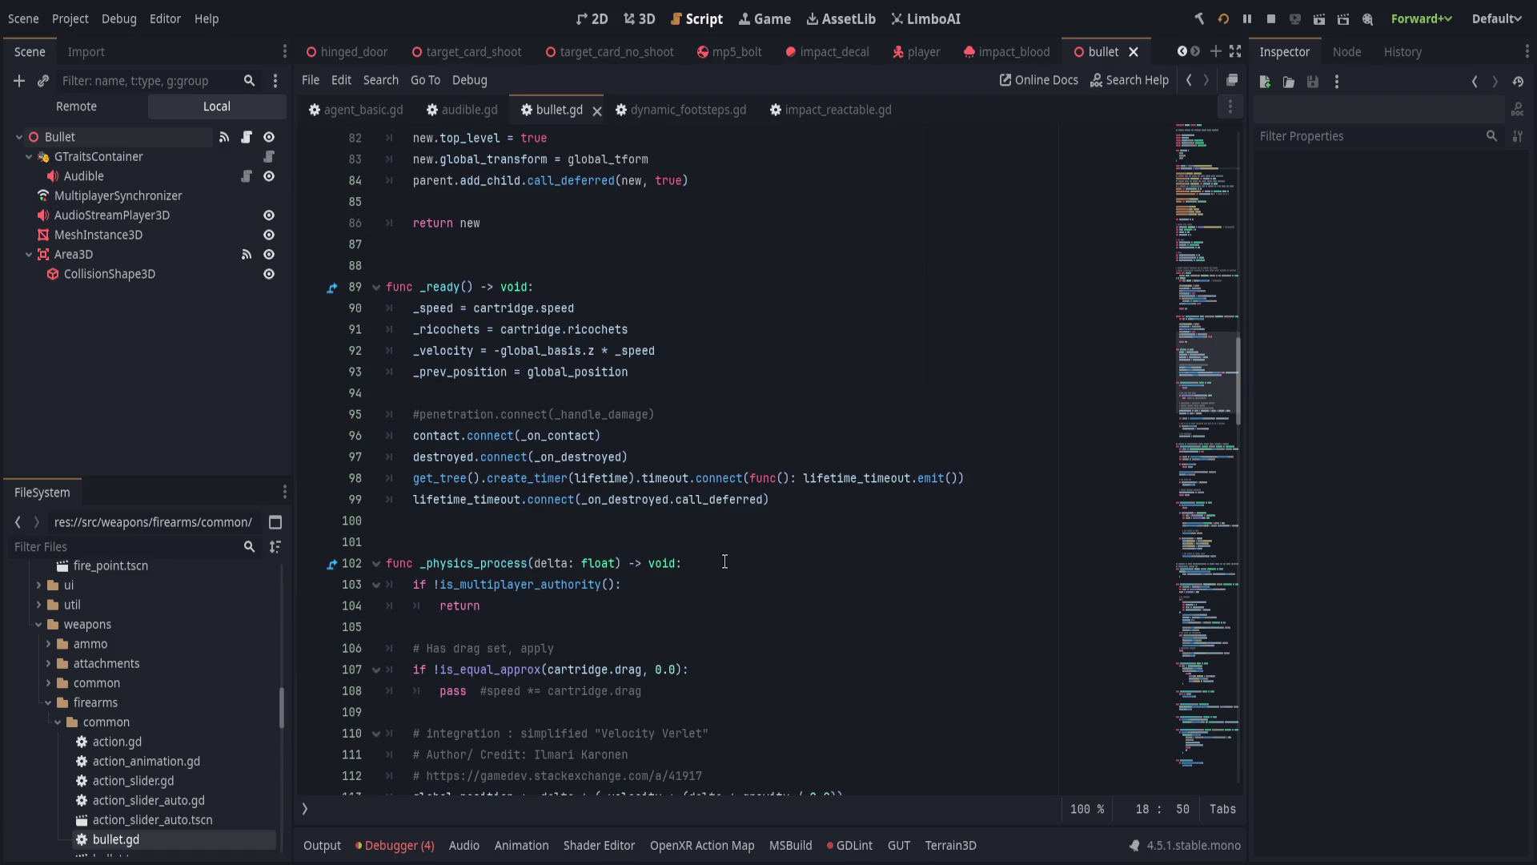
pyautogui.scroll(-1, 721, 564)
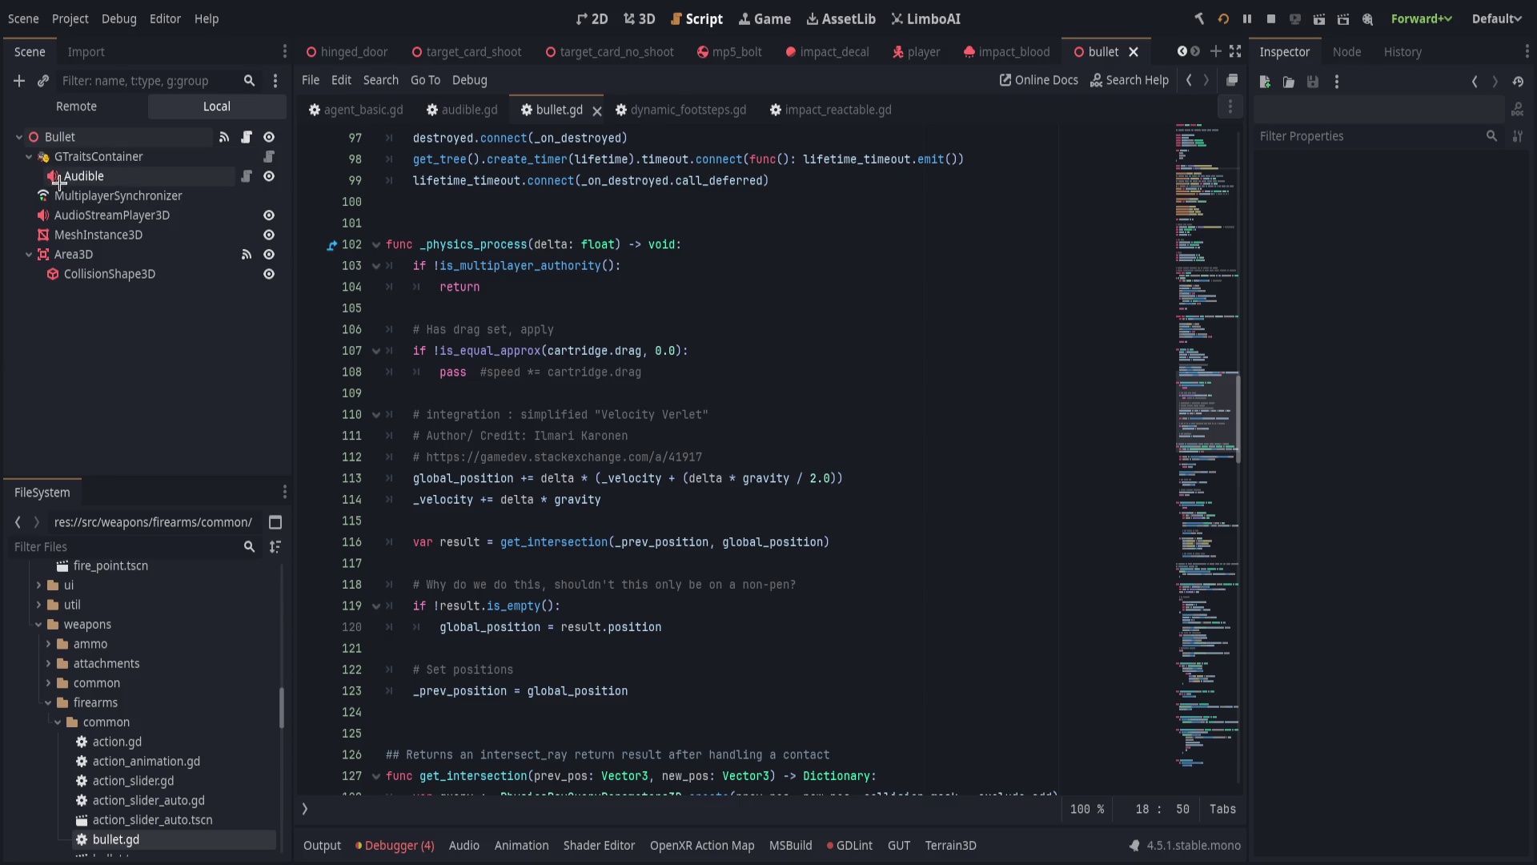
# Delete the GTraitsContainer node together with its Audible child.
pyautogui.click(81, 154)
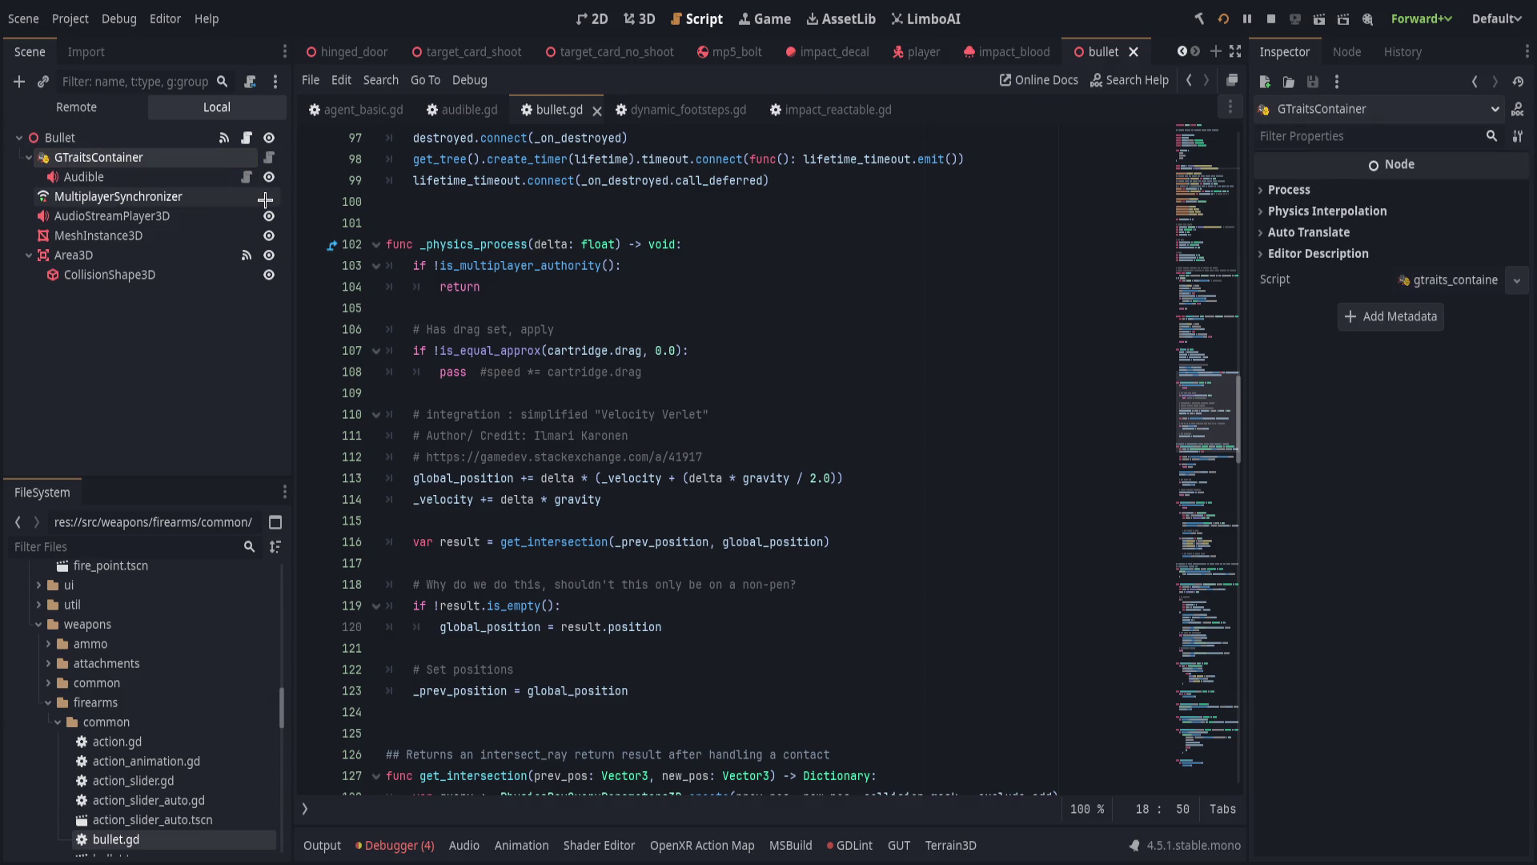
pyautogui.press('Delete')
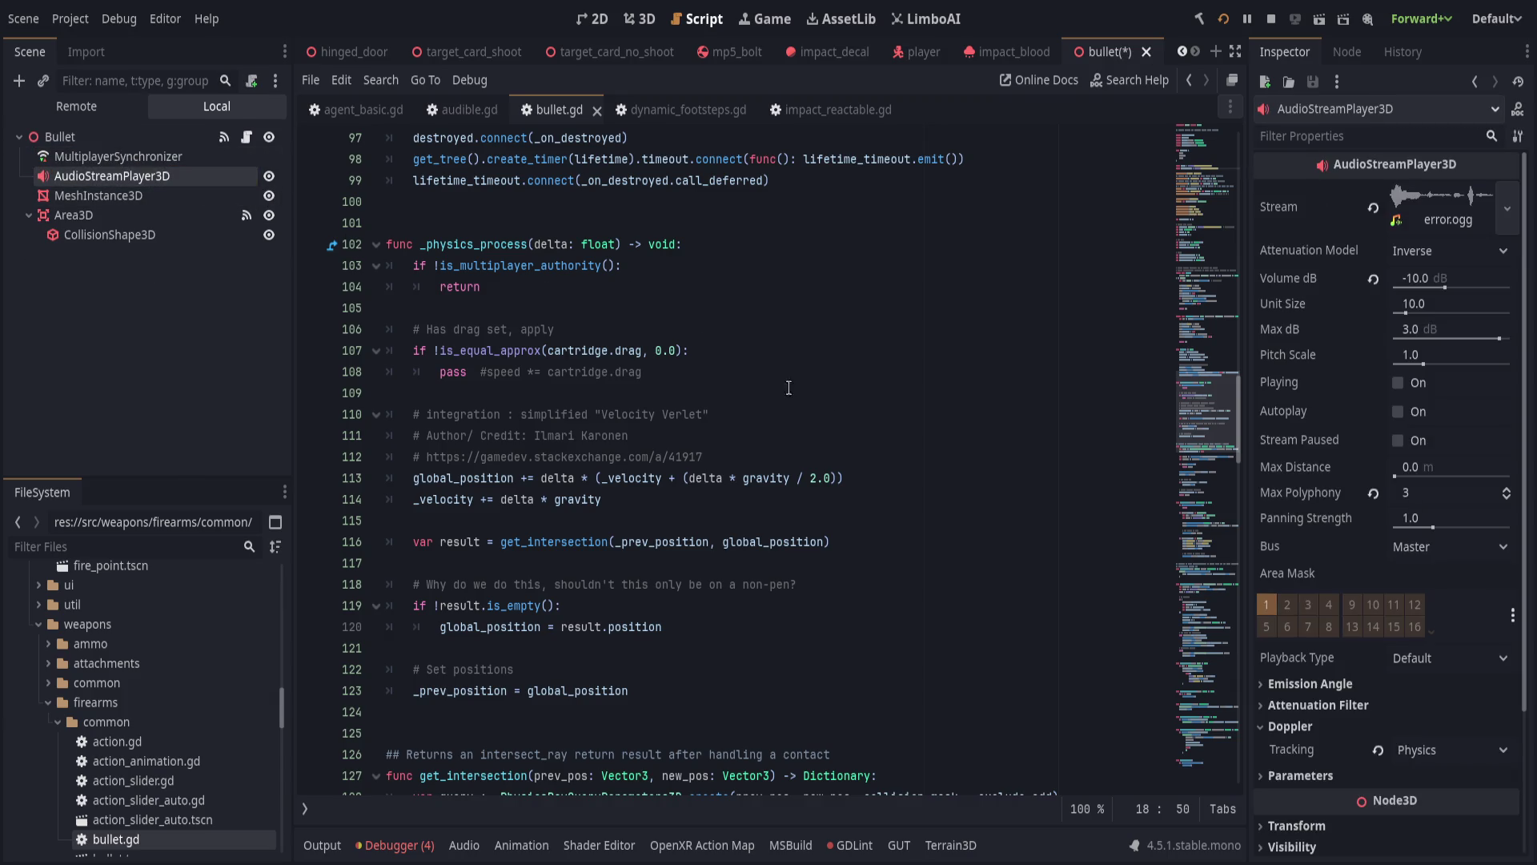
pyautogui.scroll(5, 1200, 440)
pyautogui.scroll(15, 1200, 440)
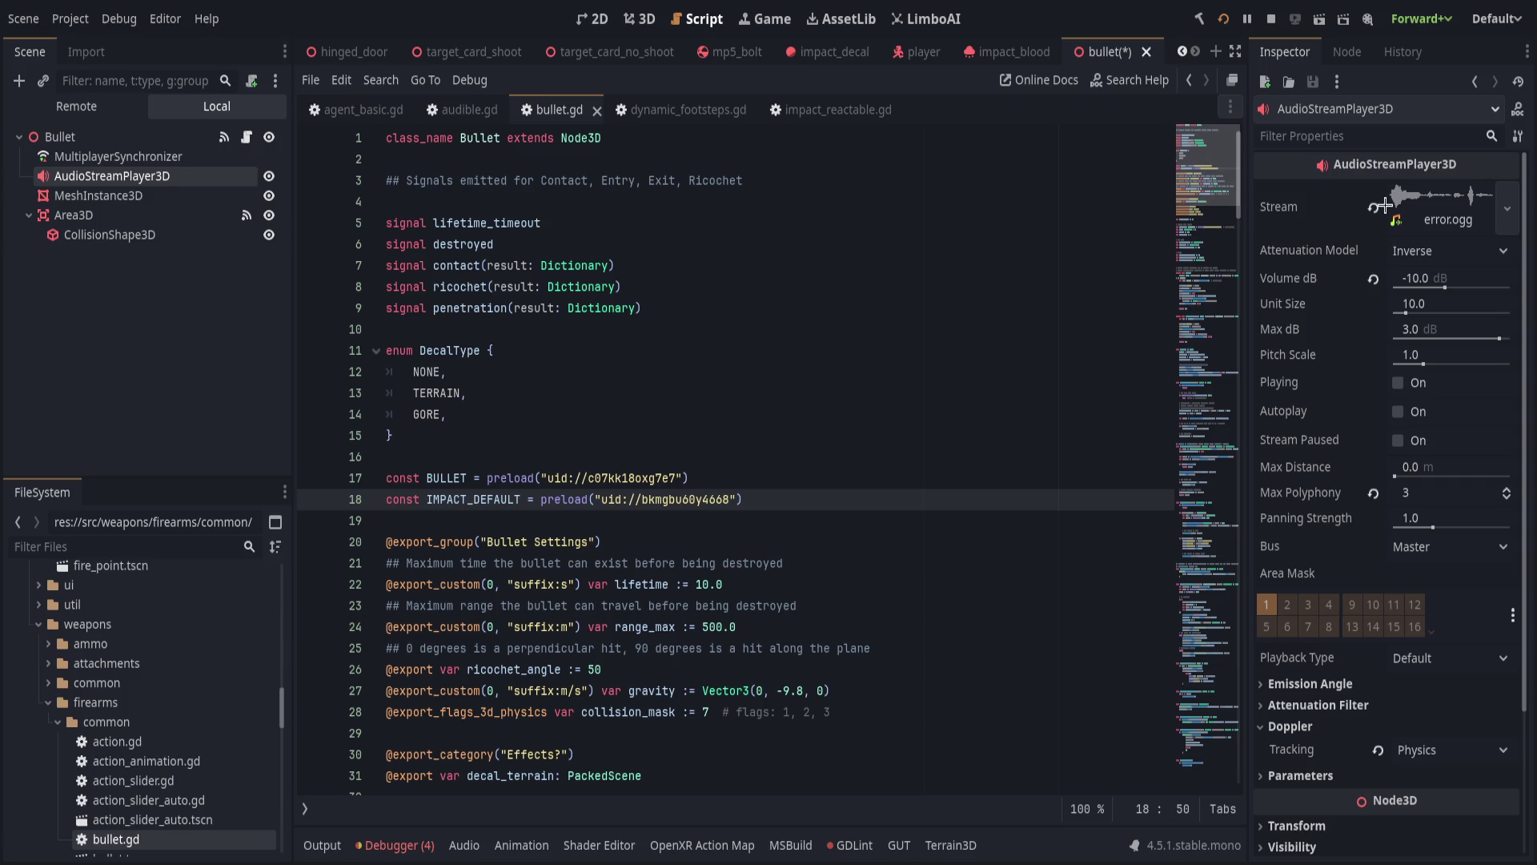
# Clear the AudioStreamPlayer3D stream, reset Volume dB to 0.0, set Max Polyphony to 4, and save.
pyautogui.click(1376, 209)
pyautogui.click(973, 370)
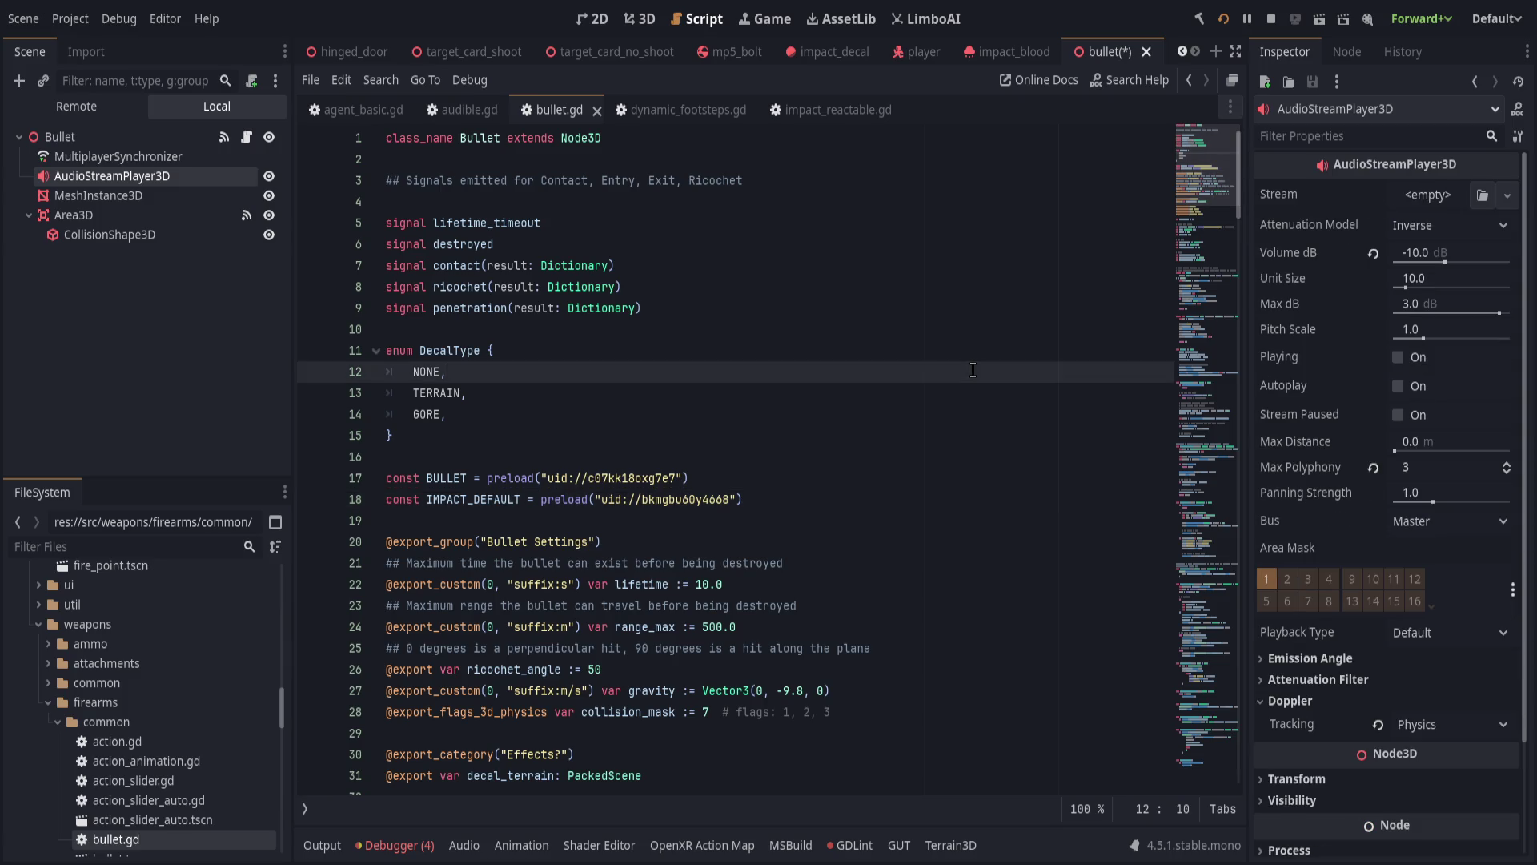
pyautogui.click(1375, 253)
pyautogui.click(898, 329)
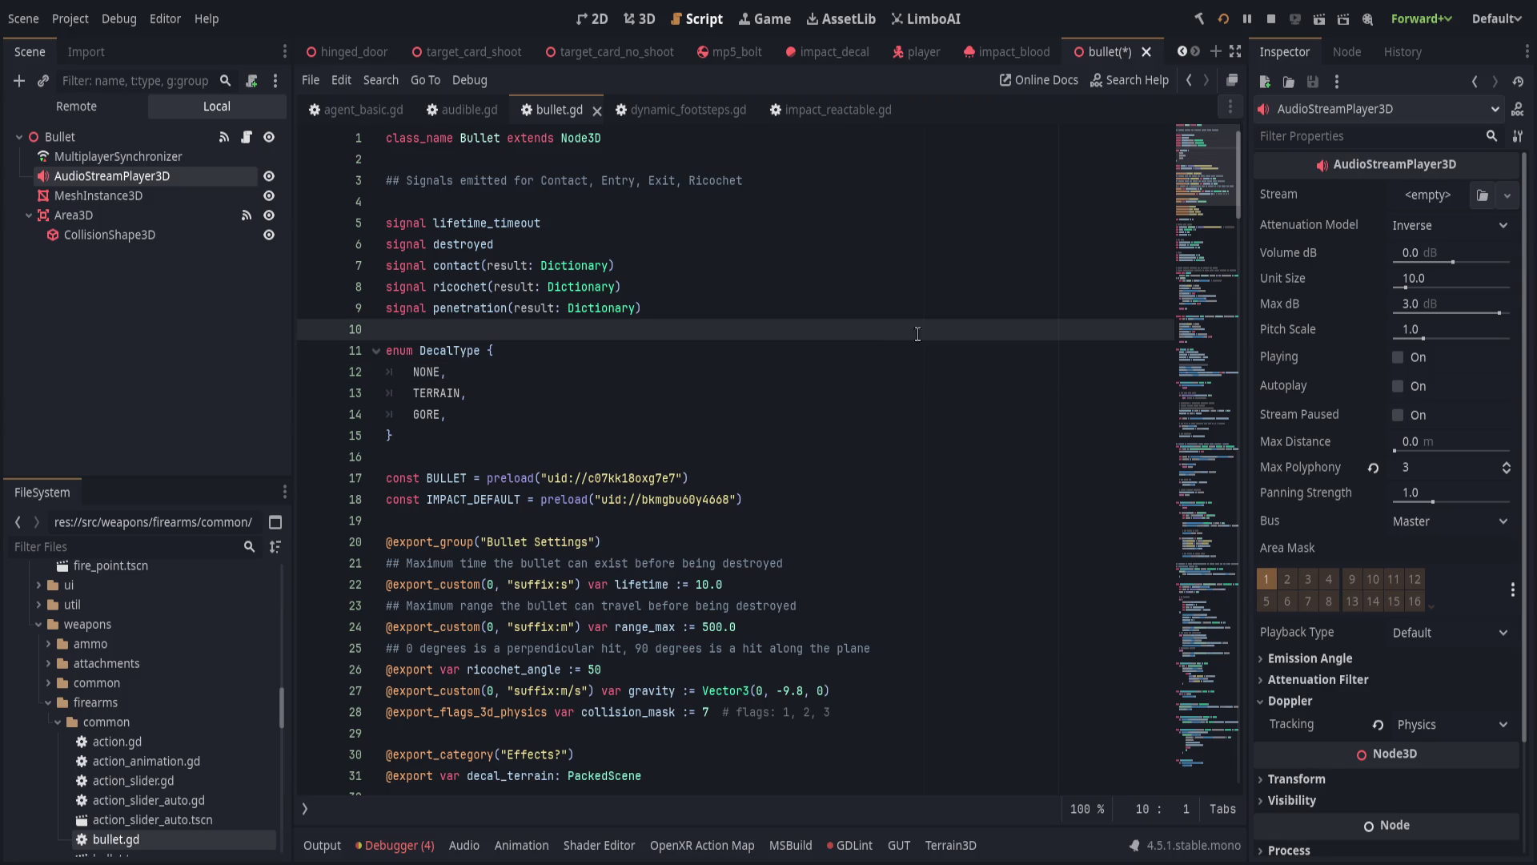
pyautogui.click(1508, 462)
pyautogui.click(1508, 462)
pyautogui.click(1509, 470)
pyautogui.click(1508, 470)
pyautogui.click(977, 350)
pyautogui.hotkey('ctrl', 's')
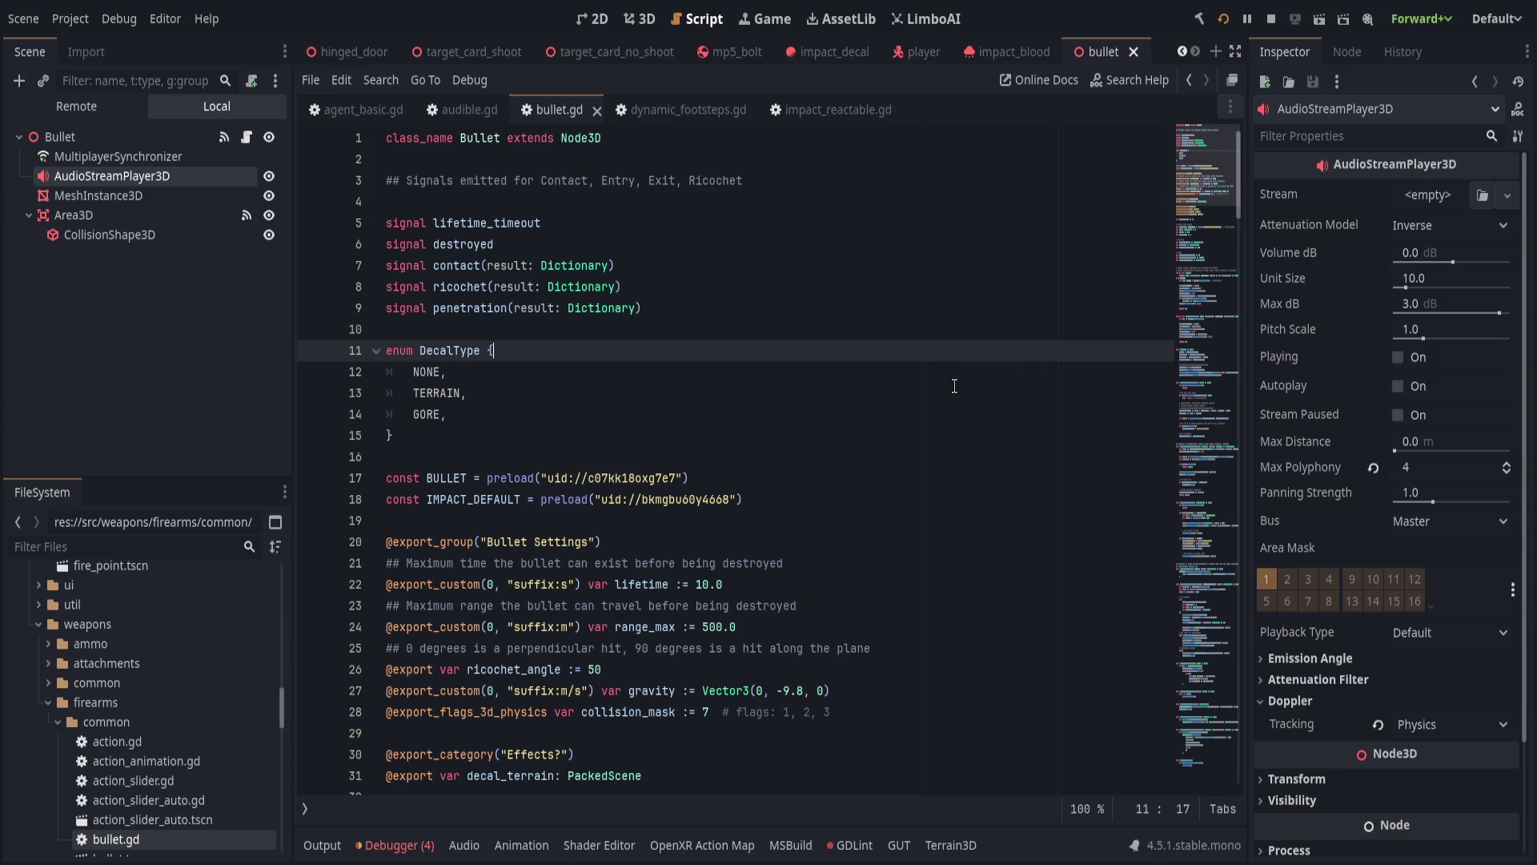
# Scroll through bullet.gd from the DecalType enum down to destroyed.emit() on line 142.
pyautogui.click(957, 393)
pyautogui.scroll(-8, 922, 398)
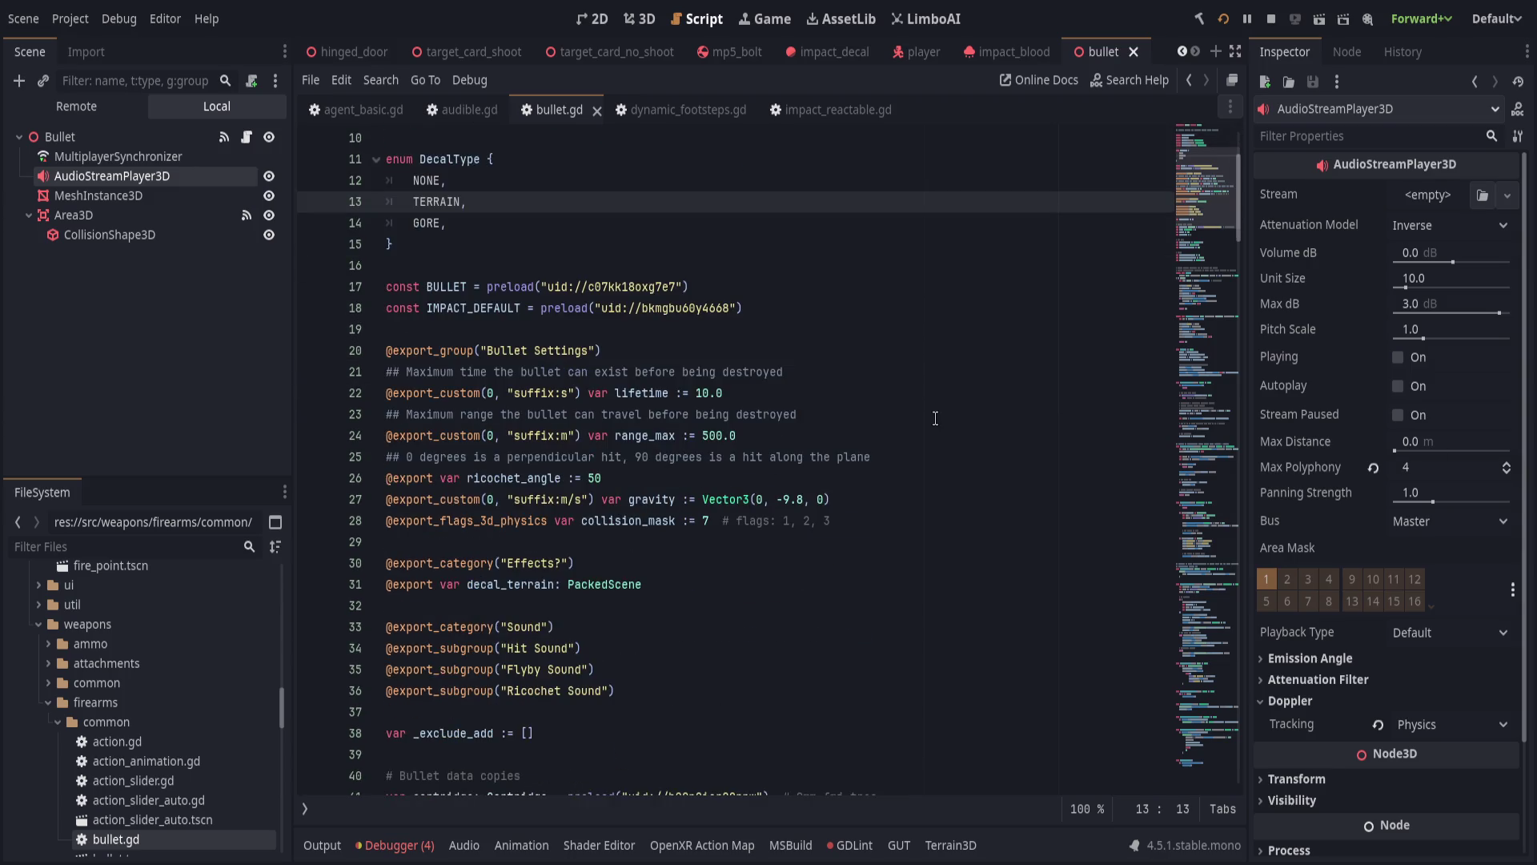
pyautogui.scroll(-3, 930, 425)
pyautogui.click(924, 427)
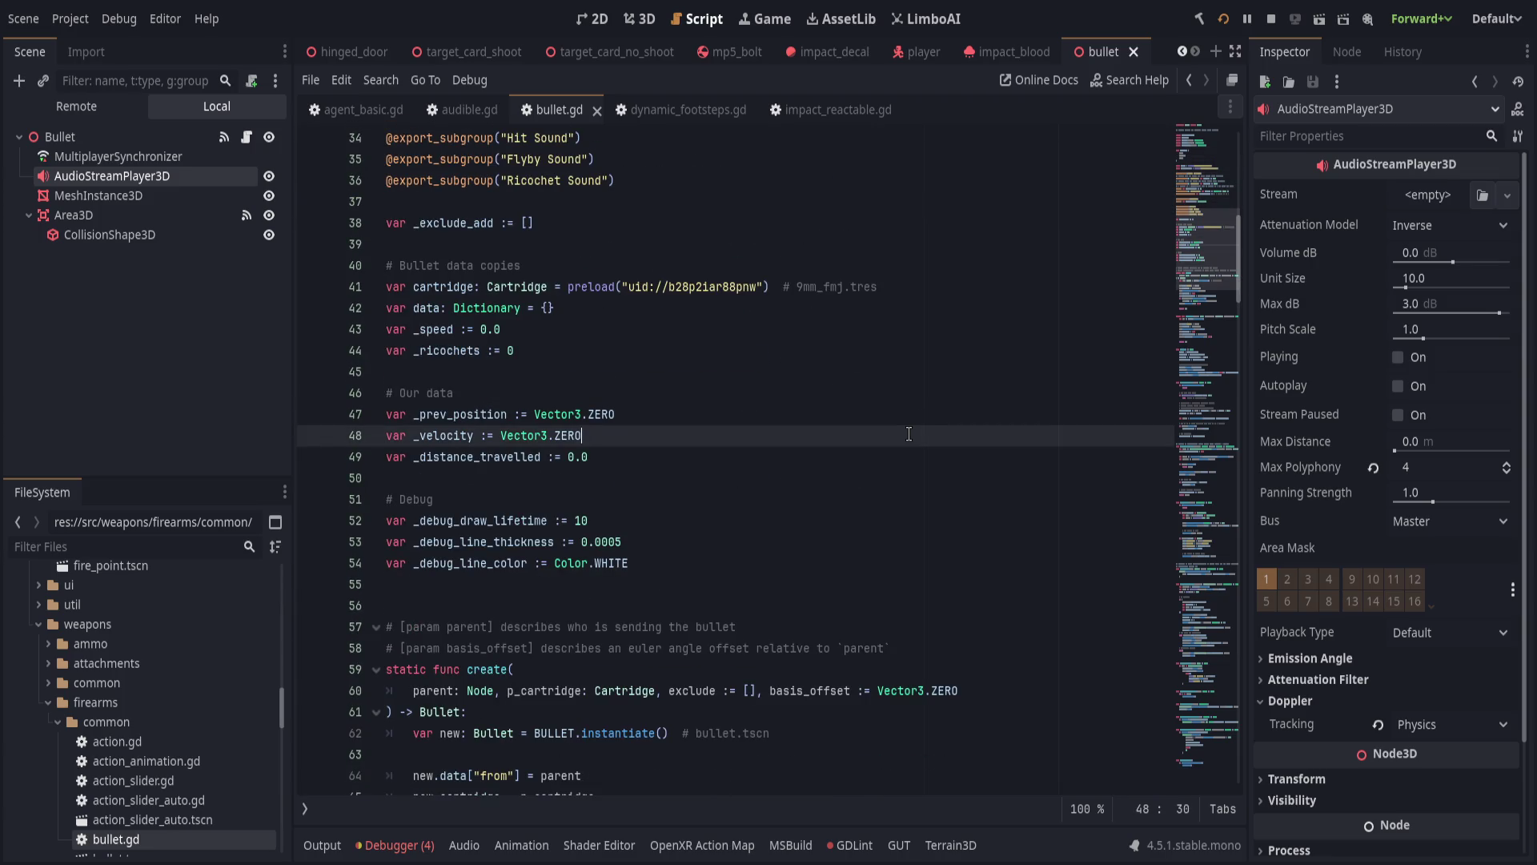
pyautogui.scroll(-3, 909, 433)
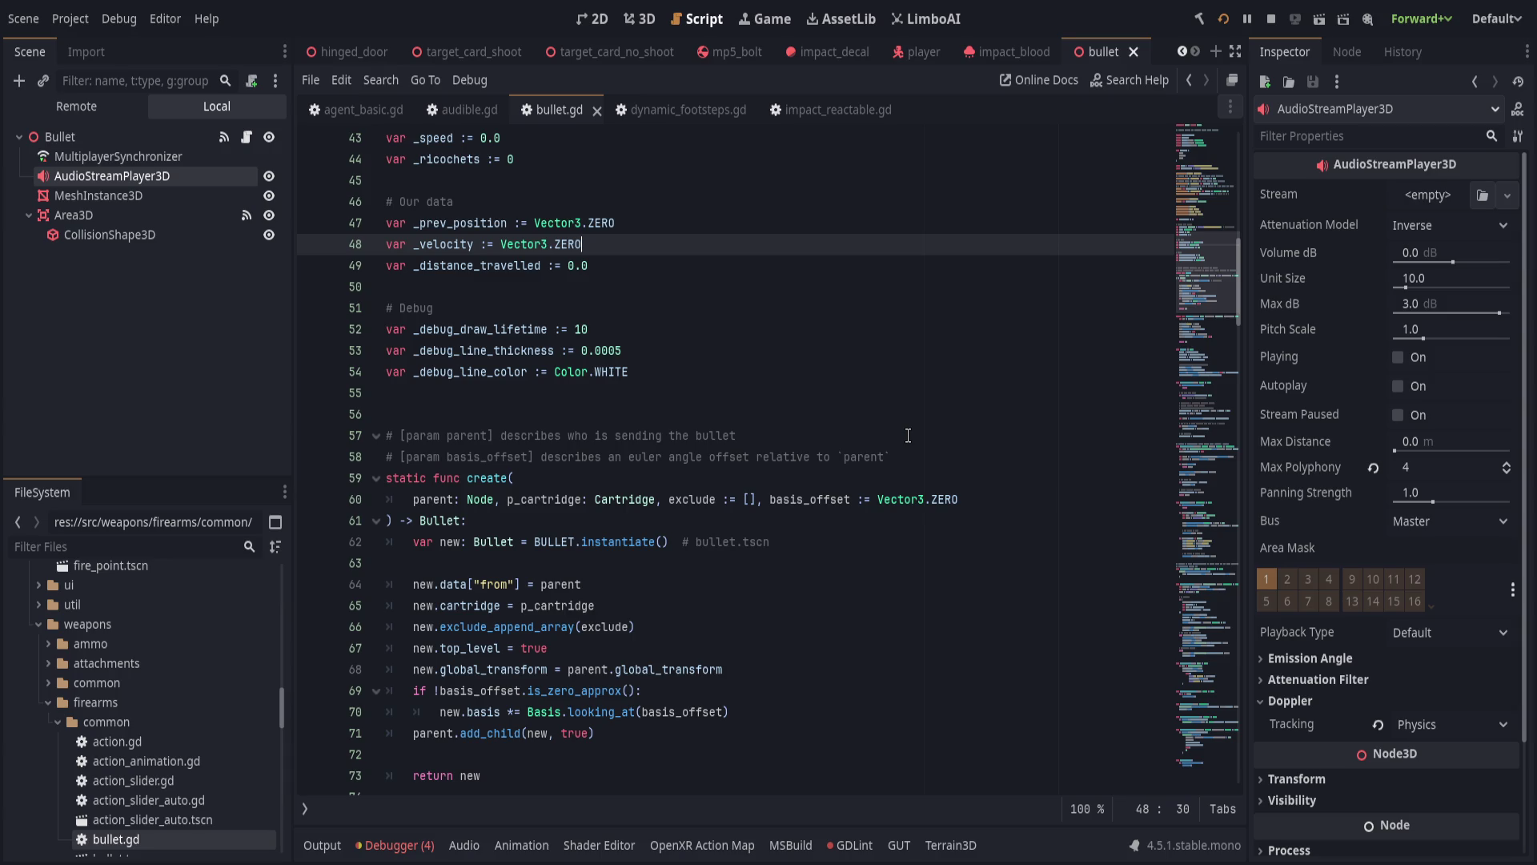
pyautogui.scroll(-13, 908, 434)
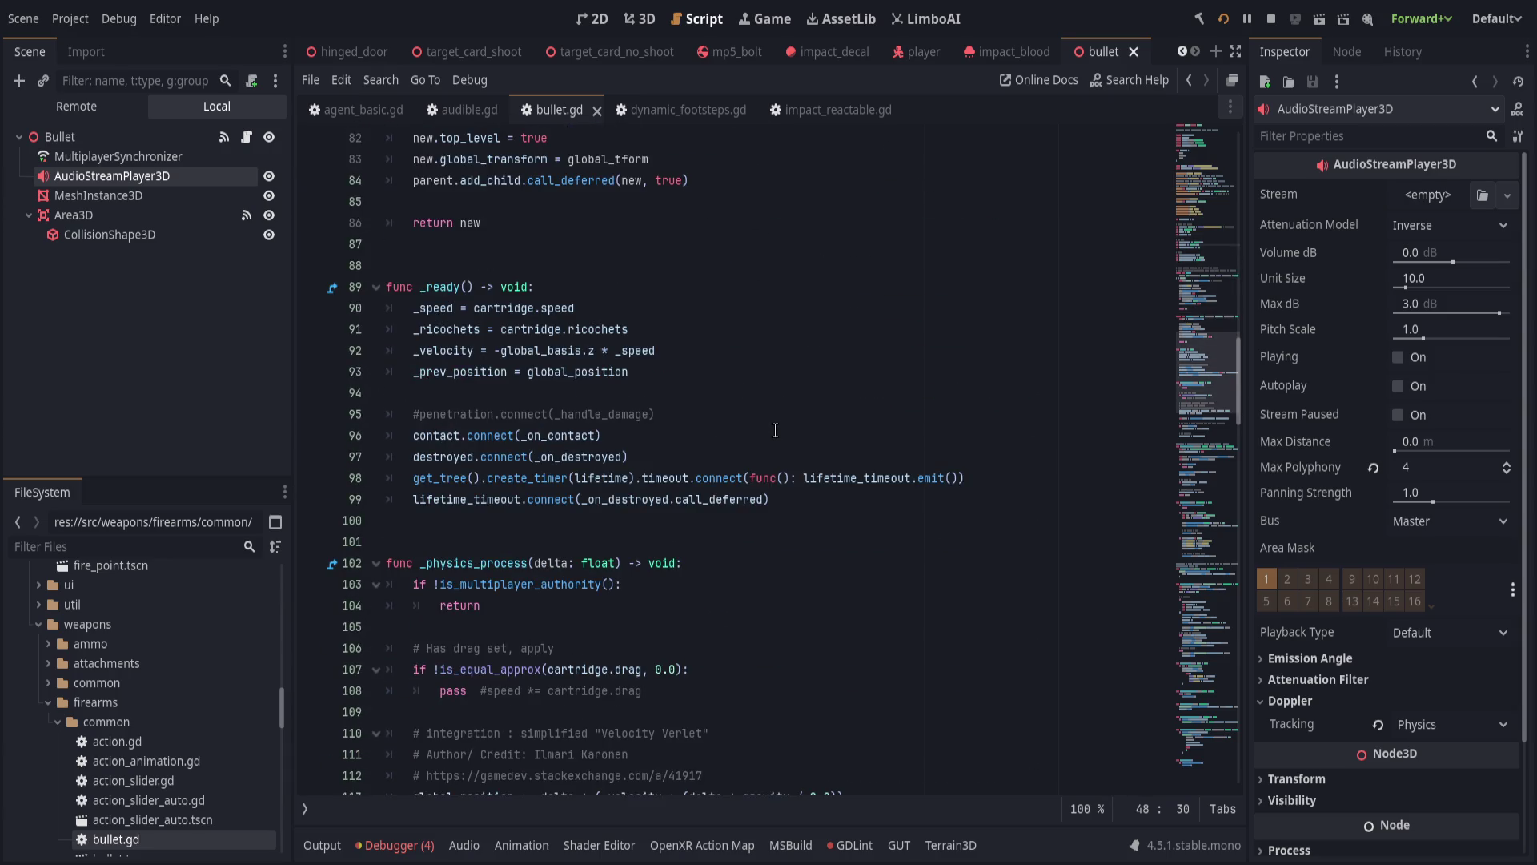
pyautogui.scroll(-13, 775, 433)
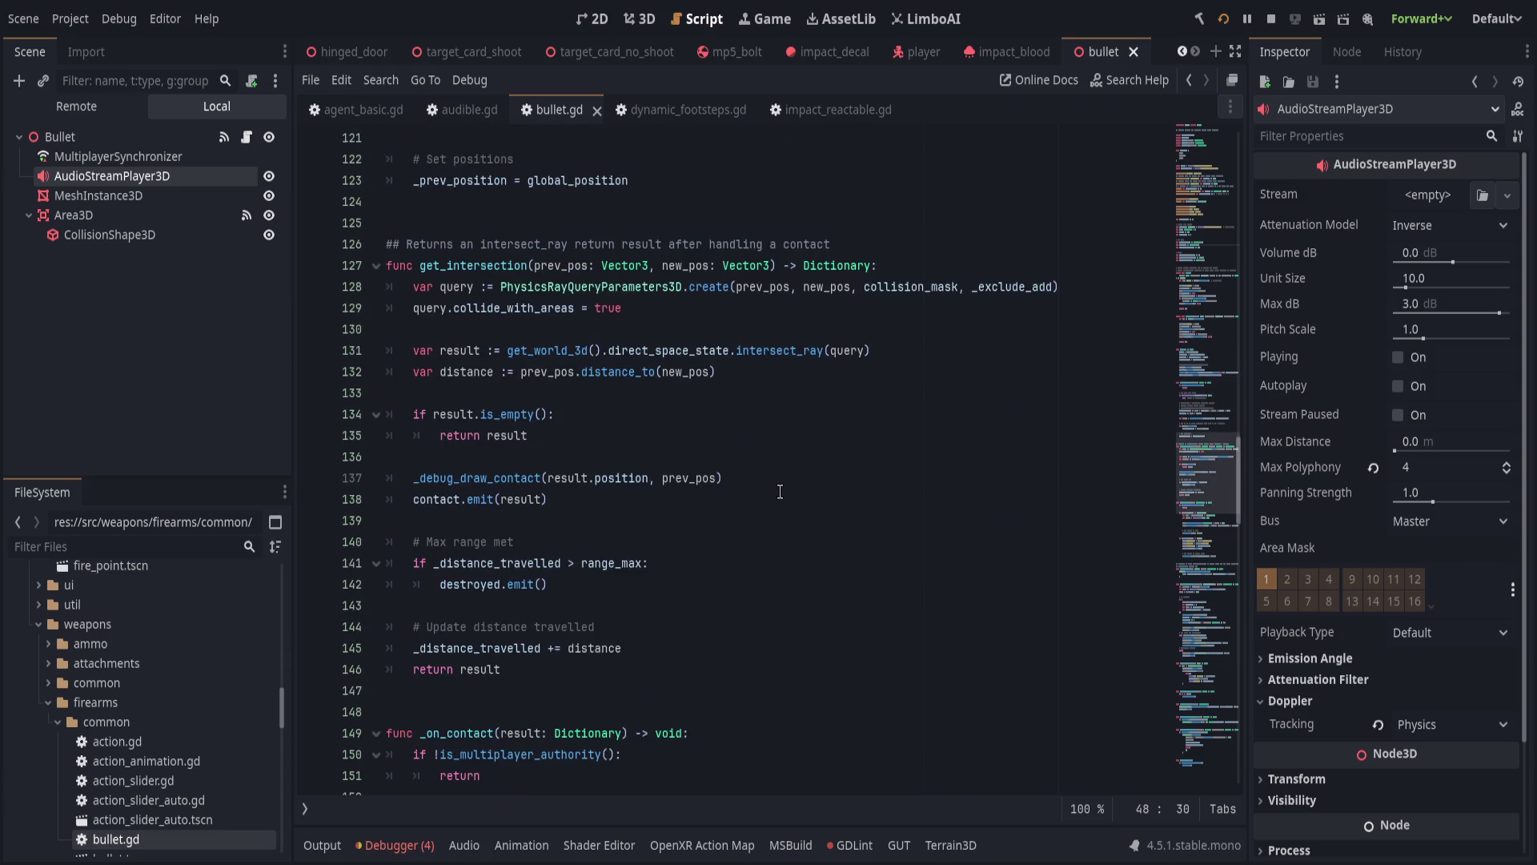
pyautogui.click(690, 576)
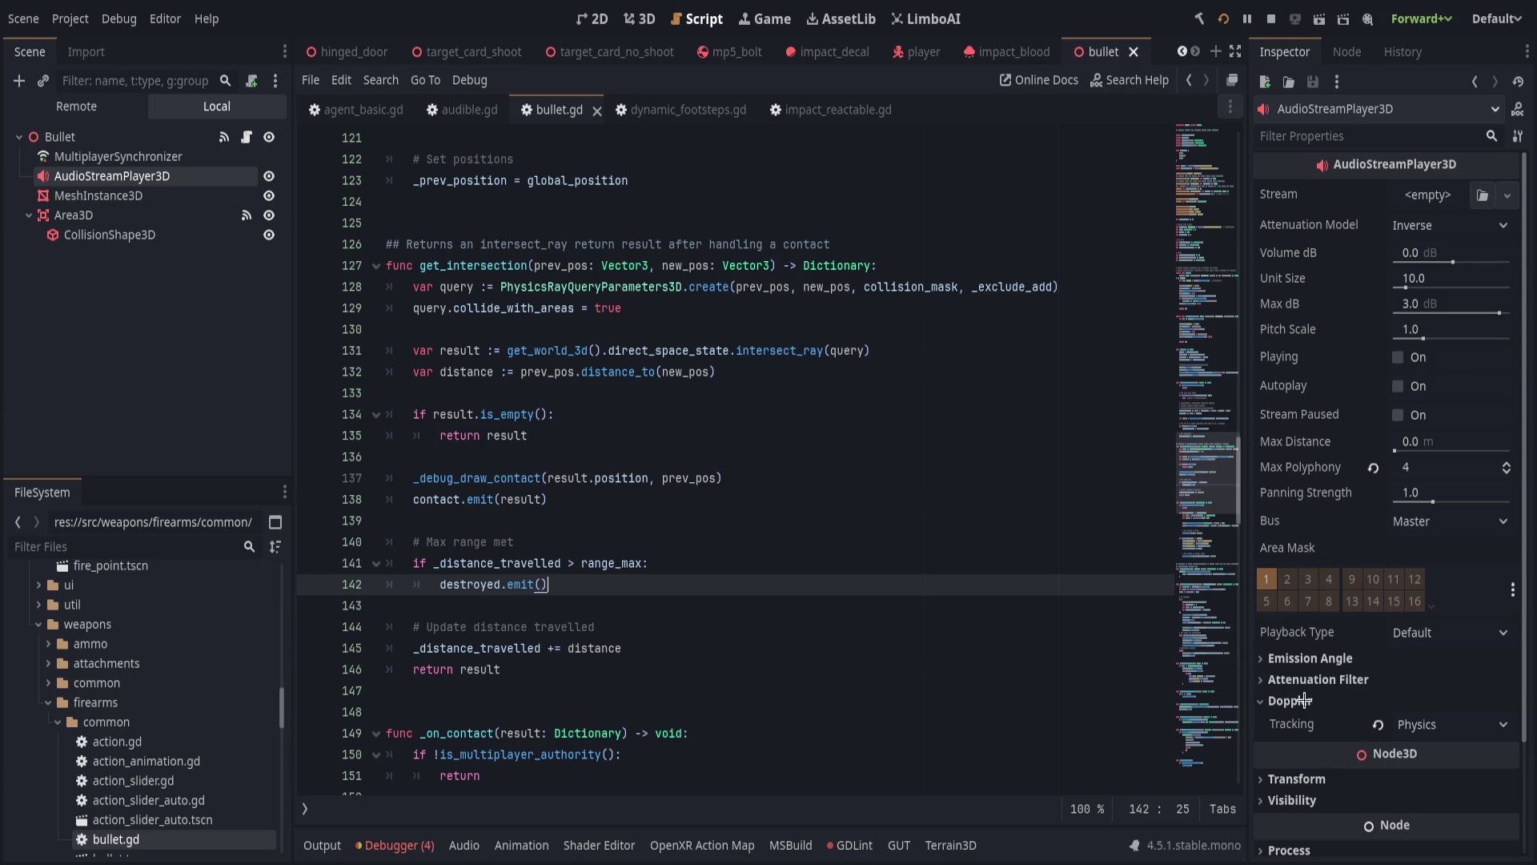
# Route the AudioStreamPlayer3D to the SFX bus and bring up firearm_sfx.gd.
pyautogui.click(1307, 700)
pyautogui.click(1308, 660)
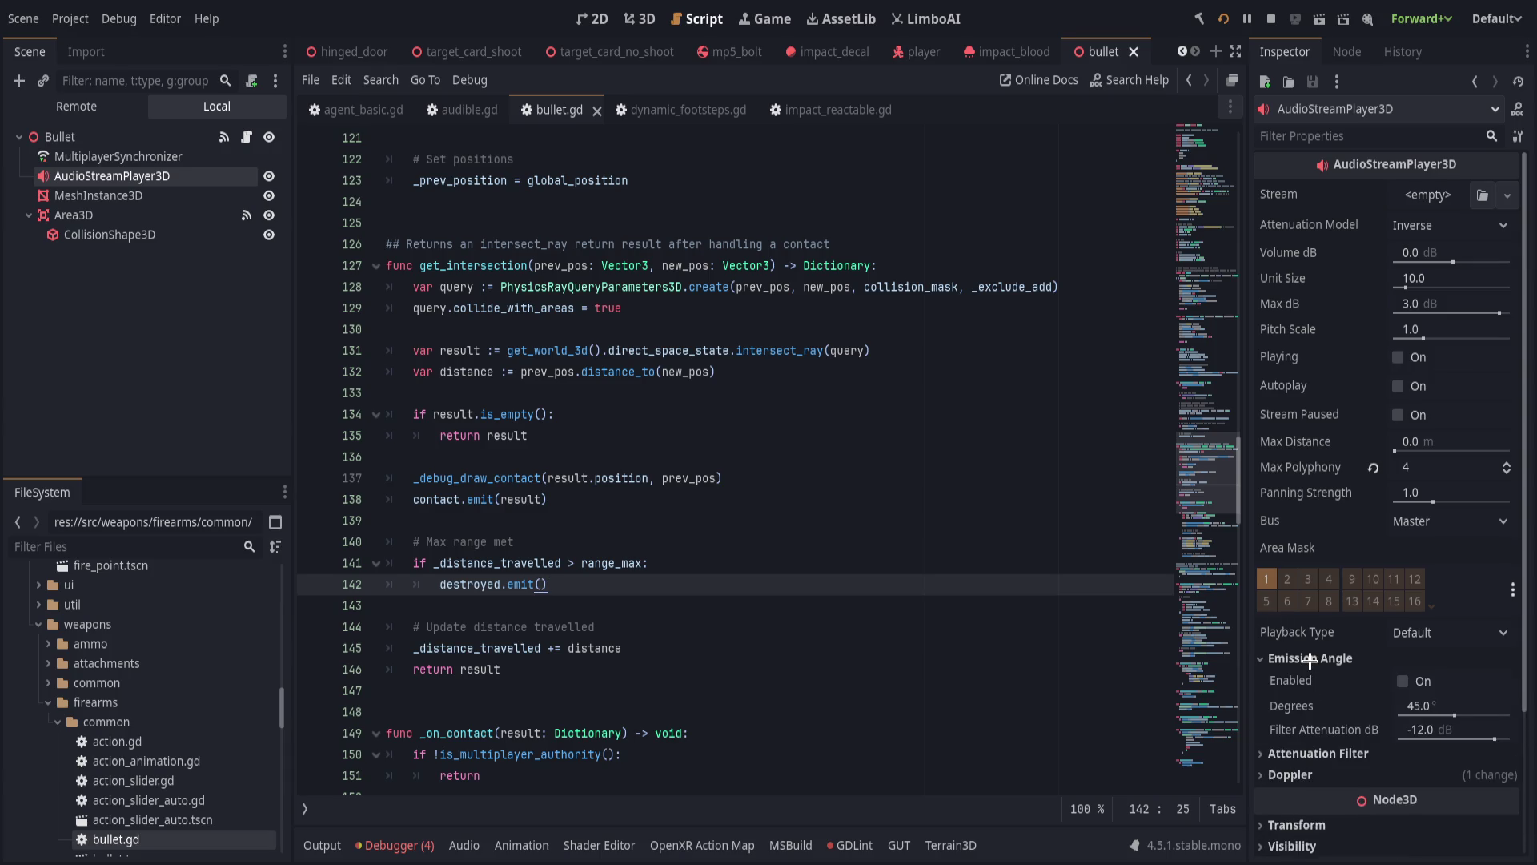
pyautogui.click(1308, 660)
pyautogui.click(1409, 521)
pyautogui.click(1461, 574)
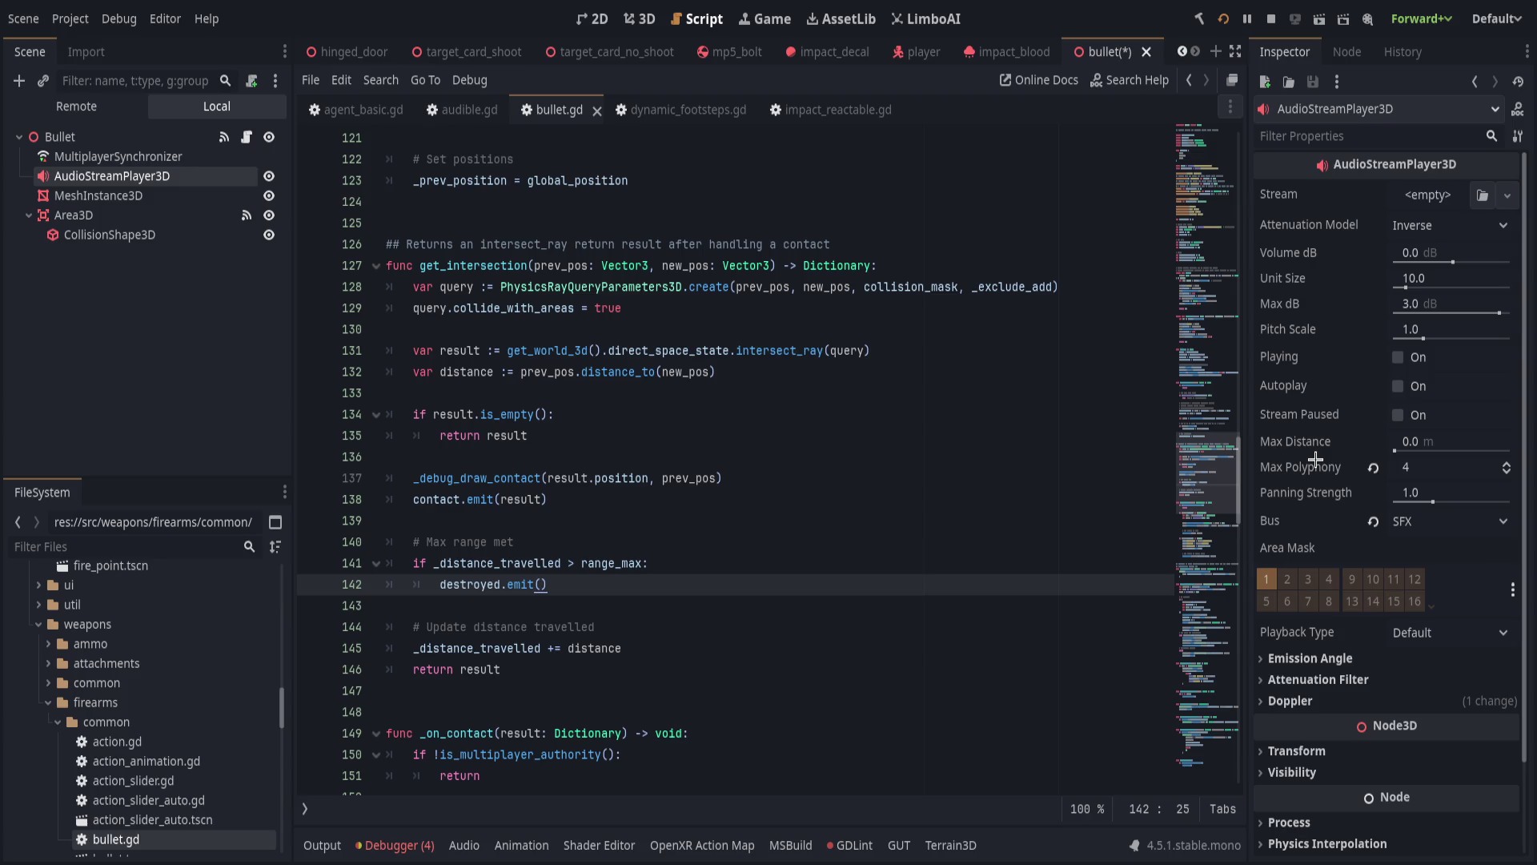
pyautogui.click(784, 480)
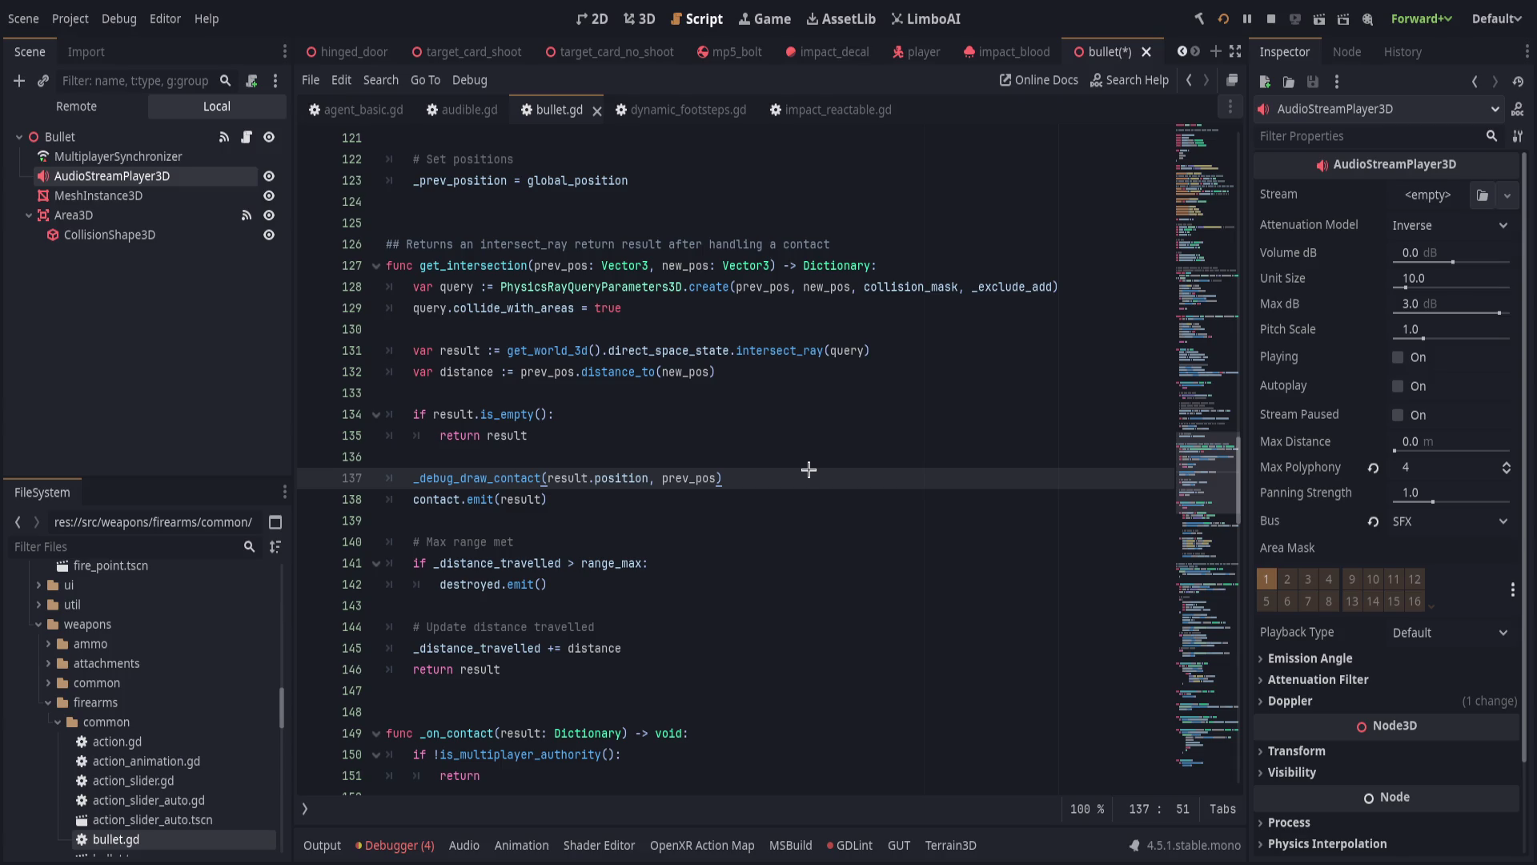
pyautogui.hotkey('alt', 'Left')
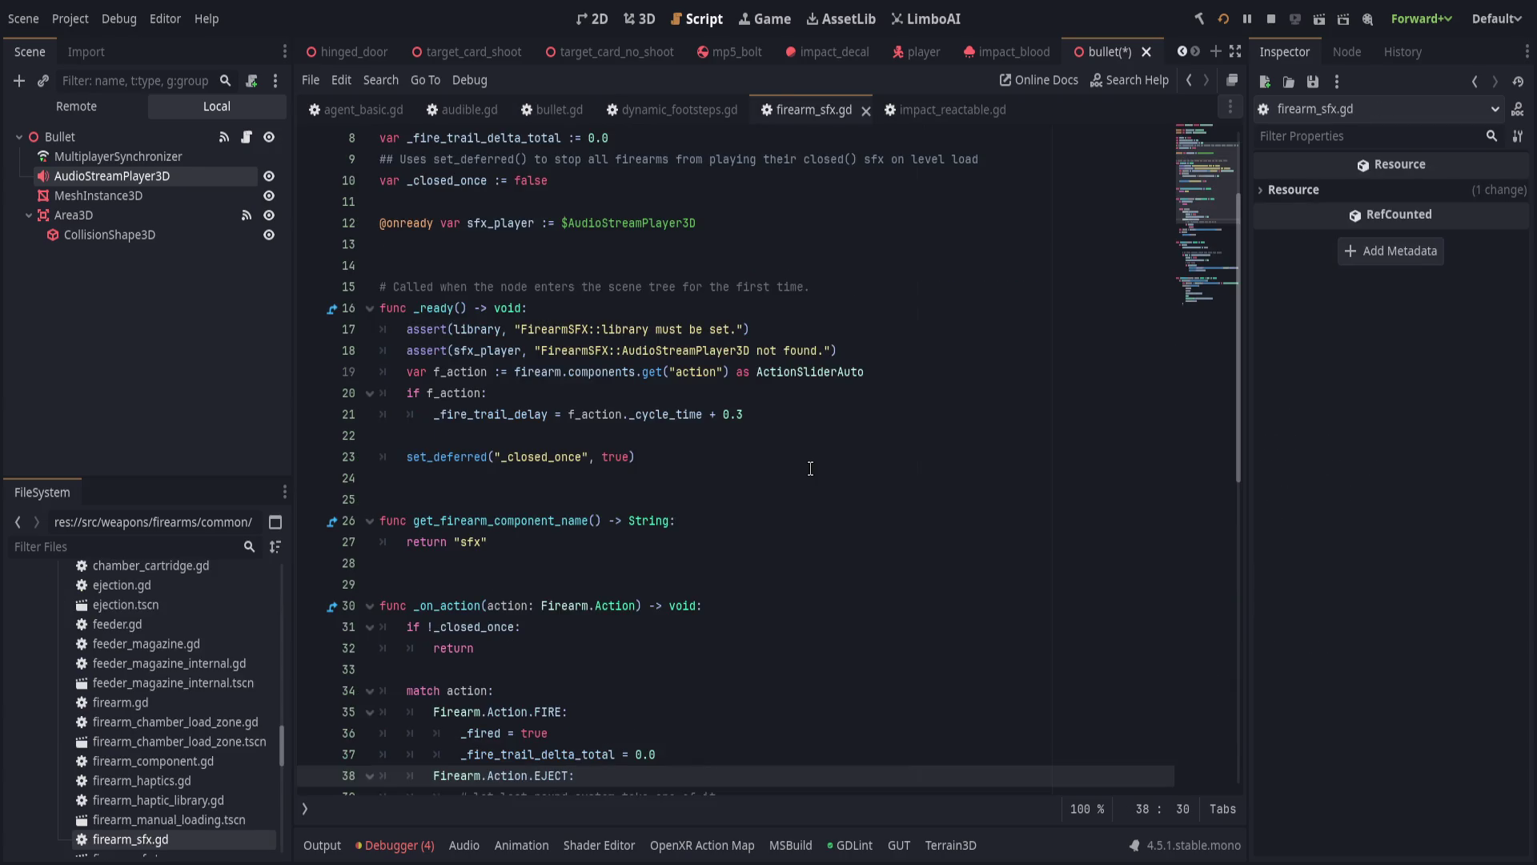
# Highlight sfx_player uses in firearm_sfx.gd to review its polyphonic player, then return to bullet.gd.
pyautogui.scroll(3, 809, 469)
pyautogui.doubleClick(506, 372)
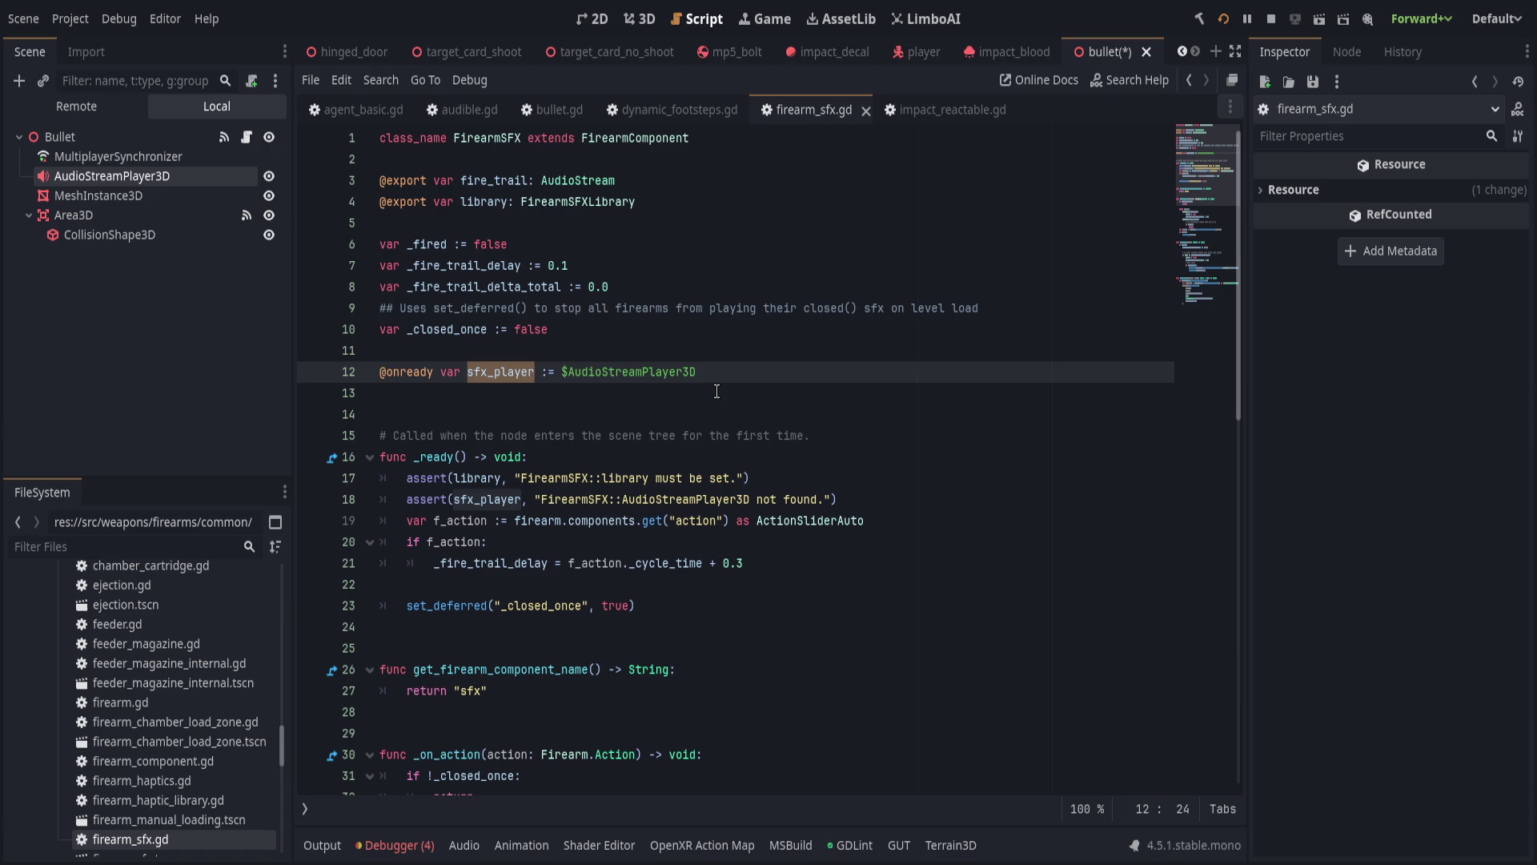
pyautogui.scroll(-7, 737, 464)
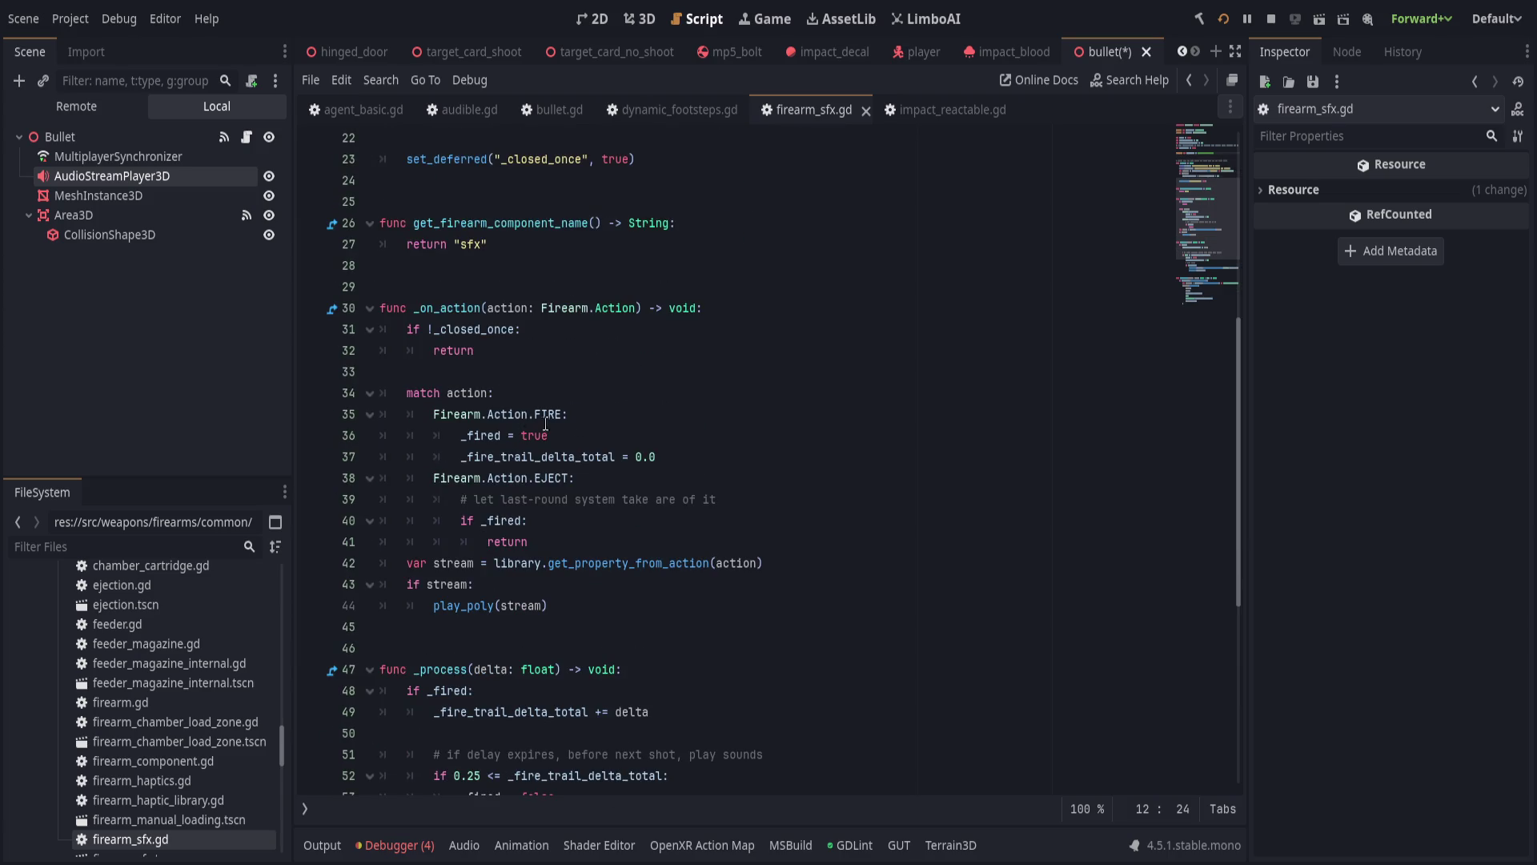
pyautogui.scroll(7, 580, 426)
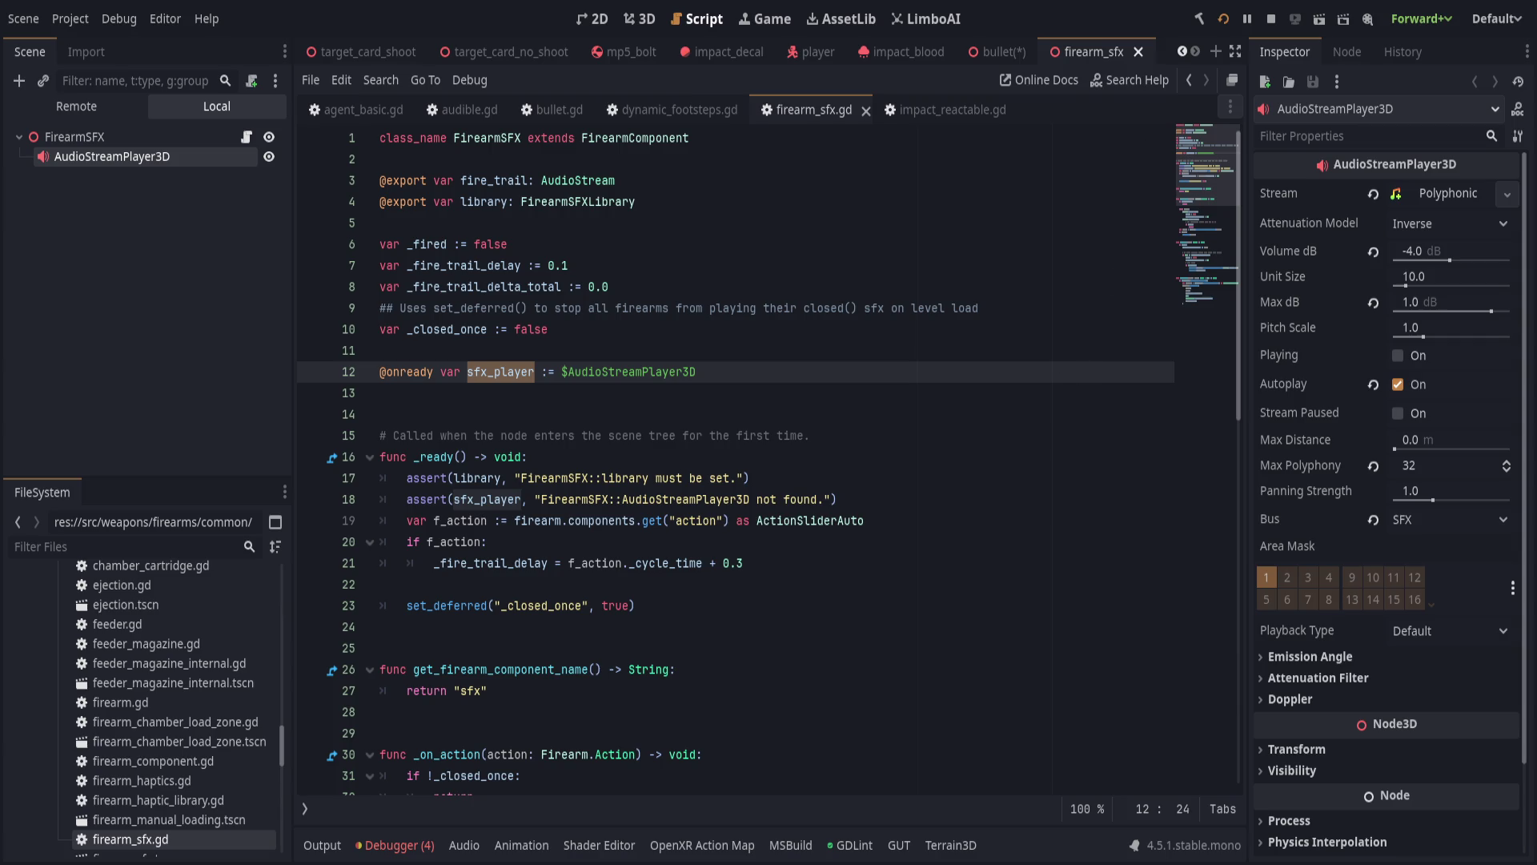
pyautogui.click(640, 398)
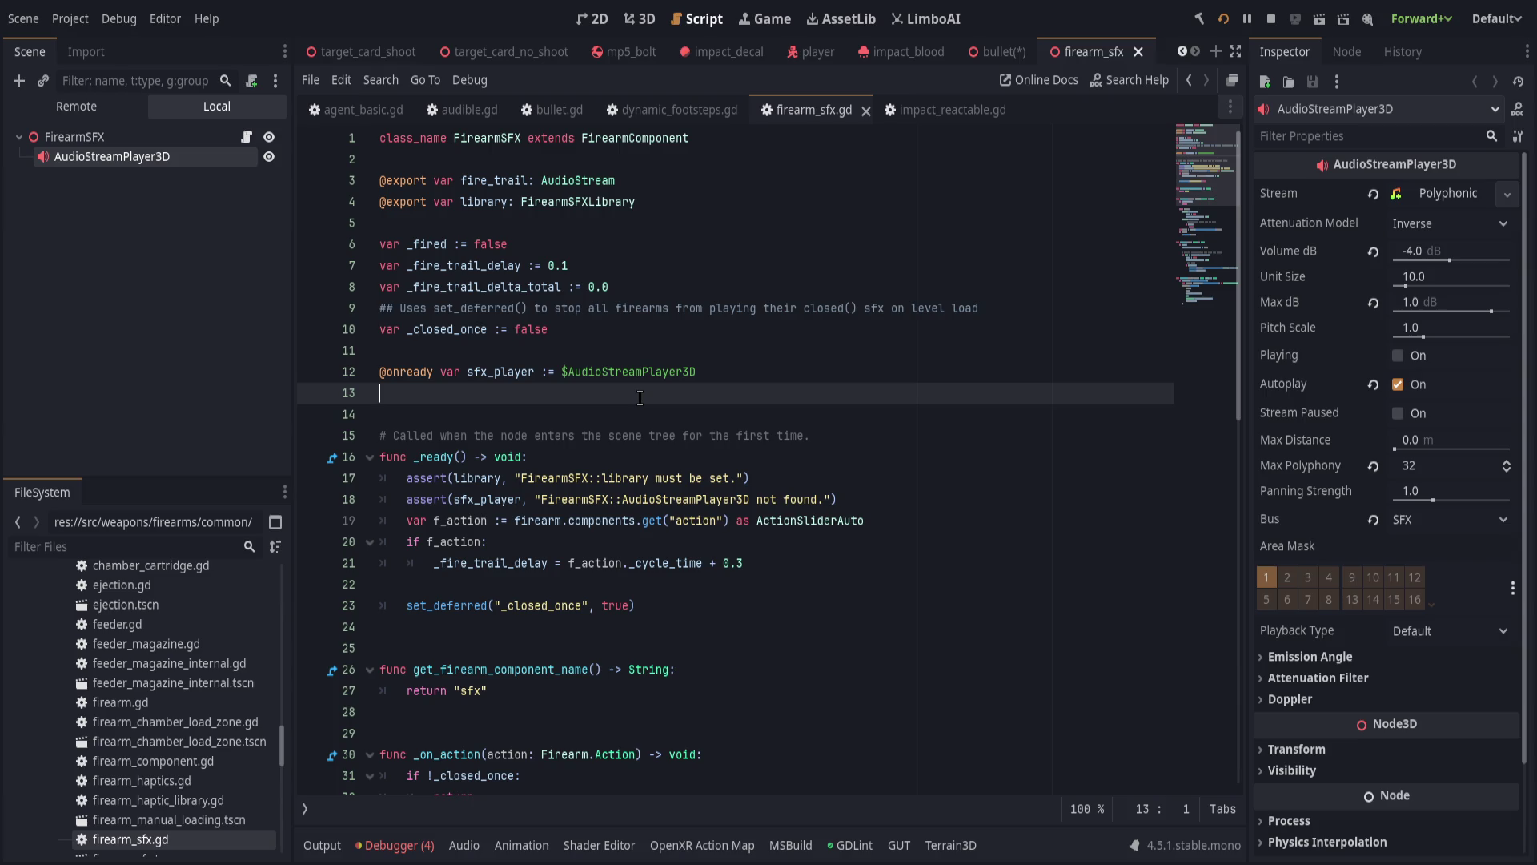
pyautogui.click(558, 110)
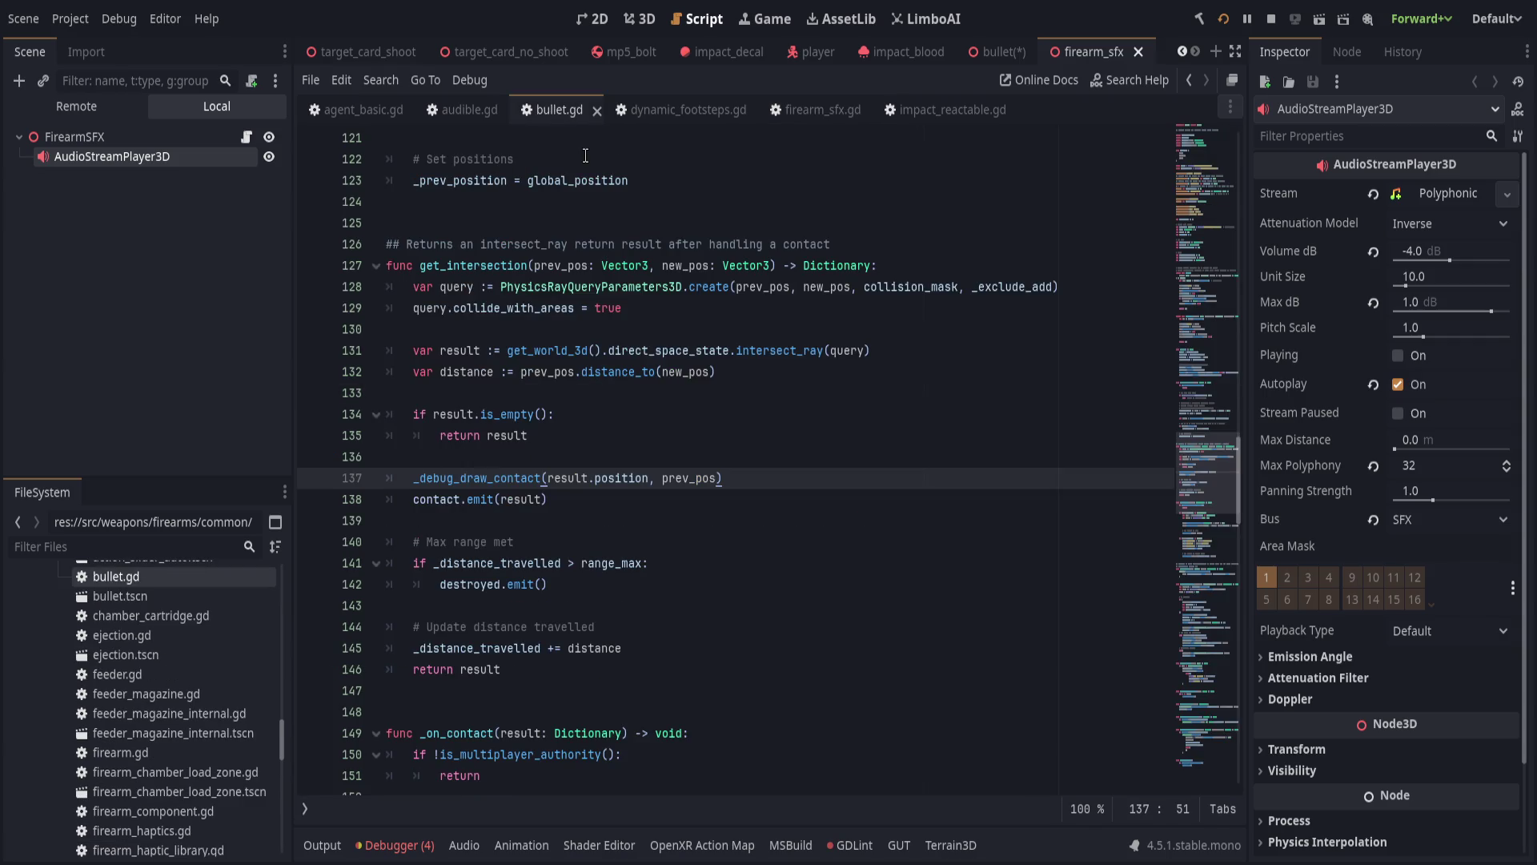
# Save the bullet scene and mark the line in the script that instantiates it.
pyautogui.click(996, 51)
pyautogui.hotkey('ctrl', 's')
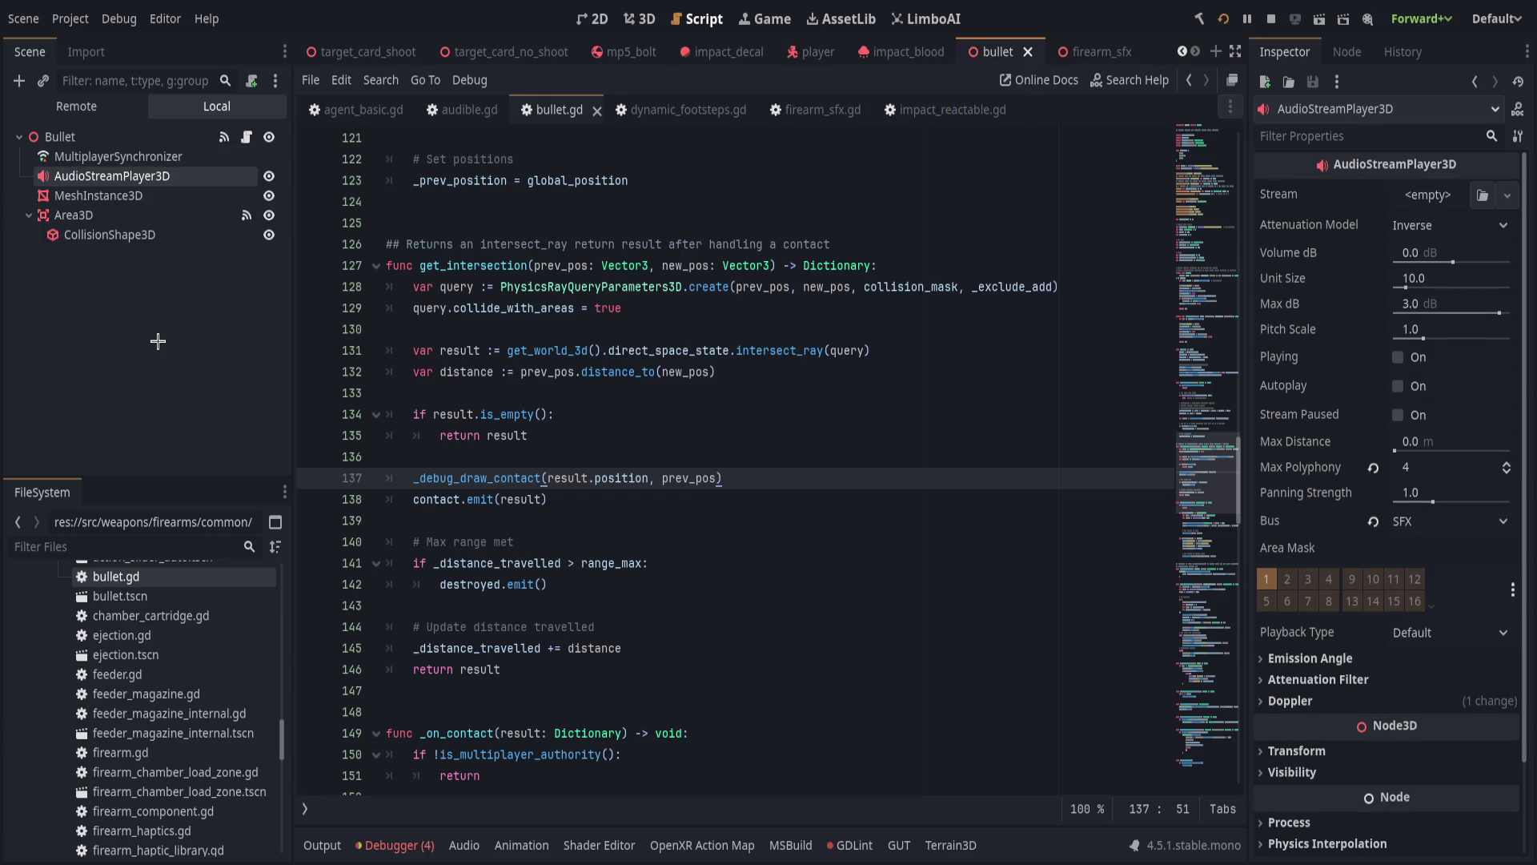
pyautogui.scroll(15, 477, 568)
pyautogui.scroll(6, 477, 568)
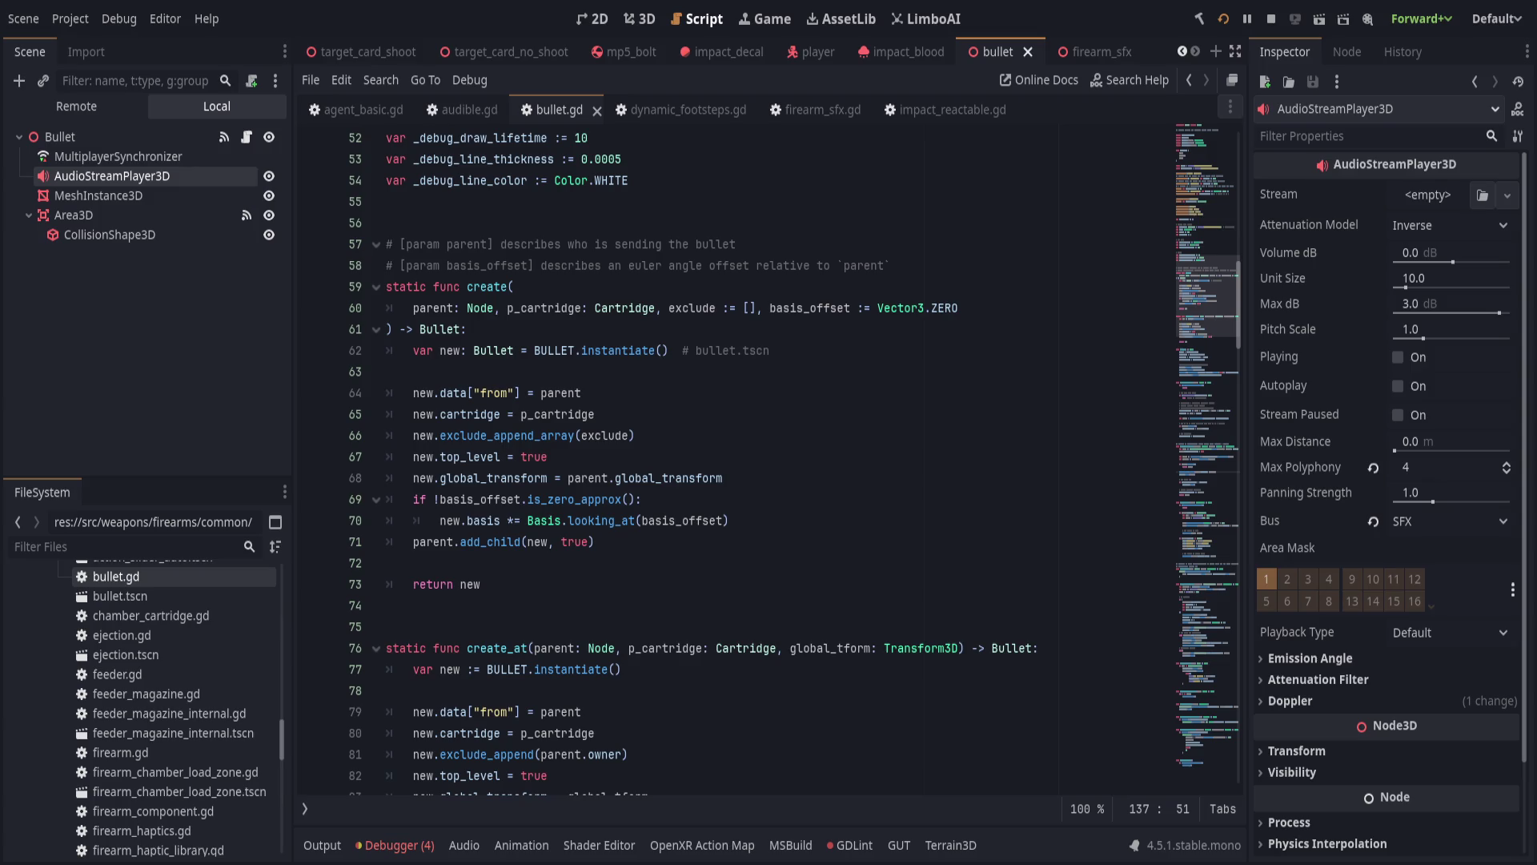
pyautogui.click(884, 349)
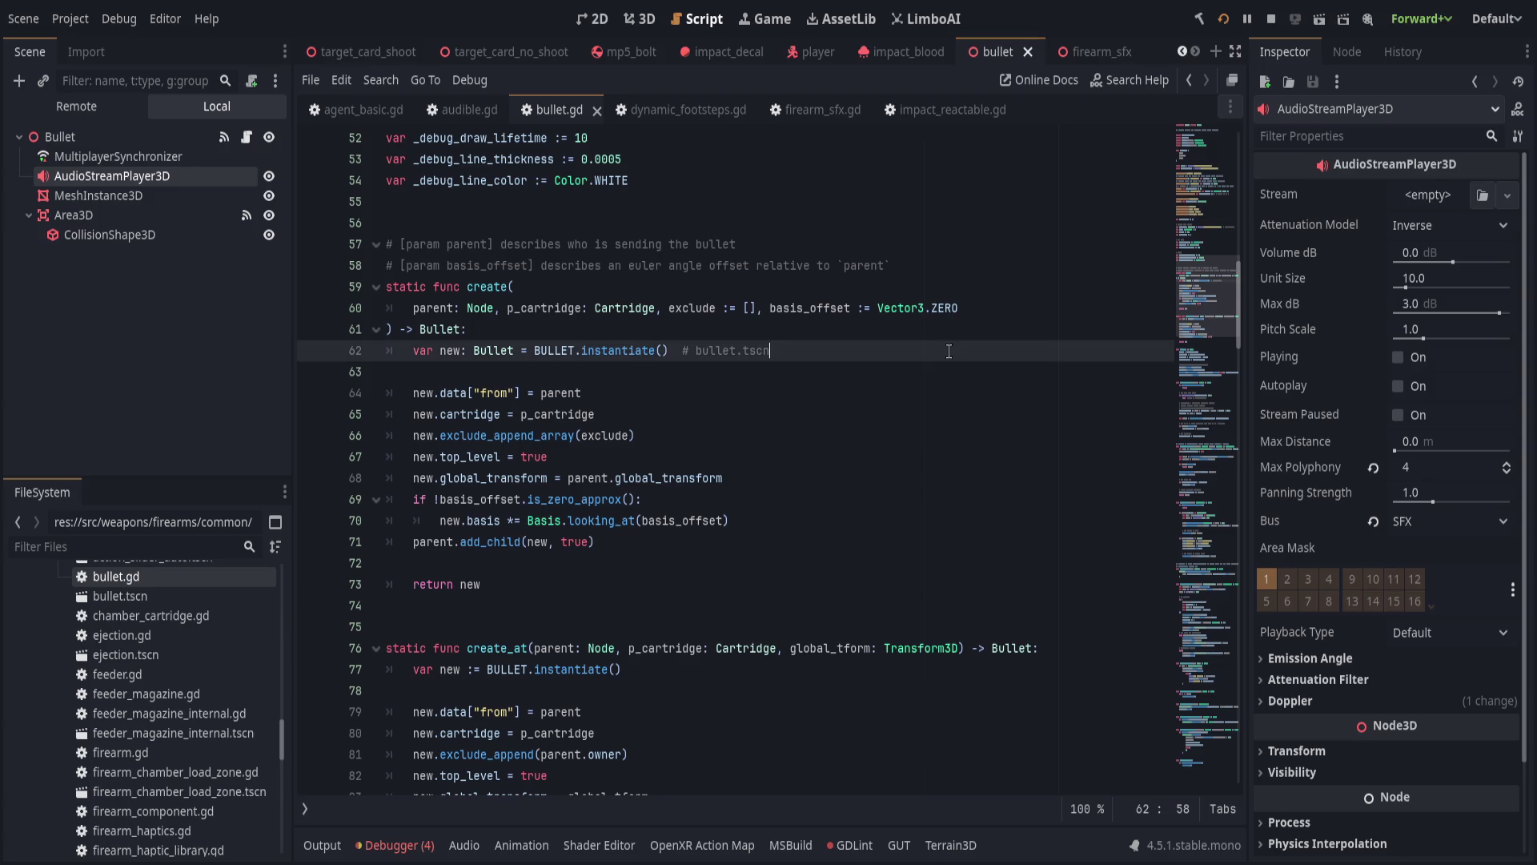
pyautogui.scroll(6, 884, 408)
pyautogui.scroll(4, 883, 409)
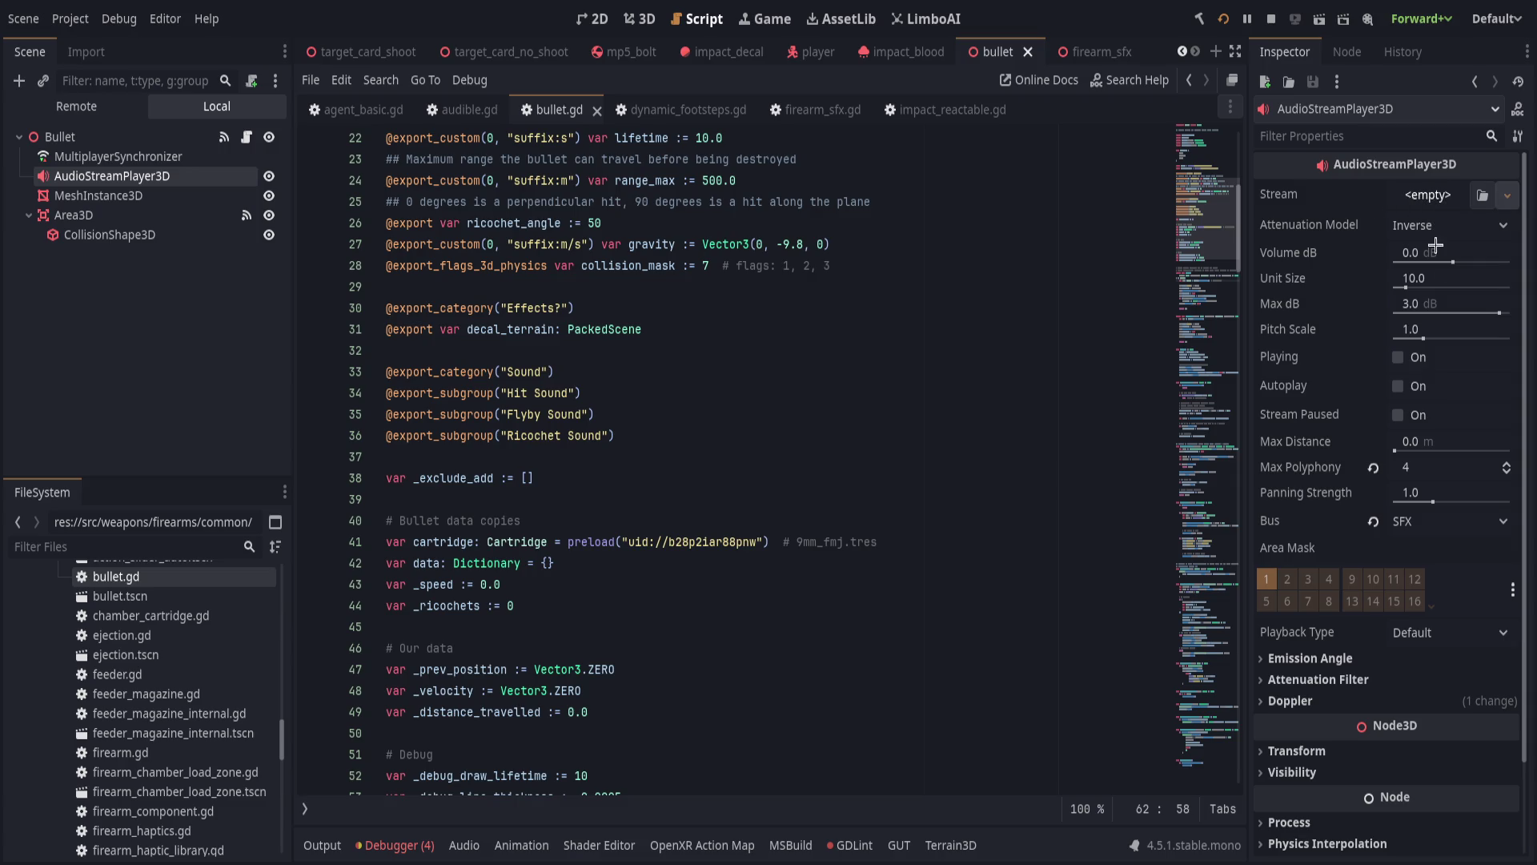
# Set the AudioStreamPlayer3D's Stream to a new AudioStreamPolyphonic, then bring up the firearm_sfx scene.
pyautogui.click(1507, 195)
pyautogui.click(1449, 298)
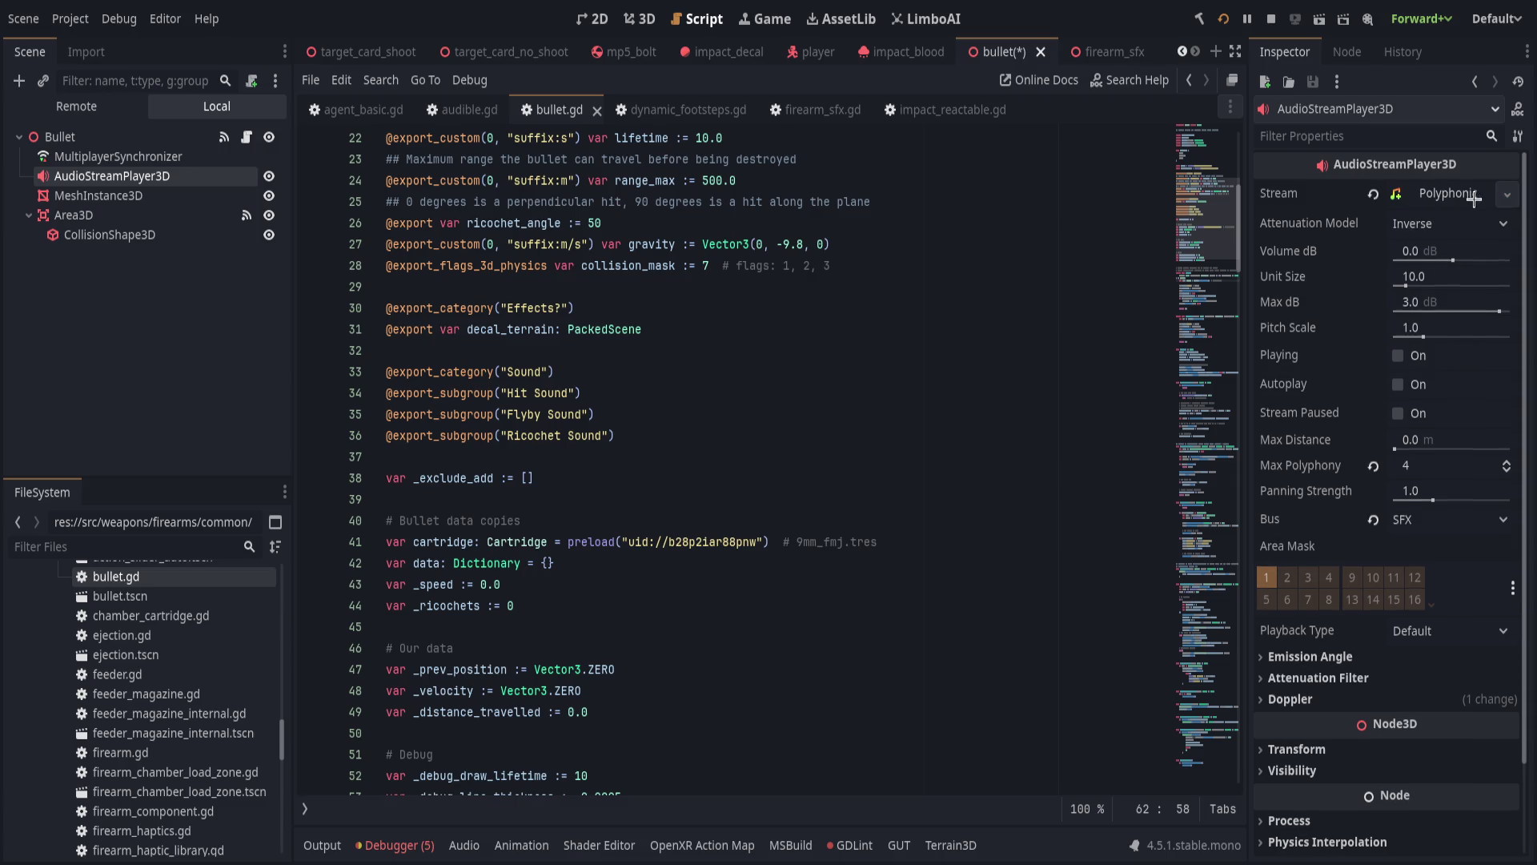
pyautogui.click(1441, 195)
pyautogui.click(1441, 194)
pyautogui.click(940, 288)
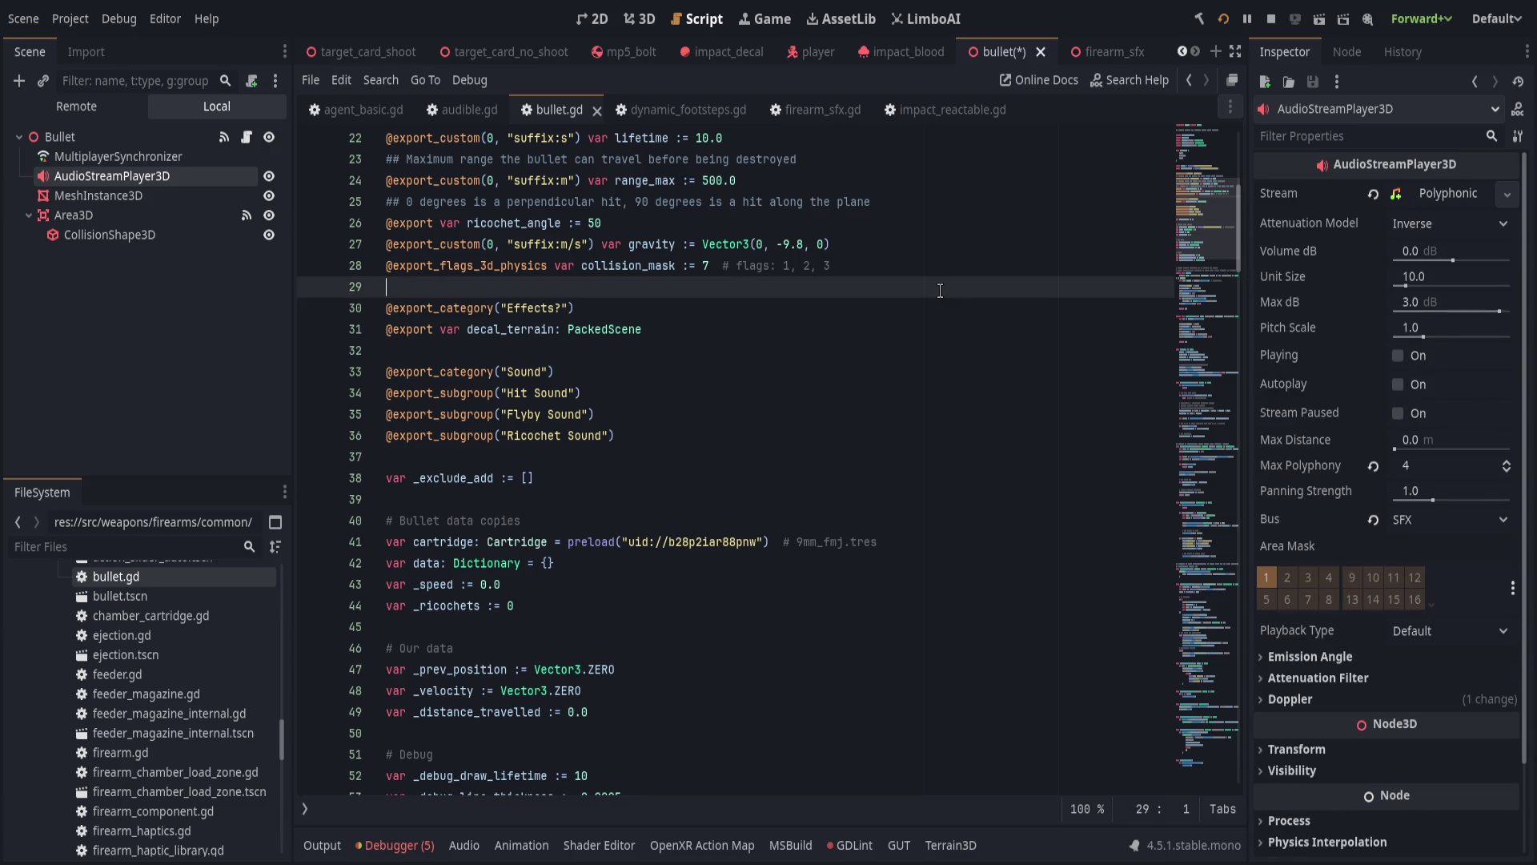
pyautogui.click(1089, 52)
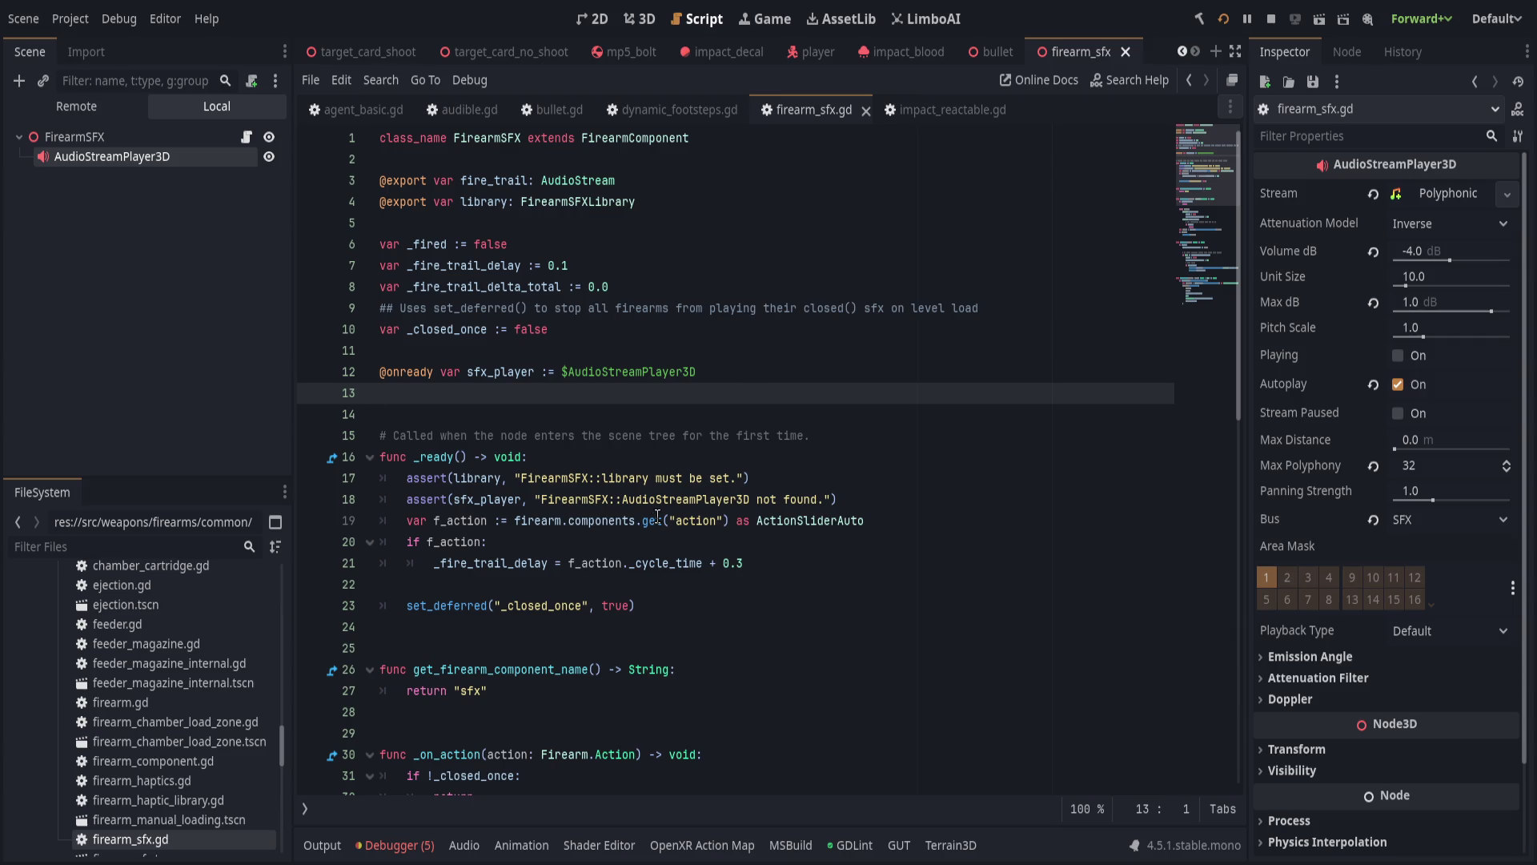
# Review firearm_sfx.gd, highlighting every use of library and every call to play_poly.
pyautogui.scroll(-2, 650, 517)
pyautogui.scroll(-2, 650, 517)
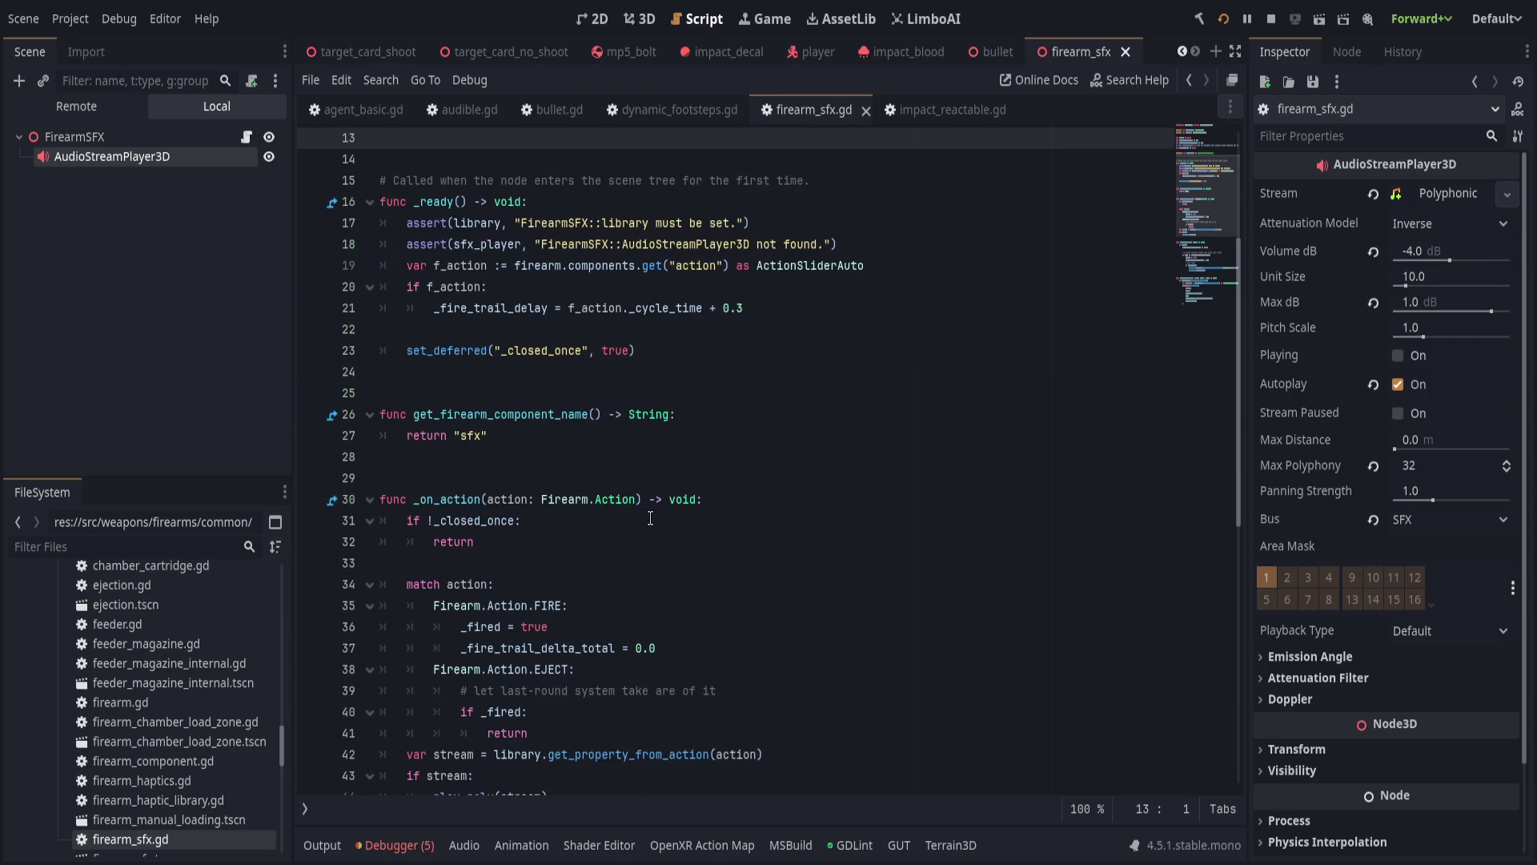
pyautogui.scroll(-2, 650, 517)
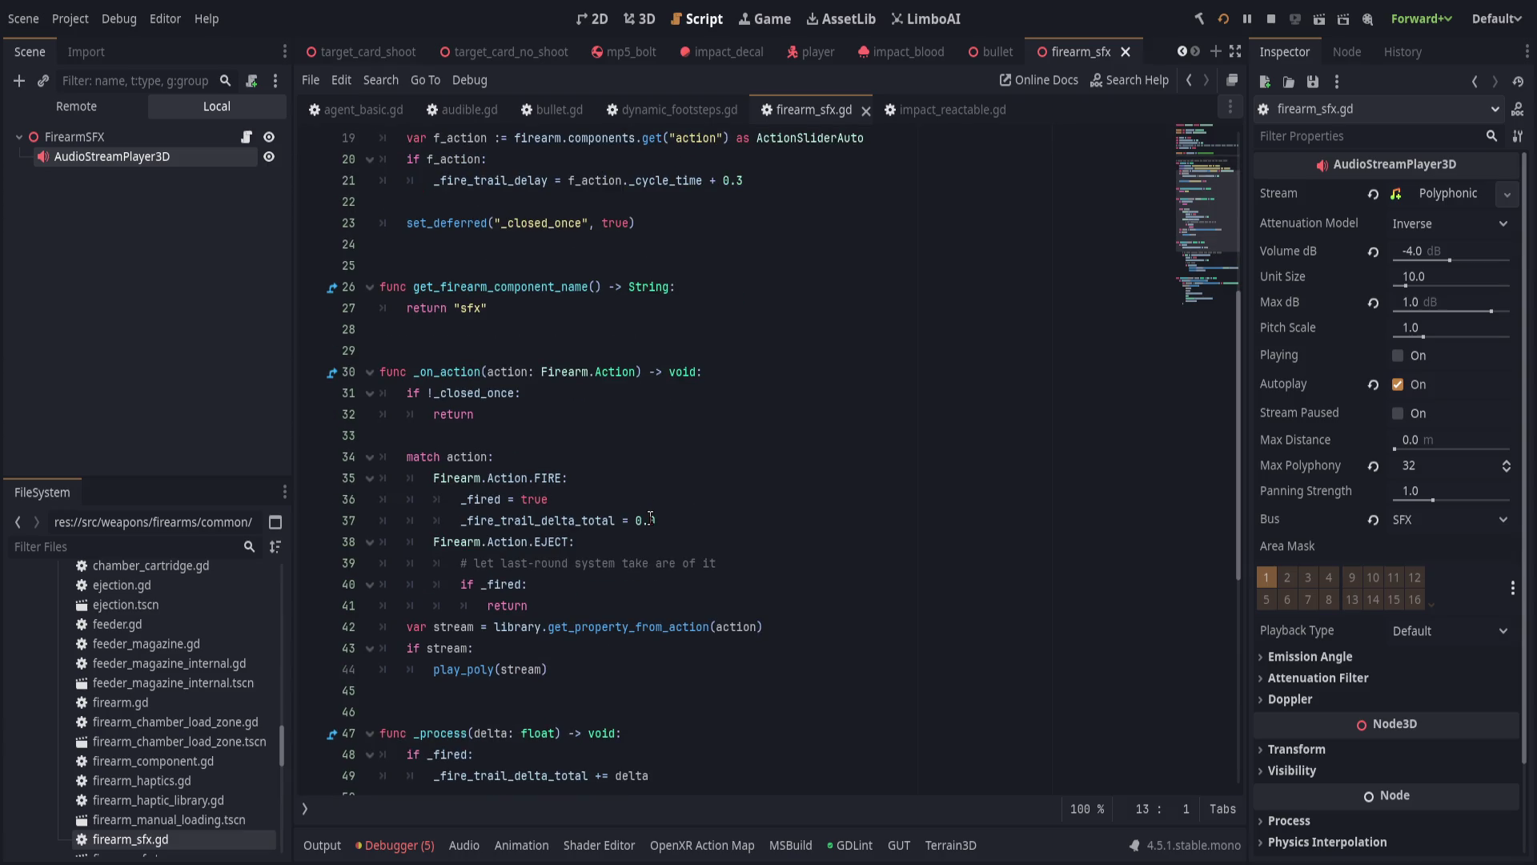
pyautogui.scroll(-1, 650, 517)
pyautogui.doubleClick(514, 563)
pyautogui.scroll(4, 720, 568)
pyautogui.scroll(-10, 765, 571)
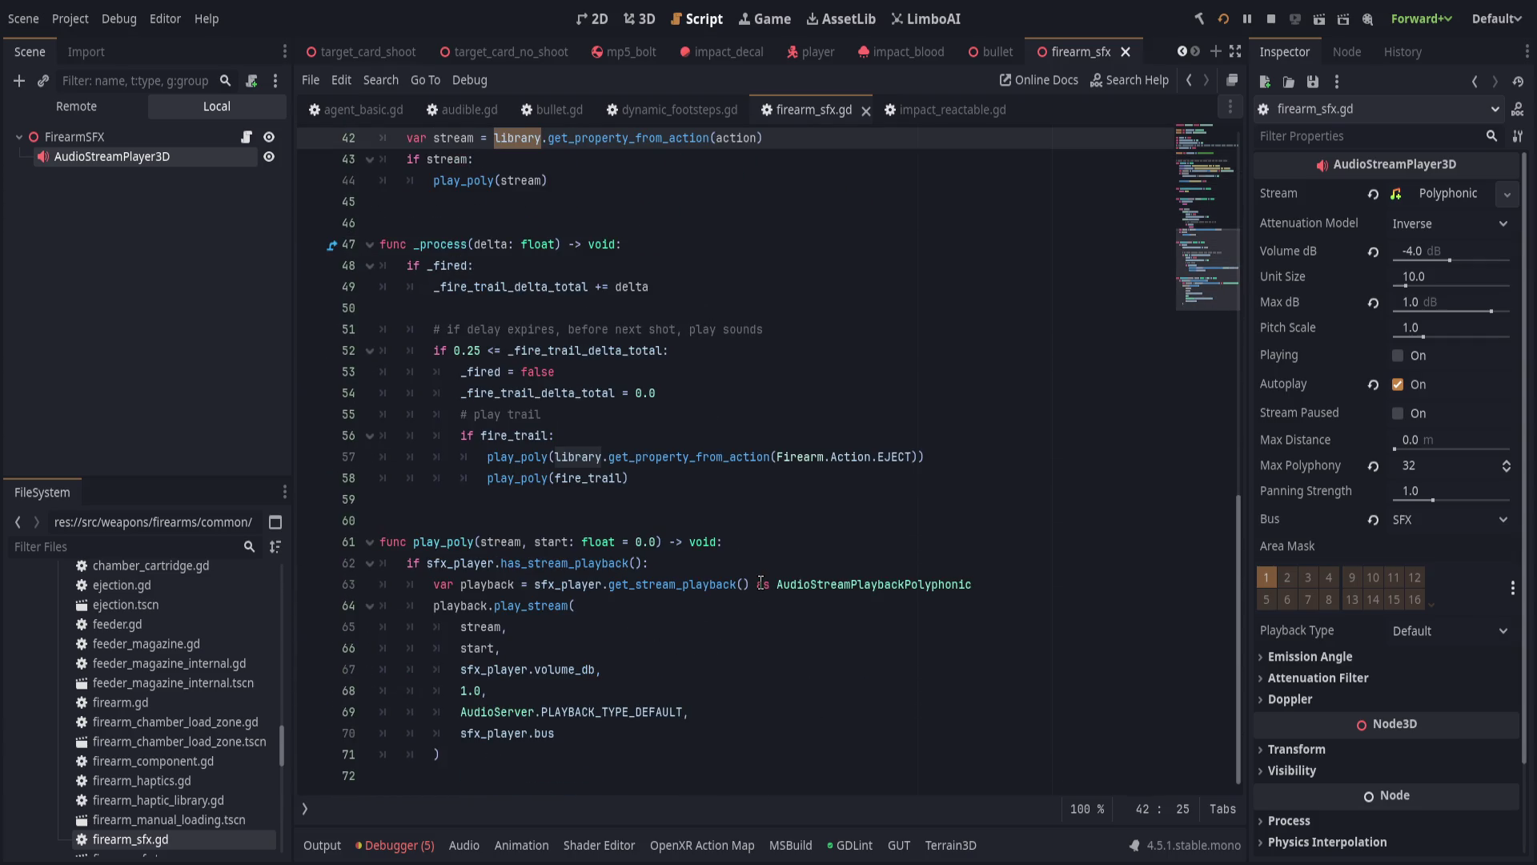
pyautogui.doubleClick(439, 541)
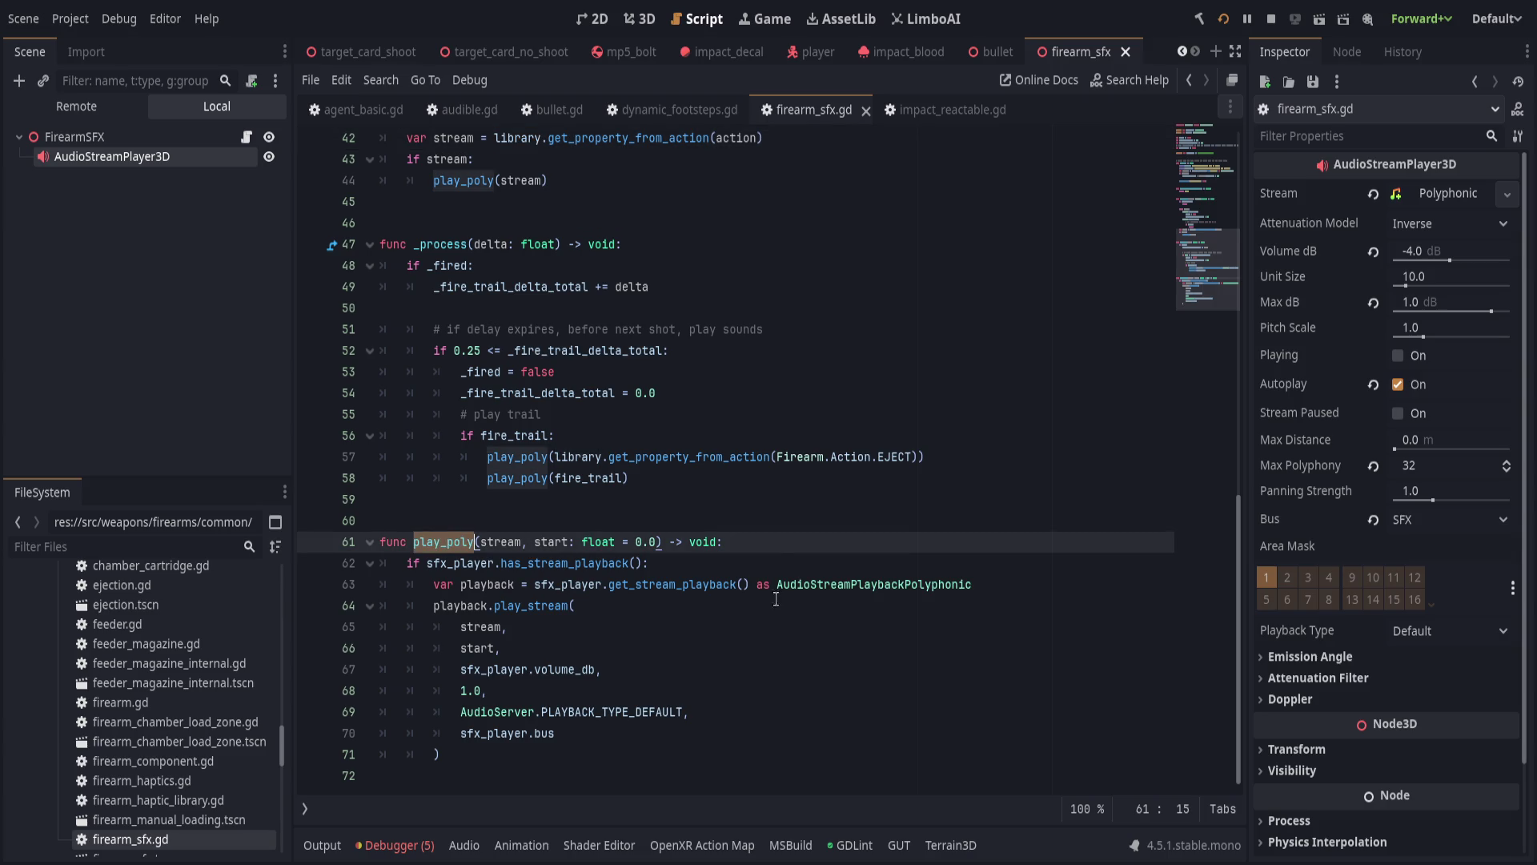
# Select the whole play_poly function (lines 60–71), then return to bullet.gd.
pyautogui.click(645, 520)
pyautogui.moveTo(645, 518)
pyautogui.mouseDown()
pyautogui.moveTo(664, 652)
pyautogui.moveTo(705, 752)
pyautogui.mouseUp()
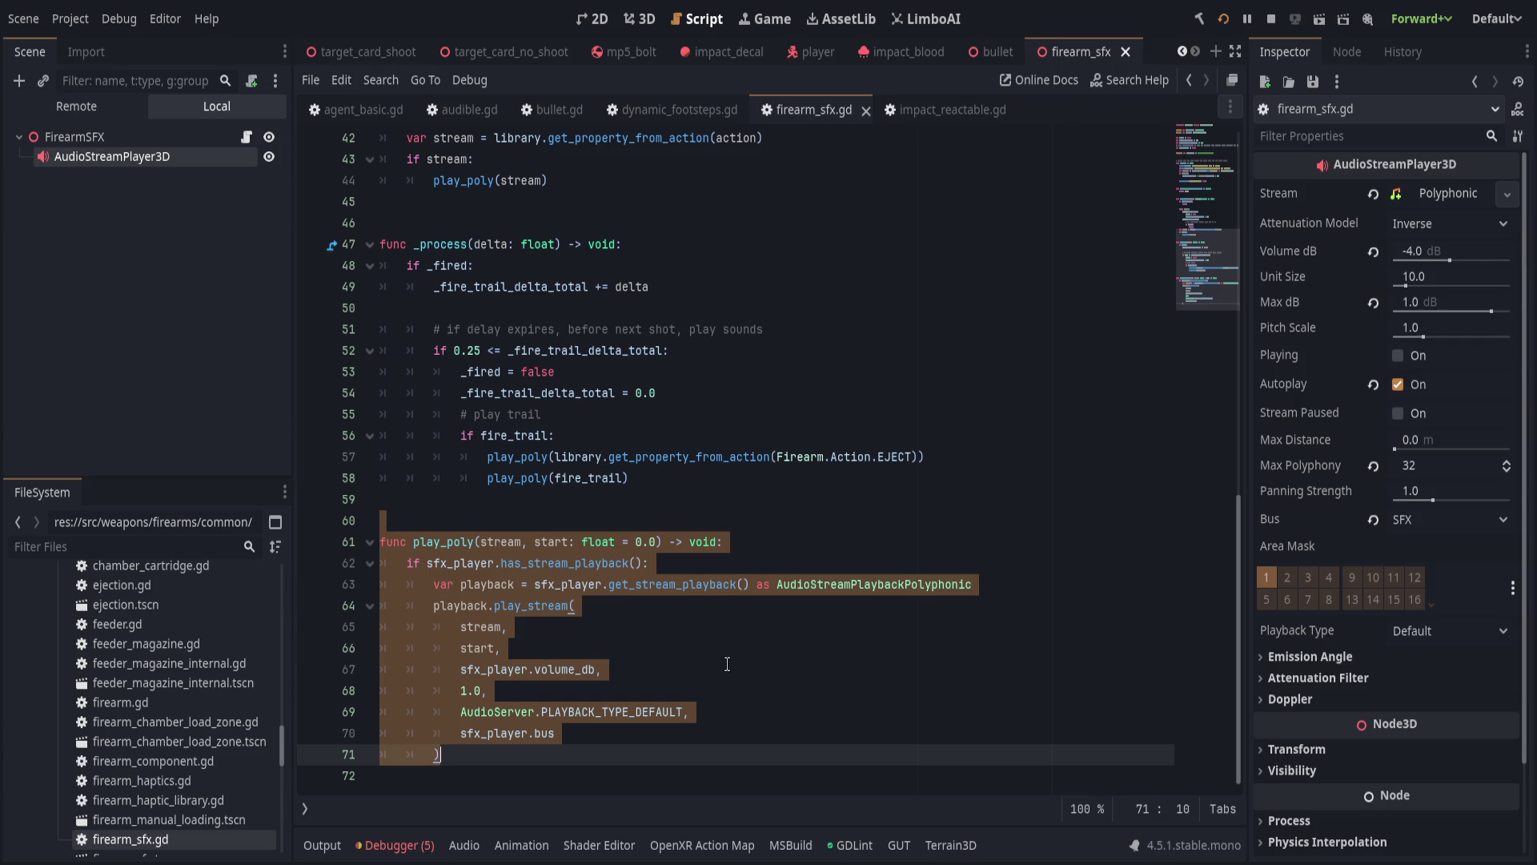
pyautogui.click(697, 648)
pyautogui.scroll(5, 697, 652)
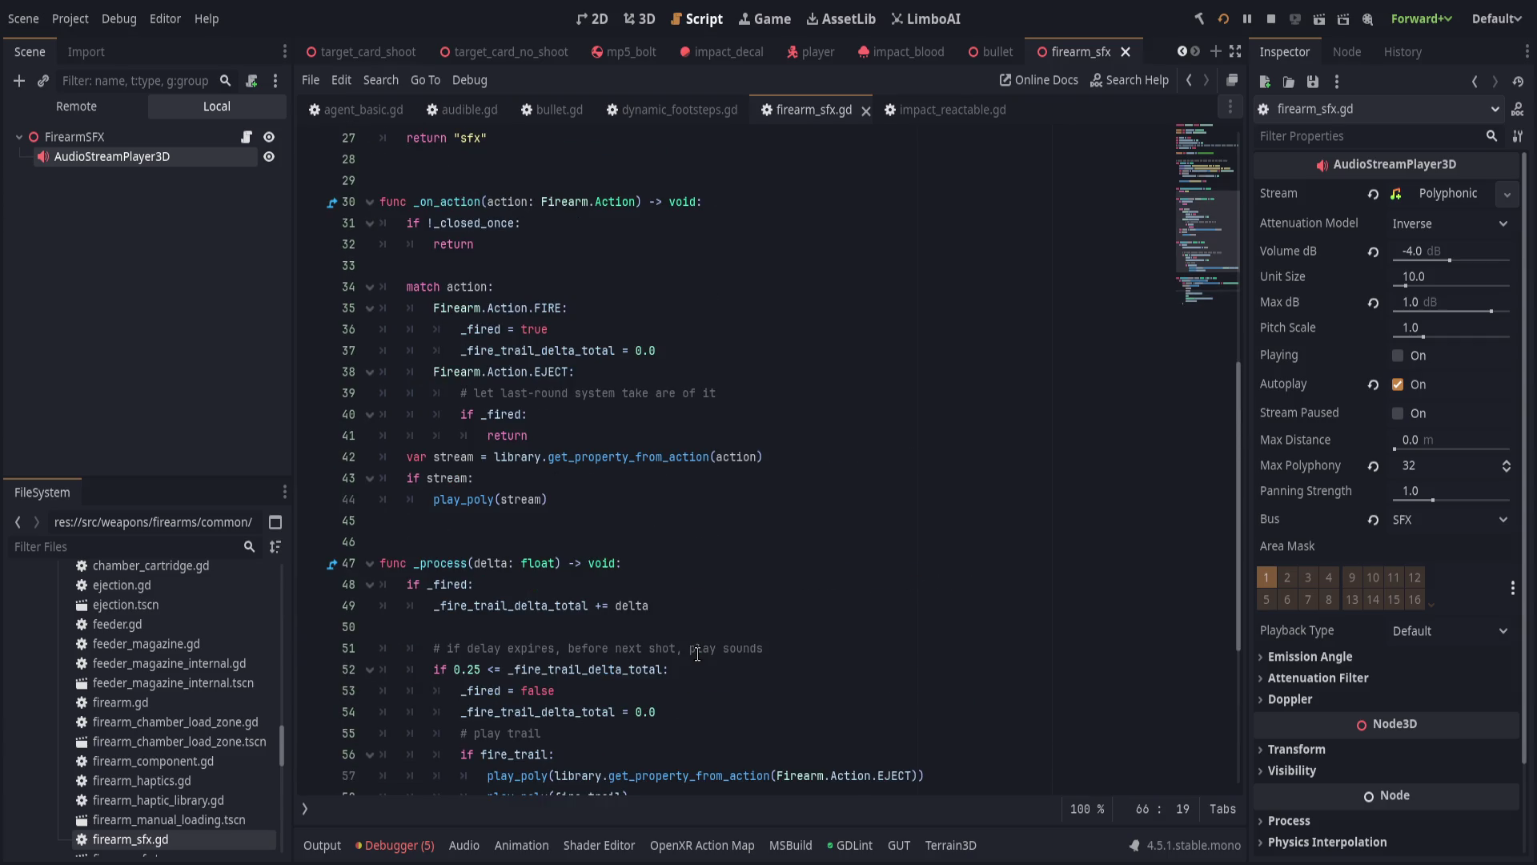
pyautogui.scroll(1, 698, 652)
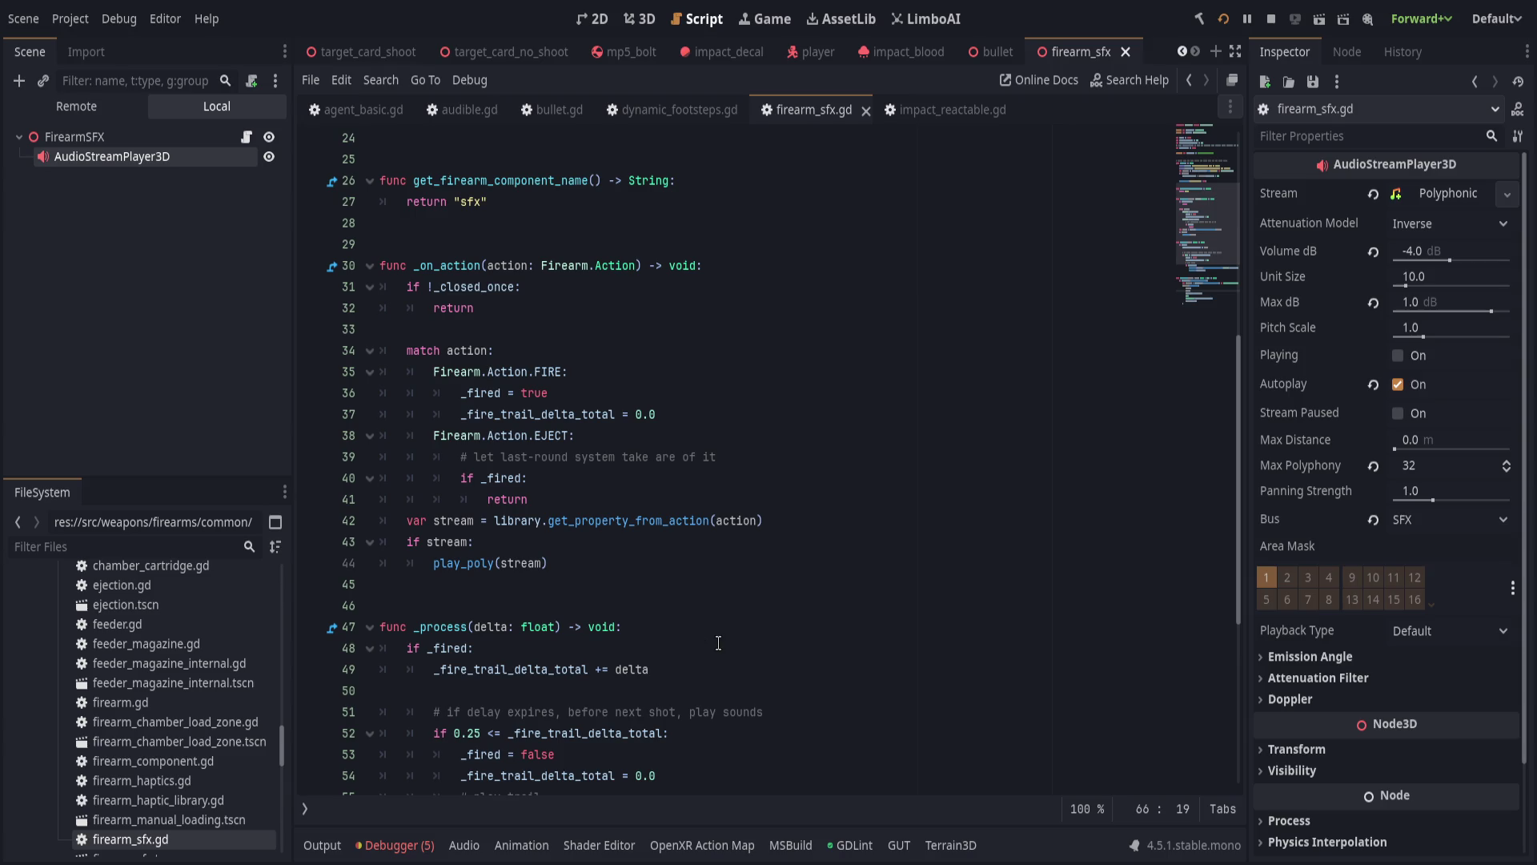
pyautogui.scroll(8, 702, 648)
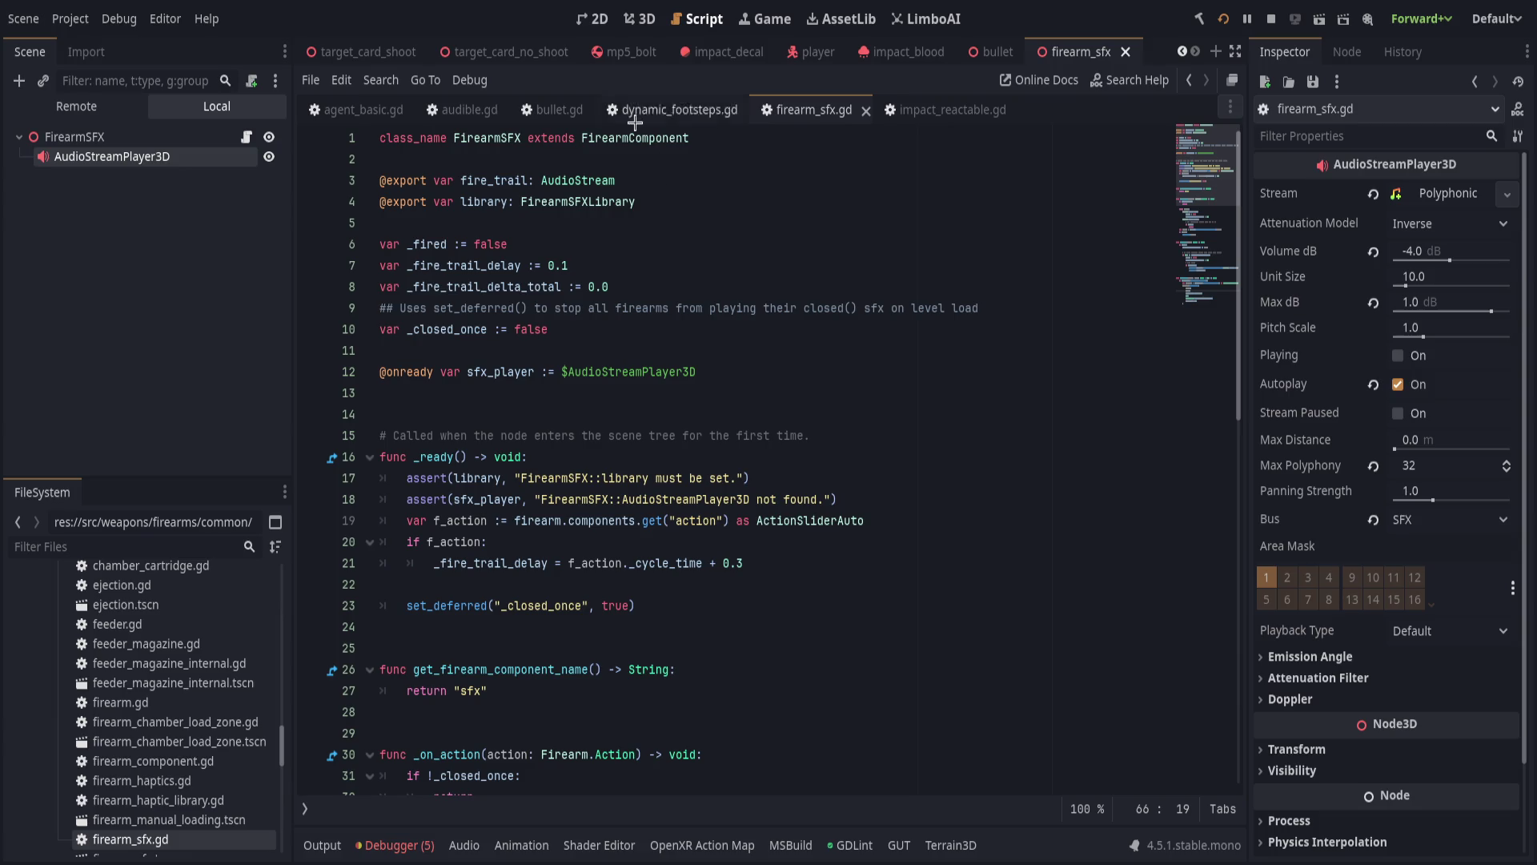
pyautogui.click(552, 110)
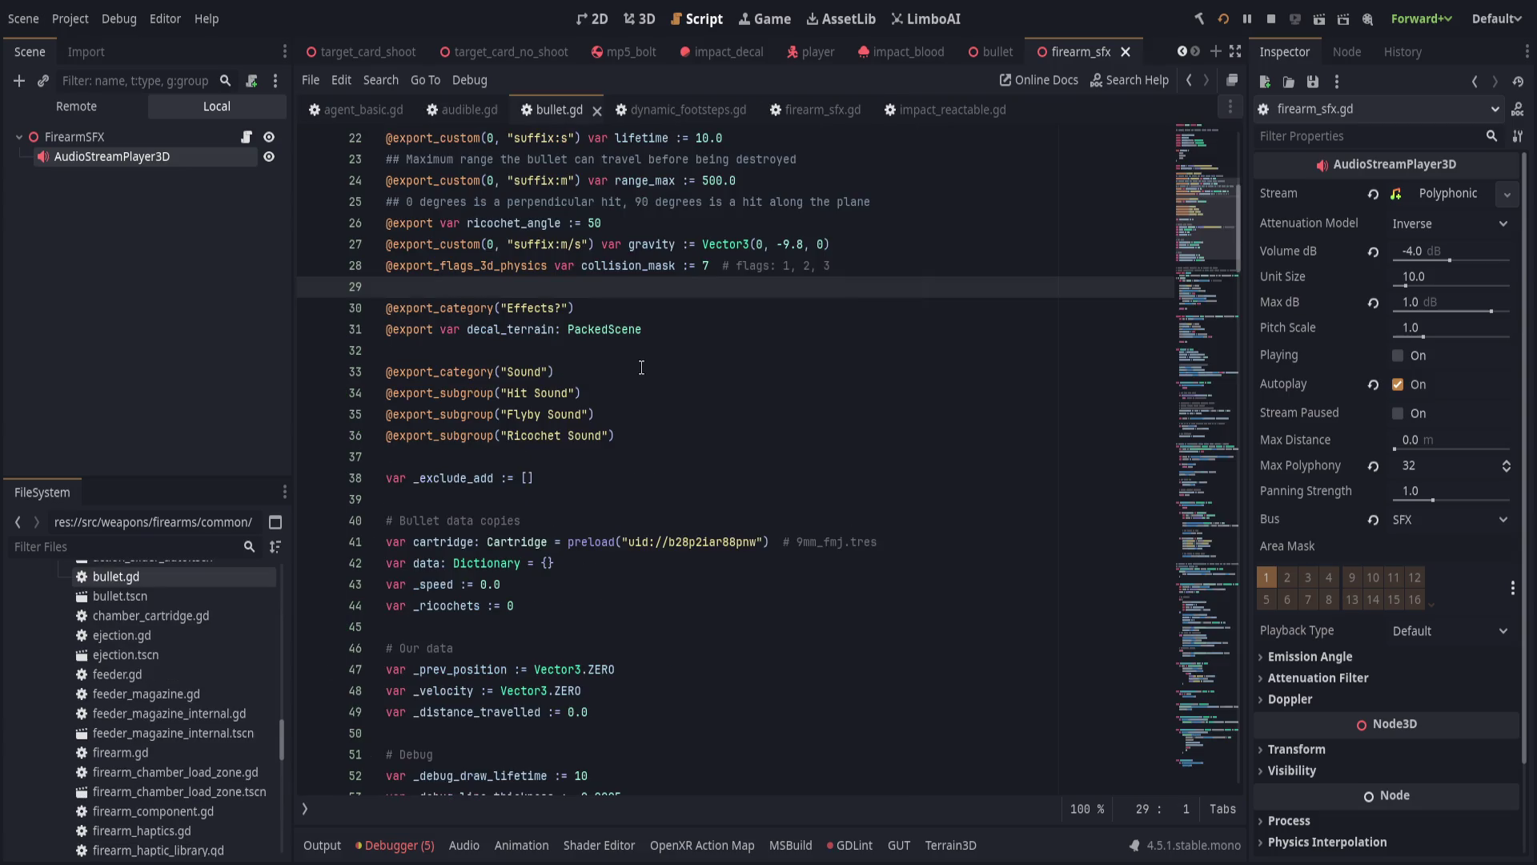
# On a new line near 124, type func play_poly(stream: AudioStream) -> void:, dropping the auto-closed bracket.
pyautogui.scroll(-20, 663, 490)
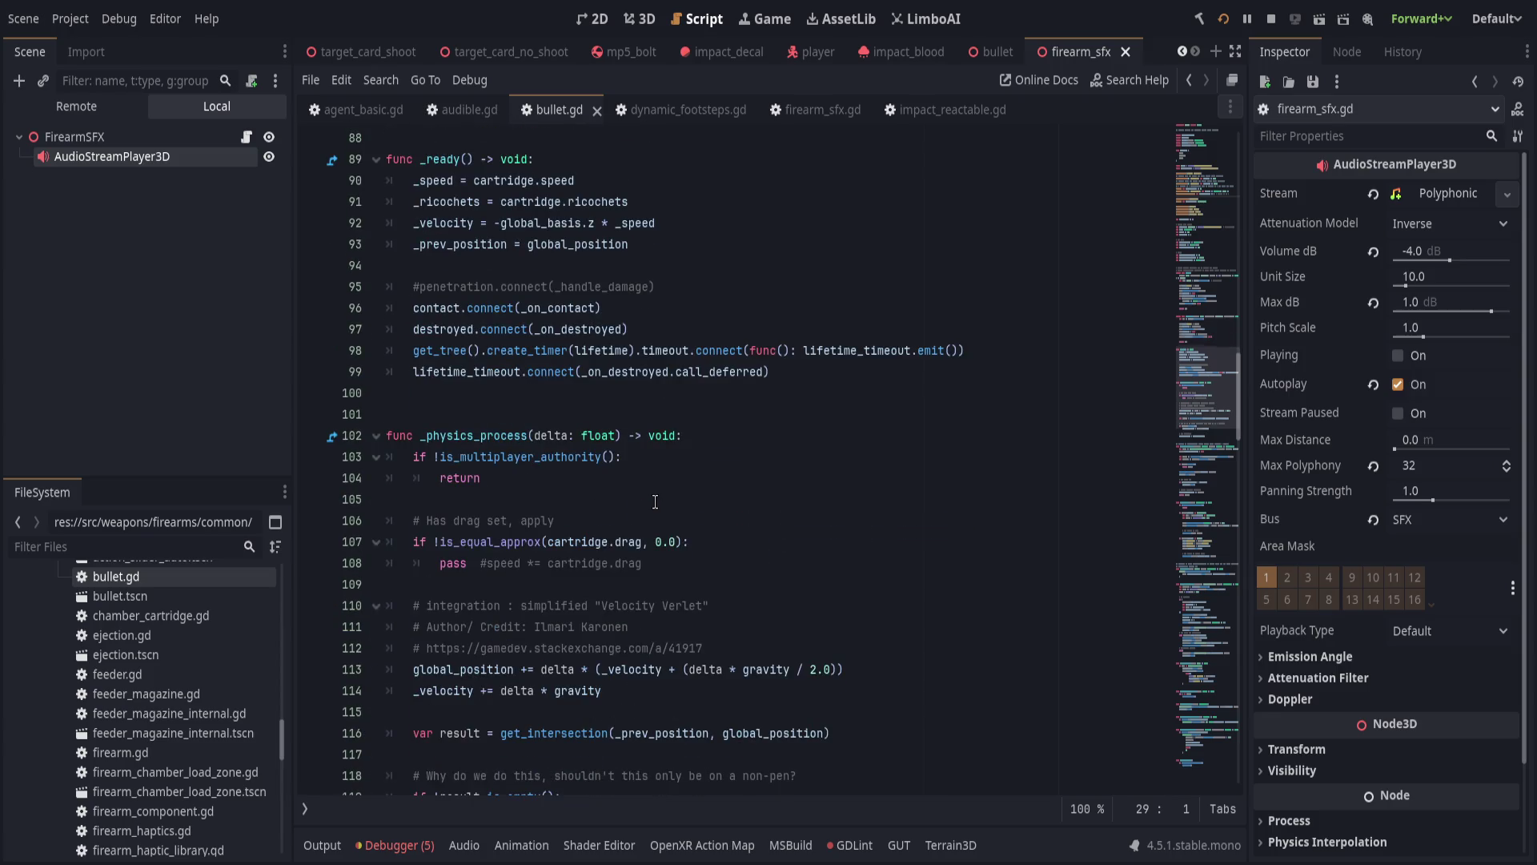
pyautogui.click(655, 501)
pyautogui.click(749, 516)
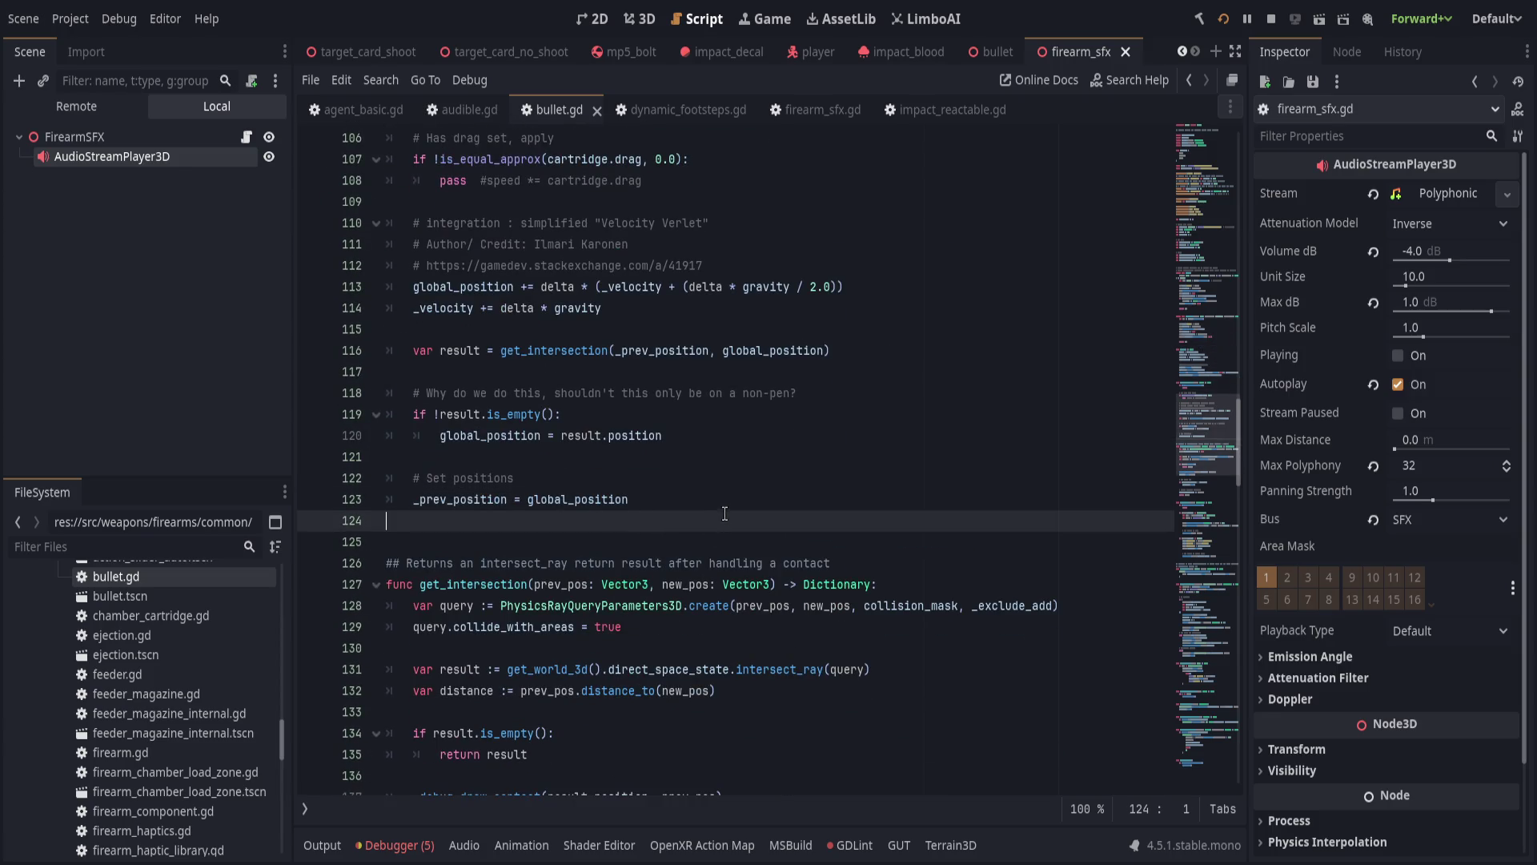
pyautogui.press('Return')
pyautogui.press('Return')
pyautogui.write('func pl')
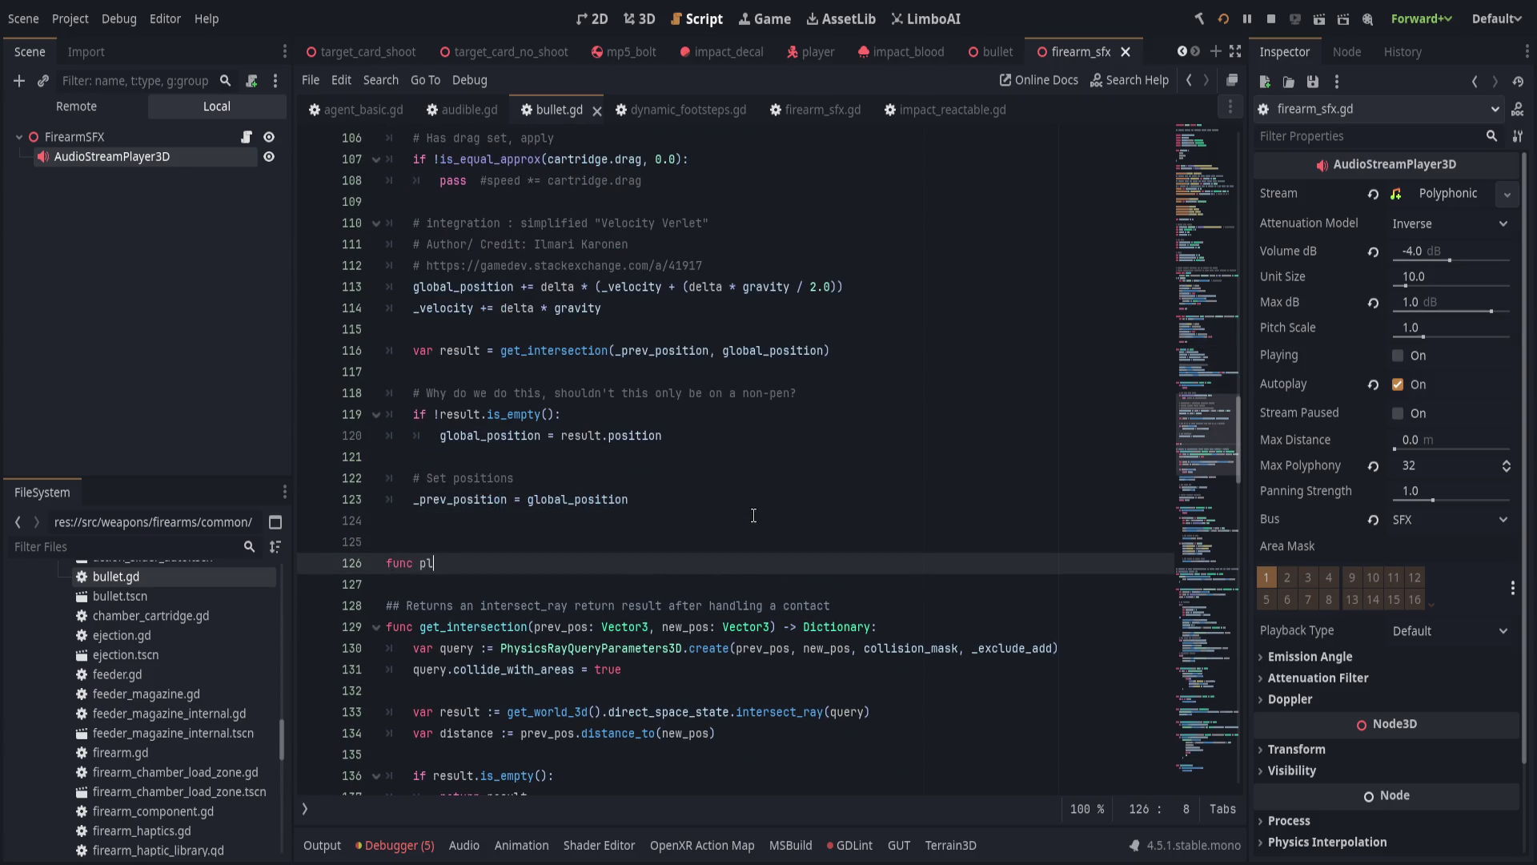
pyautogui.write('ay_poly')
pyautogui.write('(')
pyautogui.press('Delete')
pyautogui.write('stream: Audio')
pyautogui.write('Stream) -')
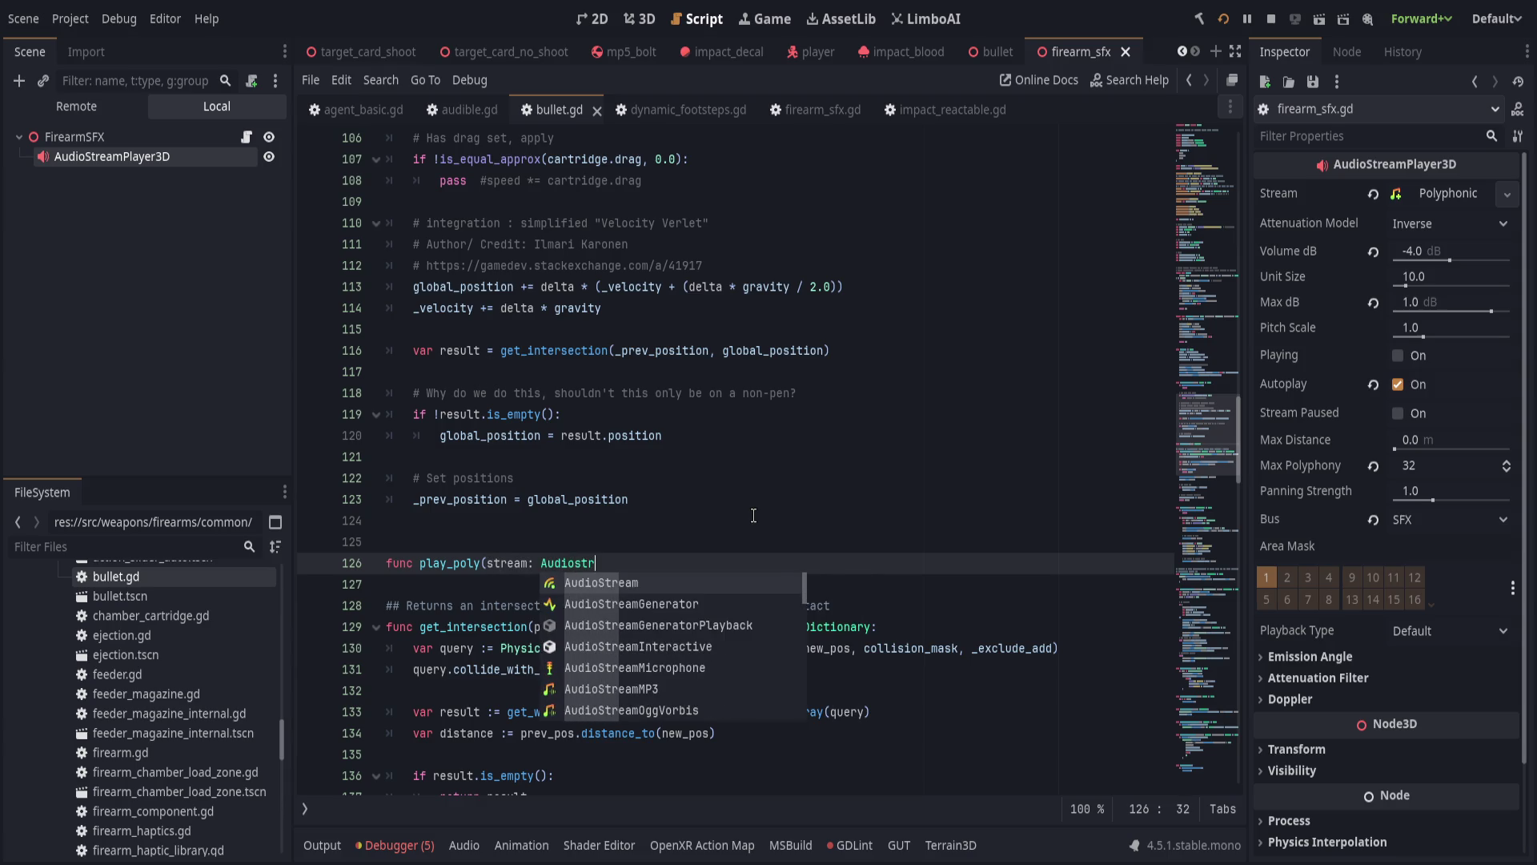
pyautogui.write('> void:')
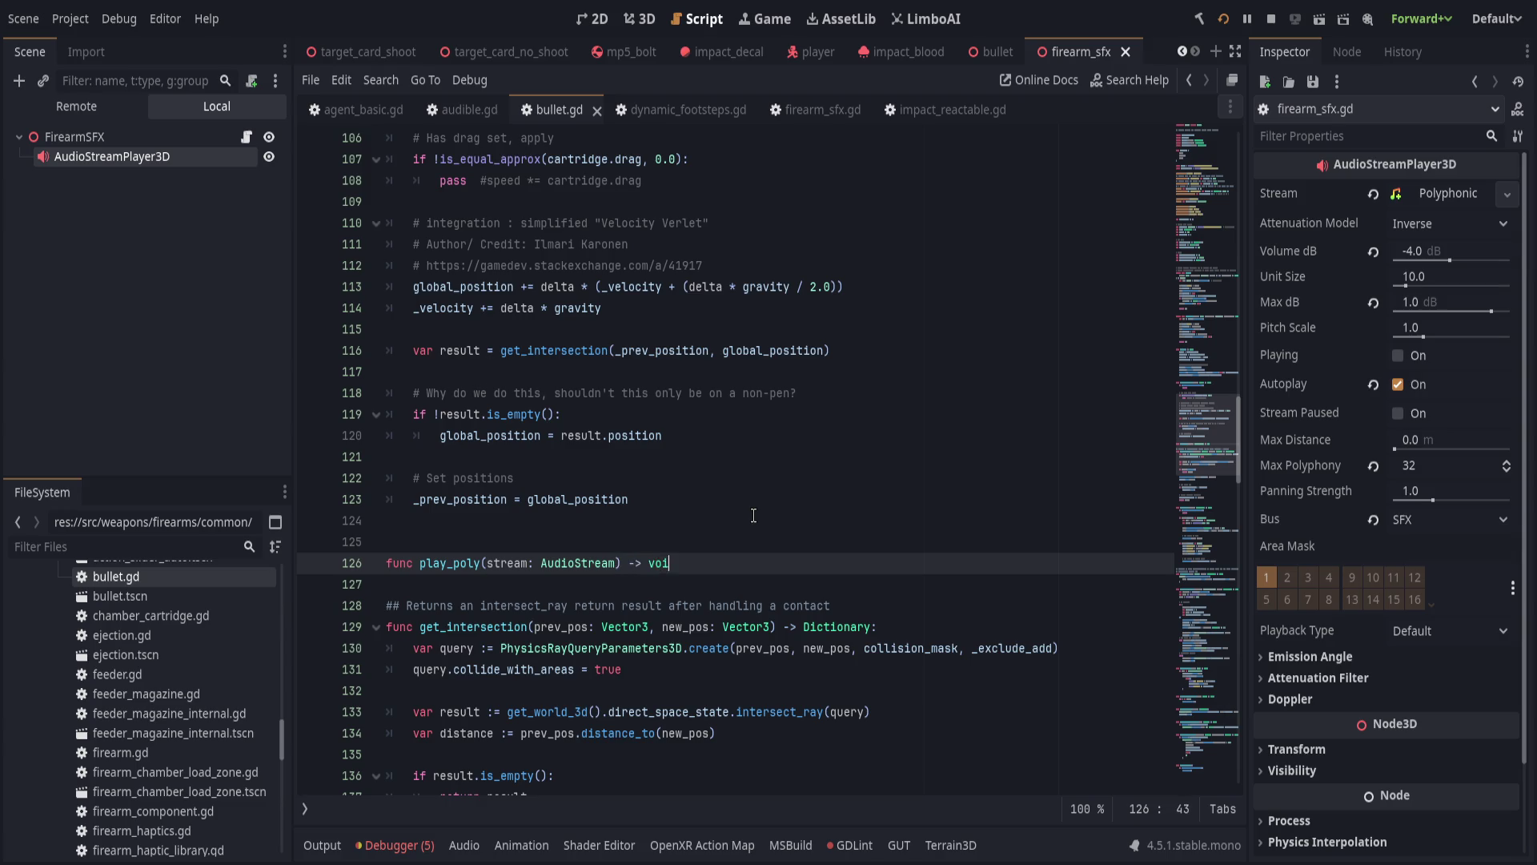
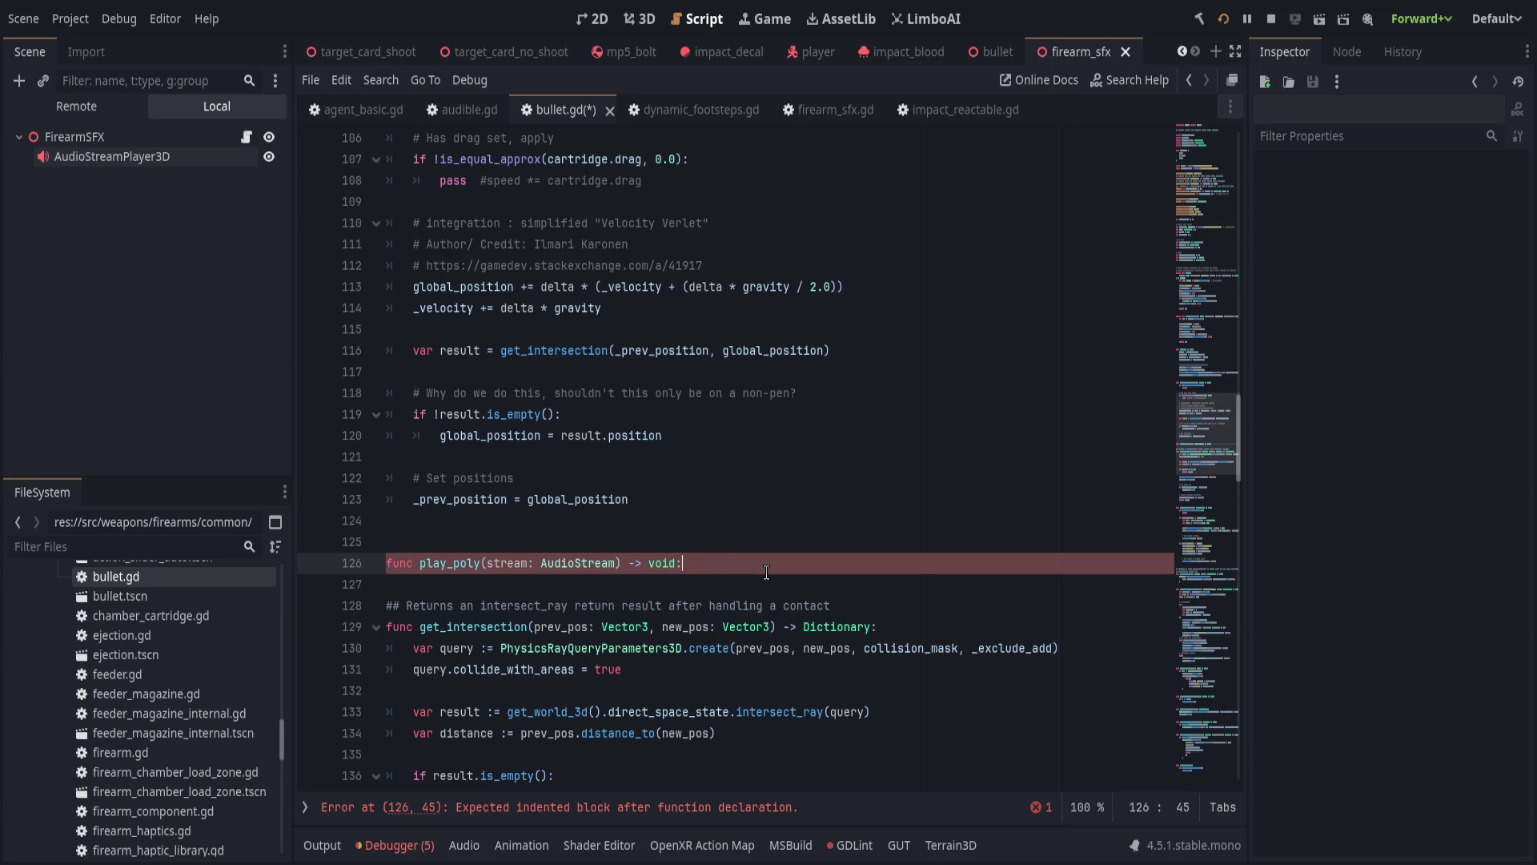
# Save bullet.gd and review how firearm_sfx.gd plays its sounds in play_poly.
pyautogui.click(745, 525)
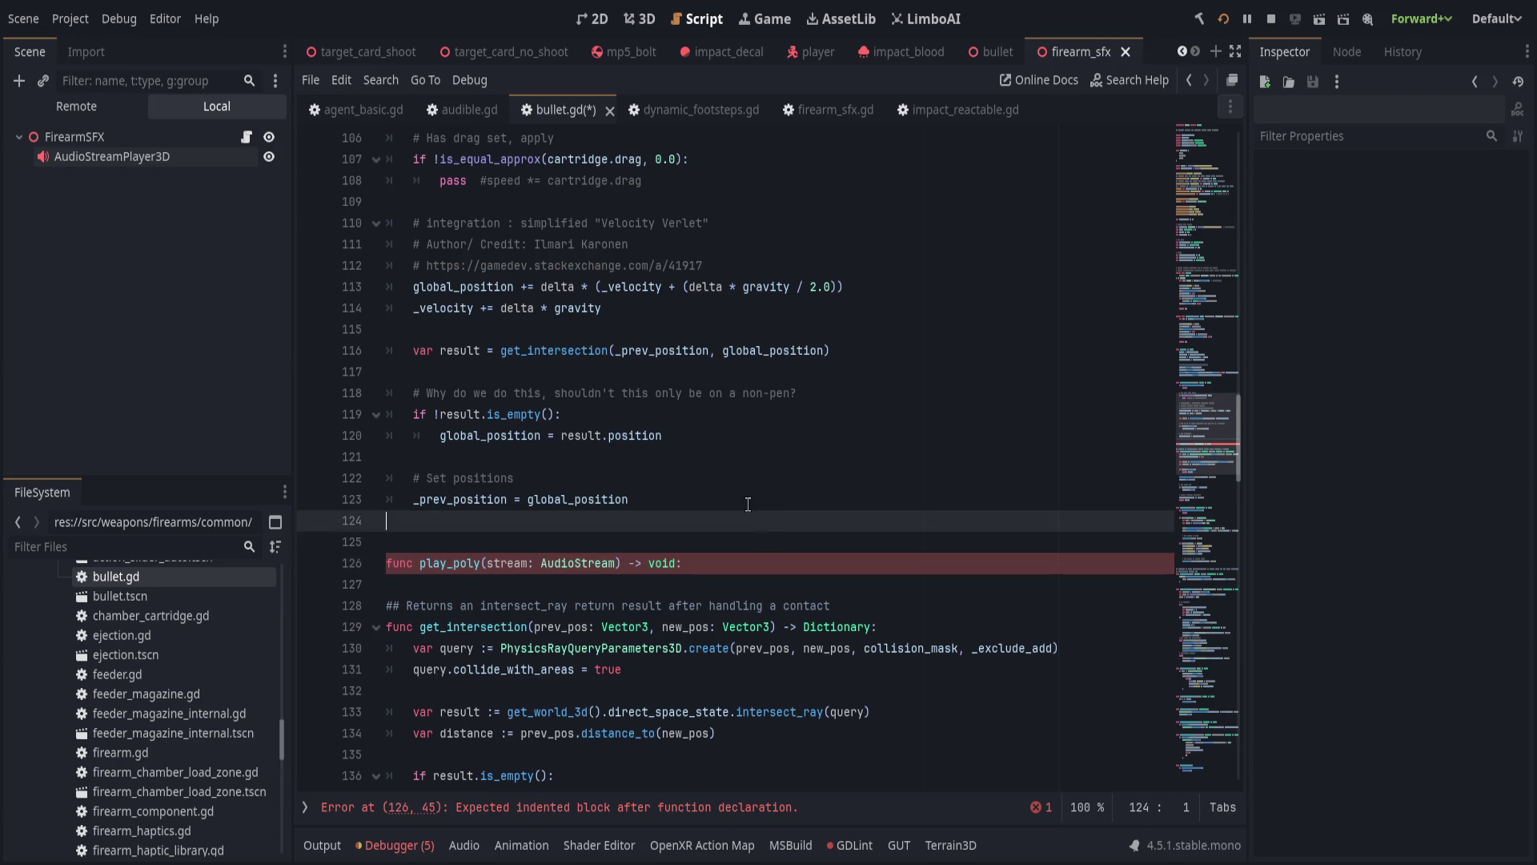
pyautogui.hotkey('ctrl', 's')
pyautogui.click(812, 112)
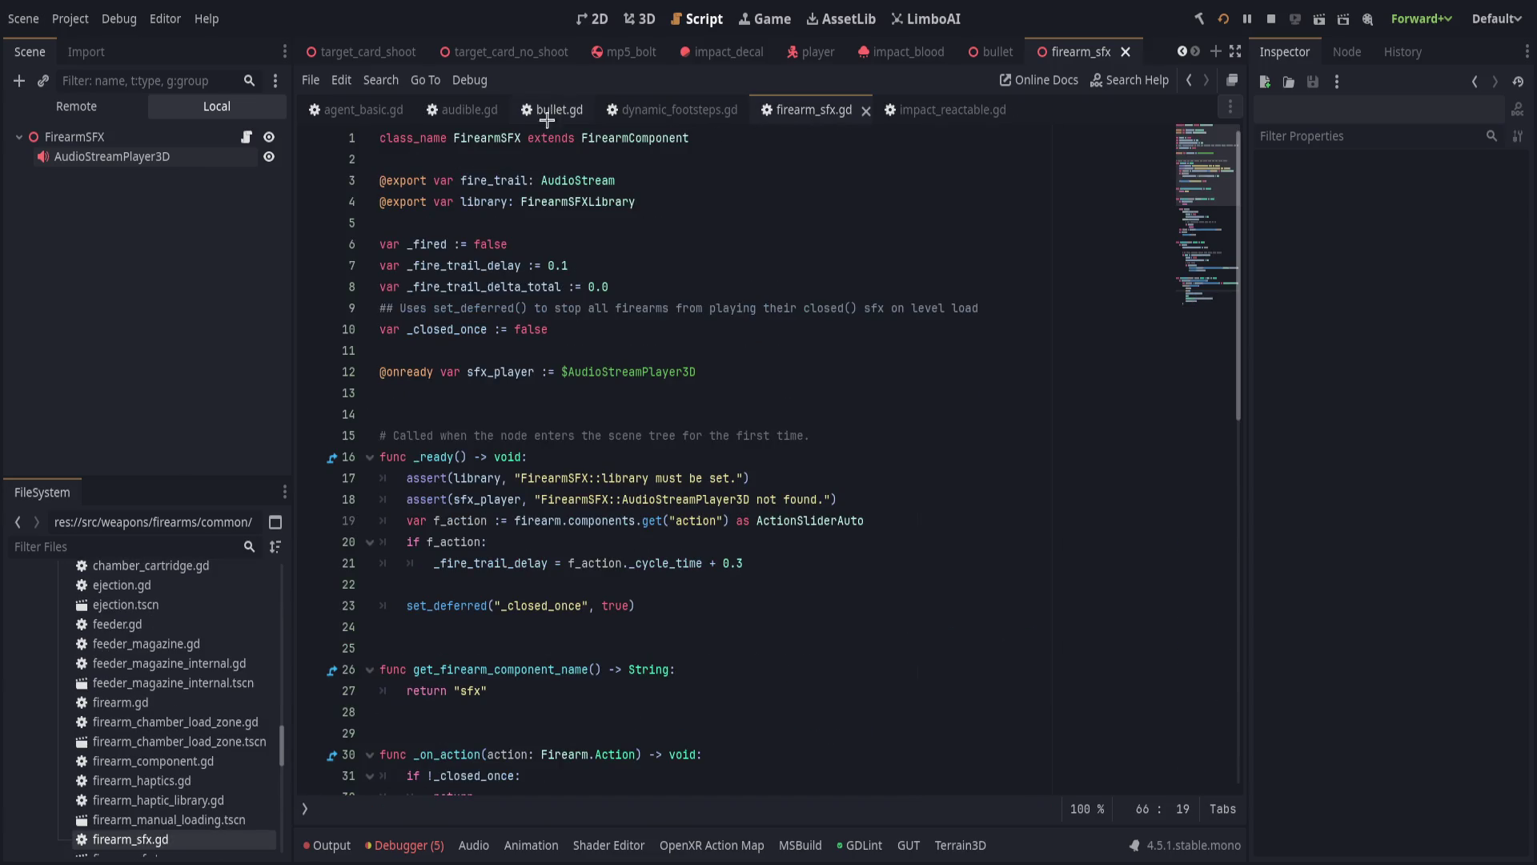
pyautogui.scroll(-8, 557, 406)
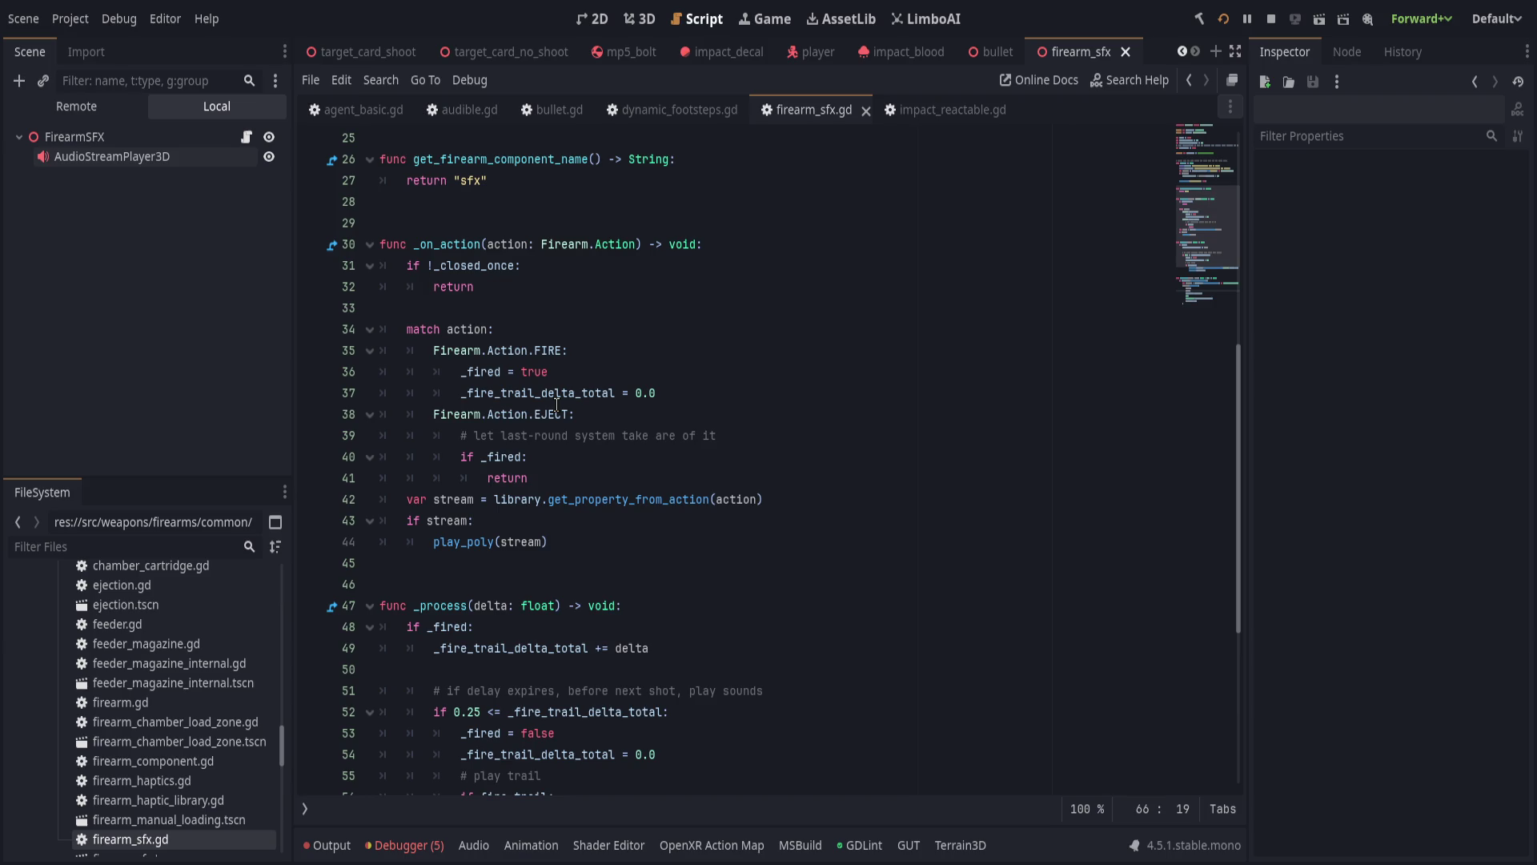
pyautogui.scroll(-6, 558, 406)
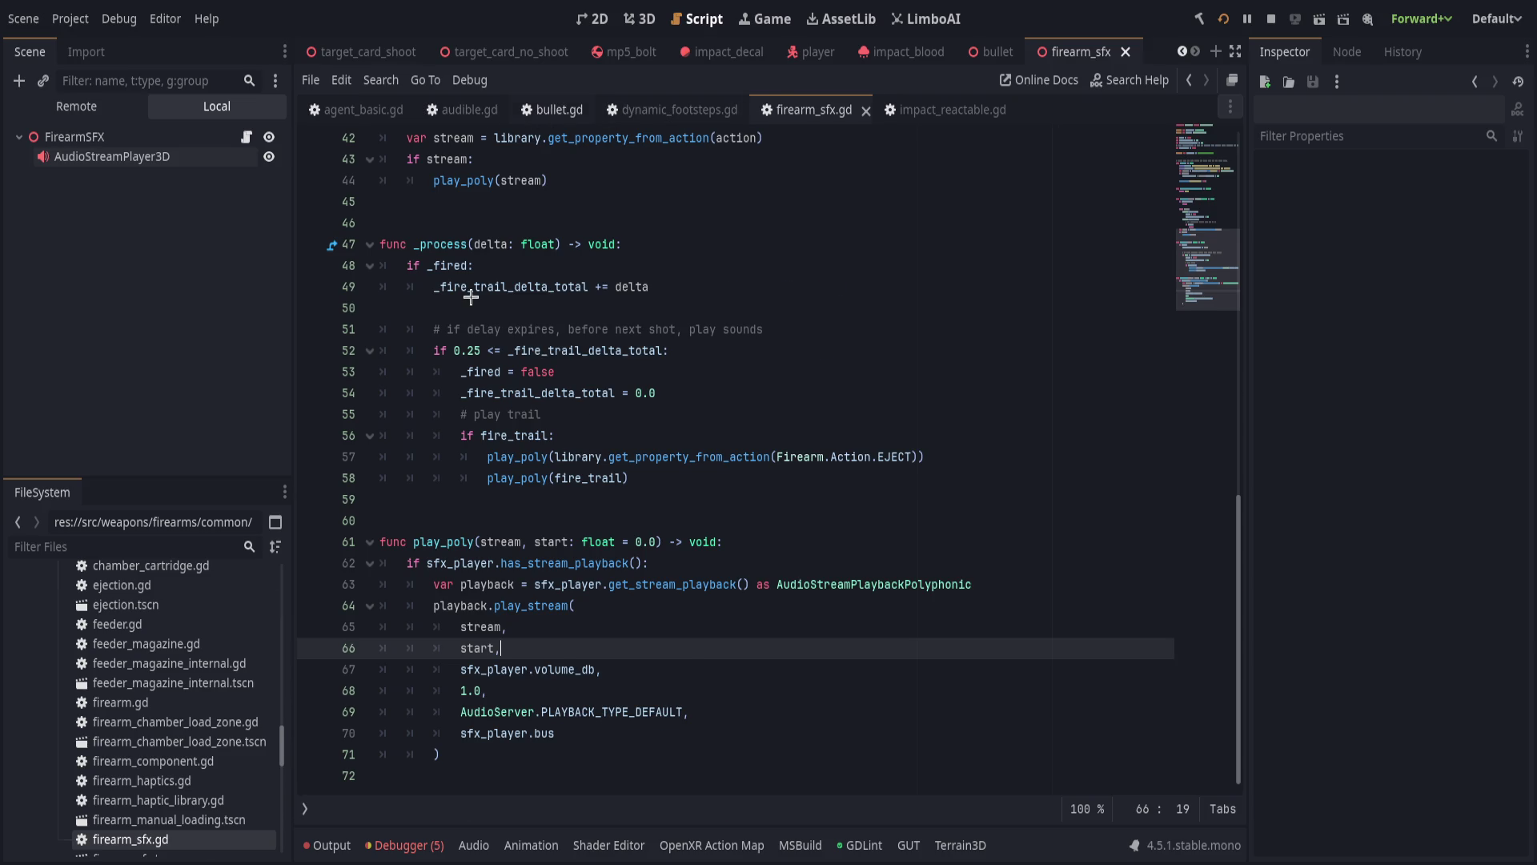
# Return to bullet.gd and select the unfinished play_poly stub line.
pyautogui.hotkey('alt', 'Left')
pyautogui.click(653, 377)
pyautogui.click(701, 499)
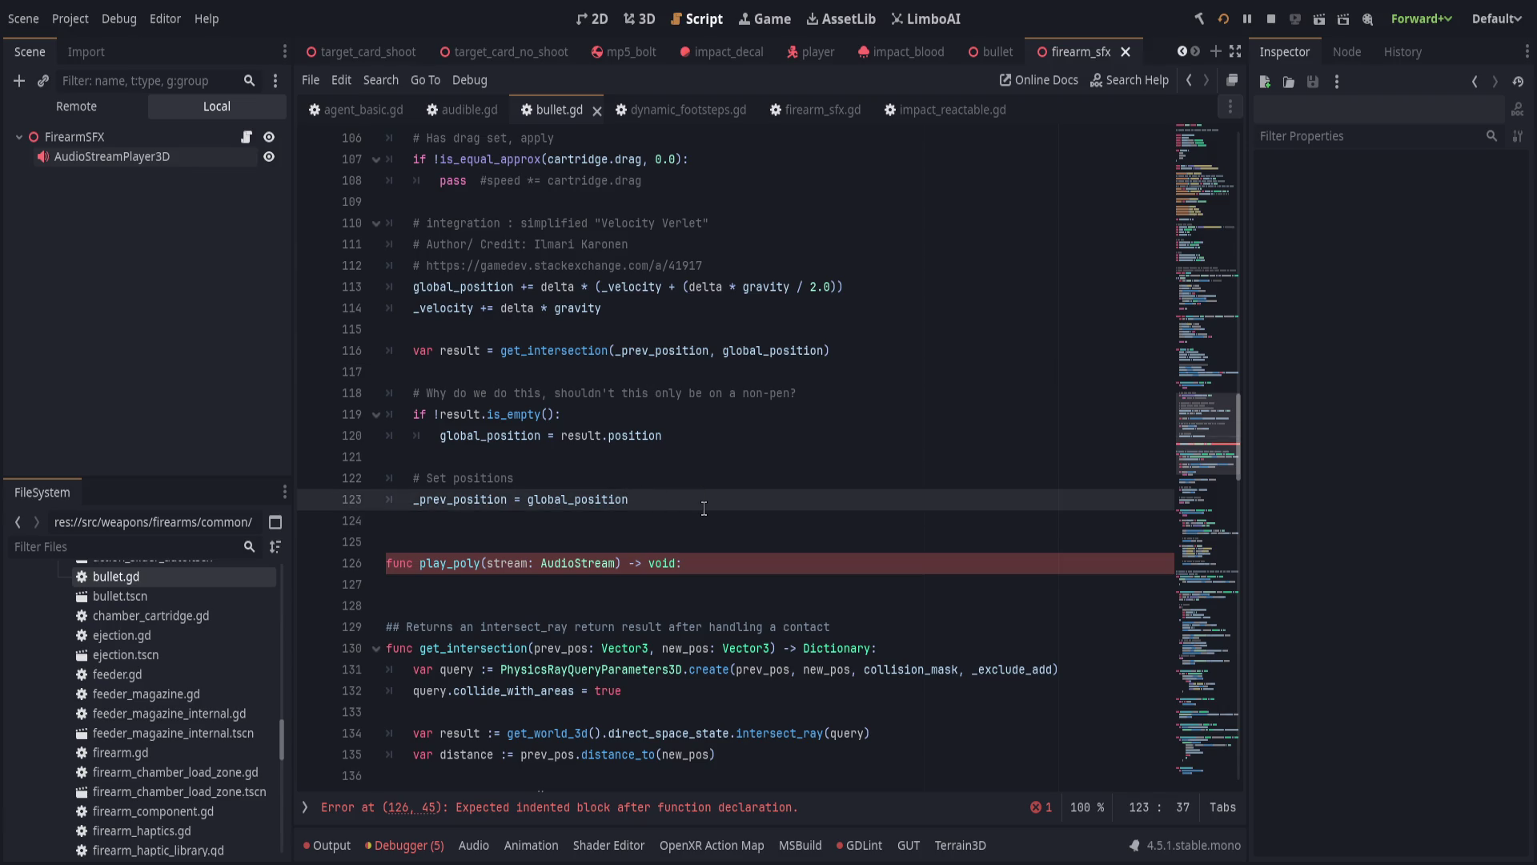
pyautogui.click(766, 571)
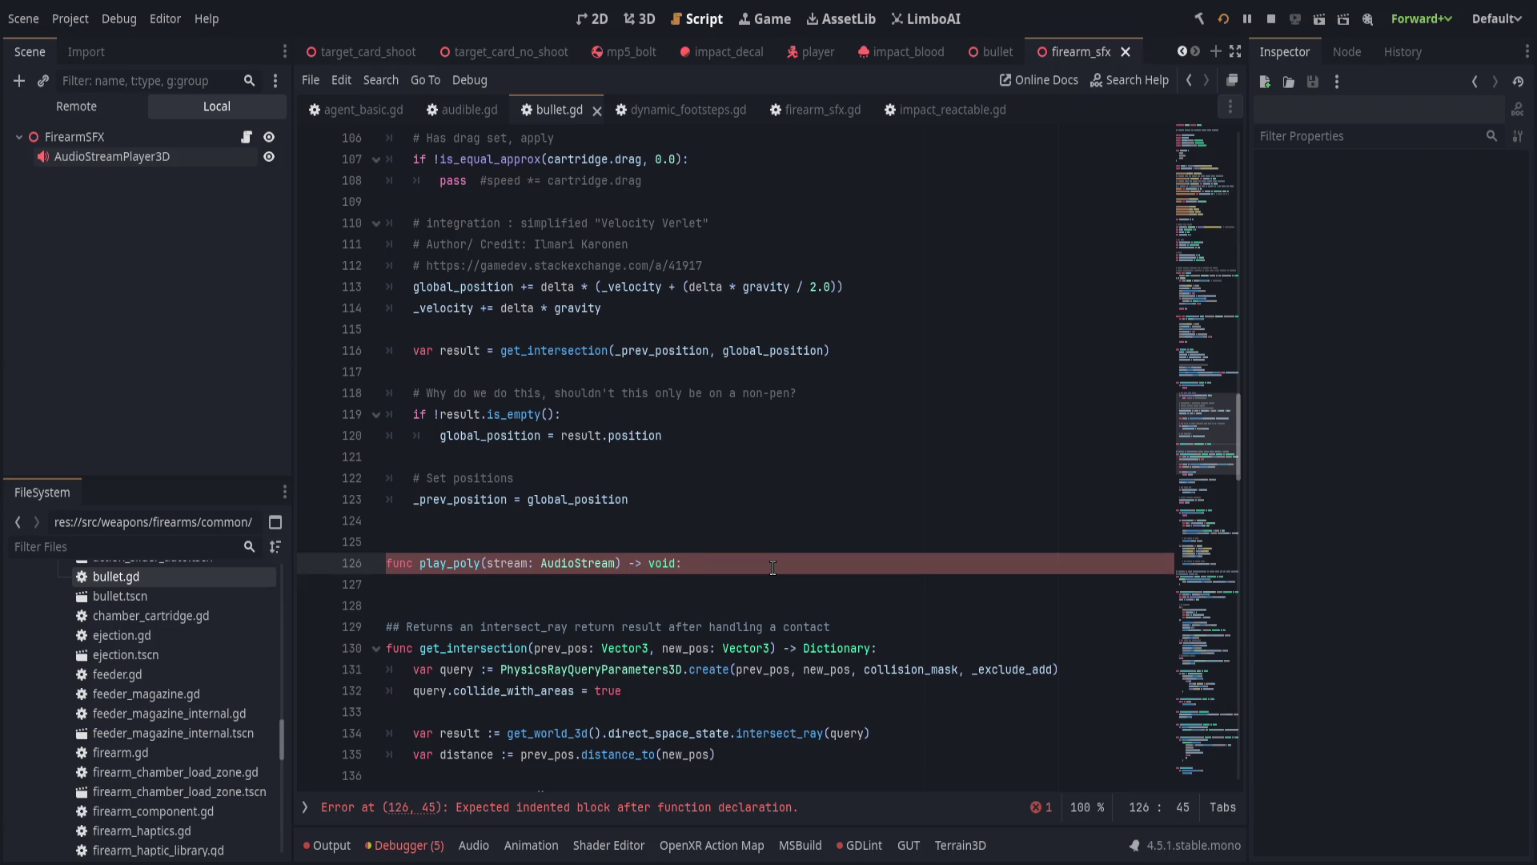
pyautogui.hotkey('shift', 'Home')
# Replace the stub with the signature func create_audio(stream: AudioStream) -> void:.
pyautogui.press('BackSpace')
pyautogui.write('func crea')
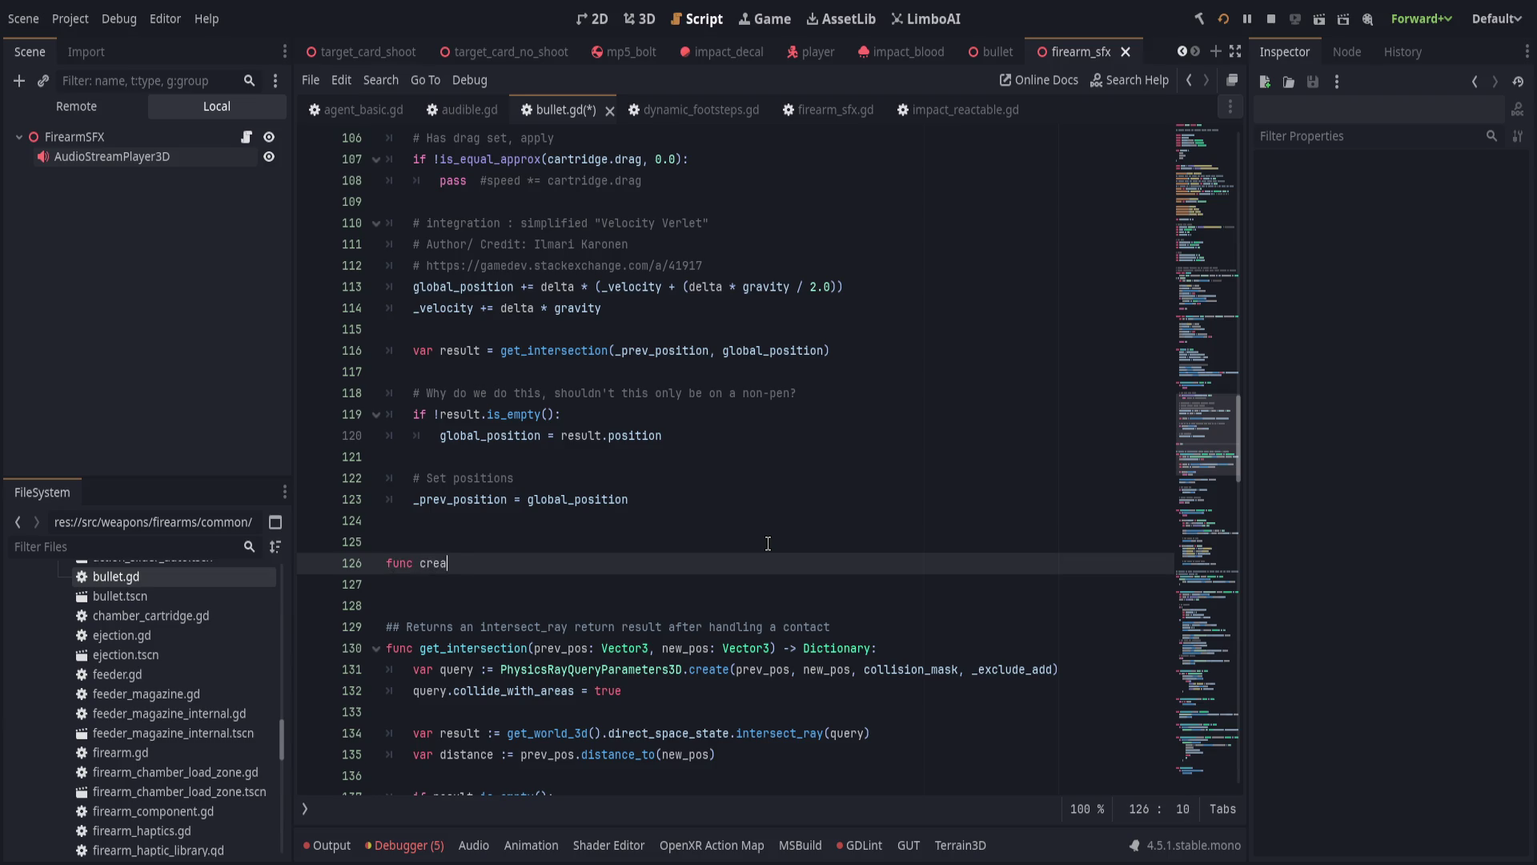
pyautogui.write('te_audio(')
pyautogui.write('strea')
pyautogui.hotkey('ctrl', 'BackSpace')
pyautogui.write('stream: Audiostre')
pyautogui.press('Return')
pyautogui.write(') -> void:')
pyautogui.press('Return')
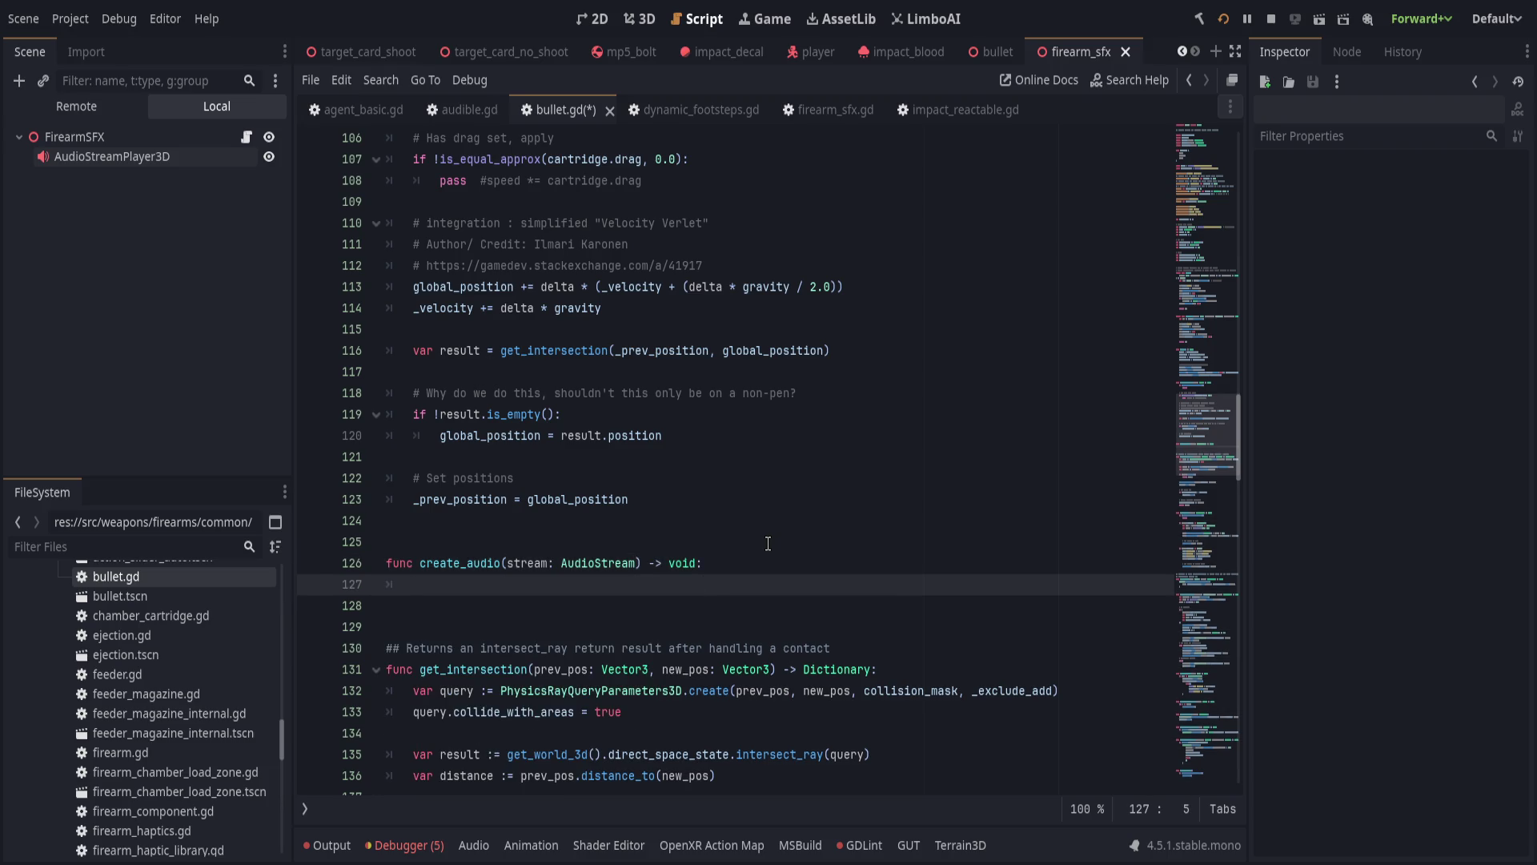
# Create var audio = AudioStreamPlayer3D.new() and assign audio.stream = stream.
pyautogui.scroll(-3, 768, 545)
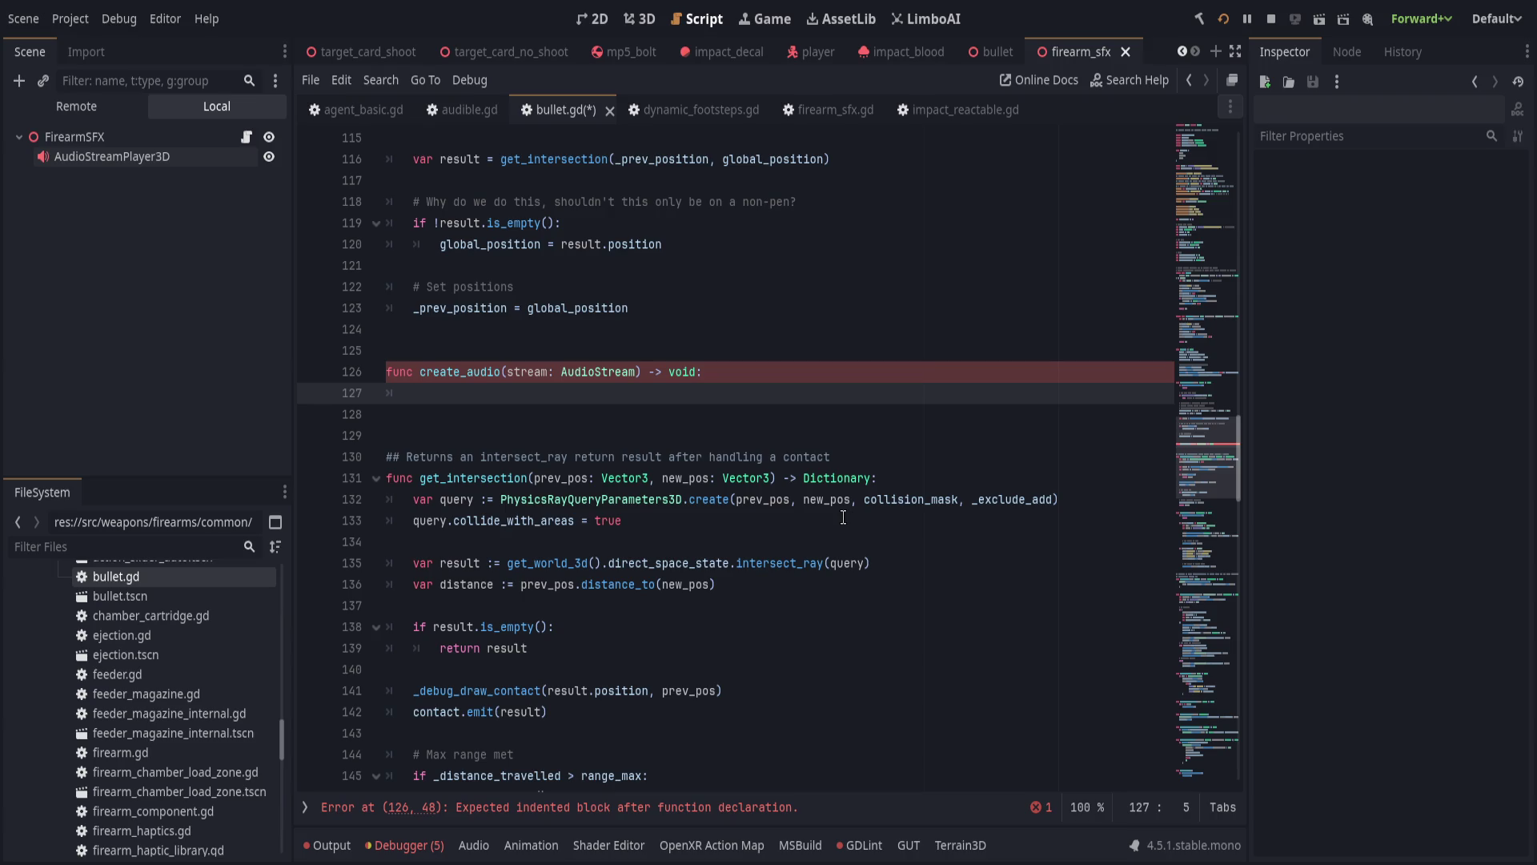
pyautogui.write('Au')
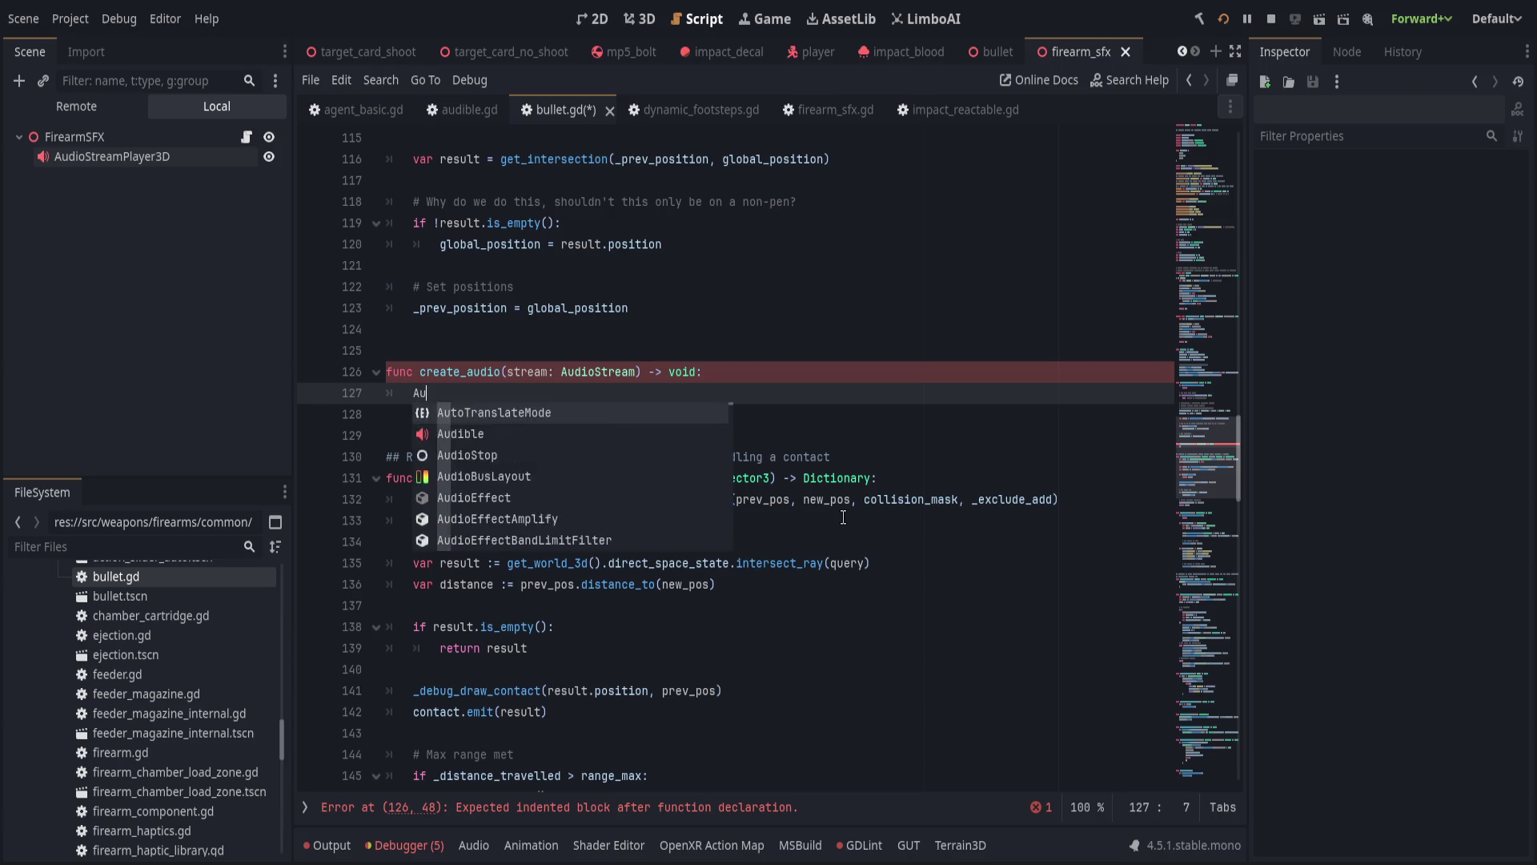
pyautogui.write('dioStreamPlayer3D')
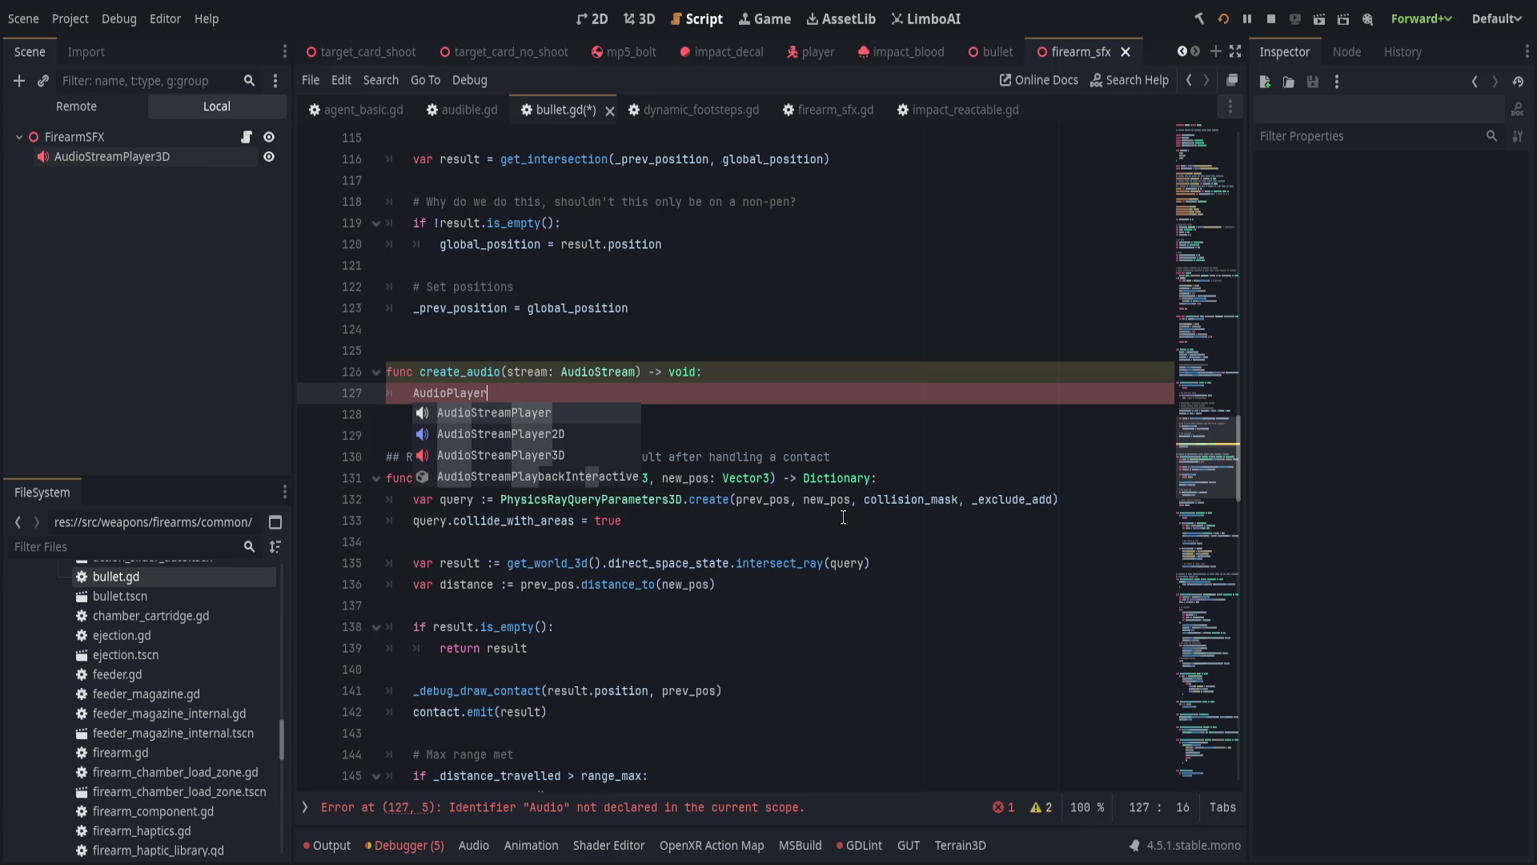
pyautogui.press('Return')
pyautogui.write('.')
pyautogui.press('Return')
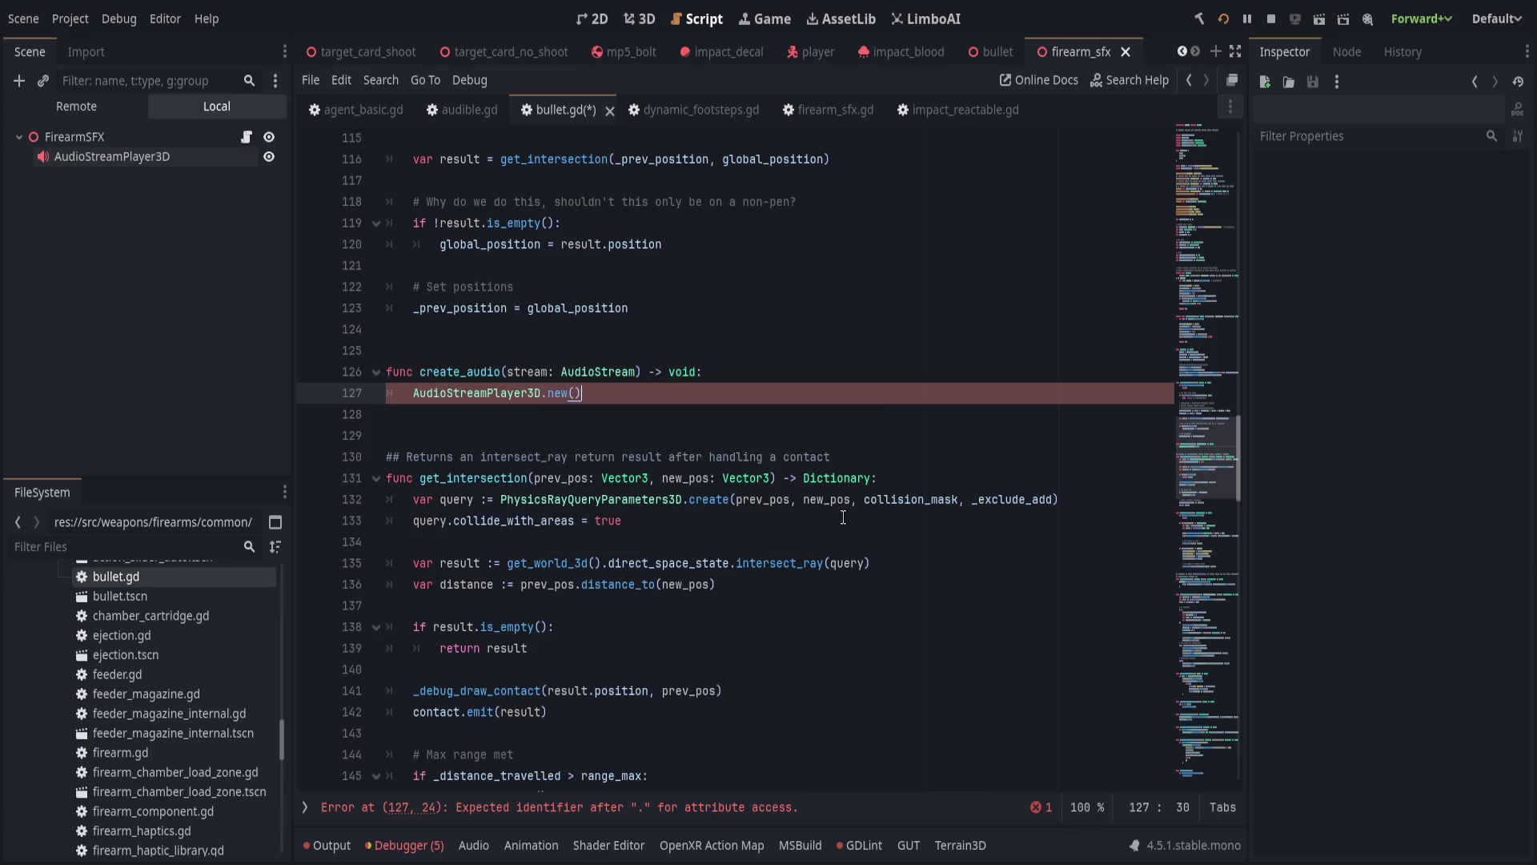
pyautogui.press('Home')
pyautogui.write('var audio =')
pyautogui.press('End')
pyautogui.press('Return')
pyautogui.write('audio.stream = ')
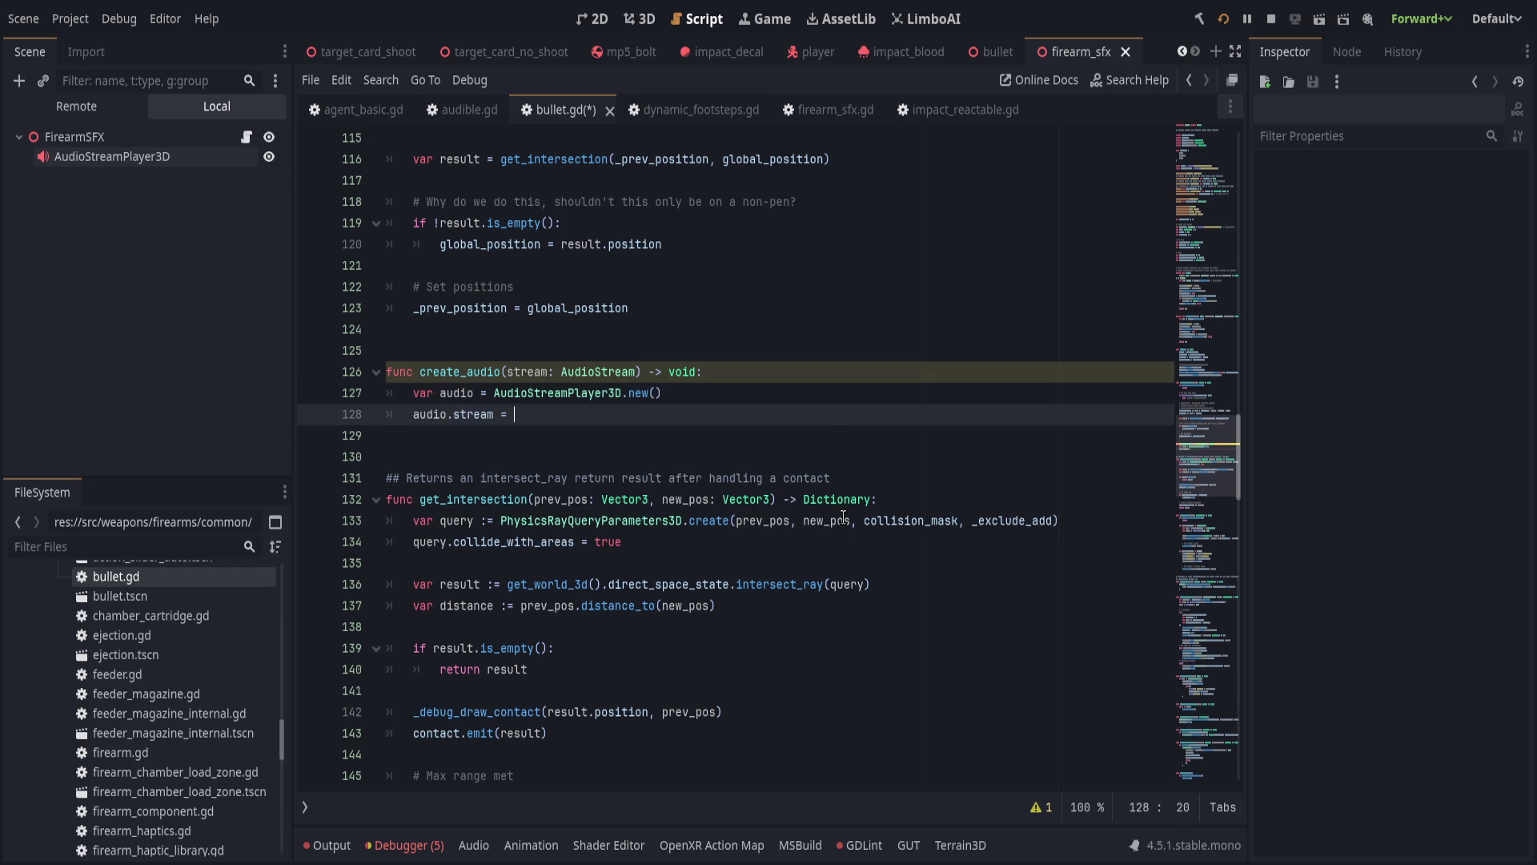
pyautogui.write('stream')
pyautogui.press('Return')
pyautogui.press('Return')
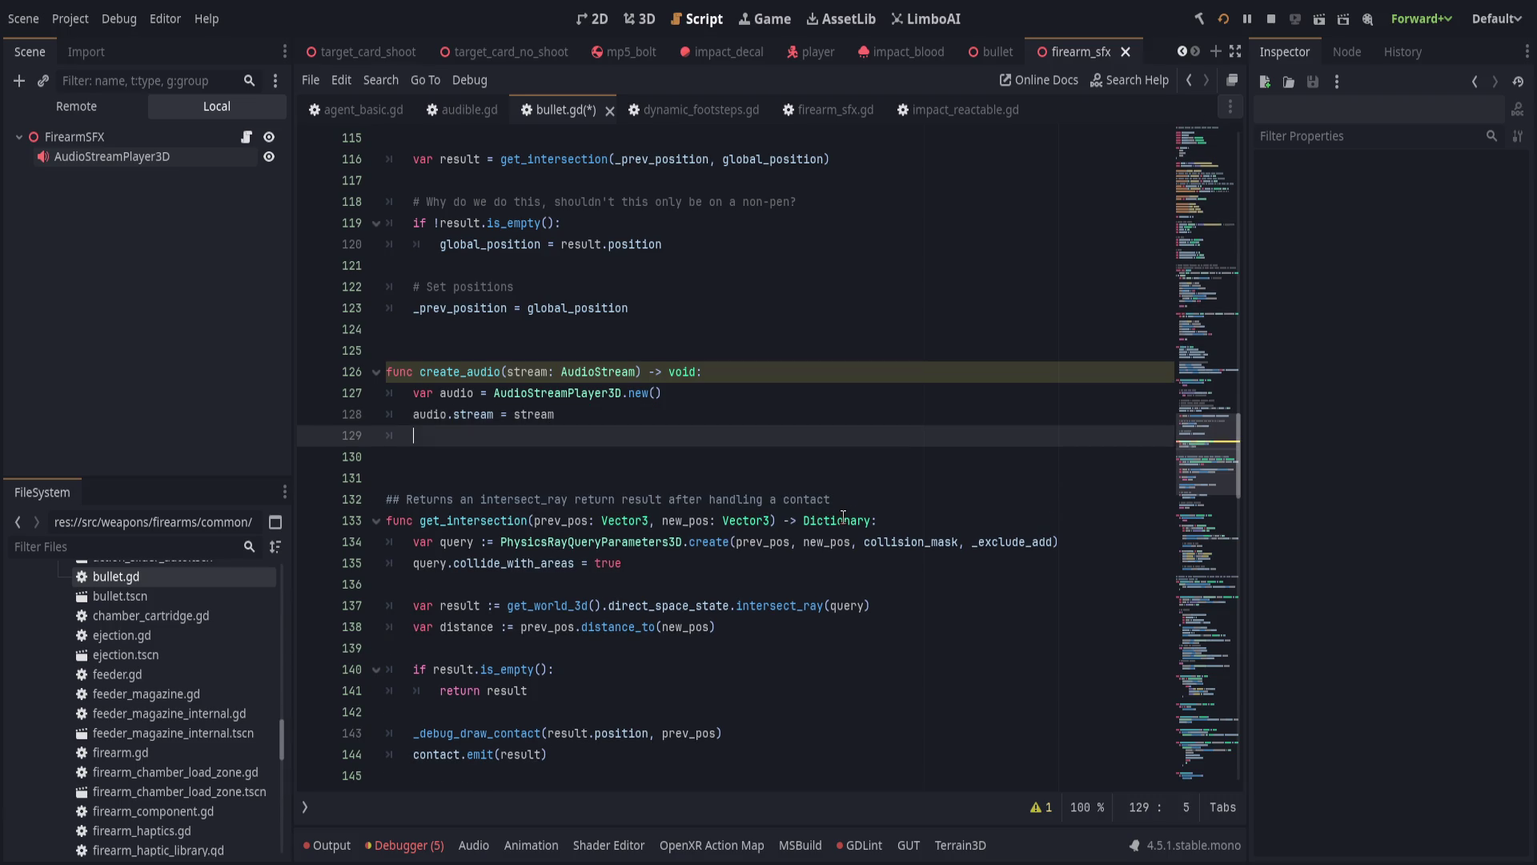
# Add the audio player as a child via Global.stage's world_3d add_child(audio).
pyautogui.write('audio')
pyautogui.hotkey('ctrl', 'BackSpace')
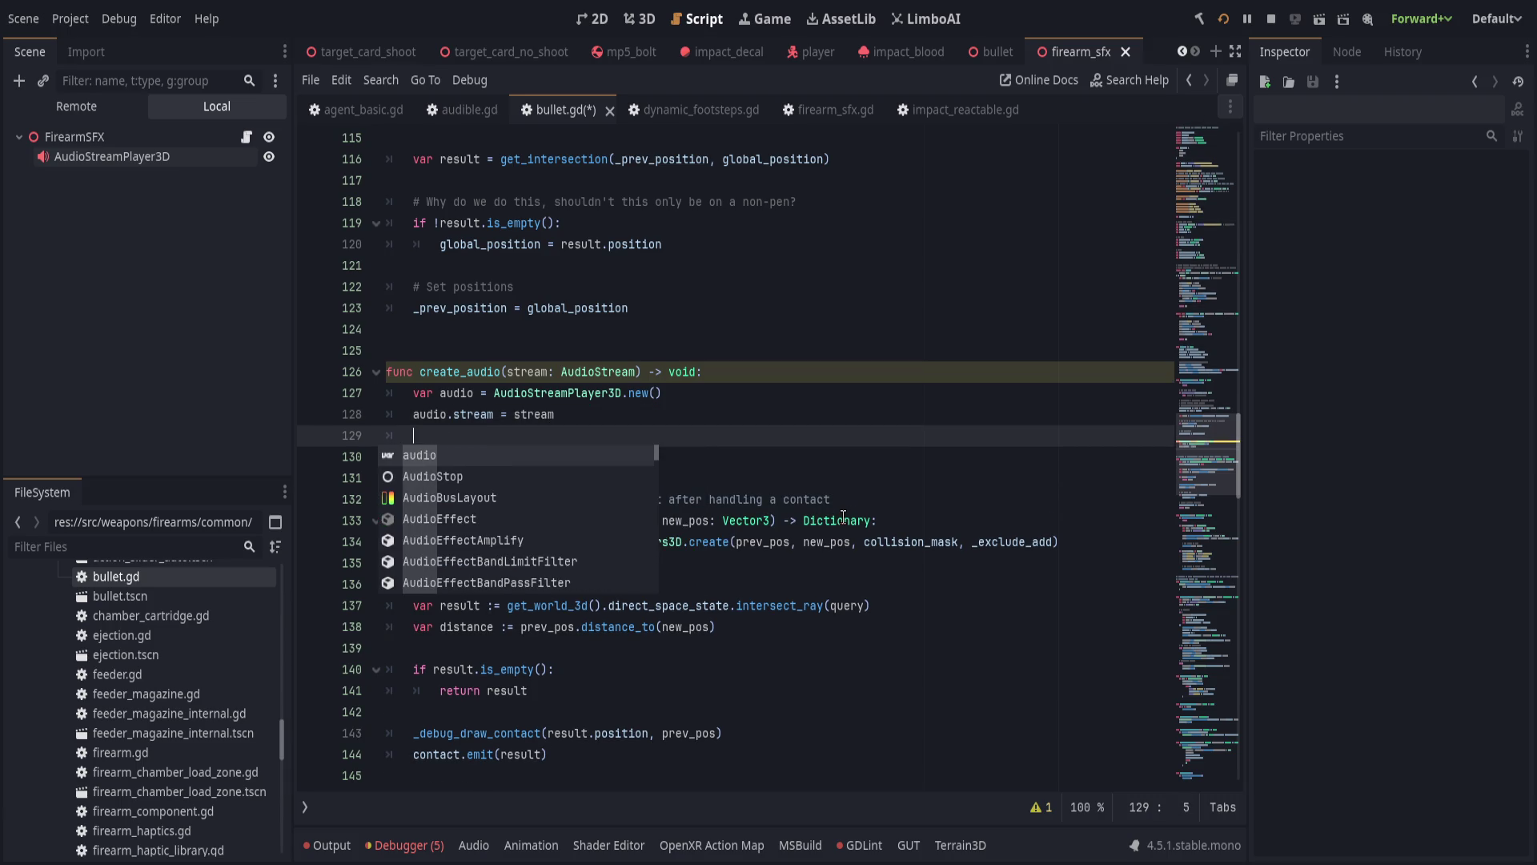
pyautogui.write('M')
pyautogui.press('BackSpace')
pyautogui.write('Global.stage.wo')
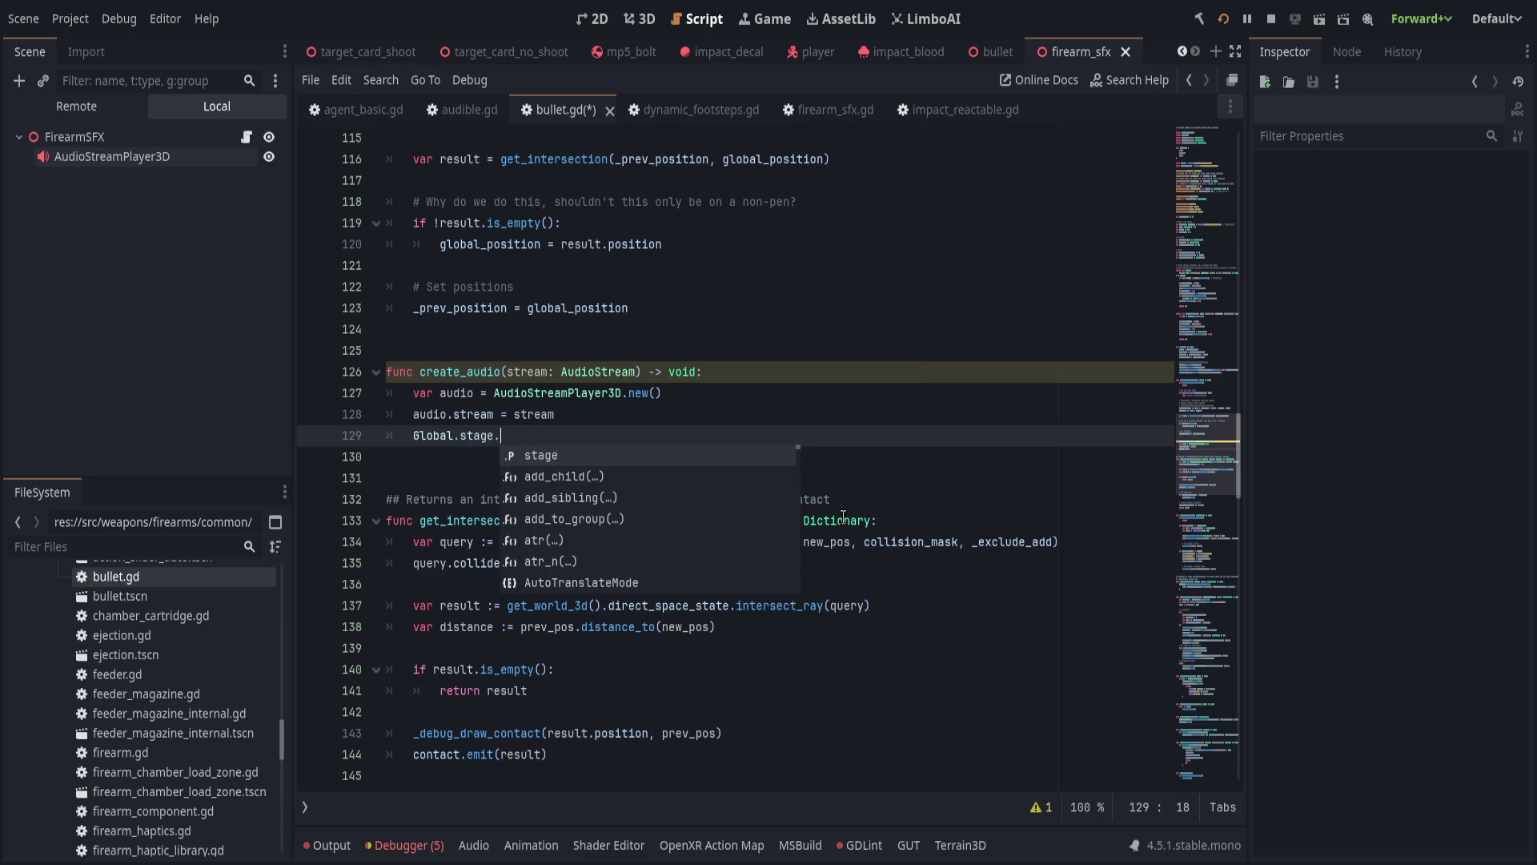
pyautogui.press('Return')
pyautogui.write('add')
pyautogui.press('Return')
pyautogui.write('adu')
pyautogui.press('BackSpace')
pyautogui.press('BackSpace')
pyautogui.write('u')
pyautogui.press('Return')
# Insert an audio.play() call below the stream assignment.
pyautogui.press('Right')
pyautogui.press('Up')
pyautogui.write('a')
pyautogui.write('udi')
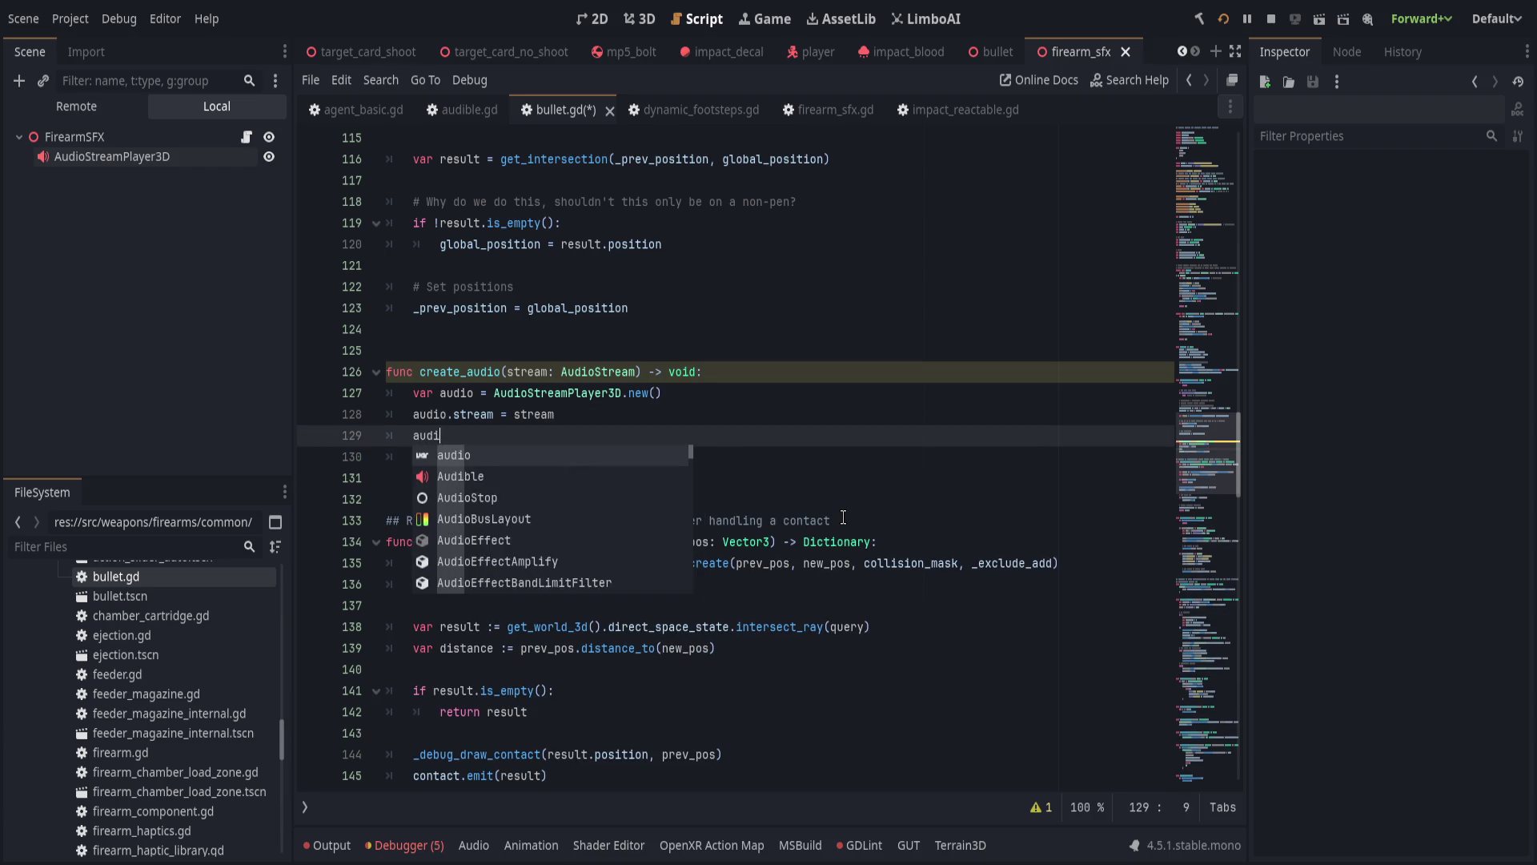
pyautogui.write('o.play()')
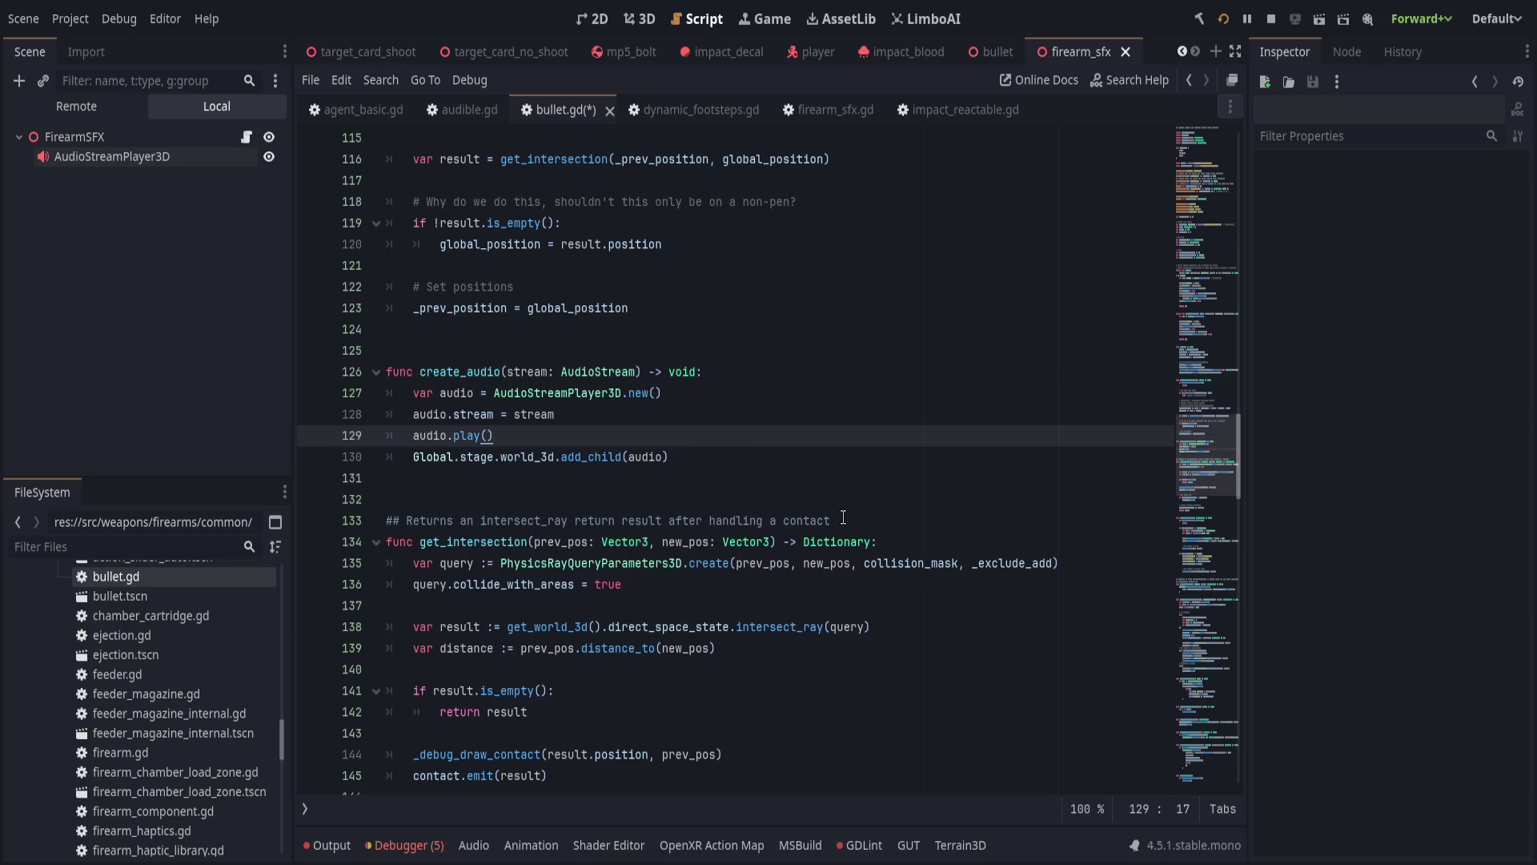
# Connect audio.finished to audio.queue_free so the player frees itself.
pyautogui.press('Down')
pyautogui.press('End')
pyautogui.press('Return')
pyautogui.write('audio.fini')
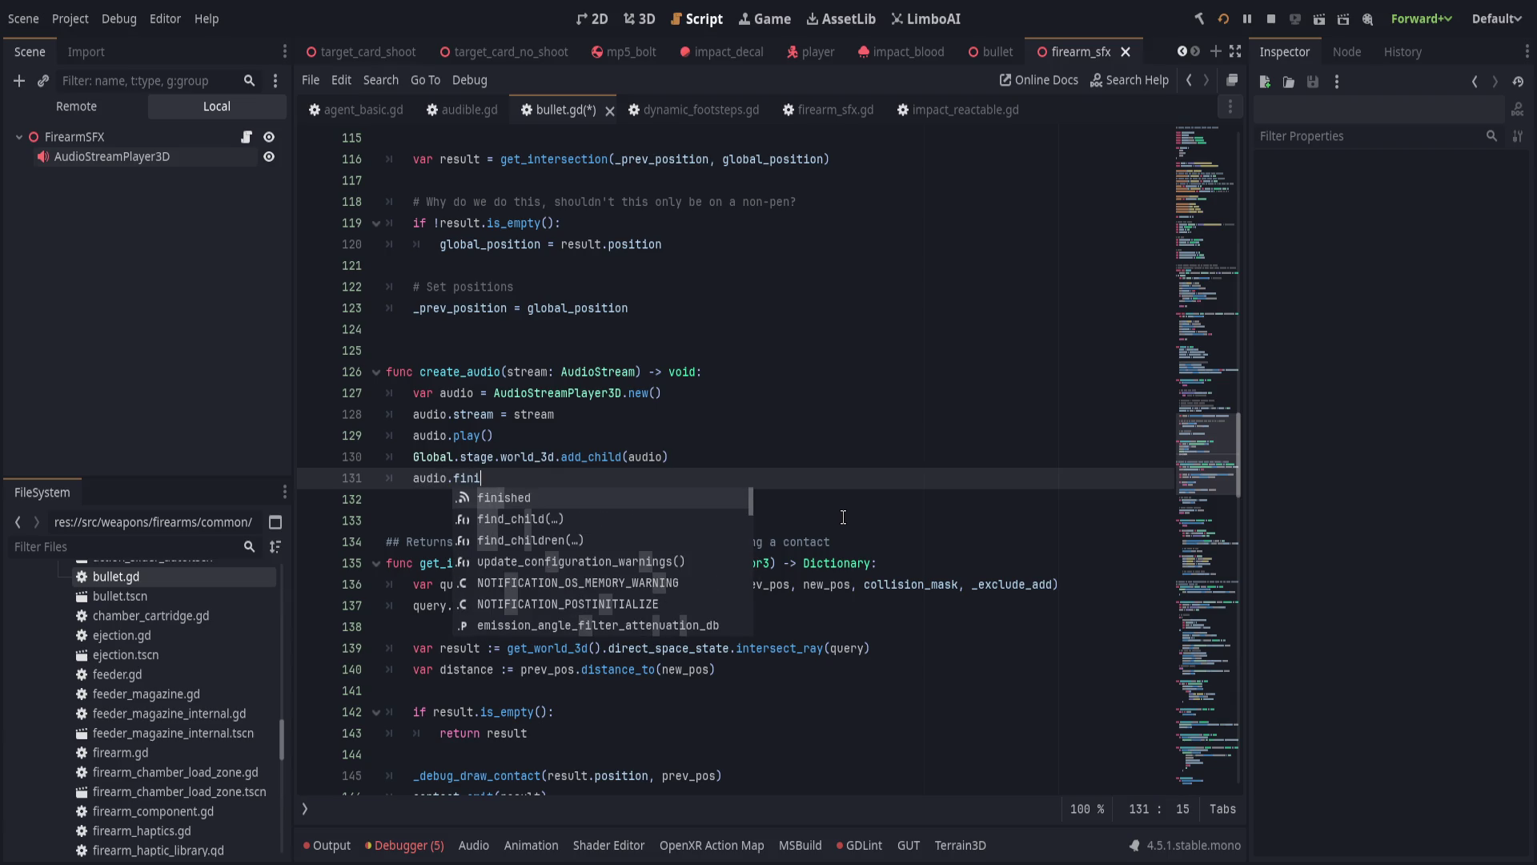
pyautogui.press('Return')
pyautogui.write('.connect(audio.queue_fre')
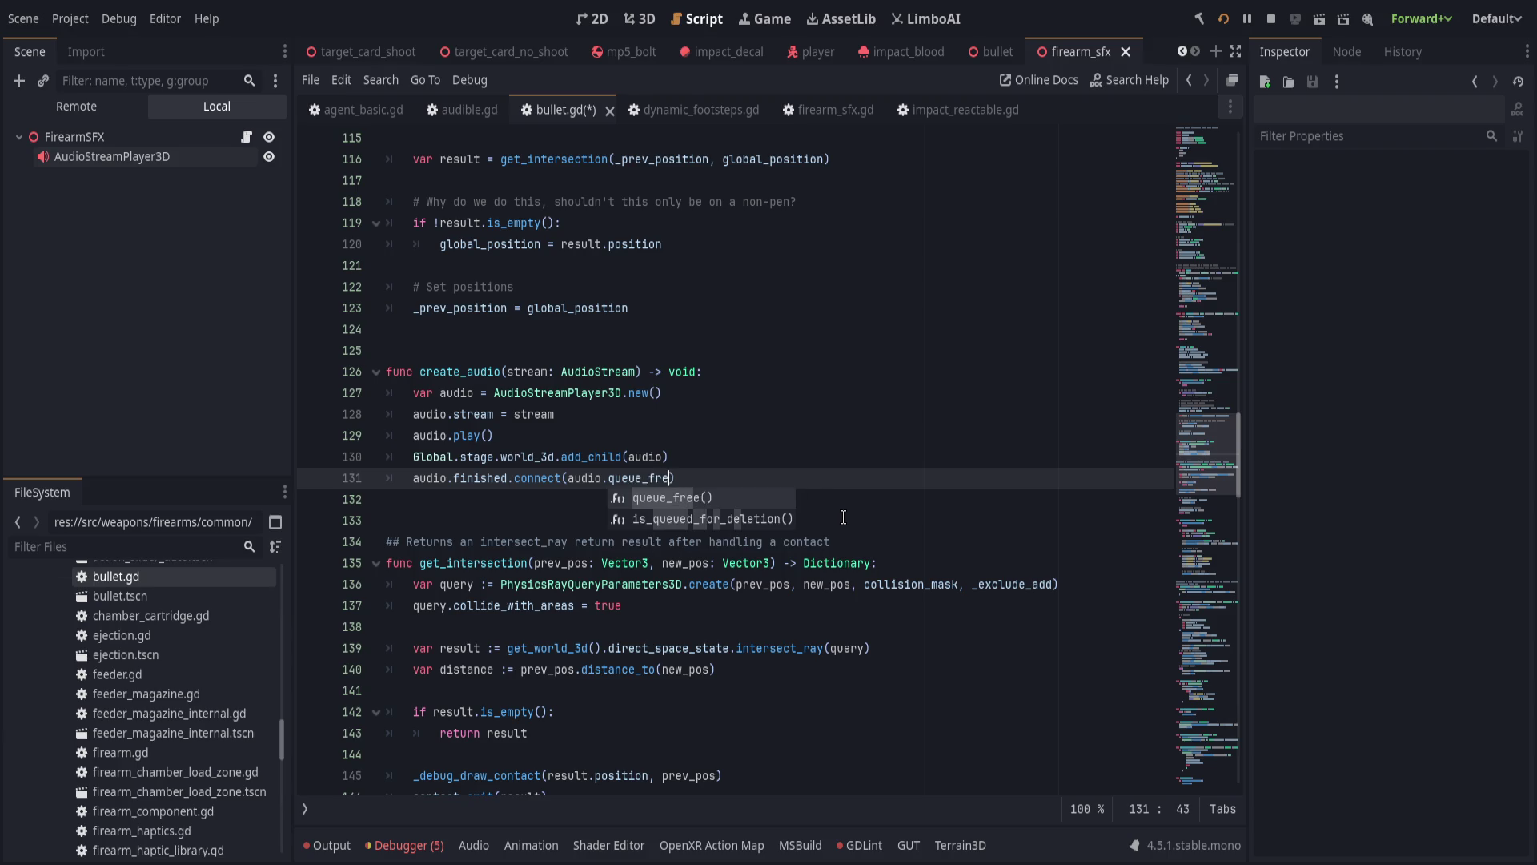
pyautogui.press('Return')
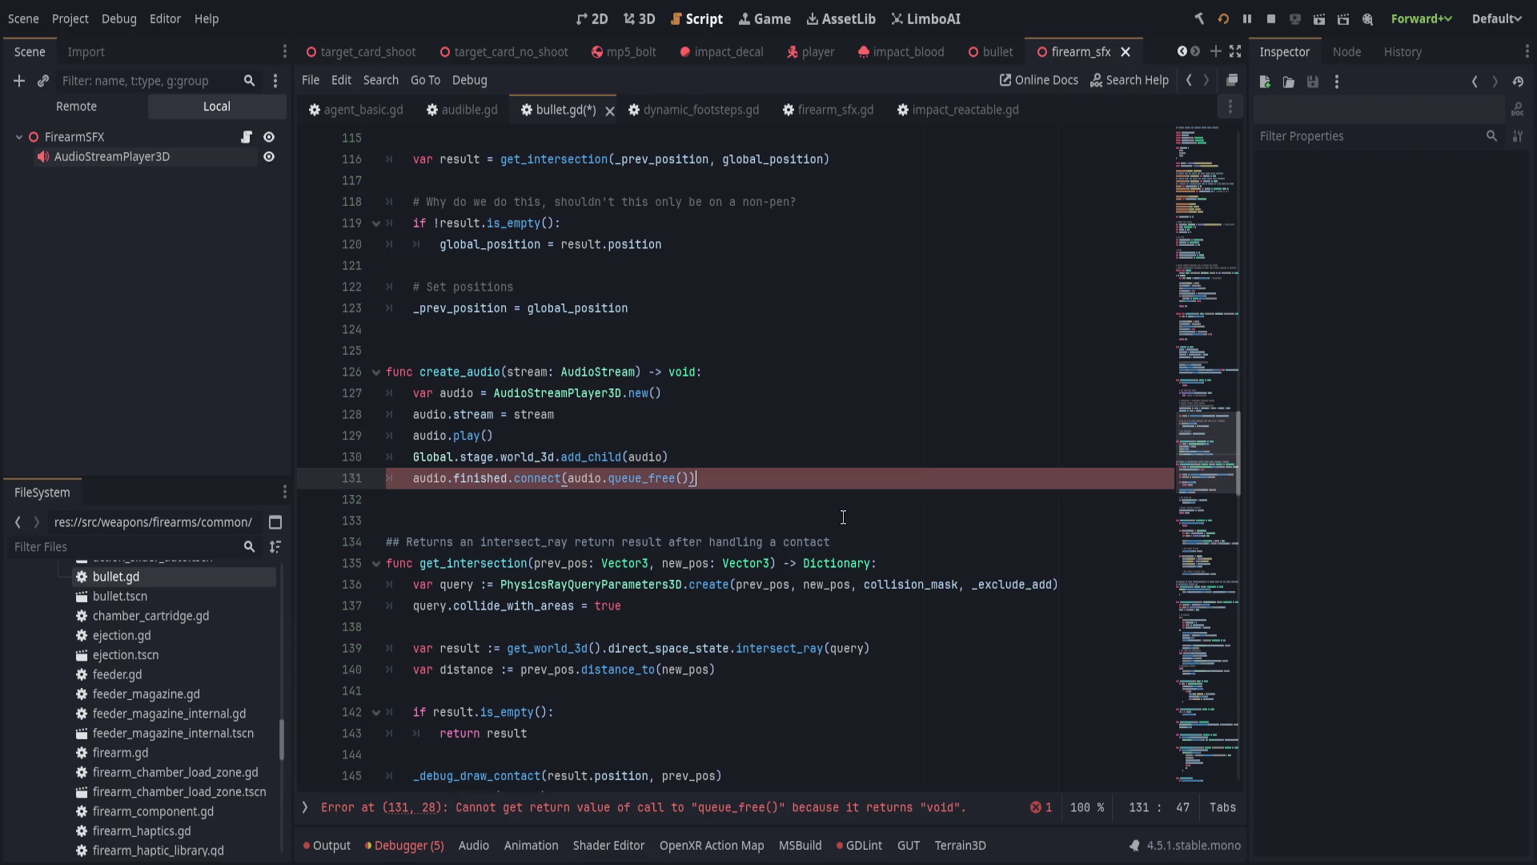
pyautogui.hotkey('alt', 'Up')
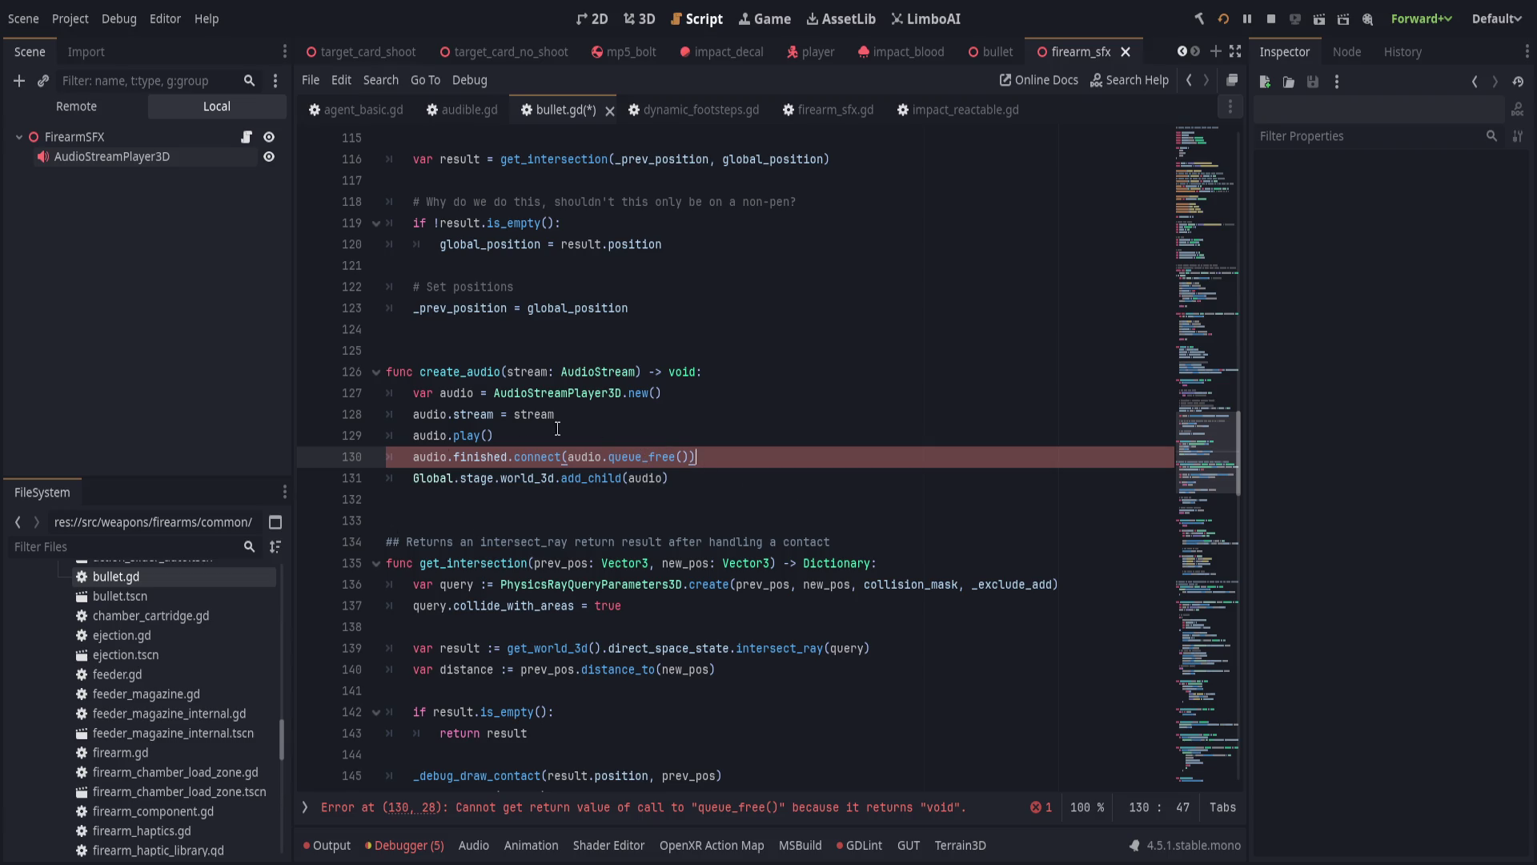
pyautogui.press('BackSpace')
pyautogui.press('BackSpace')
pyautogui.press('BackSpace')
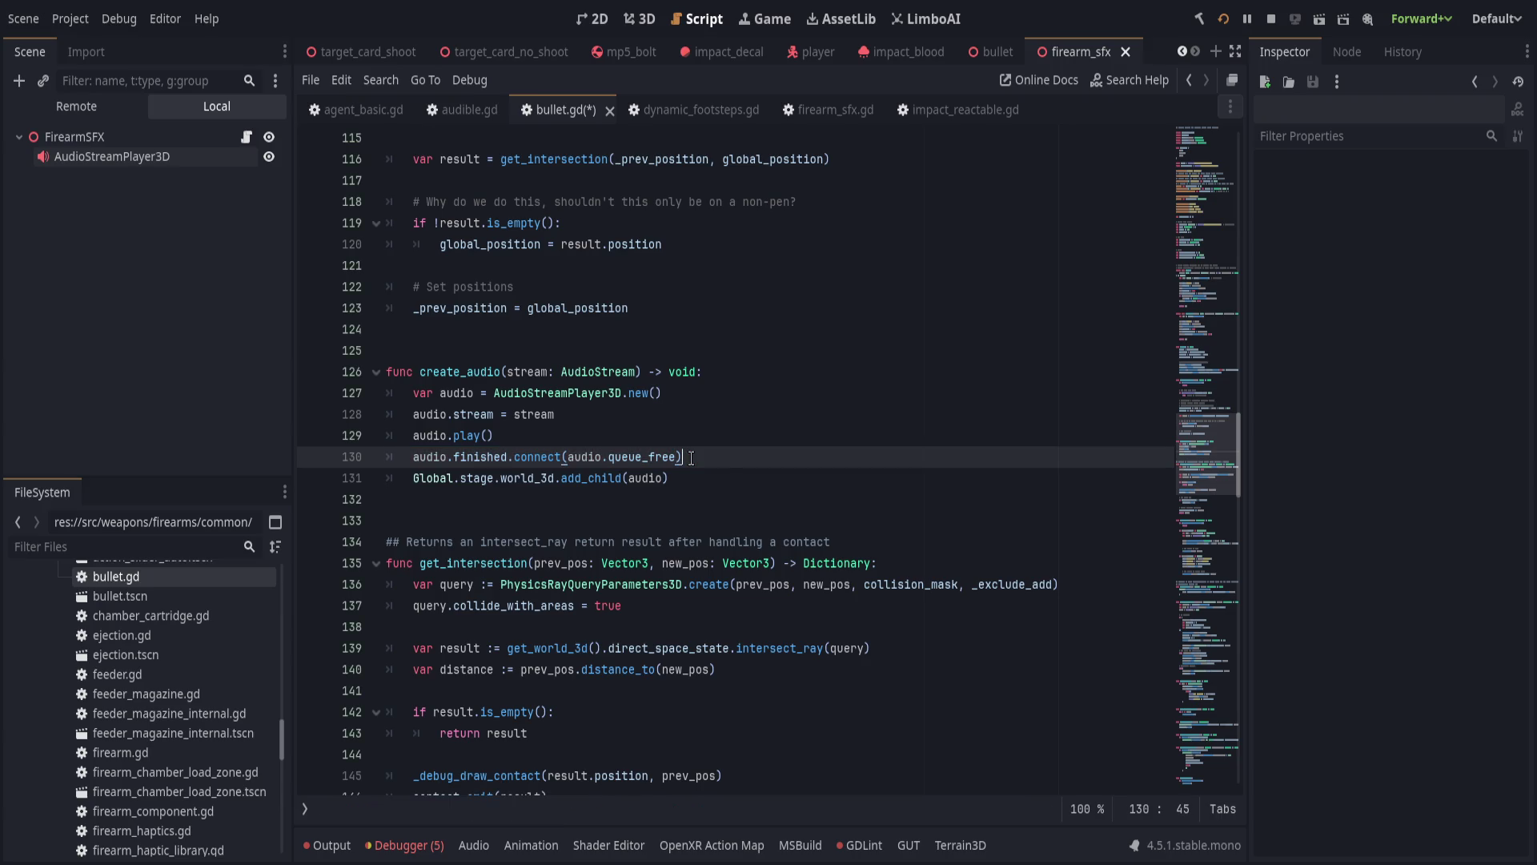
# Reorder the lines so connect precedes add_child and play() comes last, then save.
pyautogui.click(731, 471)
pyautogui.hotkey('ctrl', 's')
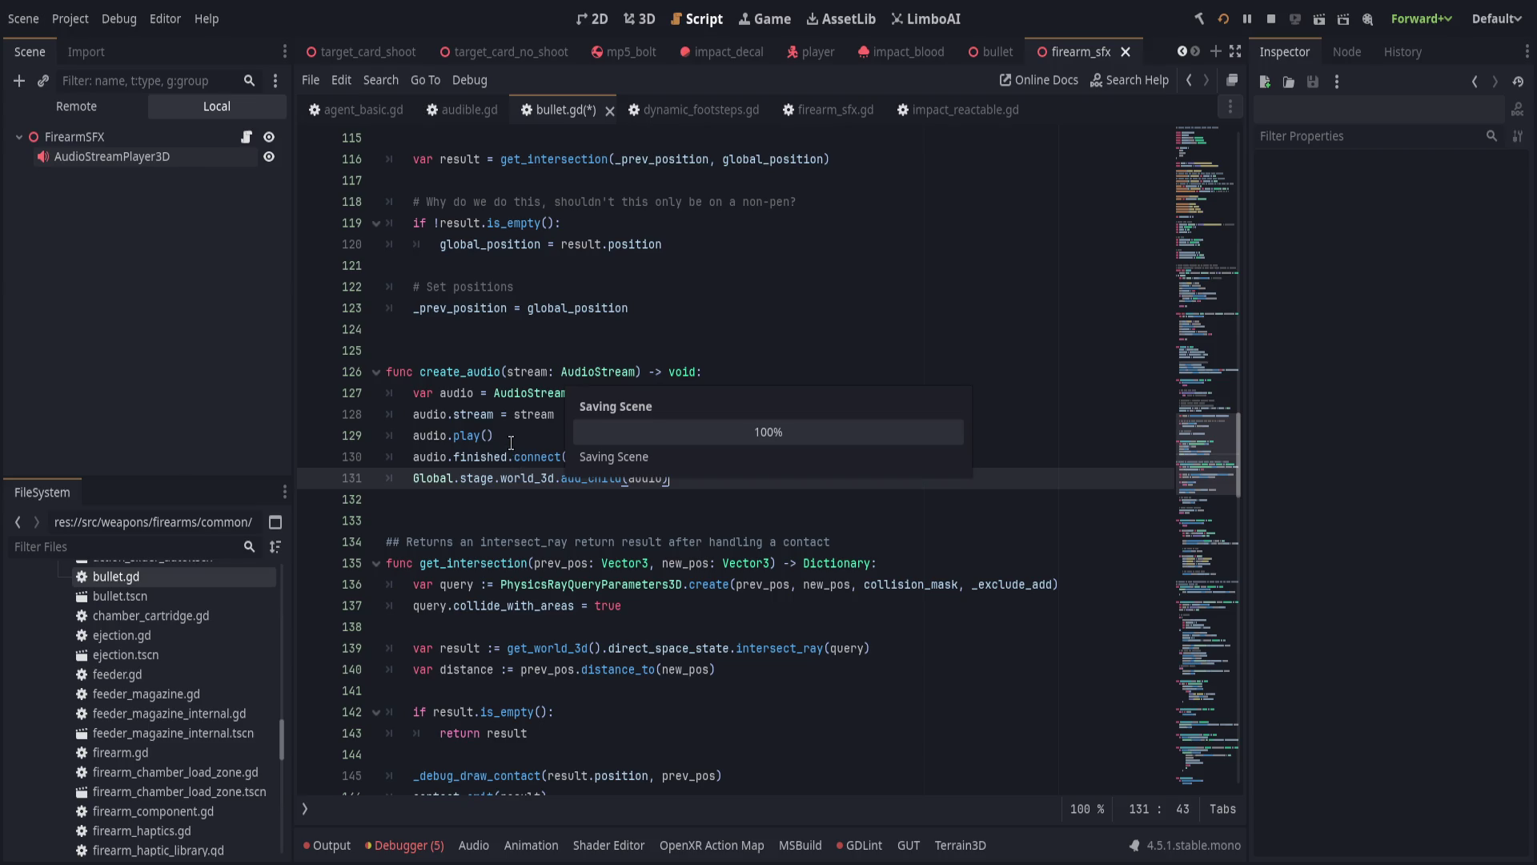
pyautogui.click(513, 447)
pyautogui.hotkey('alt', 'Up')
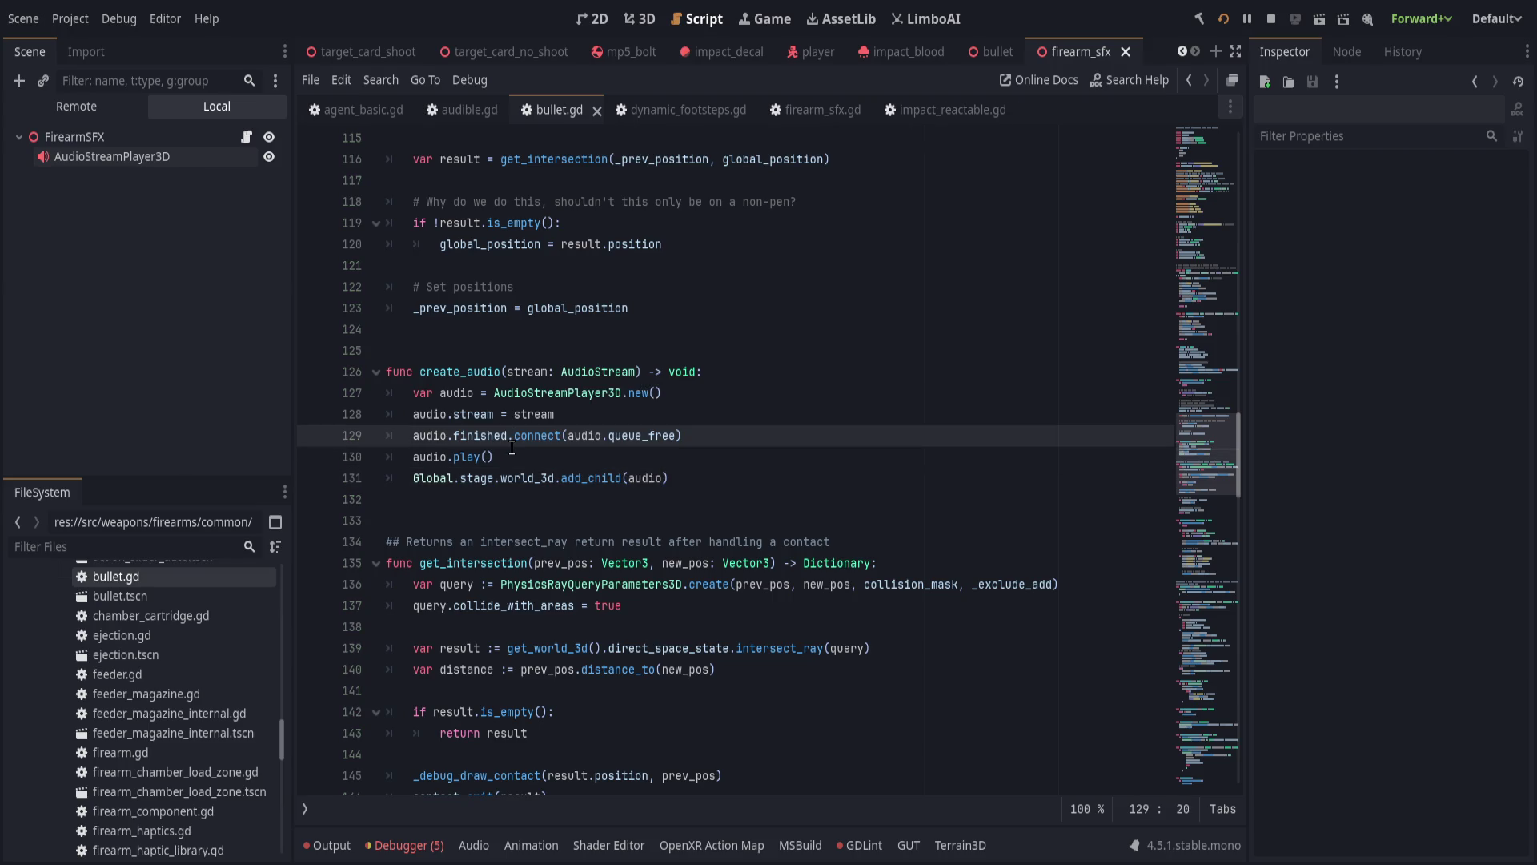
pyautogui.click(518, 453)
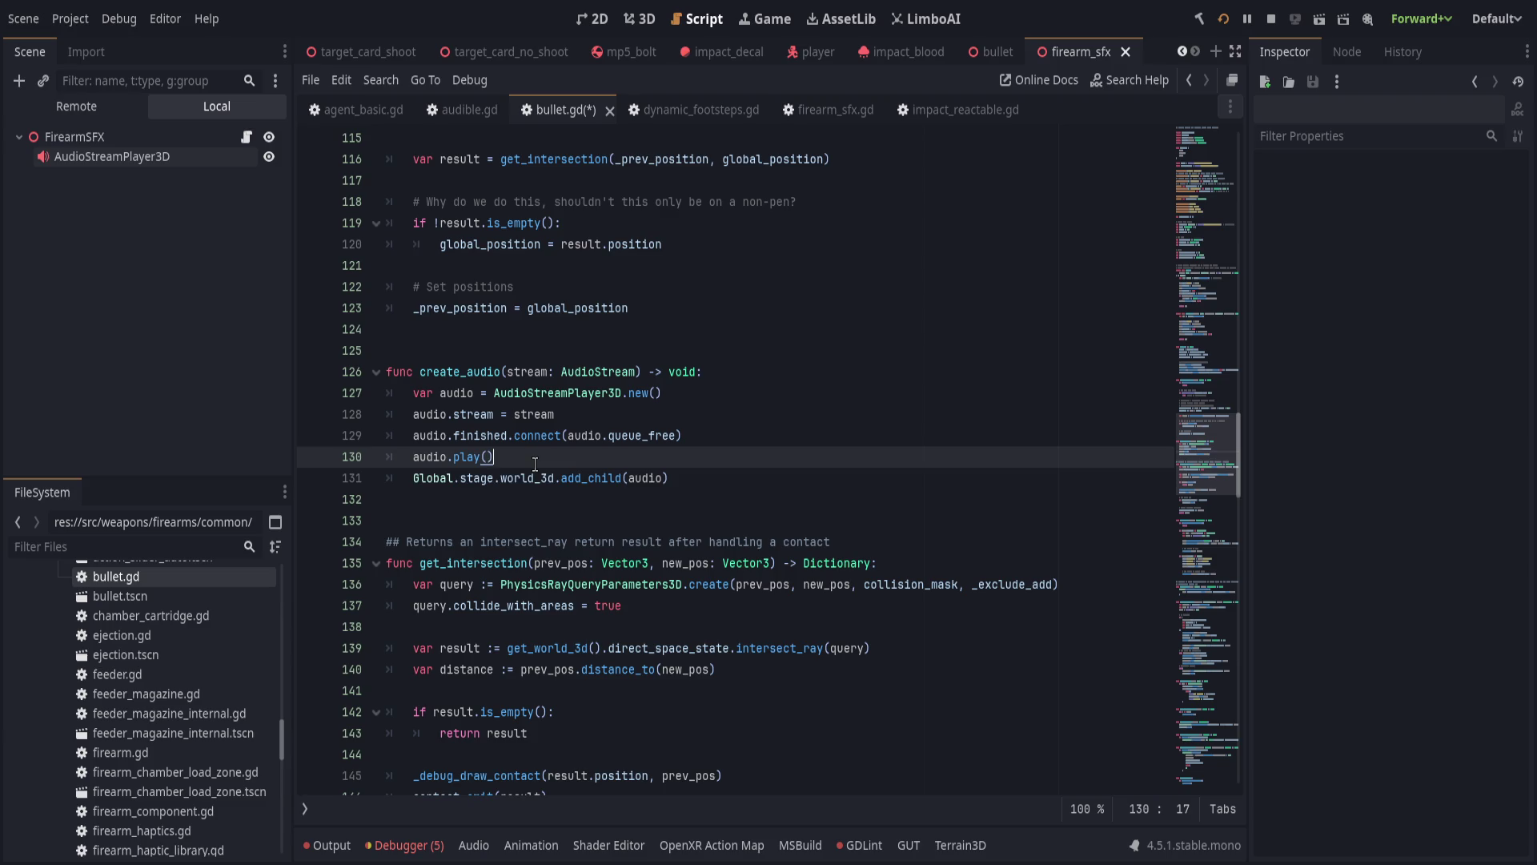
pyautogui.hotkey('alt', 'Down')
pyautogui.hotkey('ctrl', 's')
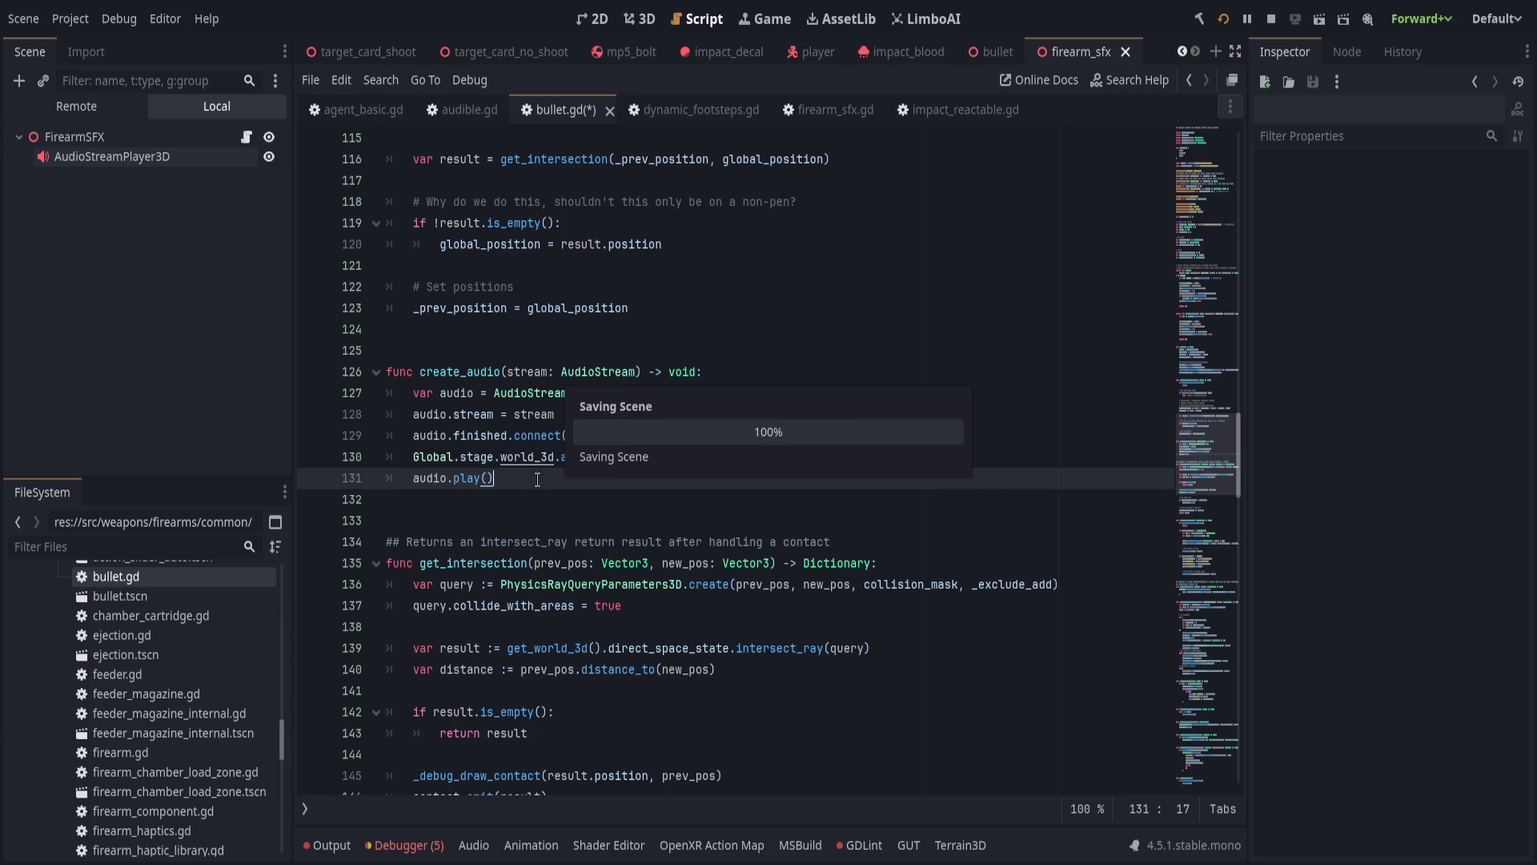
pyautogui.doubleClick(460, 372)
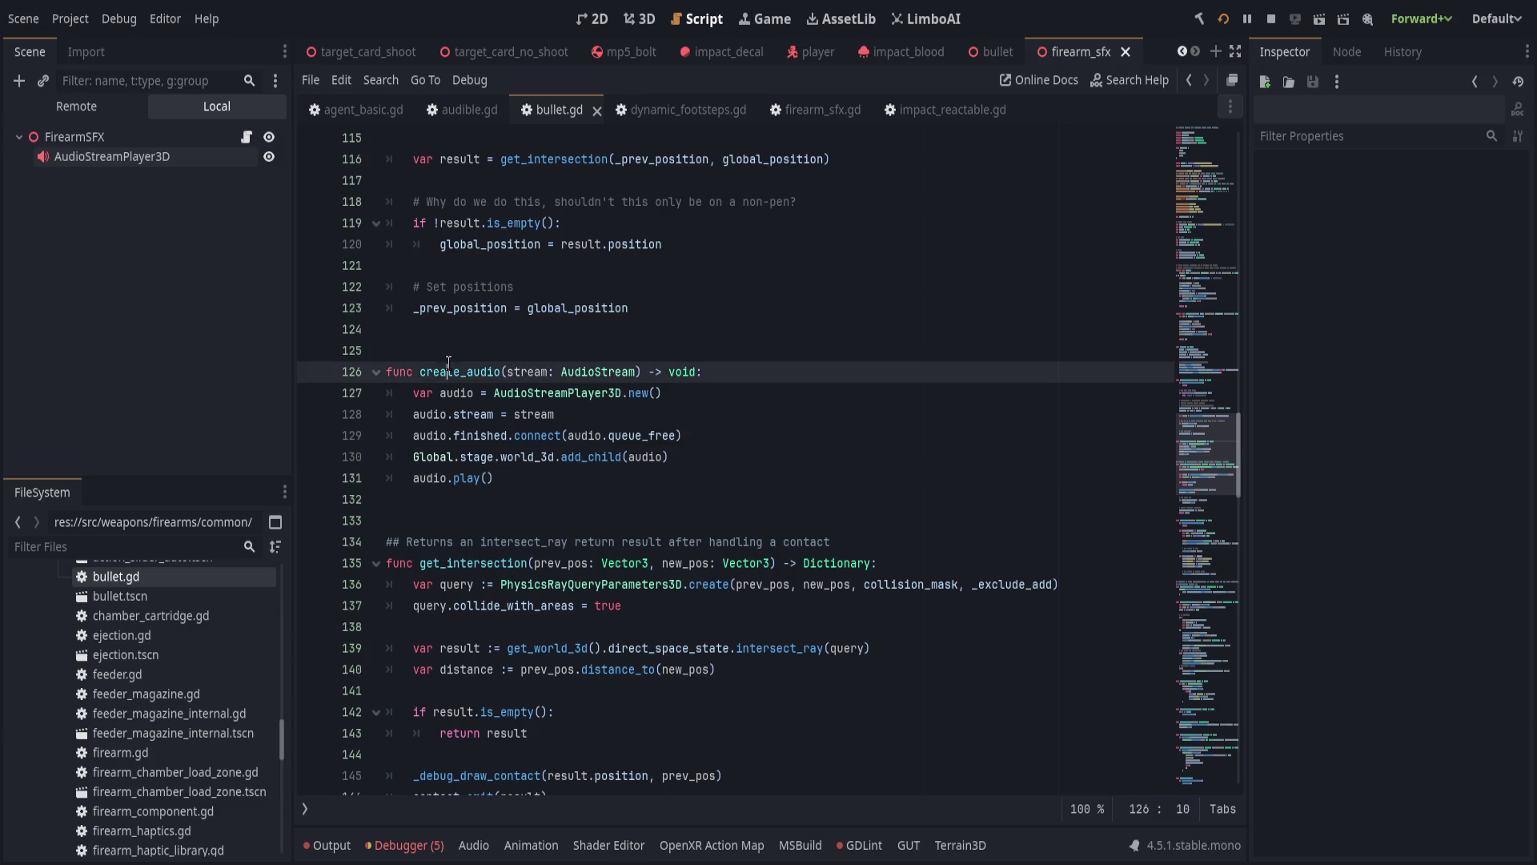
# In impact_reactable.gd, rename the play function to spawn_vfx.
pyautogui.scroll(-5, 625, 608)
pyautogui.scroll(-3, 625, 608)
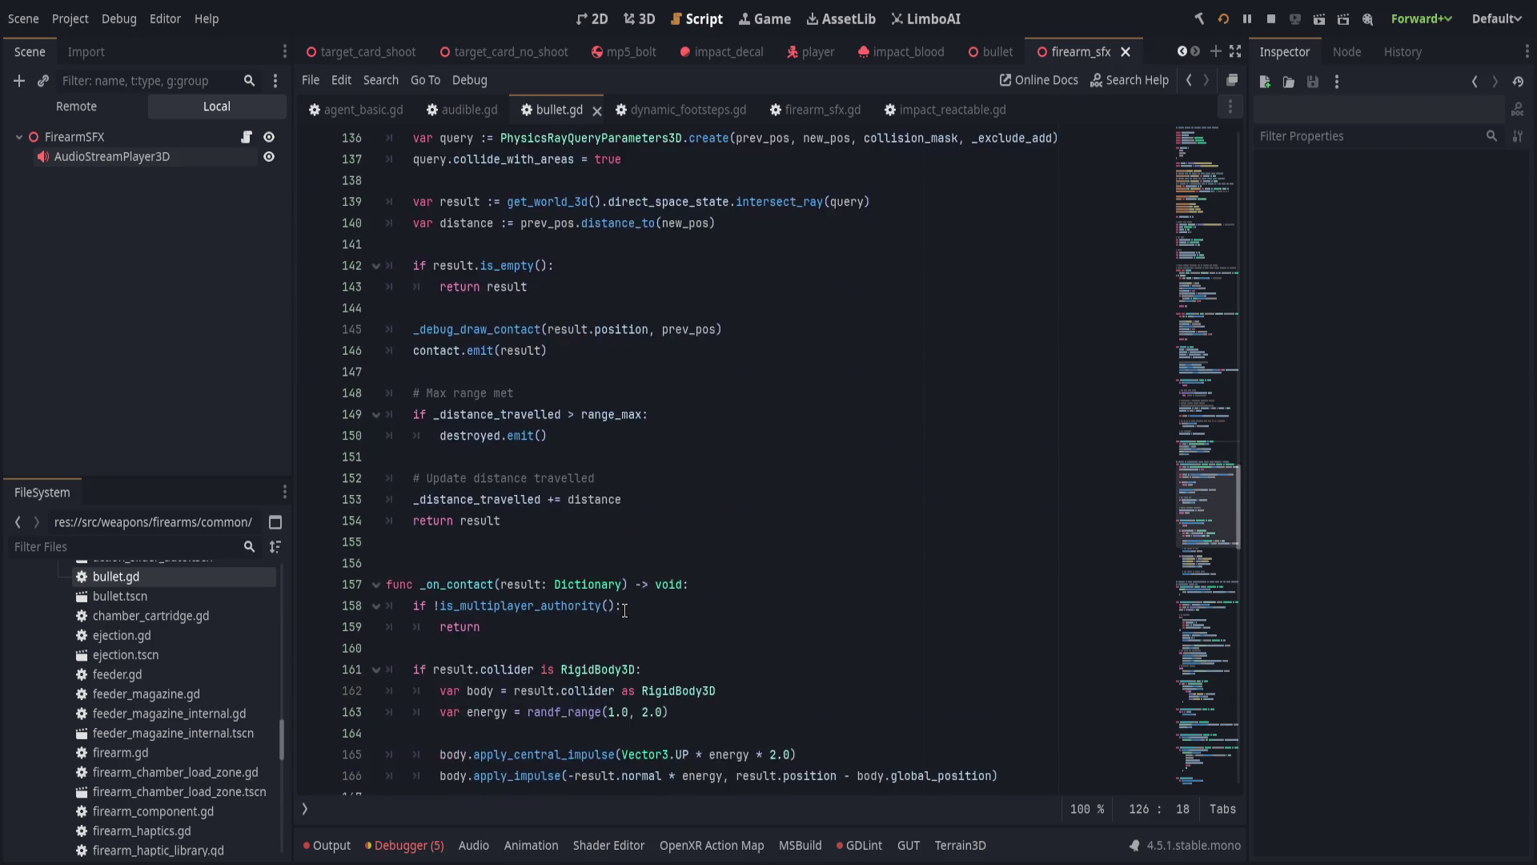
pyautogui.click(753, 226)
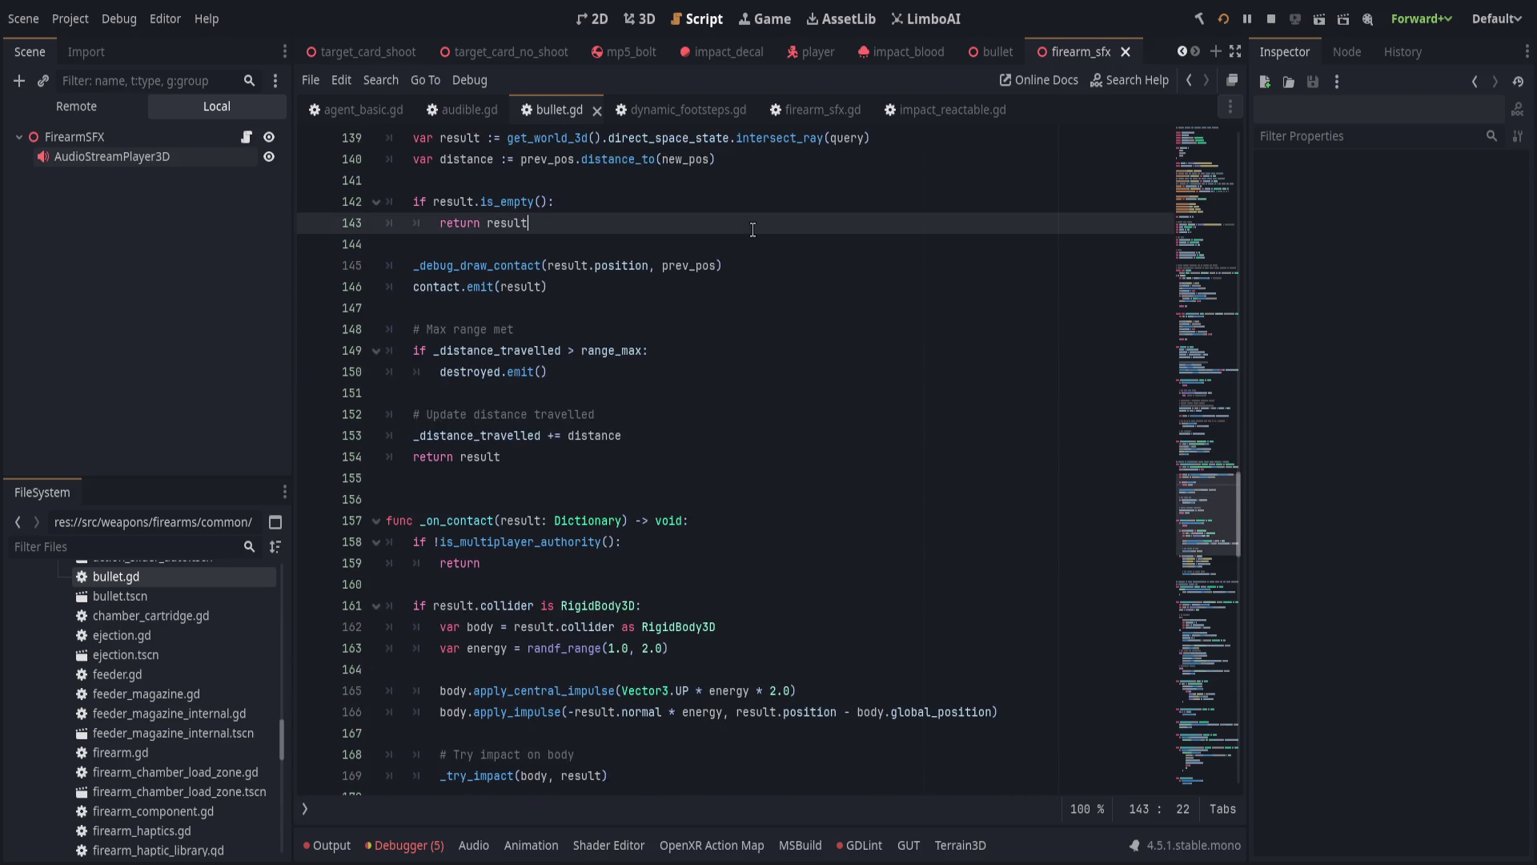
pyautogui.click(903, 112)
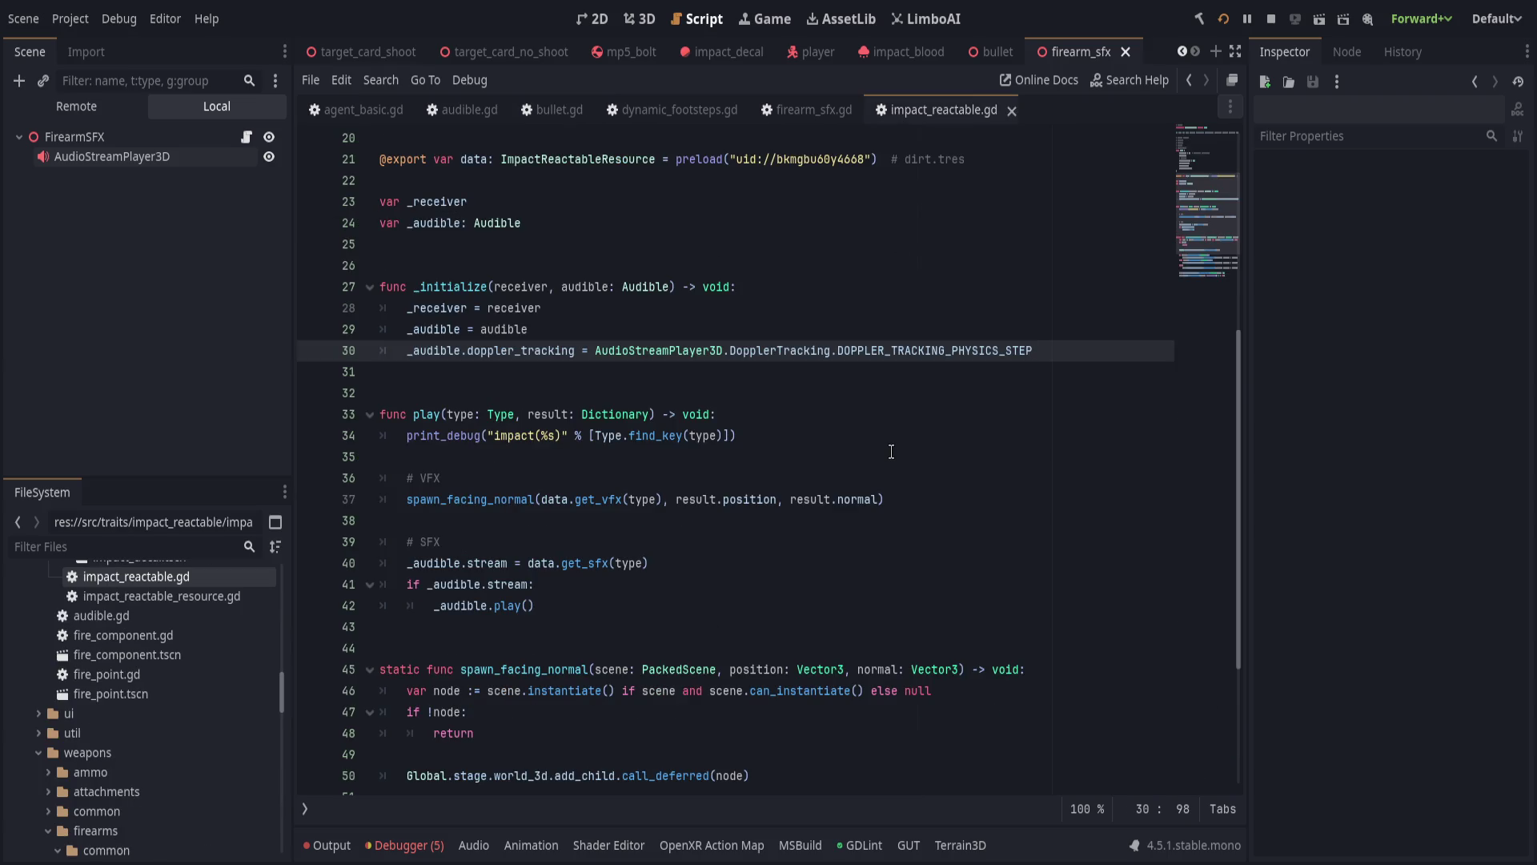
pyautogui.click(846, 418)
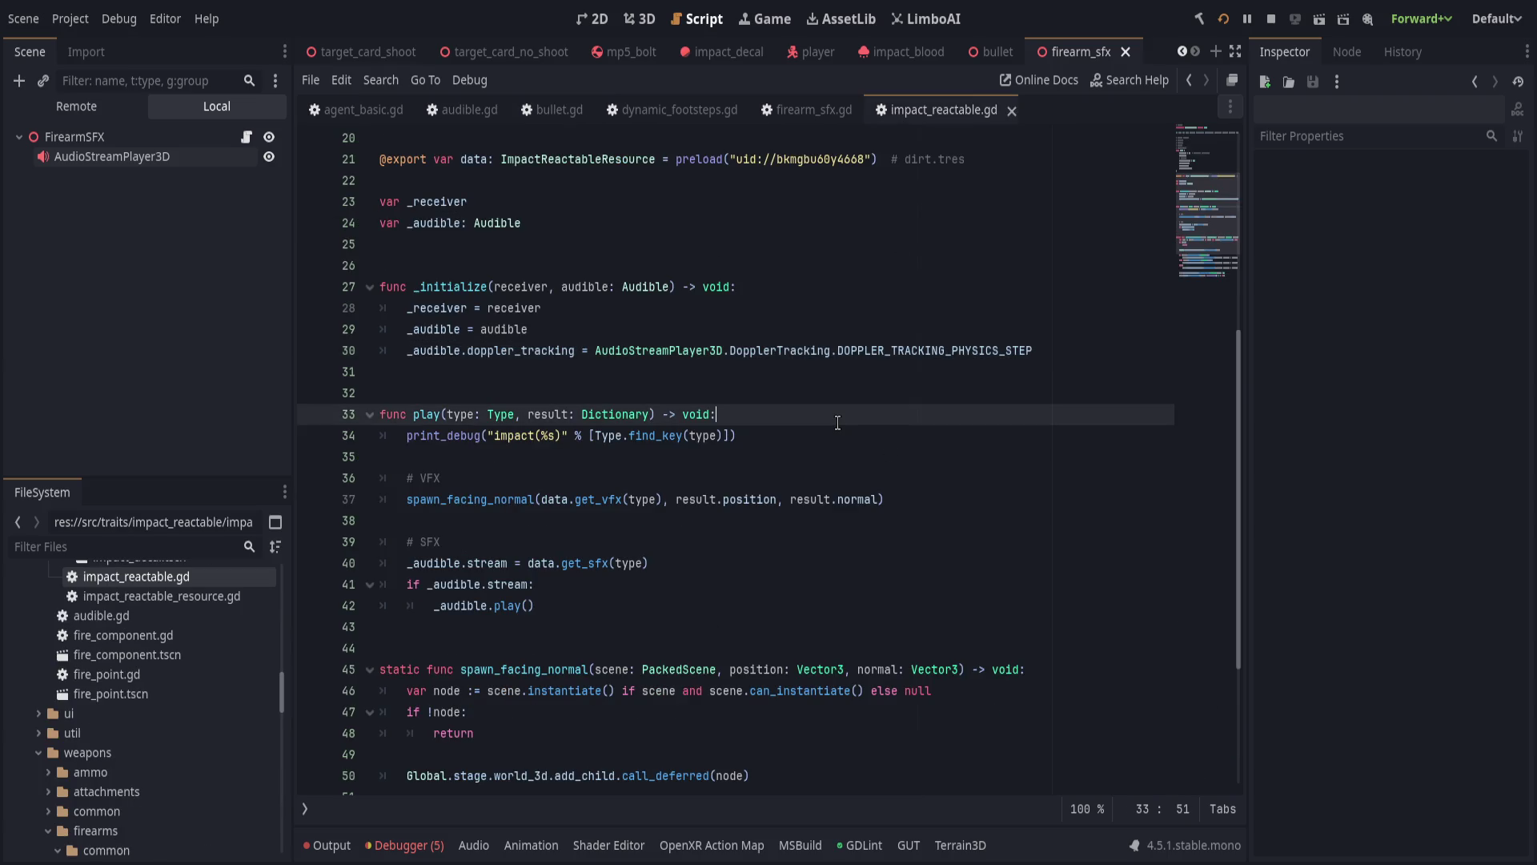
pyautogui.click(729, 620)
pyautogui.click(757, 609)
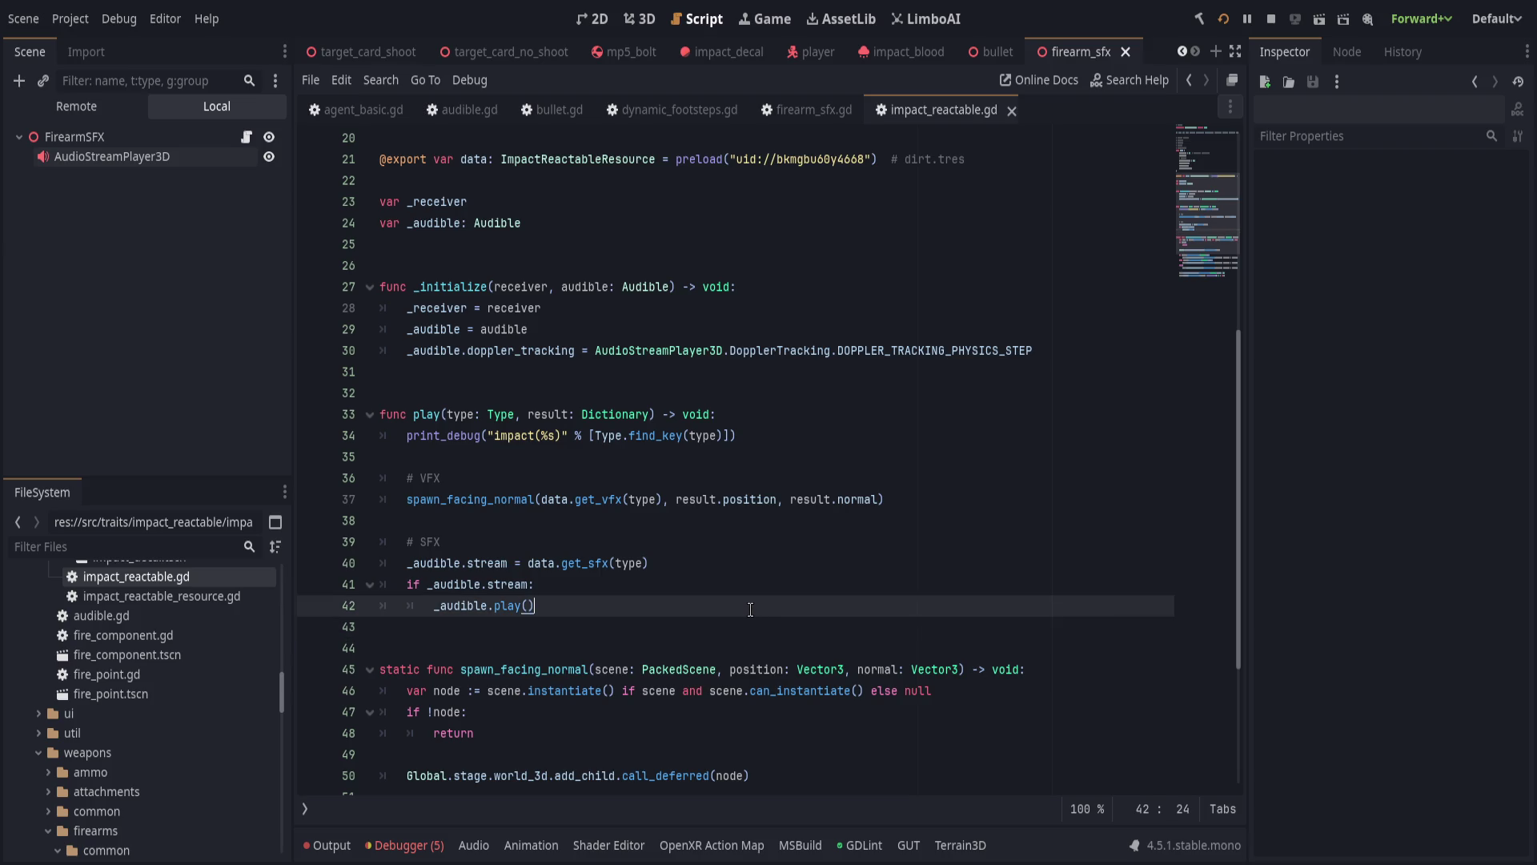
pyautogui.scroll(-4, 750, 609)
pyautogui.scroll(5, 748, 617)
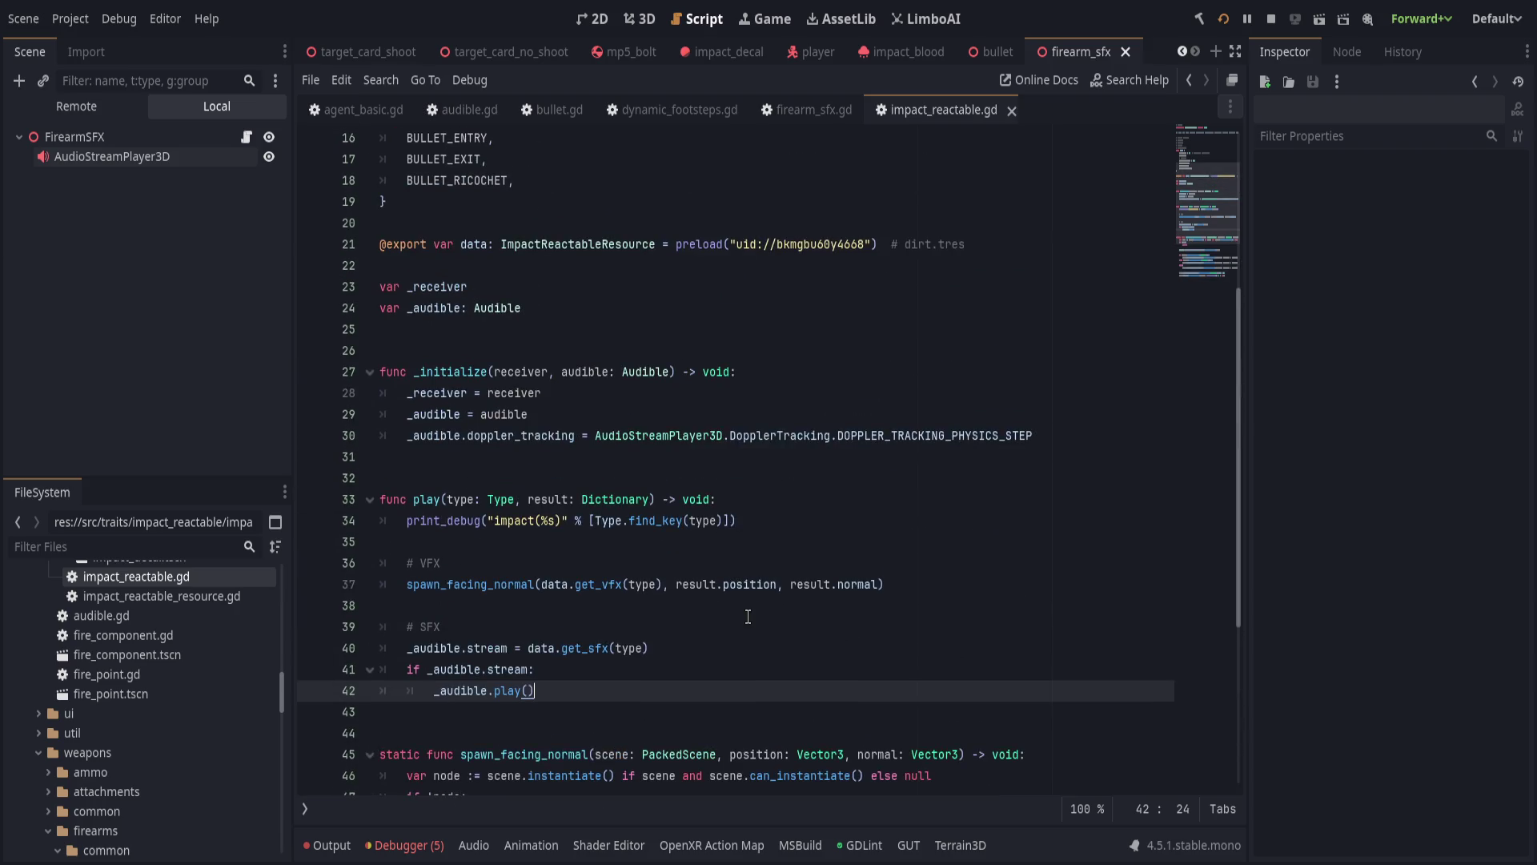
pyautogui.click(423, 500)
pyautogui.doubleClick(429, 499)
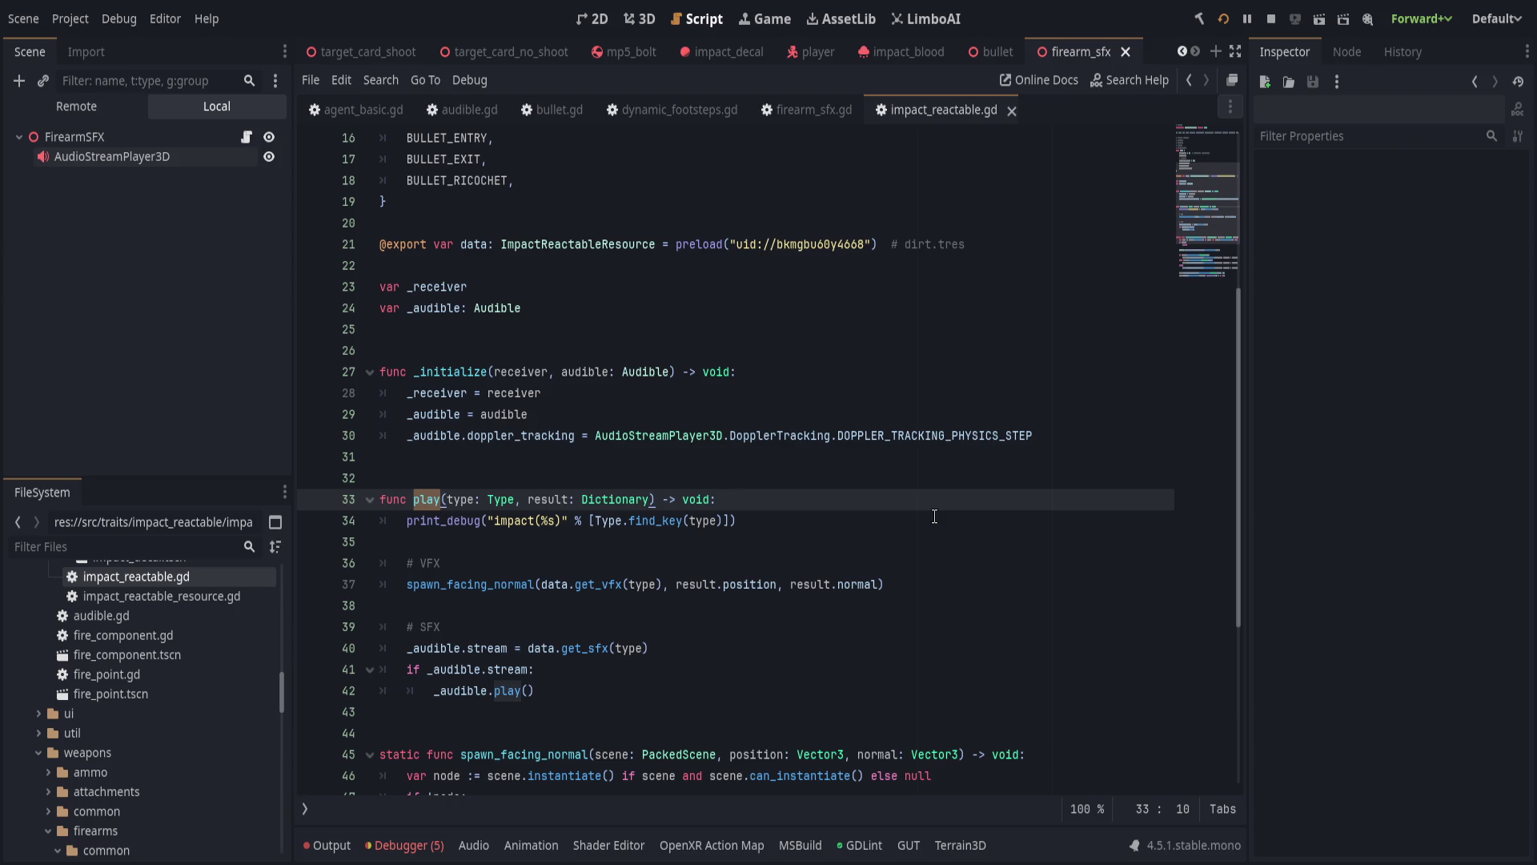
pyautogui.write('spawn_vfx')
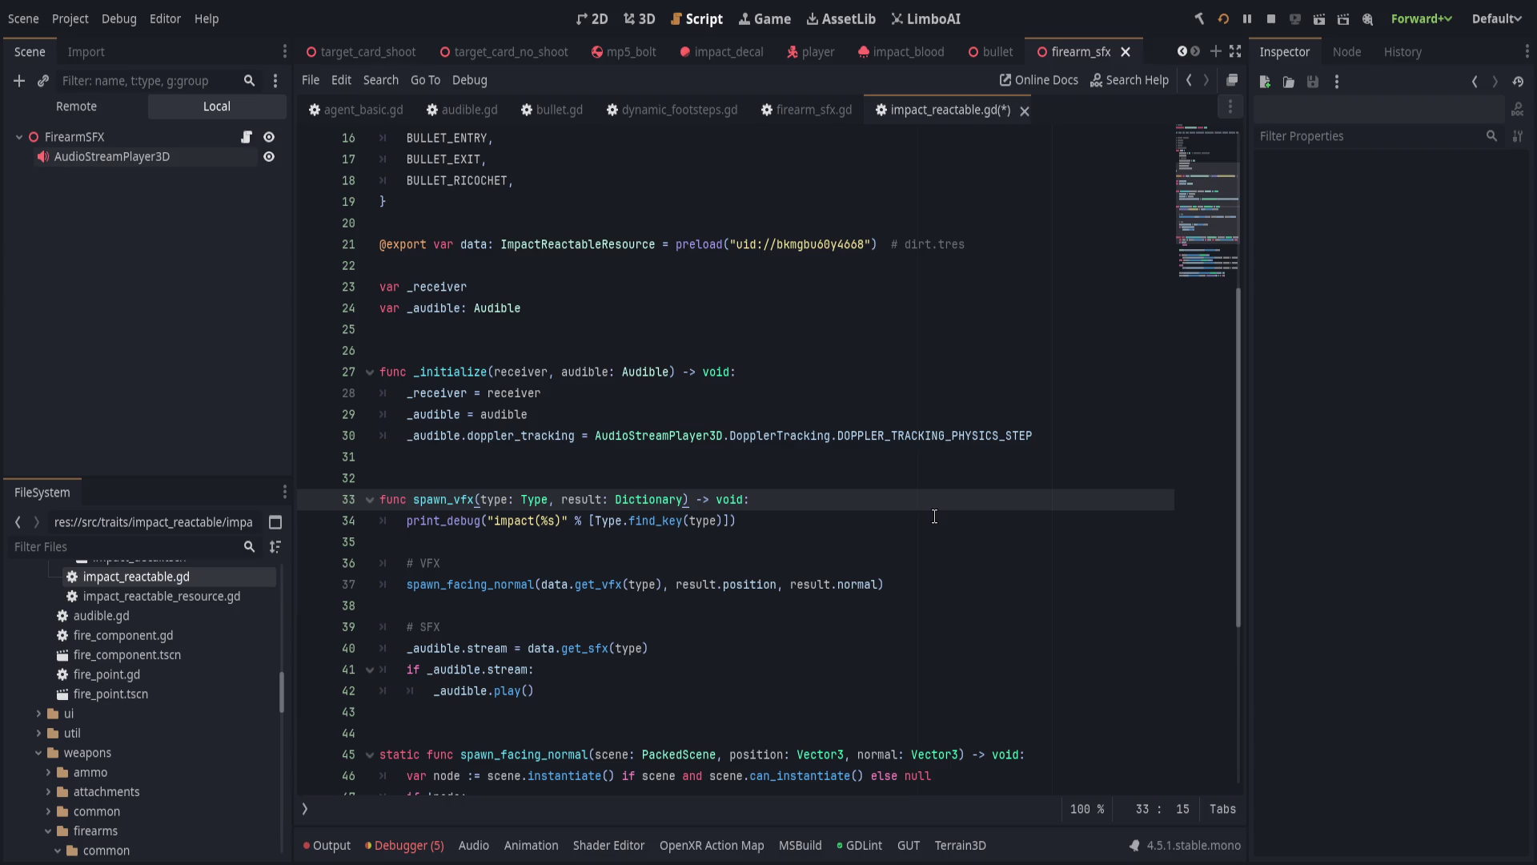
# Cut the code from line 32 onward, delete _initialize and the _receiver/_audible vars, and save.
pyautogui.scroll(-5, 628, 482)
pyautogui.moveTo(720, 705); pyautogui.dragTo(380, 132)
pyautogui.hotkey('ctrl', 'c')
pyautogui.scroll(10, 839, 560)
pyautogui.scroll(-1, 731, 558)
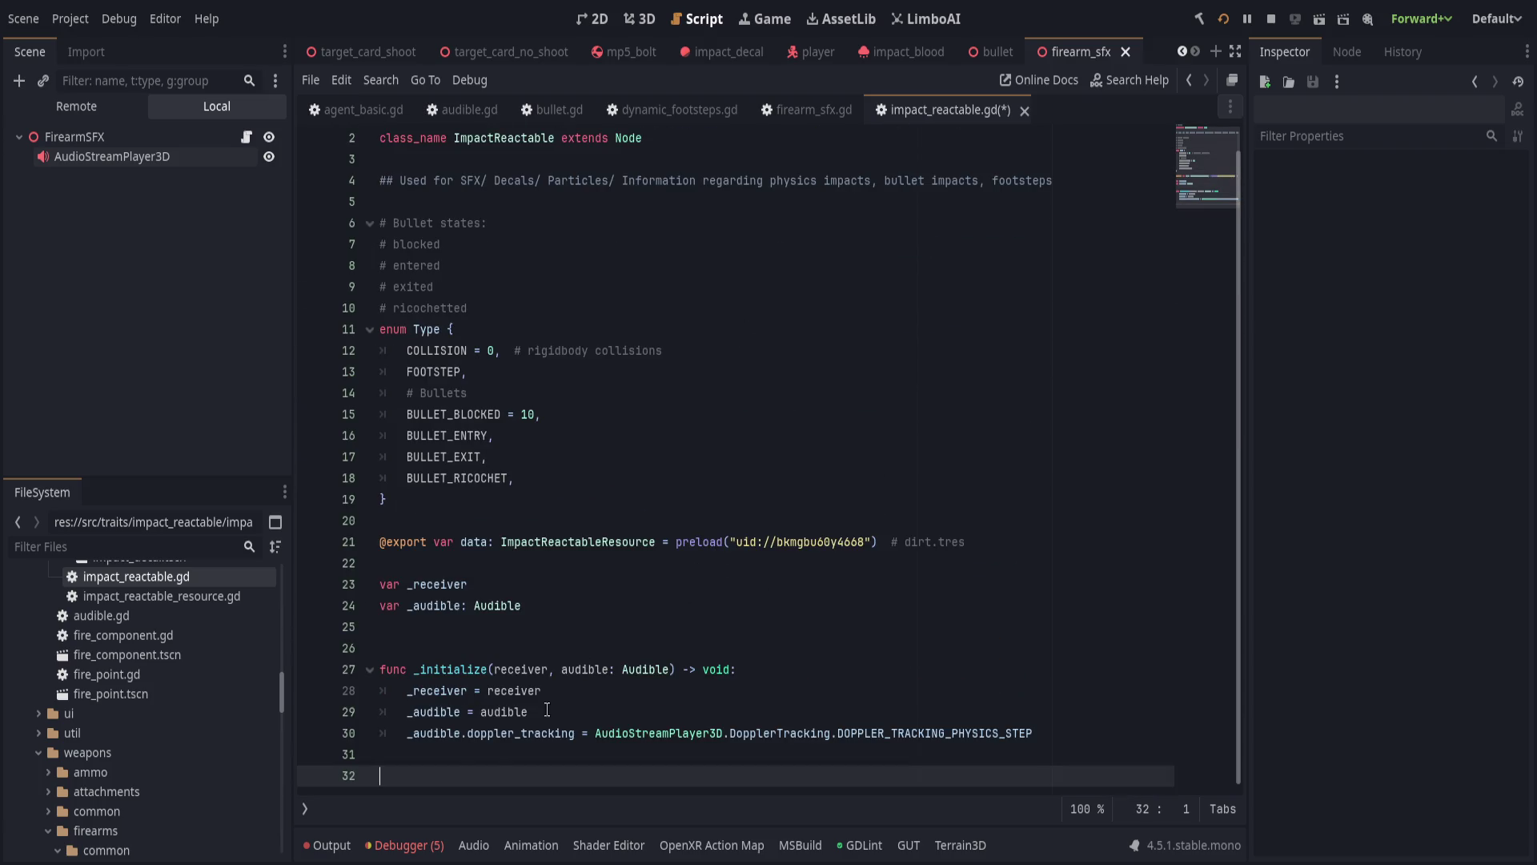
pyautogui.keyDown('shift'); pyautogui.click(504, 627); pyautogui.keyUp('shift')
pyautogui.press('BackSpace')
pyautogui.tripleClick(591, 633)
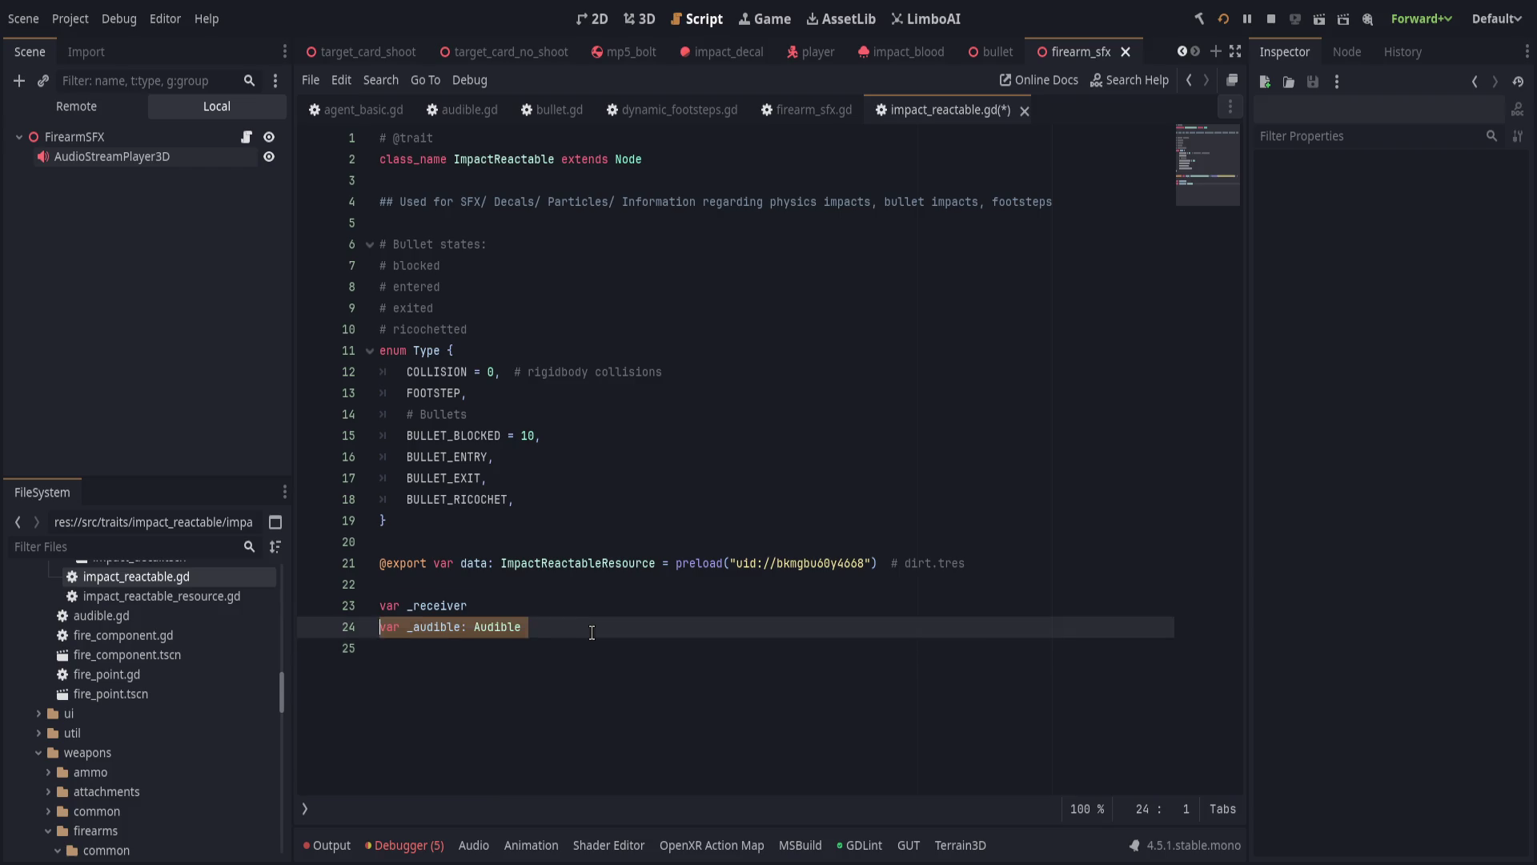
pyautogui.hotkey('shift', 'Up')
pyautogui.press('BackSpace')
pyautogui.press('BackSpace')
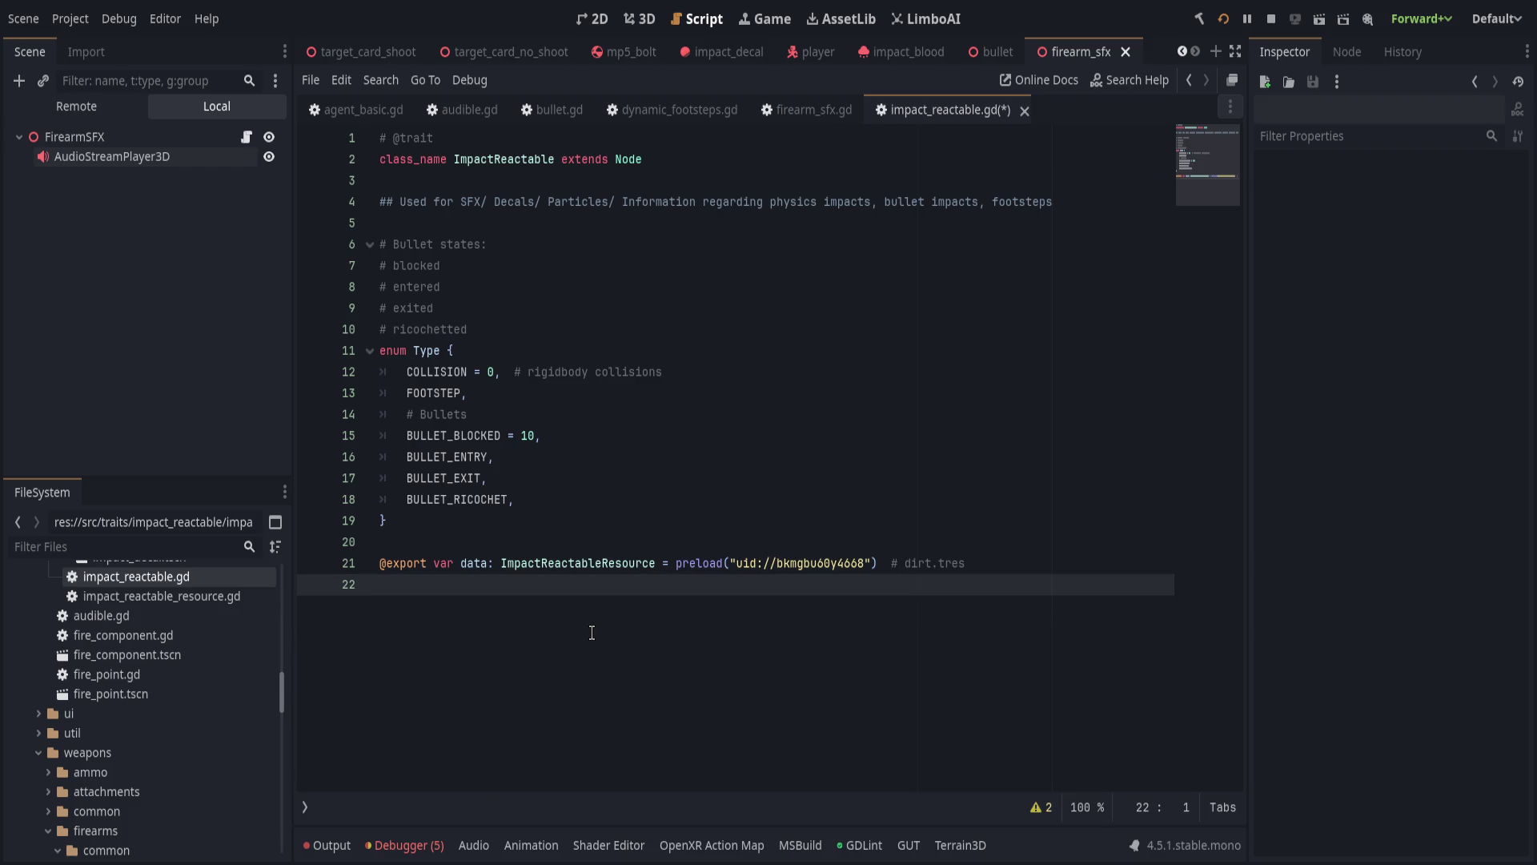
pyautogui.hotkey('ctrl', 's')
pyautogui.click(552, 110)
# Paste spawn_vfx and spawn_facing_normal at the end of bullet.gd, renaming spawn_vfx to spawn_effects.
pyautogui.hotkey('ctrl', 'End')
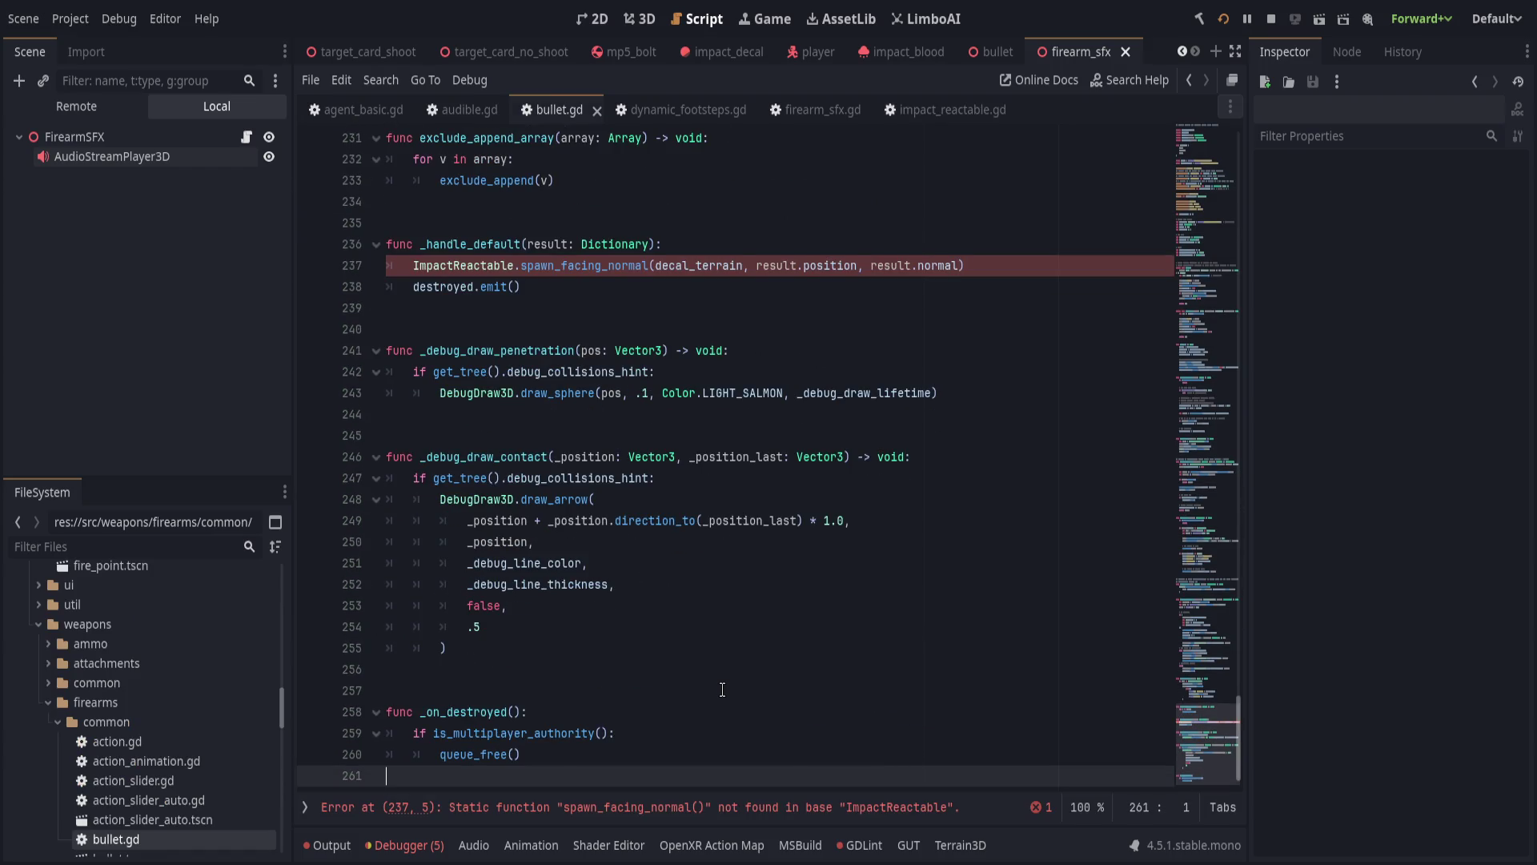
pyautogui.hotkey('ctrl', 'v')
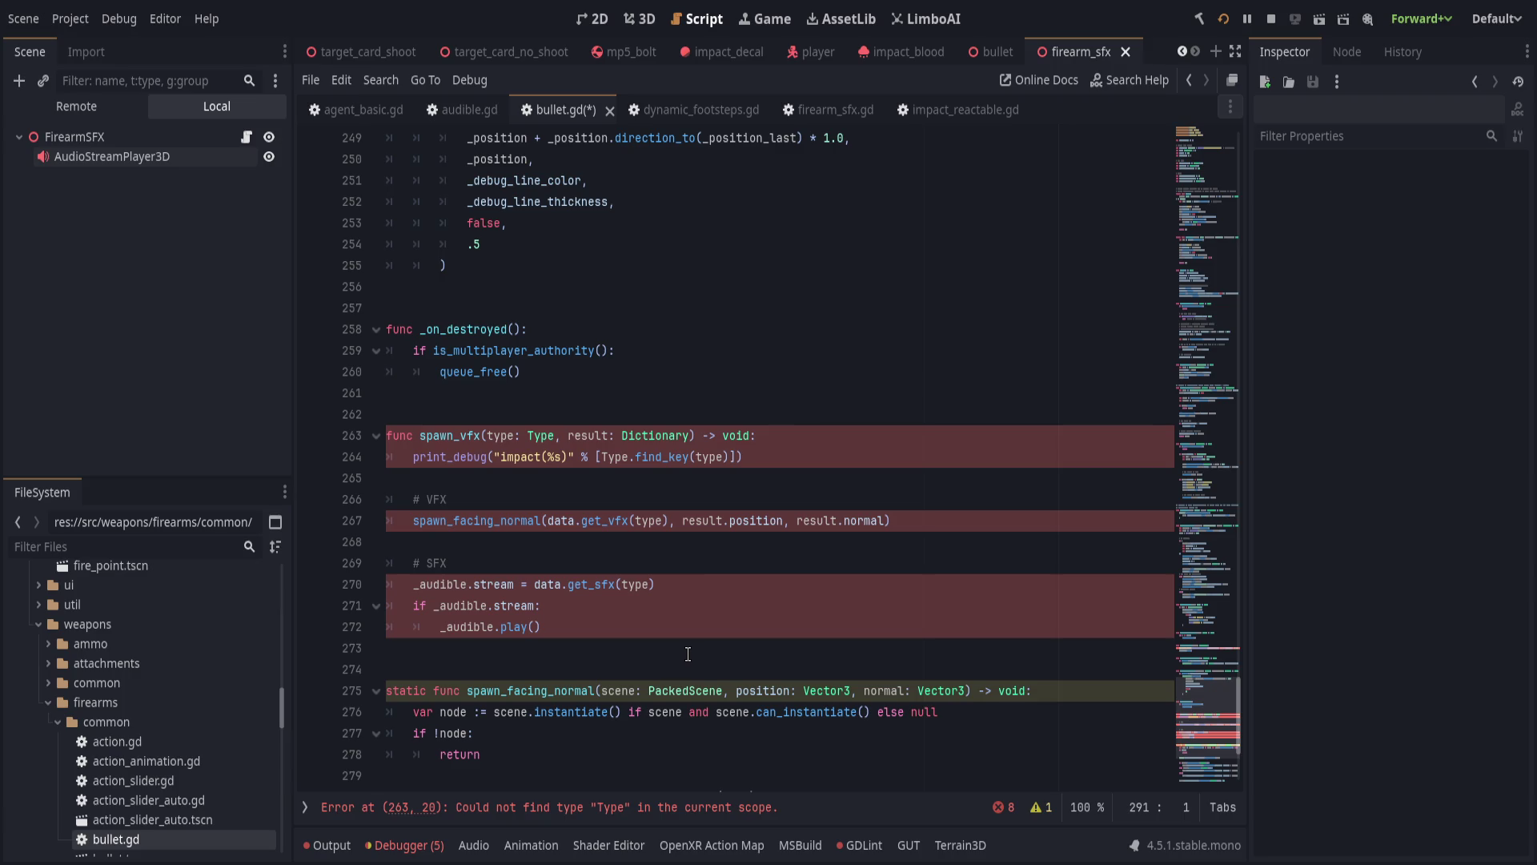
pyautogui.scroll(2, 684, 652)
pyautogui.click(808, 563)
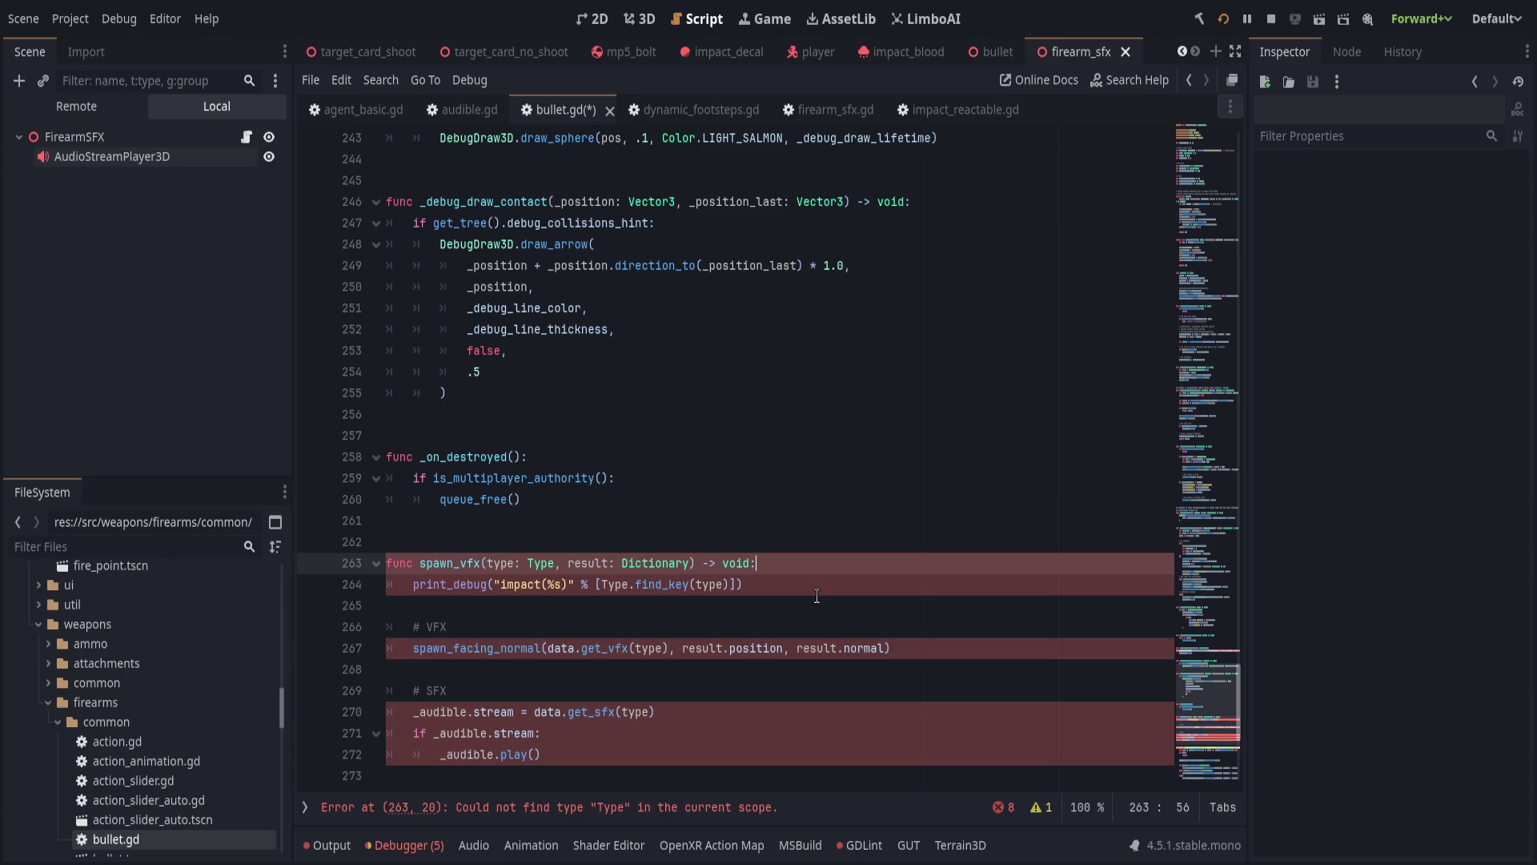
pyautogui.moveTo(461, 568); pyautogui.dragTo(481, 568)
pyautogui.write('effects')
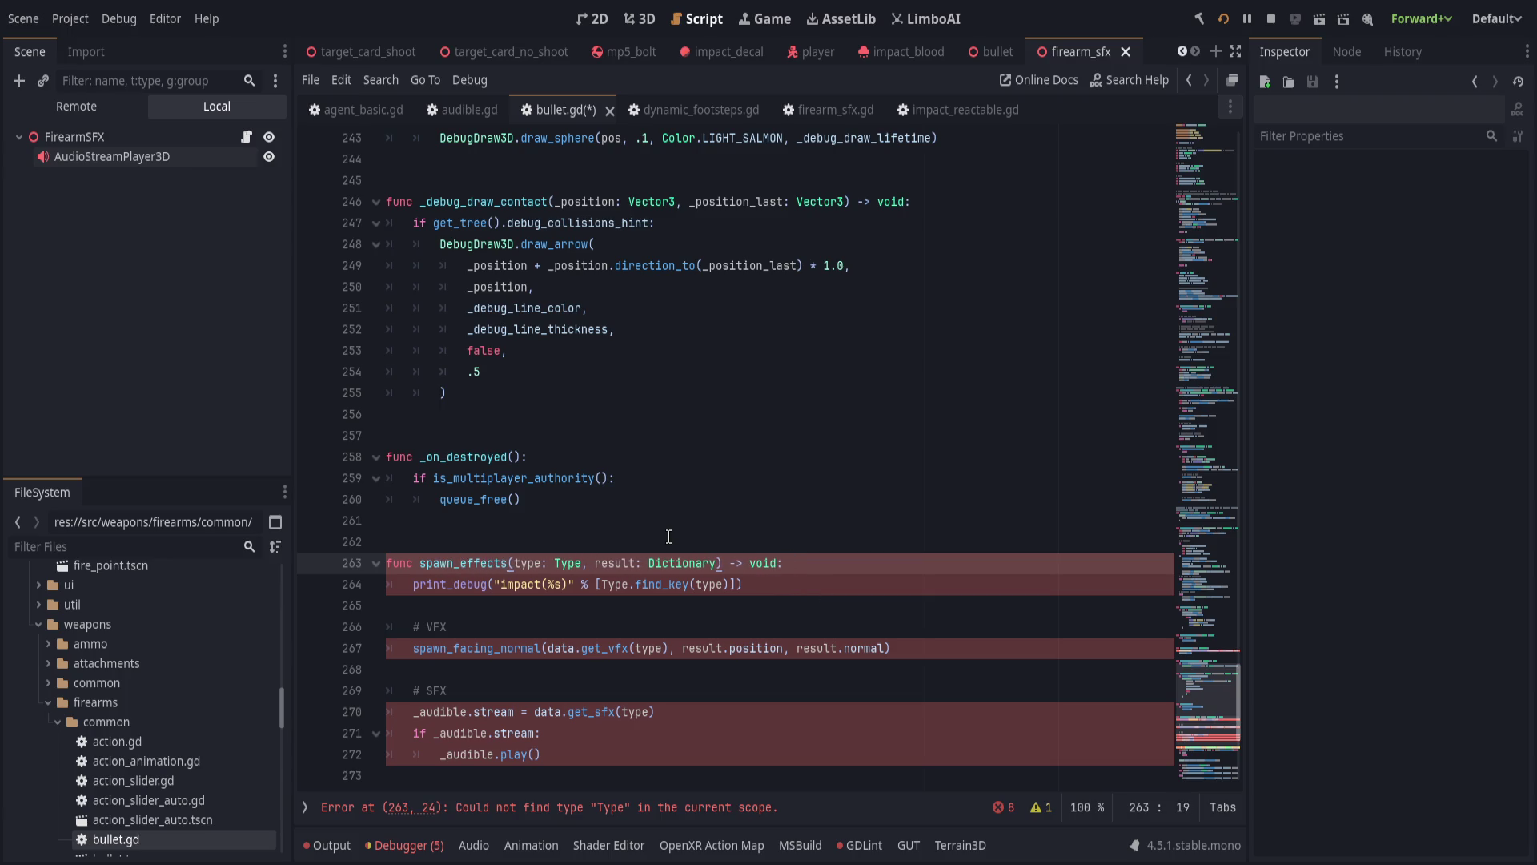
pyautogui.click(668, 627)
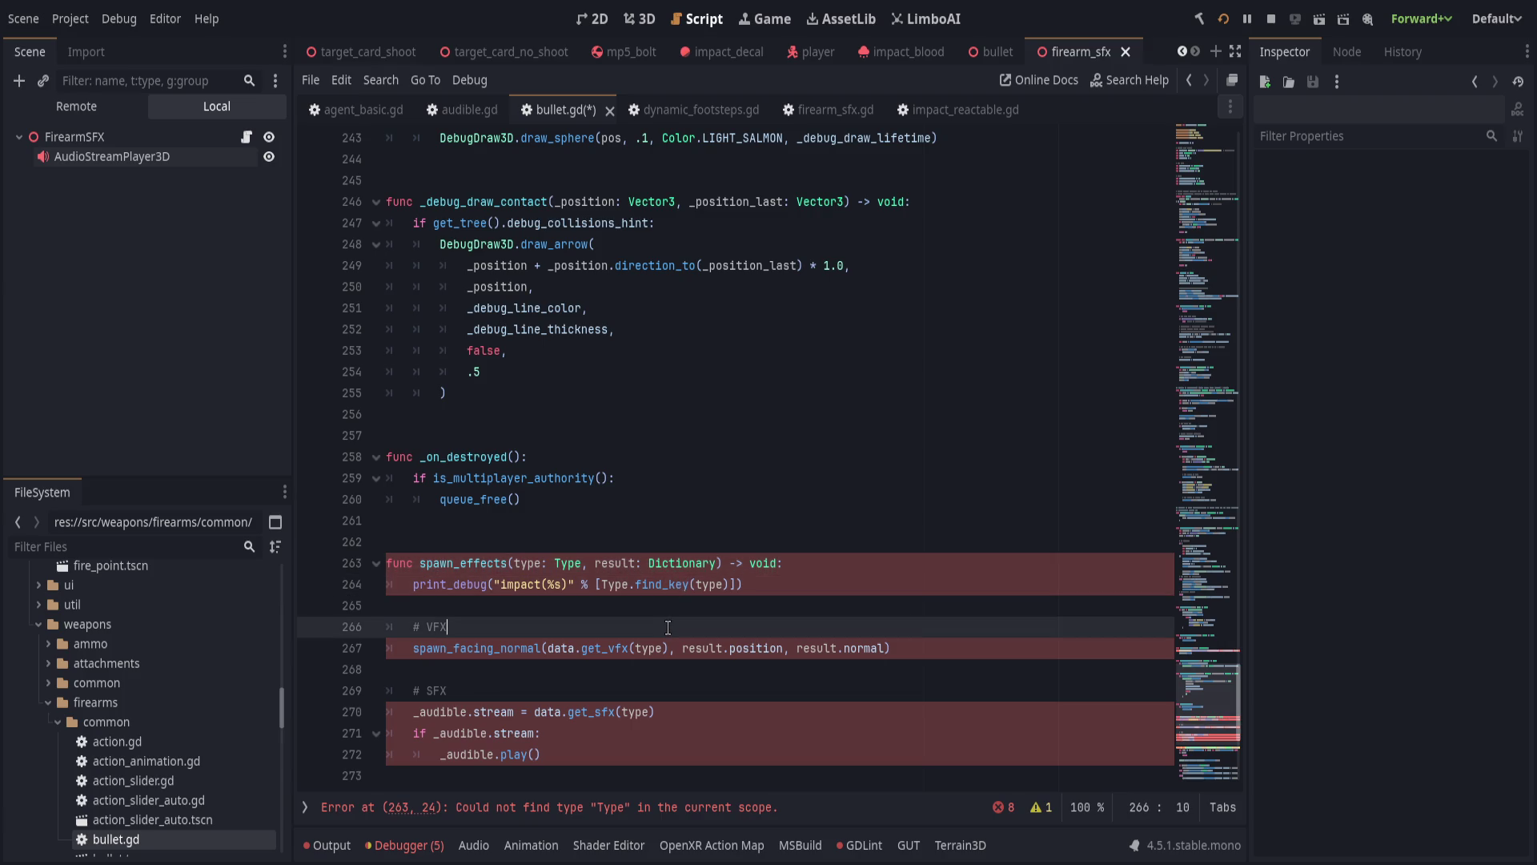
# Replace Type with ImpactReactable.Type on line 264 and in the spawn_effects signature.
pyautogui.doubleClick(616, 590)
pyautogui.write('Impac')
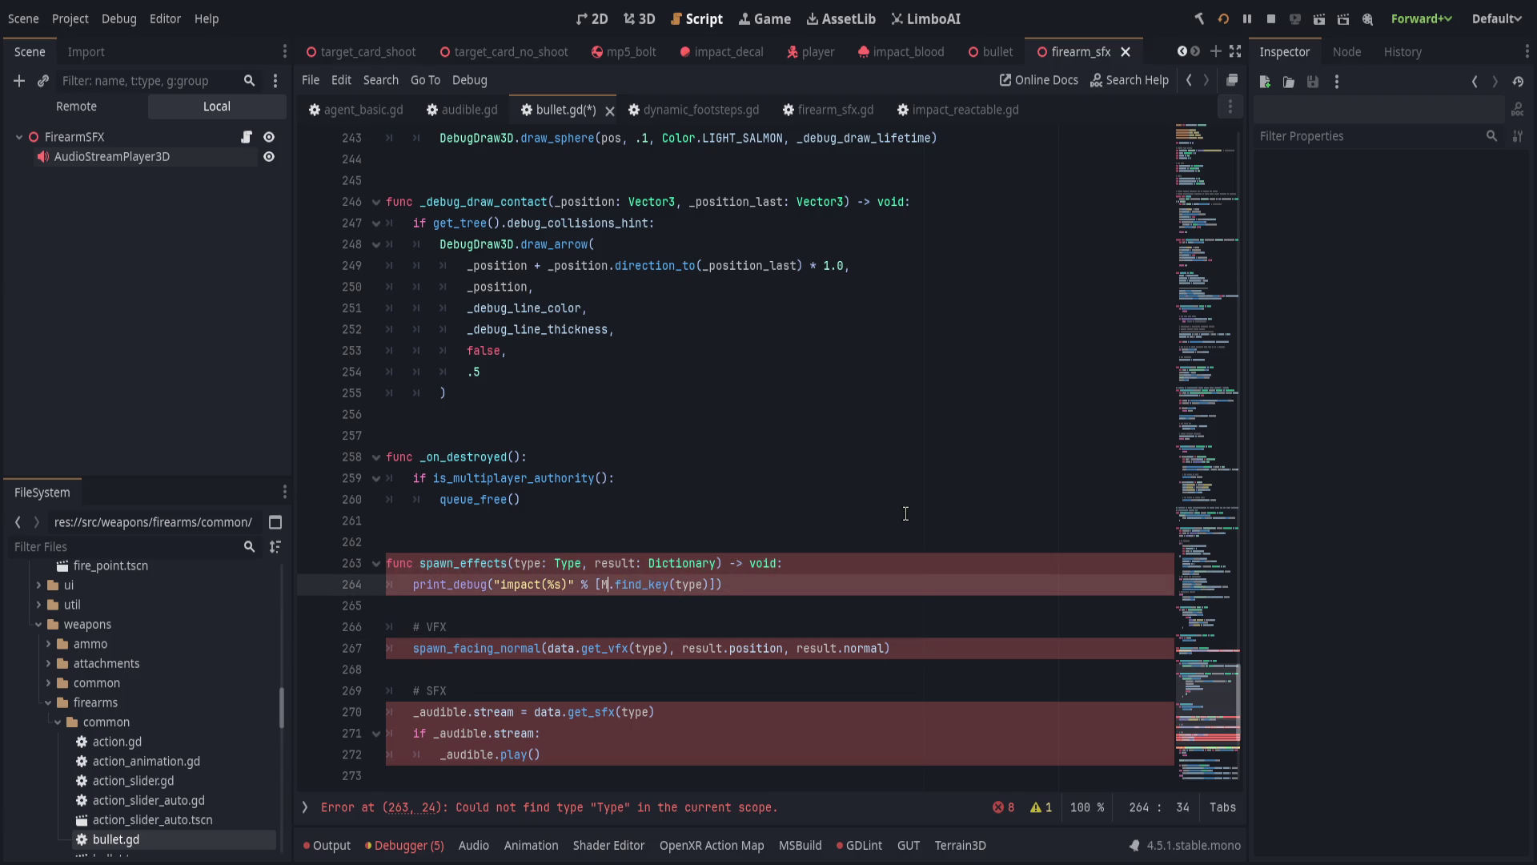
pyautogui.press('Return')
pyautogui.write('.Type')
pyautogui.press('Escape')
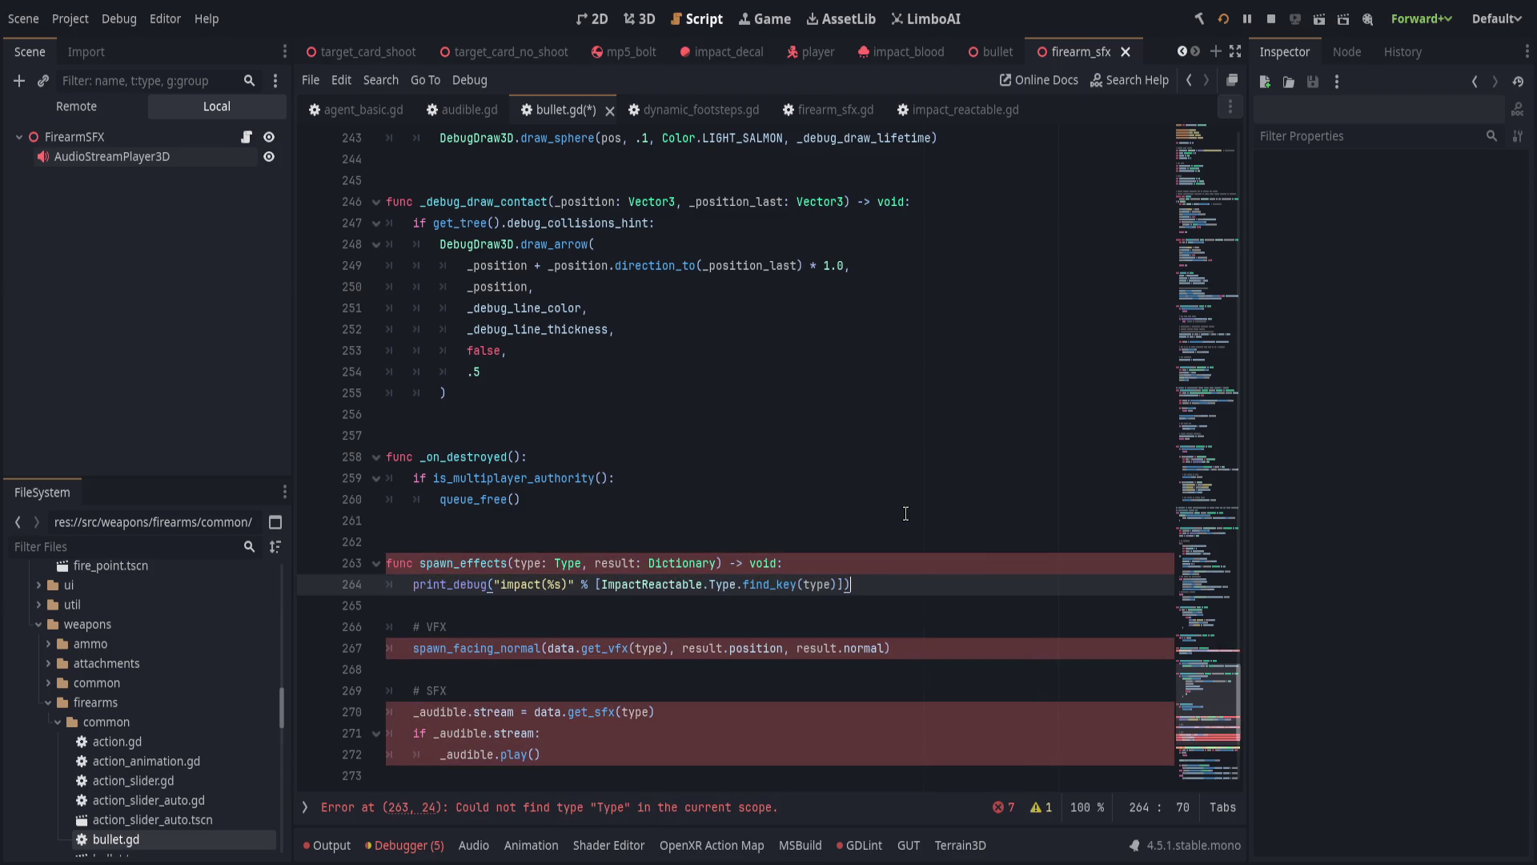
pyautogui.moveTo(736, 583); pyautogui.dragTo(601, 584)
pyautogui.hotkey('ctrl', 'c')
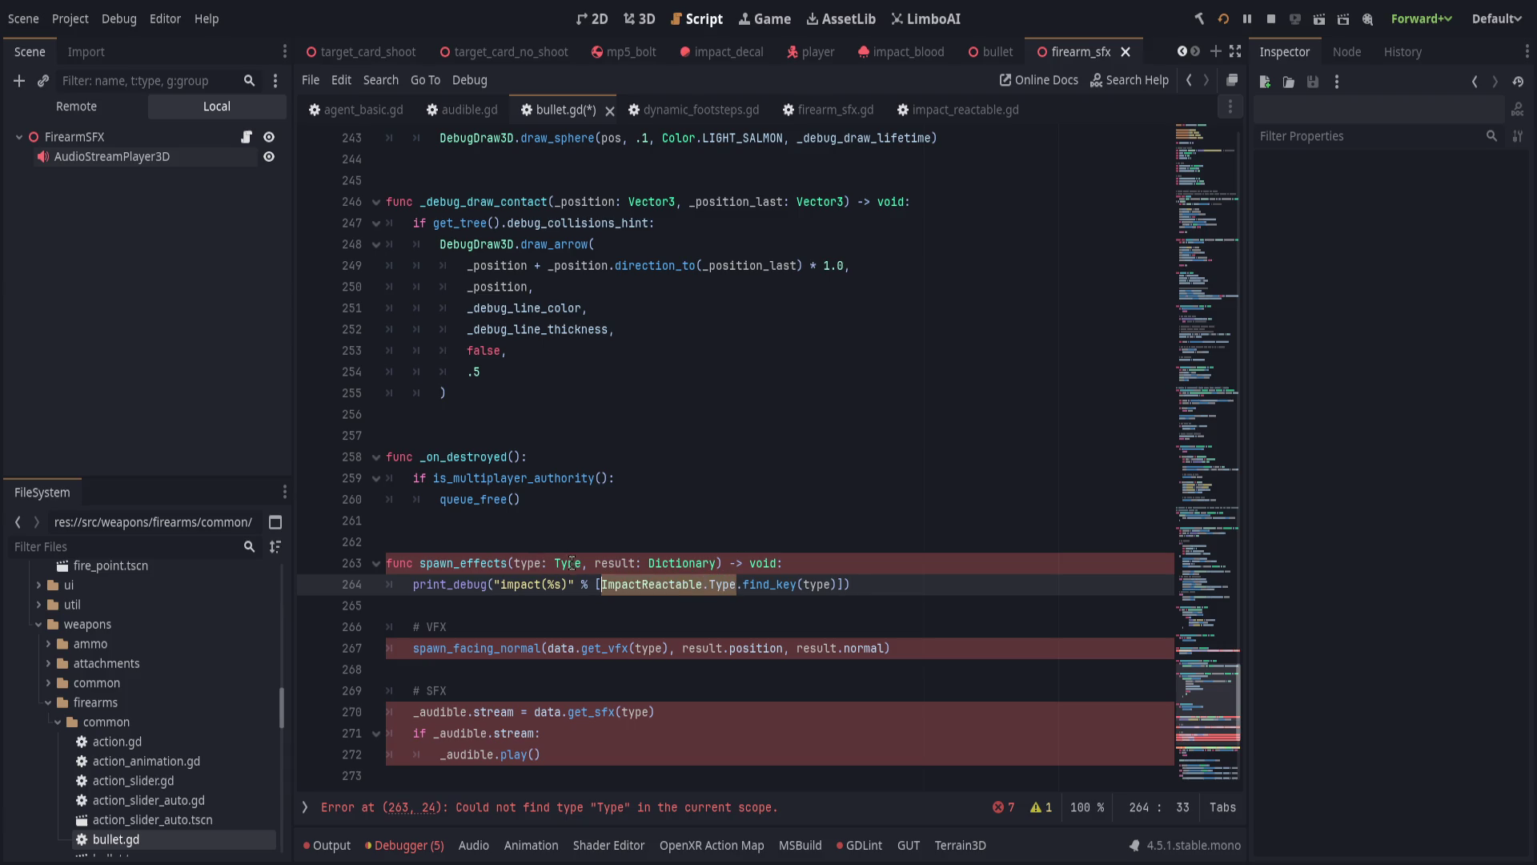
pyautogui.doubleClick(568, 563)
pyautogui.hotkey('ctrl', 'v')
pyautogui.click(971, 582)
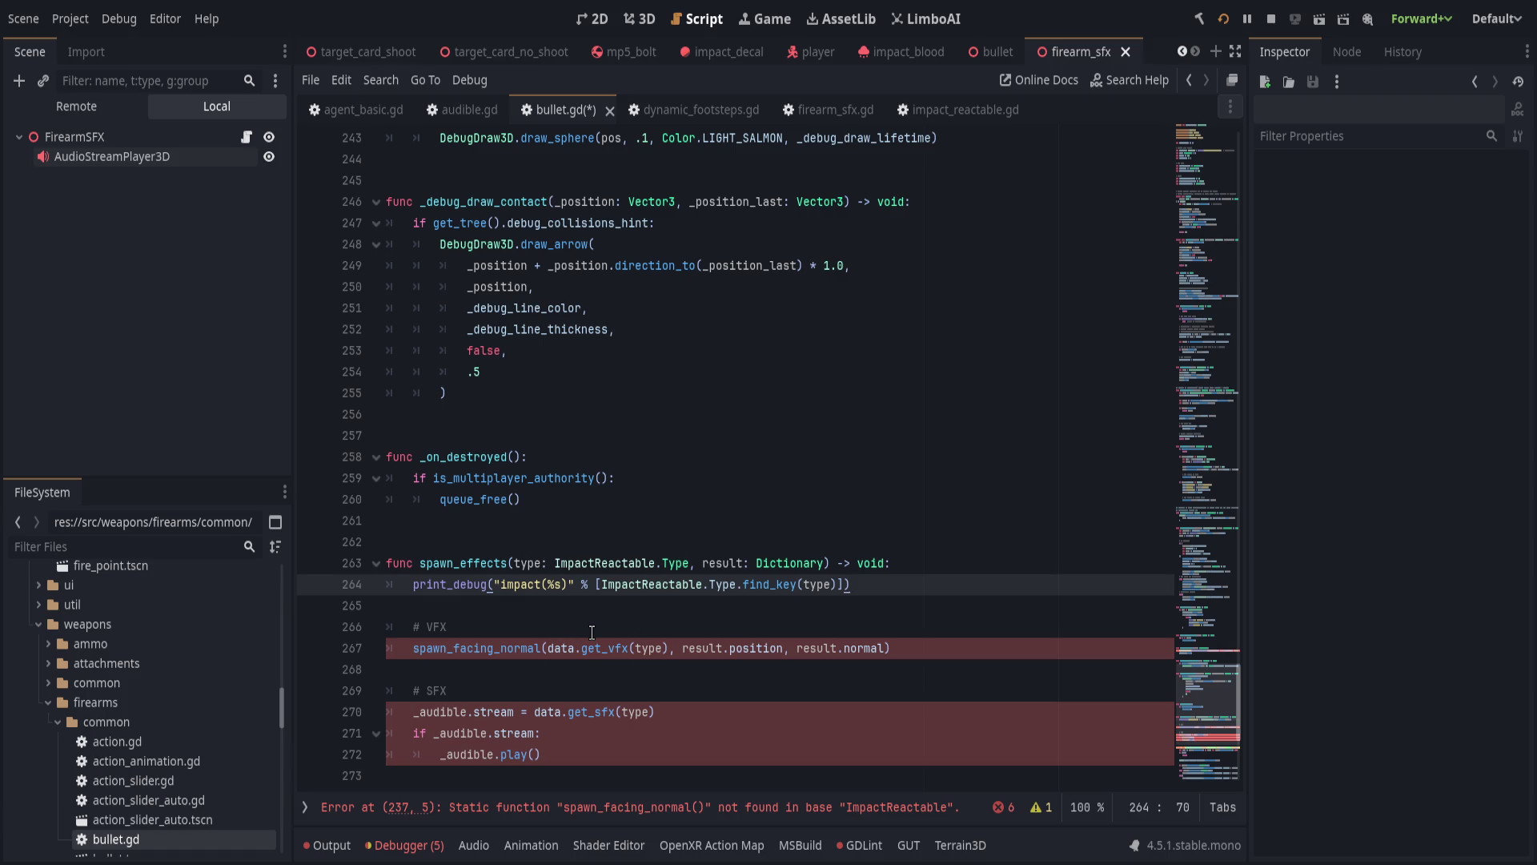
# Remove the ImpactReactable. prefix so line 237 calls spawn_facing_normal directly.
pyautogui.scroll(-4, 628, 634)
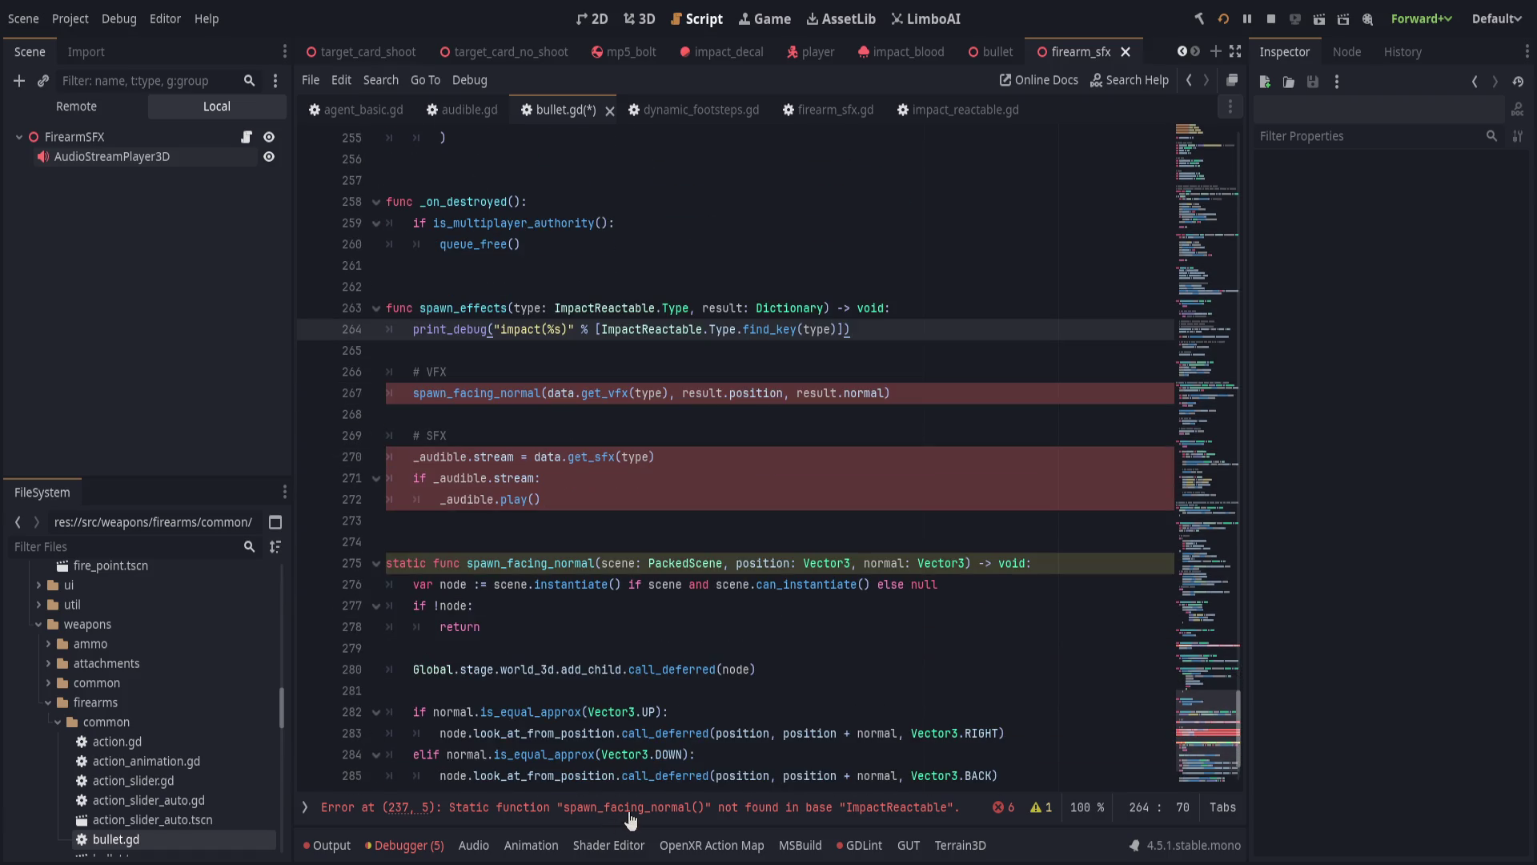
pyautogui.scroll(1, 786, 669)
pyautogui.click(581, 626)
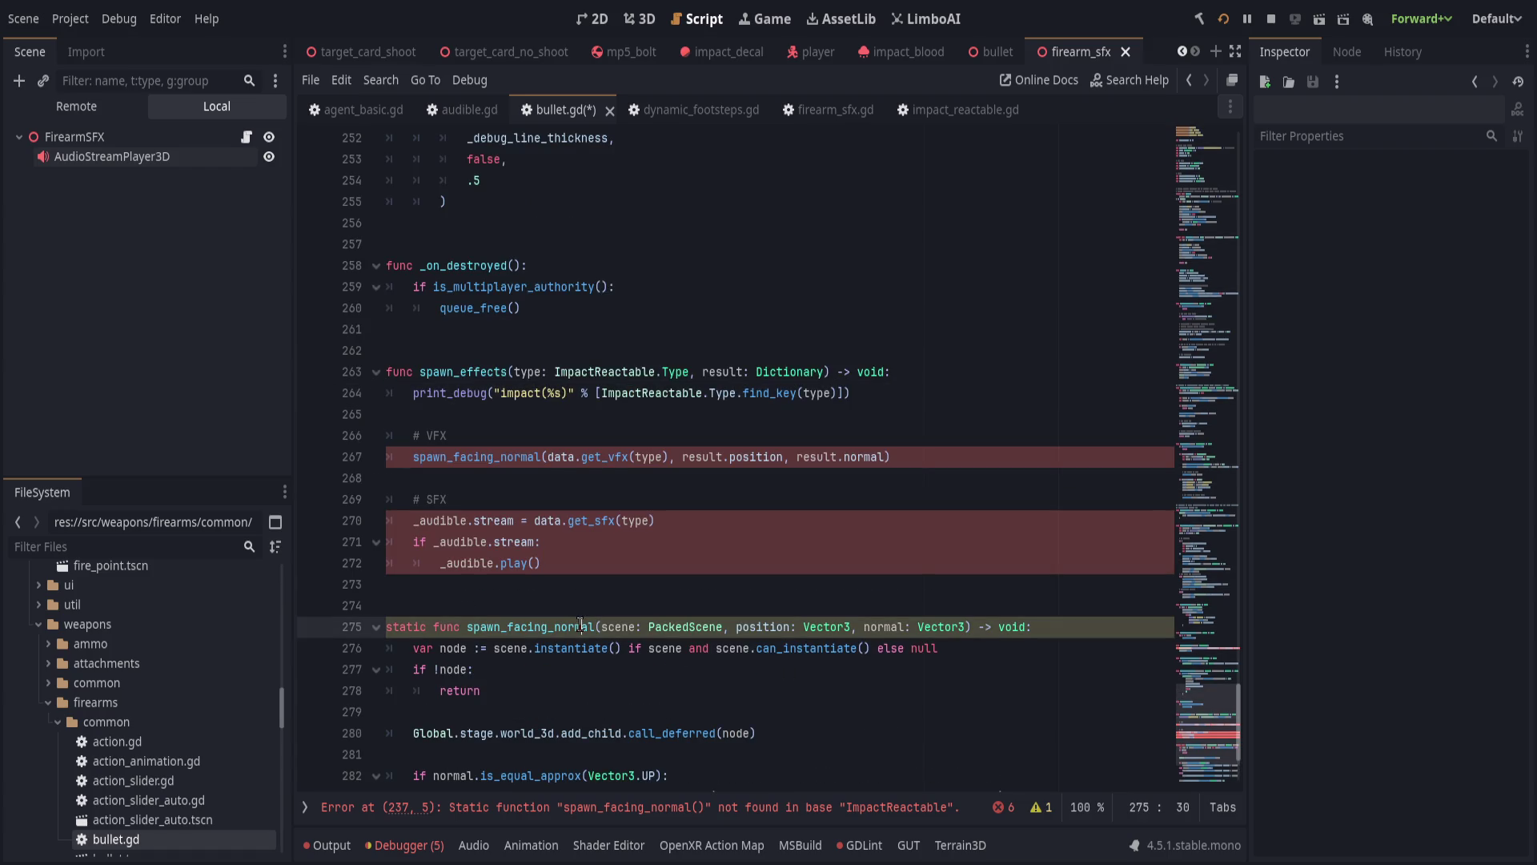
pyautogui.scroll(1, 779, 721)
pyautogui.click(732, 825)
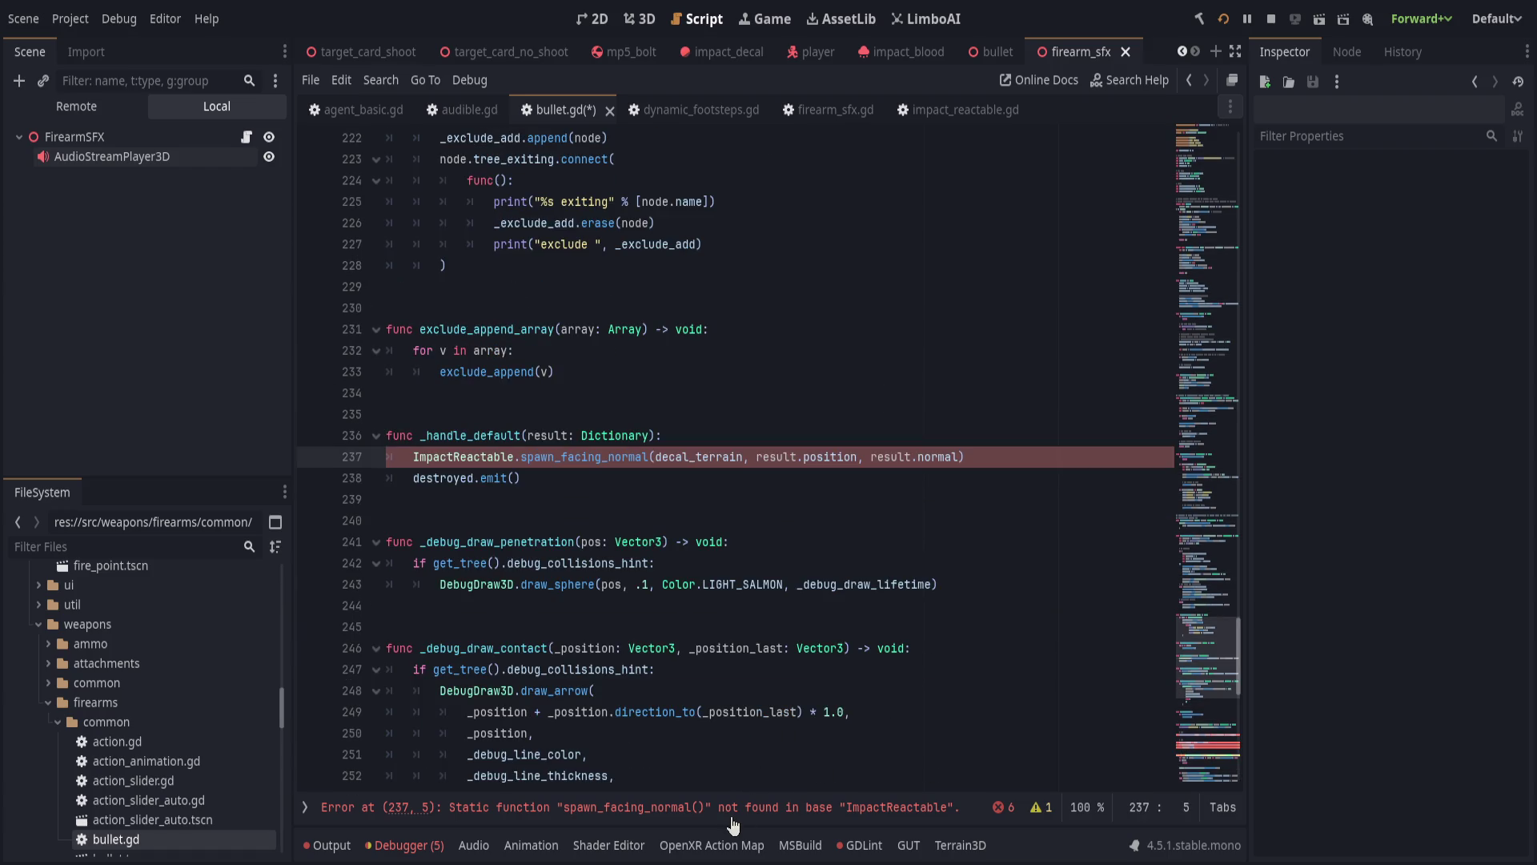
pyautogui.click(523, 458)
pyautogui.hotkey('shift', 'Home')
pyautogui.press('BackSpace')
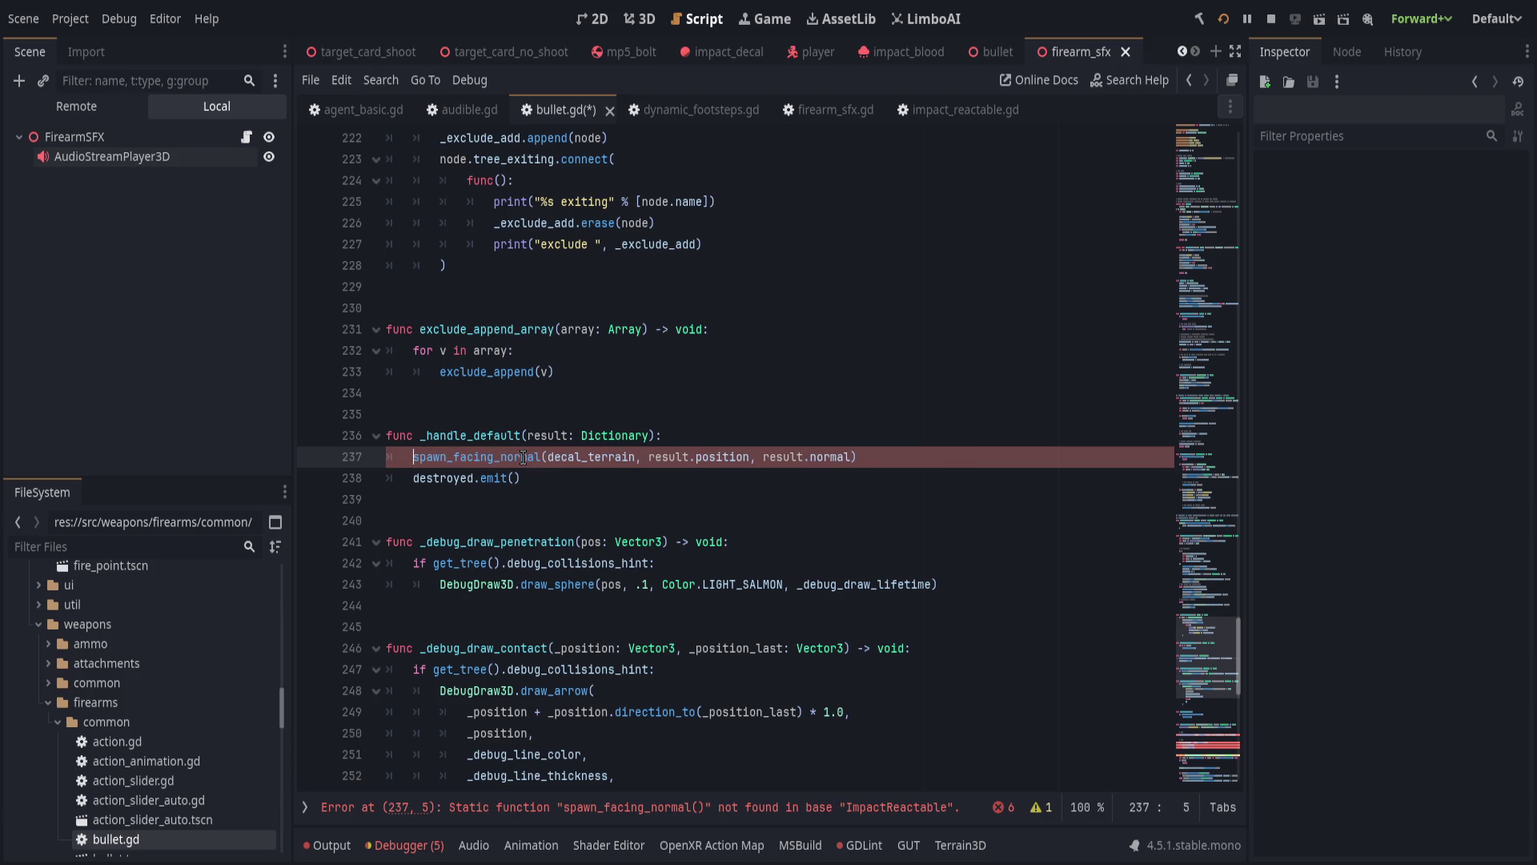
# Insert an empty line above the # VFX comment.
pyautogui.scroll(-2, 624, 681)
pyautogui.click(656, 809)
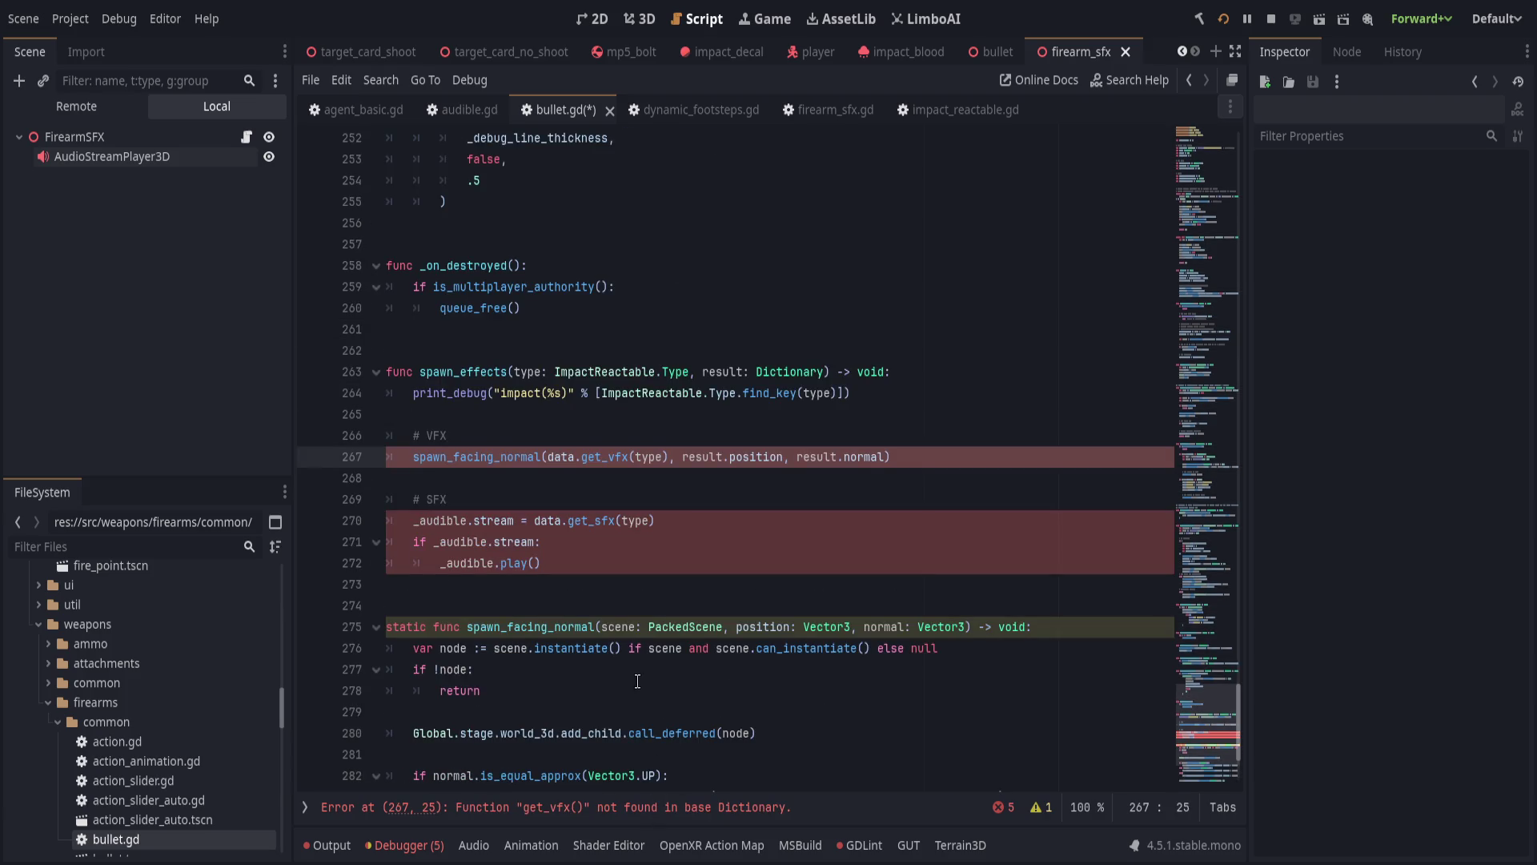
pyautogui.scroll(2, 634, 667)
pyautogui.click(528, 563)
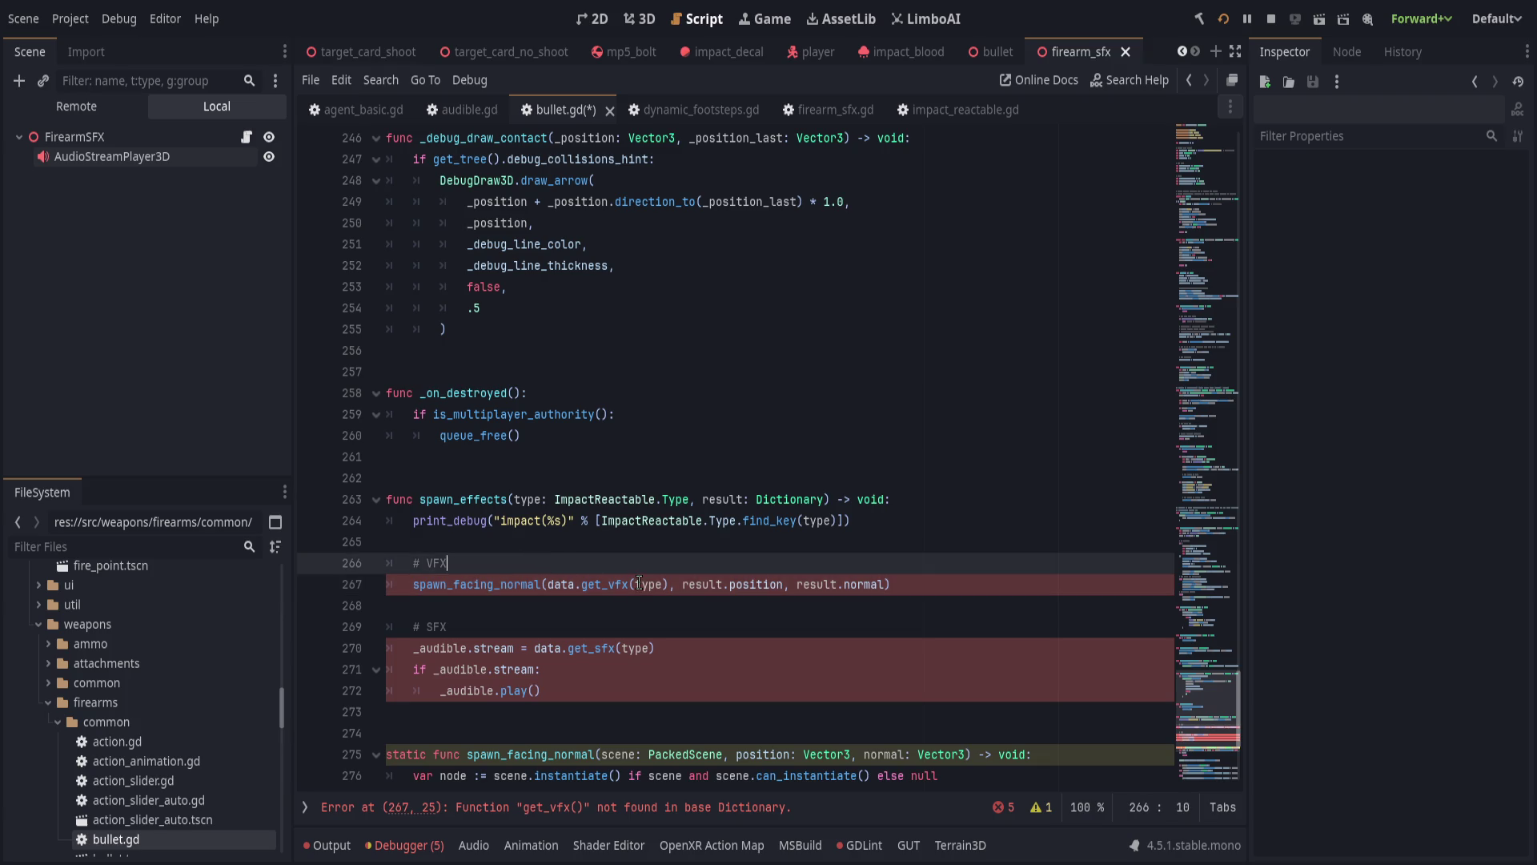
pyautogui.hotkey('ctrl', 'shift', 'Return')
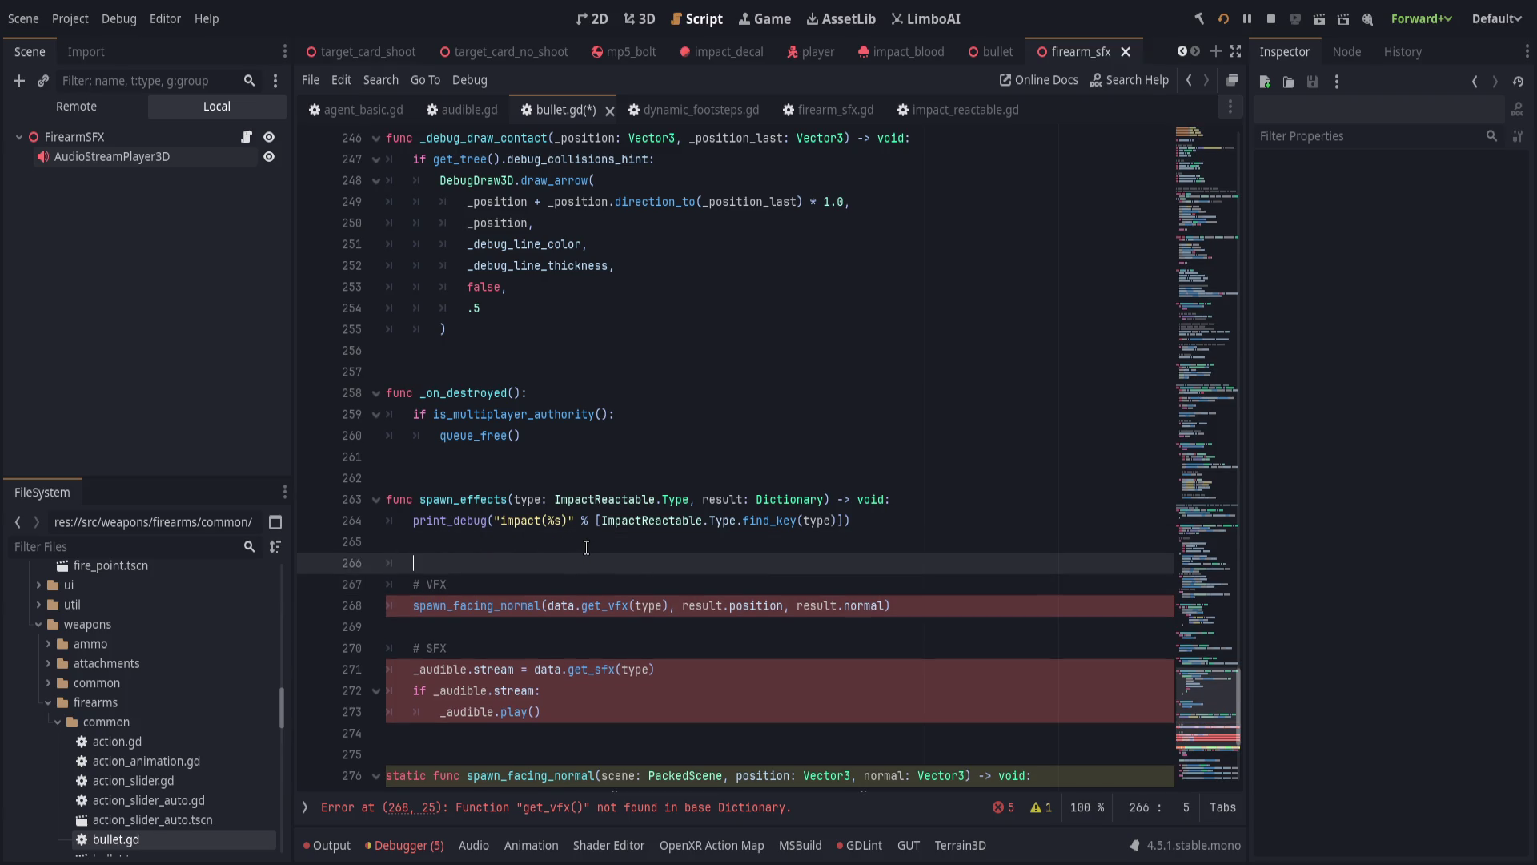
# Add data: ImpactReactableResource as the first spawn_effects parameter, ahead of type.
pyautogui.click(516, 499)
pyautogui.write('reactable: I')
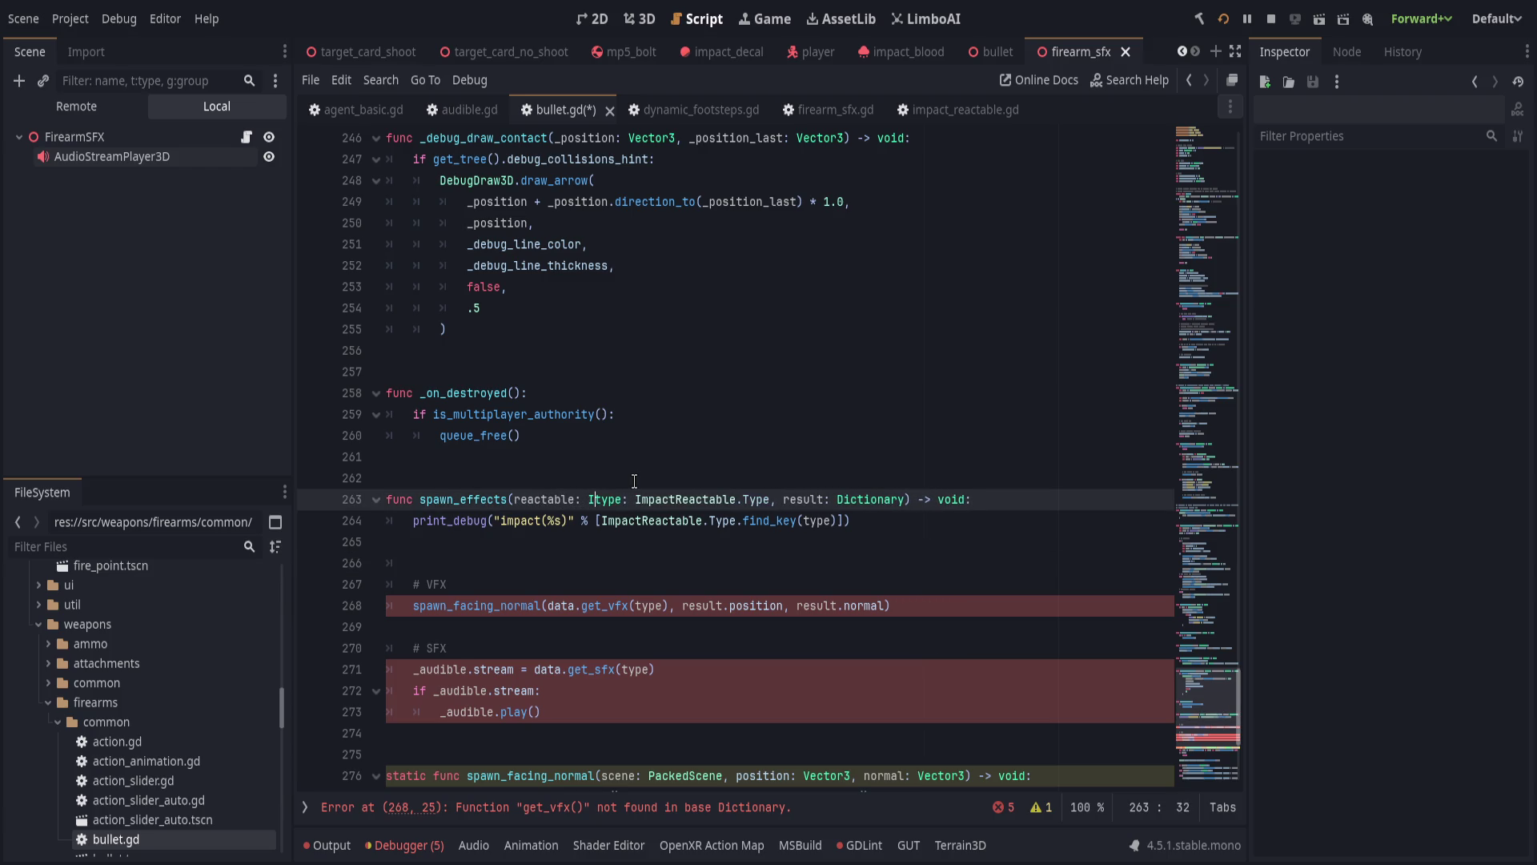
pyautogui.write('mpact')
pyautogui.press('Return')
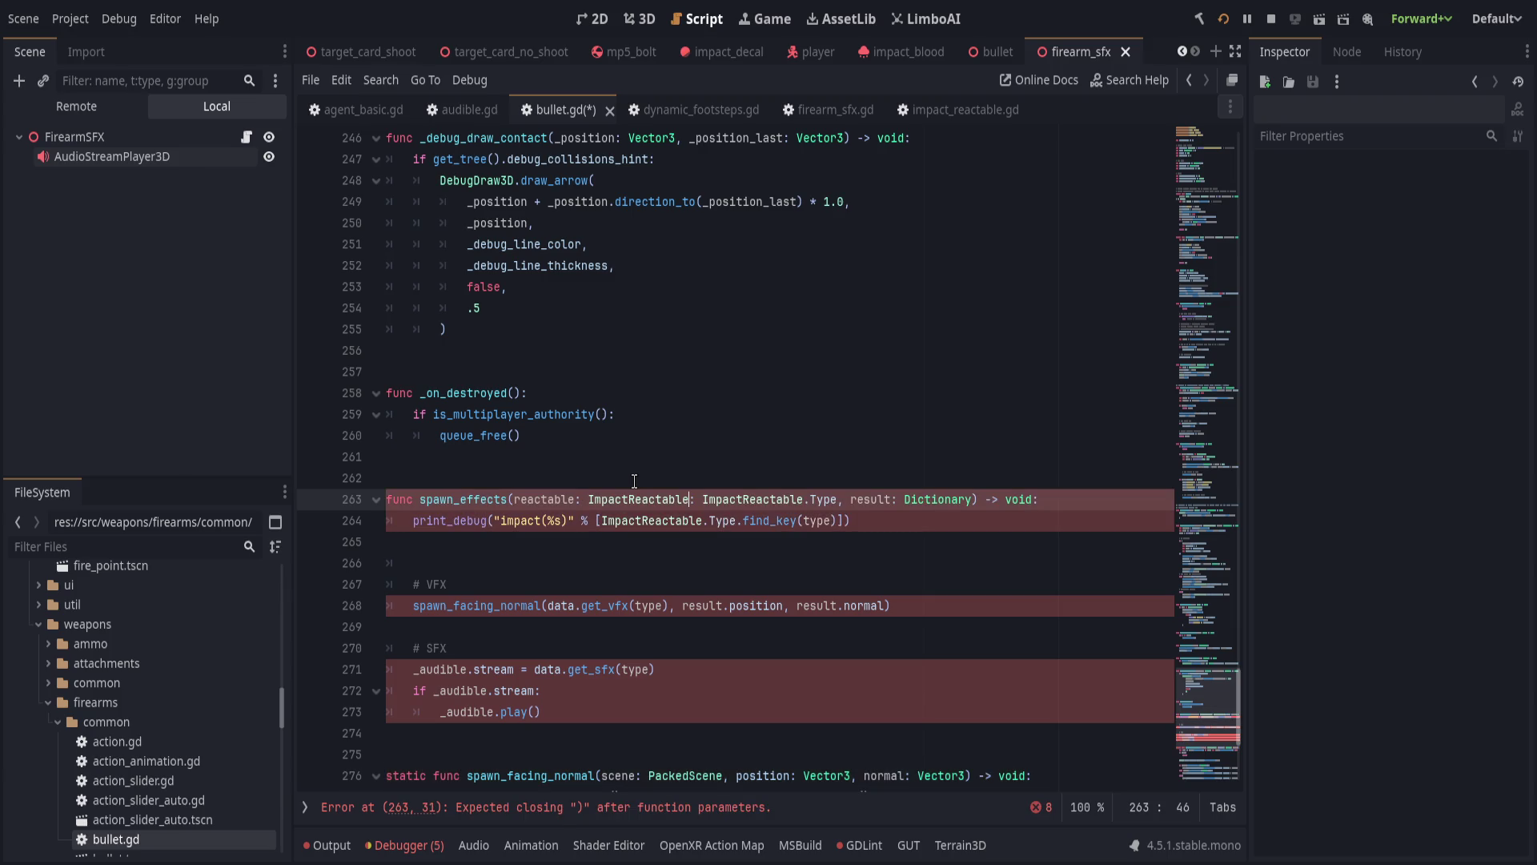
pyautogui.press('BackSpace')
pyautogui.press('BackSpace')
pyautogui.press('BackSpace')
pyautogui.write('data')
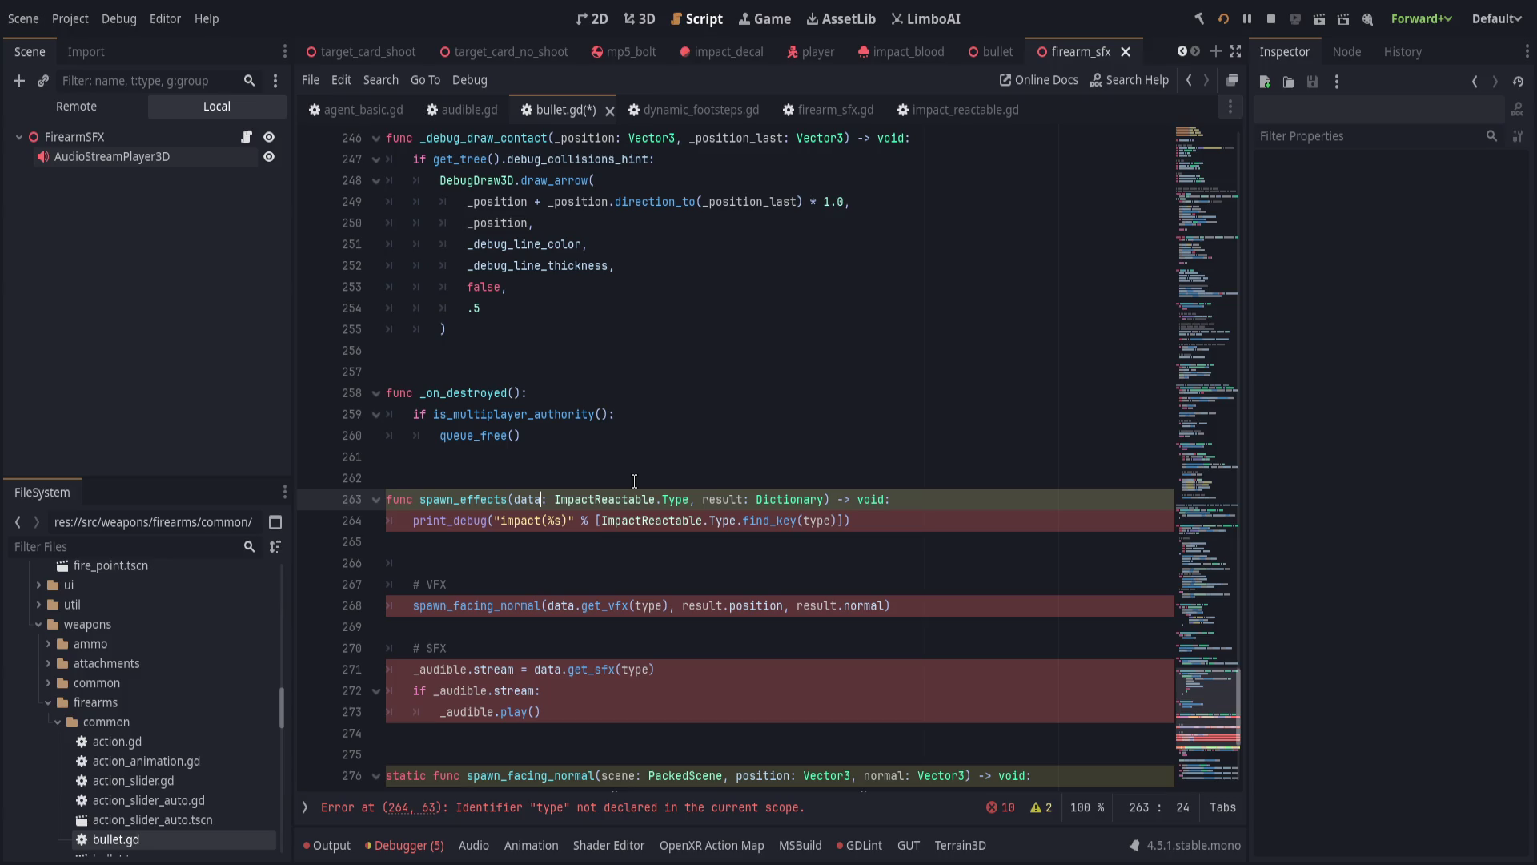
pyautogui.write(': Impac')
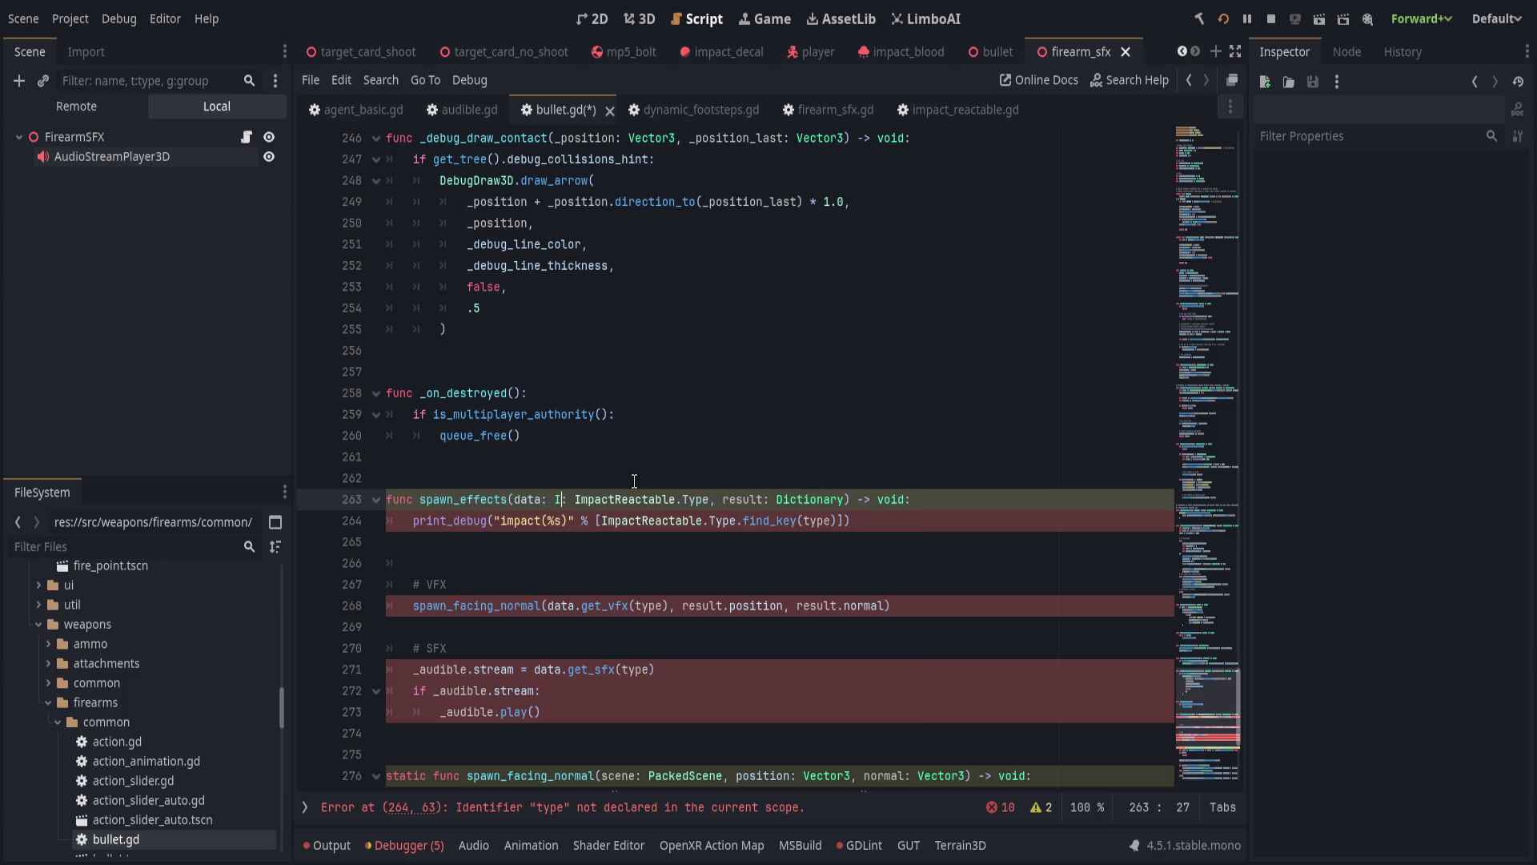
pyautogui.write('tR')
pyautogui.press('Down')
pyautogui.press('Return')
pyautogui.write(', type')
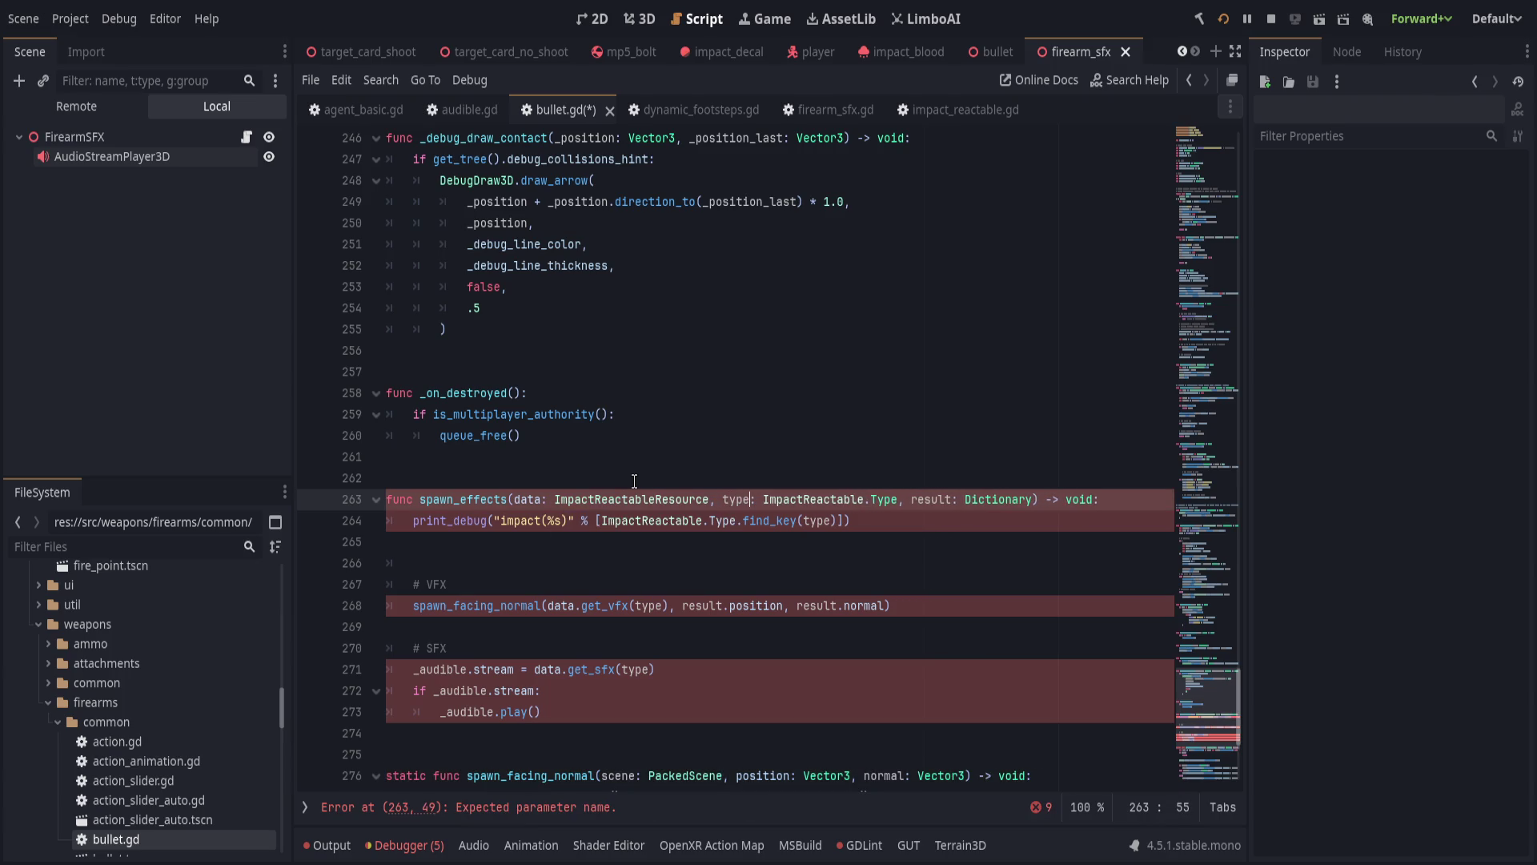
pyautogui.press('End')
pyautogui.doubleClick(525, 499)
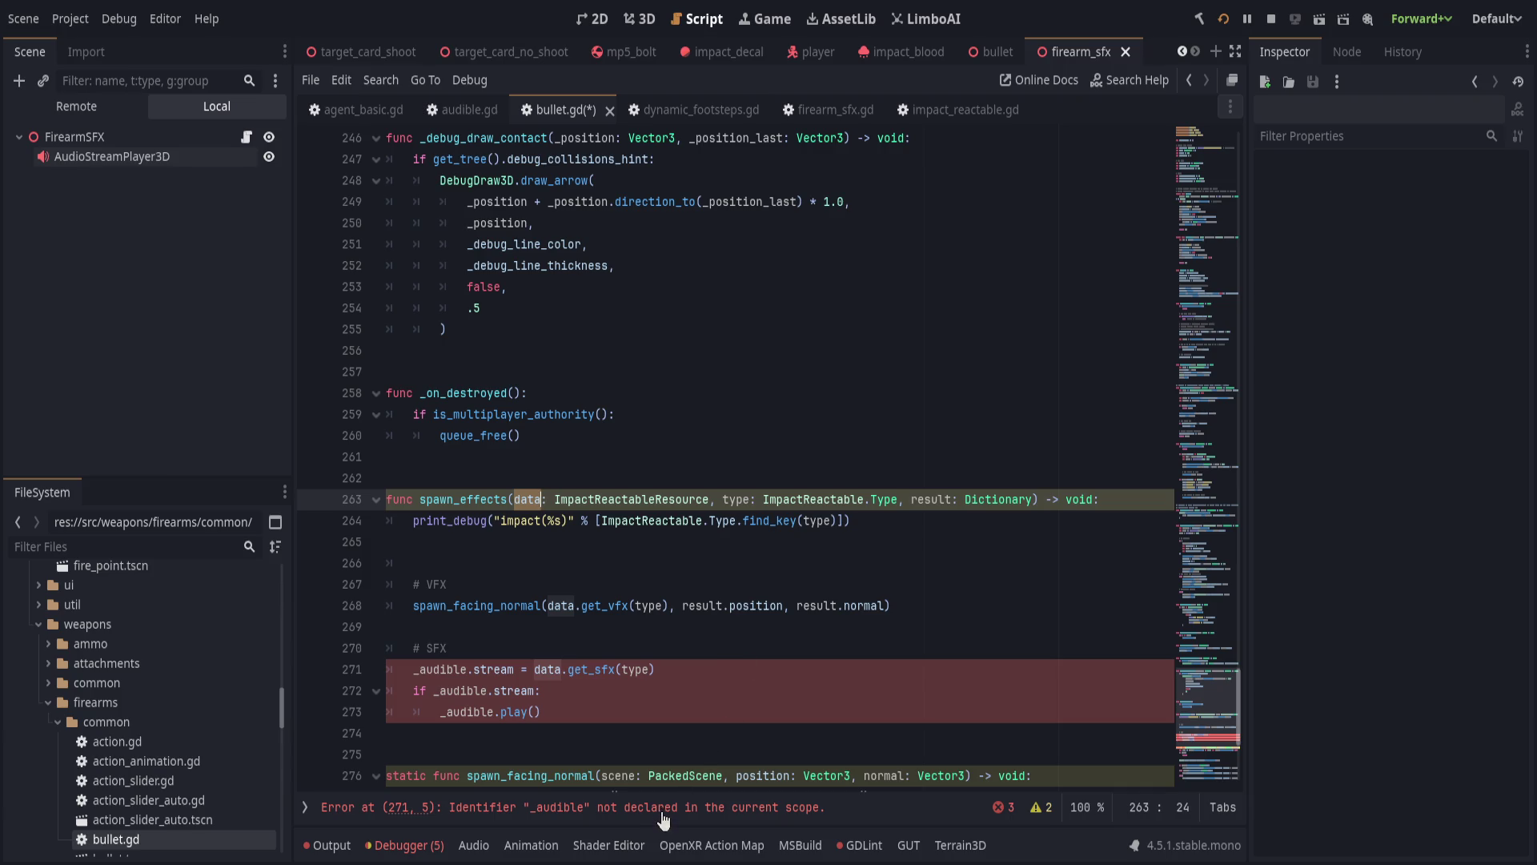
pyautogui.click(542, 648)
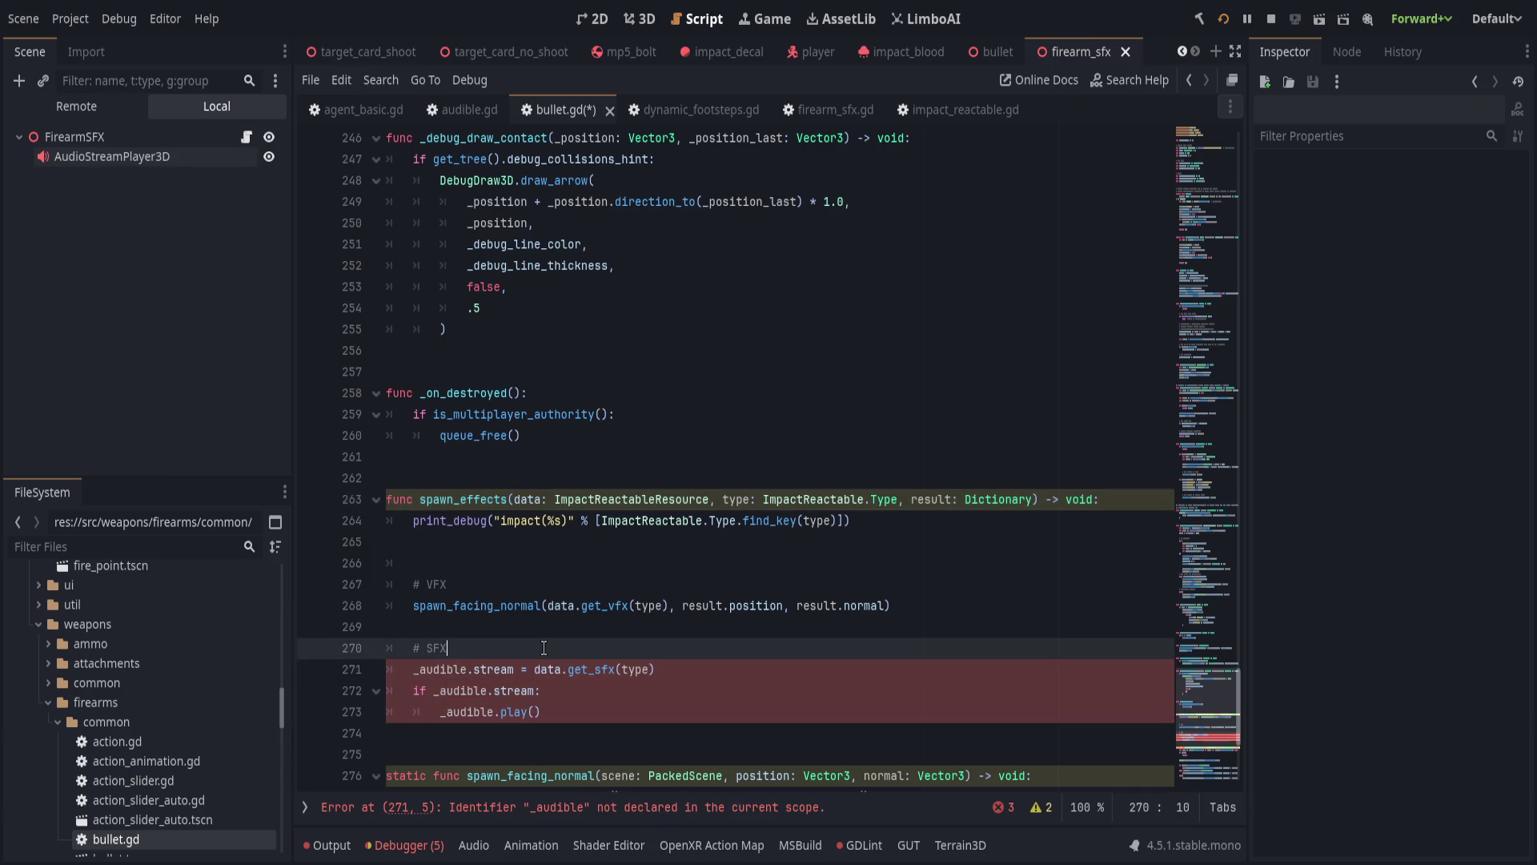
# Turn the _audible stream line under # SFX into a var stream assignment.
pyautogui.press('Return')
pyautogui.write('reate_')
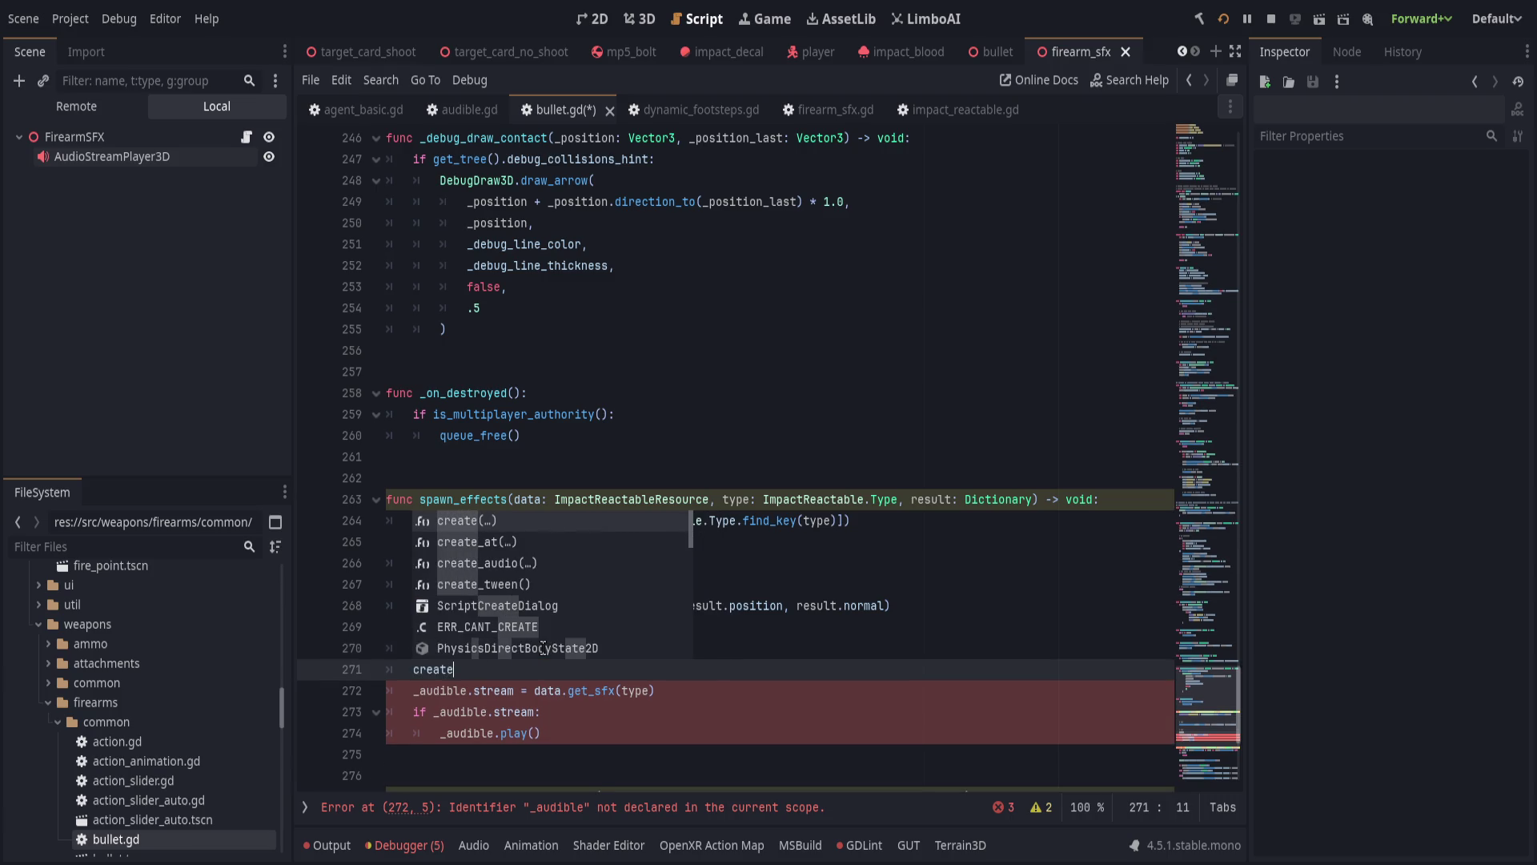
pyautogui.press('BackSpace')
pyautogui.press('BackSpace')
pyautogui.press('BackSpace')
pyautogui.press('Escape')
pyautogui.press('Delete')
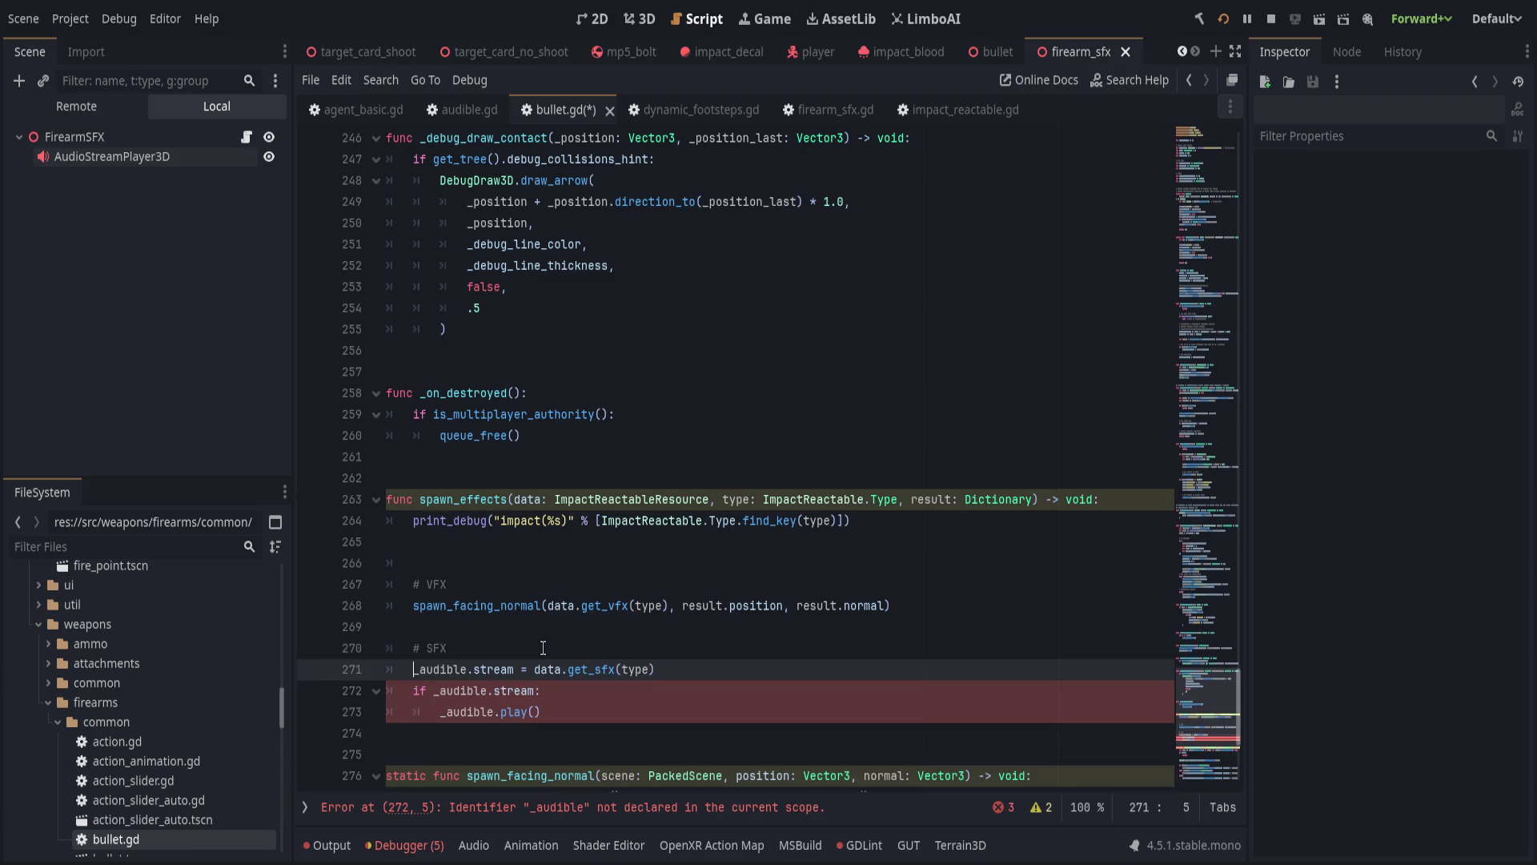
pyautogui.hotkey('ctrl', 'Delete')
pyautogui.press('Delete')
pyautogui.hotkey('ctrl', 'Delete')
pyautogui.write('var stream')
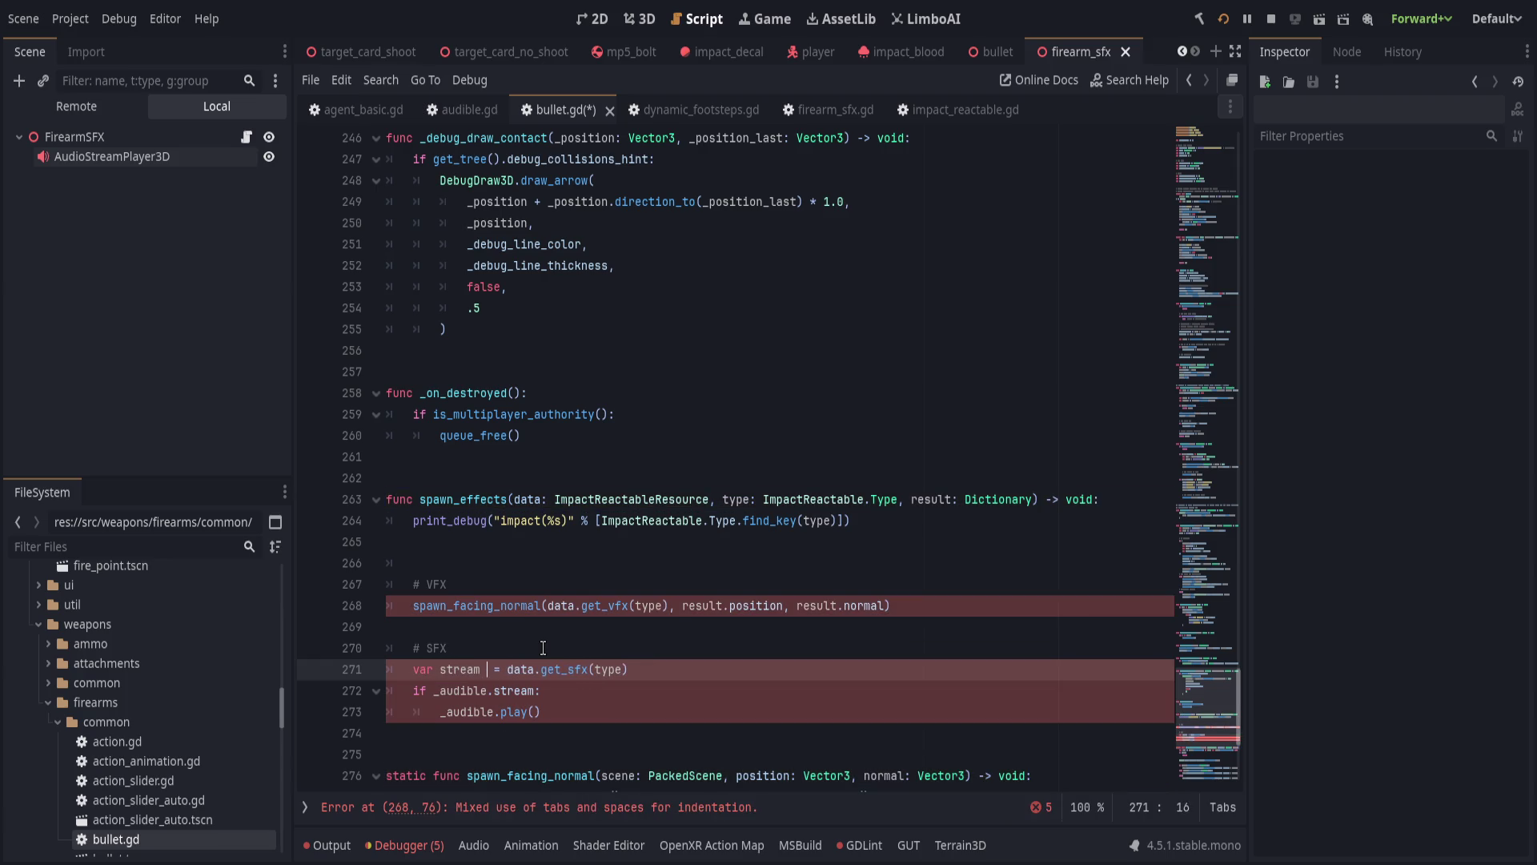
pyautogui.press('Down')
pyautogui.hotkey('shift', 'Down')
pyautogui.hotkey('shift', 'End')
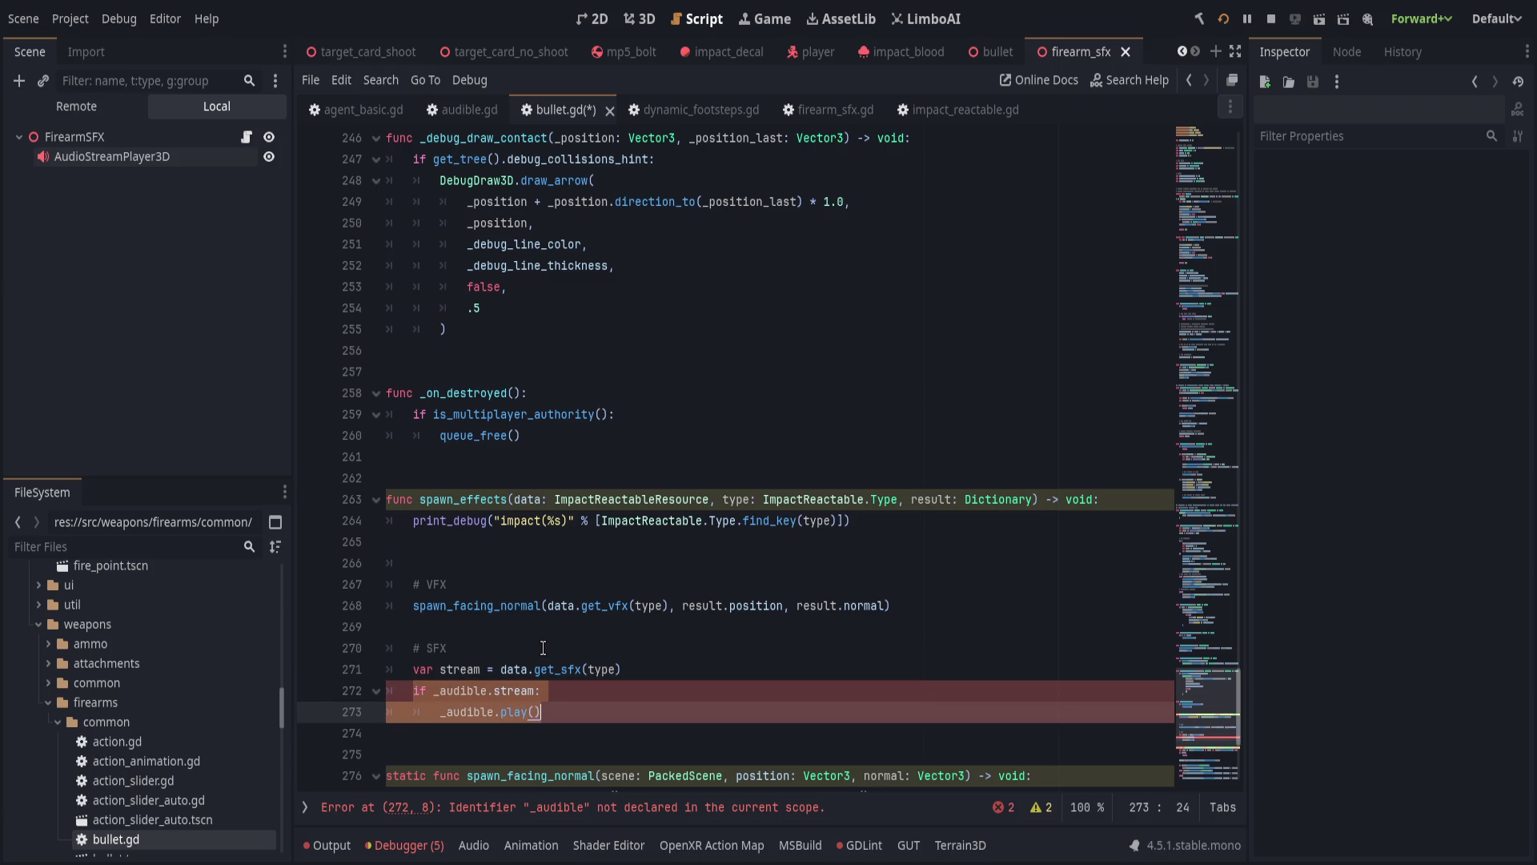
pyautogui.hotkey('ctrl', 'shift', 'Return')
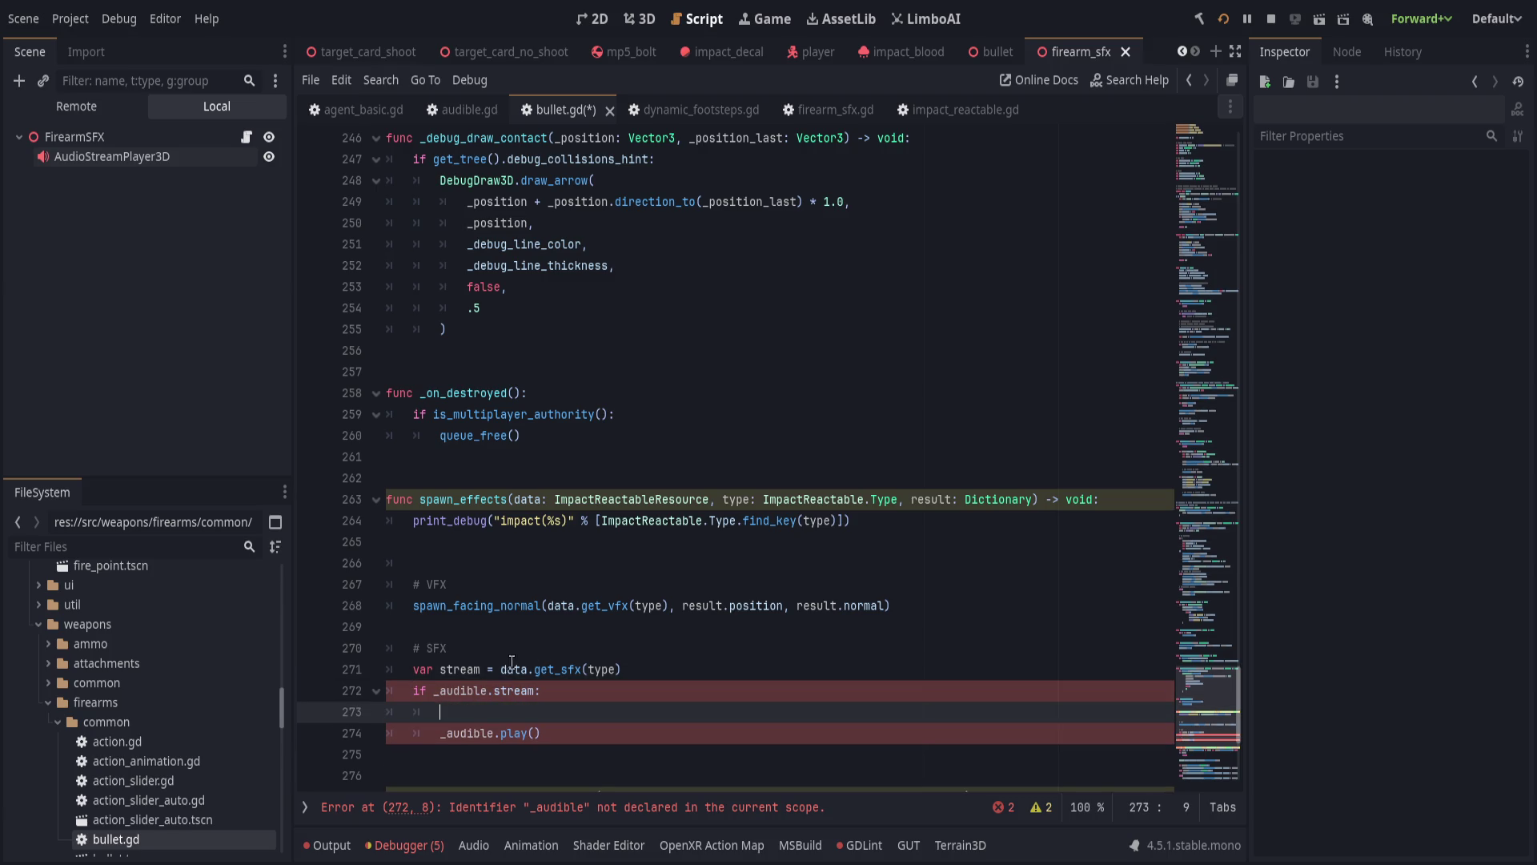
# Replace it with create_audio(data.get_sfx(type)) and delete the old if _audible.stream block.
pyautogui.click(502, 670)
pyautogui.hotkey('shift', 'Home')
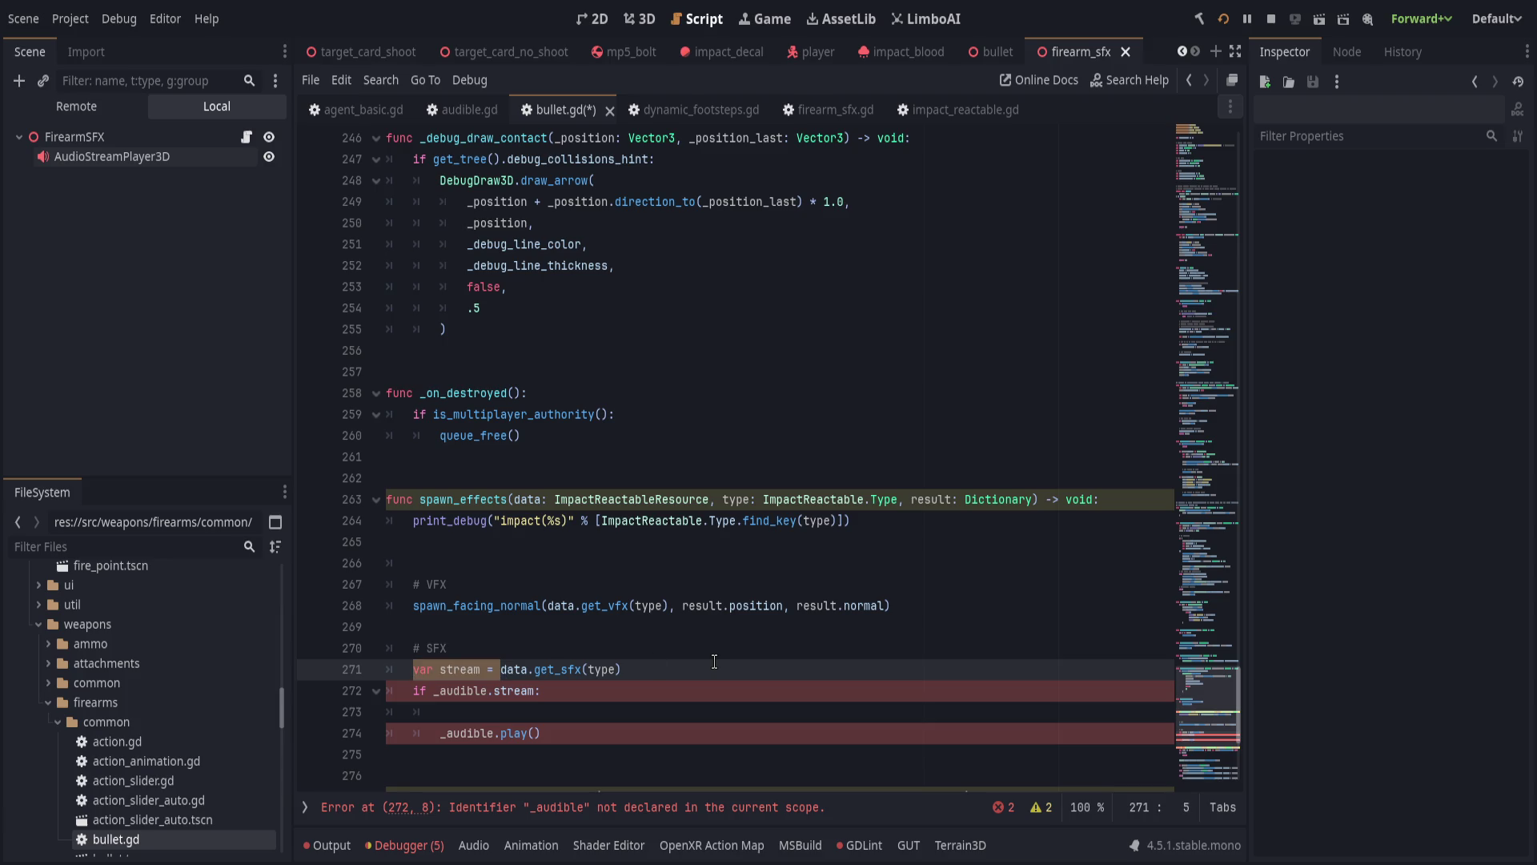
pyautogui.write('create')
pyautogui.press('Tab')
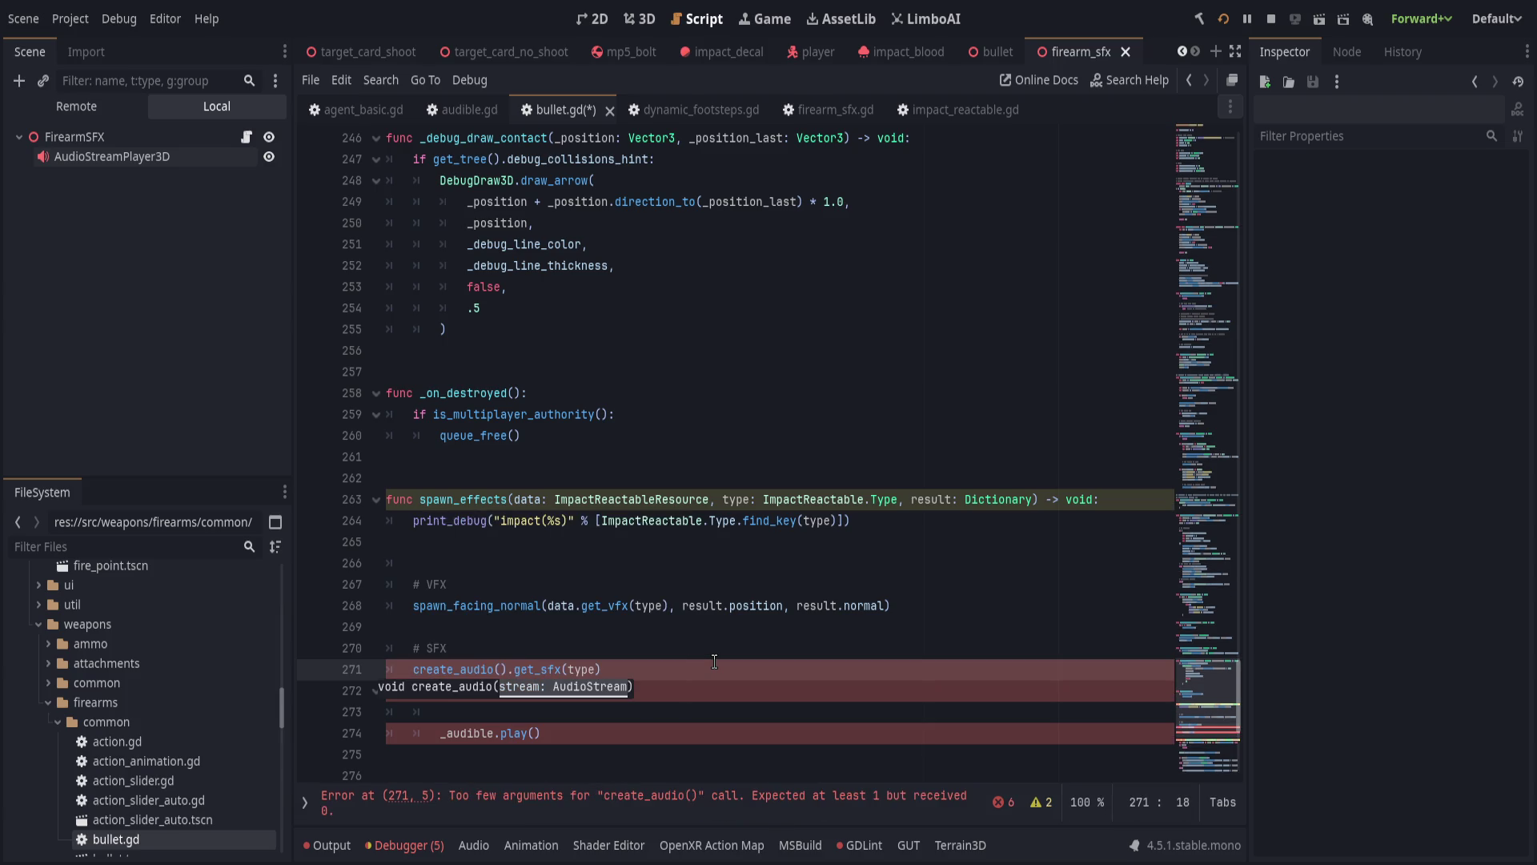
pyautogui.press('Delete')
pyautogui.write('data')
pyautogui.press('End')
pyautogui.write(')')
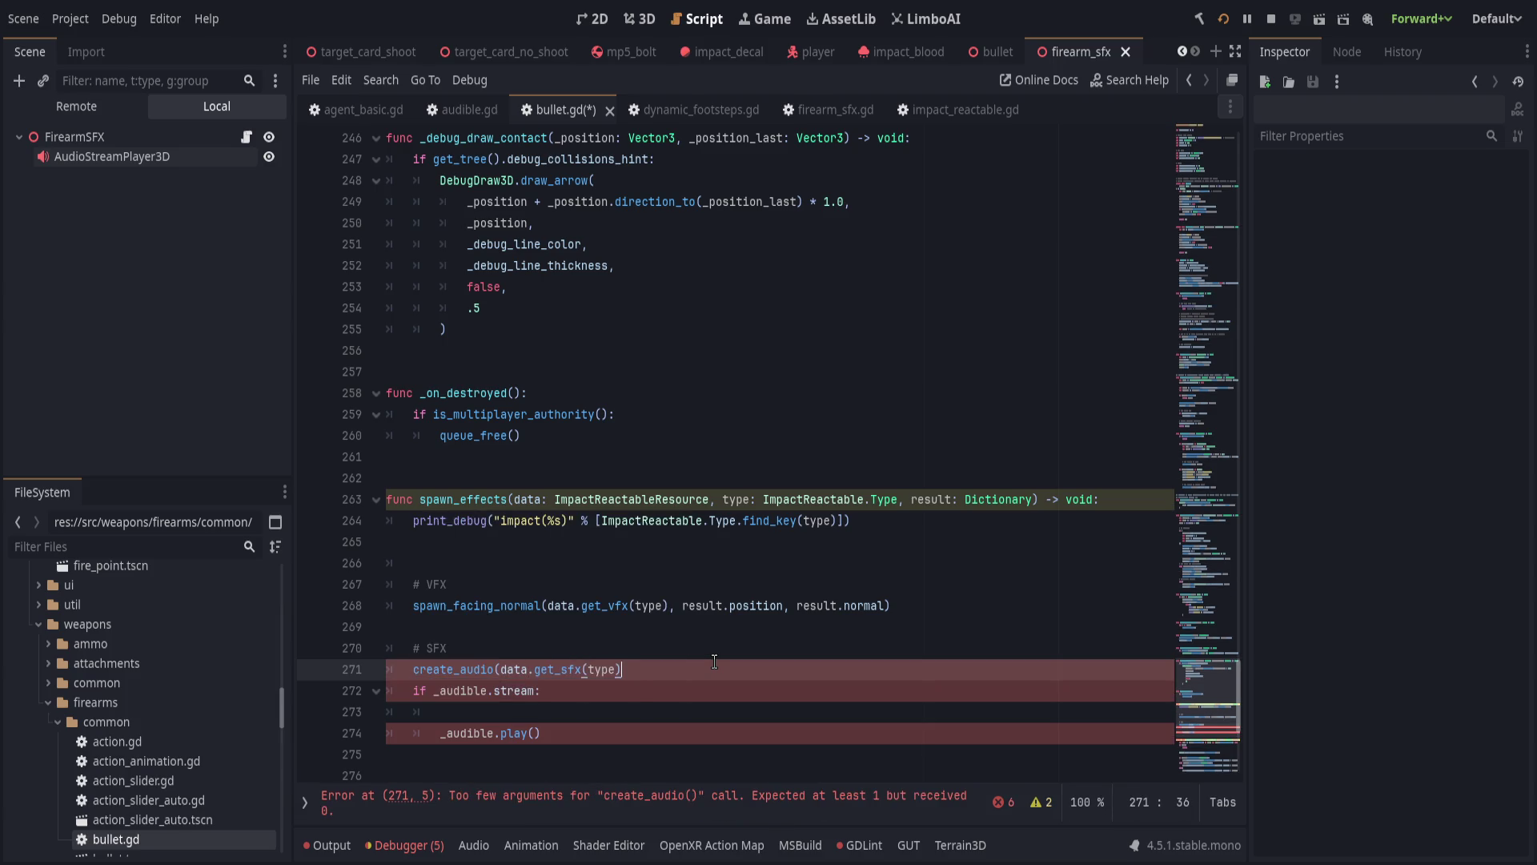
pyautogui.press('Down')
pyautogui.hotkey('ctrl', 'shift', 'k')
pyautogui.hotkey('ctrl', 'shift', 'k')
pyautogui.hotkey('ctrl', 'shift', 'k')
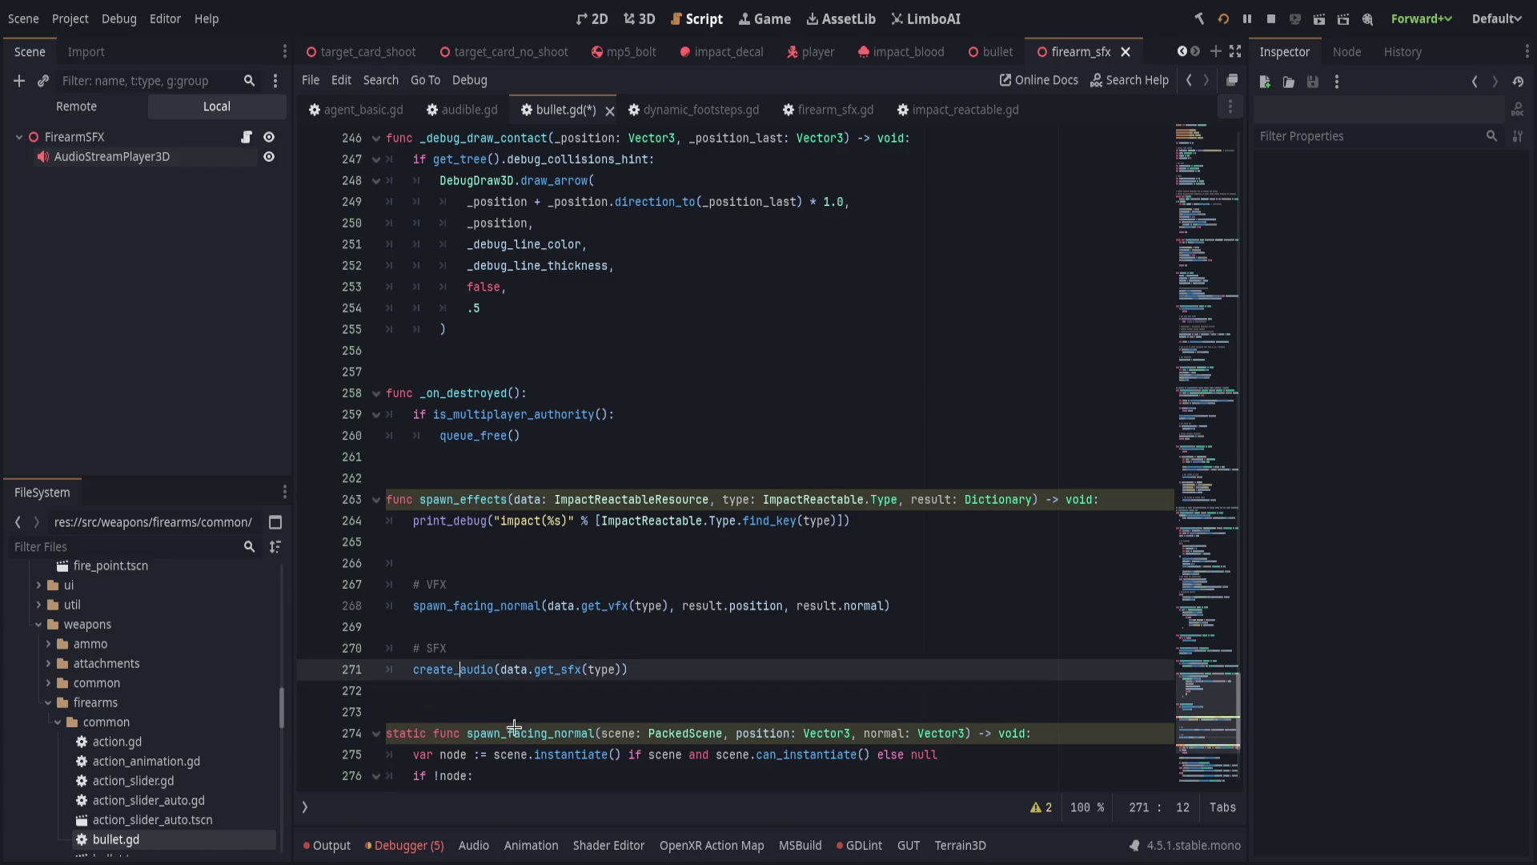
pyautogui.keyDown('ctrl'); pyautogui.click(453, 669); pyautogui.keyUp('ctrl')
# Add an 'if !stream: return' guard at the top of create_audio and save.
pyautogui.click(761, 453)
pyautogui.press('Return')
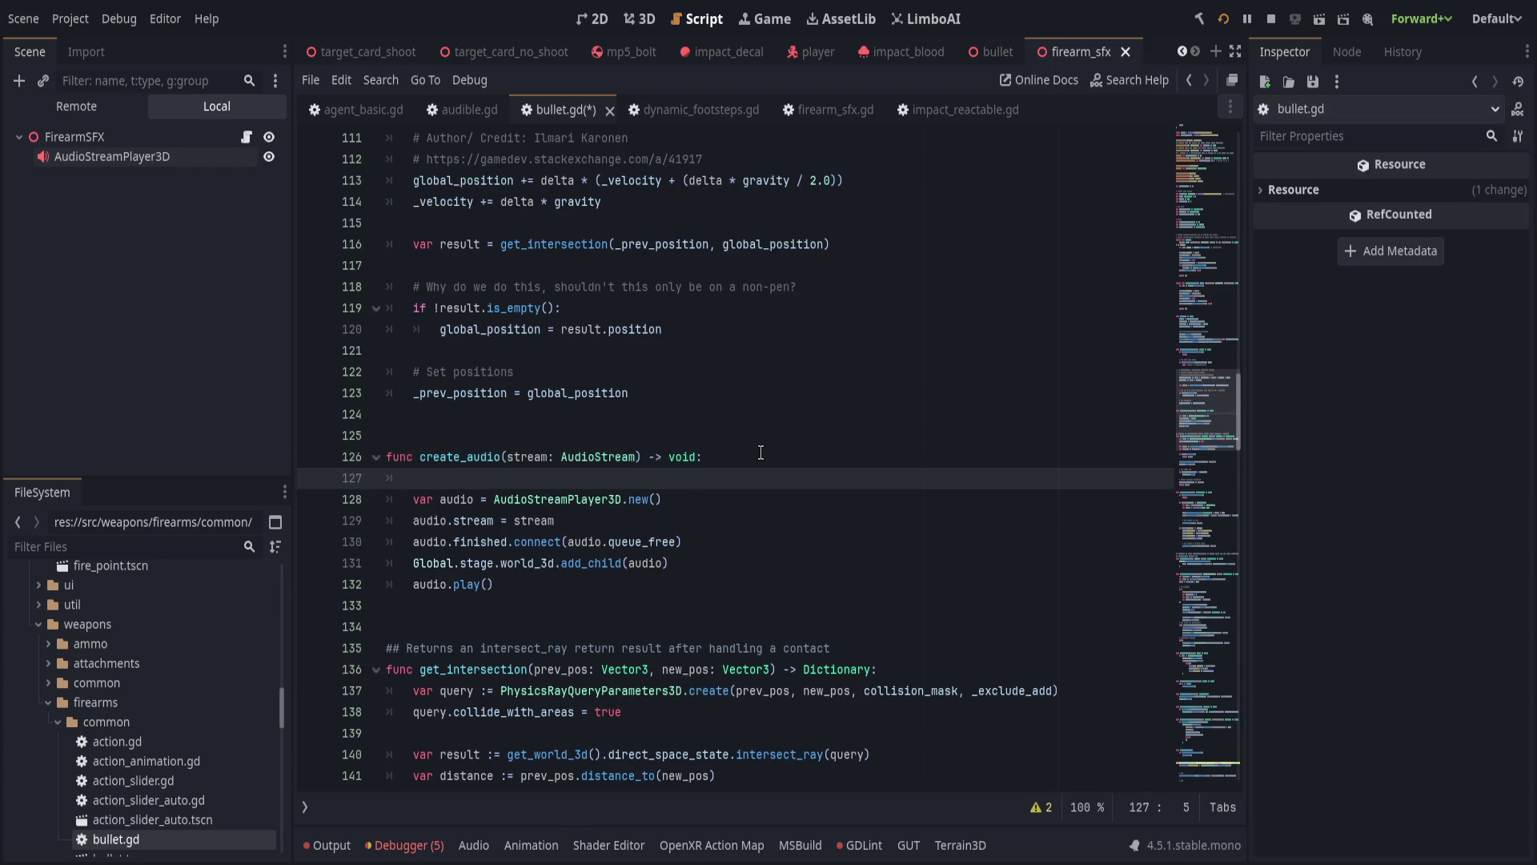
pyautogui.write('ifstream:')
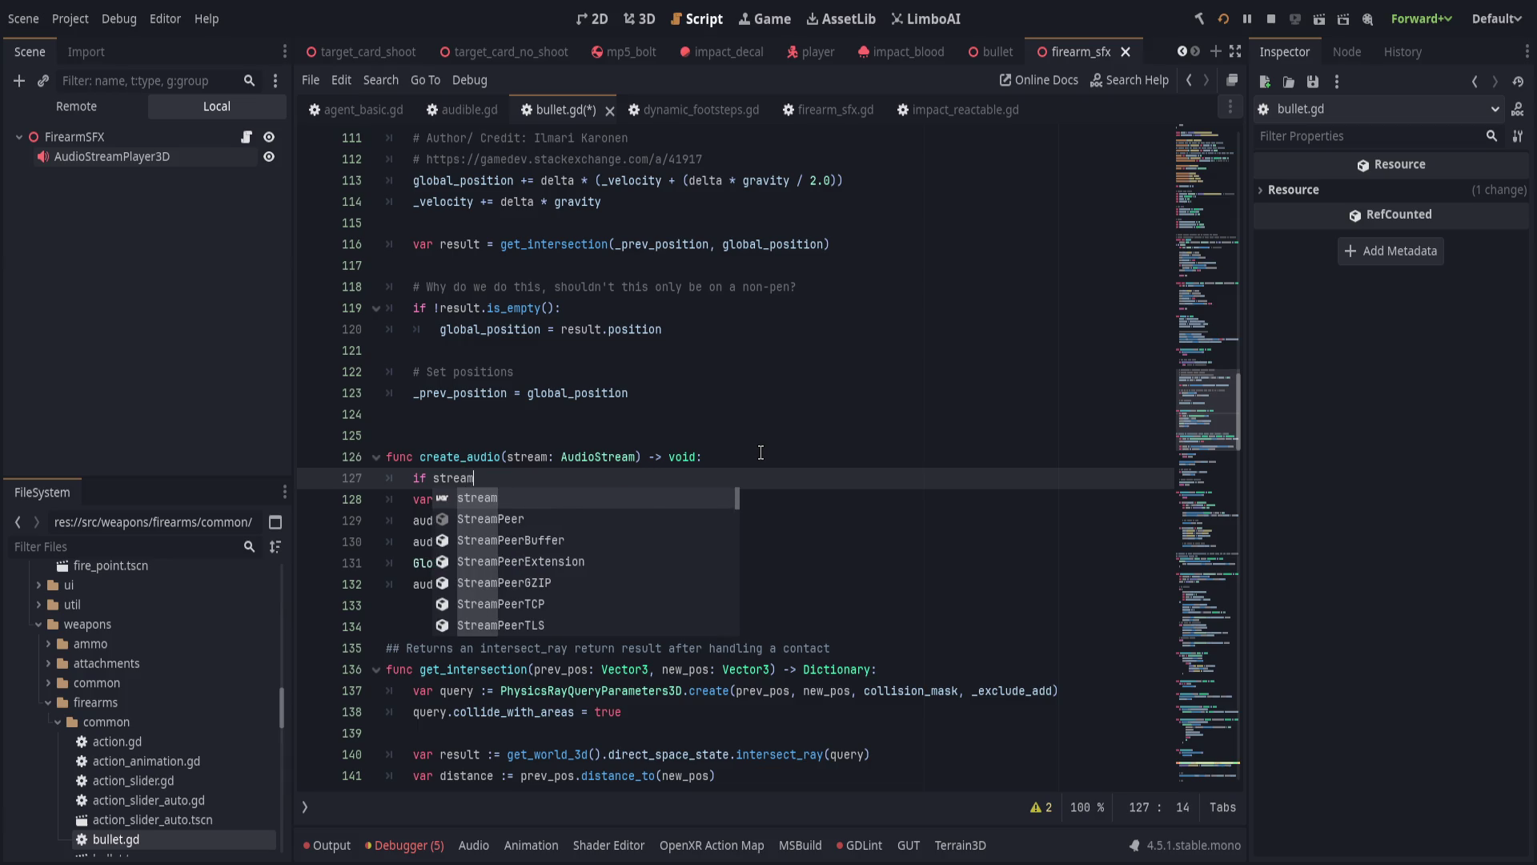
pyautogui.press('Down')
pyautogui.hotkey('shift', 'Down')
pyautogui.hotkey('shift', 'Down')
pyautogui.hotkey('shift', 'Down')
pyautogui.hotkey('shift', 'End')
pyautogui.press('Tab')
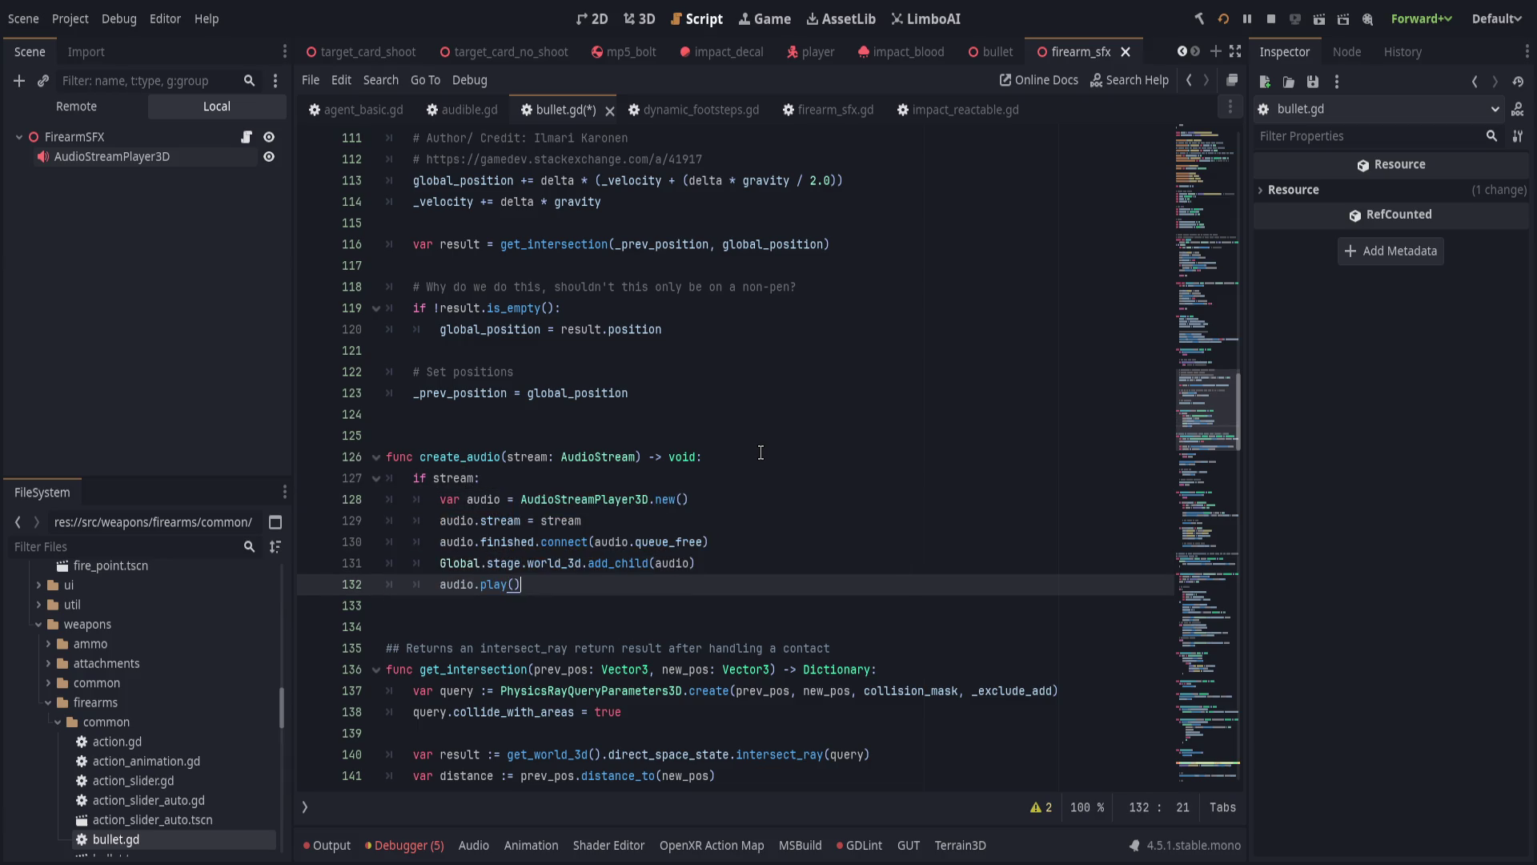
pyautogui.click(433, 478)
pyautogui.write('!')
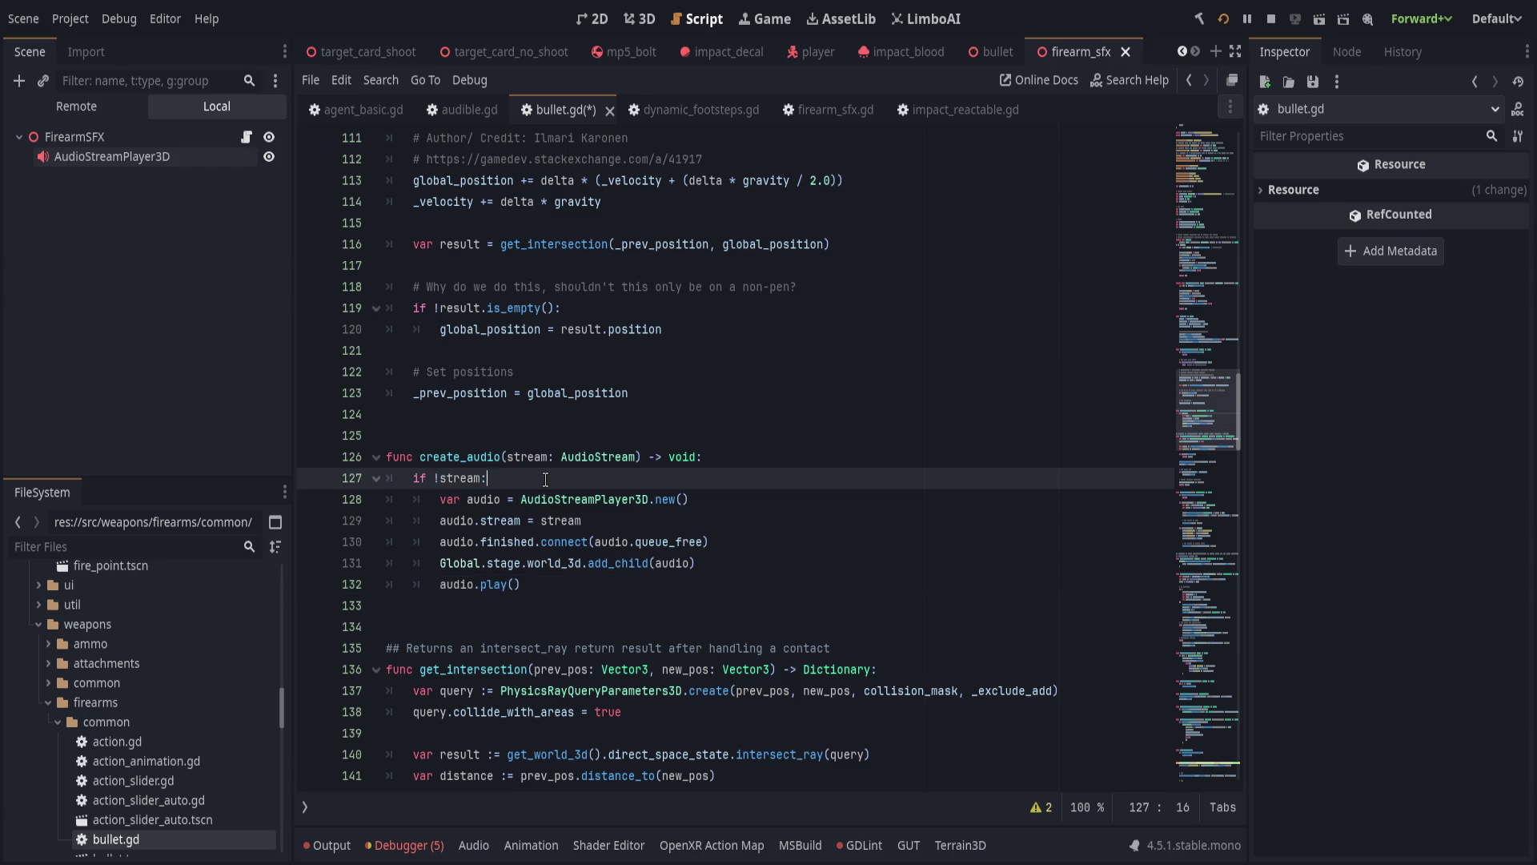
pyautogui.press('End')
pyautogui.press('Return')
pyautogui.write('return')
pyautogui.hotkey('ctrl', 's')
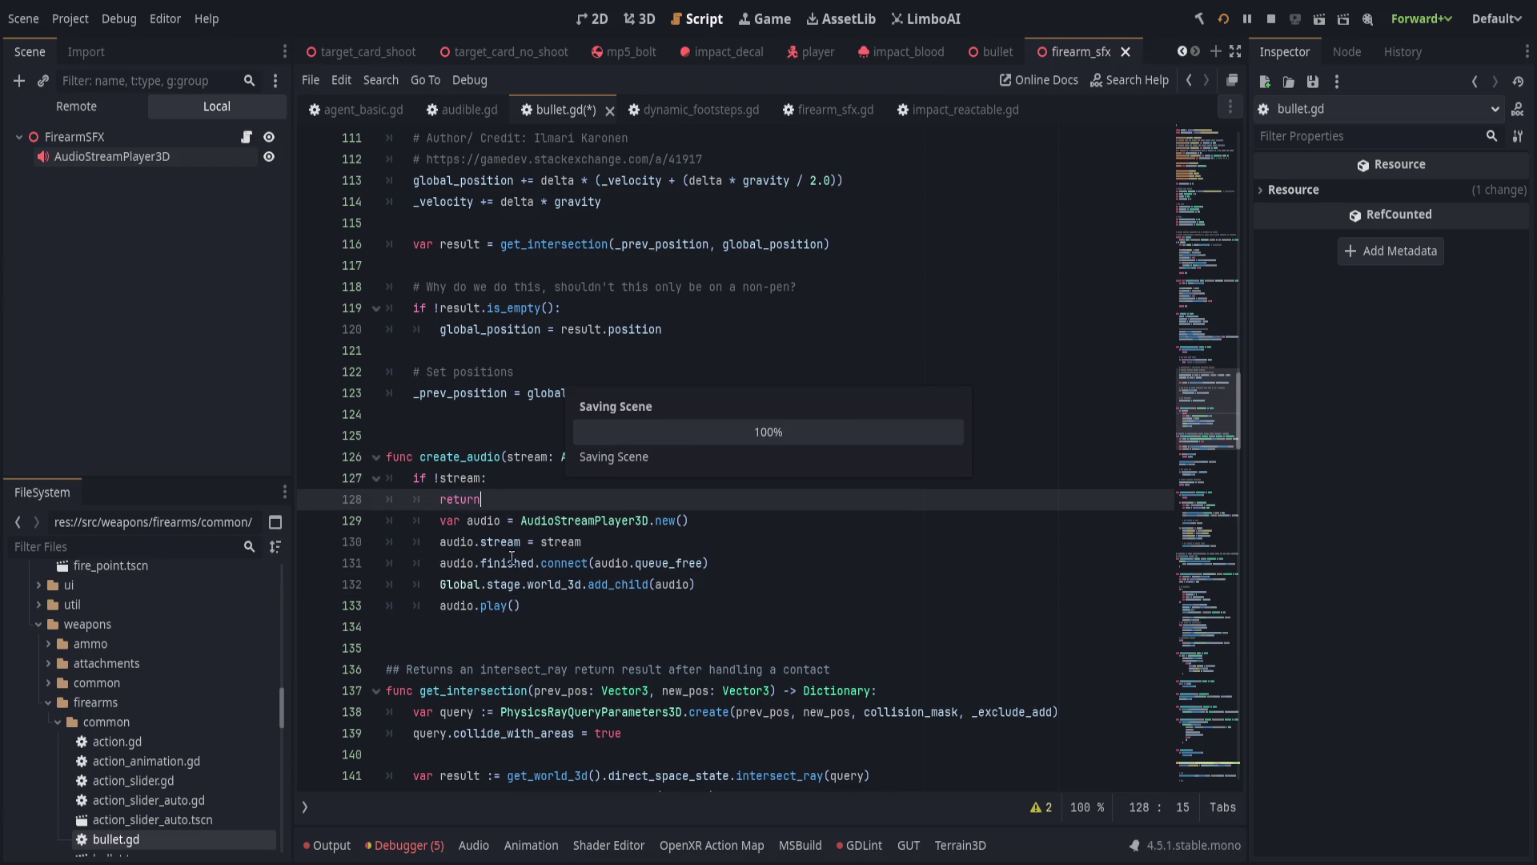
# De-indent the create_audio body below the return, add a blank line, and save again.
pyautogui.moveTo(386, 520)
pyautogui.mouseDown()
pyautogui.moveTo(528, 608)
pyautogui.moveTo(384, 628)
pyautogui.mouseUp()
pyautogui.hotkey('shift', 'Tab')
pyautogui.click(537, 490)
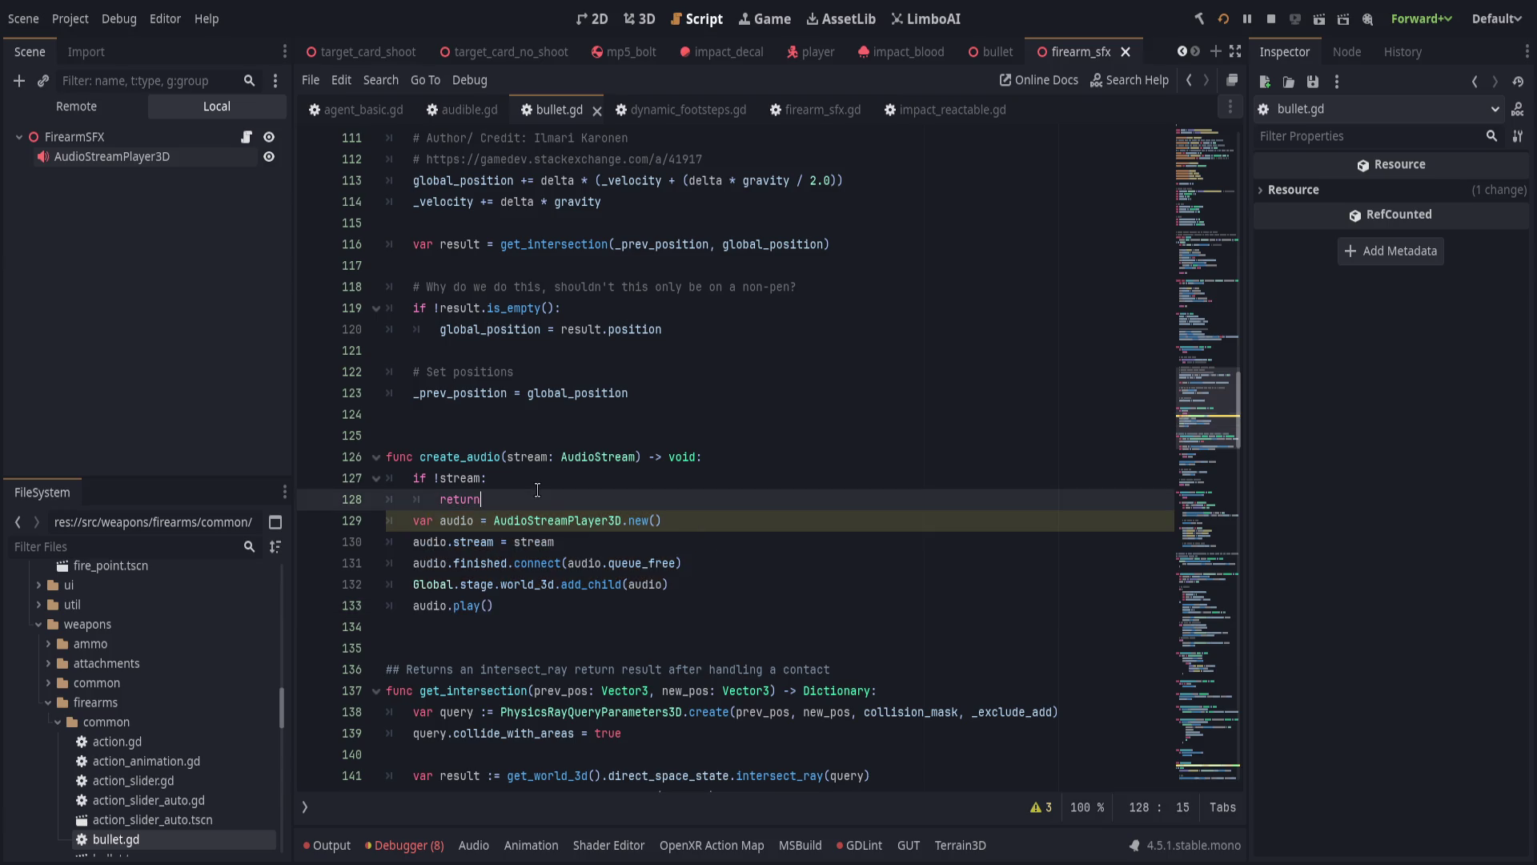
pyautogui.press('Return')
pyautogui.hotkey('ctrl', 's')
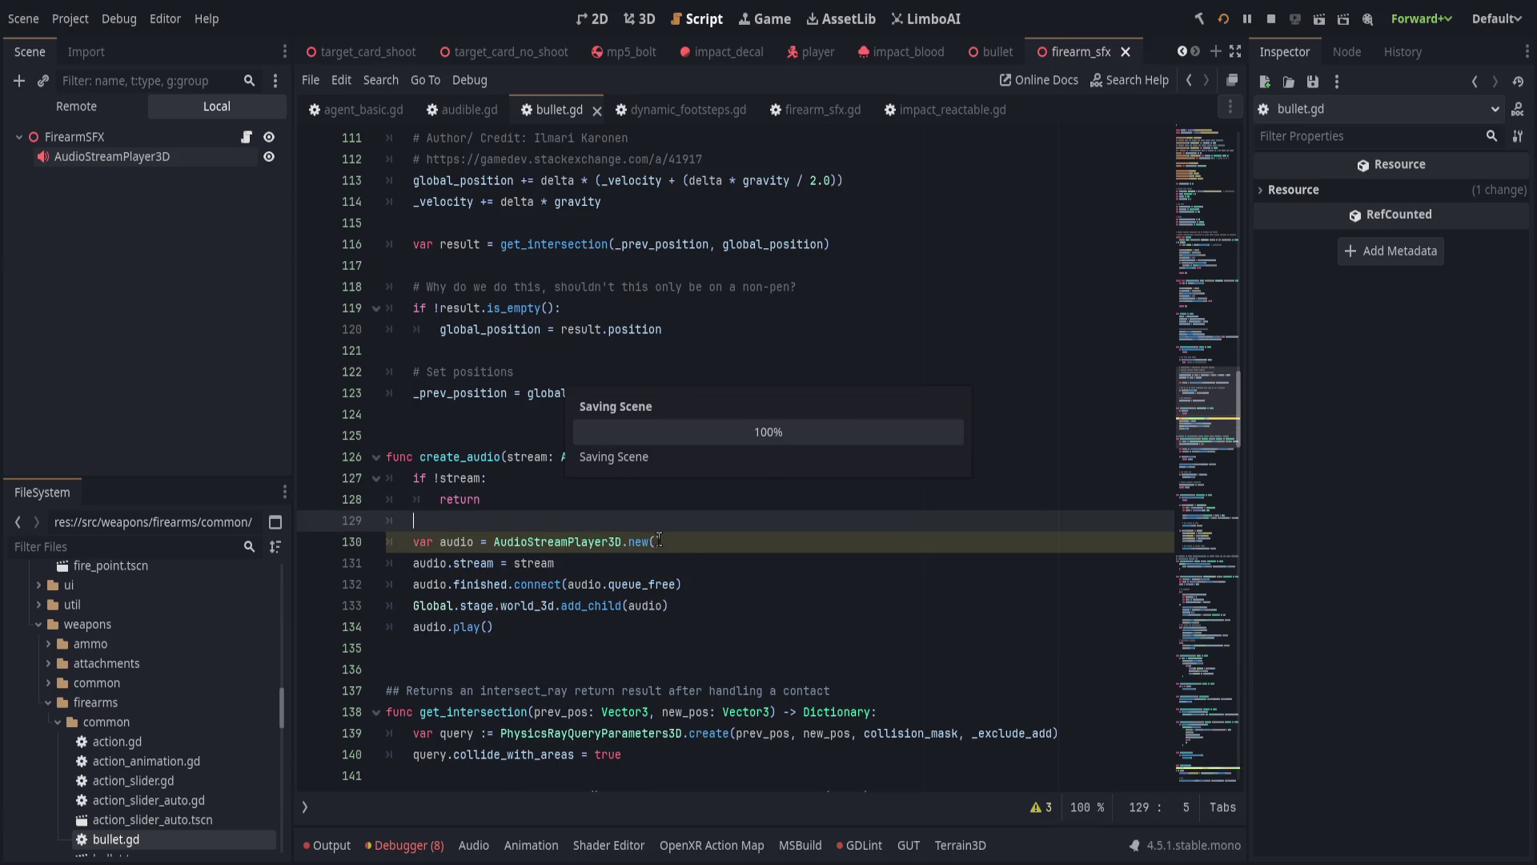
pyautogui.click(765, 584)
pyautogui.scroll(-20, 792, 695)
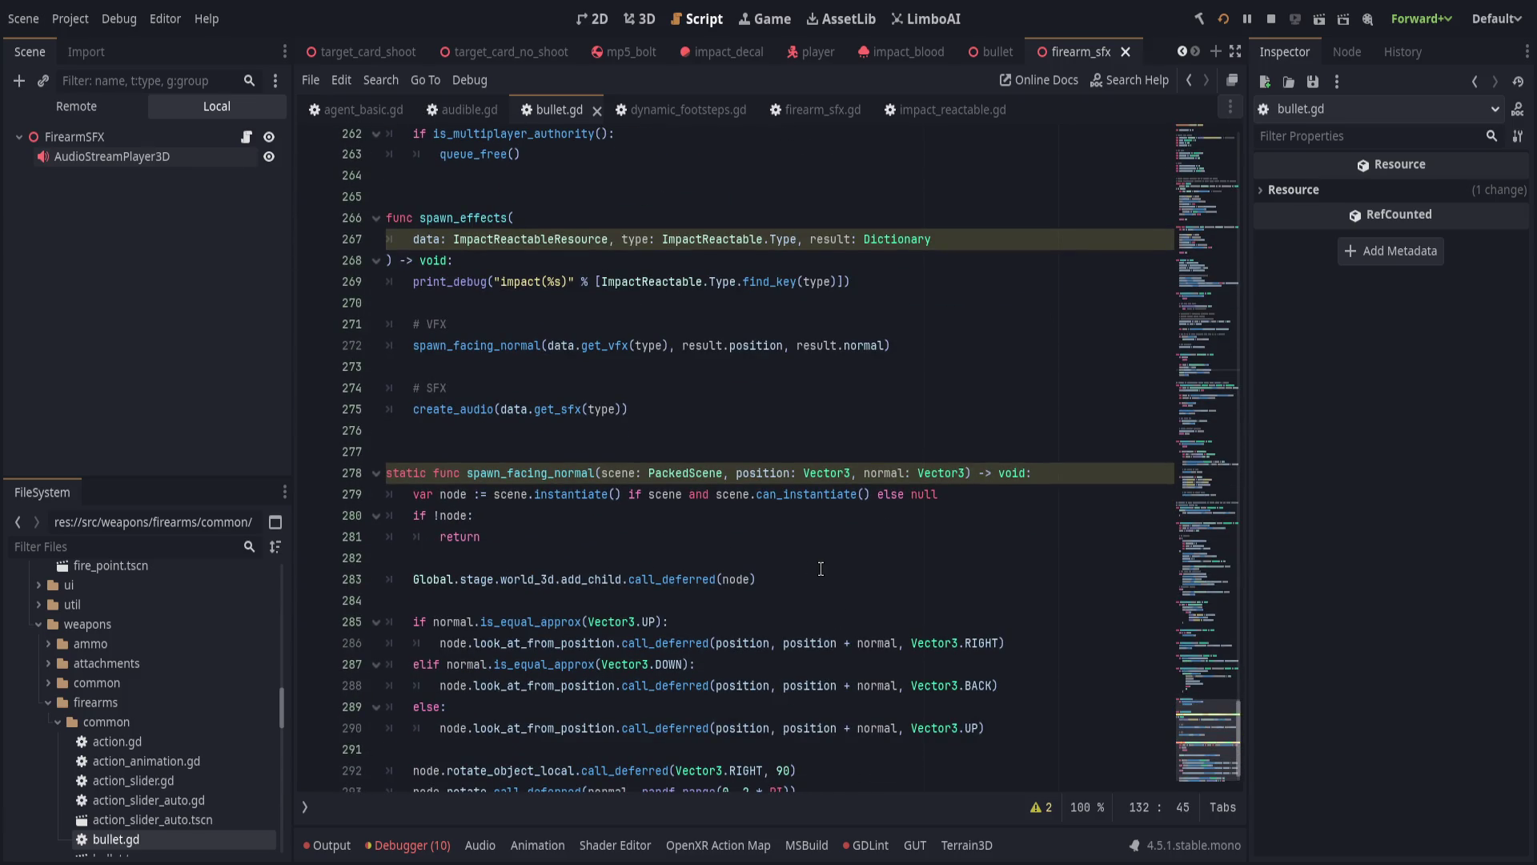
# From the line 267 SHADOWED_VARIABLE warning, rename the data parameter and its two uses to _data.
pyautogui.scroll(3, 825, 568)
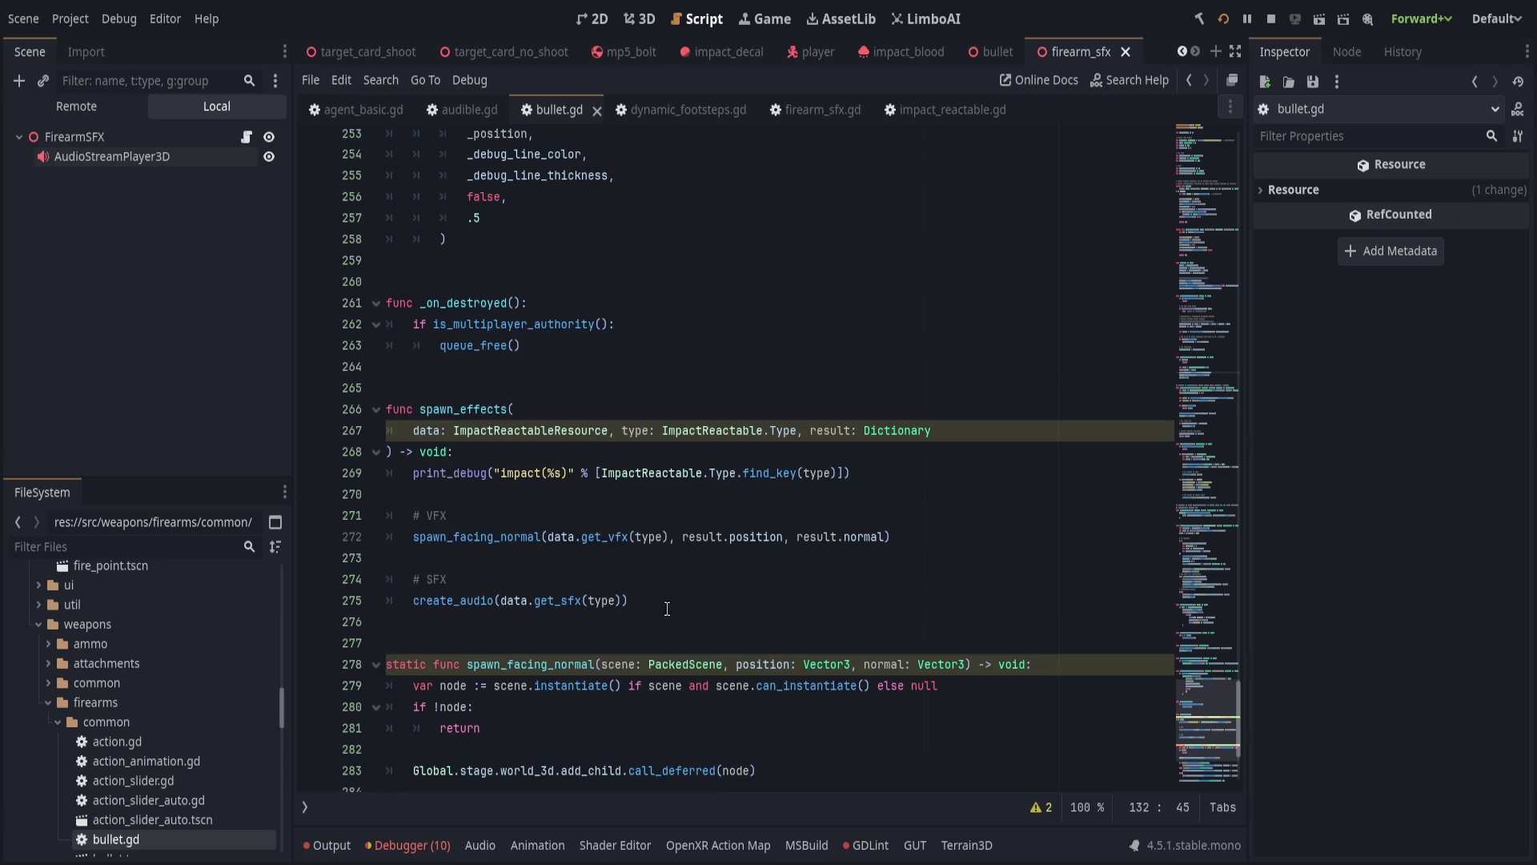
pyautogui.click(1041, 807)
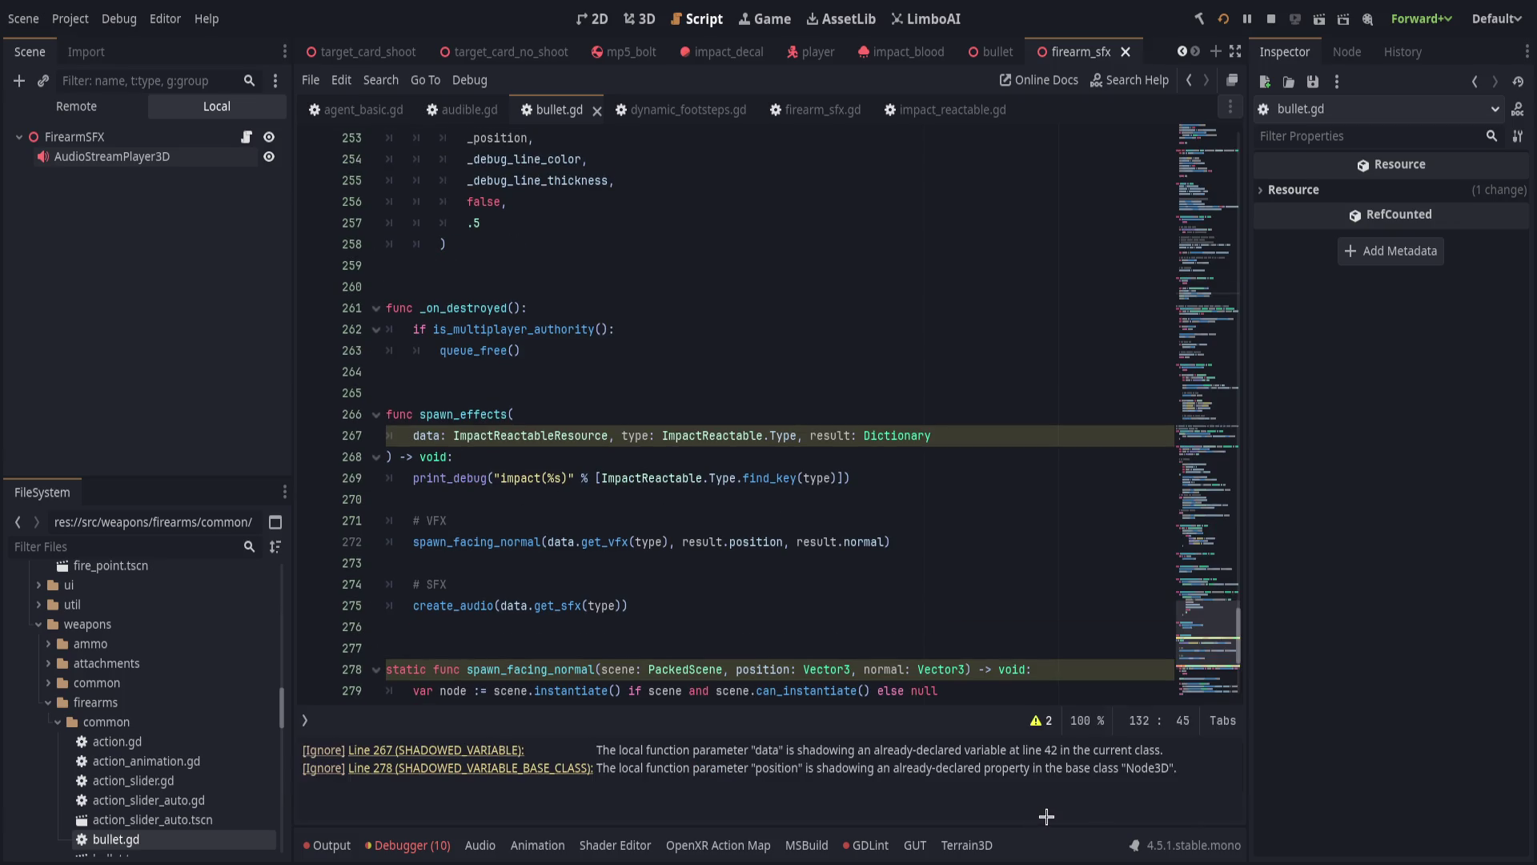
pyautogui.click(491, 751)
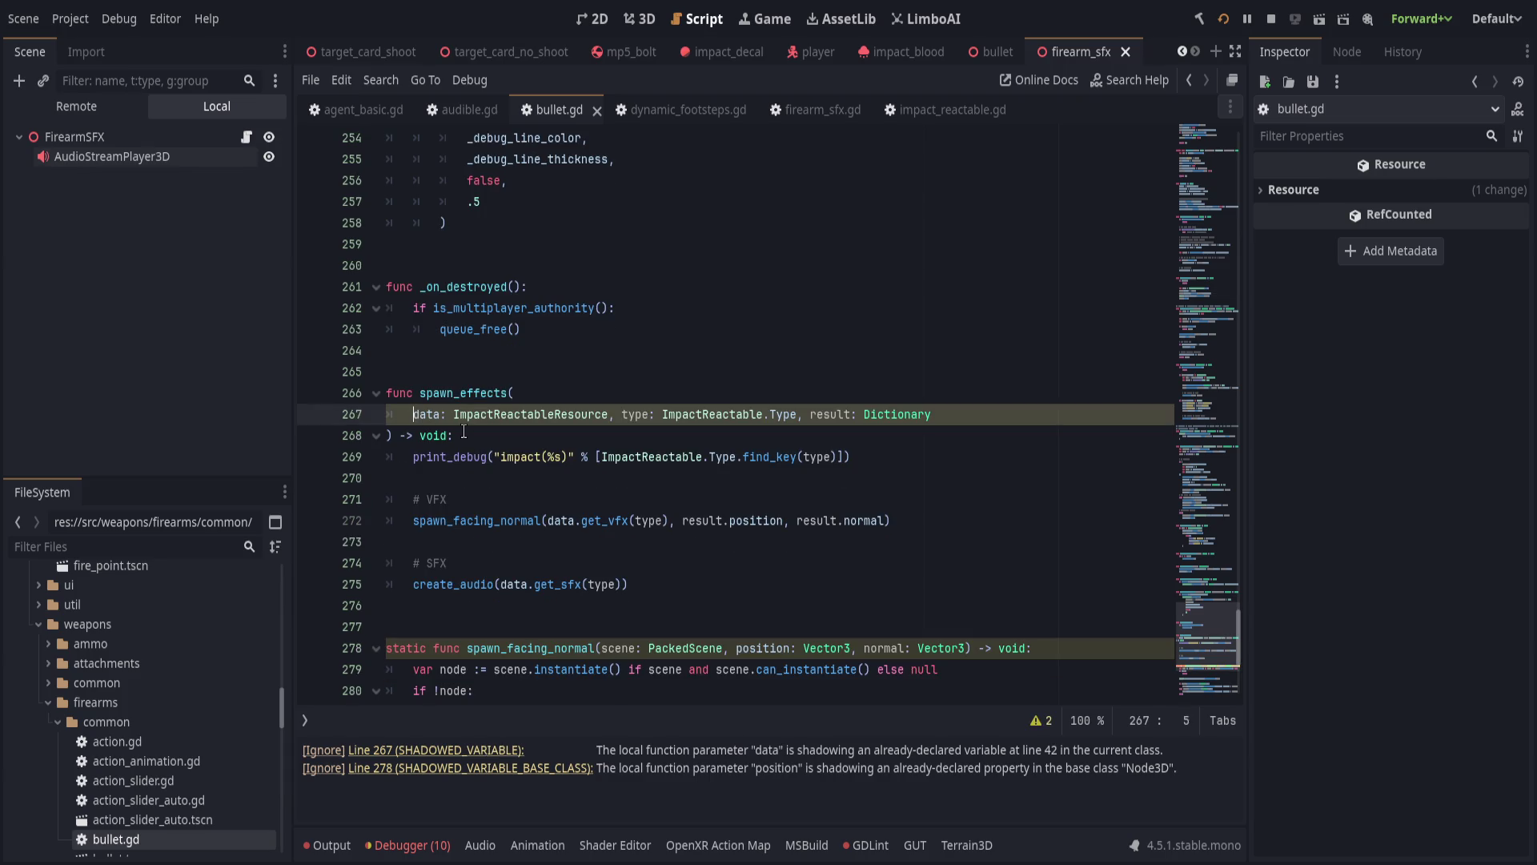
pyautogui.write('_')
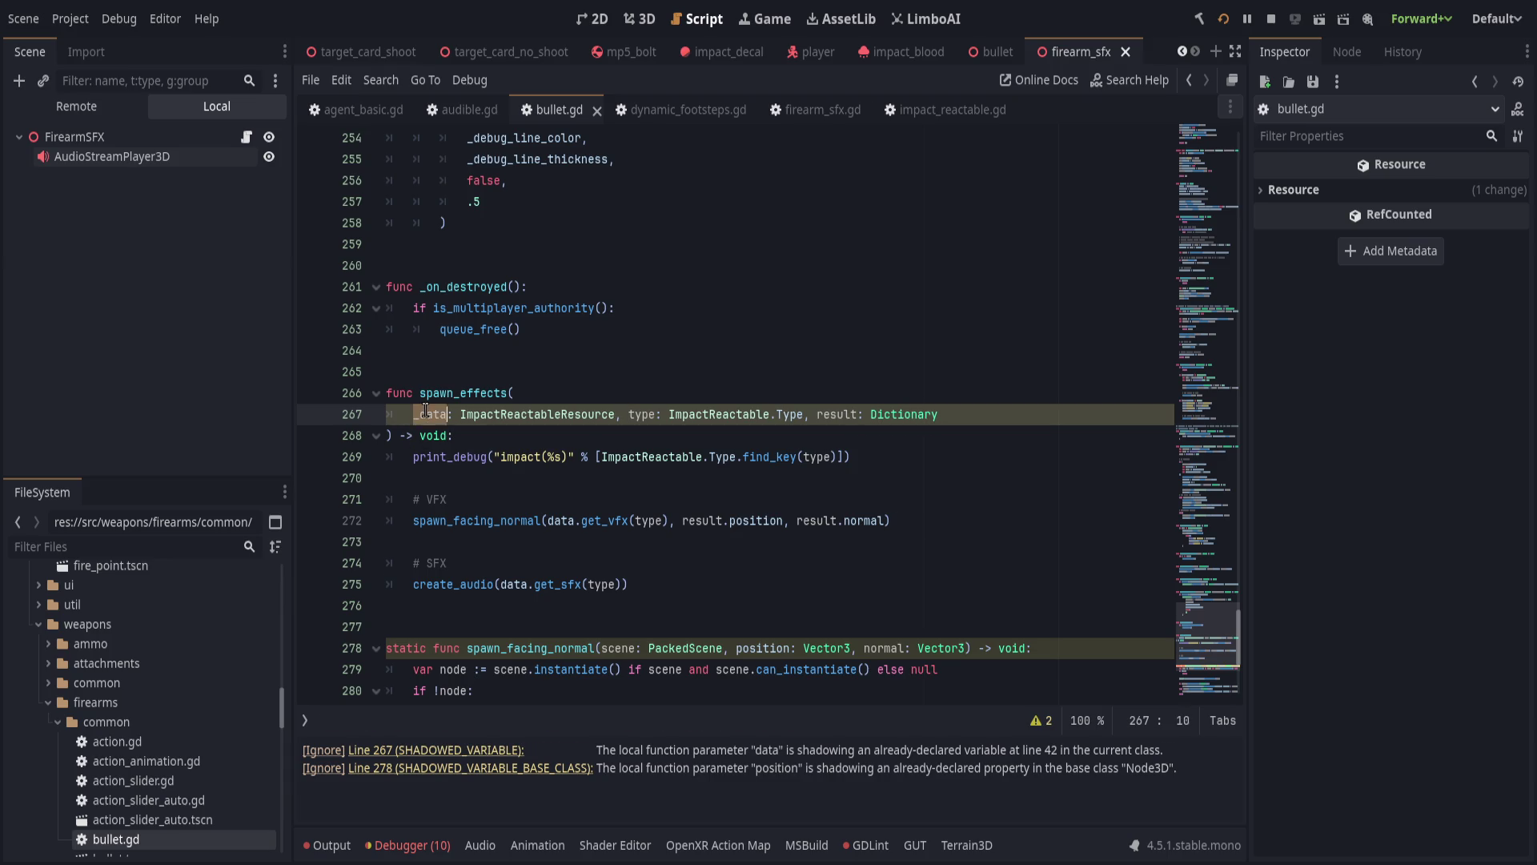
pyautogui.doubleClick(563, 520)
pyautogui.write('_data')
pyautogui.doubleClick(508, 584)
pyautogui.write('_data')
pyautogui.click(642, 549)
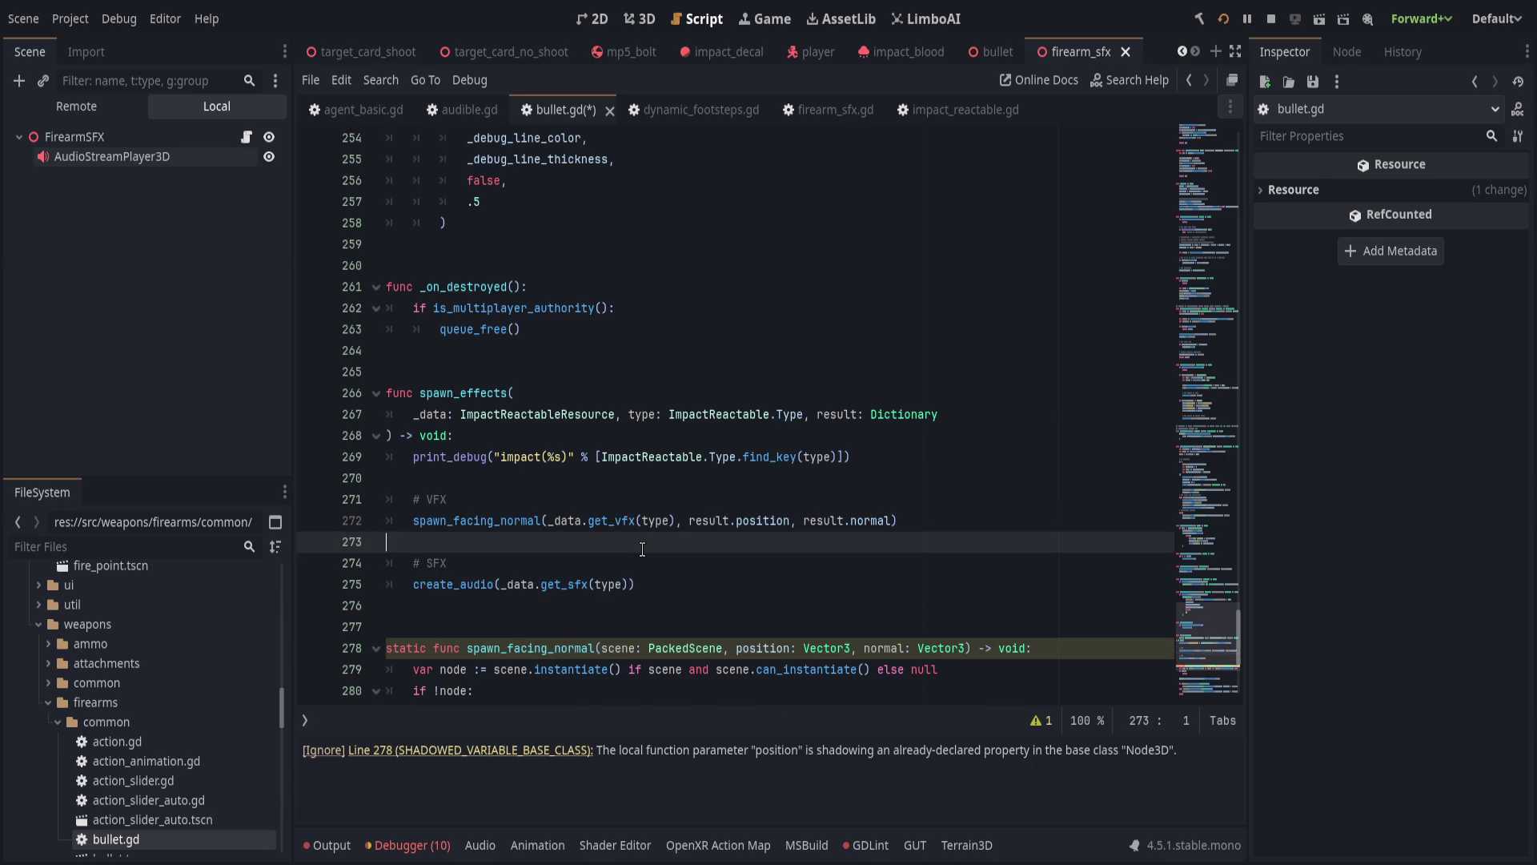
# Rename _data to impact in the signature and the get_vfx and get_sfx calls.
pyautogui.doubleClick(439, 418)
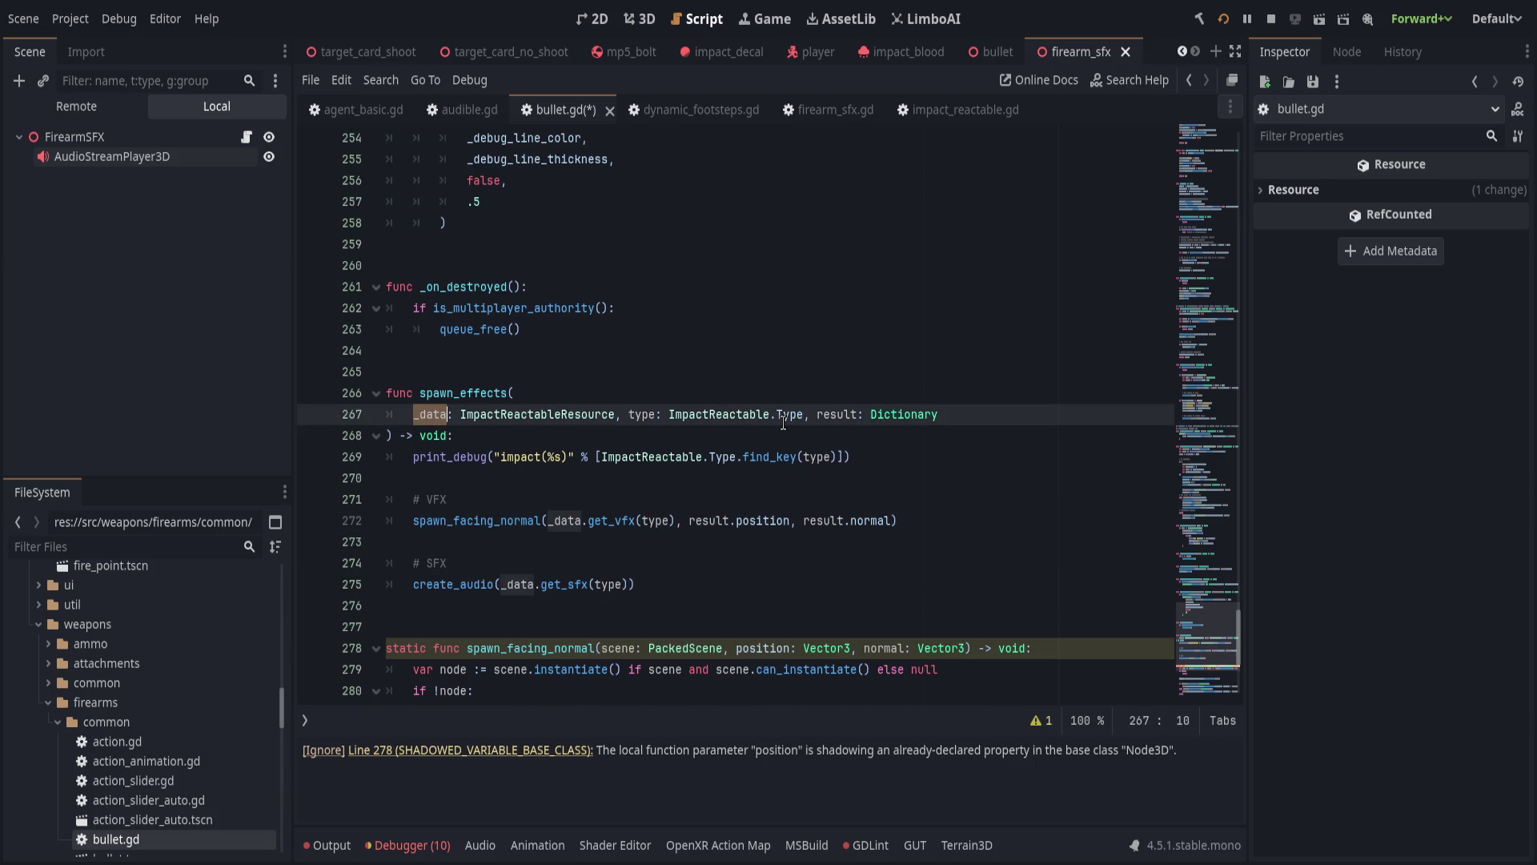
pyautogui.write('impact')
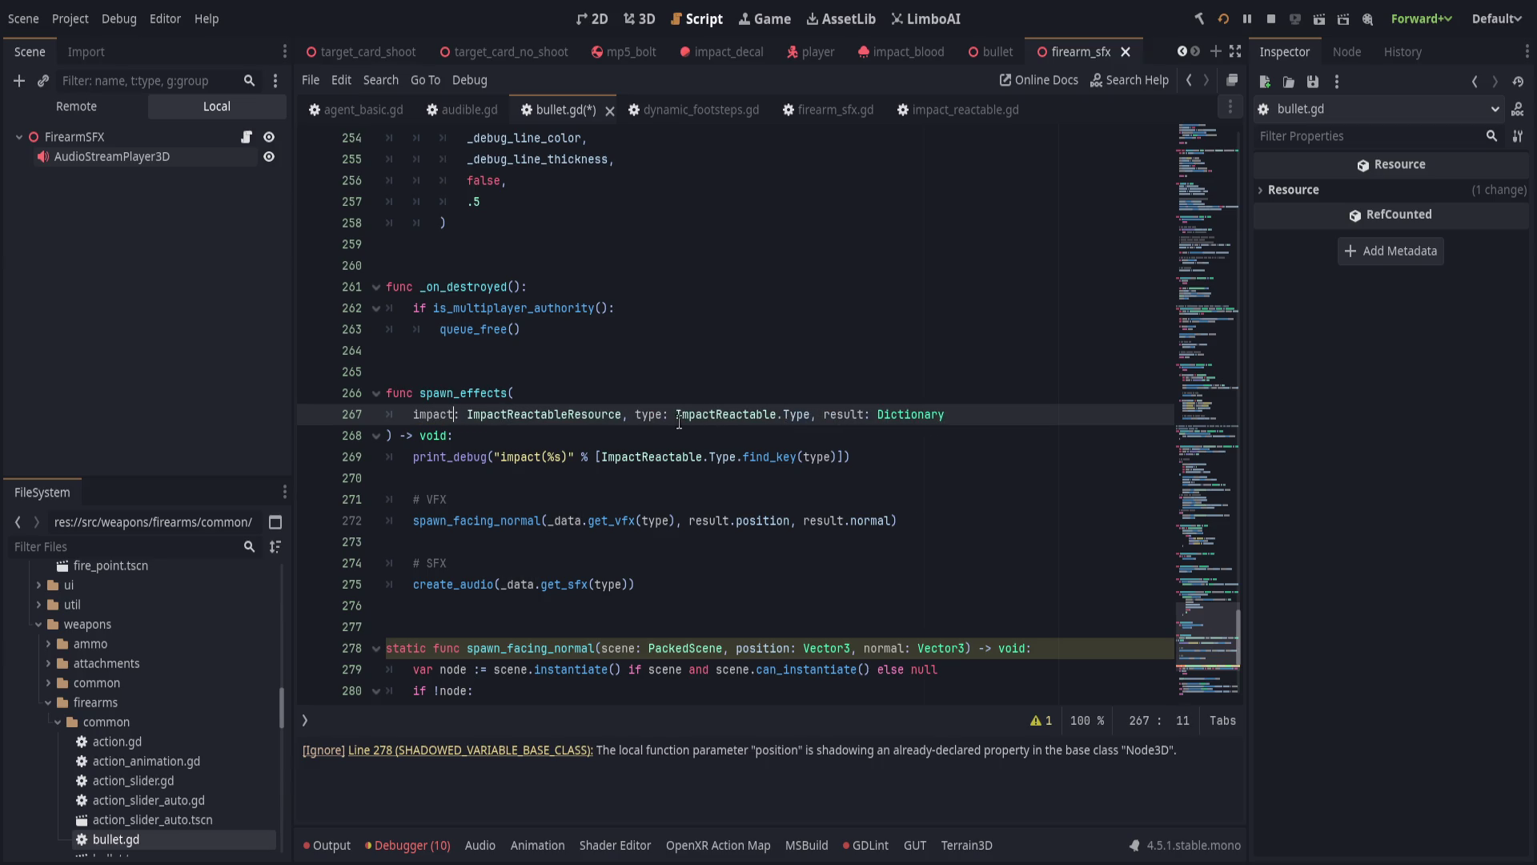
pyautogui.doubleClick(447, 414)
pyautogui.hotkey('ctrl', 'c')
pyautogui.doubleClick(566, 520)
pyautogui.hotkey('ctrl', 'v')
pyautogui.doubleClick(517, 583)
pyautogui.hotkey('ctrl', 'v')
pyautogui.click(626, 562)
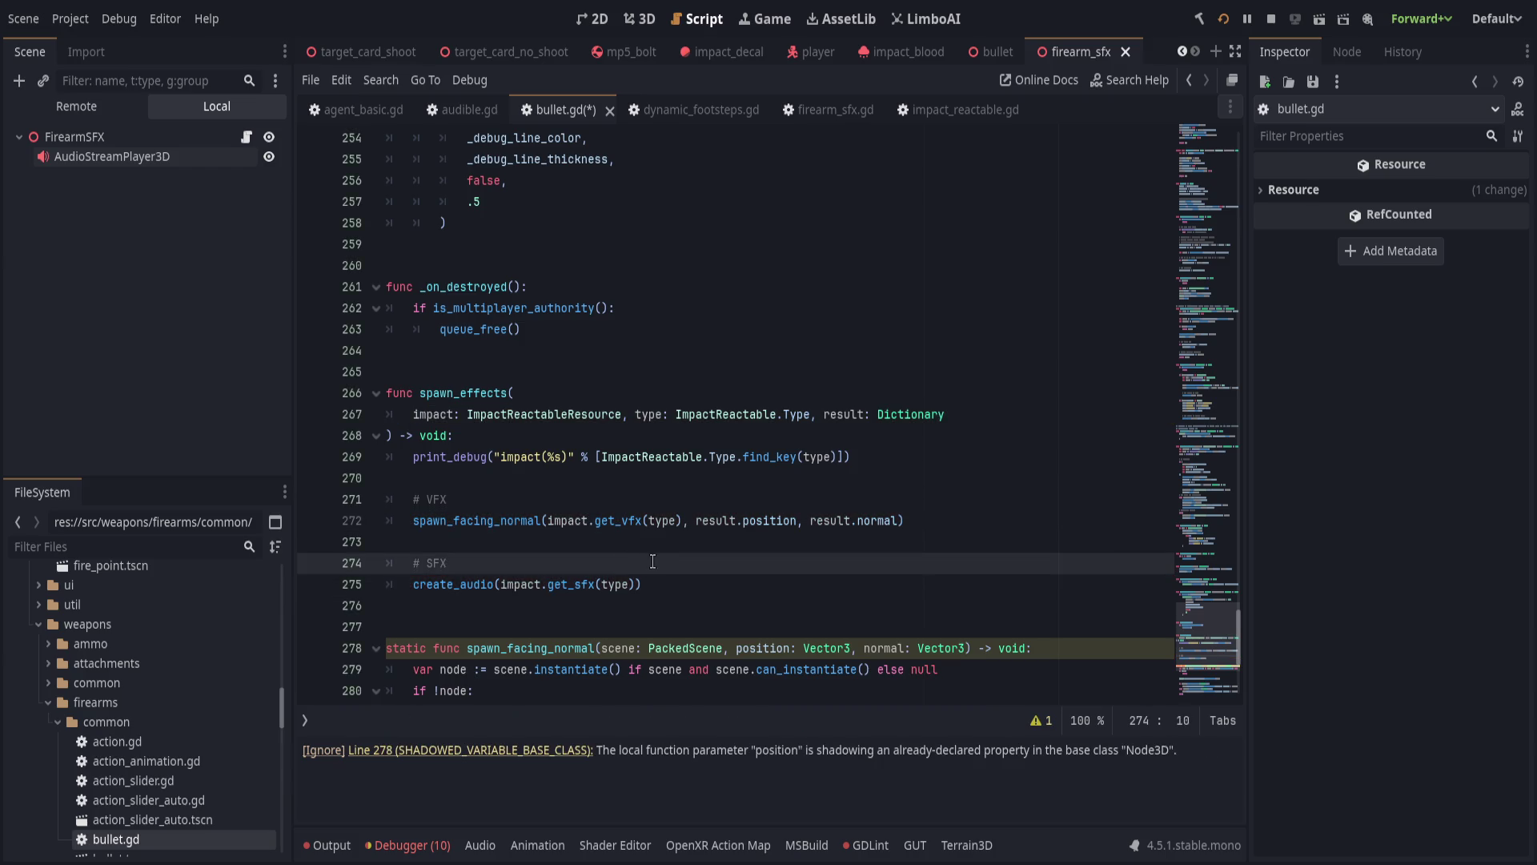
pyautogui.scroll(-4, 653, 563)
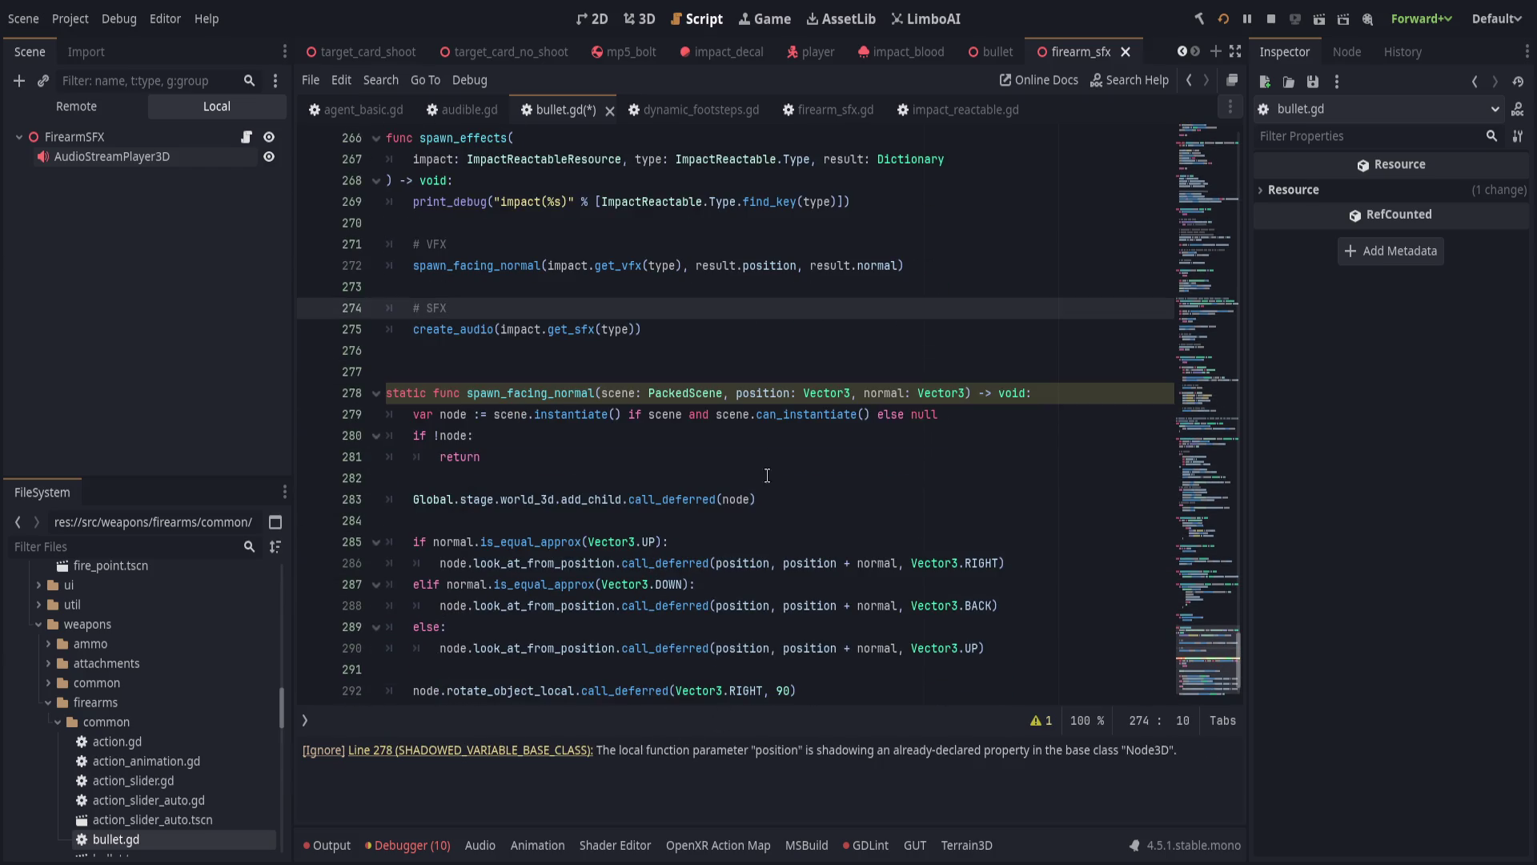
# Rename spawn_facing_normal's position and normal parameters to p and n.
pyautogui.click(735, 392)
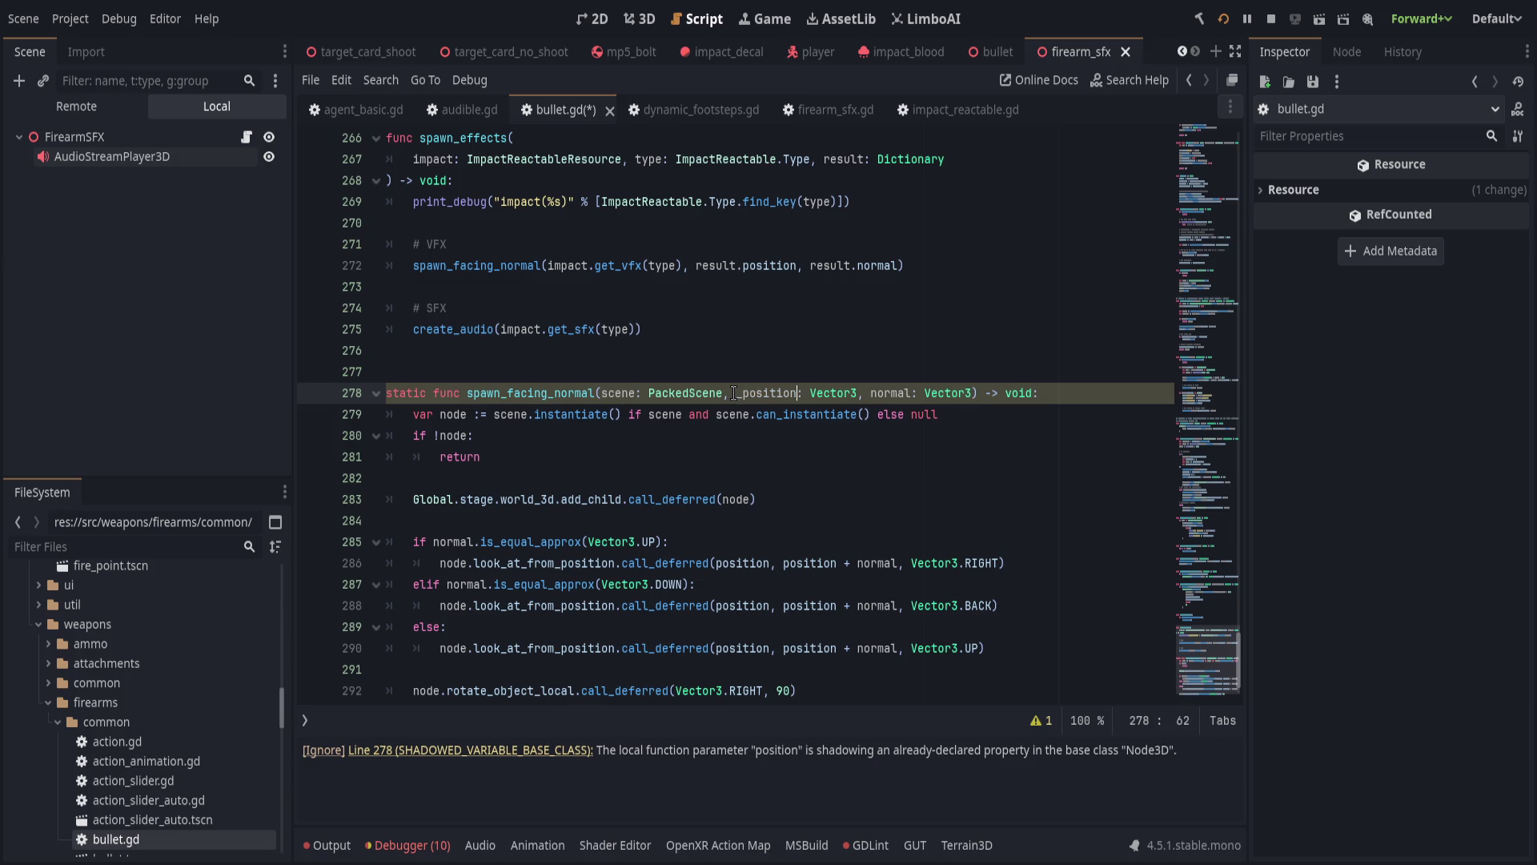
pyautogui.write('_')
pyautogui.click(770, 435)
pyautogui.doubleClick(770, 435)
pyautogui.write('p')
pyautogui.doubleClick(840, 433)
pyautogui.write('n')
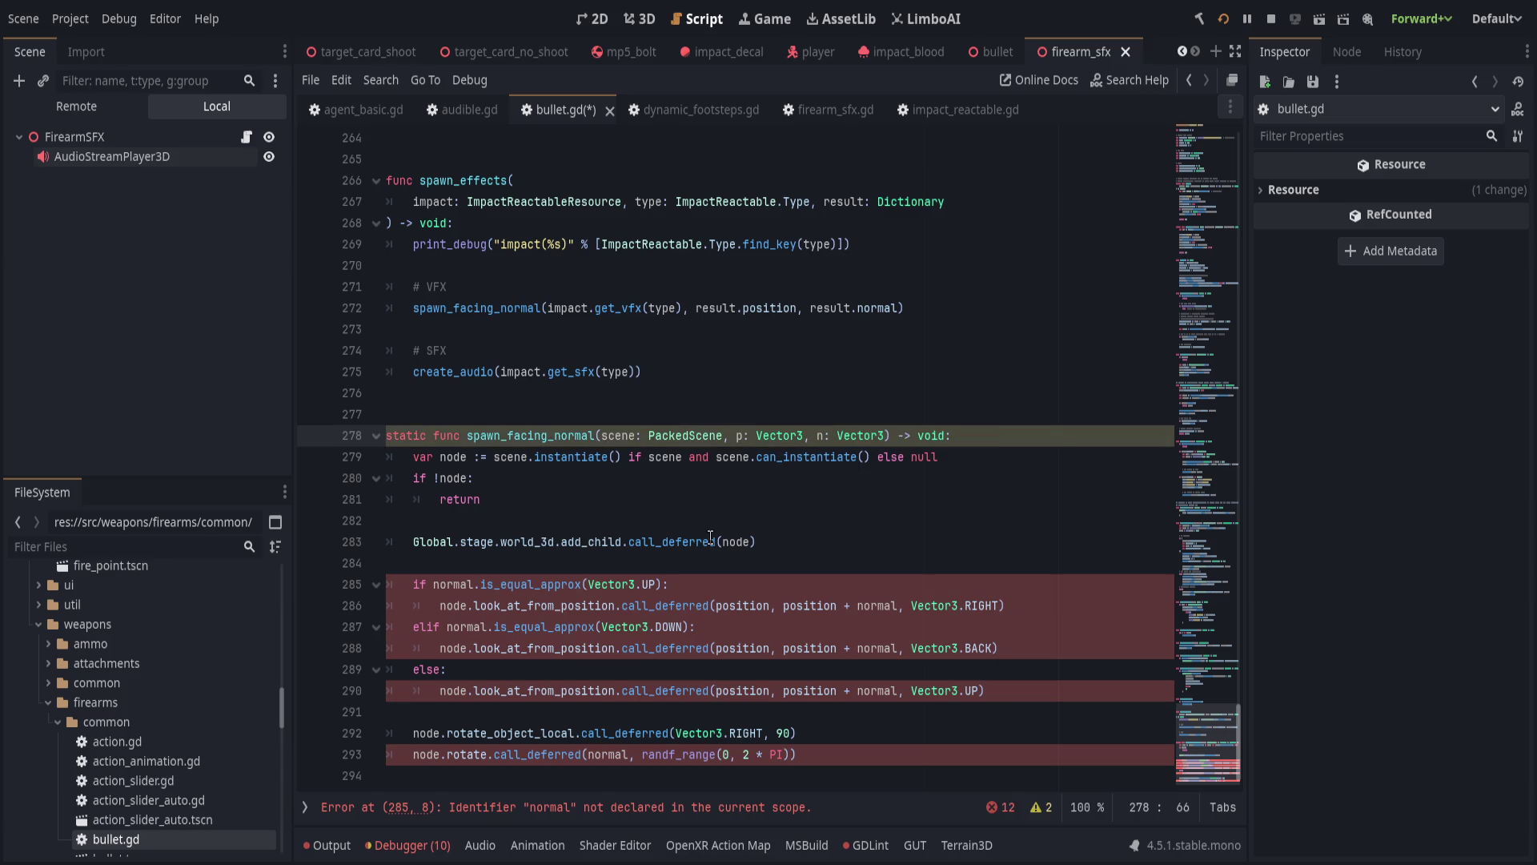
# Replace every case-matched, whole-word 'position' with 'p' in the function body.
pyautogui.moveTo(653, 552)
pyautogui.mouseDown()
pyautogui.moveTo(800, 712)
pyautogui.moveTo(797, 754)
pyautogui.mouseUp()
pyautogui.hotkey('ctrl', 'r')
pyautogui.write('position')
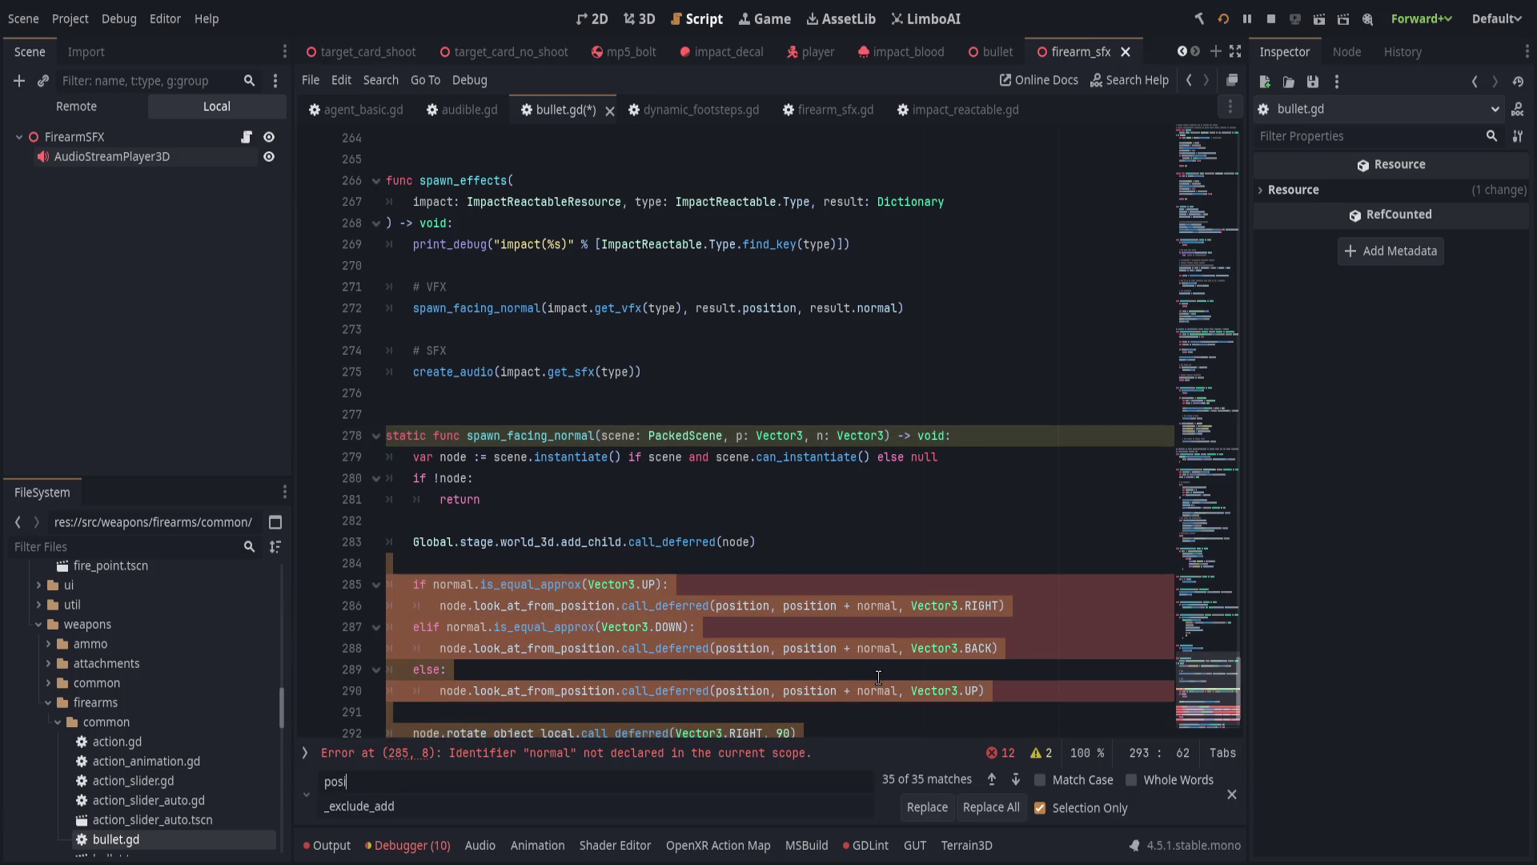
pyautogui.press('Tab')
pyautogui.write('p')
pyautogui.click(1072, 779)
pyautogui.click(1131, 779)
pyautogui.click(993, 807)
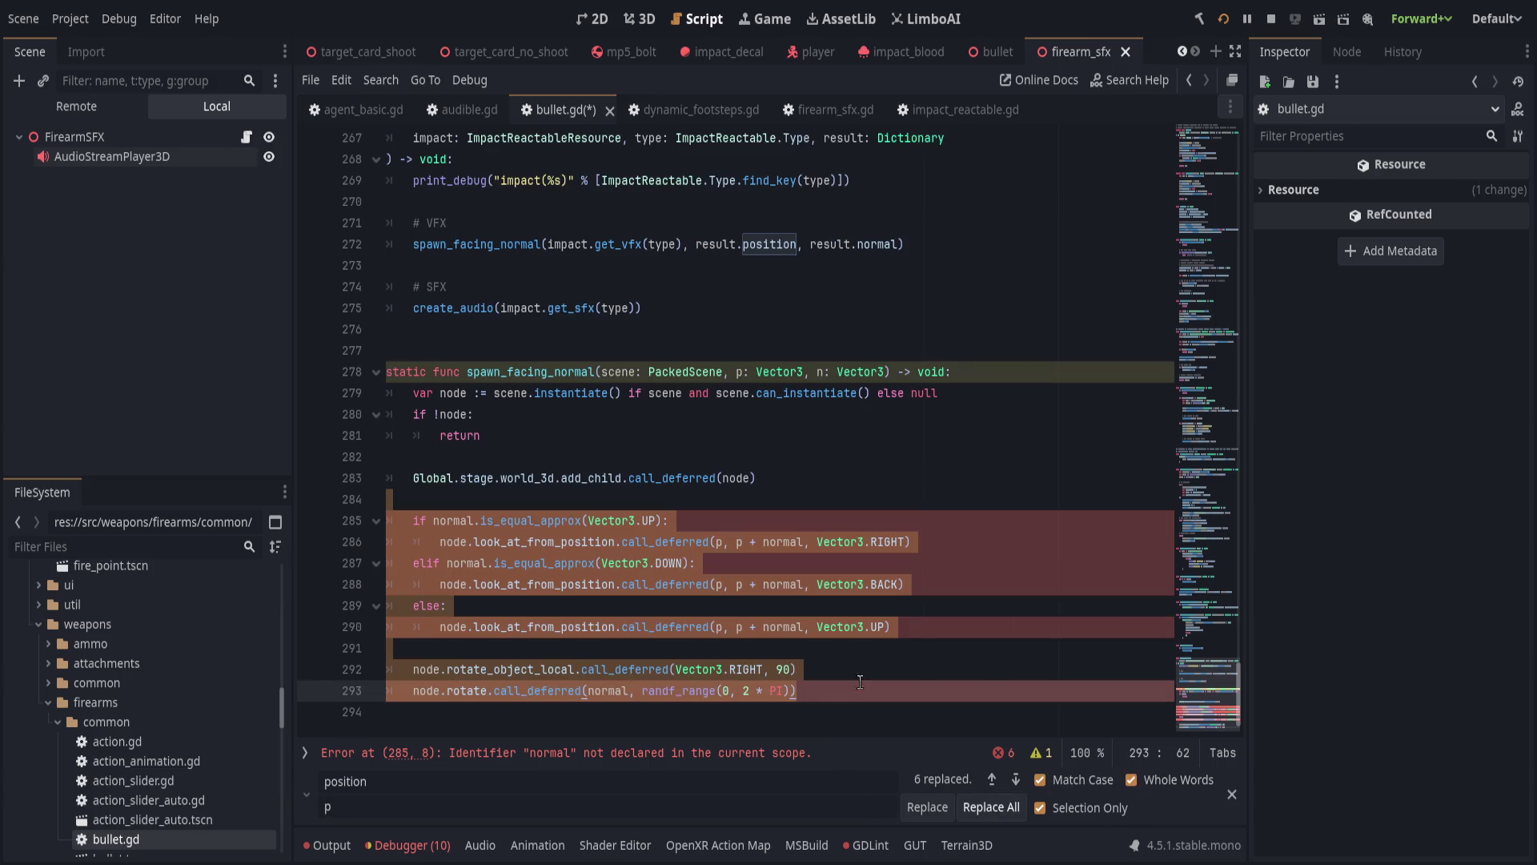
# Replace every 'normal' with 'n' in the body and save bullet.gd.
pyautogui.tripleClick(531, 781)
pyautogui.write('normal')
pyautogui.click(991, 807)
pyautogui.click(875, 677)
pyautogui.press('Escape')
pyautogui.click(426, 668)
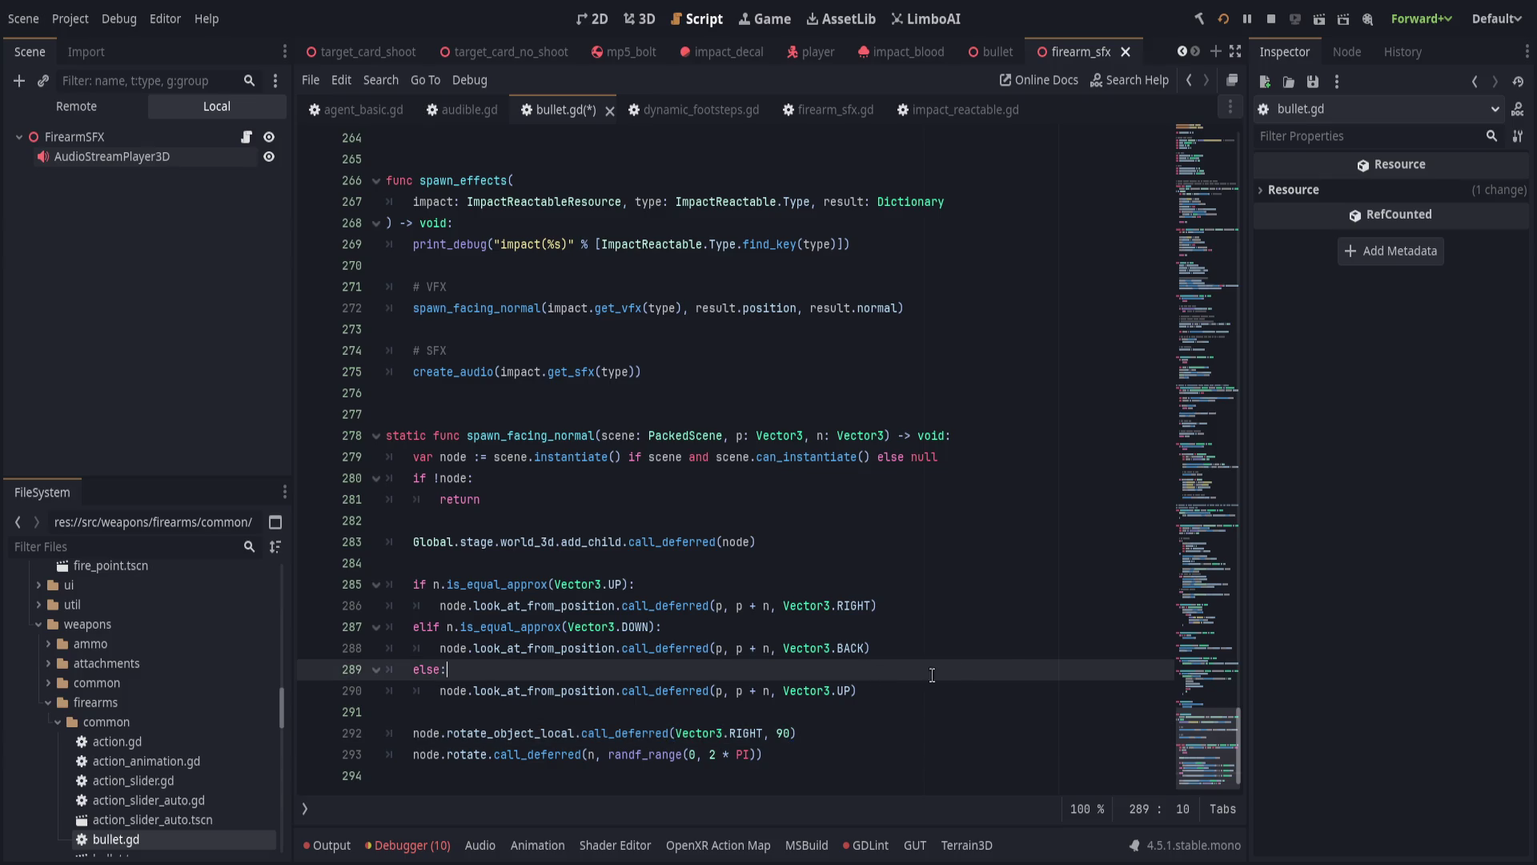
pyautogui.hotkey('ctrl', 's')
pyautogui.scroll(2, 876, 627)
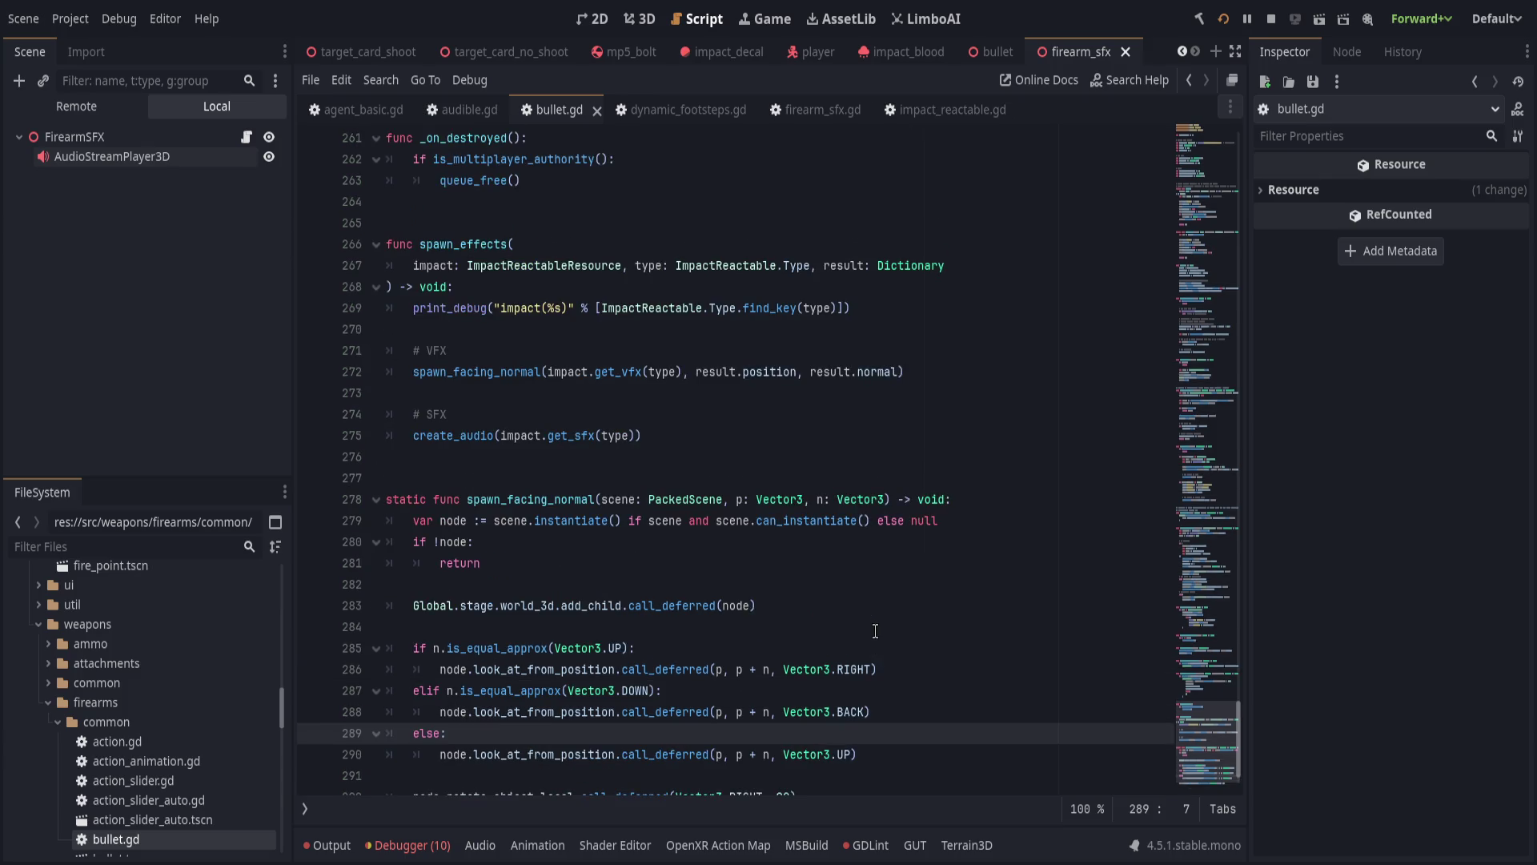
pyautogui.scroll(1, 720, 627)
# Remove the static keyword from spawn_facing_normal.
pyautogui.doubleClick(545, 627)
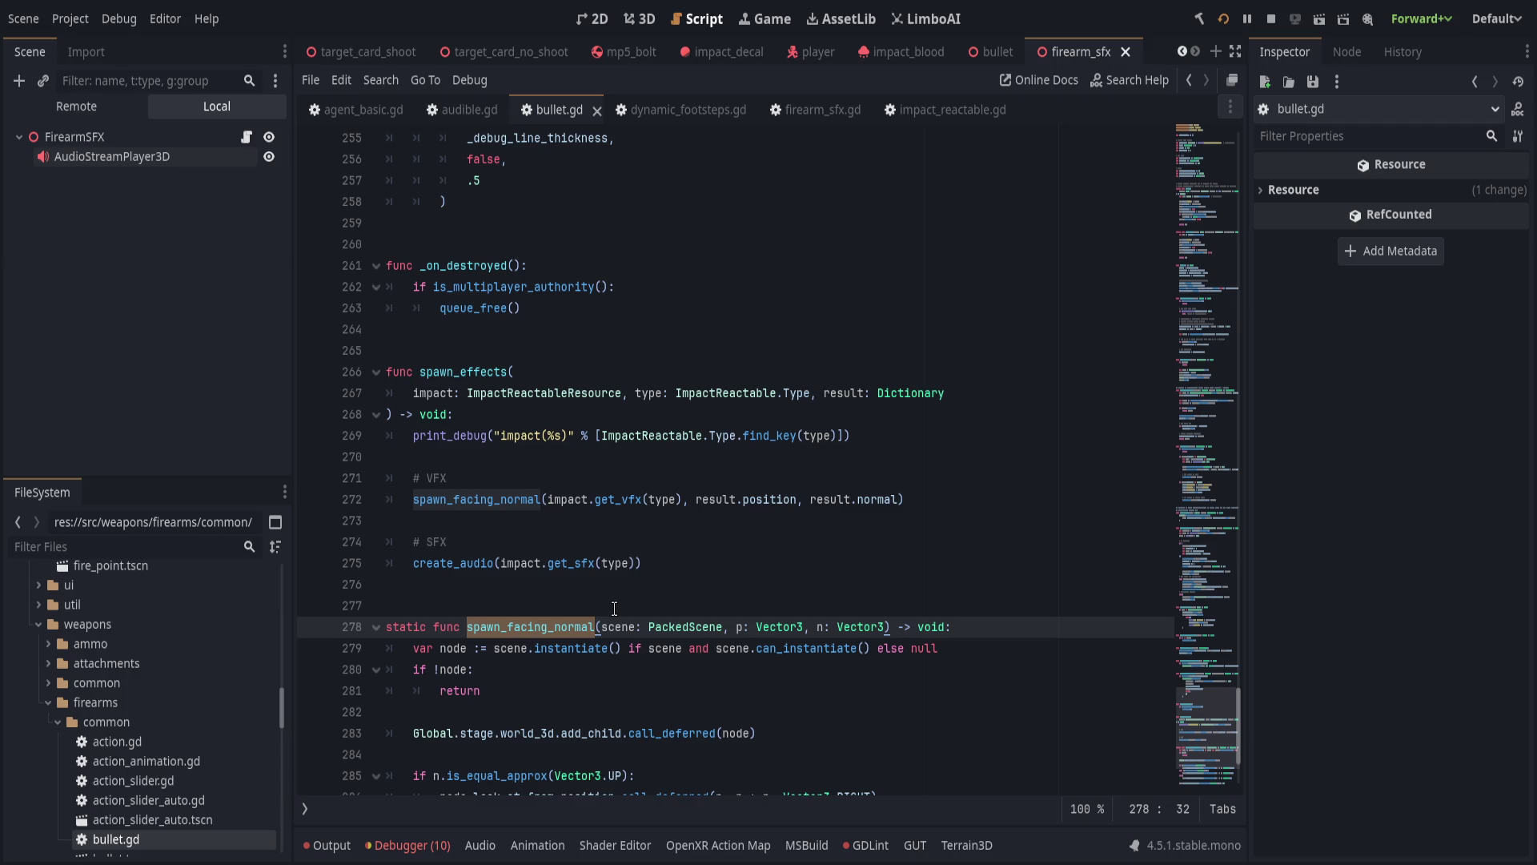
pyautogui.hotkey('ctrl', 'Left')
pyautogui.hotkey('ctrl', 'Left')
pyautogui.hotkey('ctrl', 'BackSpace')
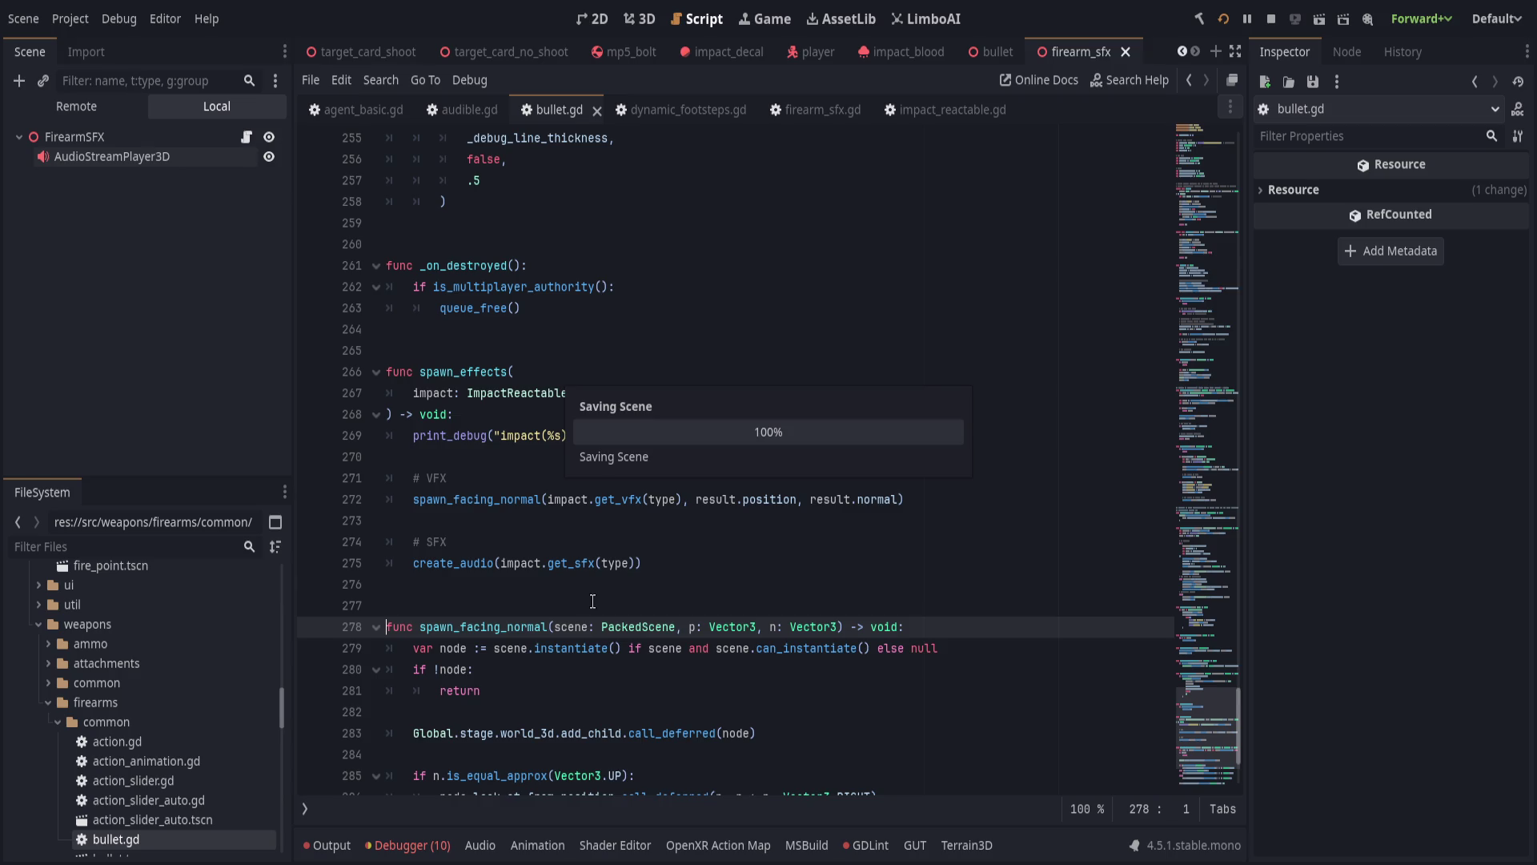
pyautogui.click(671, 600)
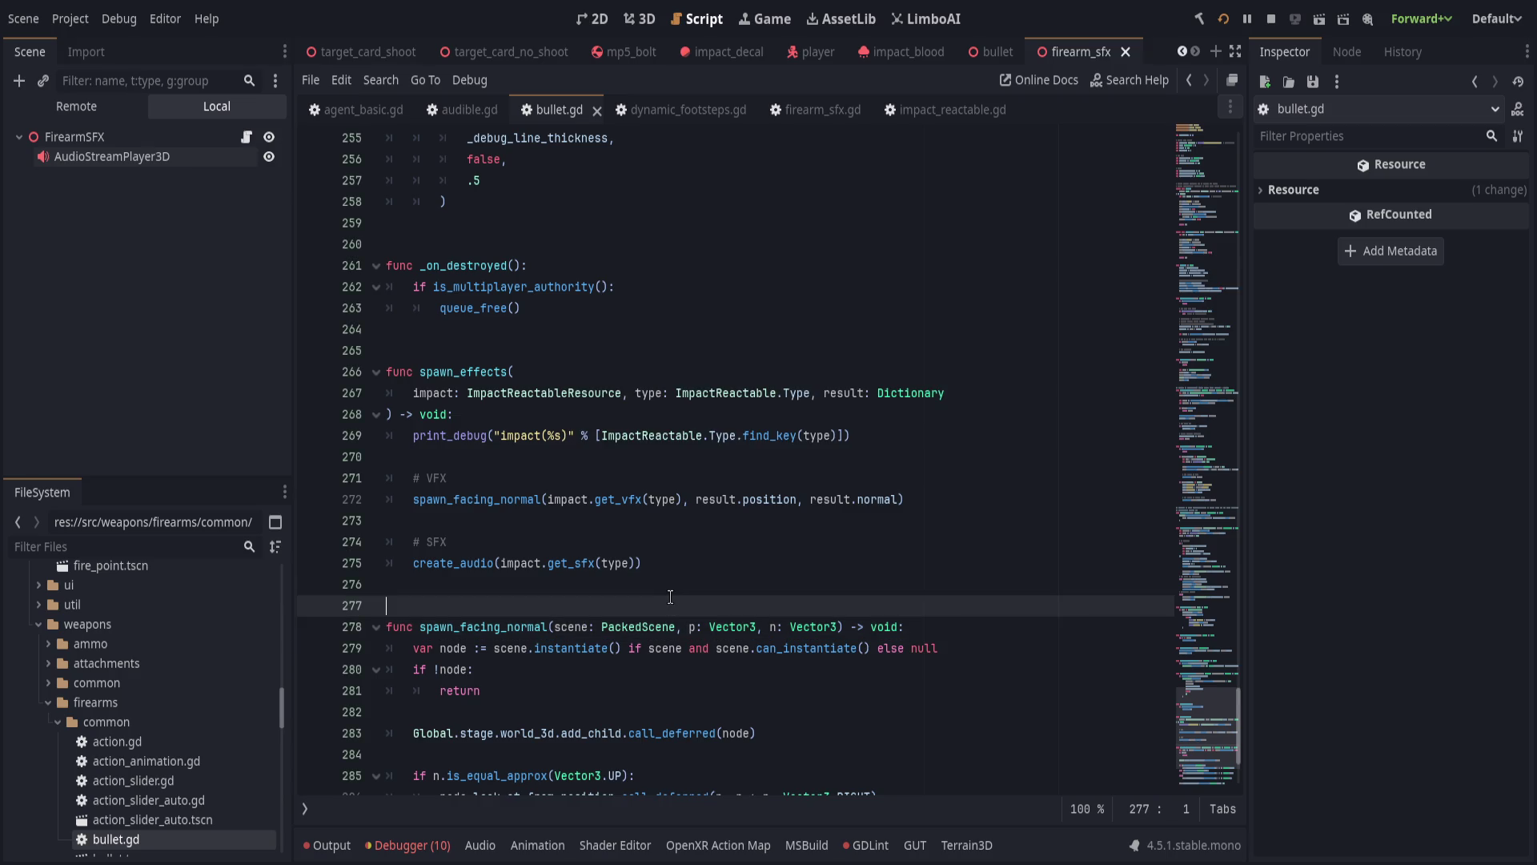
# Add result.position as a second argument to create_audio(impact.get_sfx(type)).
pyautogui.scroll(1, 670, 596)
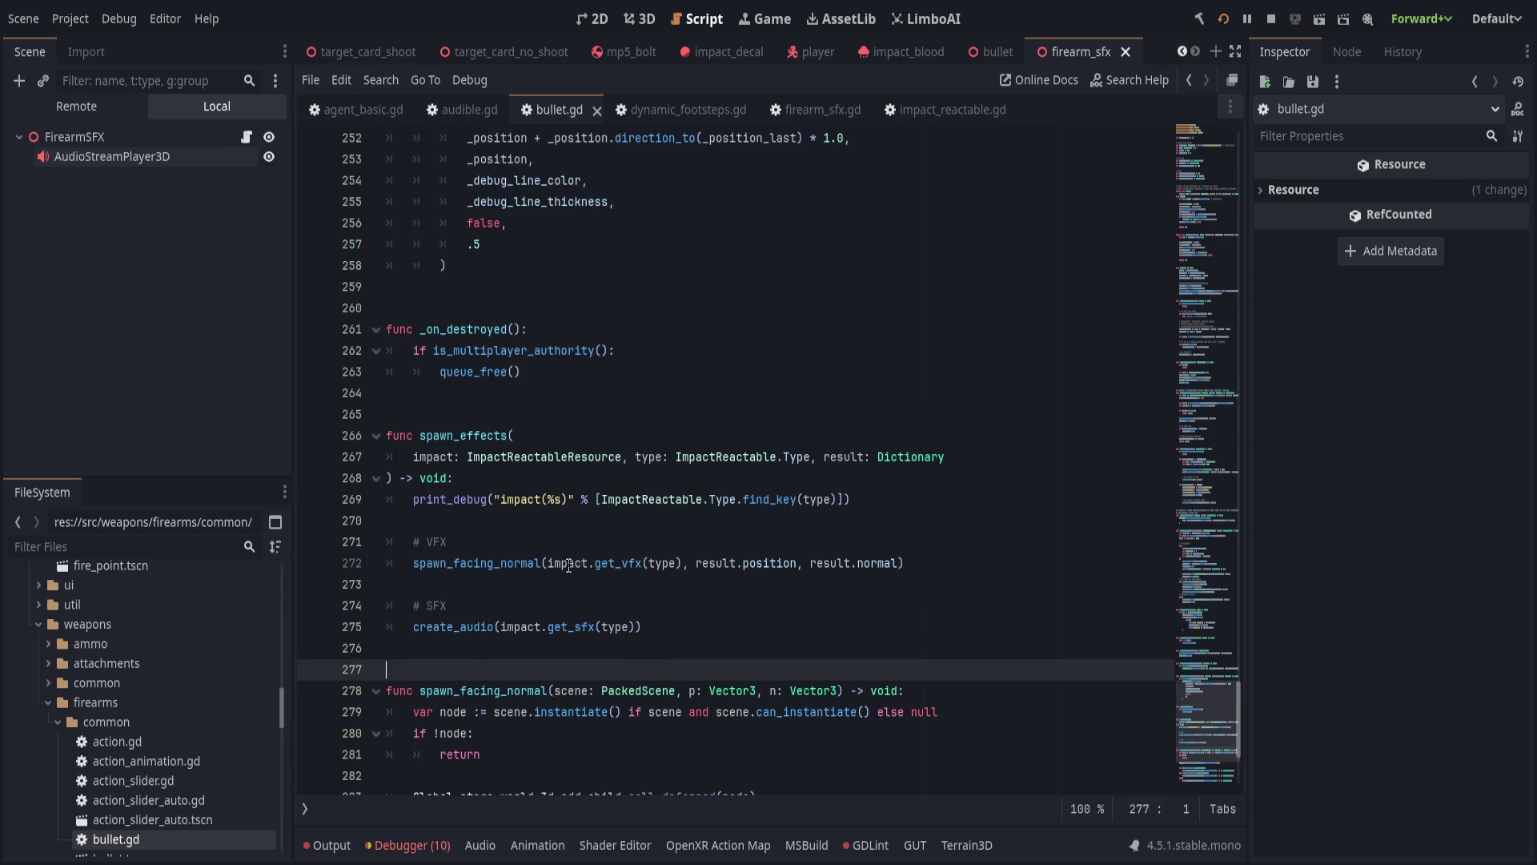
pyautogui.doubleClick(568, 563)
pyautogui.click(669, 563)
pyautogui.click(706, 563)
pyautogui.click(713, 605)
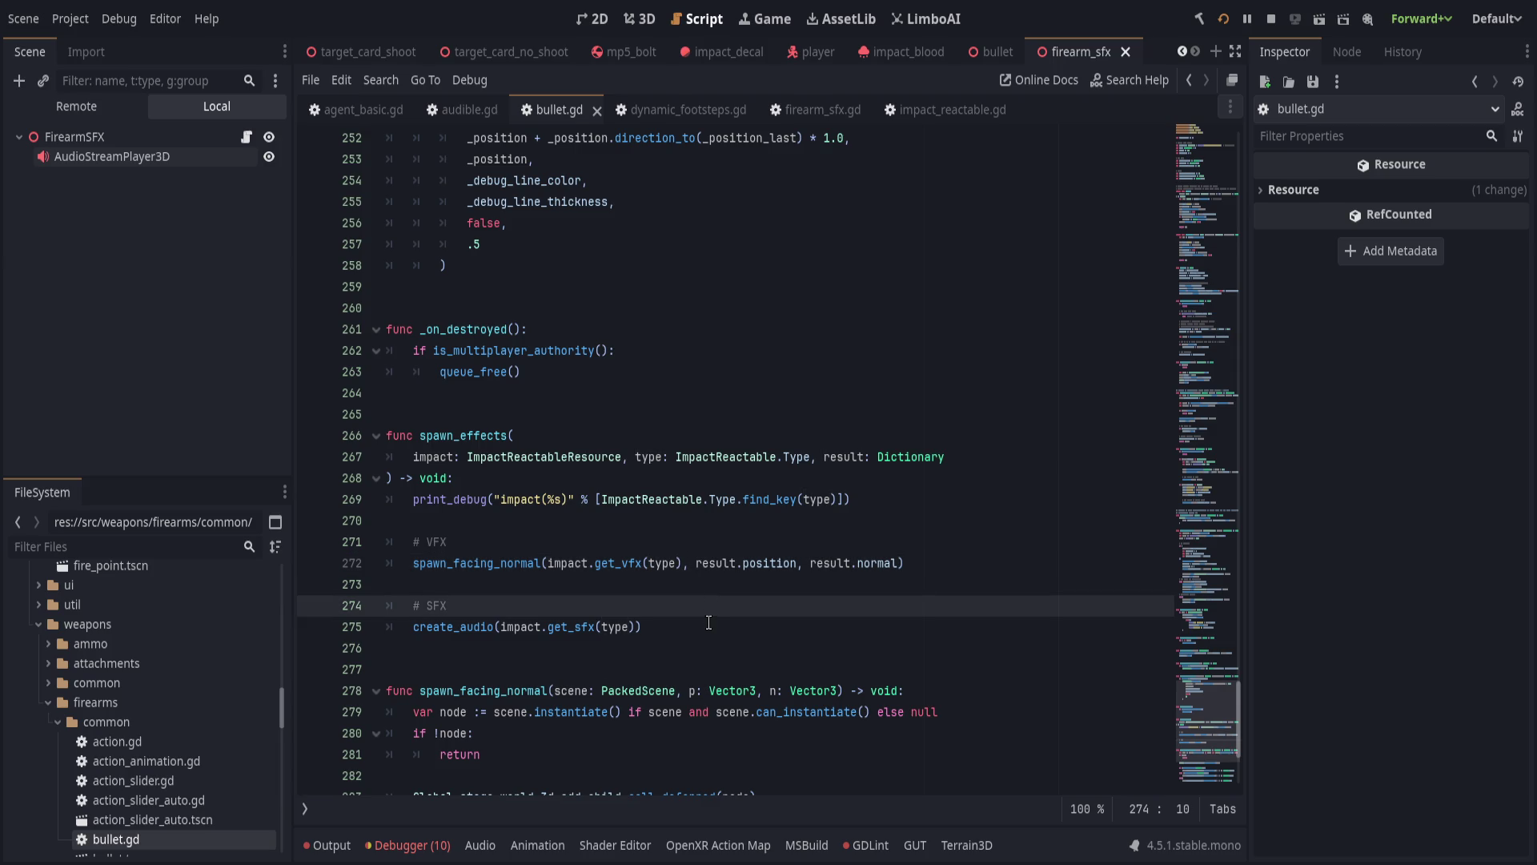
pyautogui.click(709, 621)
pyautogui.scroll(-2, 709, 621)
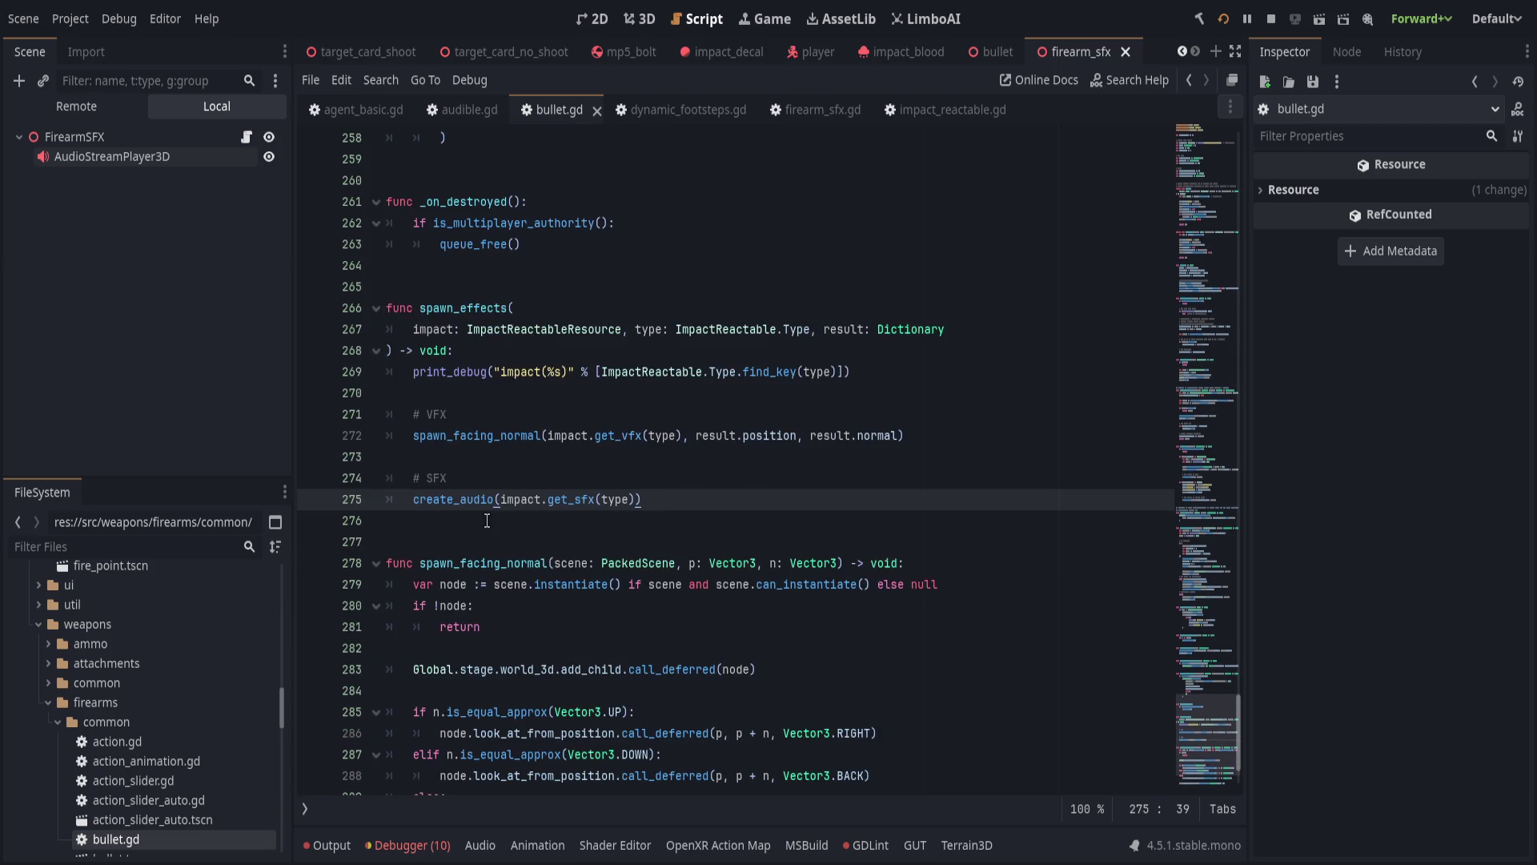
pyautogui.doubleClick(479, 498)
pyautogui.scroll(1, 688, 528)
pyautogui.click(686, 550)
pyautogui.click(715, 556)
pyautogui.write(', result')
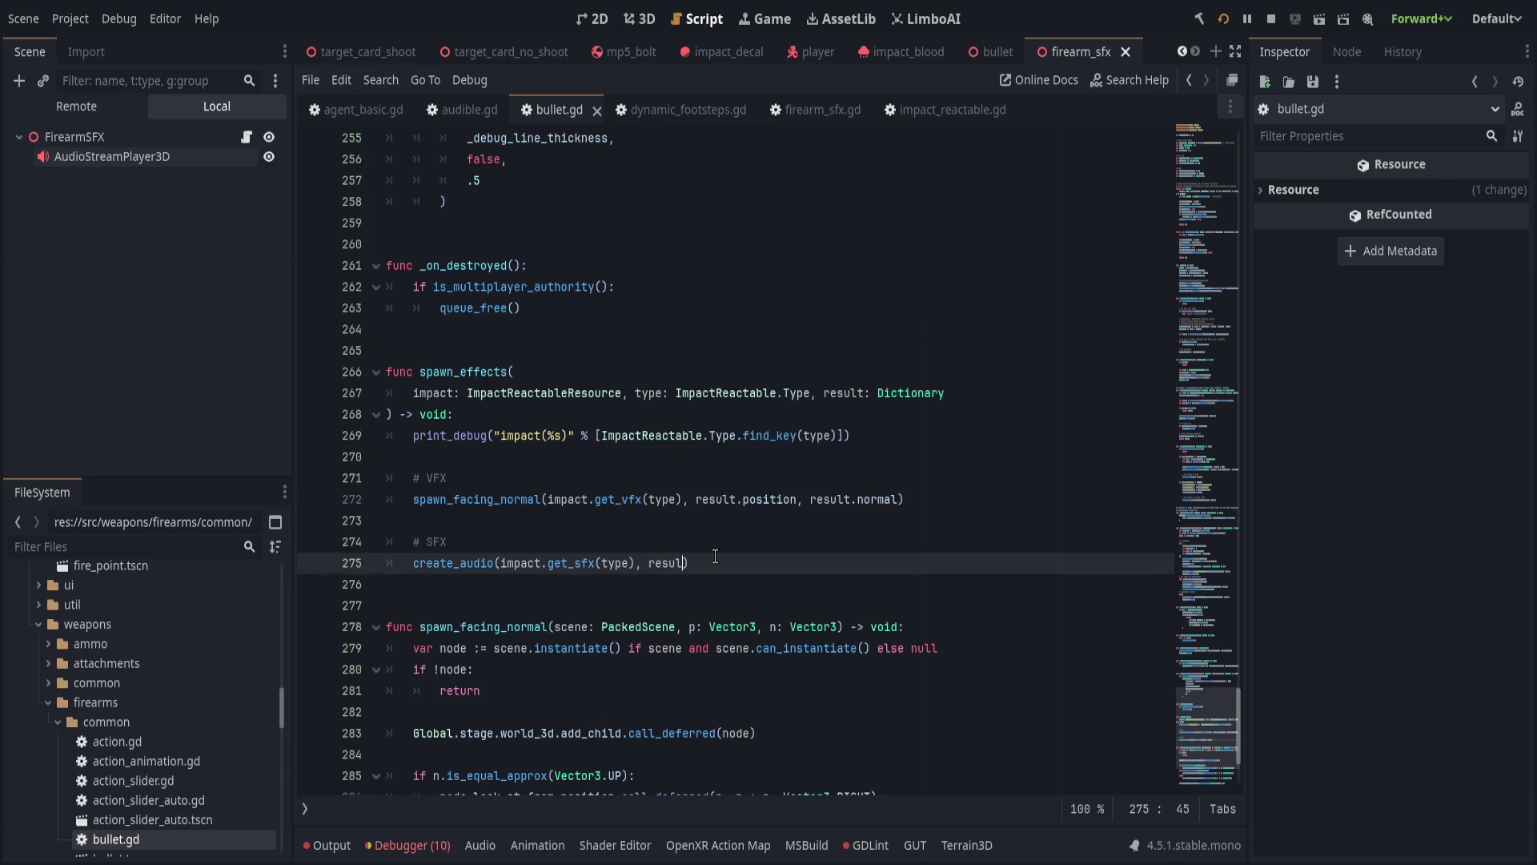
pyautogui.write('.posit')
pyautogui.press('Return')
# Add a _position: Vector3 parameter to create_audio on line 126.
pyautogui.scroll(15, 577, 644)
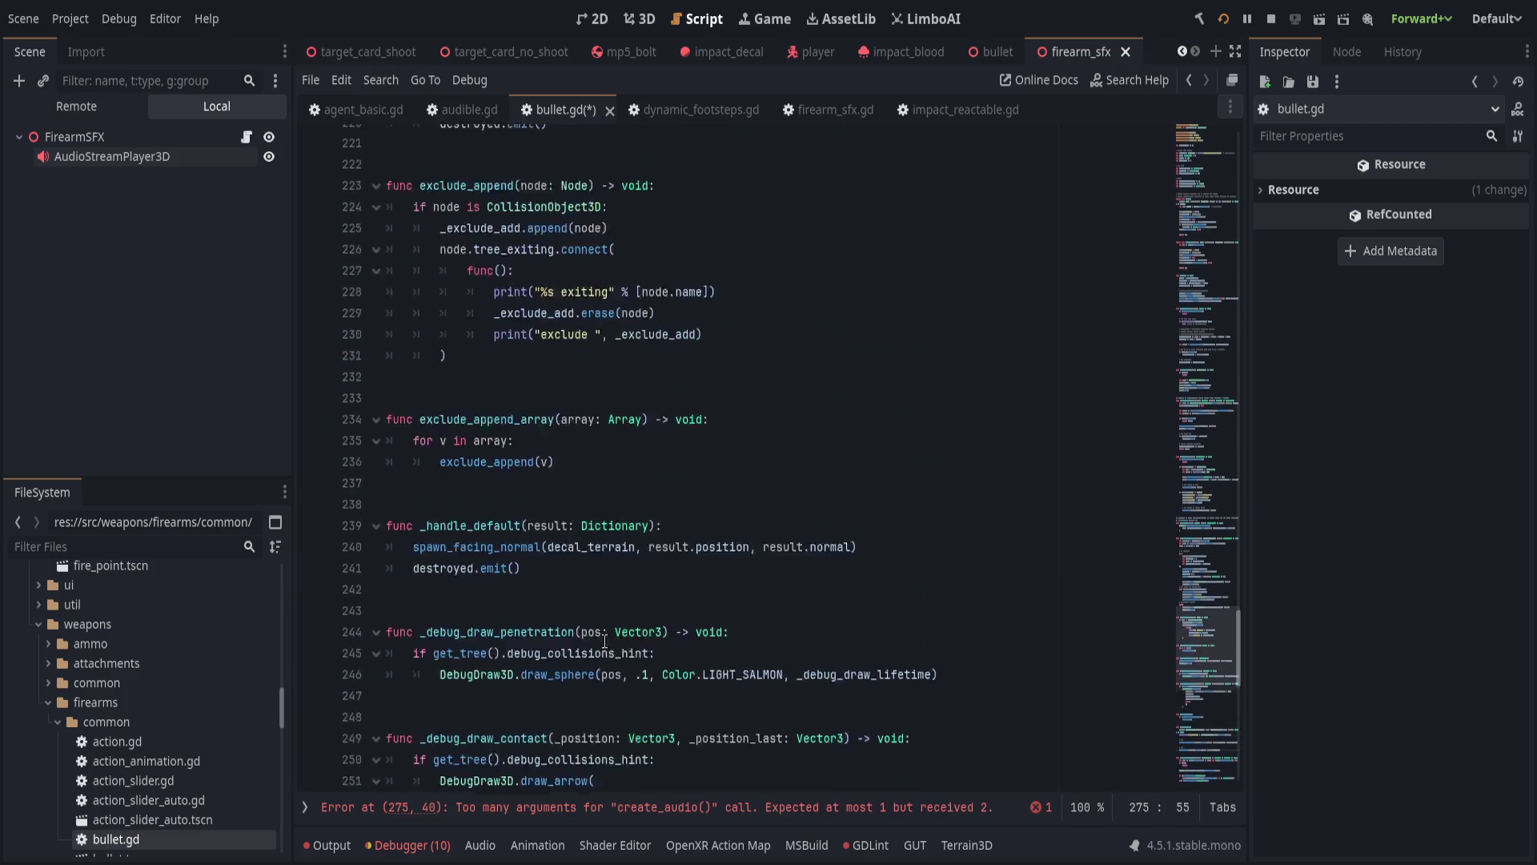
pyautogui.scroll(18, 607, 641)
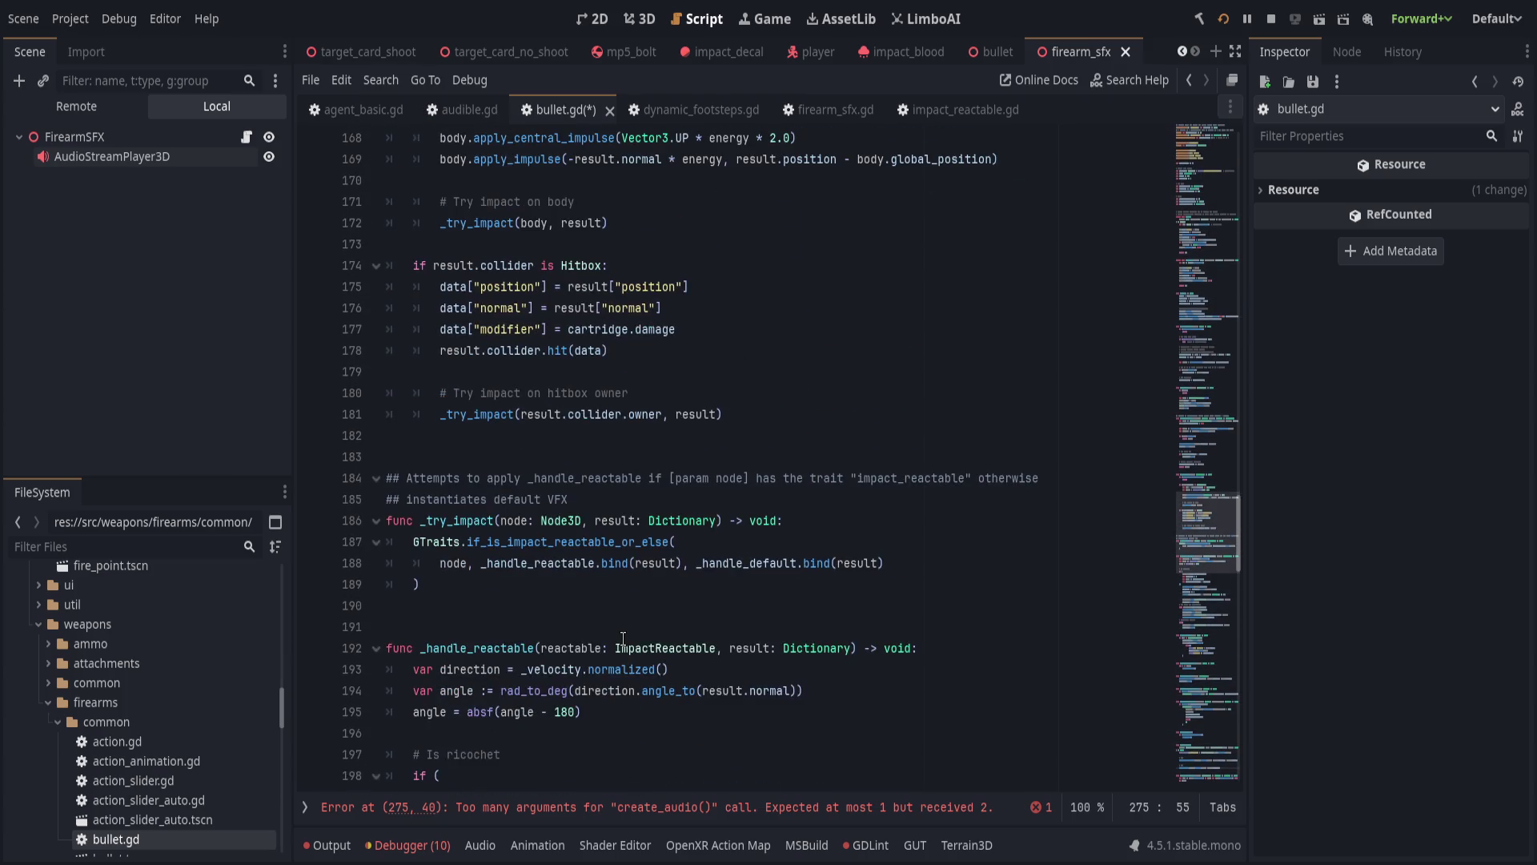
pyautogui.scroll(14, 624, 641)
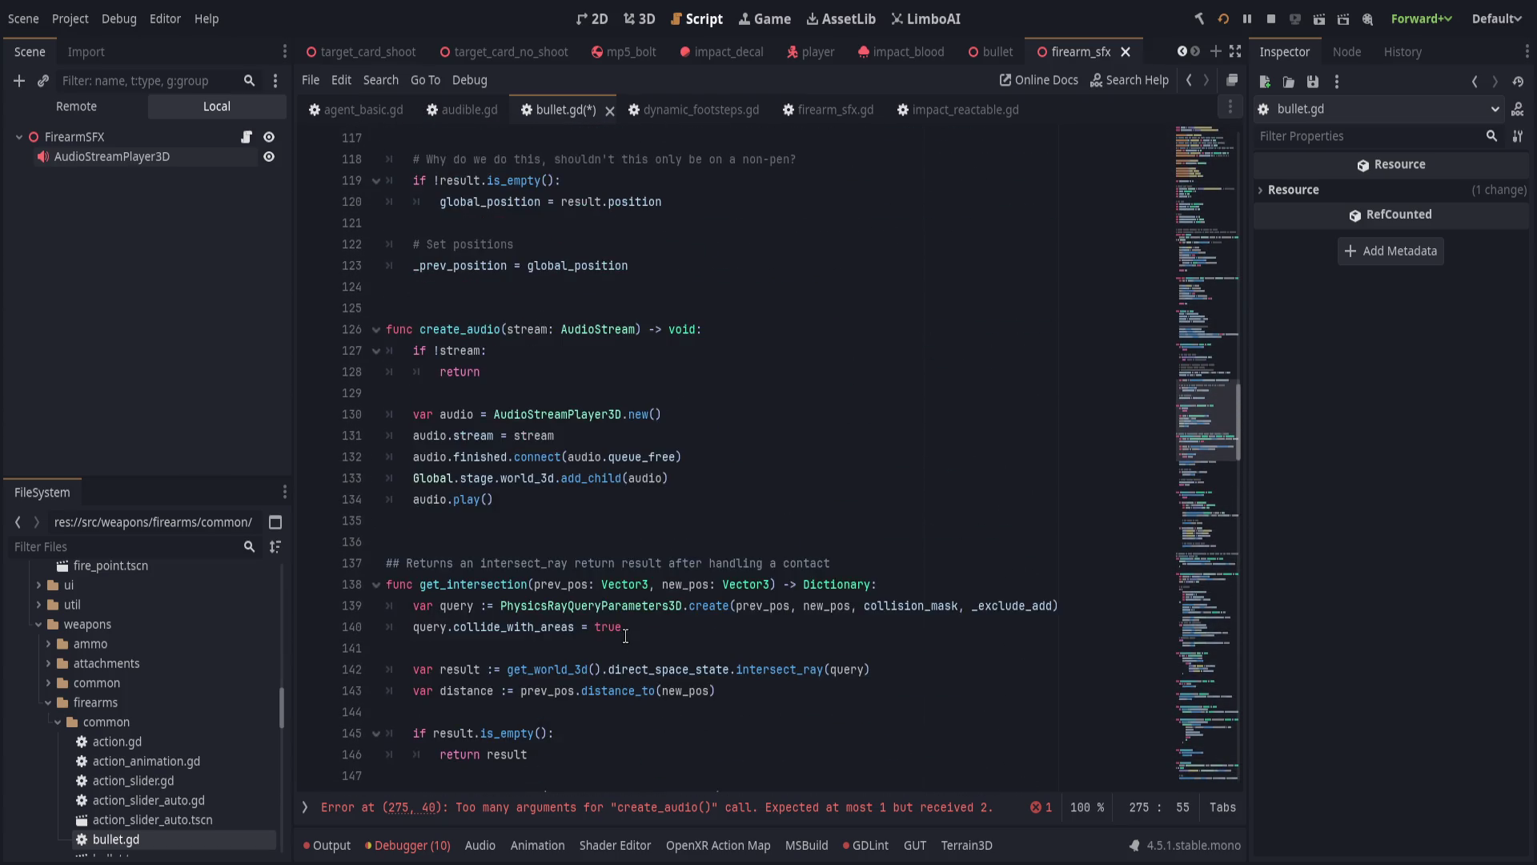
pyautogui.click(638, 457)
pyautogui.write(', _pos')
pyautogui.press('BackSpace')
pyautogui.press('BackSpace')
pyautogui.press('BackSpace')
pyautogui.write('_posiit')
pyautogui.press('BackSpace')
pyautogui.press('BackSpace')
pyautogui.press('BackSpace')
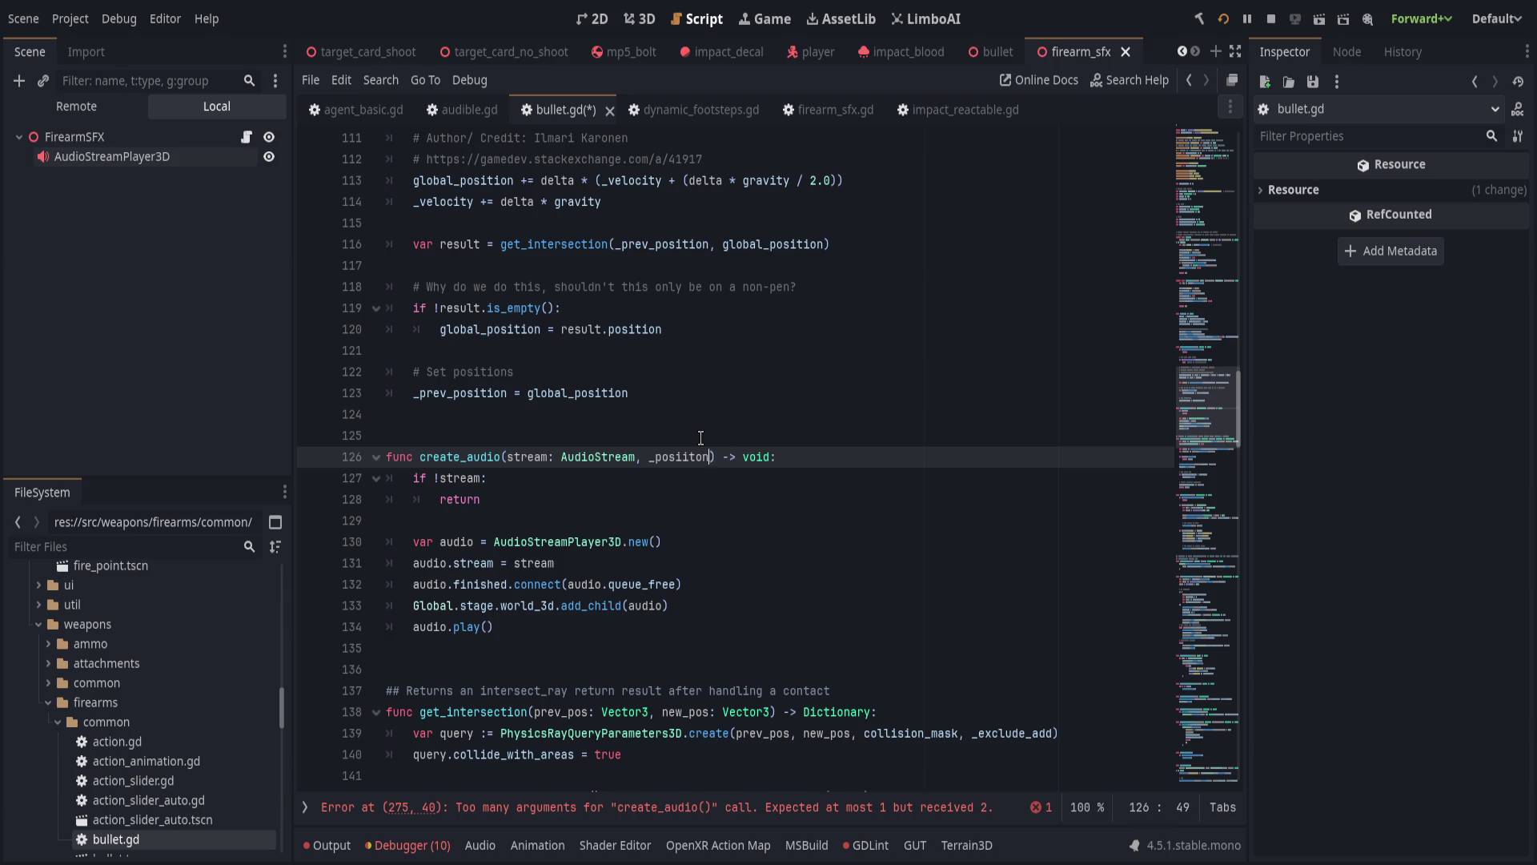
pyautogui.write('_position: Vector')
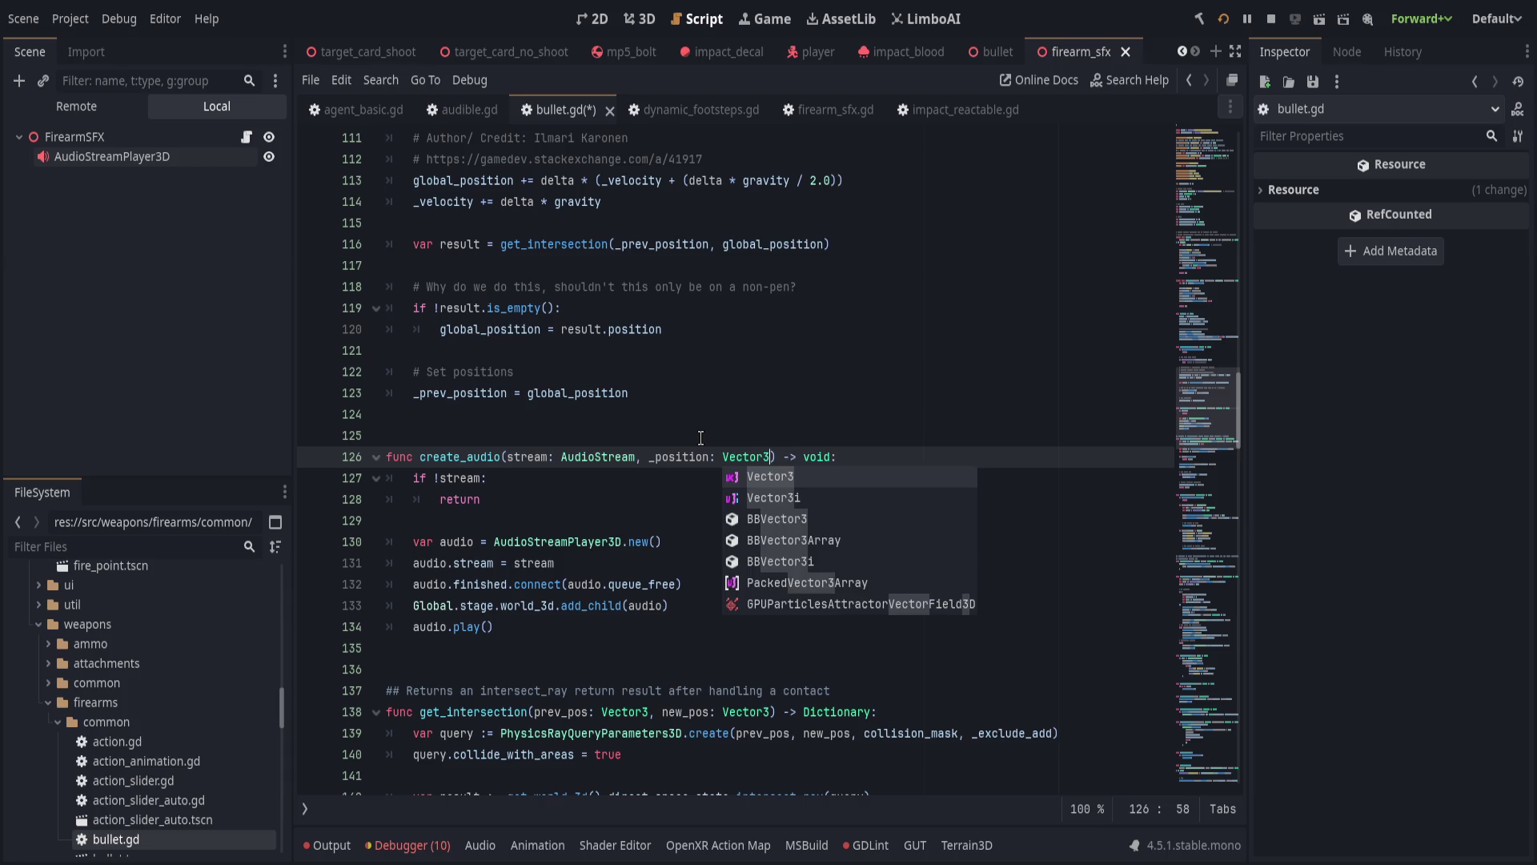
pyautogui.write('3')
pyautogui.click(680, 463)
# Insert audio.global_position = _position after line 132, save, and relaunch the game.
pyautogui.click(751, 592)
pyautogui.press('Return')
pyautogui.write('audio.po')
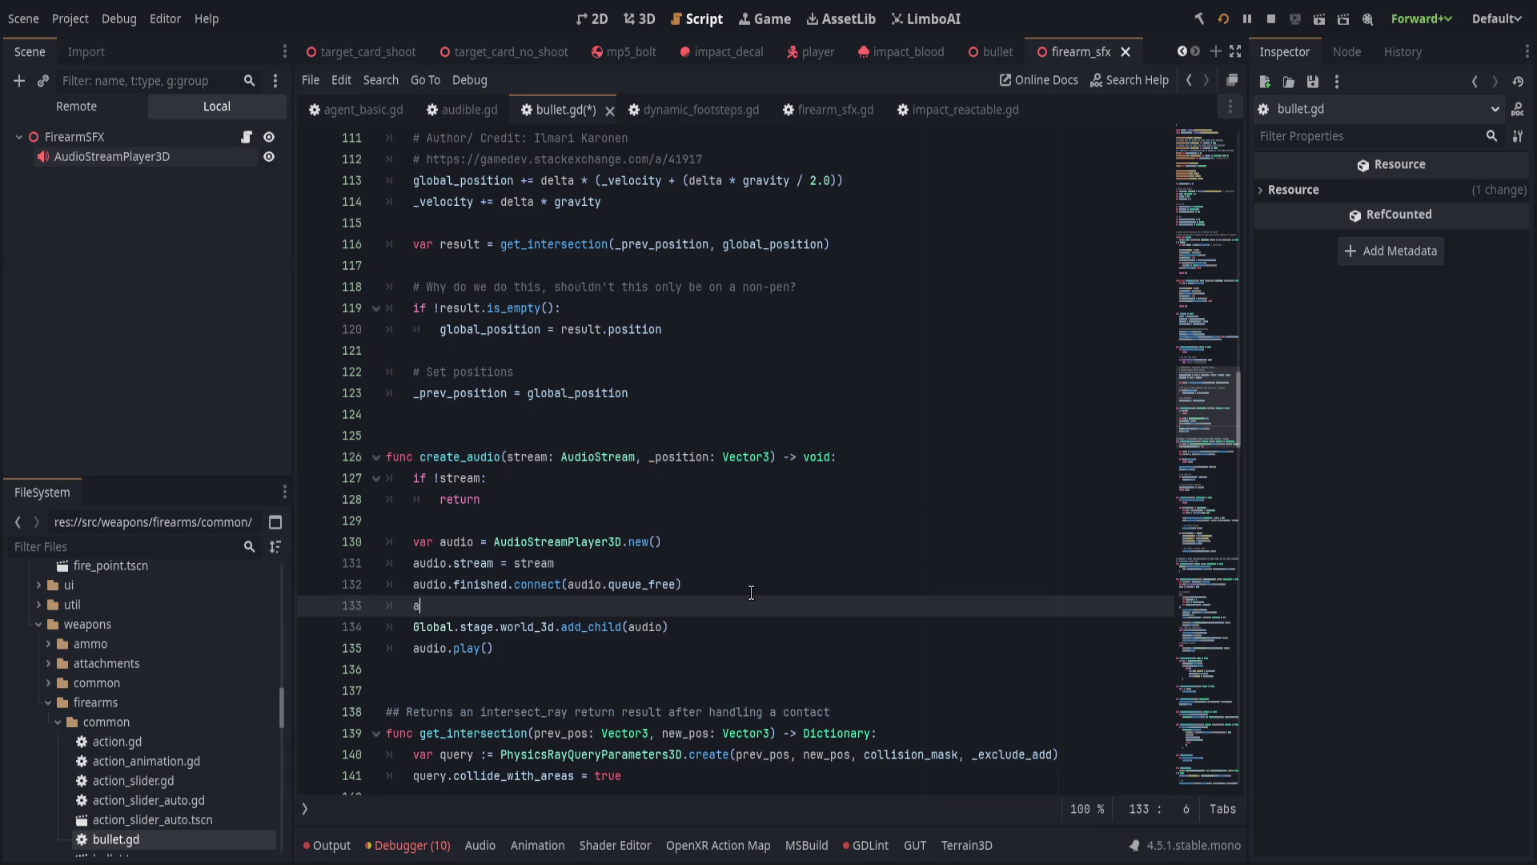
pyautogui.press('BackSpace')
pyautogui.press('BackSpace')
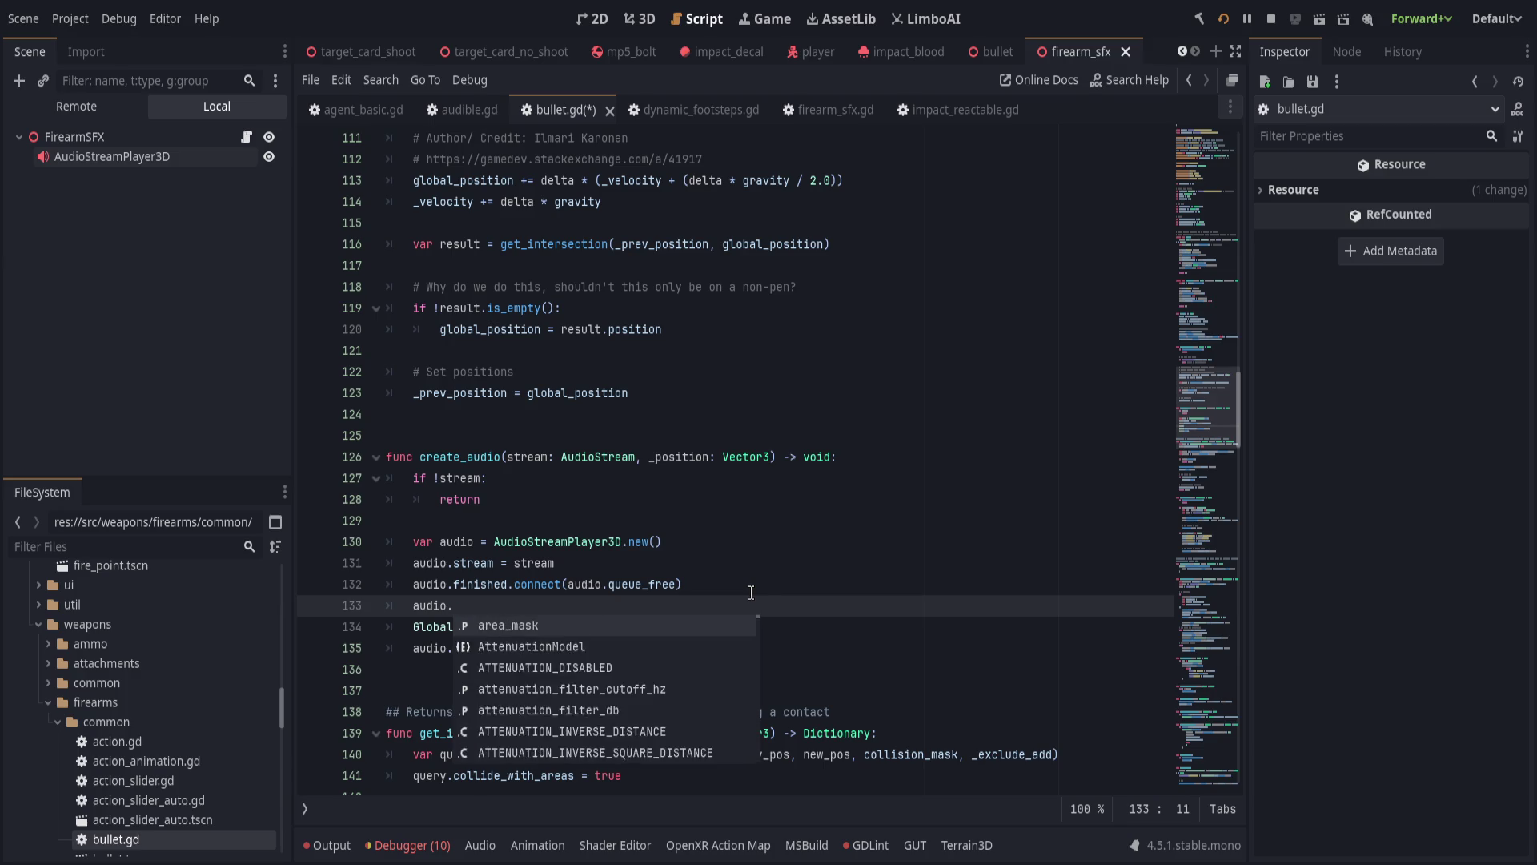
pyautogui.write('global_p')
pyautogui.press('Return')
pyautogui.write('= _position')
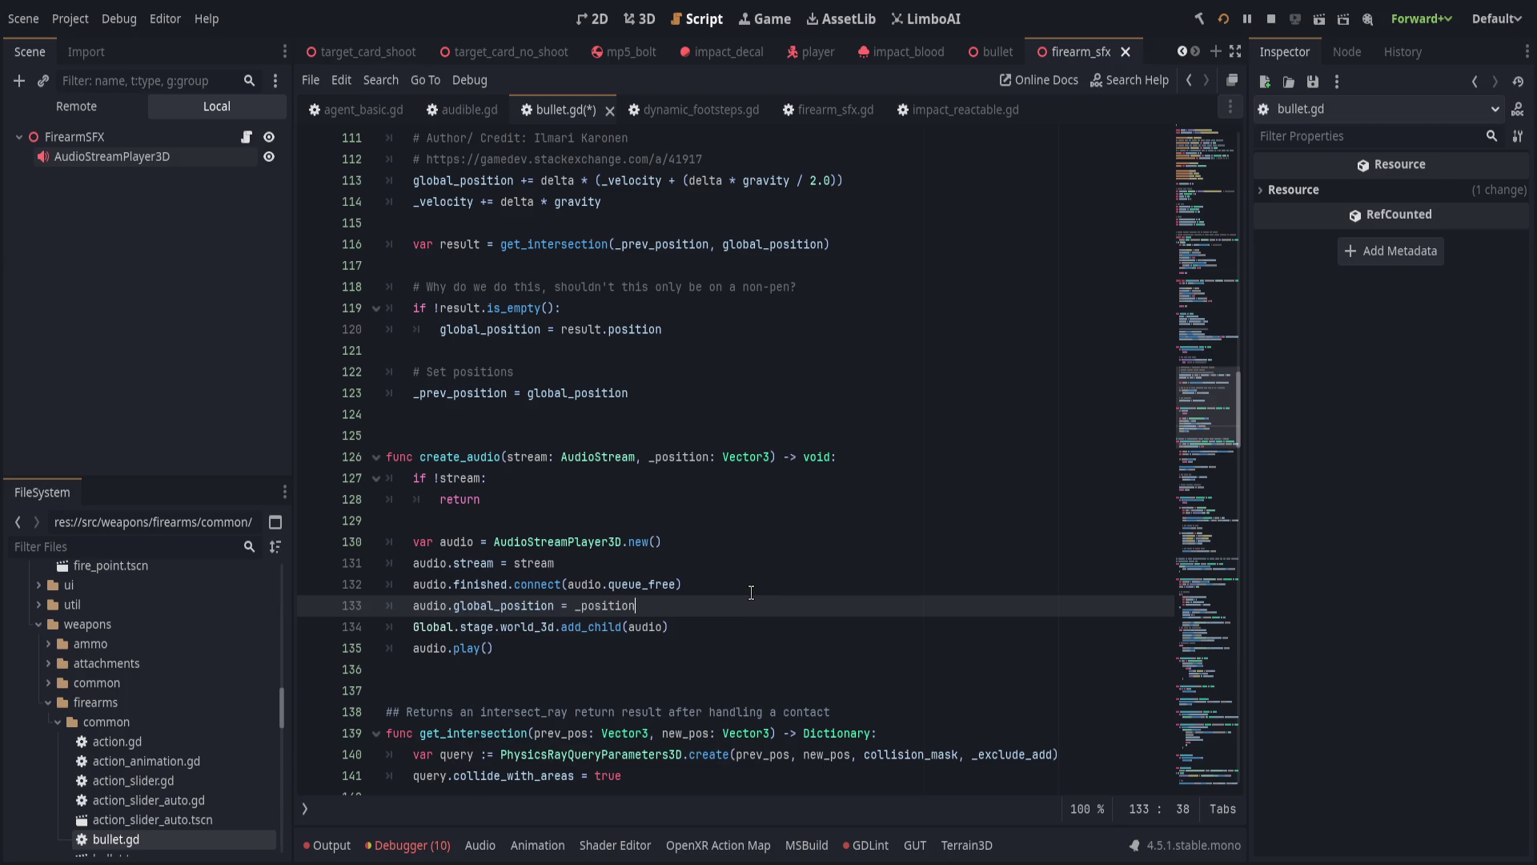
pyautogui.hotkey('ctrl', 's')
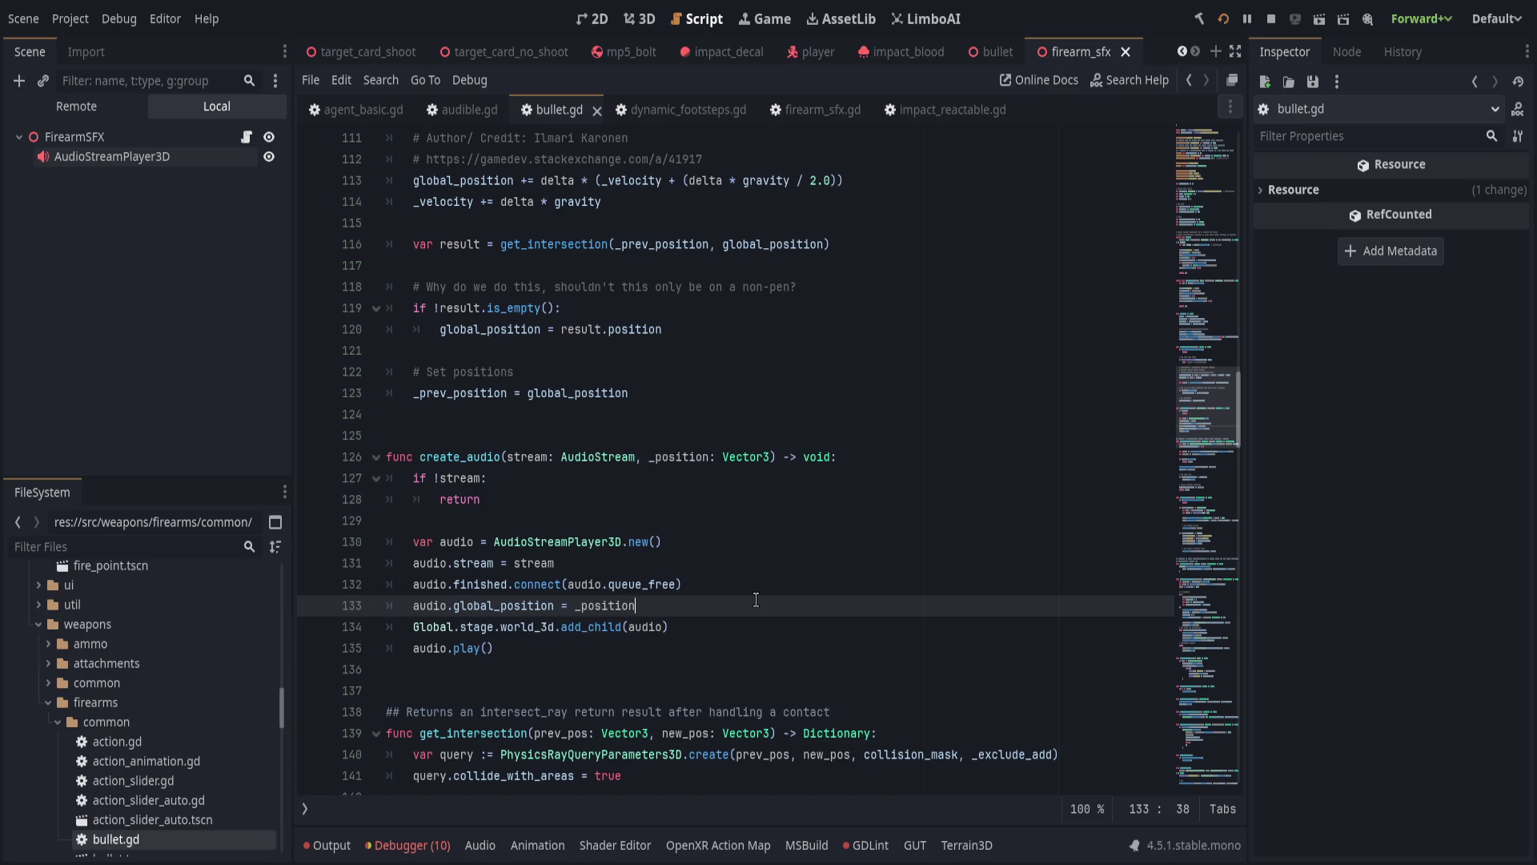
pyautogui.click(1223, 19)
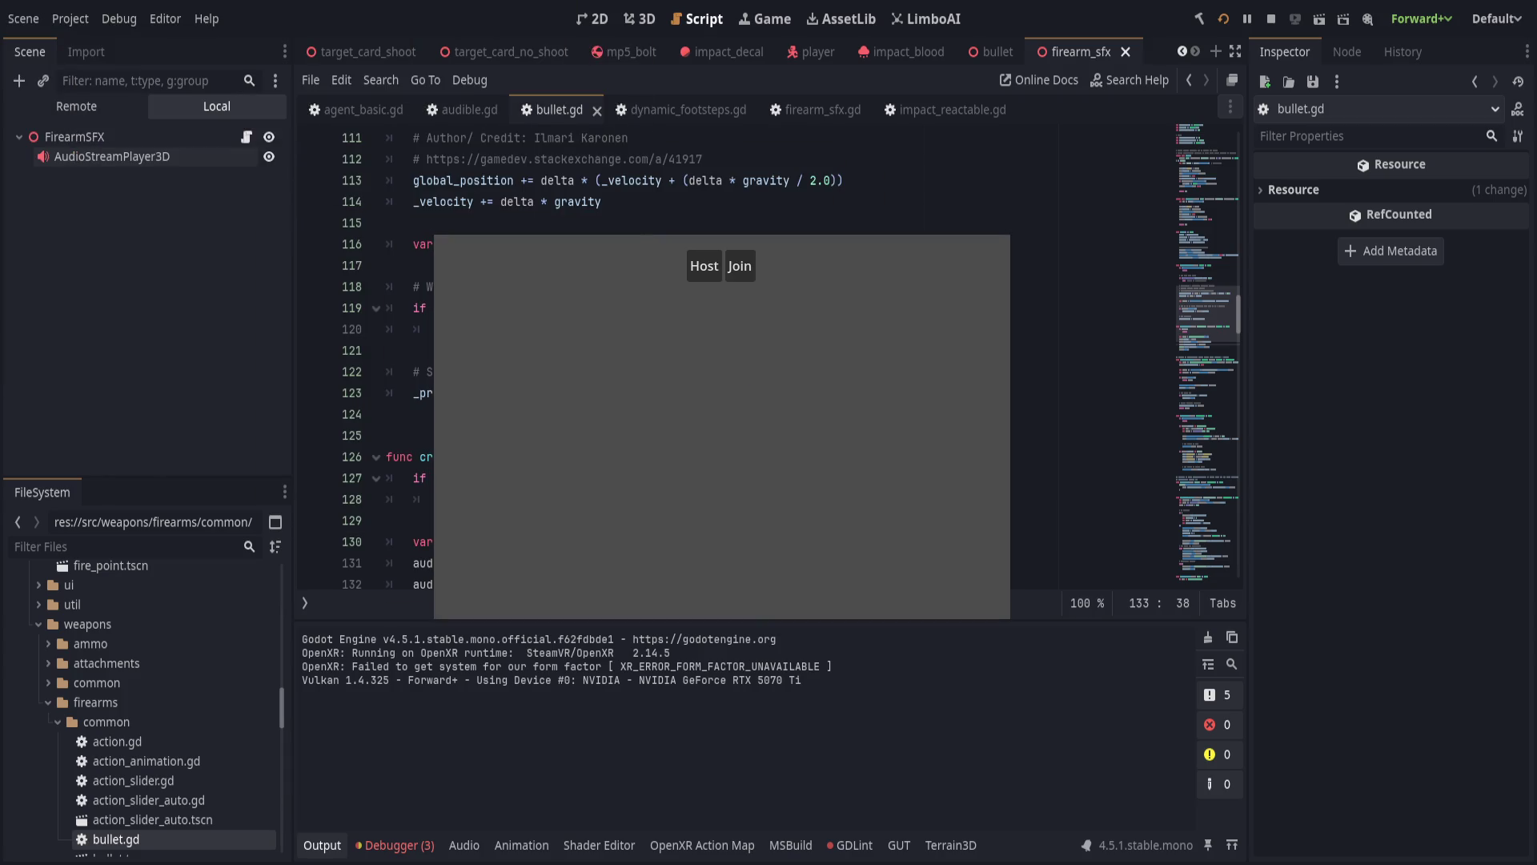
# Host a session from the game's menu to reproduce the 'play' error at bullet.gd line 216.
pyautogui.click(704, 266)
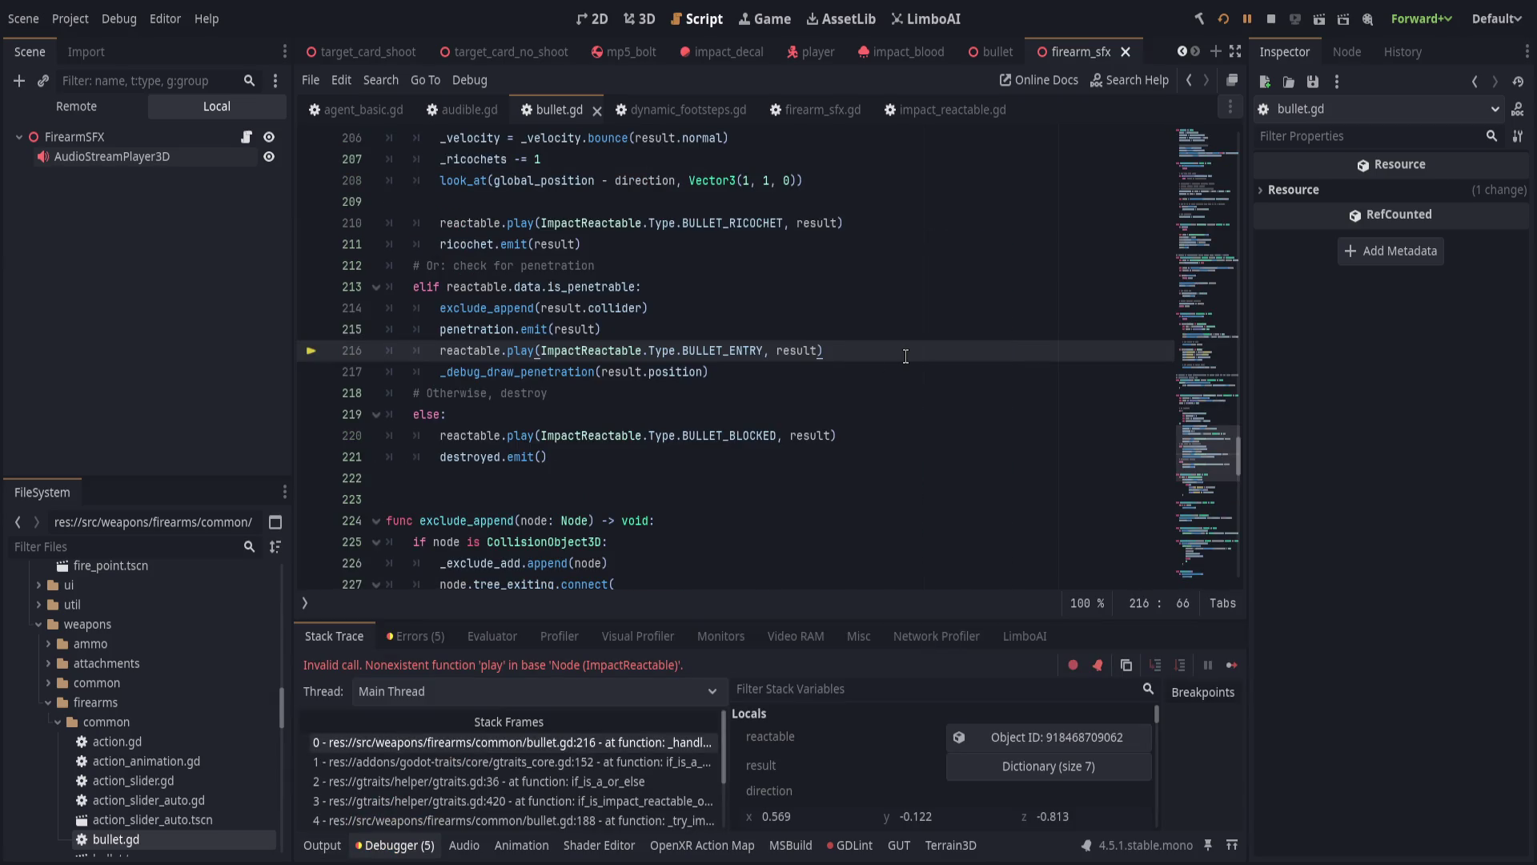
# Replace the ricochet reactable.play line with spawn_effects(reactable, ImpactReactable.Type.BULLET_RICOCHET, result).
pyautogui.click(396, 845)
pyautogui.scroll(2, 718, 561)
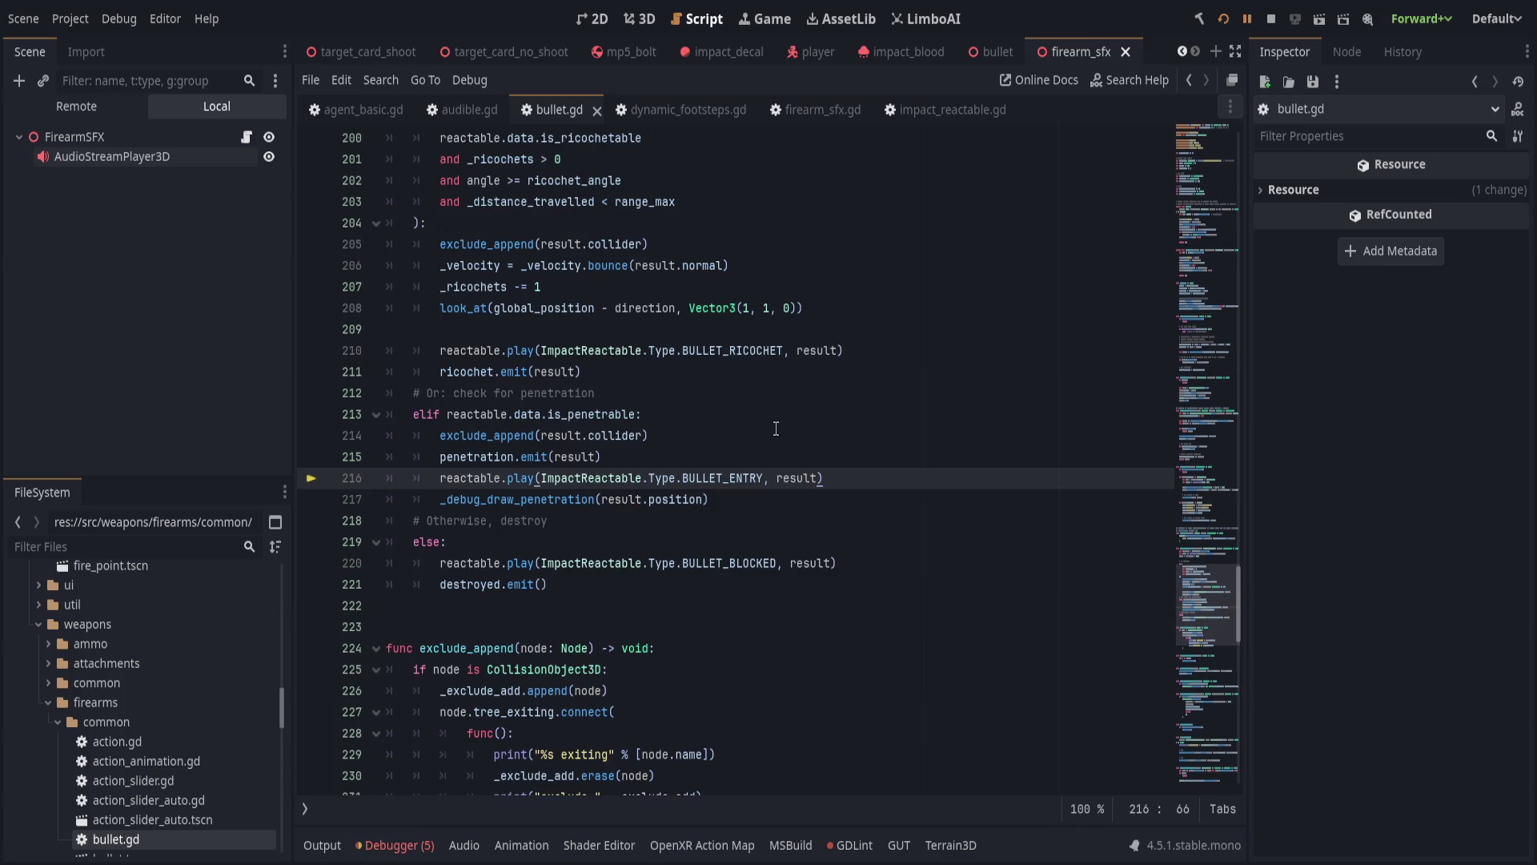
pyautogui.click(797, 336)
pyautogui.press('Return')
pyautogui.press('Tab')
pyautogui.write('sp')
pyautogui.press('Return')
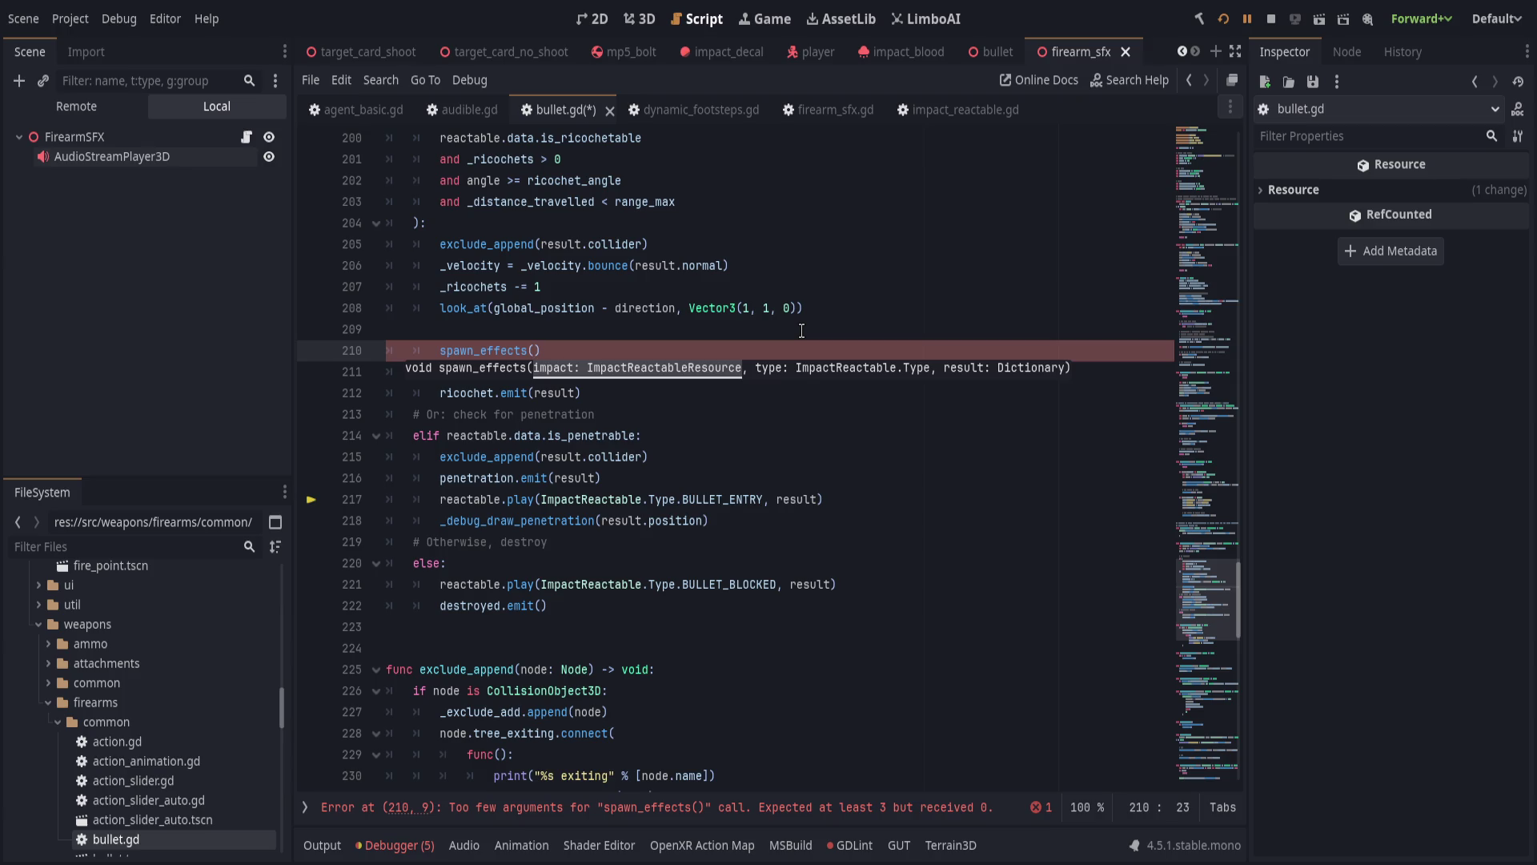
pyautogui.write('reactable')
pyautogui.write(',')
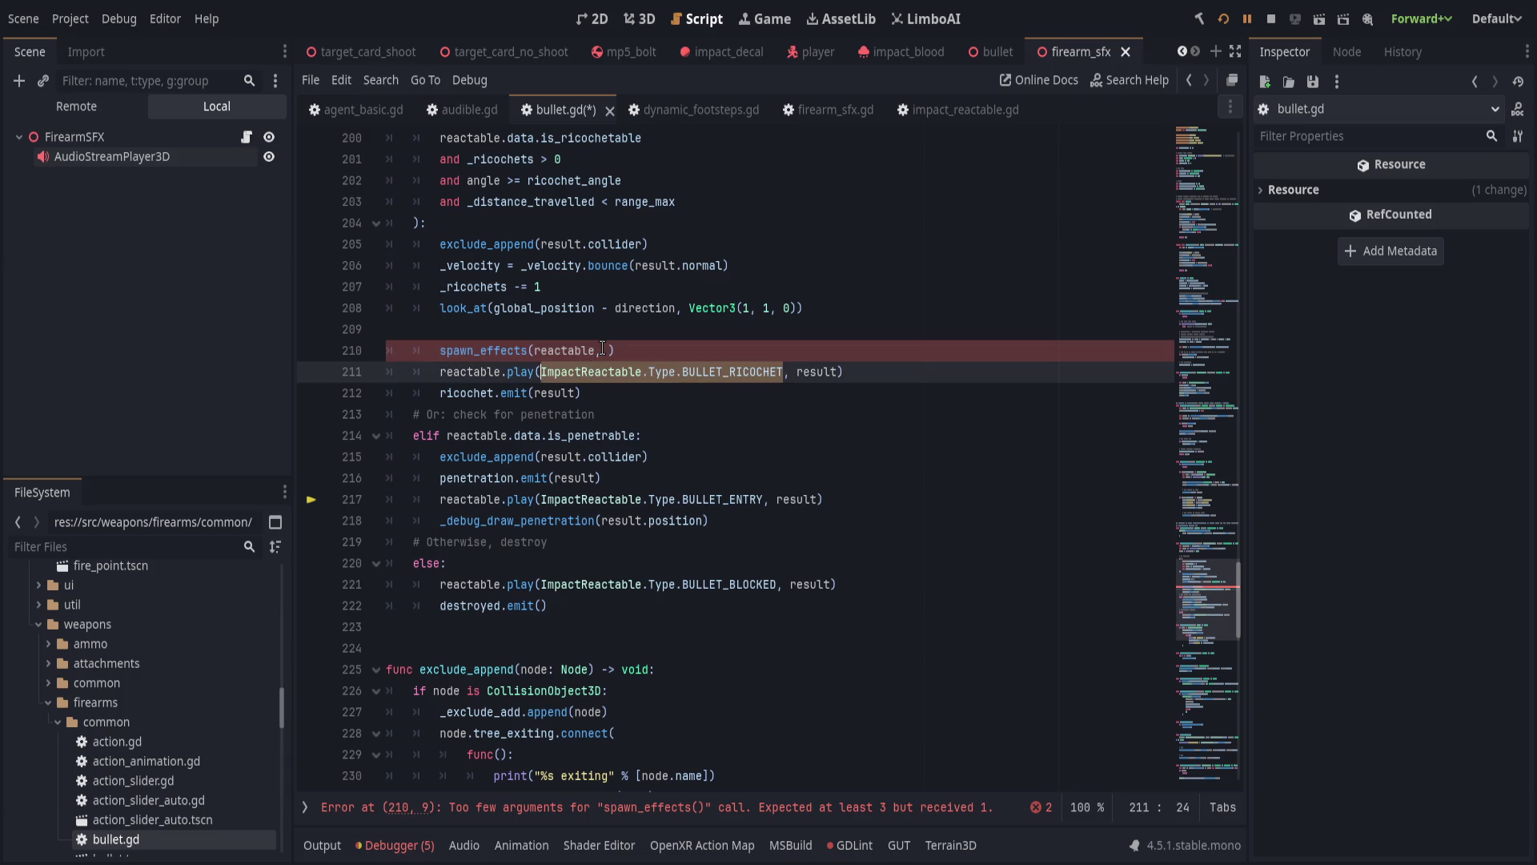
pyautogui.press('Left')
pyautogui.write('ImpactReactable.Type.BULLET_RICOCHET')
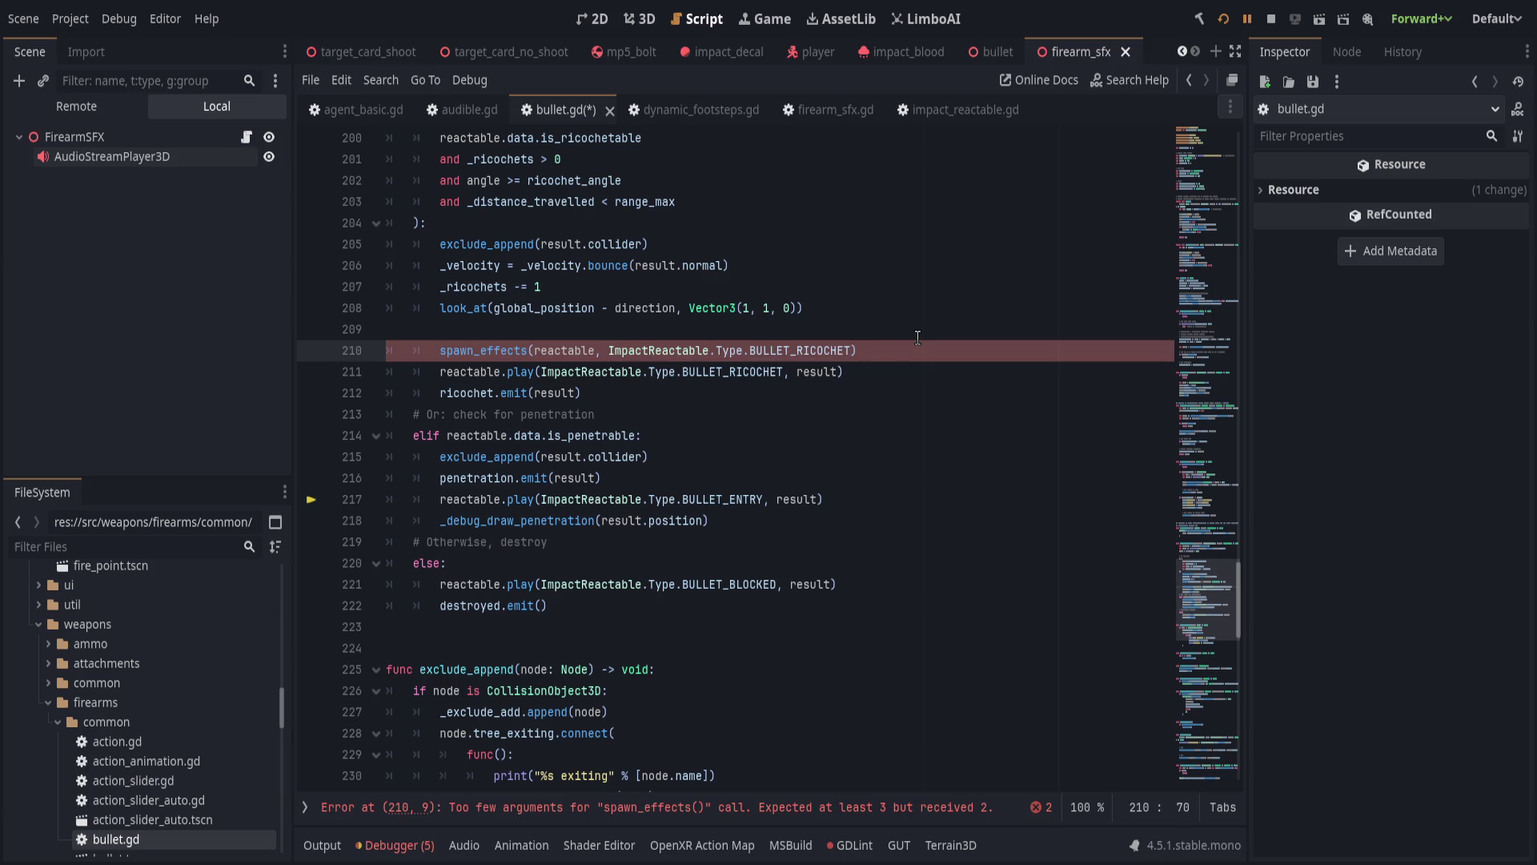
pyautogui.write(', result')
pyautogui.press('Right')
pyautogui.press('Down')
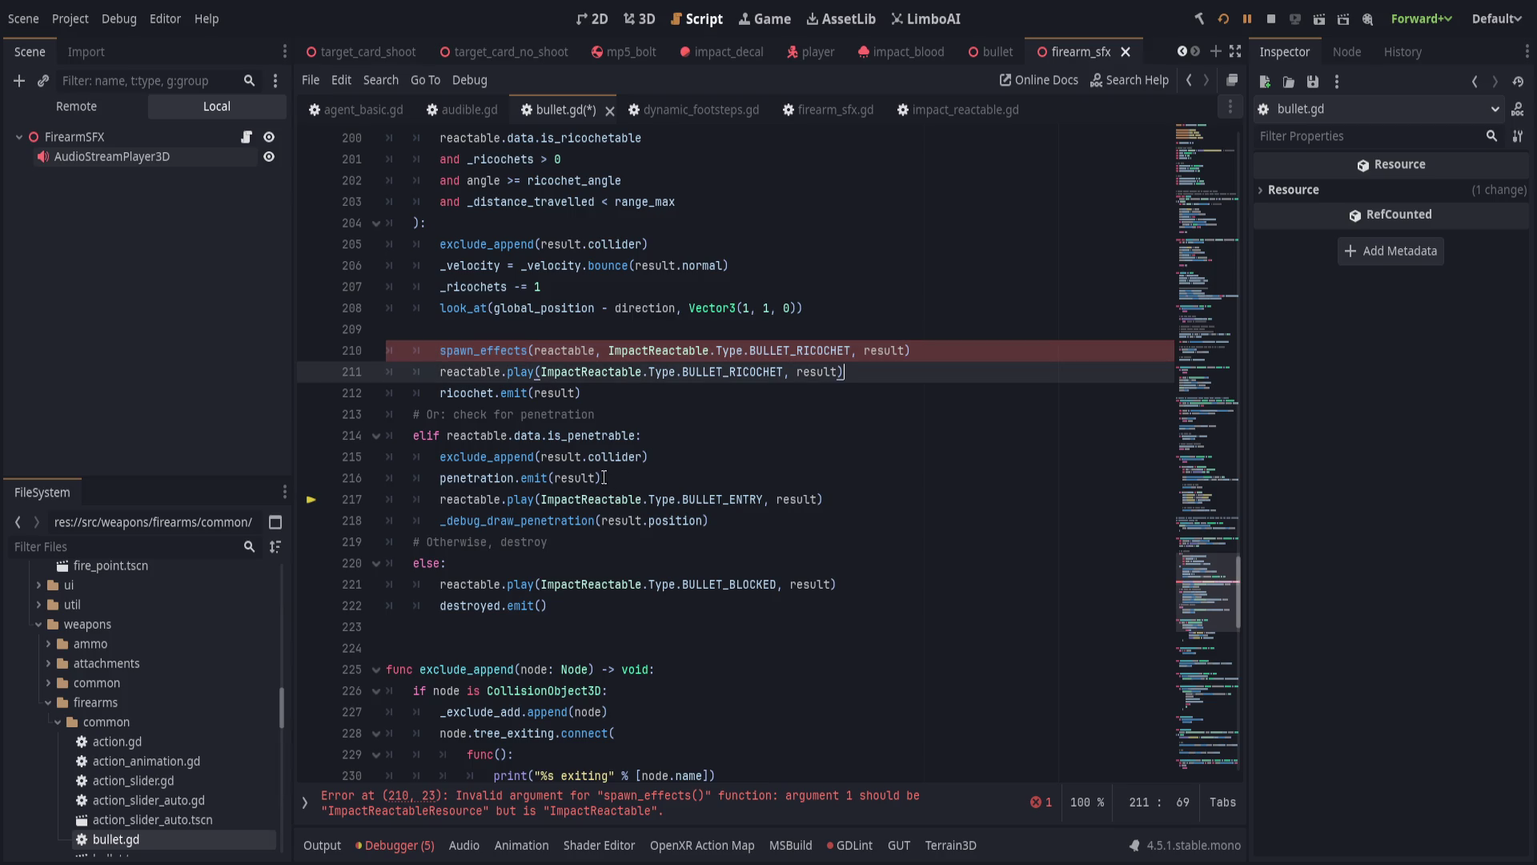
pyautogui.hotkey('ctrl', 'shift', 'k')
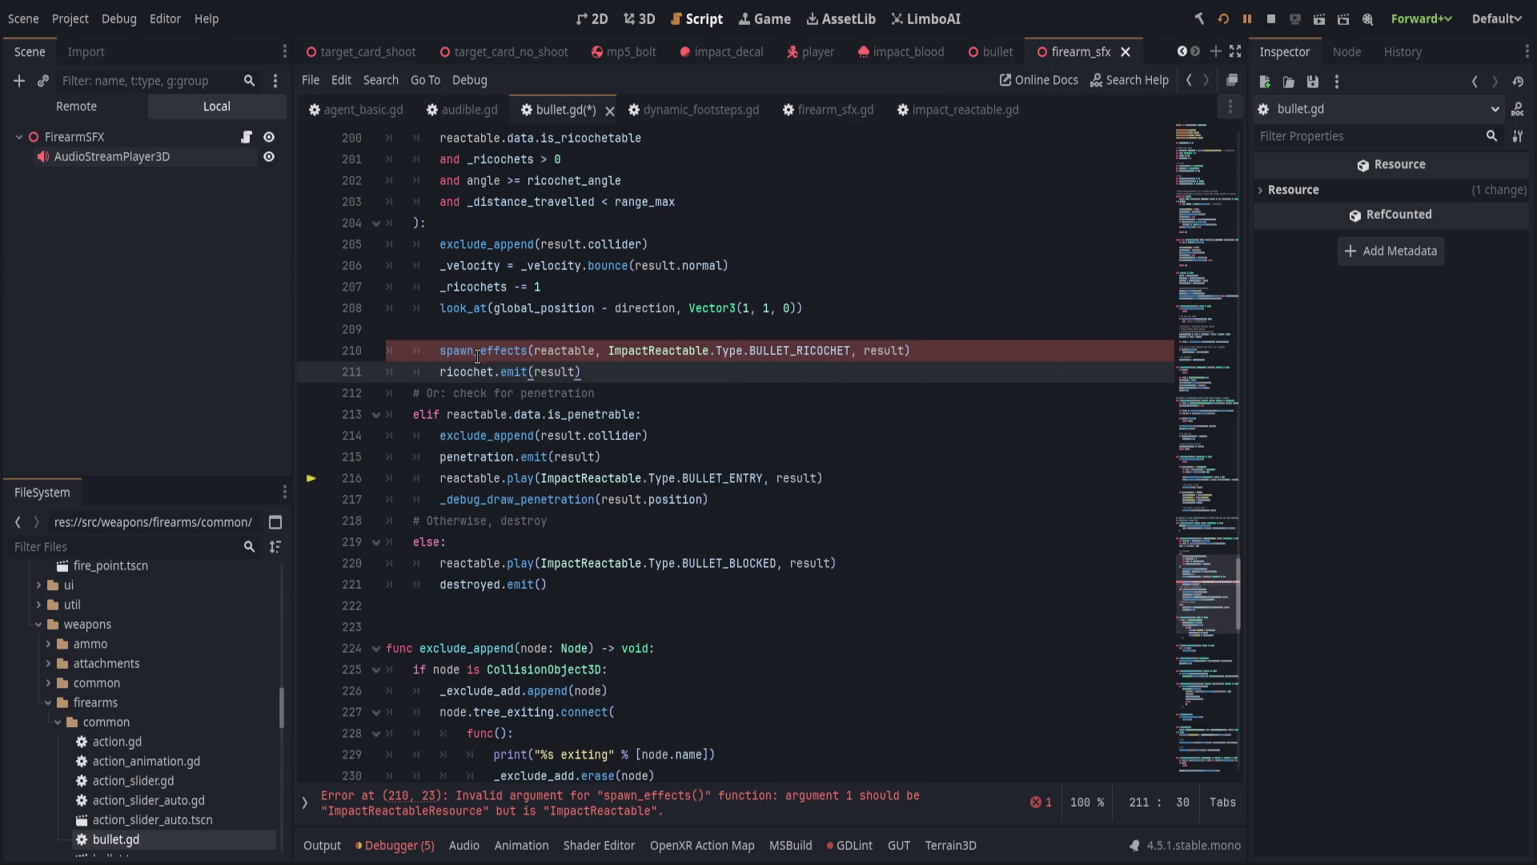
# Change the reactable.play call on line 216 to spawn_effects with reactable as its first argument.
pyautogui.doubleClick(476, 352)
pyautogui.hotkey('ctrl', 'c')
pyautogui.doubleClick(470, 480)
pyautogui.keyDown('shift'); pyautogui.click(536, 480); pyautogui.keyUp('shift')
pyautogui.hotkey('ctrl', 'v')
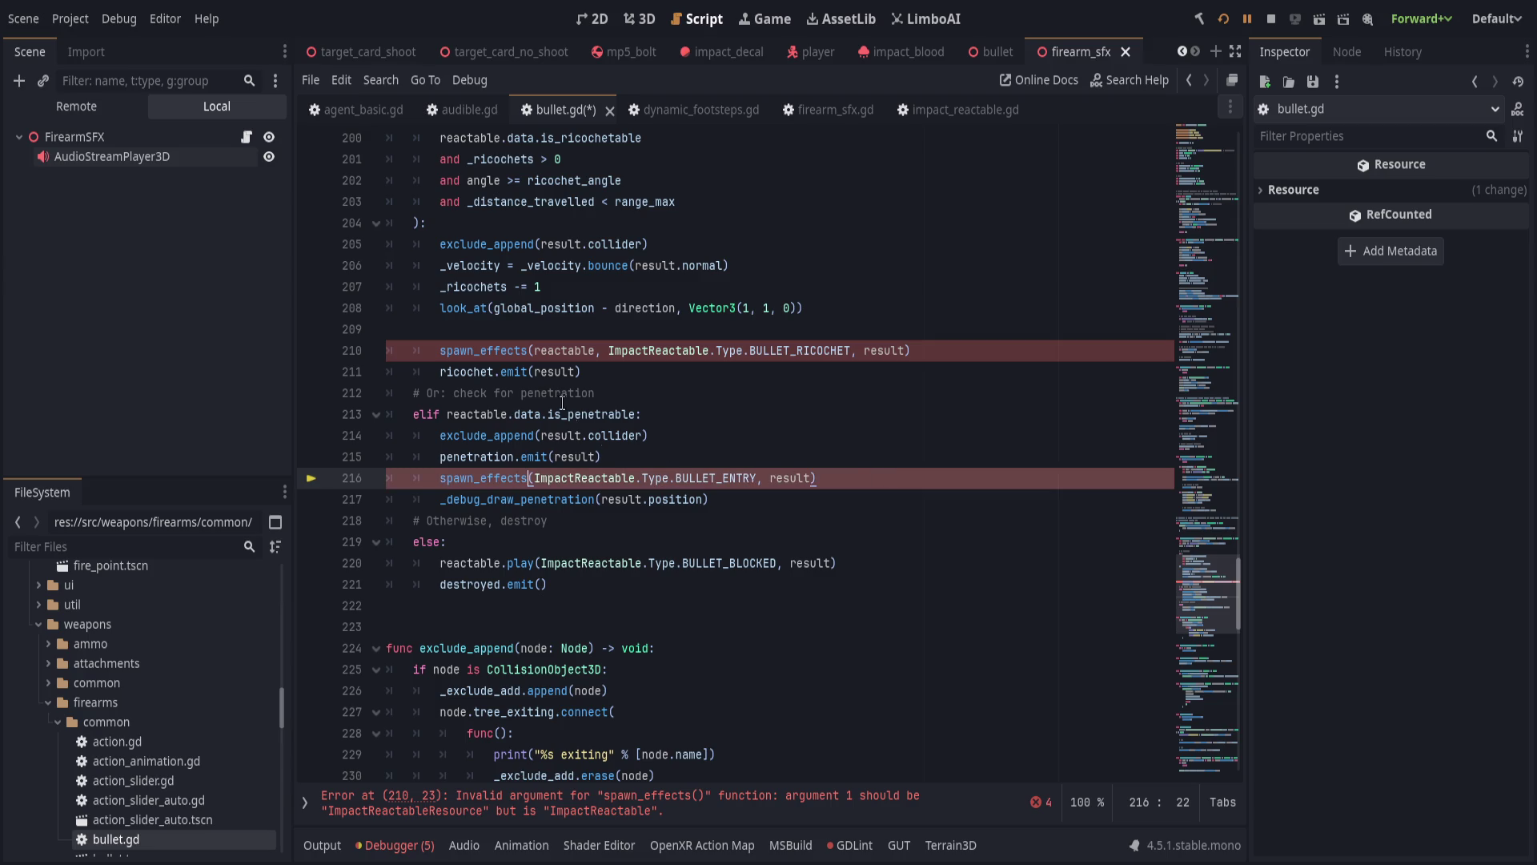
pyautogui.click(535, 461)
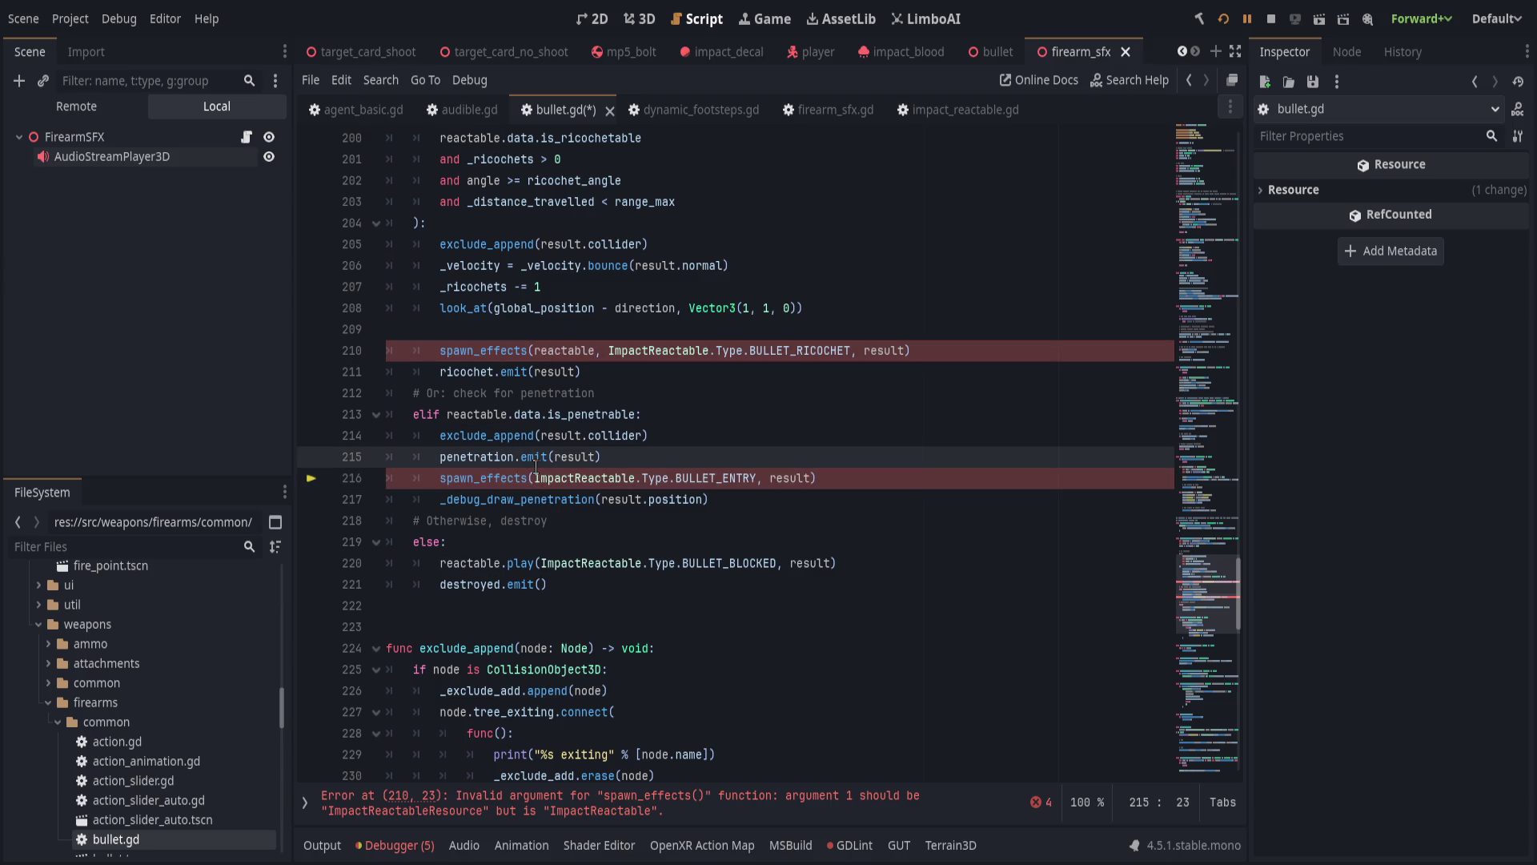
pyautogui.press('Down')
pyautogui.write('reactable,')
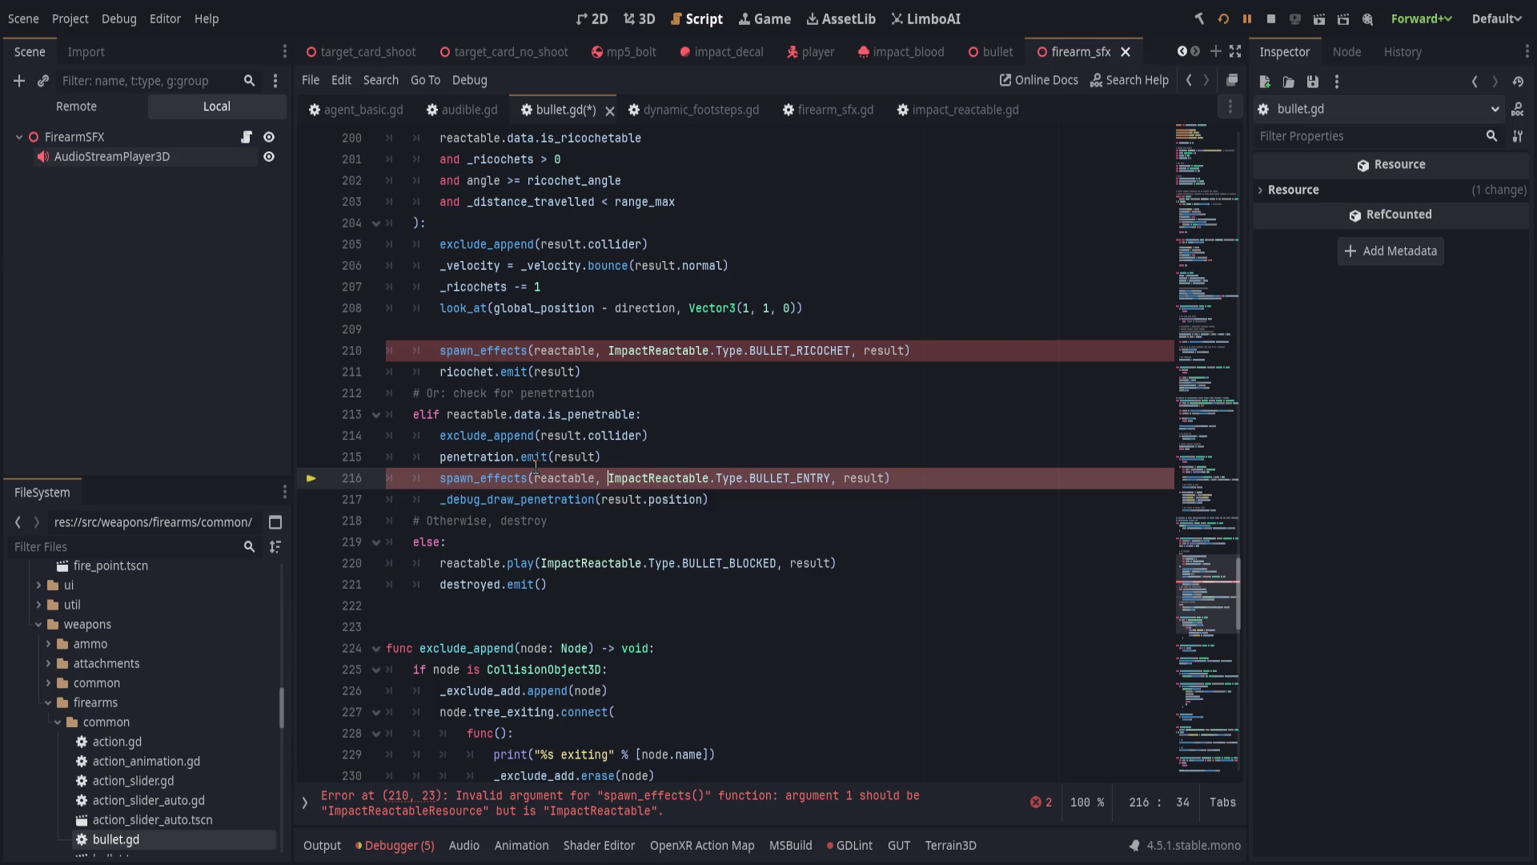
pyautogui.scroll(-5, 535, 467)
pyautogui.click(589, 800)
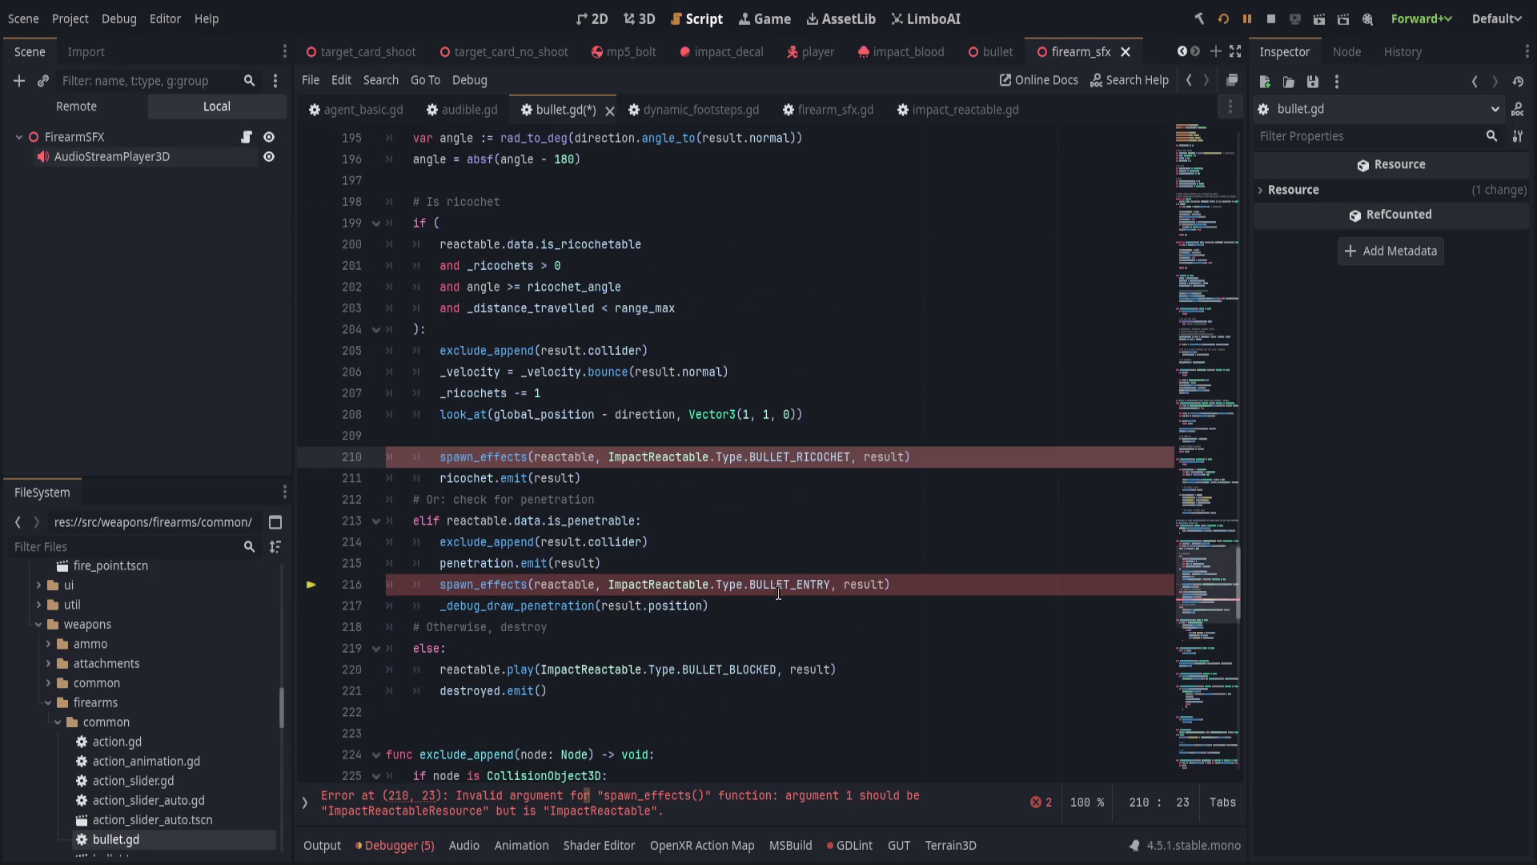
# Rename the spawn_effects parameter to reactable and type it as ImpactReactable.
pyautogui.scroll(-15, 720, 603)
pyautogui.scroll(2, 474, 354)
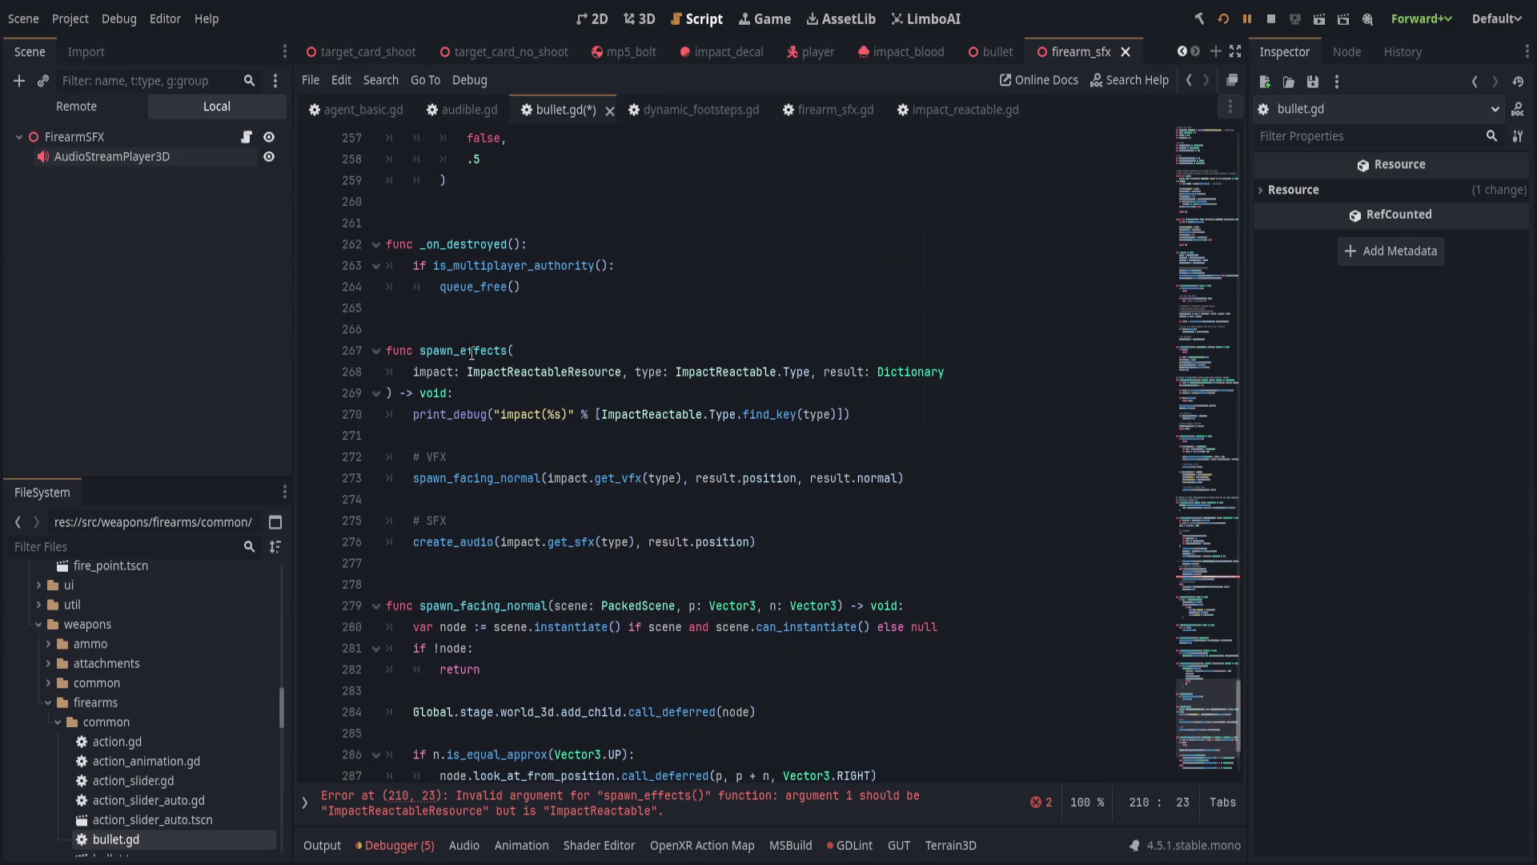
pyautogui.doubleClick(433, 371)
pyautogui.write('reactable')
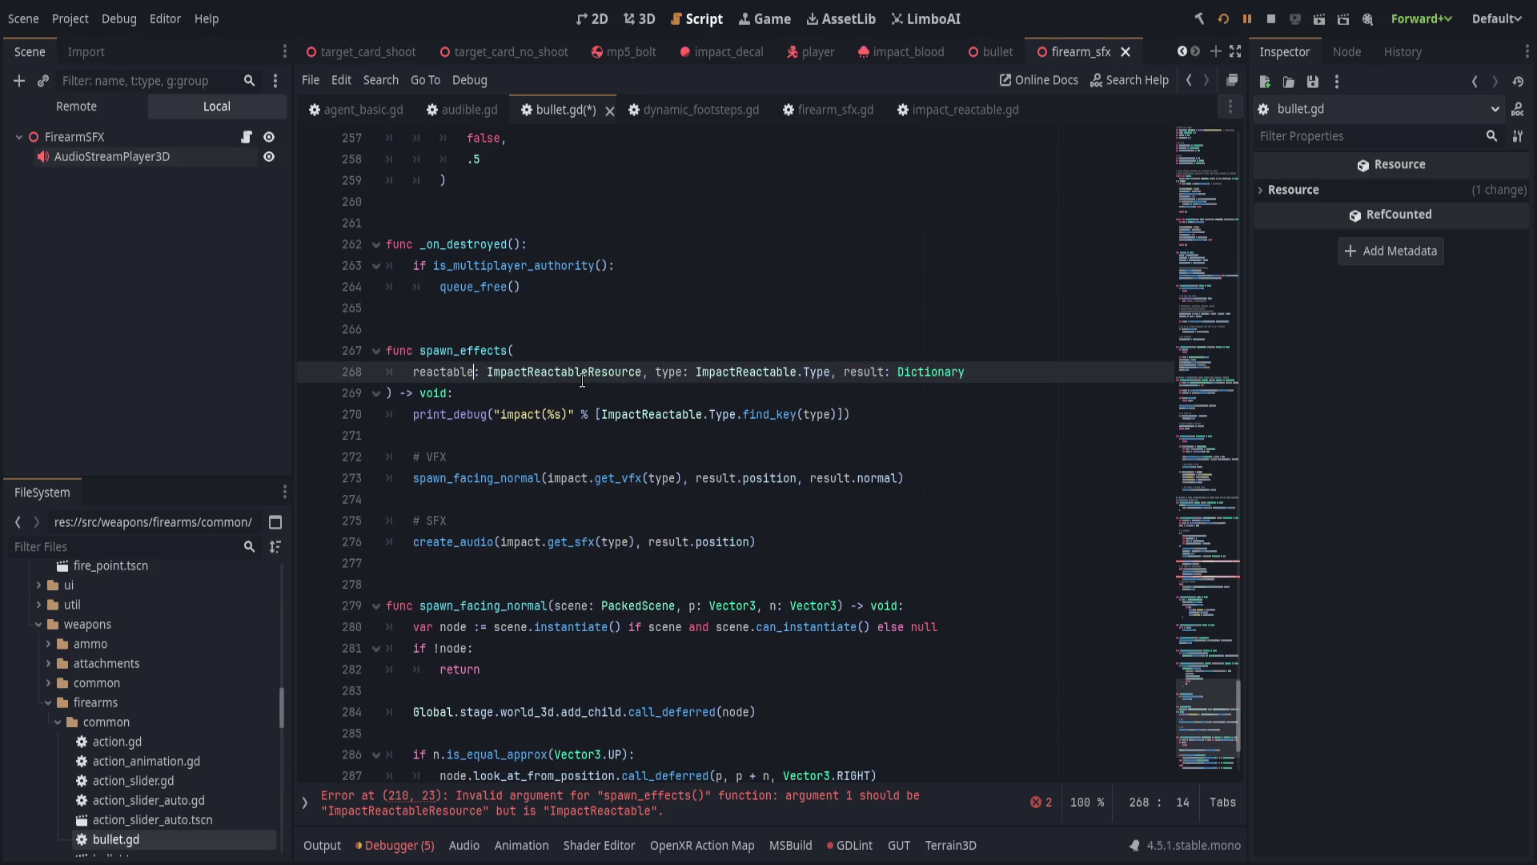
pyautogui.press('Right')
pyautogui.hotkey('ctrl', 'Delete')
pyautogui.write('Im')
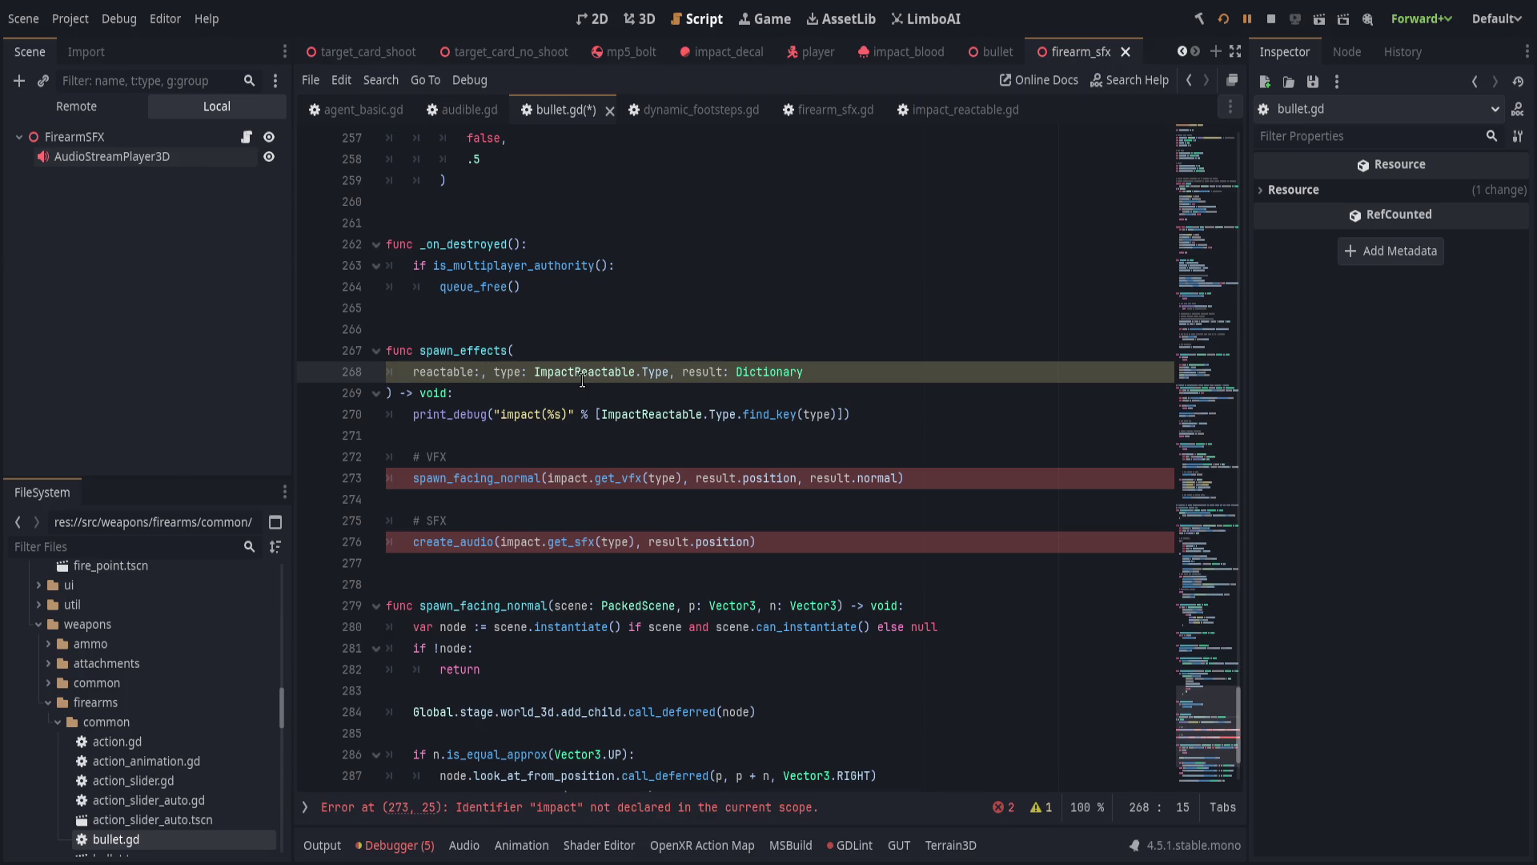
pyautogui.press('Return')
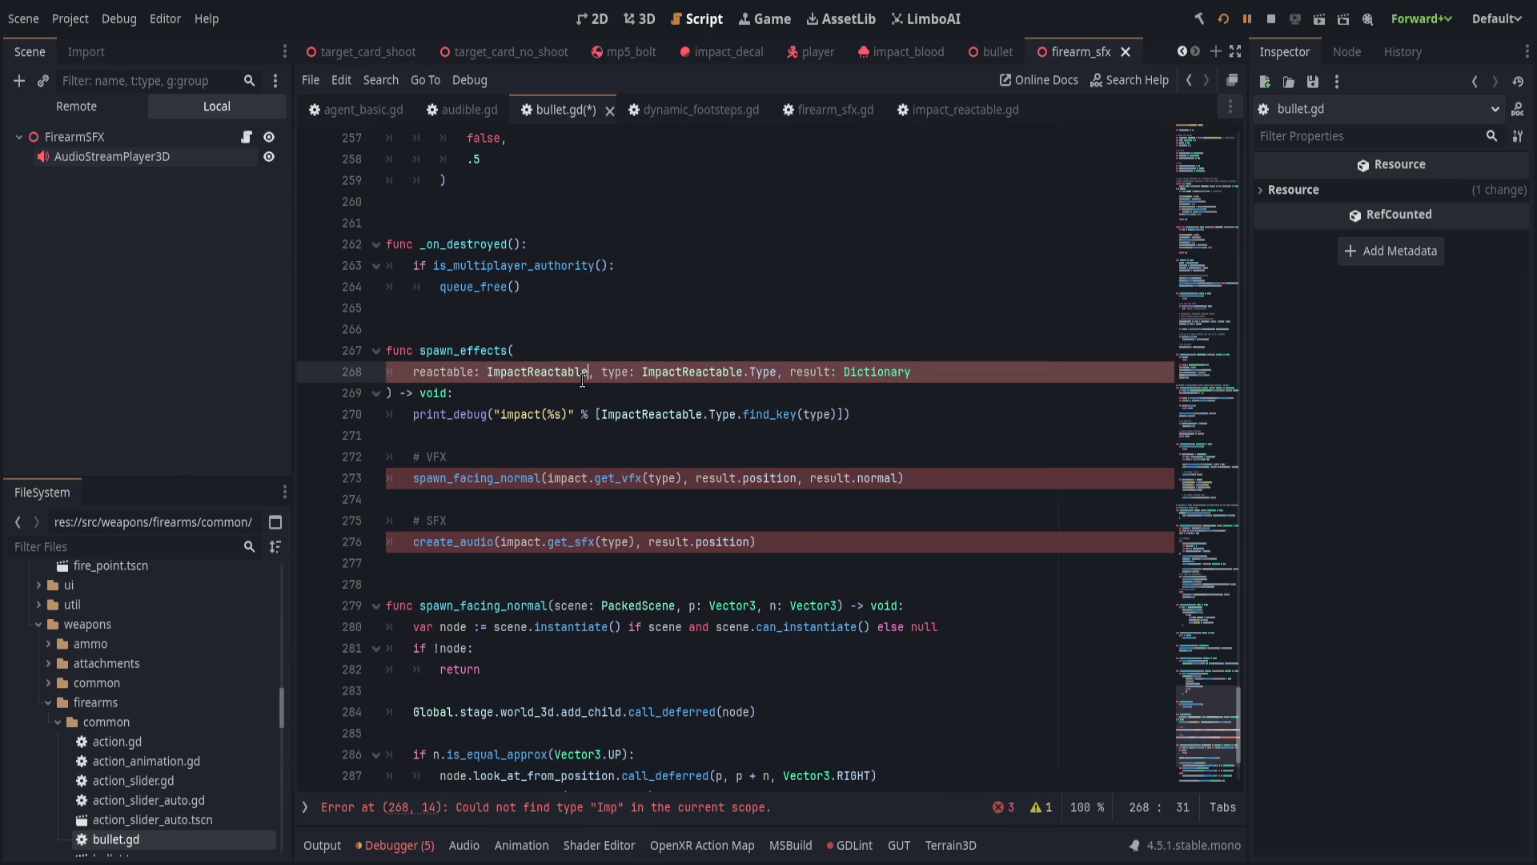
# Use reactable.data in the get_vfx and get_sfx calls, then save bullet.gd.
pyautogui.doubleClick(441, 372)
pyautogui.hotkey('ctrl', 'c')
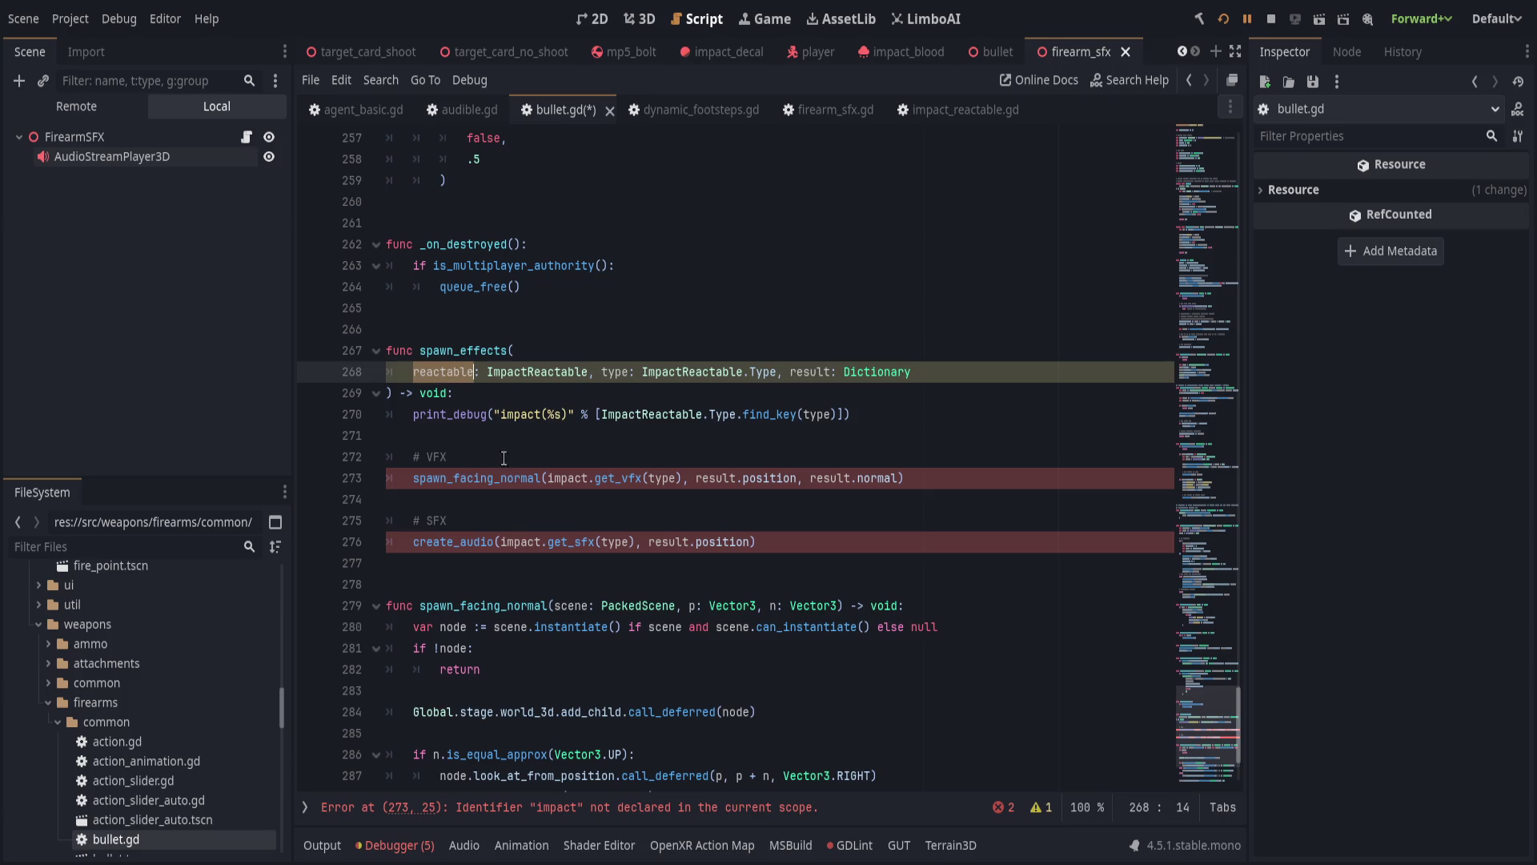
pyautogui.doubleClick(571, 478)
pyautogui.hotkey('ctrl', 'v')
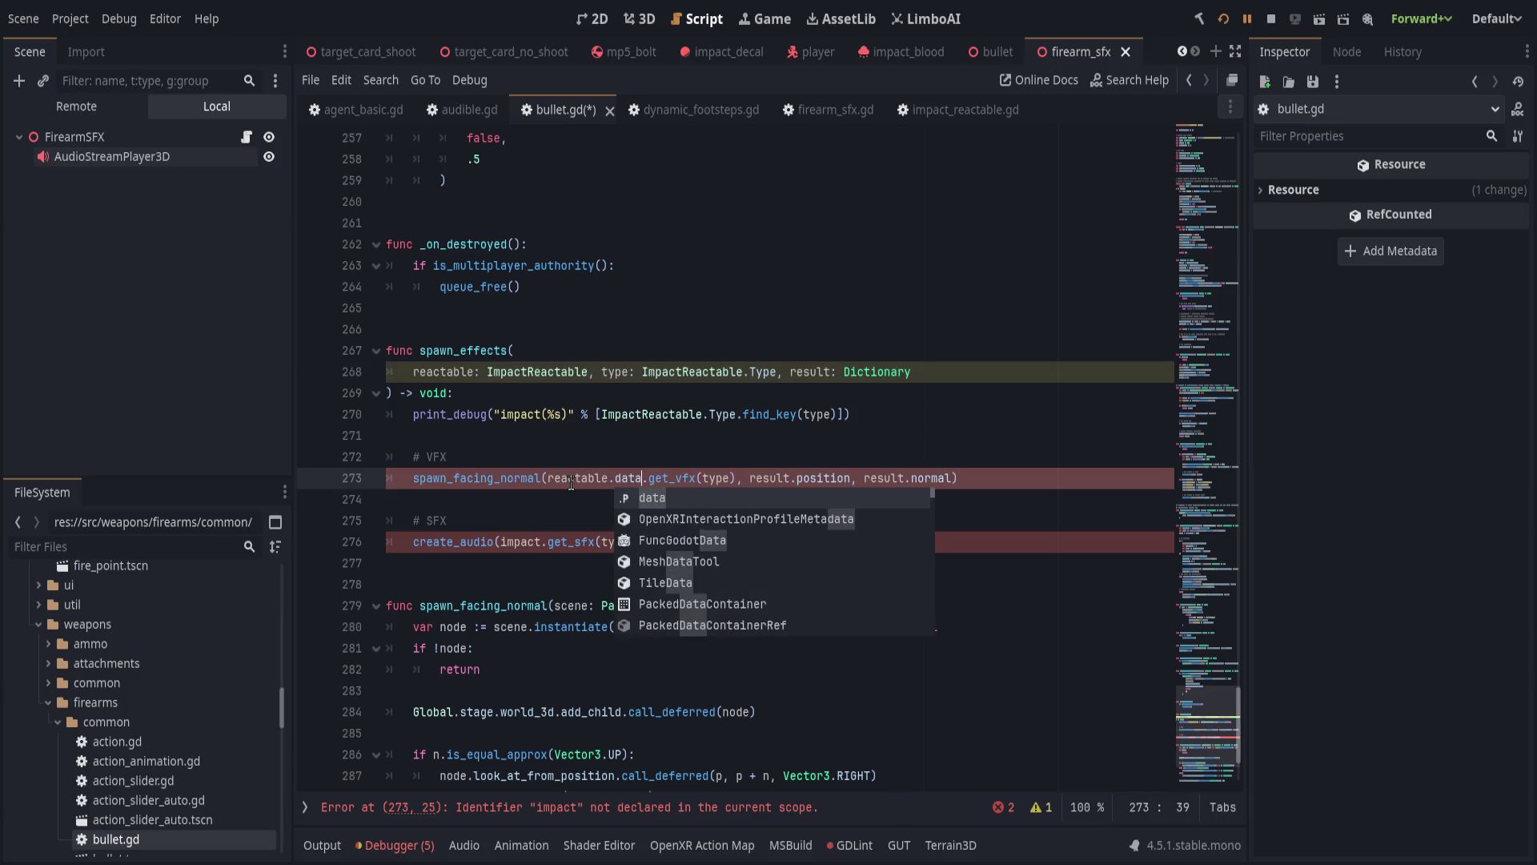
pyautogui.write('d')
pyautogui.press('Return')
pyautogui.keyDown('shift'); pyautogui.click(546, 478); pyautogui.keyUp('shift')
pyautogui.hotkey('ctrl', 'c')
pyautogui.doubleClick(524, 542)
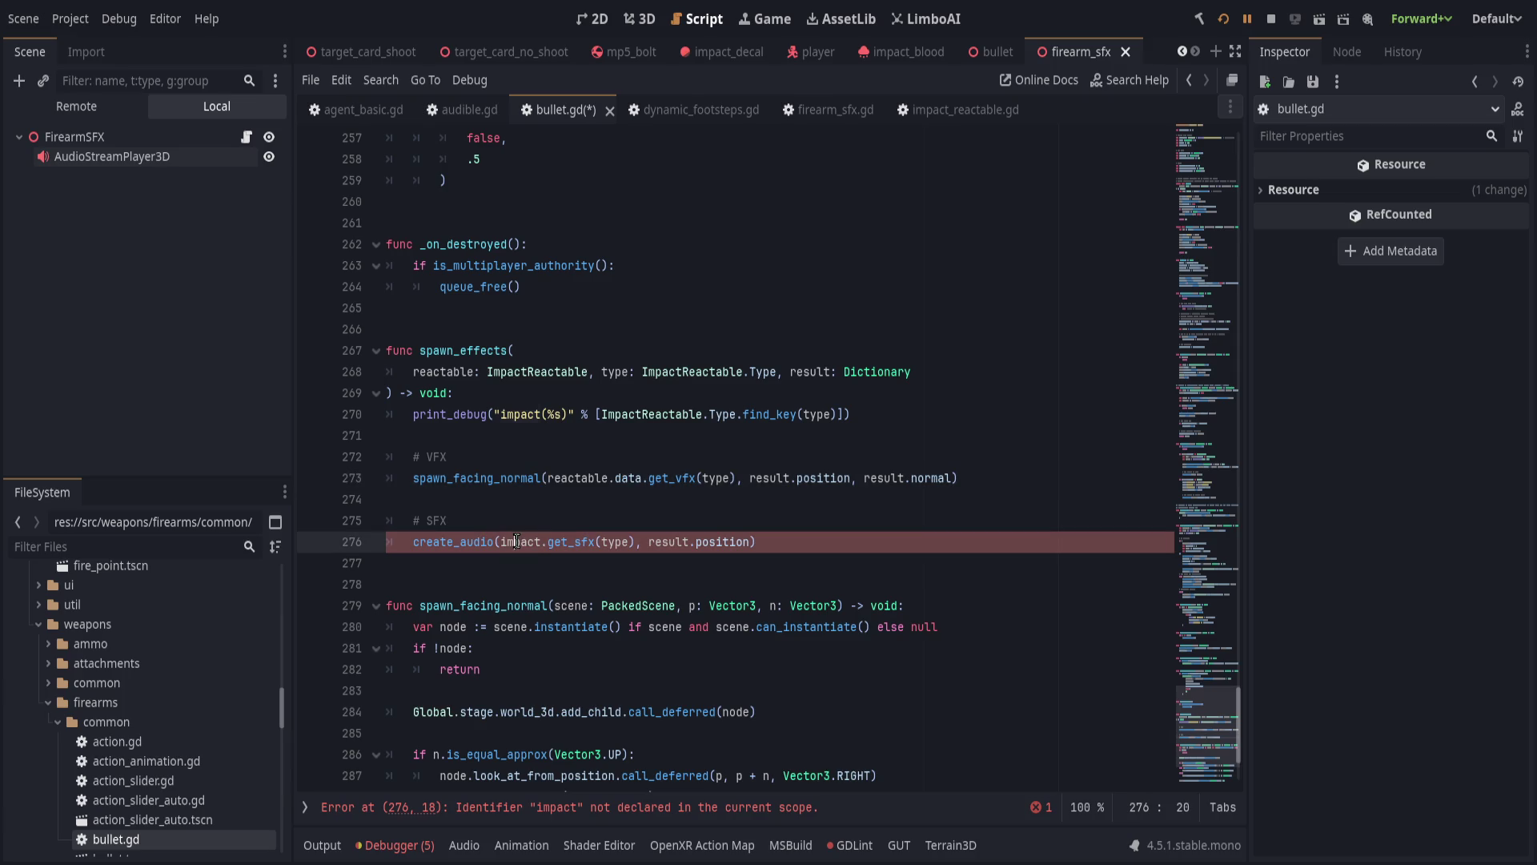
pyautogui.hotkey('ctrl', 'v')
pyautogui.click(852, 514)
pyautogui.hotkey('ctrl', 's')
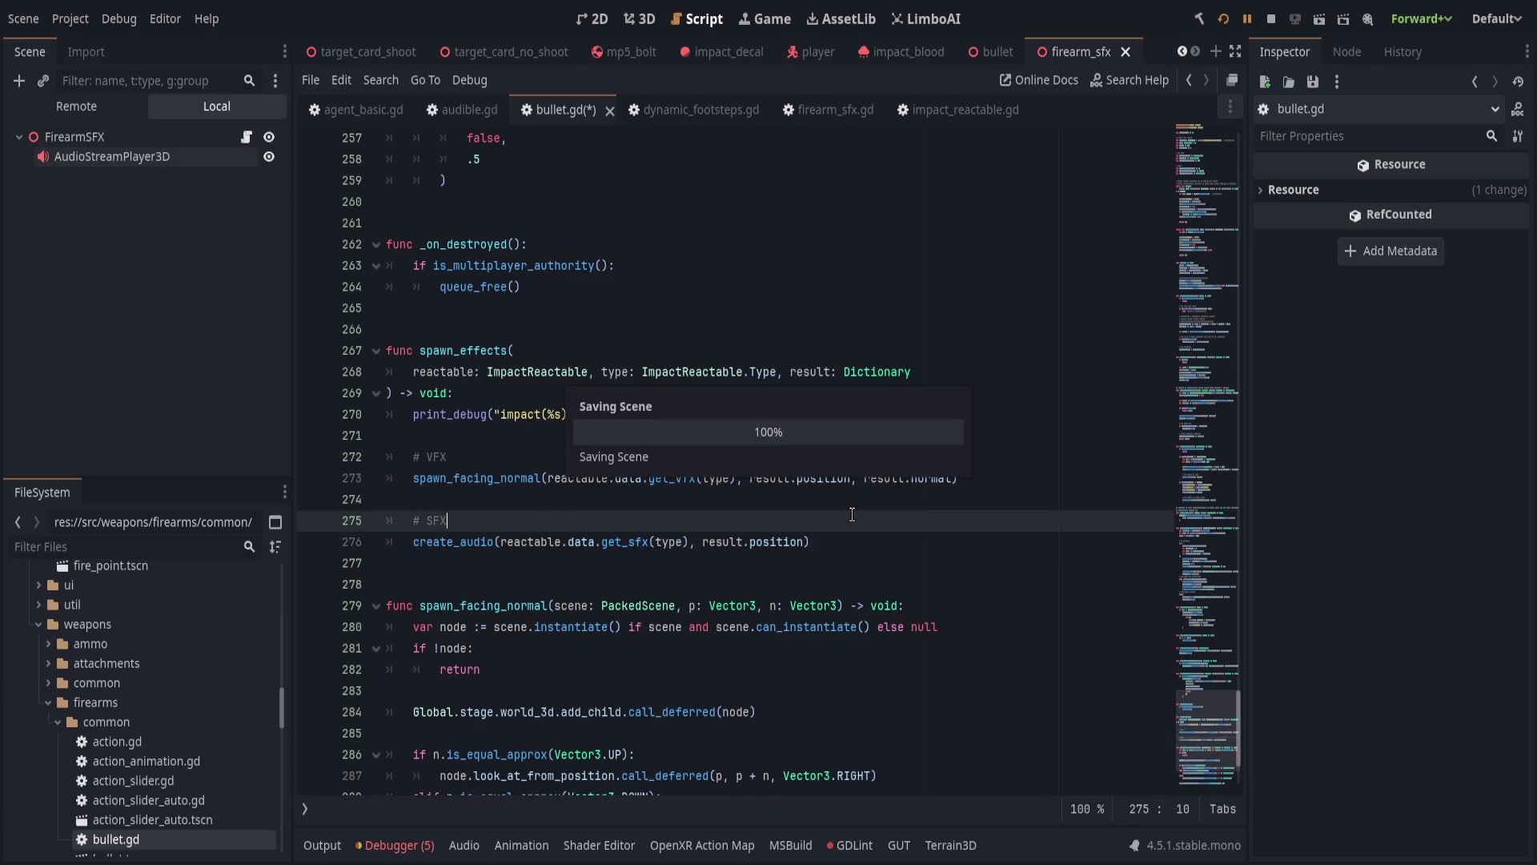
pyautogui.scroll(20, 1093, 648)
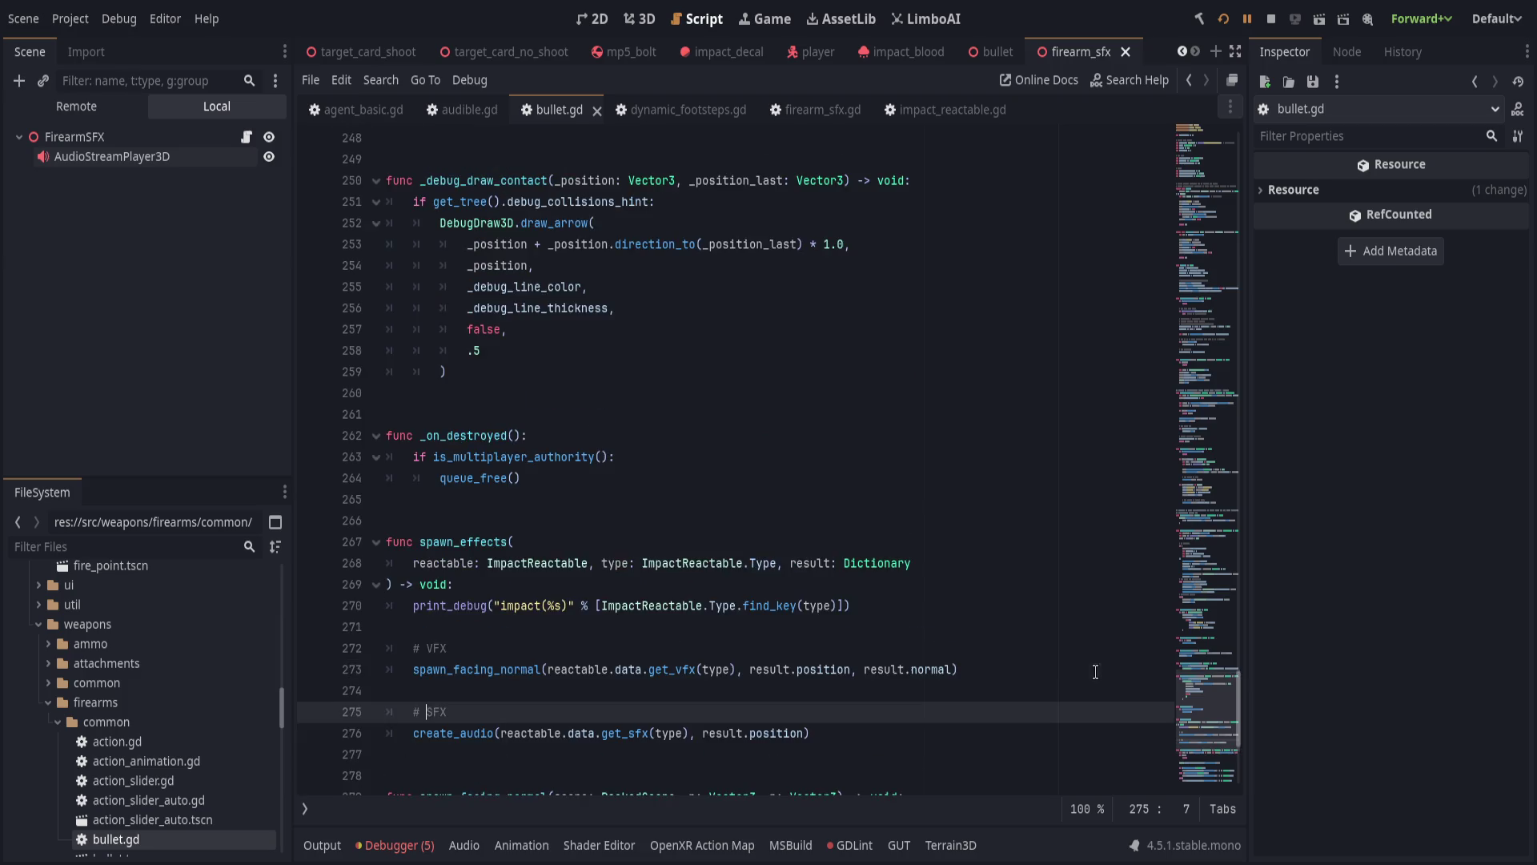
pyautogui.scroll(12, 1198, 516)
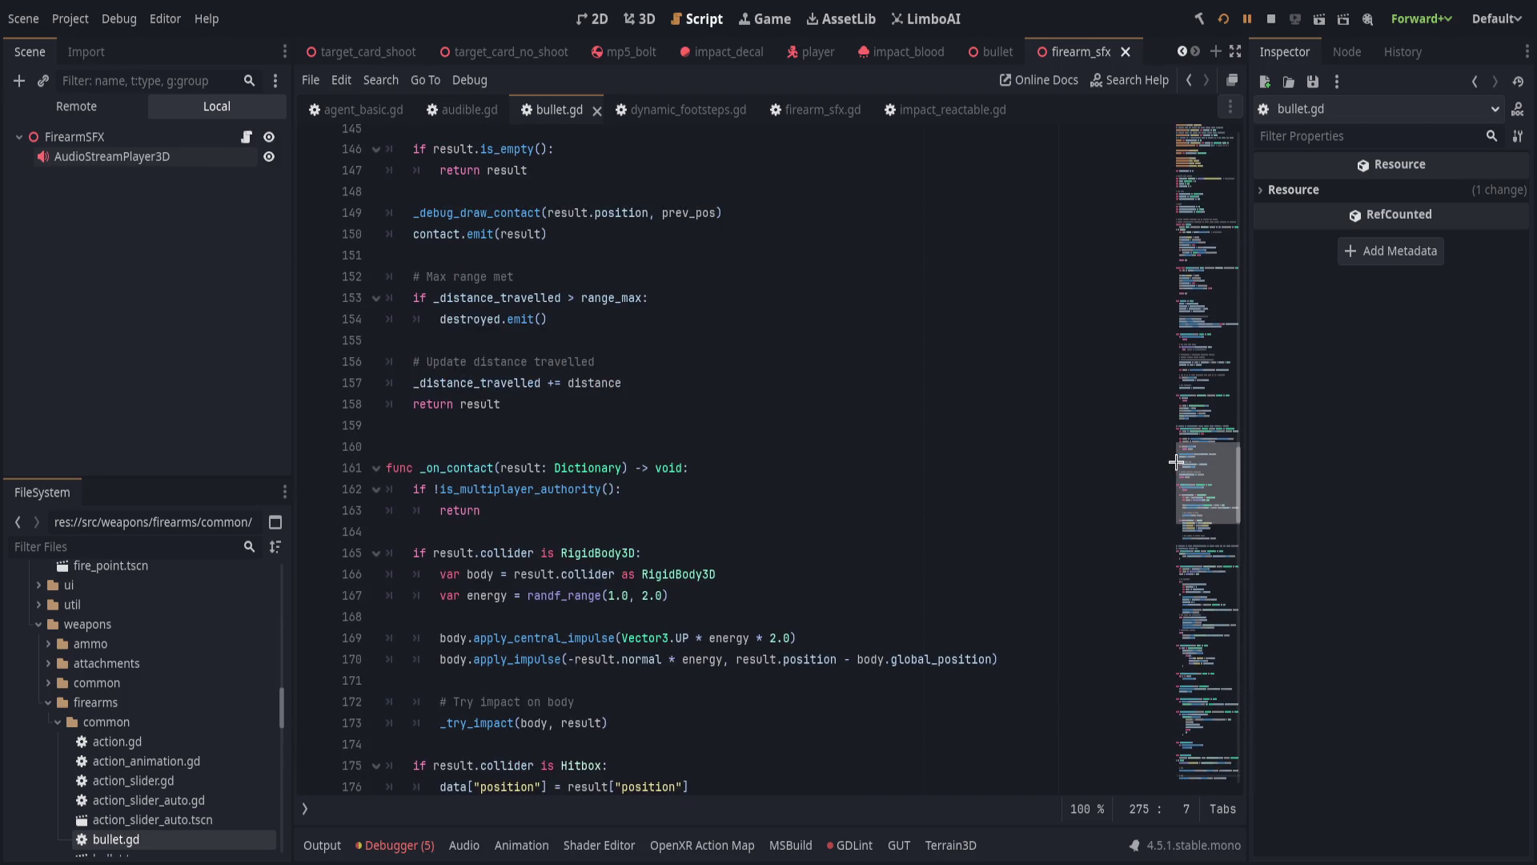
# Run the game and shoot walls to confirm BULLET_ENTRY and BULLET_RICOCHET impacts are logged.
pyautogui.scroll(-9, 848, 593)
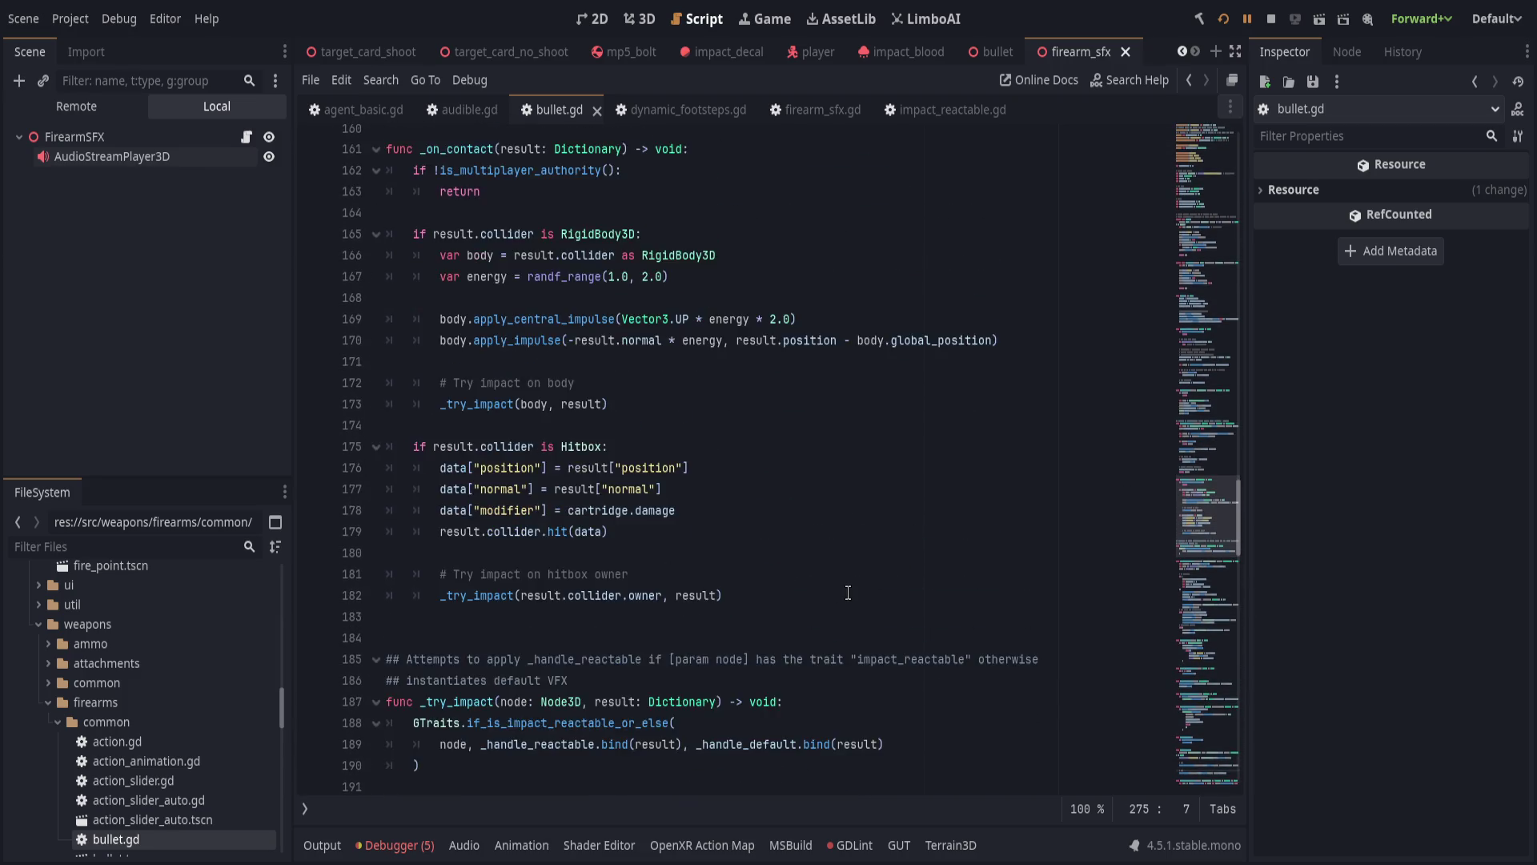
pyautogui.click(543, 519)
pyautogui.press('F5')
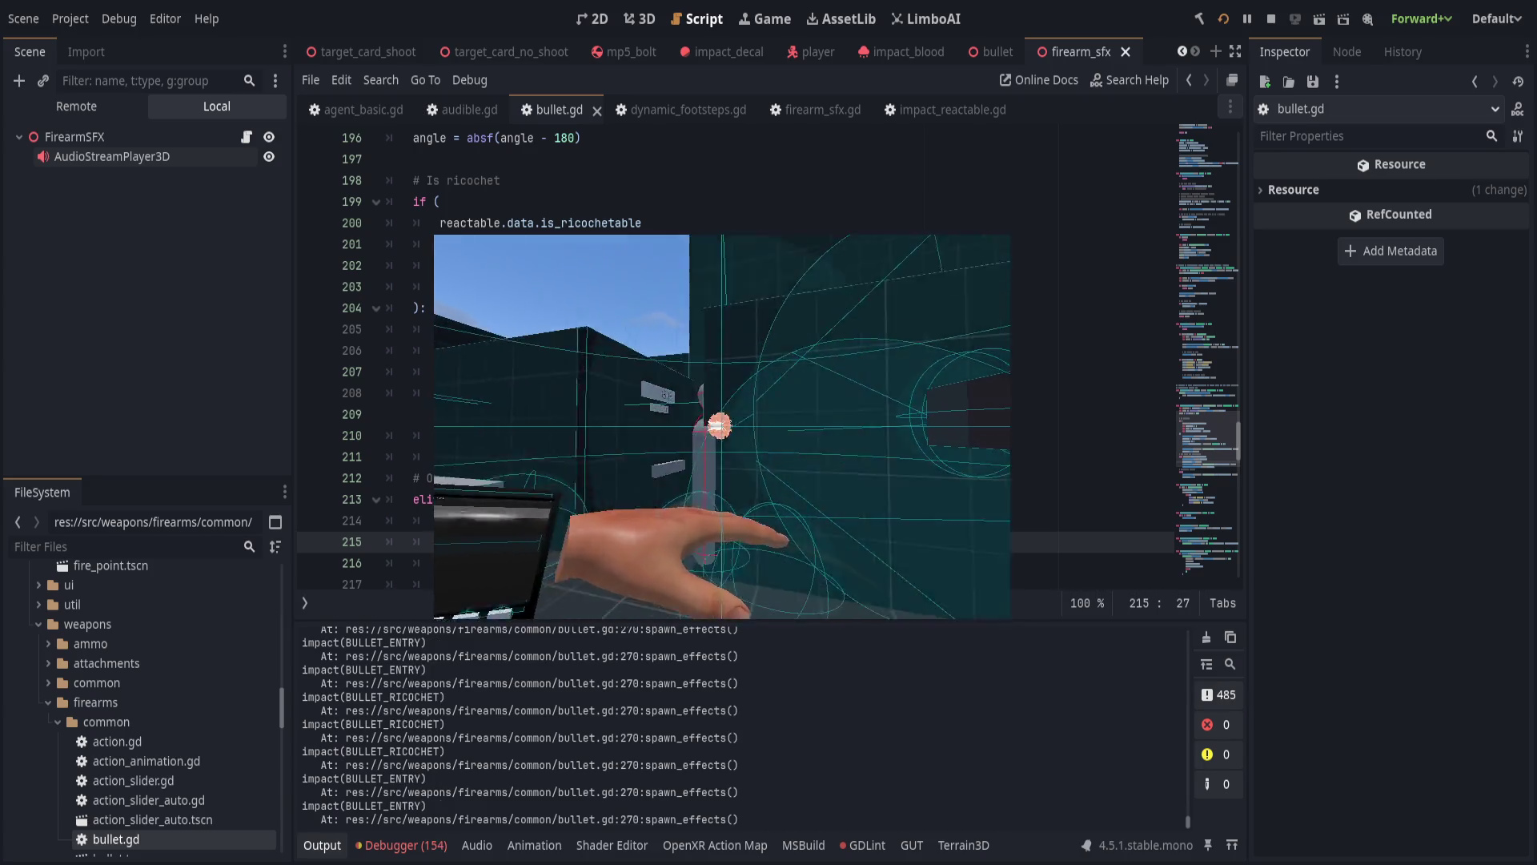
pyautogui.hotkey('alt', 'Tab')
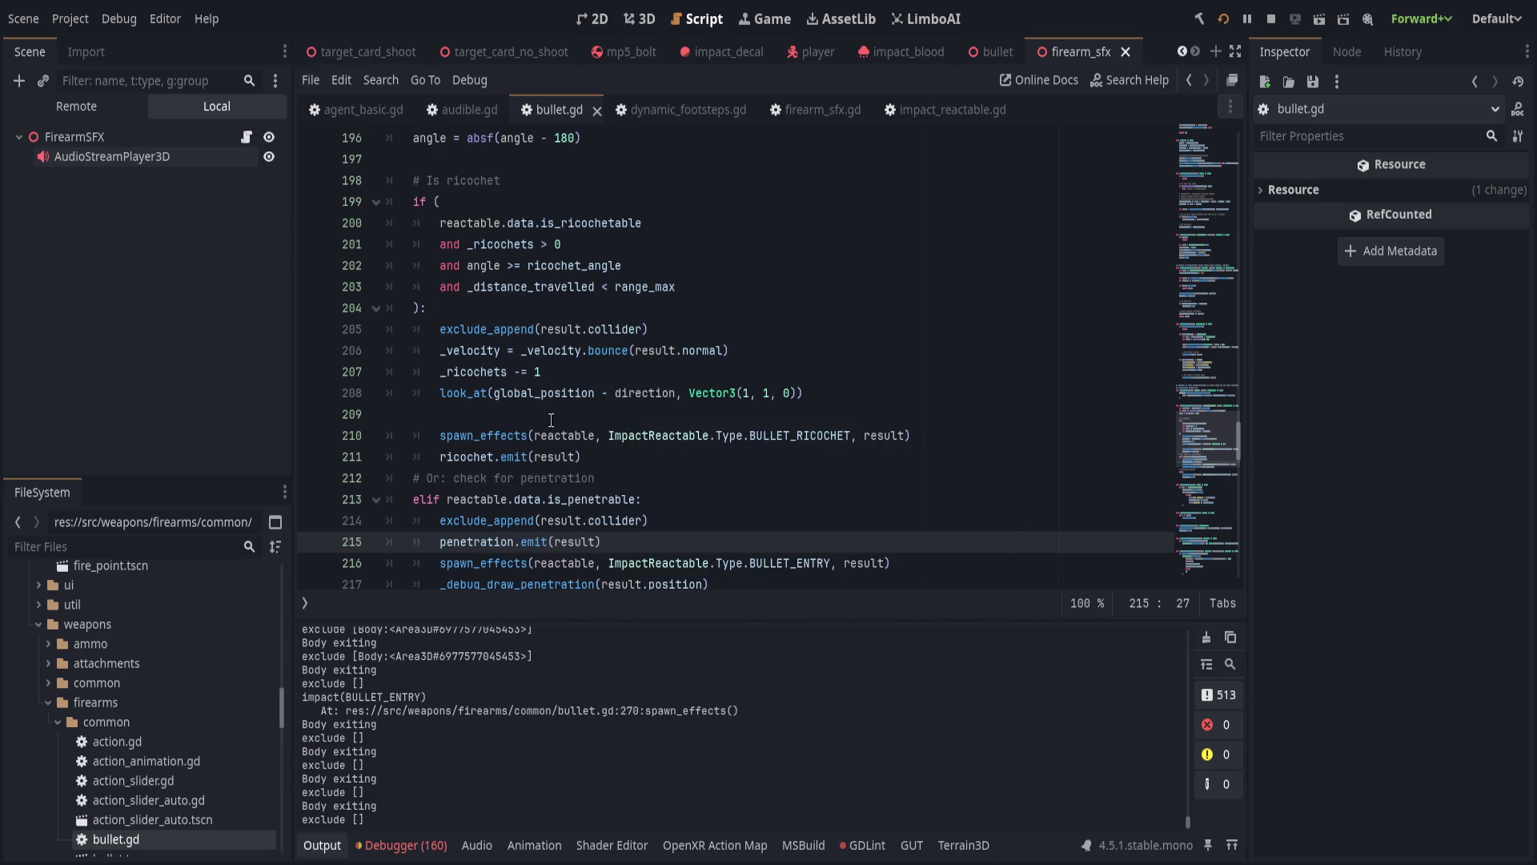
# Remove the debug print lines from the tree_exiting lambda in exclude_append and save.
pyautogui.click(585, 456)
pyautogui.scroll(-15, 582, 458)
pyautogui.scroll(-9, 581, 458)
pyautogui.scroll(9, 572, 458)
pyautogui.scroll(7, 572, 458)
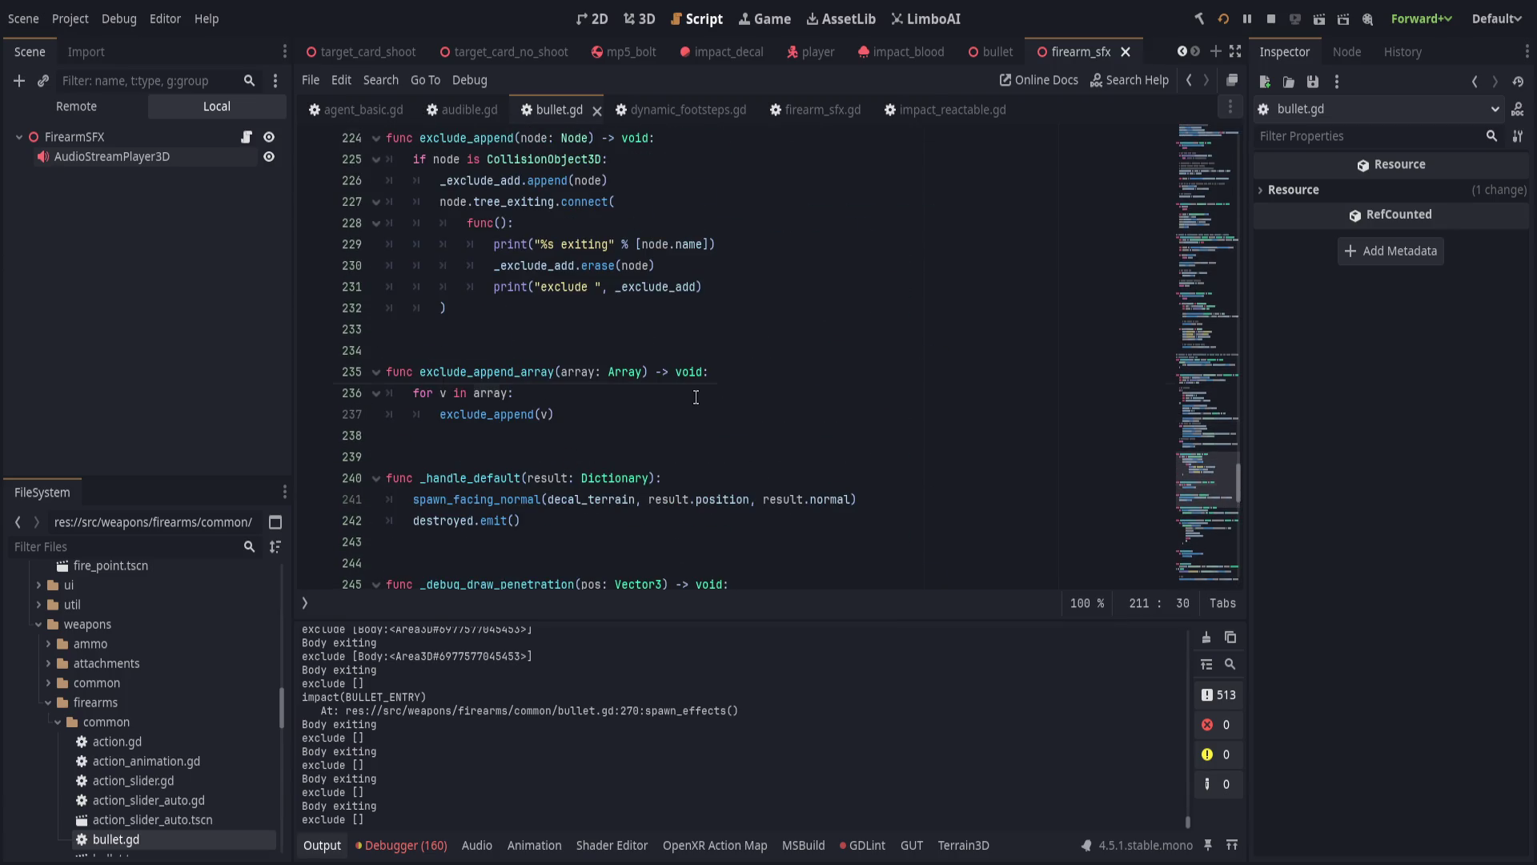
pyautogui.scroll(2, 695, 398)
pyautogui.click(645, 351)
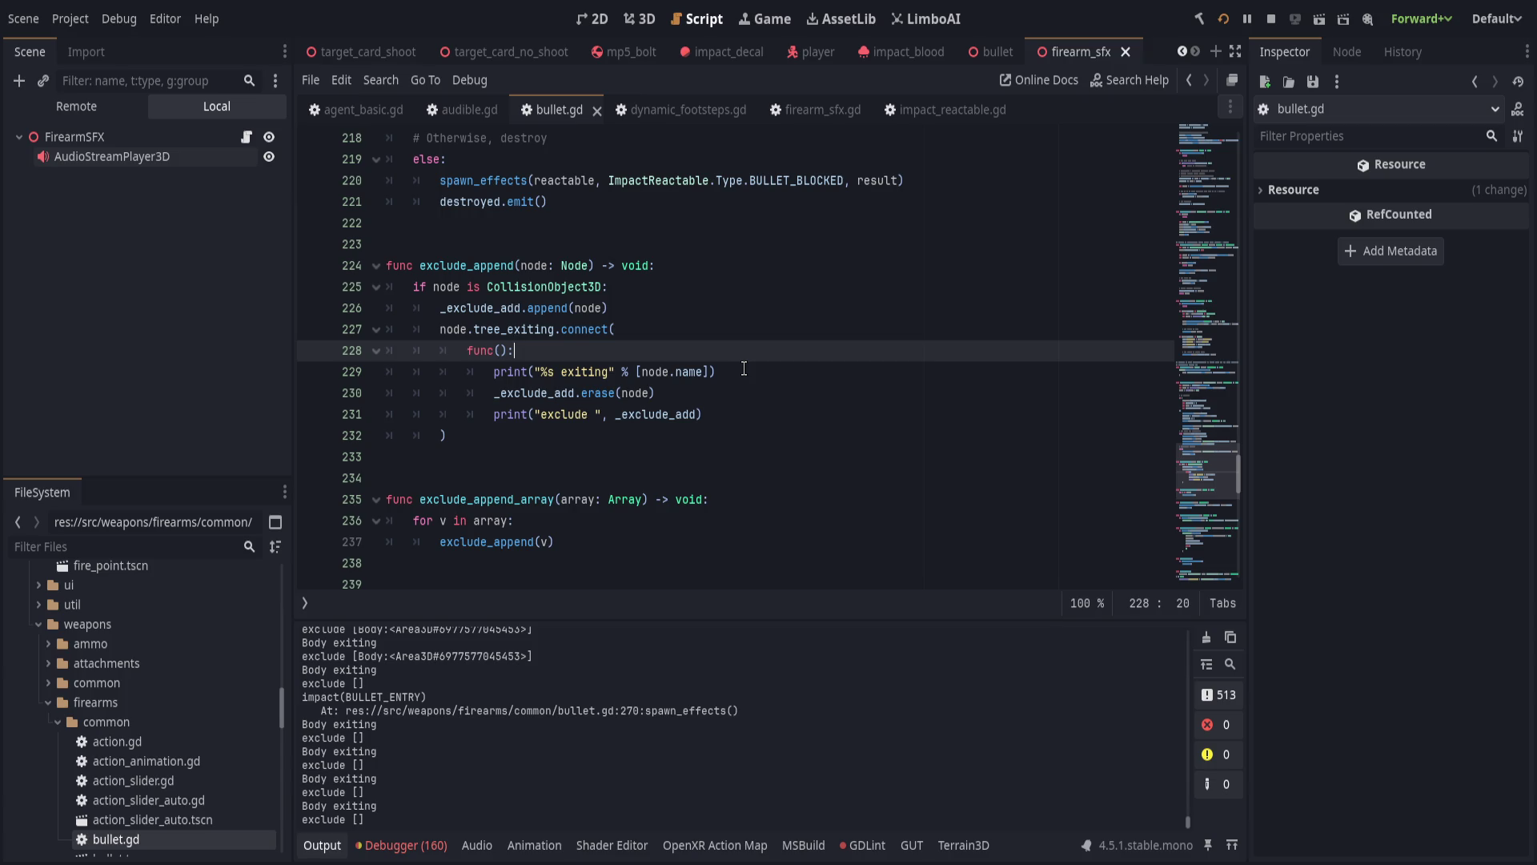
pyautogui.hotkey('ctrl', 'shift', 'k')
pyautogui.hotkey('ctrl', 'shift', 'k')
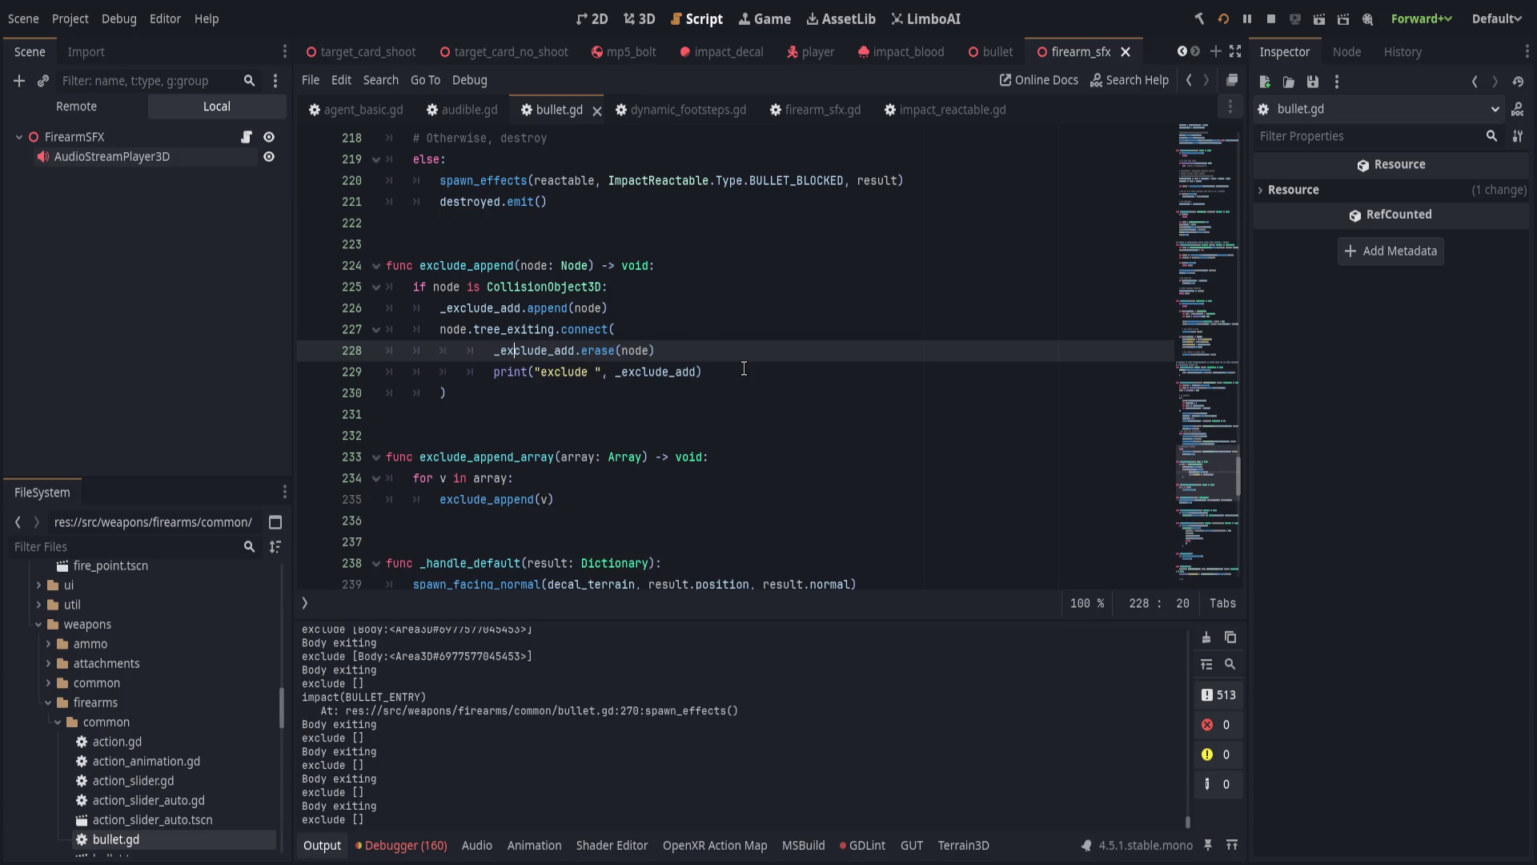
pyautogui.hotkey('ctrl', 'z')
pyautogui.hotkey('ctrl', 'z')
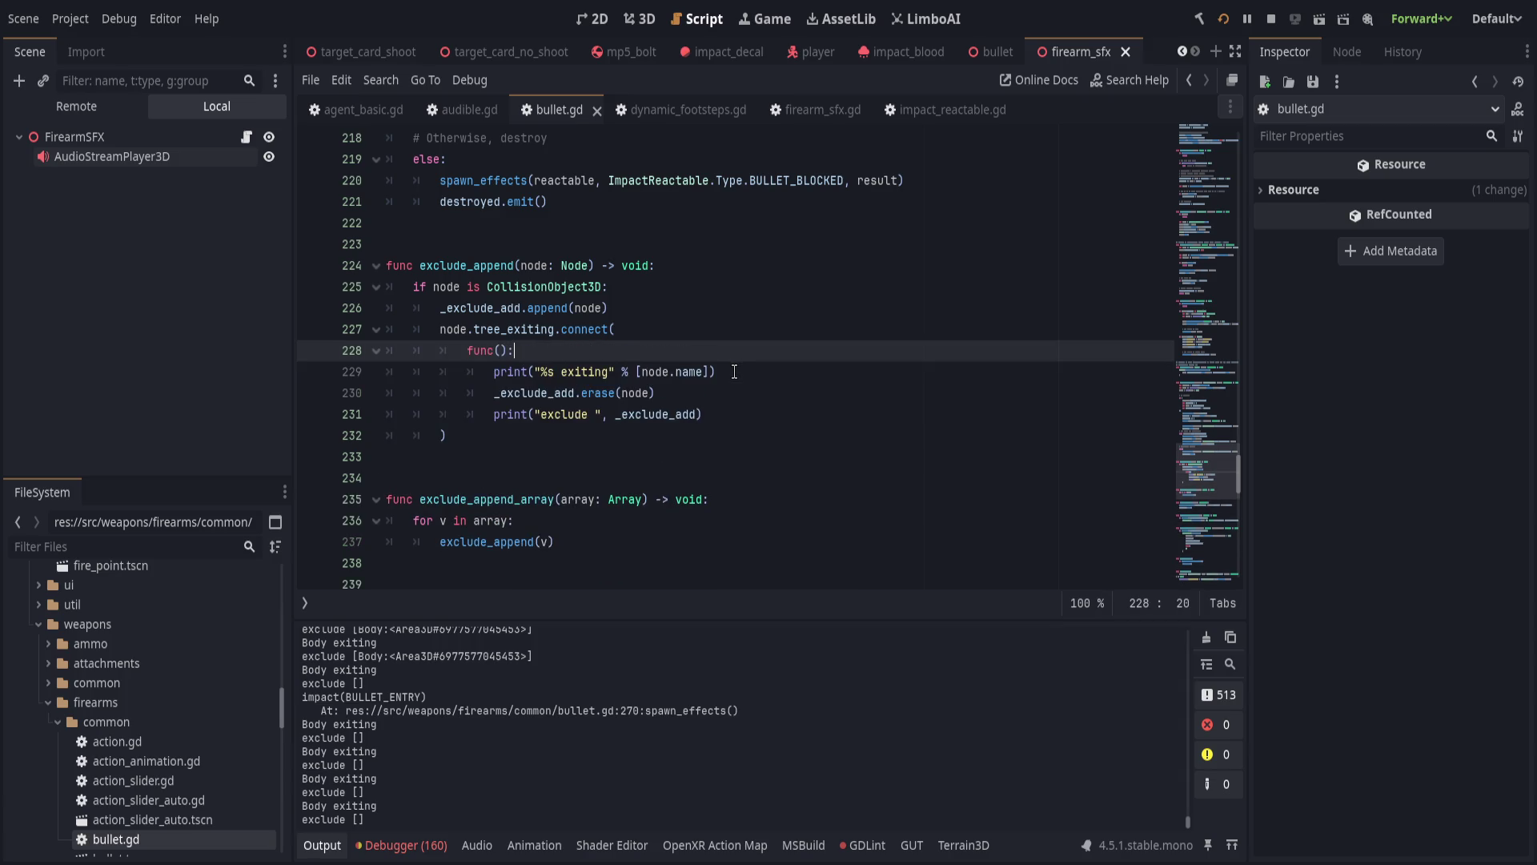
pyautogui.press('Down')
pyautogui.hotkey('ctrl', 'shift', 'k')
pyautogui.press('Down')
pyautogui.hotkey('ctrl', 'shift', 'k')
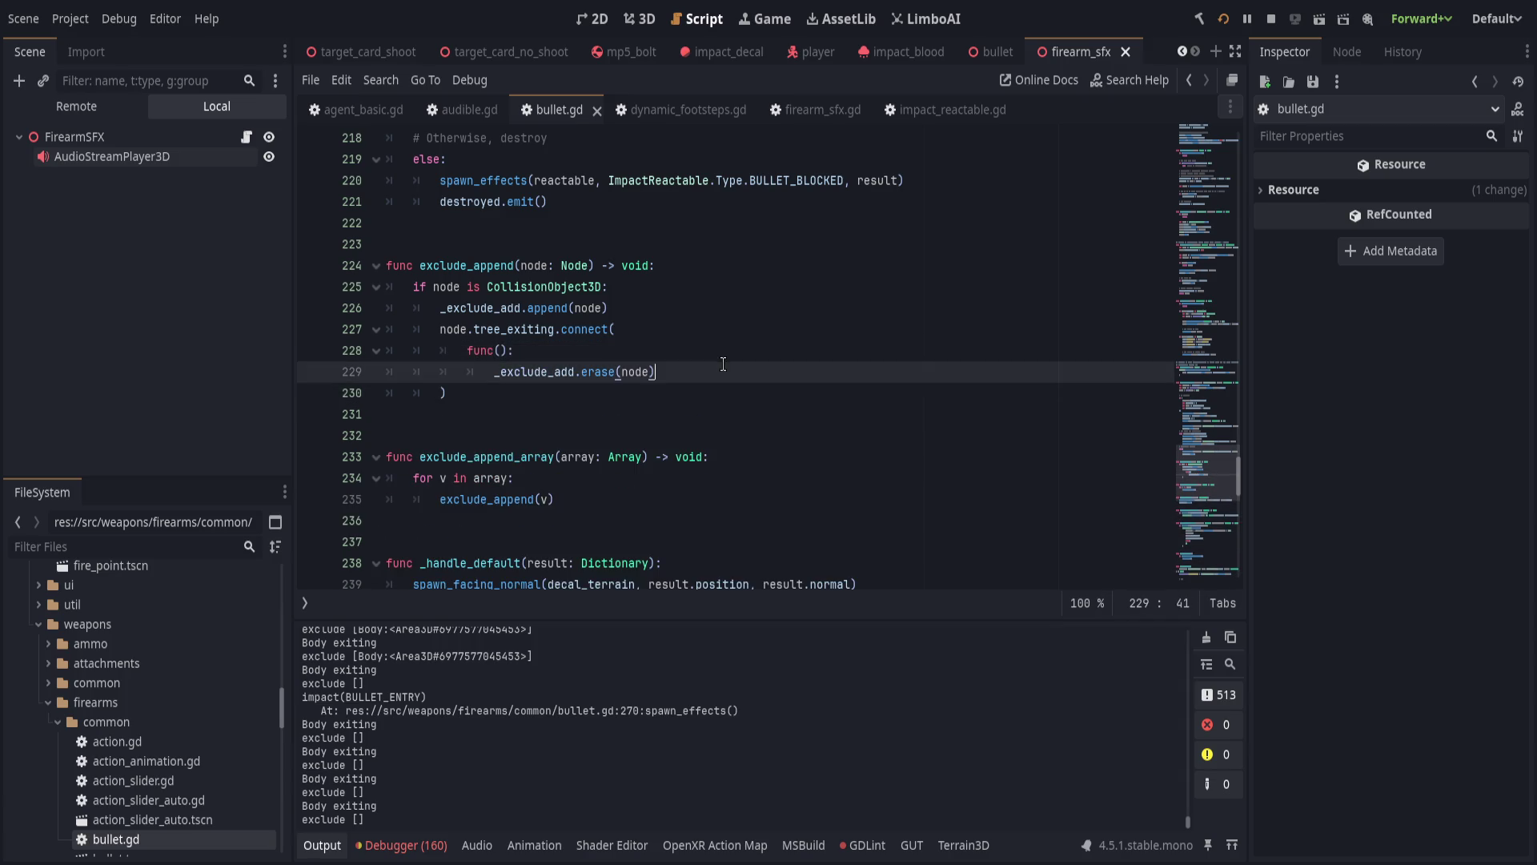
pyautogui.click(735, 357)
pyautogui.hotkey('ctrl', 's')
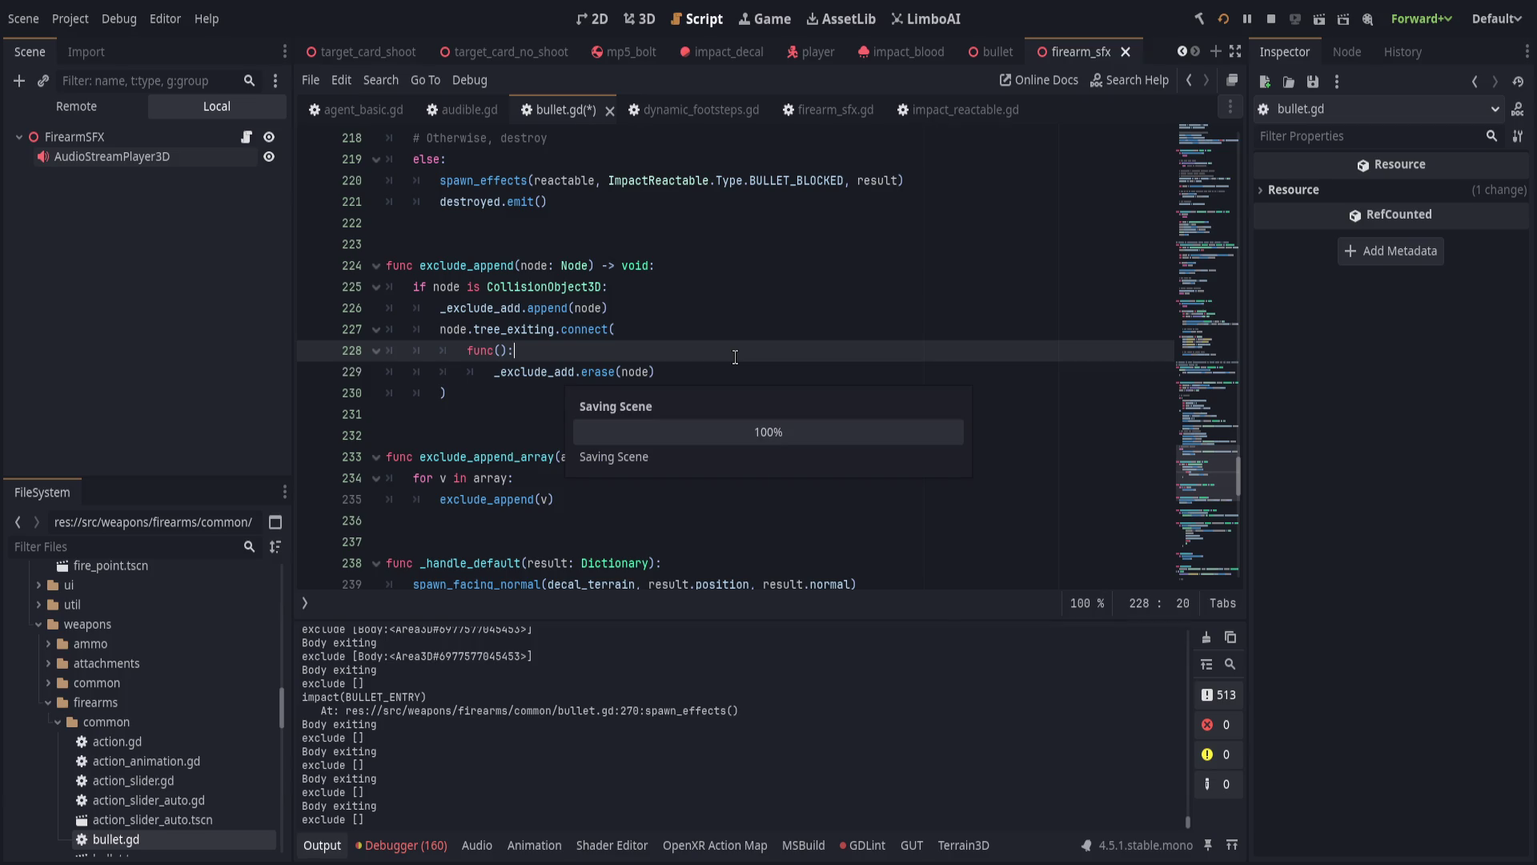
# Connect tree_exiting directly to _exclude_add.erase.bind(node), save, and relaunch the game.
pyautogui.click(667, 336)
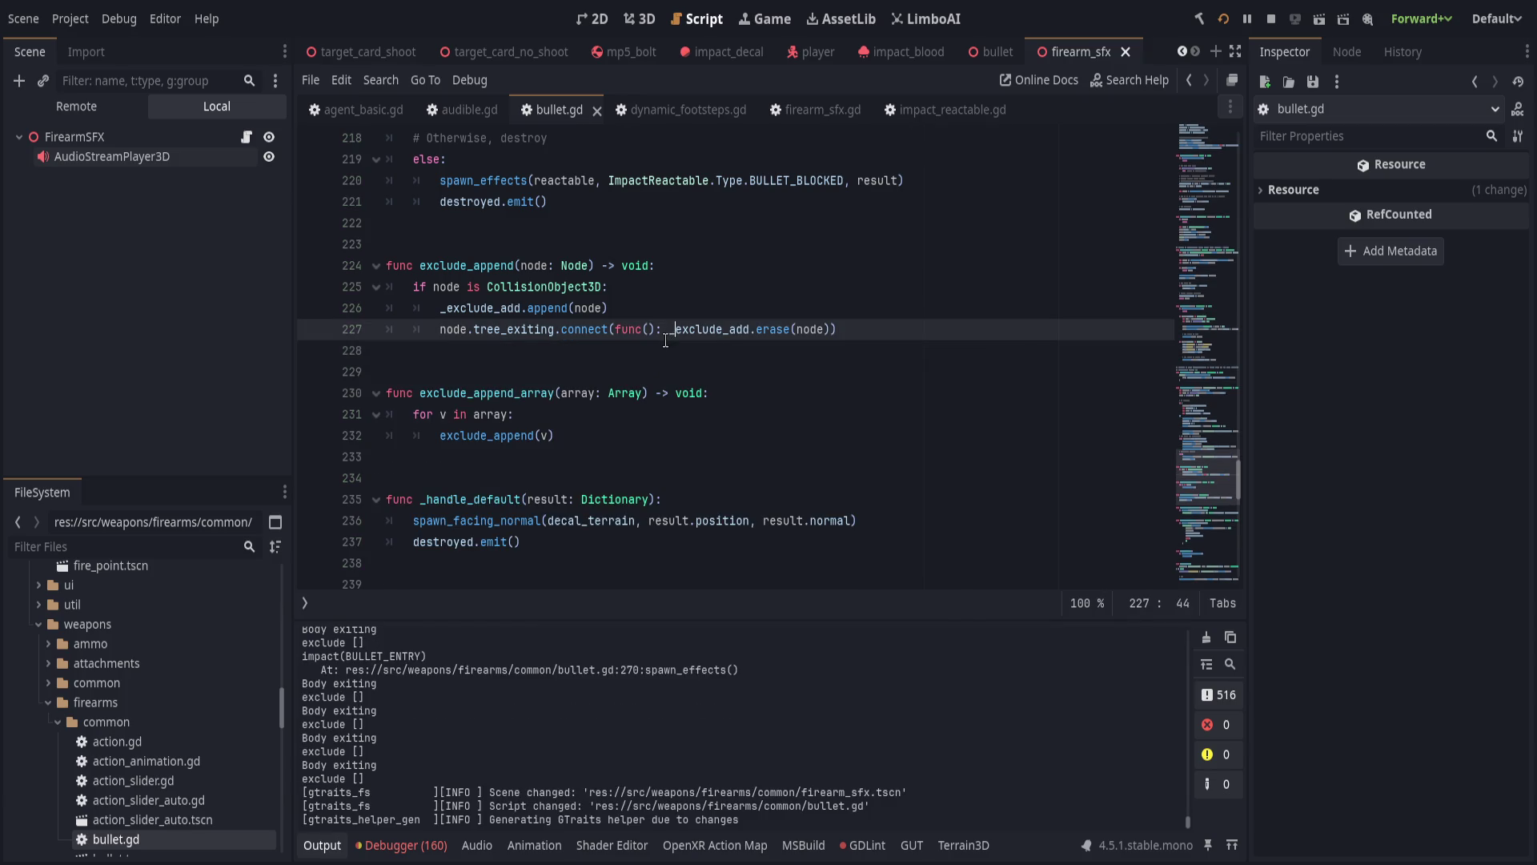
pyautogui.press('BackSpace')
pyautogui.press('BackSpace')
pyautogui.press('BackSpace')
pyautogui.hotkey('ctrl', 'Right')
pyautogui.hotkey('ctrl', 'Right')
pyautogui.write('.bind(node')
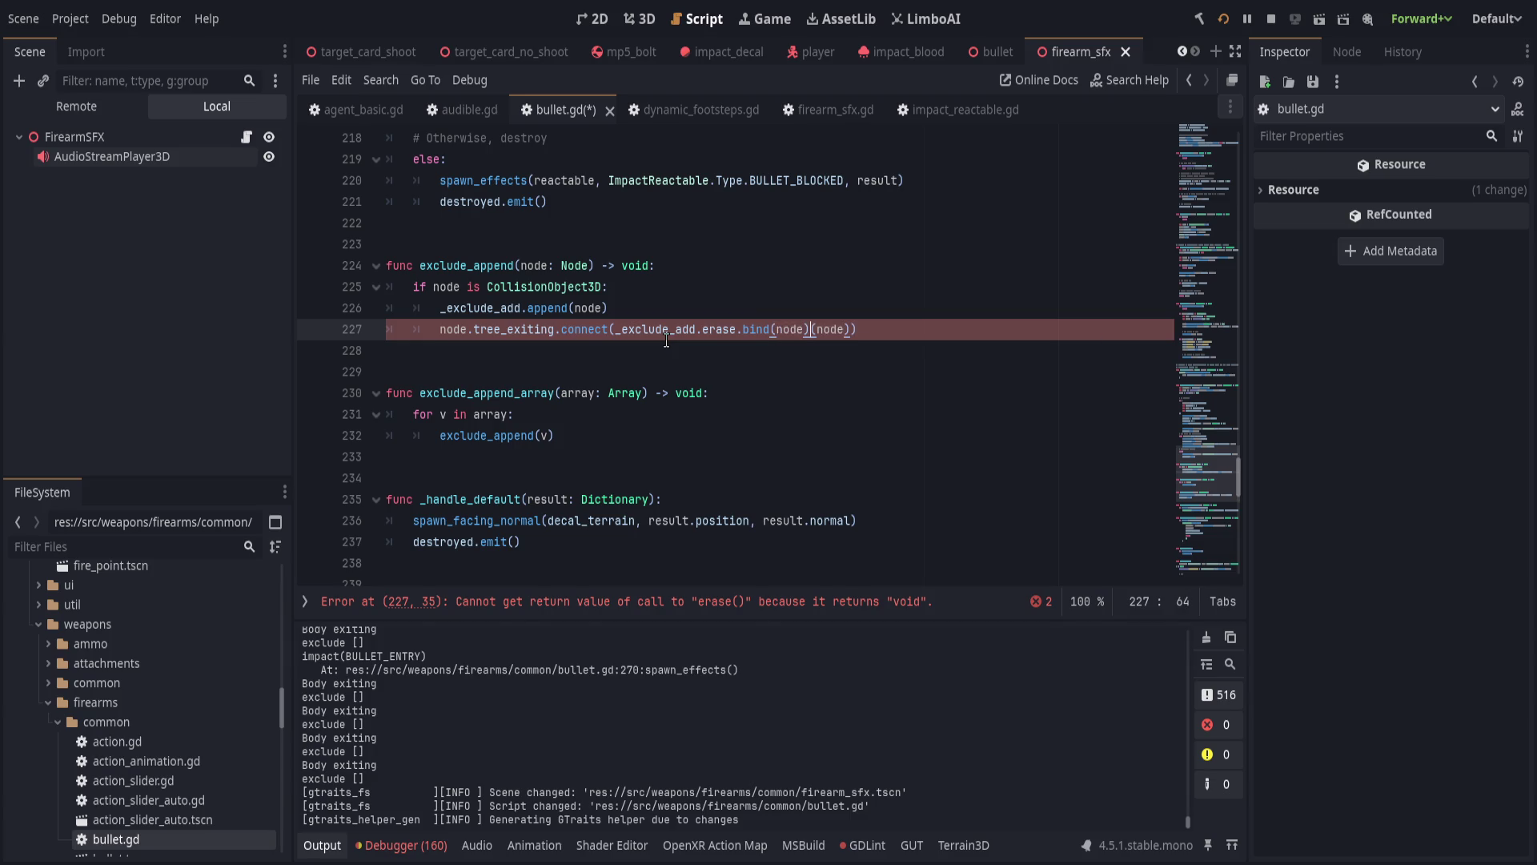
pyautogui.press('Right')
pyautogui.press('Delete')
pyautogui.press('Delete')
pyautogui.press('Delete')
pyautogui.press('Right')
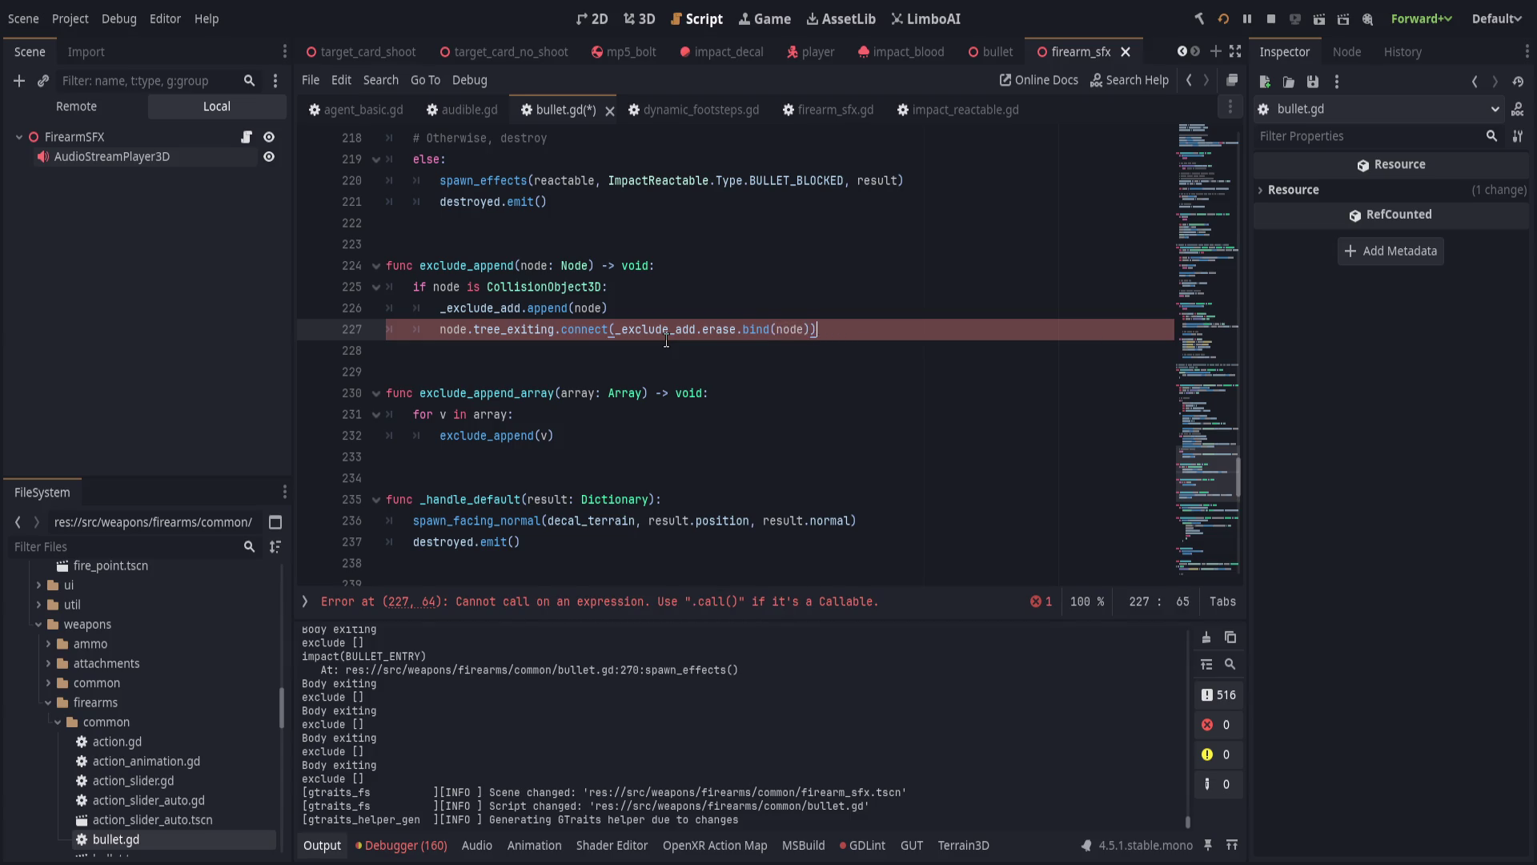
pyautogui.hotkey('ctrl', 's')
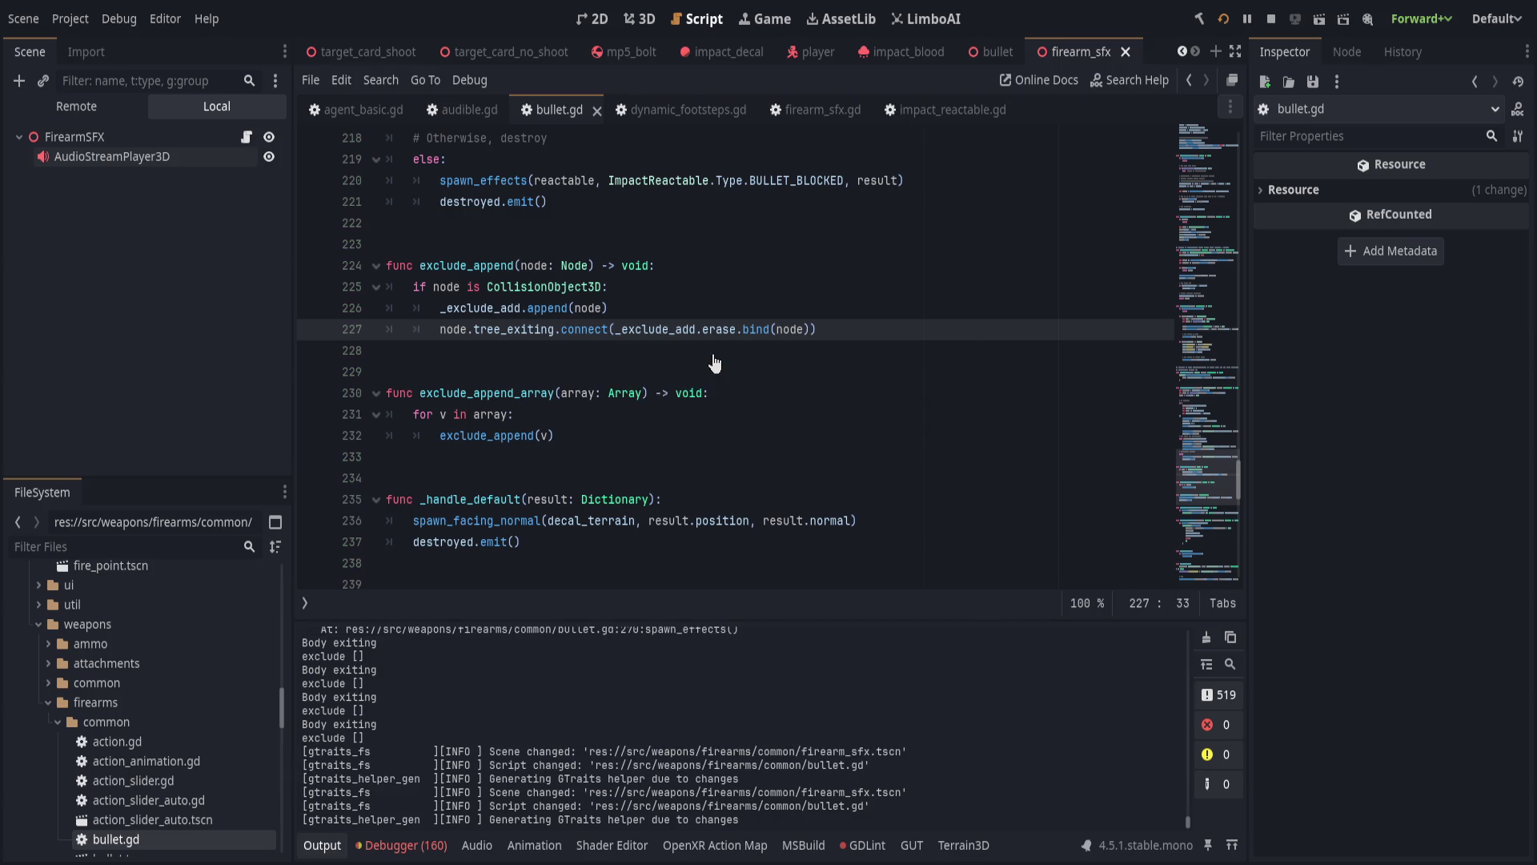
pyautogui.hotkey('ctrl', 's')
pyautogui.hotkey('ctrl', 'Left')
pyautogui.hotkey('ctrl', 'Left')
pyautogui.hotkey('ctrl', 'Left')
pyautogui.hotkey('ctrl', 's')
pyautogui.press('F5')
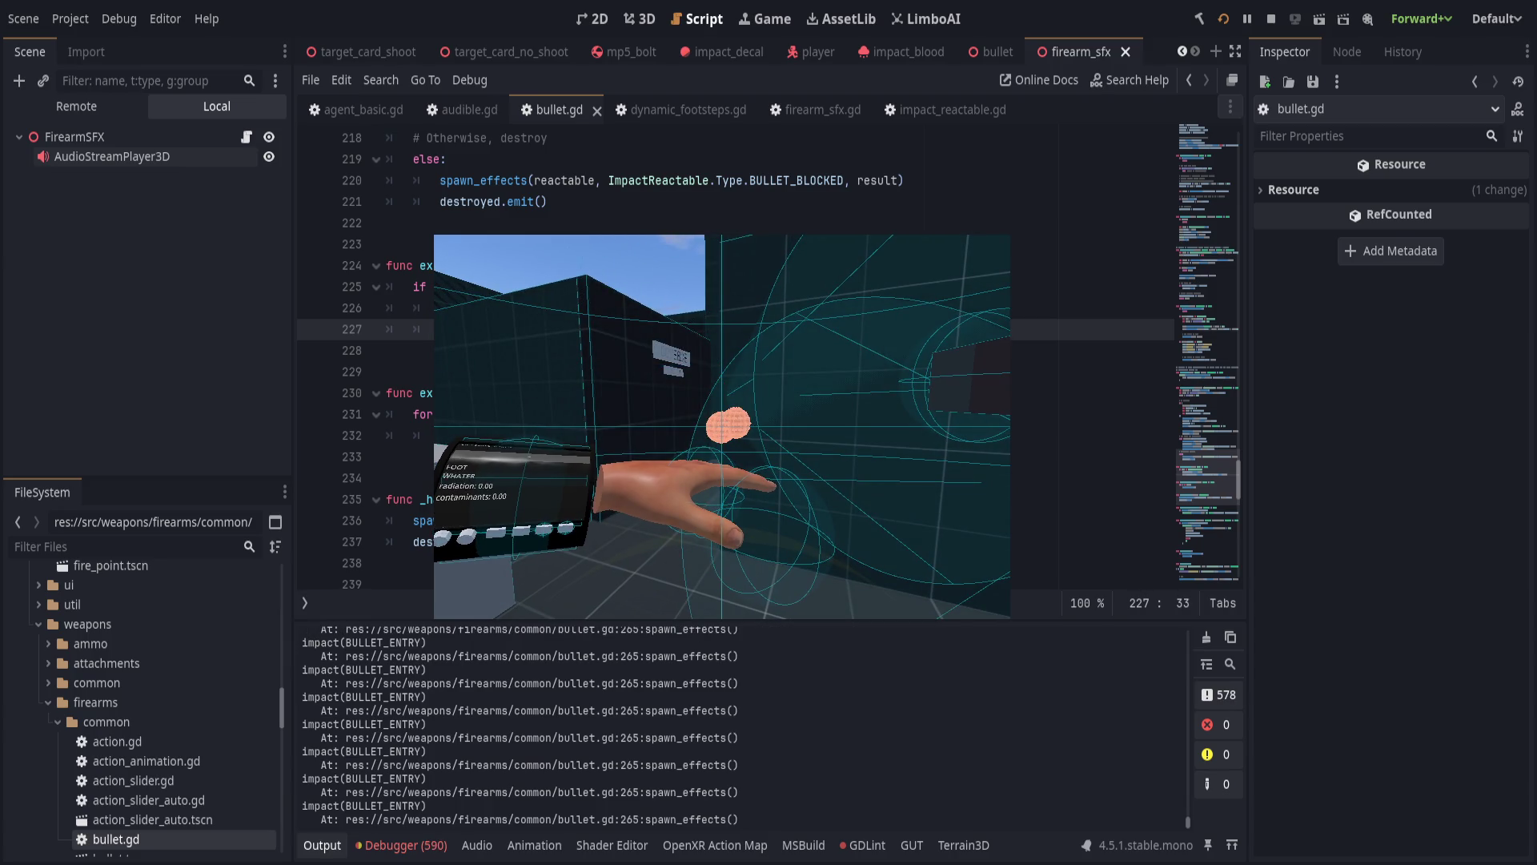
# Save the restored func() lambda, rerun the game, and clear the Debugger's Errors list.
pyautogui.press('F8')
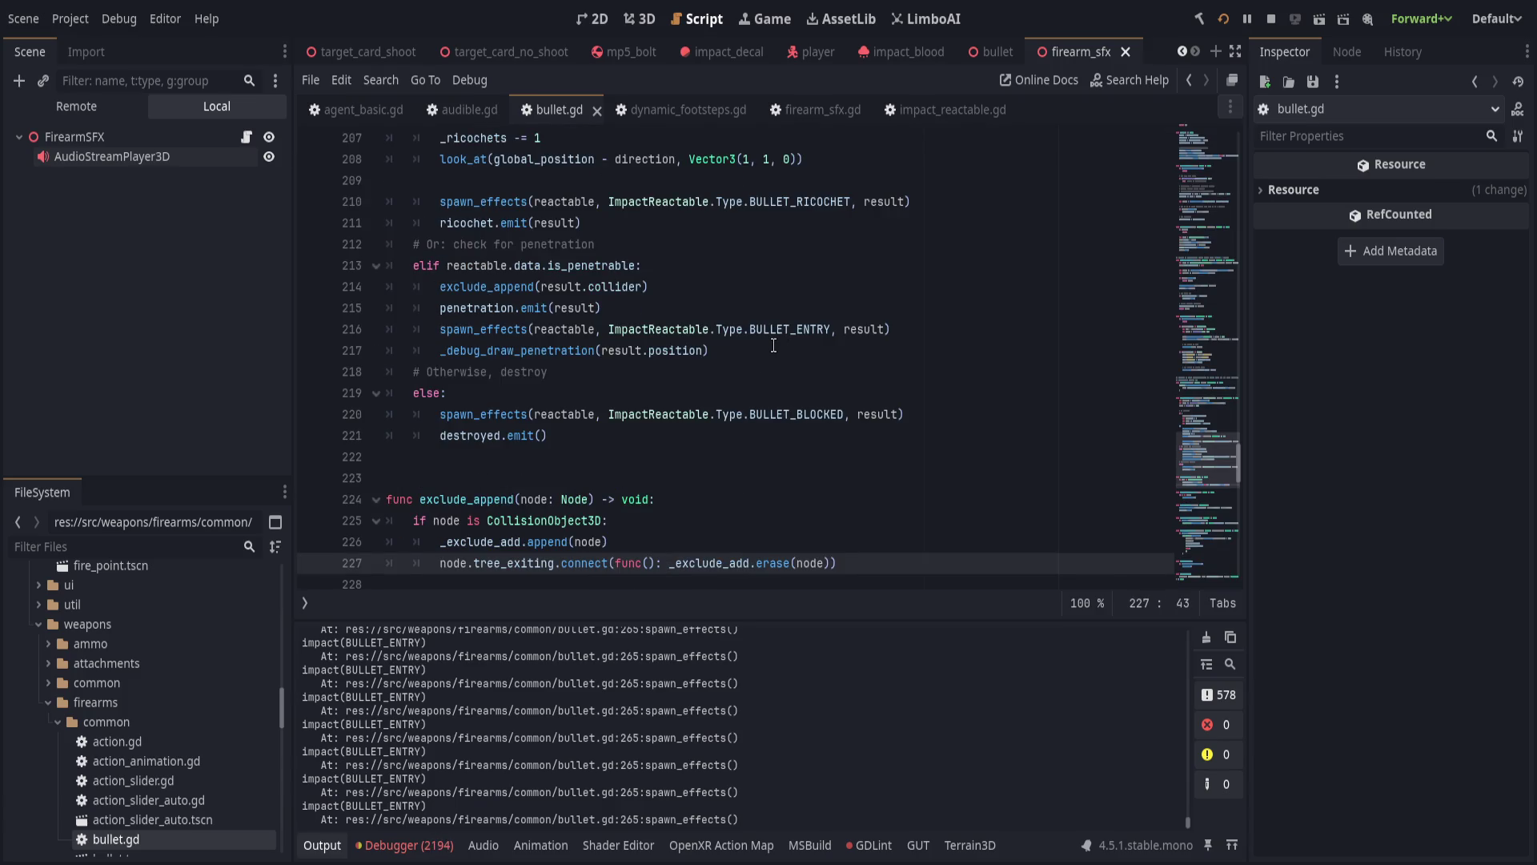
pyautogui.hotkey('ctrl', 's')
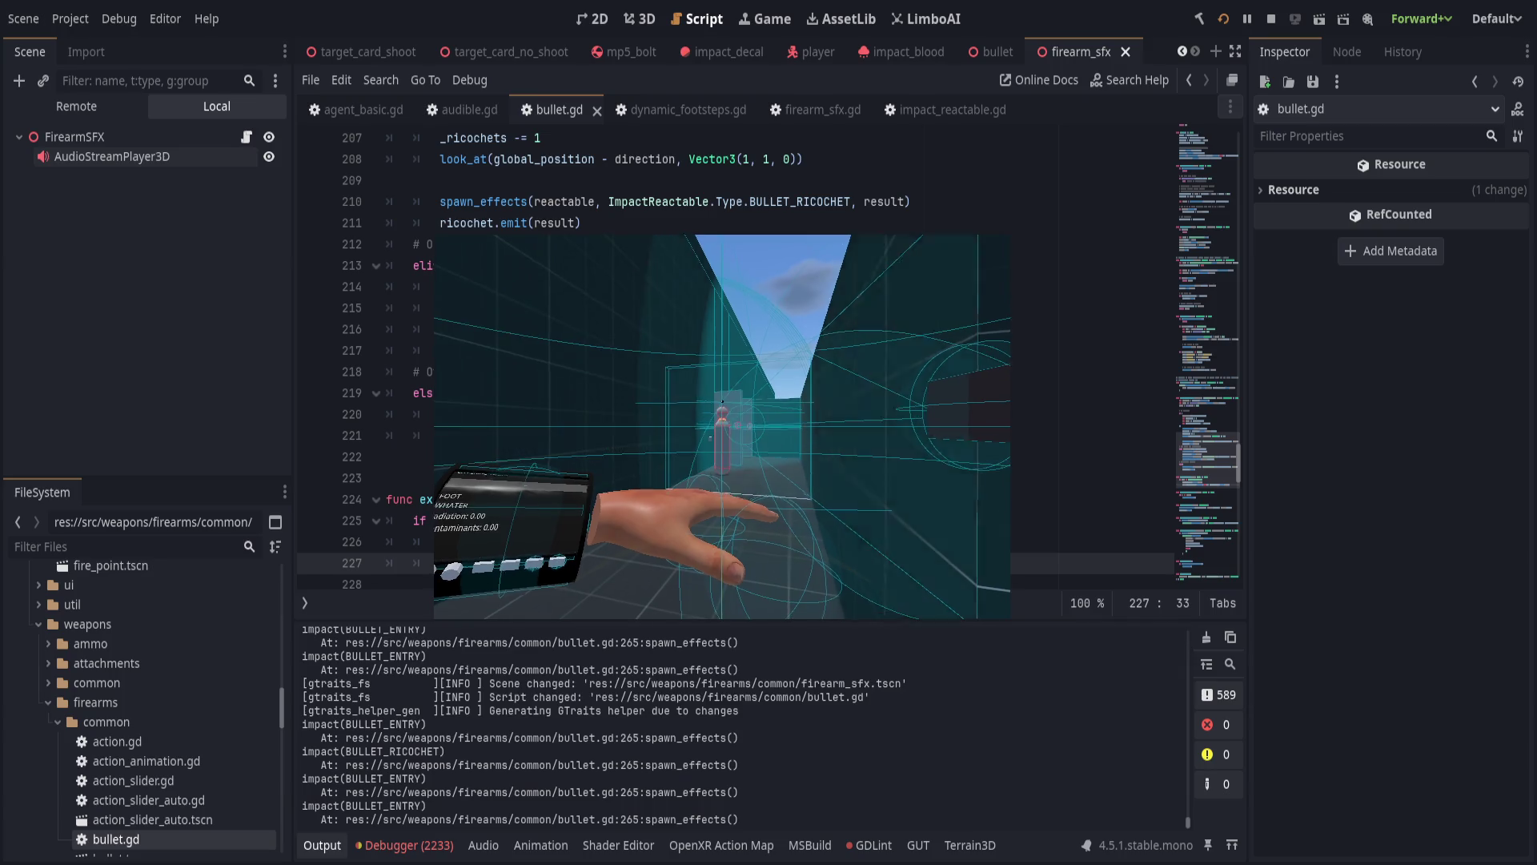
pyautogui.click(405, 844)
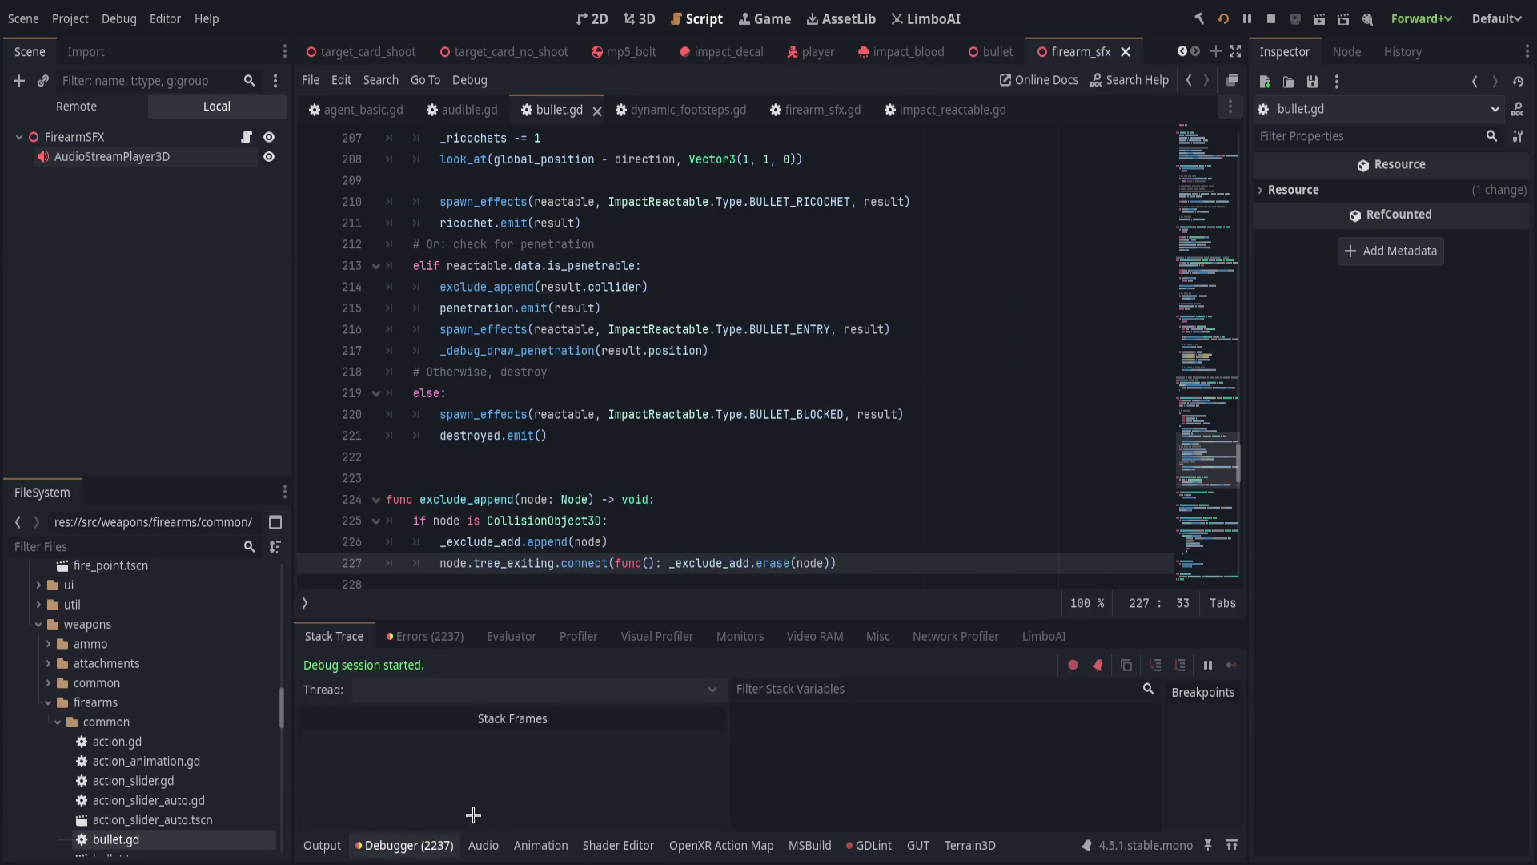
pyautogui.click(408, 635)
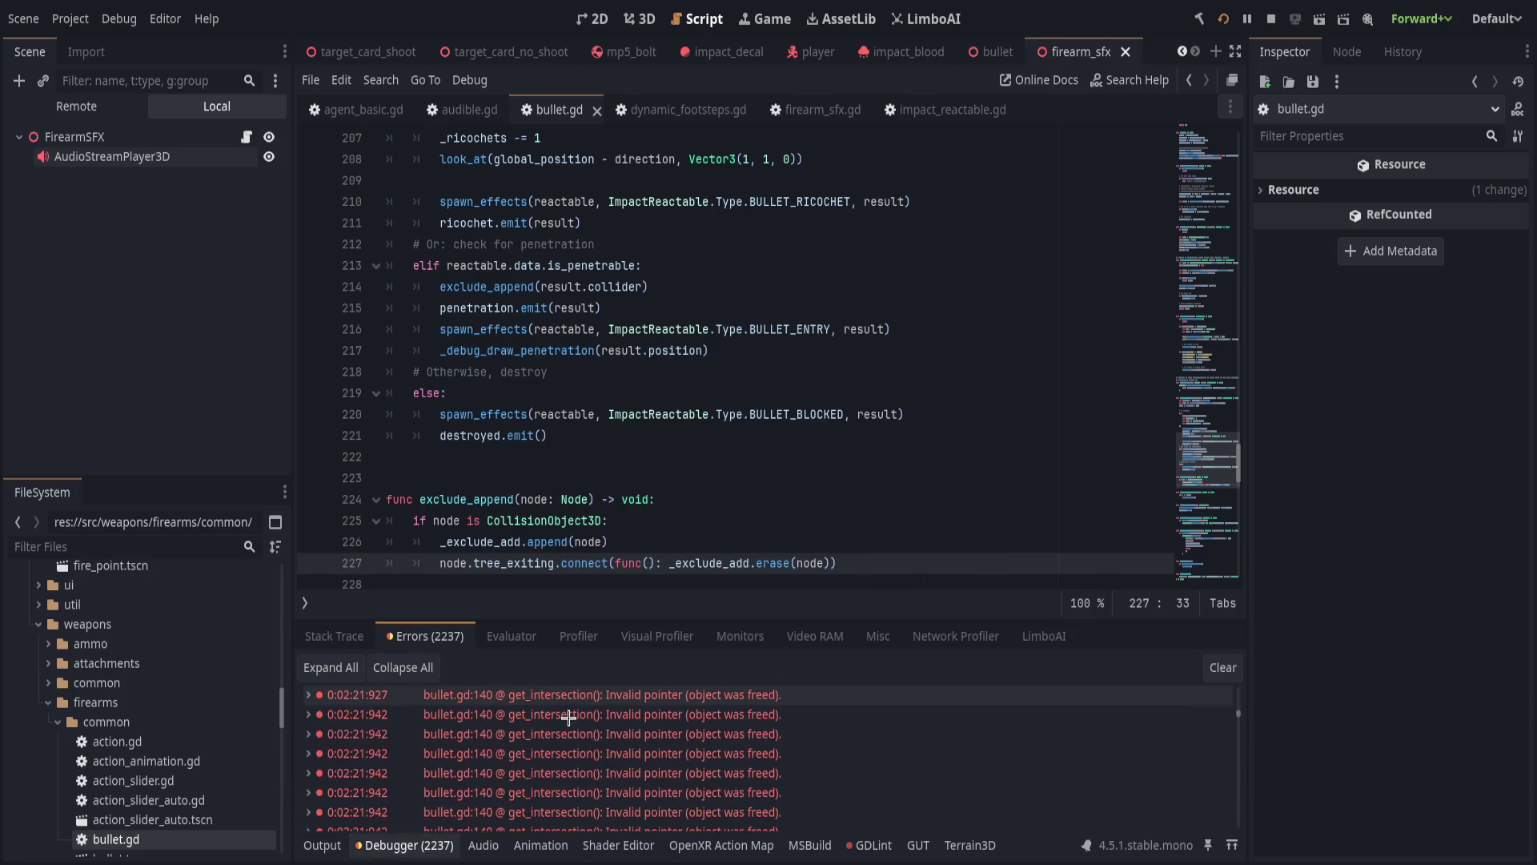
pyautogui.click(1222, 667)
pyautogui.hotkey('alt', 'Tab')
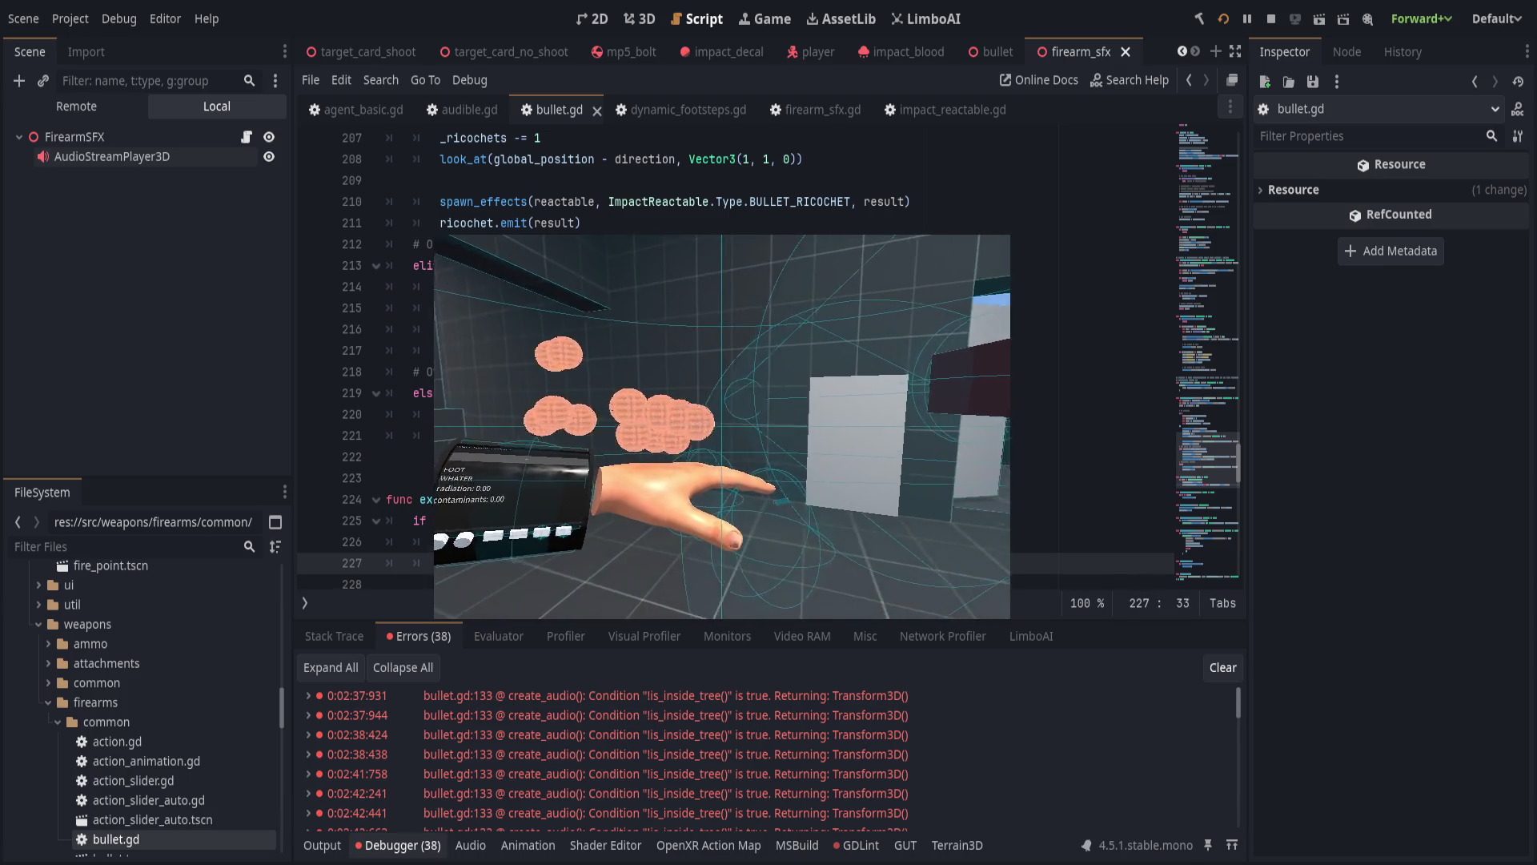
pyautogui.scroll(9, 616, 477)
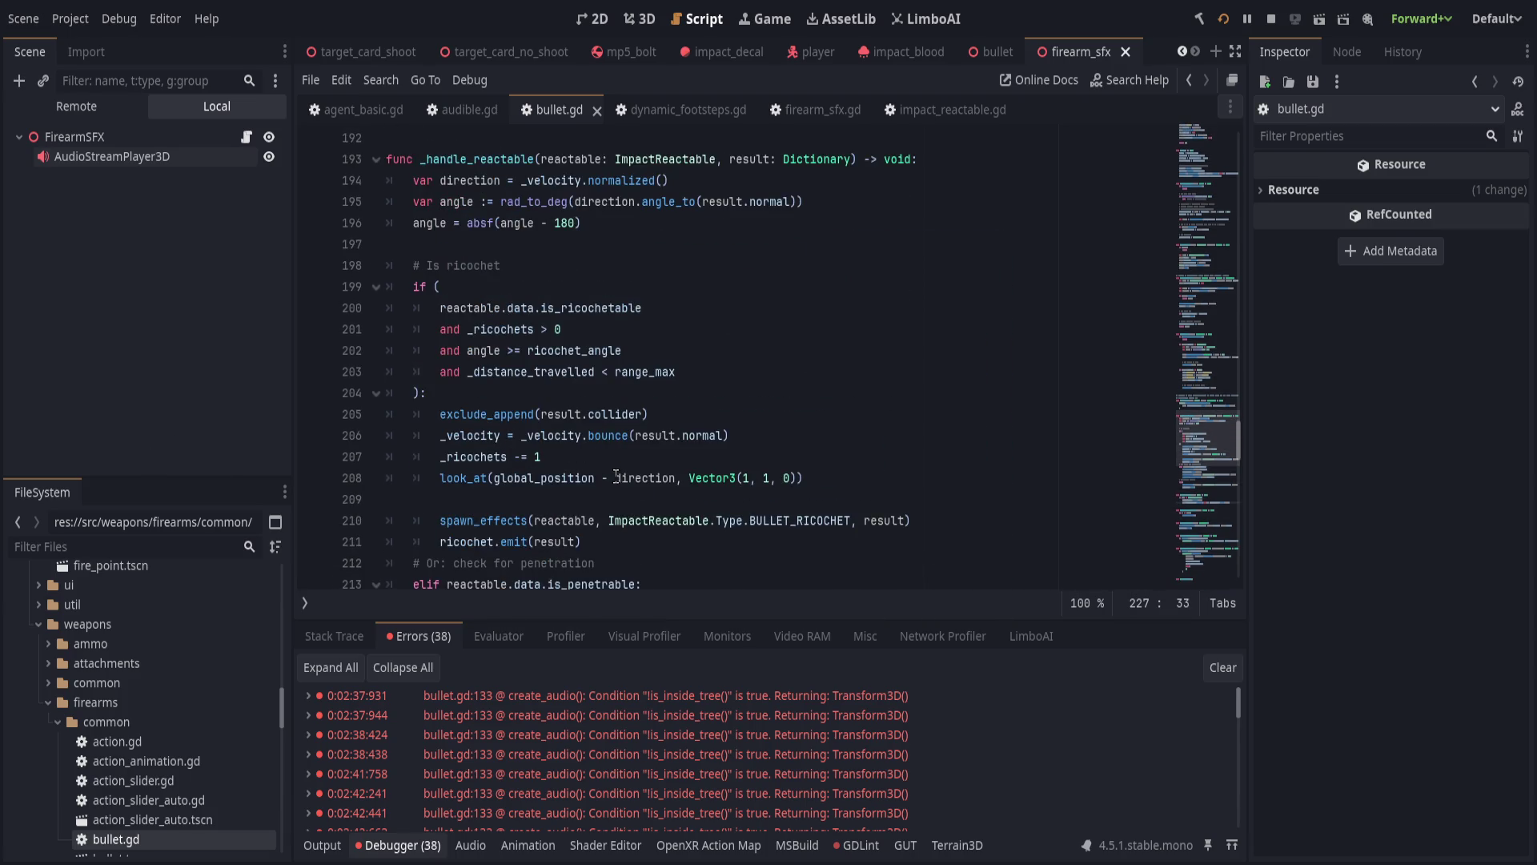
# On line 133, use audio.set_deferred("global_position", _position) instead of direct assignment, and save.
pyautogui.scroll(6, 616, 476)
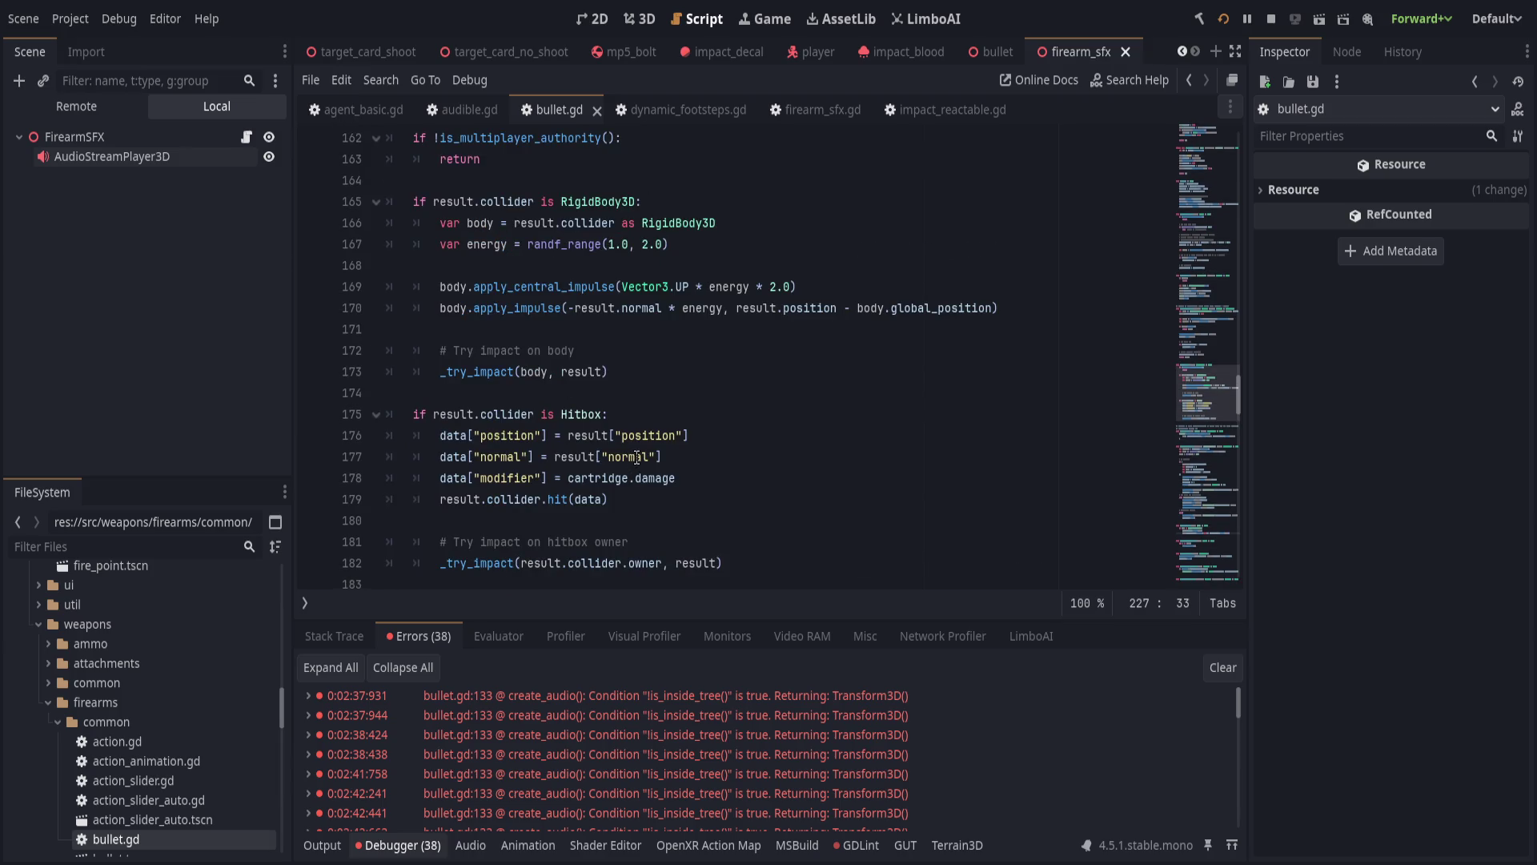
pyautogui.scroll(4, 637, 458)
pyautogui.scroll(4, 614, 443)
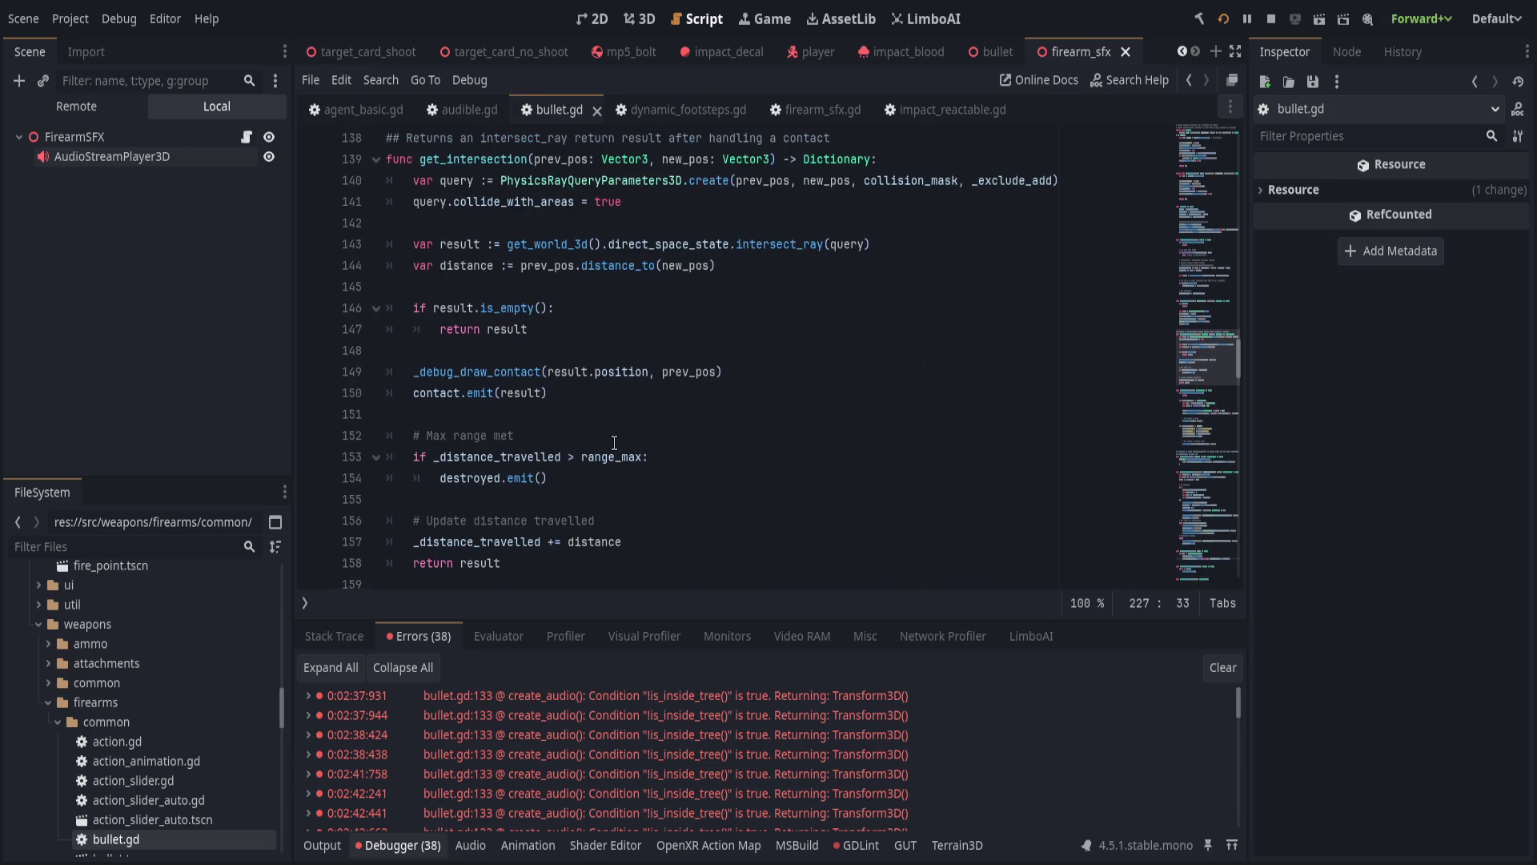
pyautogui.scroll(7, 614, 442)
pyautogui.click(704, 475)
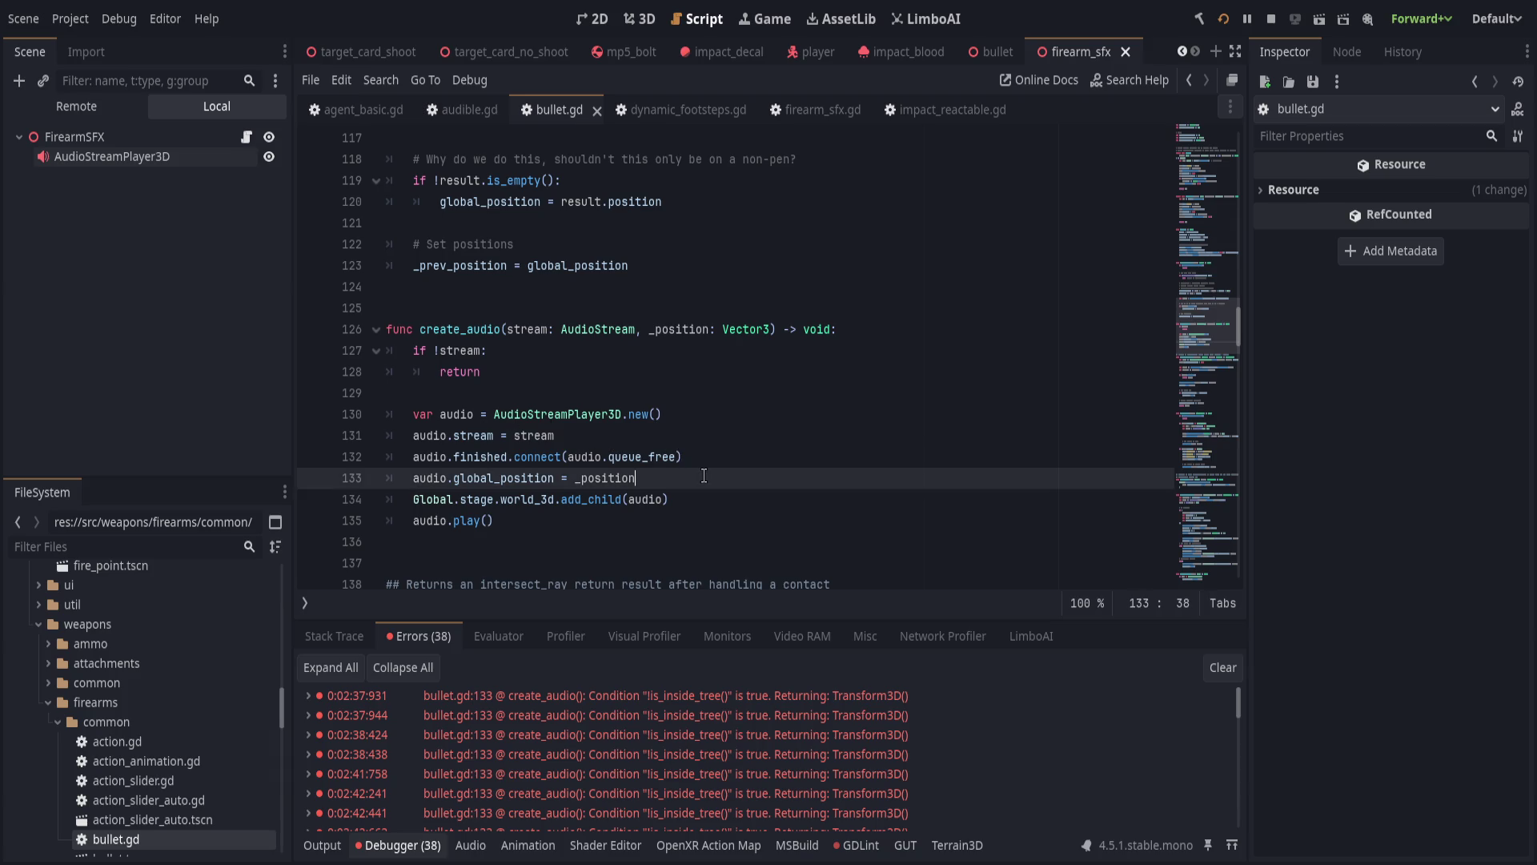
pyautogui.write('set_de')
pyautogui.press('BackSpace')
pyautogui.press('BackSpace')
pyautogui.press('BackSpace')
pyautogui.write('set_de')
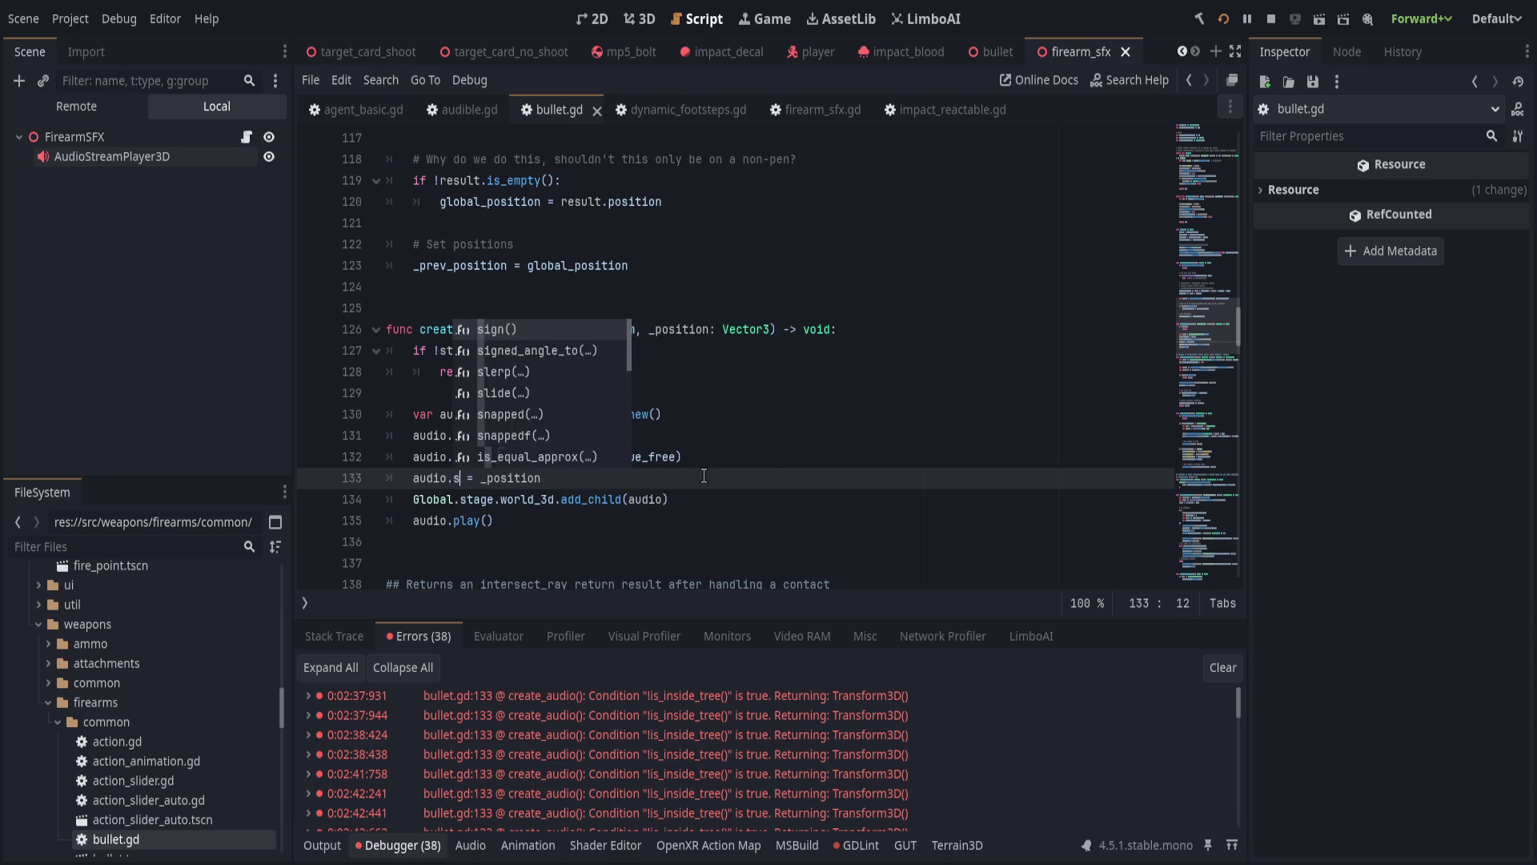
pyautogui.write('ferred("gl')
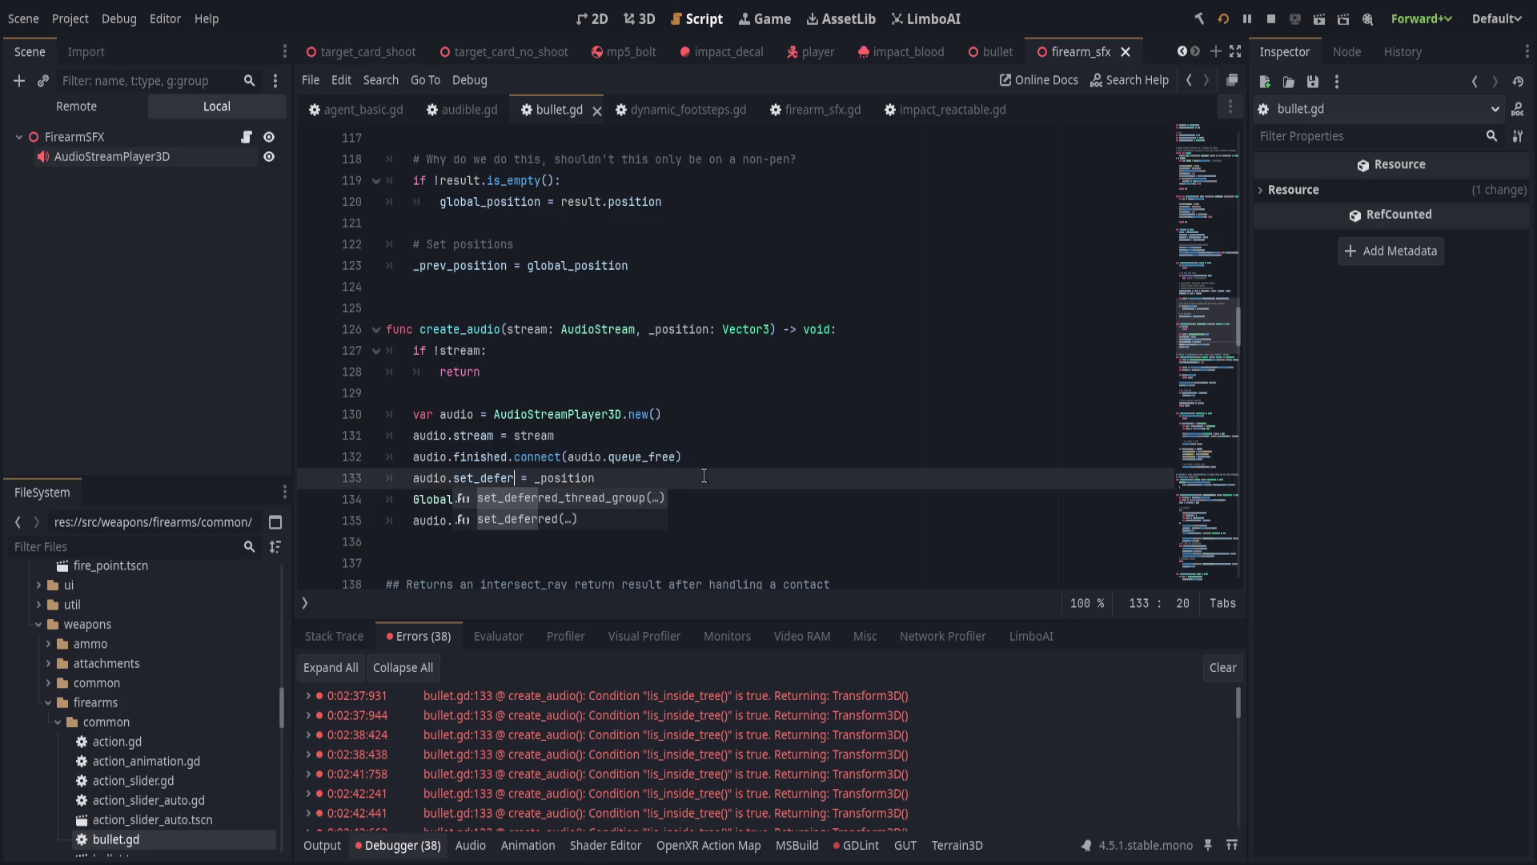
pyautogui.write('obal_position')
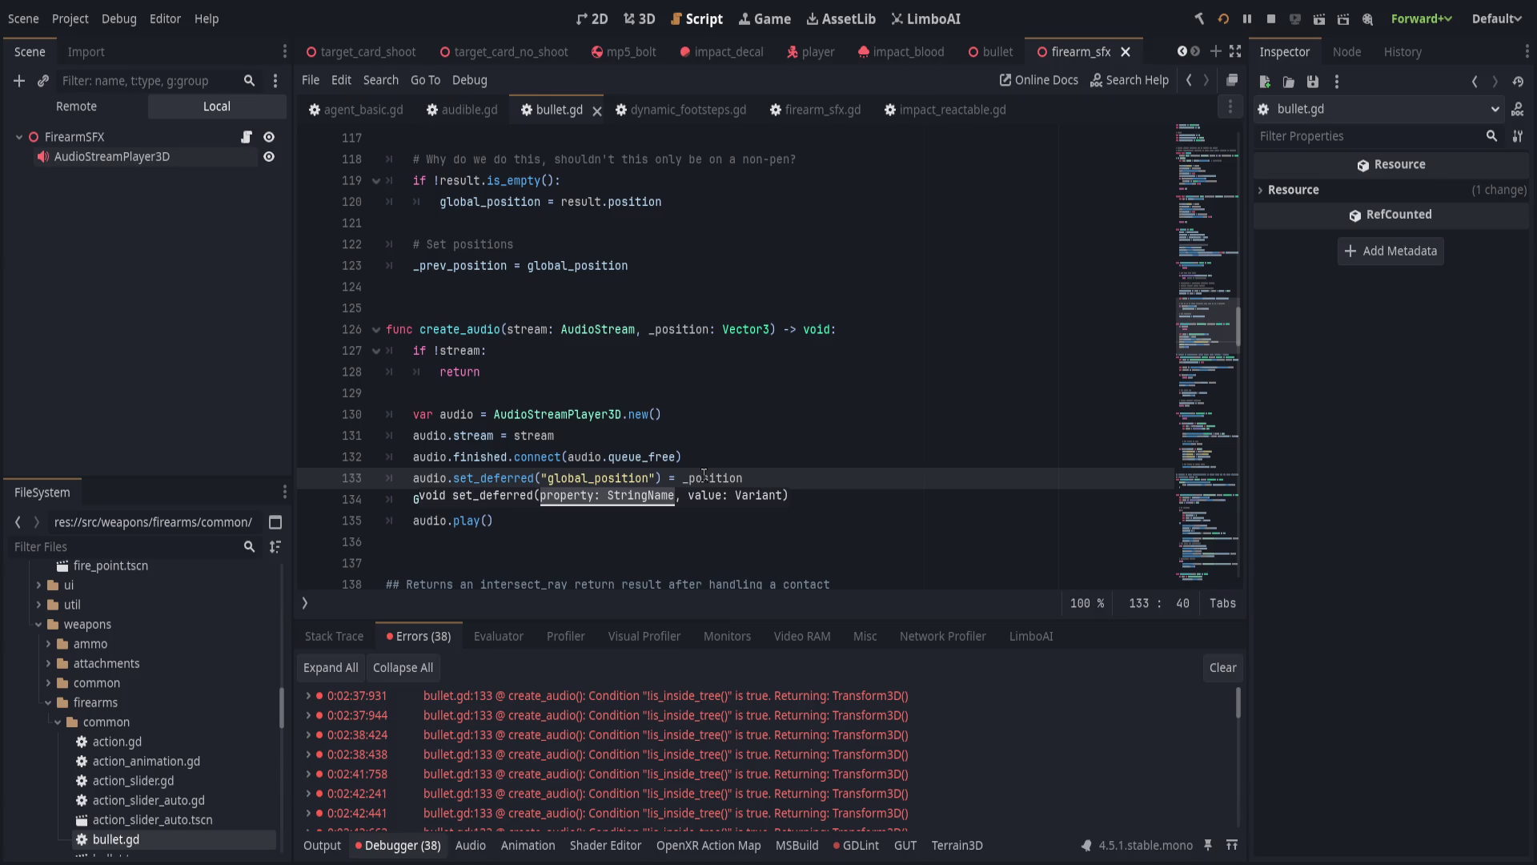
pyautogui.press('Delete')
pyautogui.press('Delete')
pyautogui.press('Delete')
pyautogui.write(',')
pyautogui.press('End')
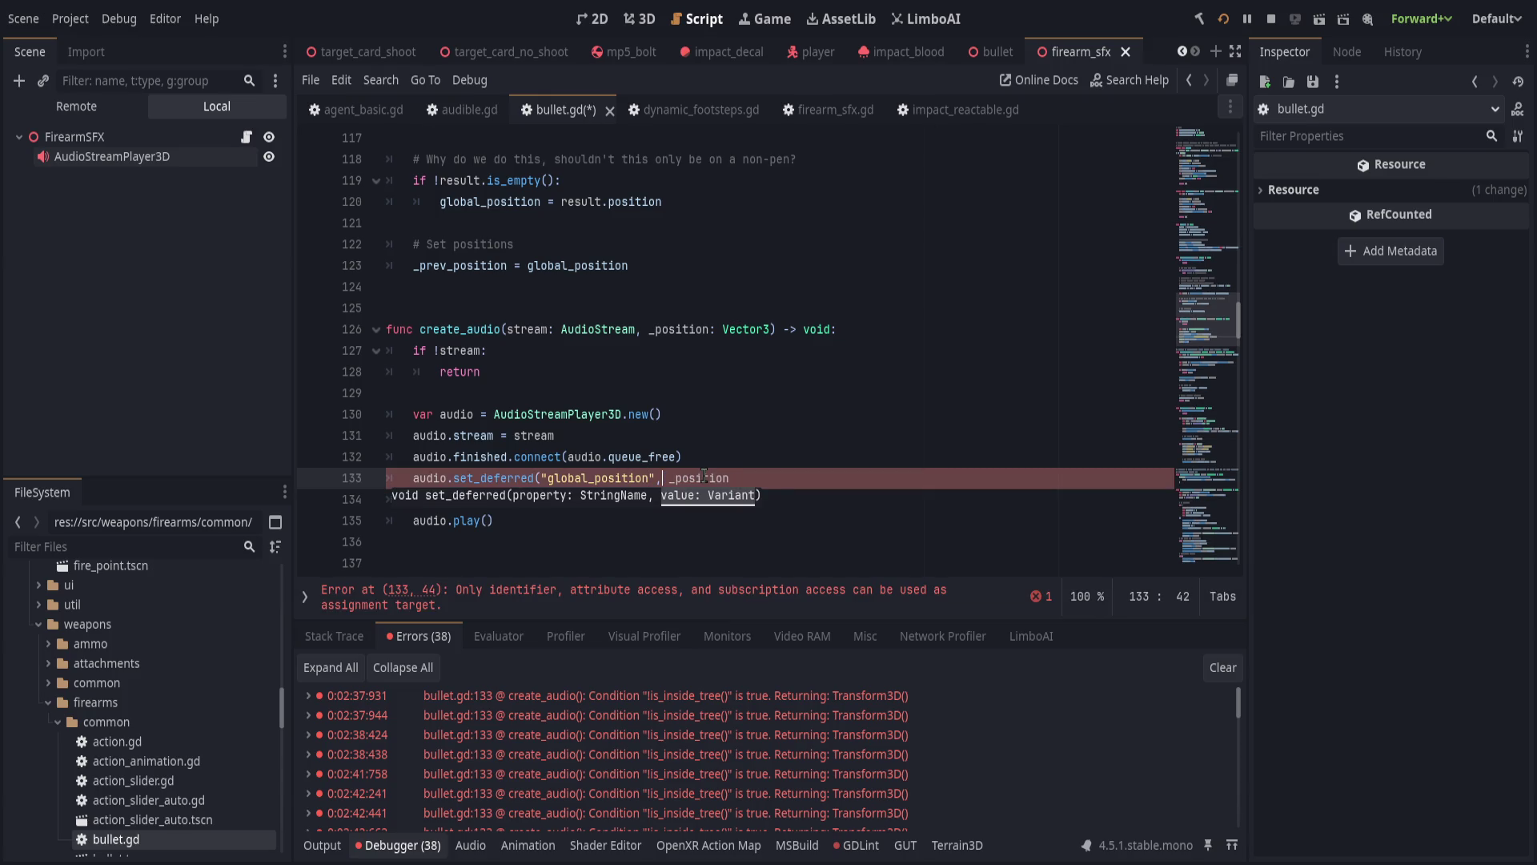
pyautogui.write(')')
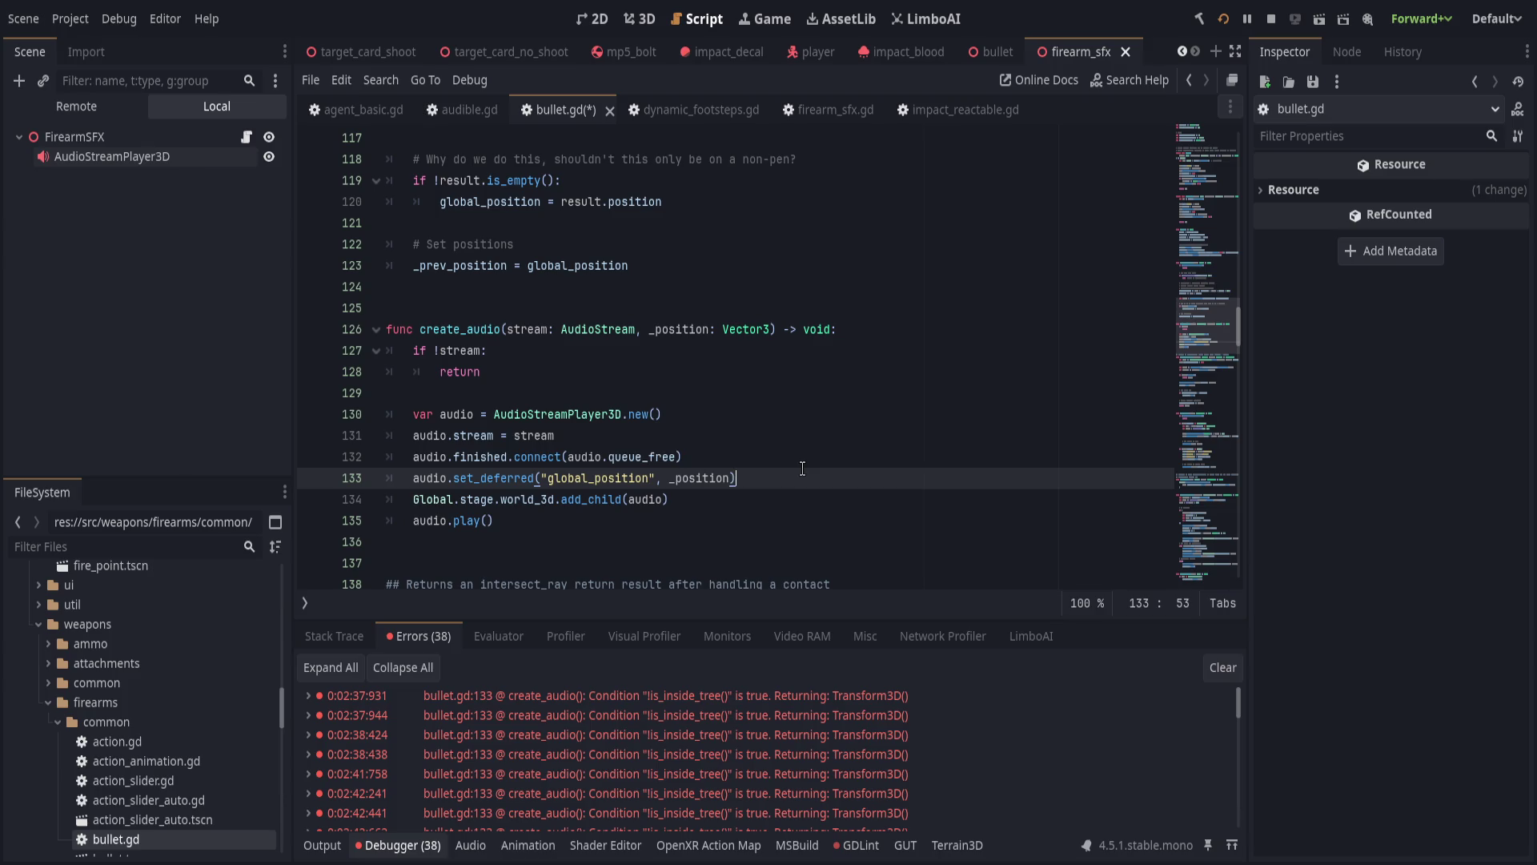
pyautogui.hotkey('ctrl', 's')
pyautogui.press('Left')
pyautogui.press('Left')
pyautogui.press('Left')
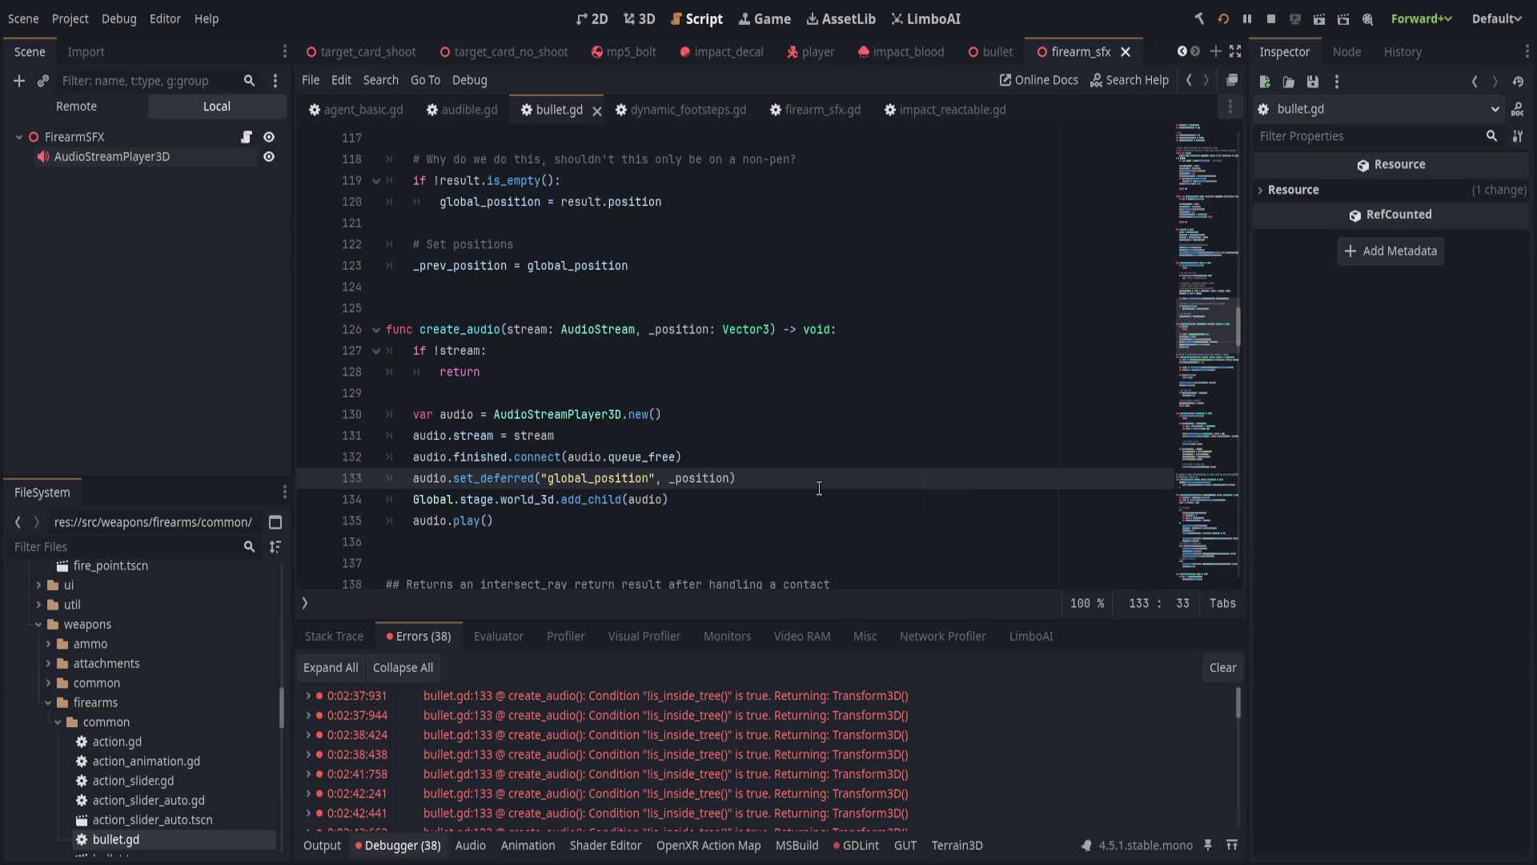
pyautogui.press('F5')
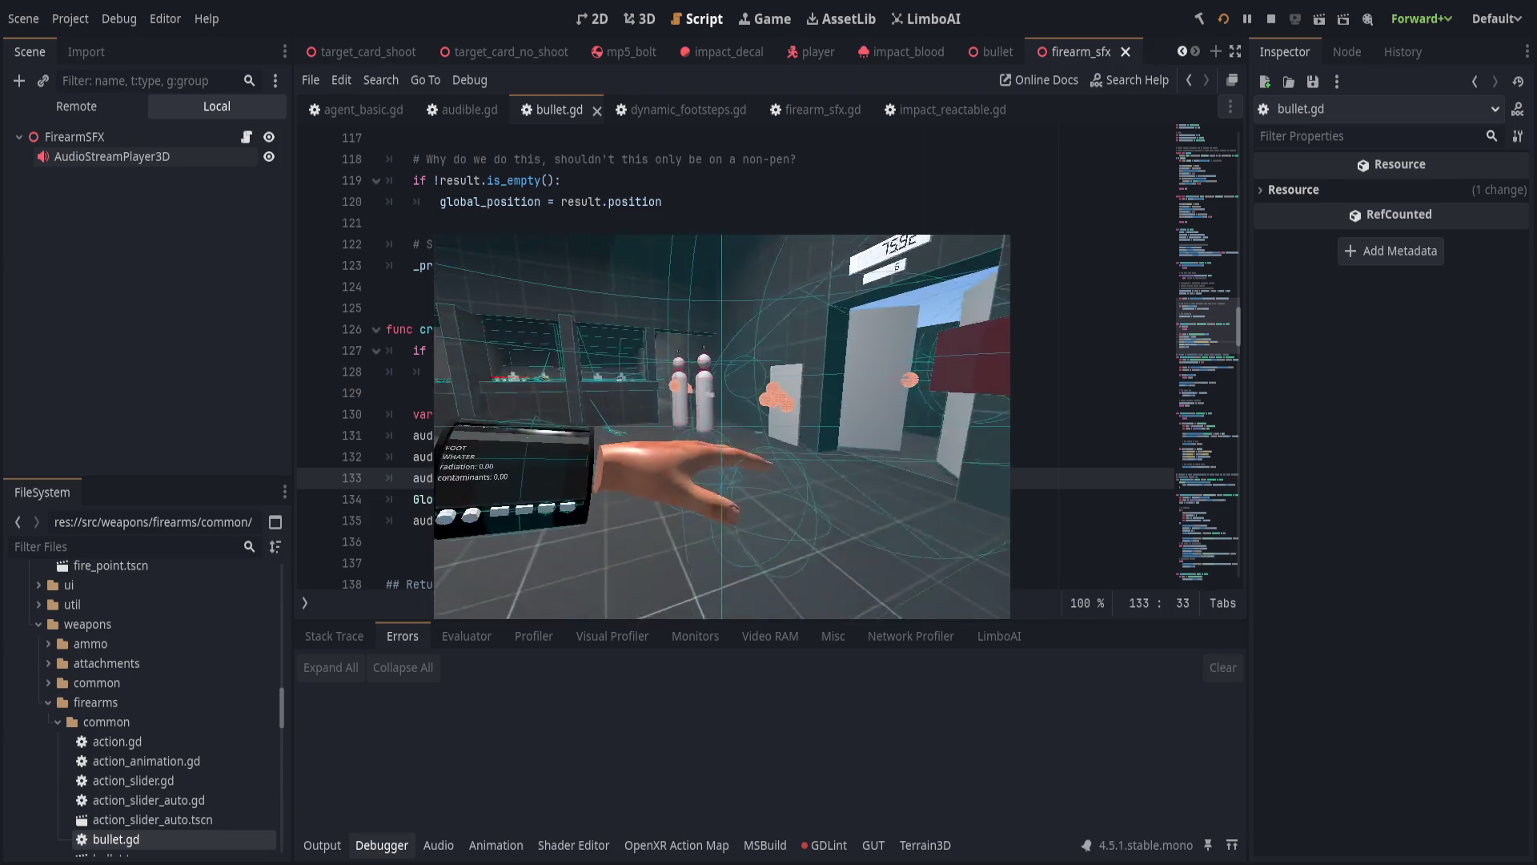
# Test the restarted game and confirm the Errors tab stays empty with the set_deferred fix.
pyautogui.click(640, 329)
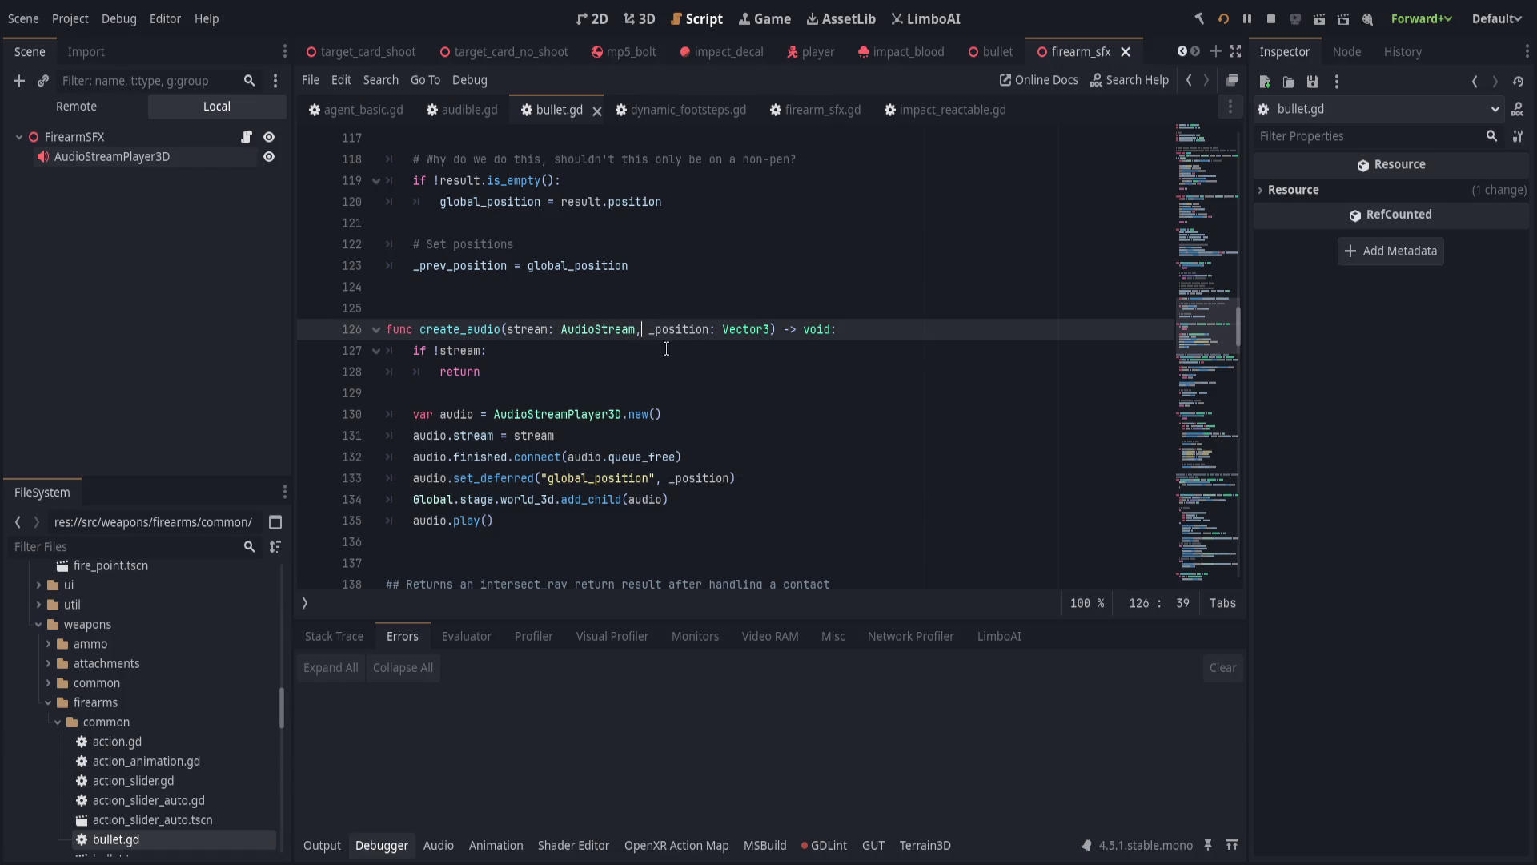
pyautogui.scroll(-3, 629, 392)
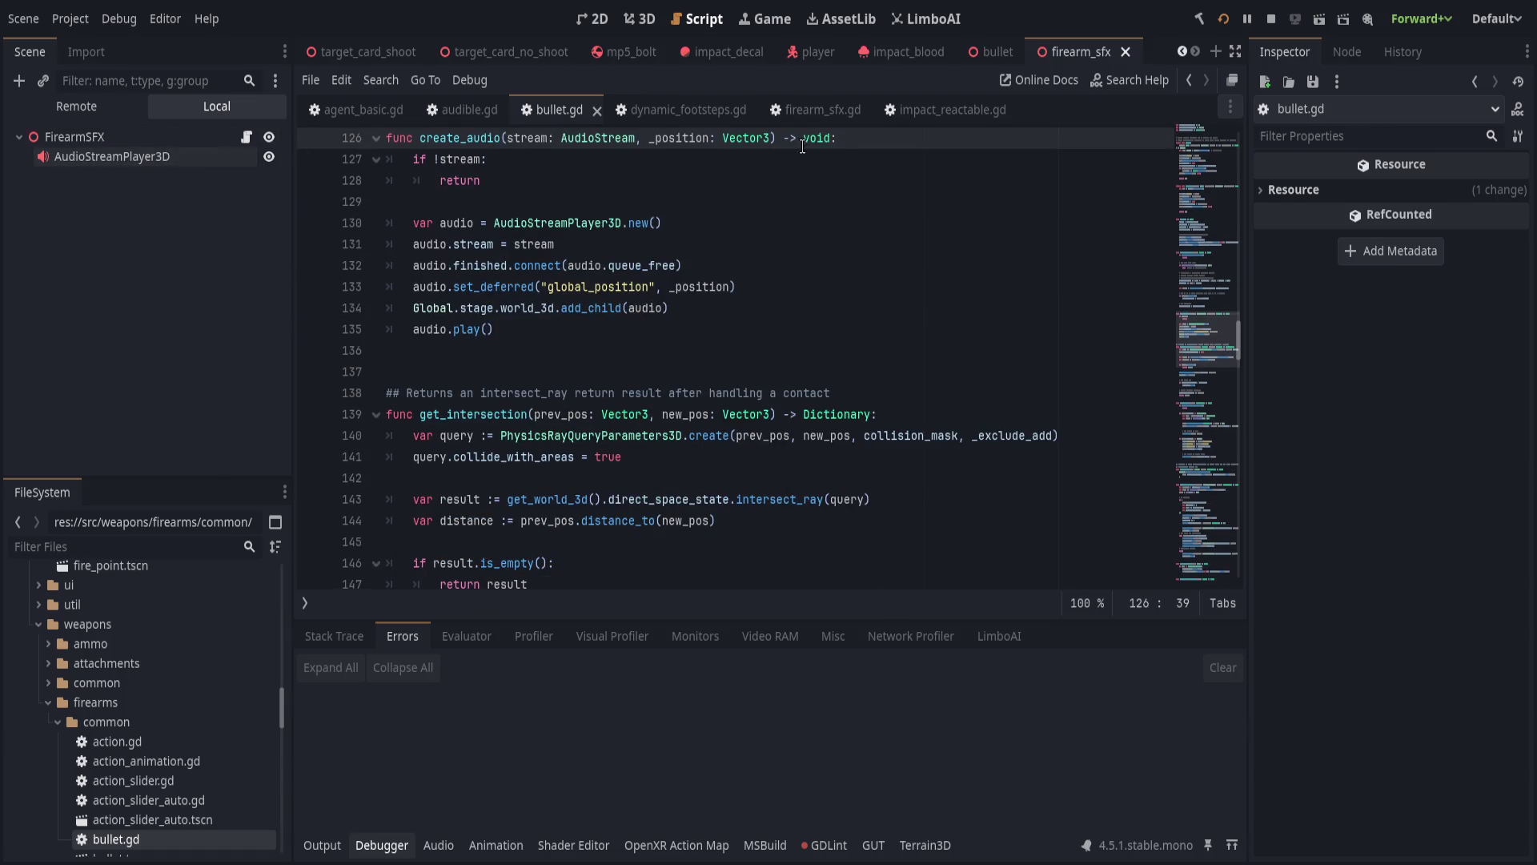
pyautogui.click(775, 288)
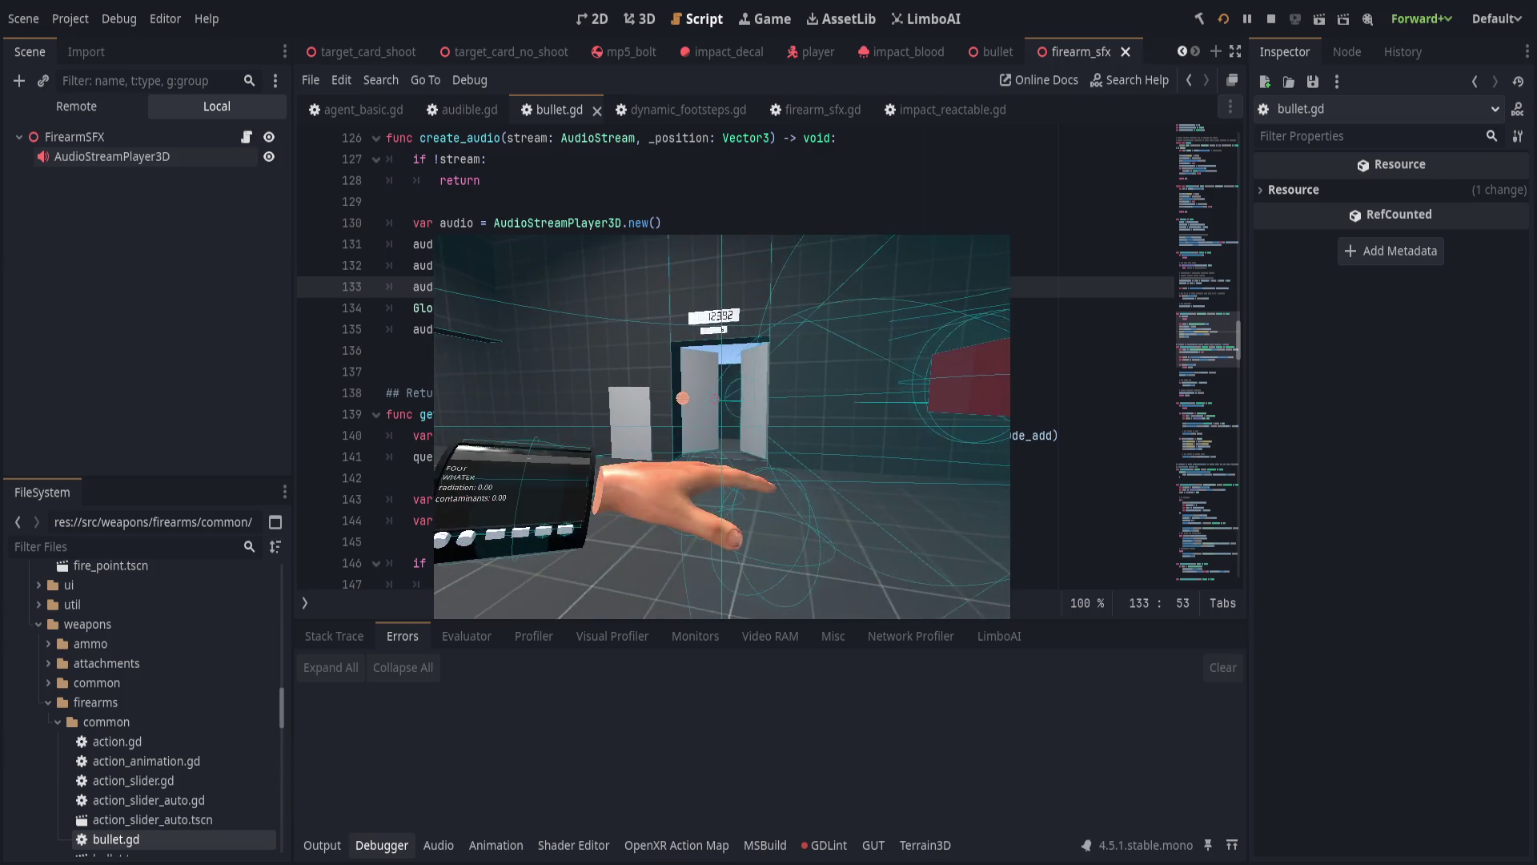
pyautogui.click(748, 372)
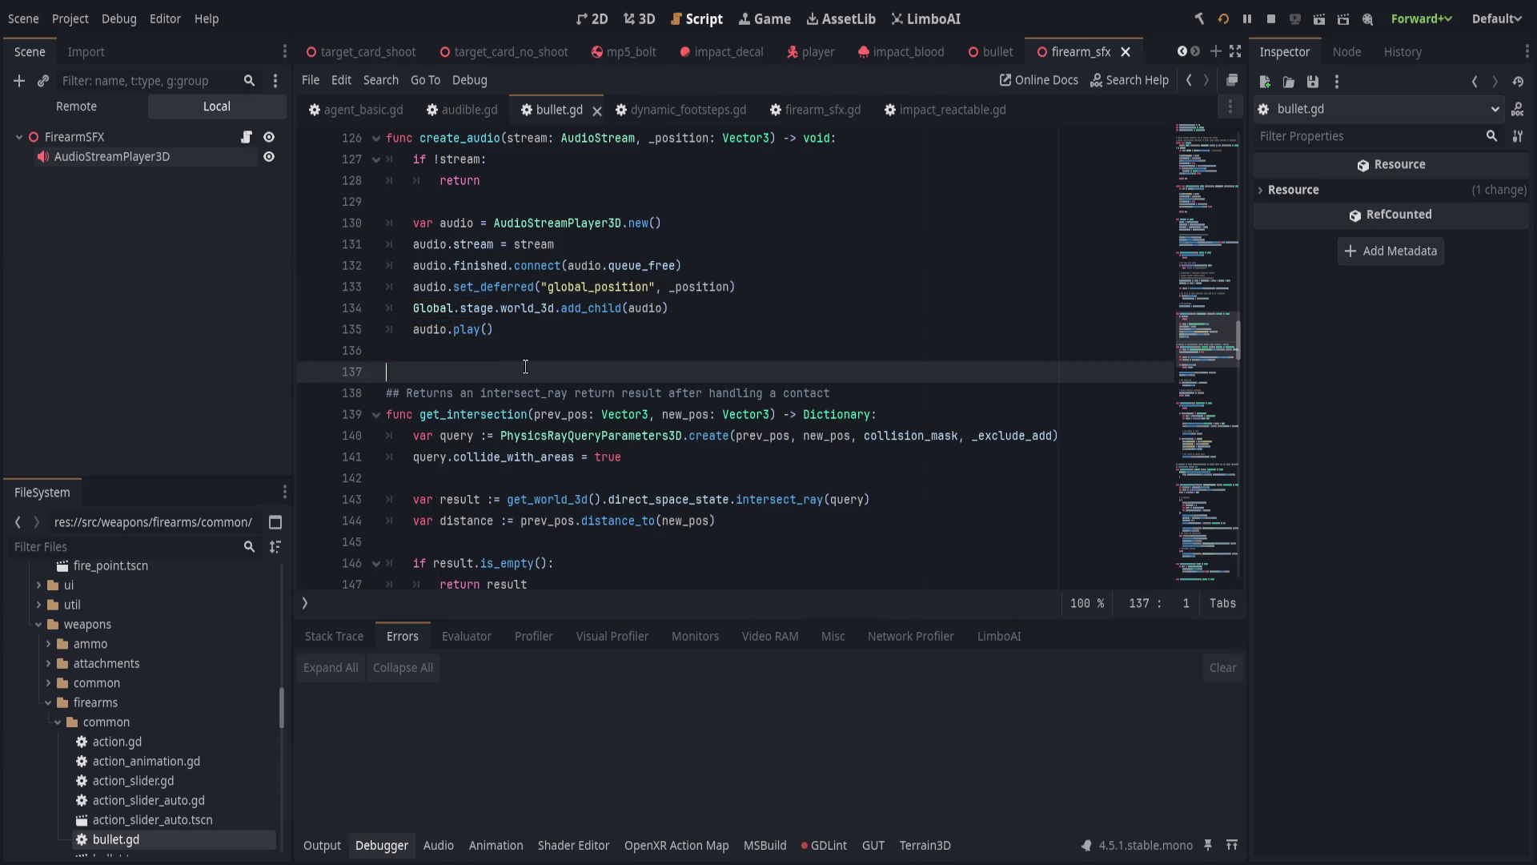
# Collapse the debugger panel and scroll the script back up to _on_contact.
pyautogui.scroll(-19, 748, 345)
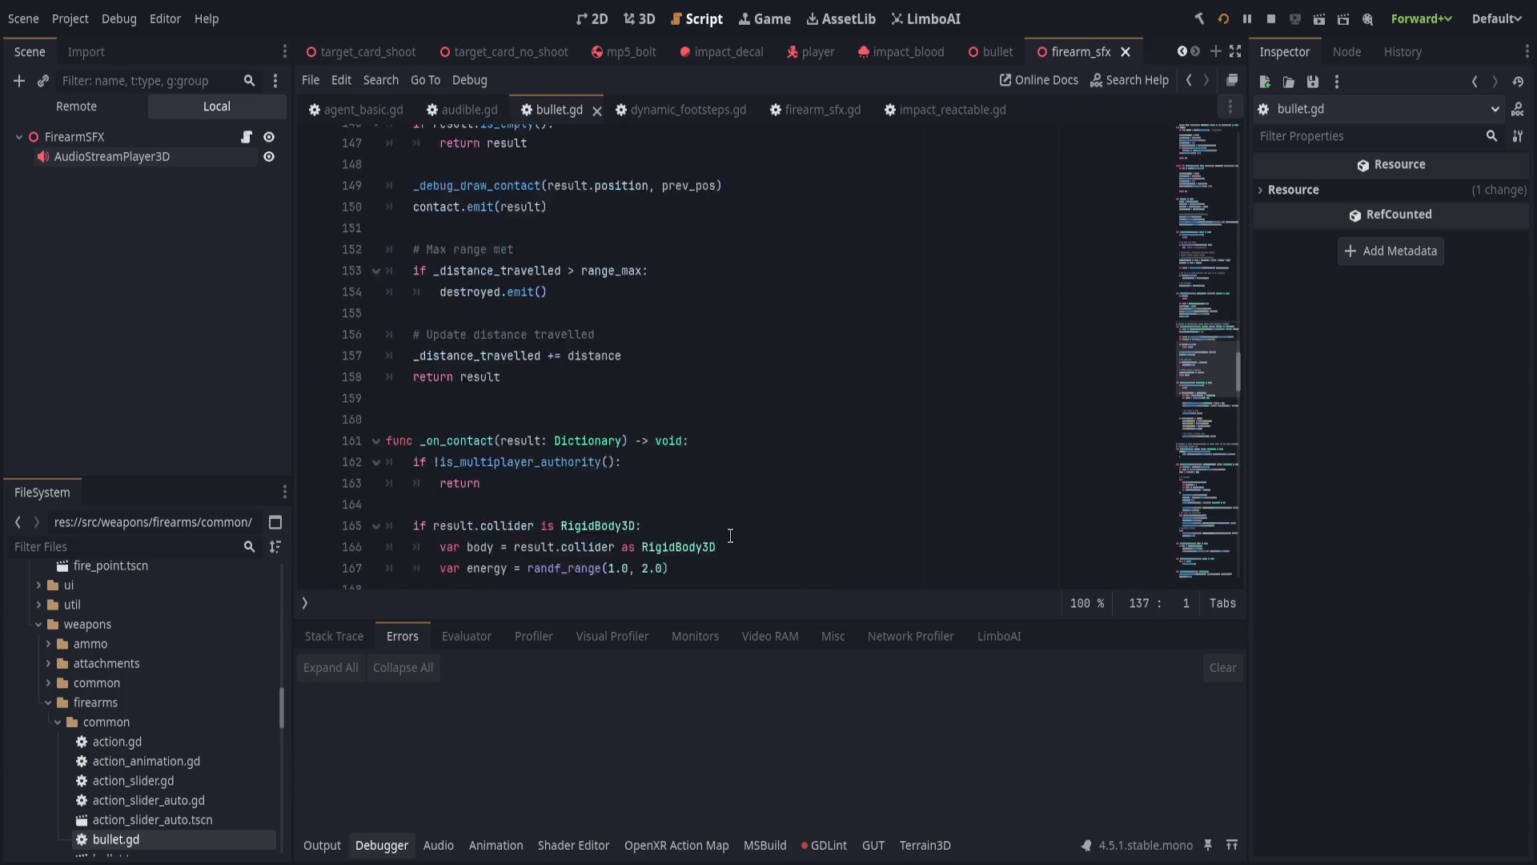
pyautogui.scroll(-1, 727, 534)
pyautogui.click(333, 636)
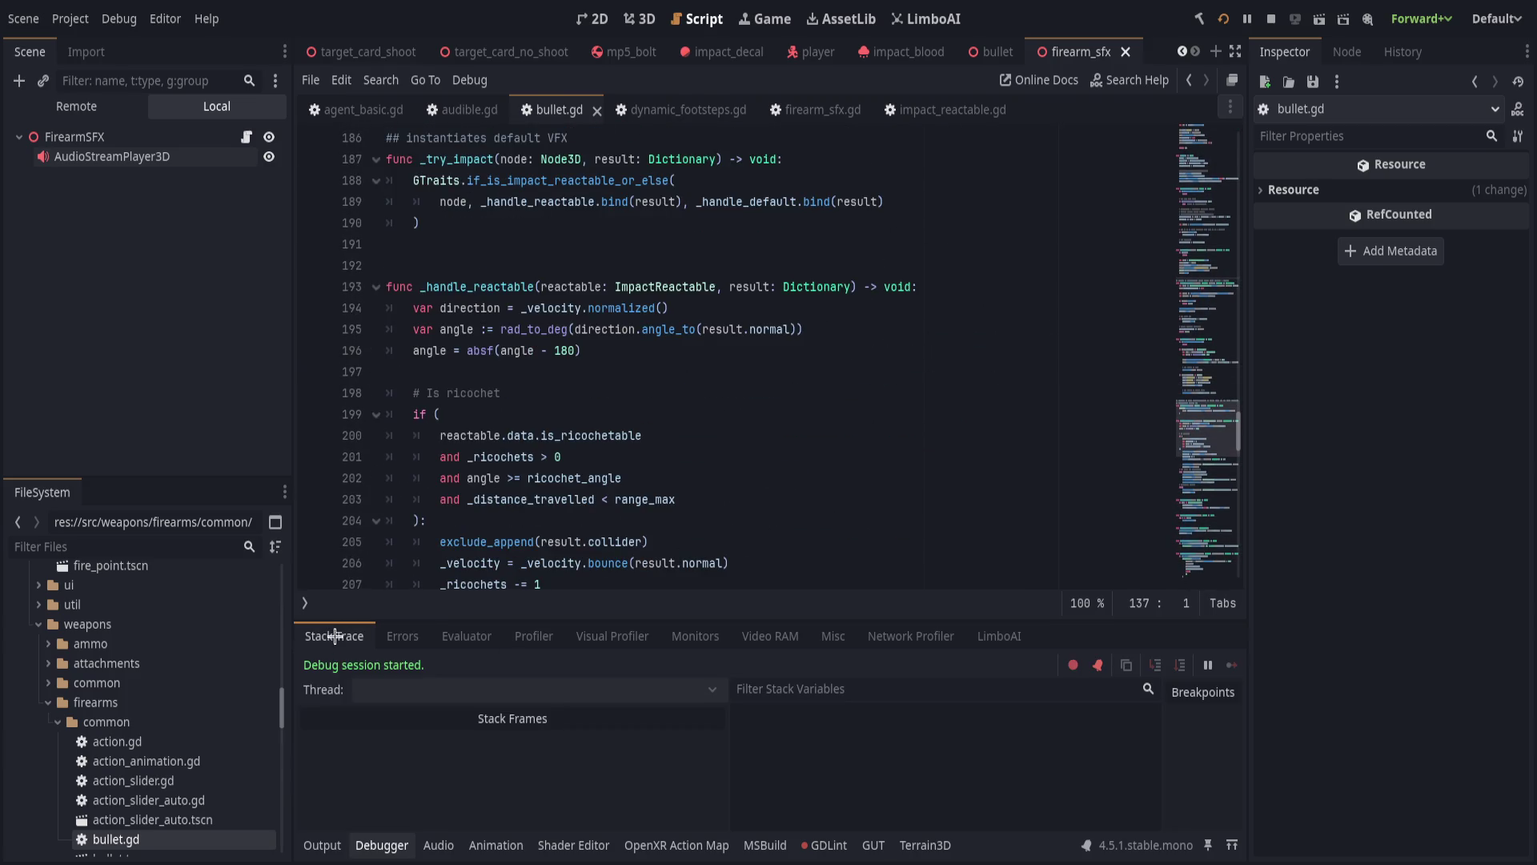
pyautogui.click(381, 845)
pyautogui.click(673, 610)
pyautogui.click(877, 605)
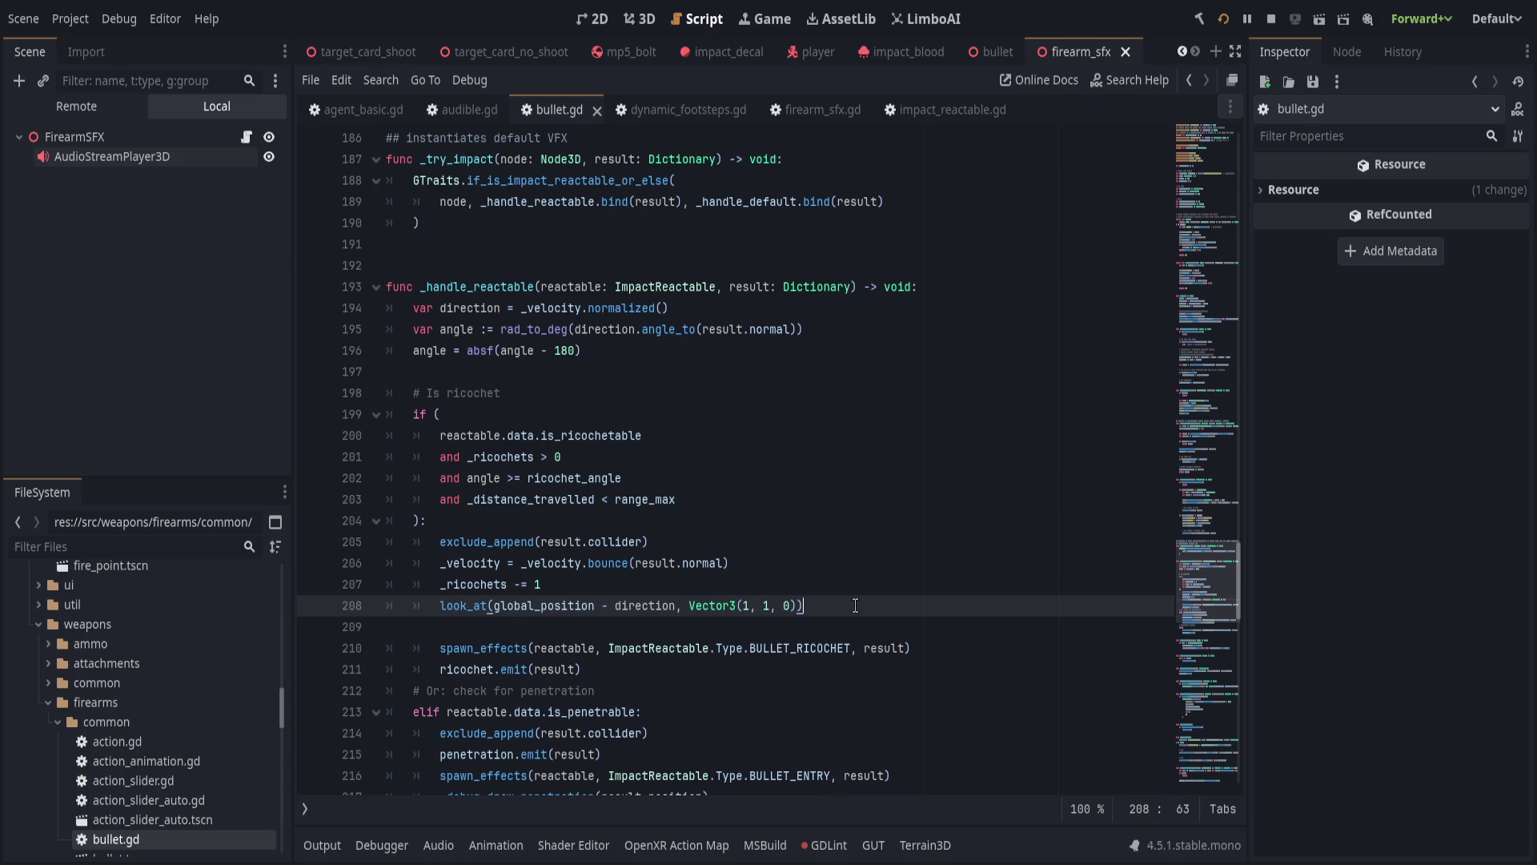
pyautogui.scroll(13, 855, 605)
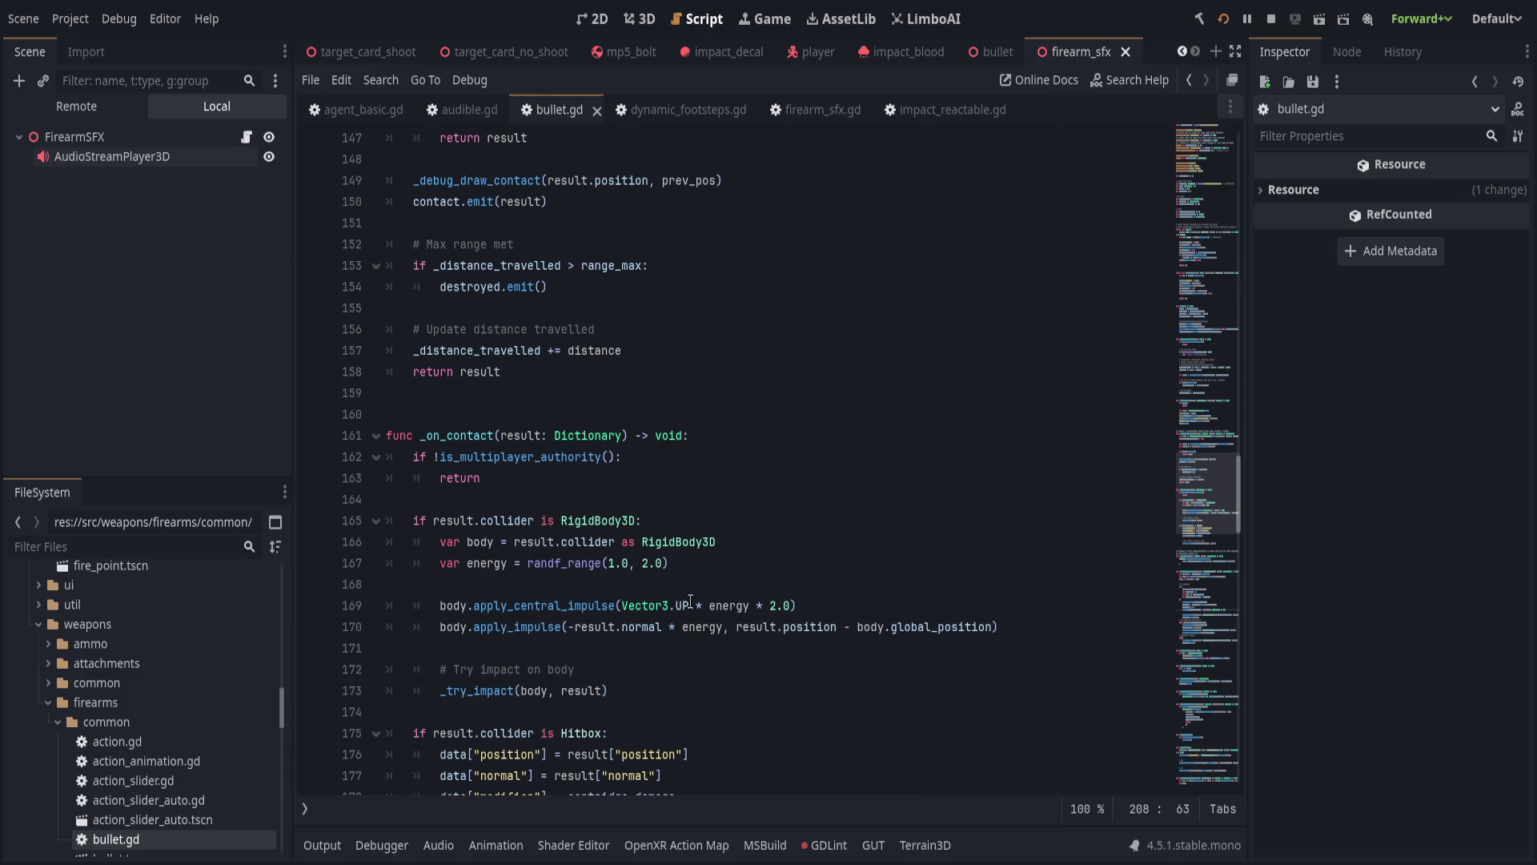
pyautogui.click(697, 160)
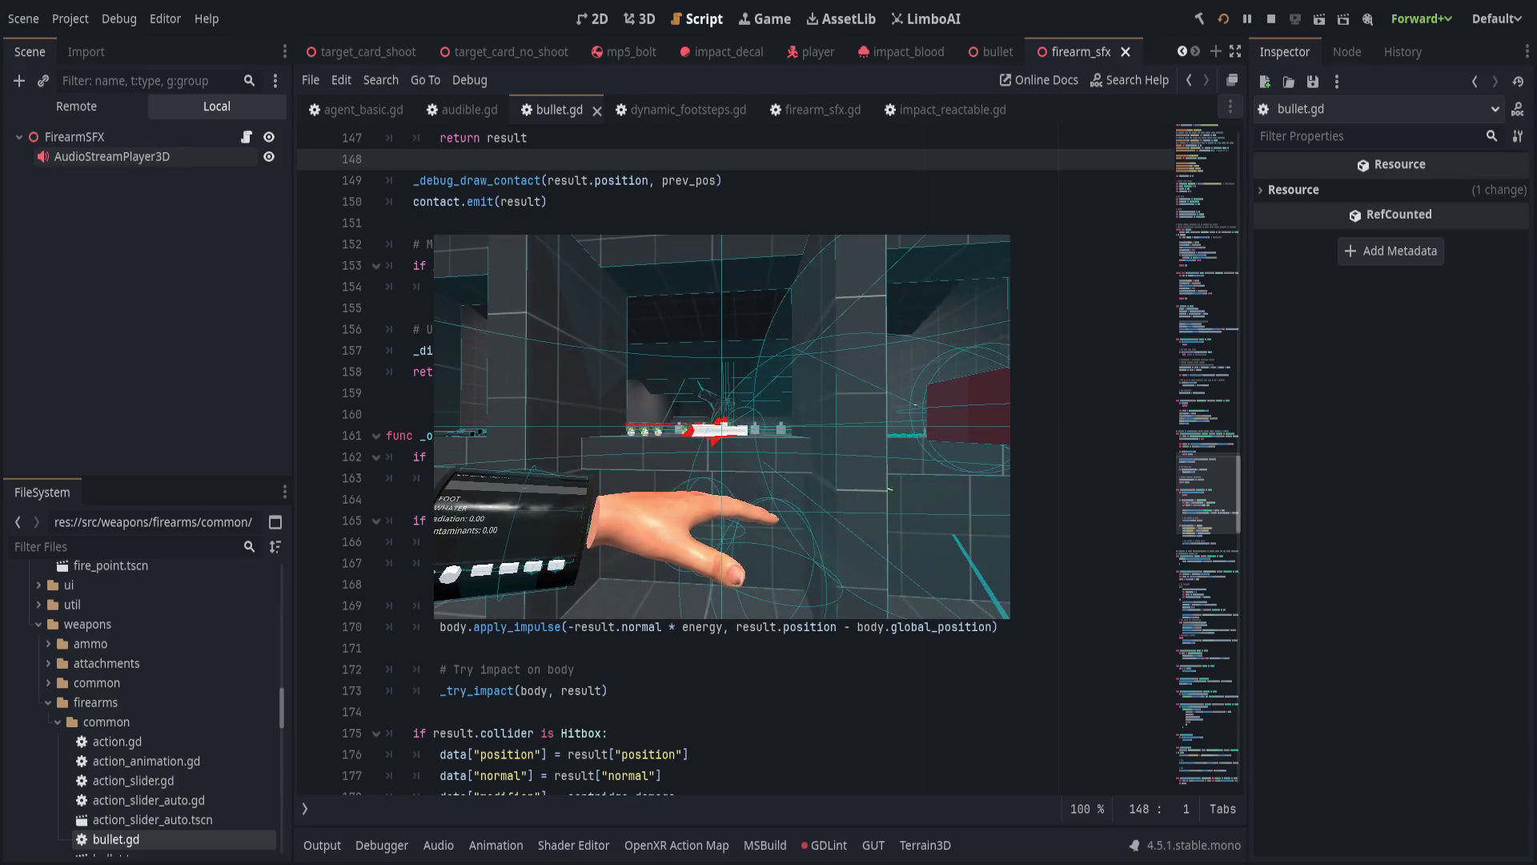
# Turn the Hitbox check into an elif and add an else: branch after it.
pyautogui.click(726, 445)
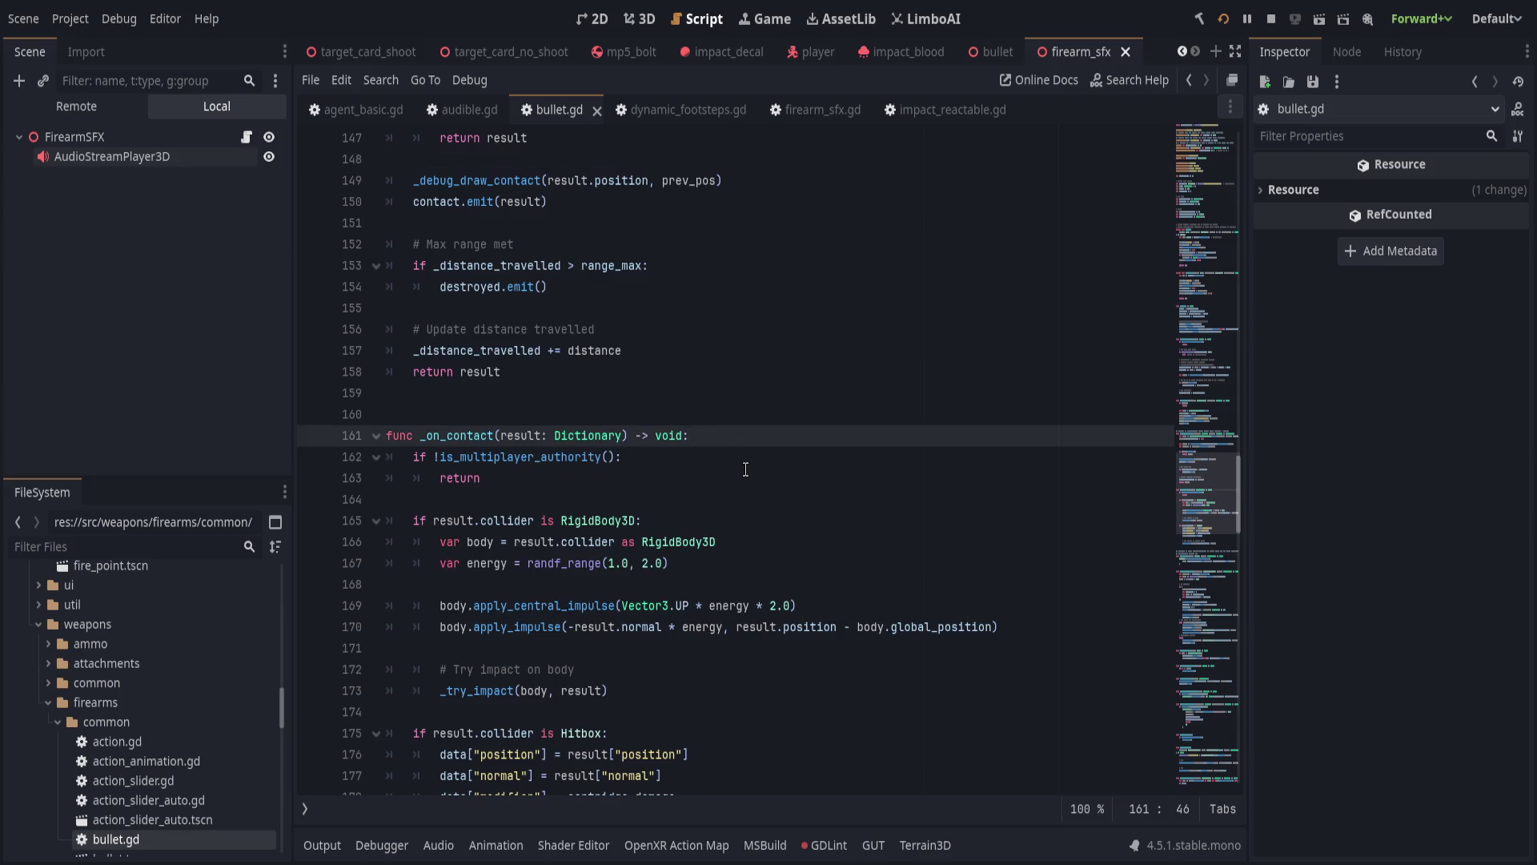
pyautogui.click(746, 475)
pyautogui.click(740, 520)
pyautogui.scroll(-2, 556, 520)
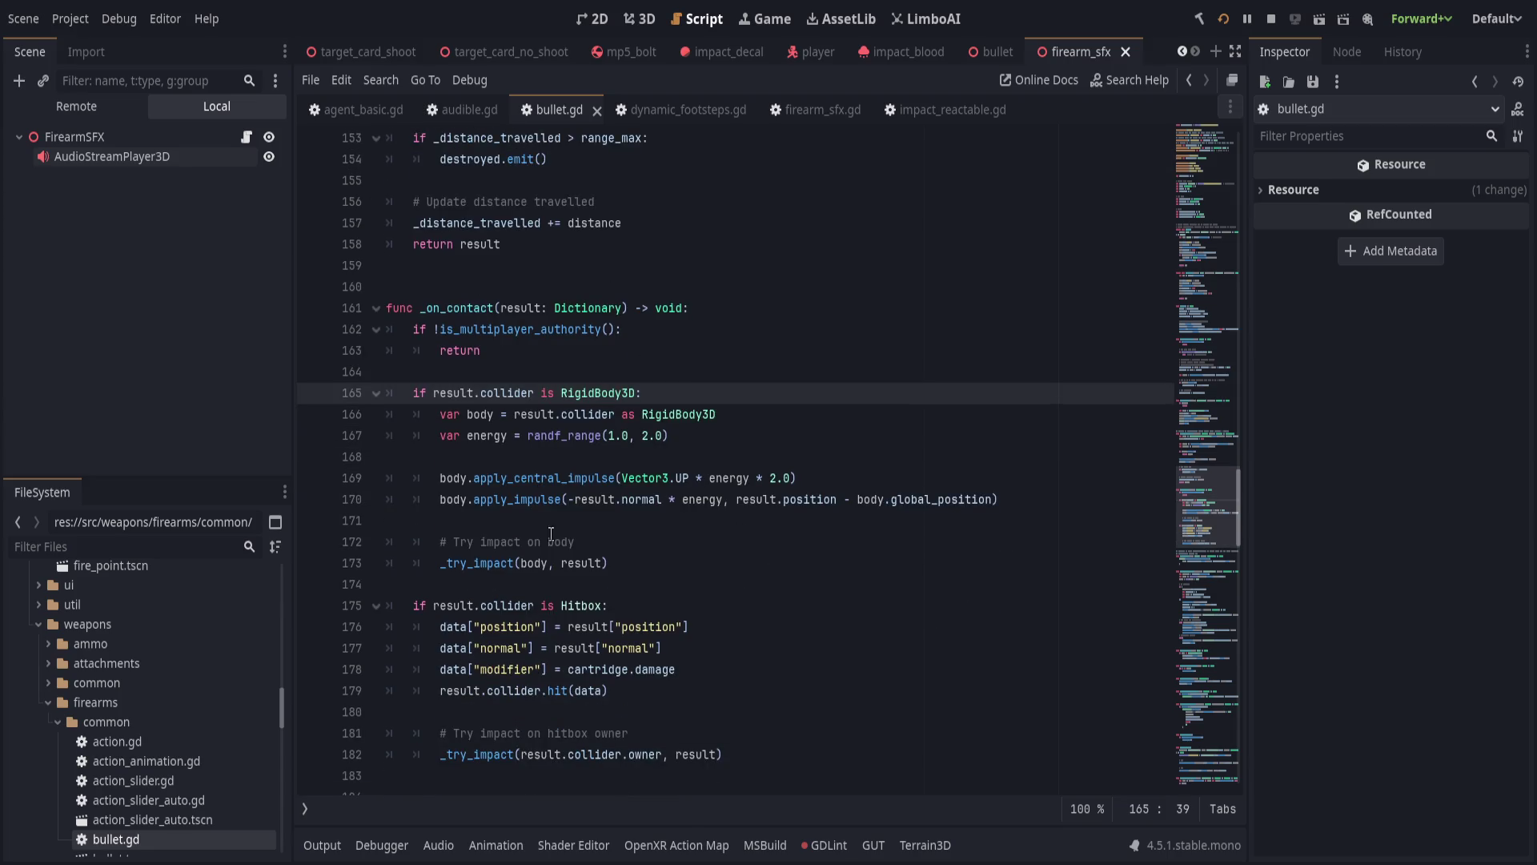
pyautogui.click(789, 732)
pyautogui.click(804, 754)
pyautogui.press('Return')
pyautogui.write('else:')
pyautogui.press('Return')
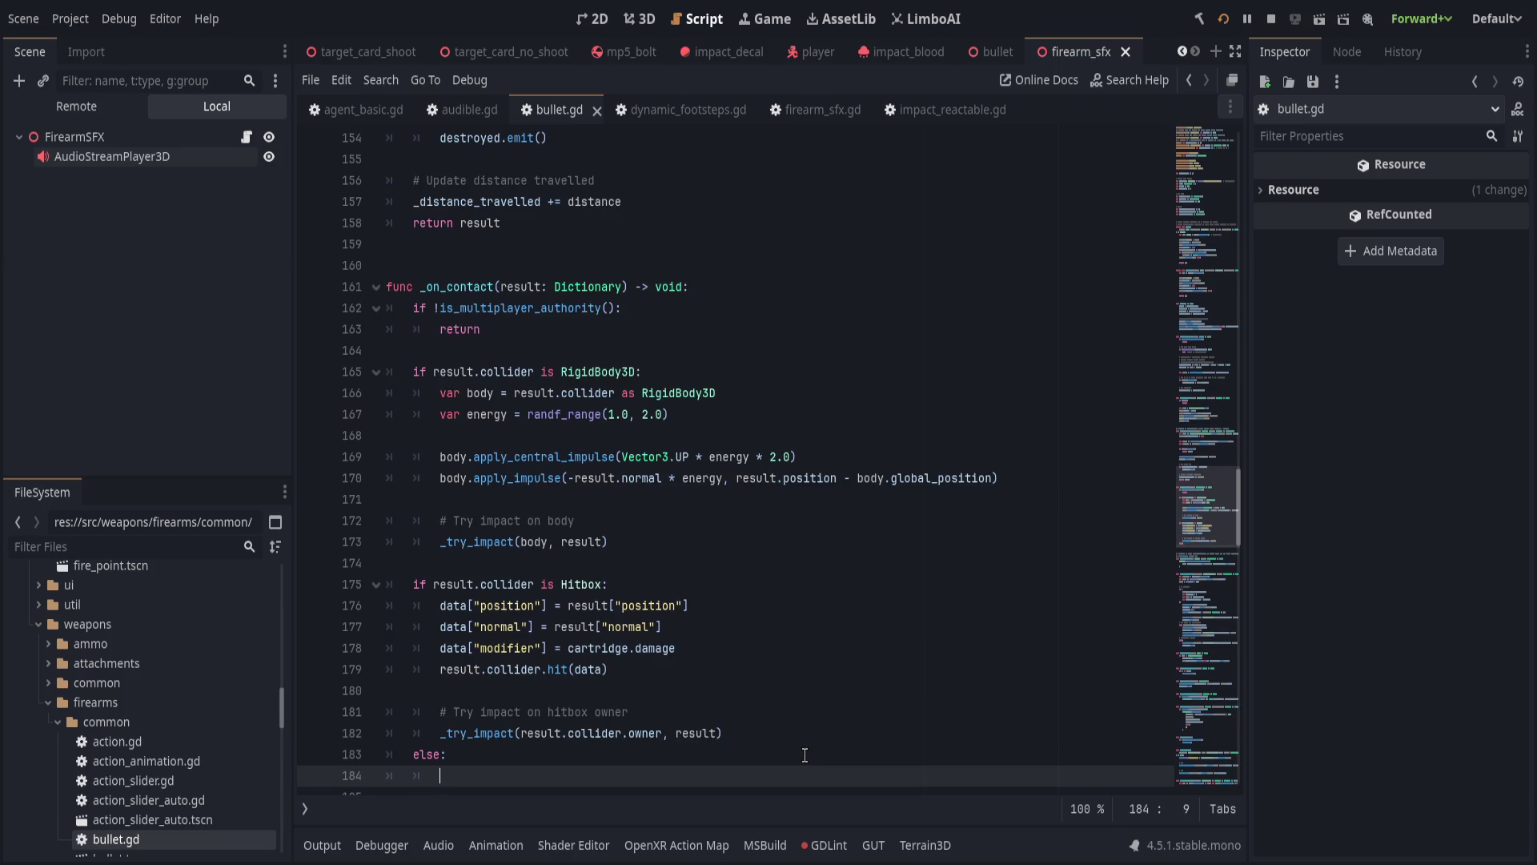
pyautogui.click(413, 583)
pyautogui.write('el')
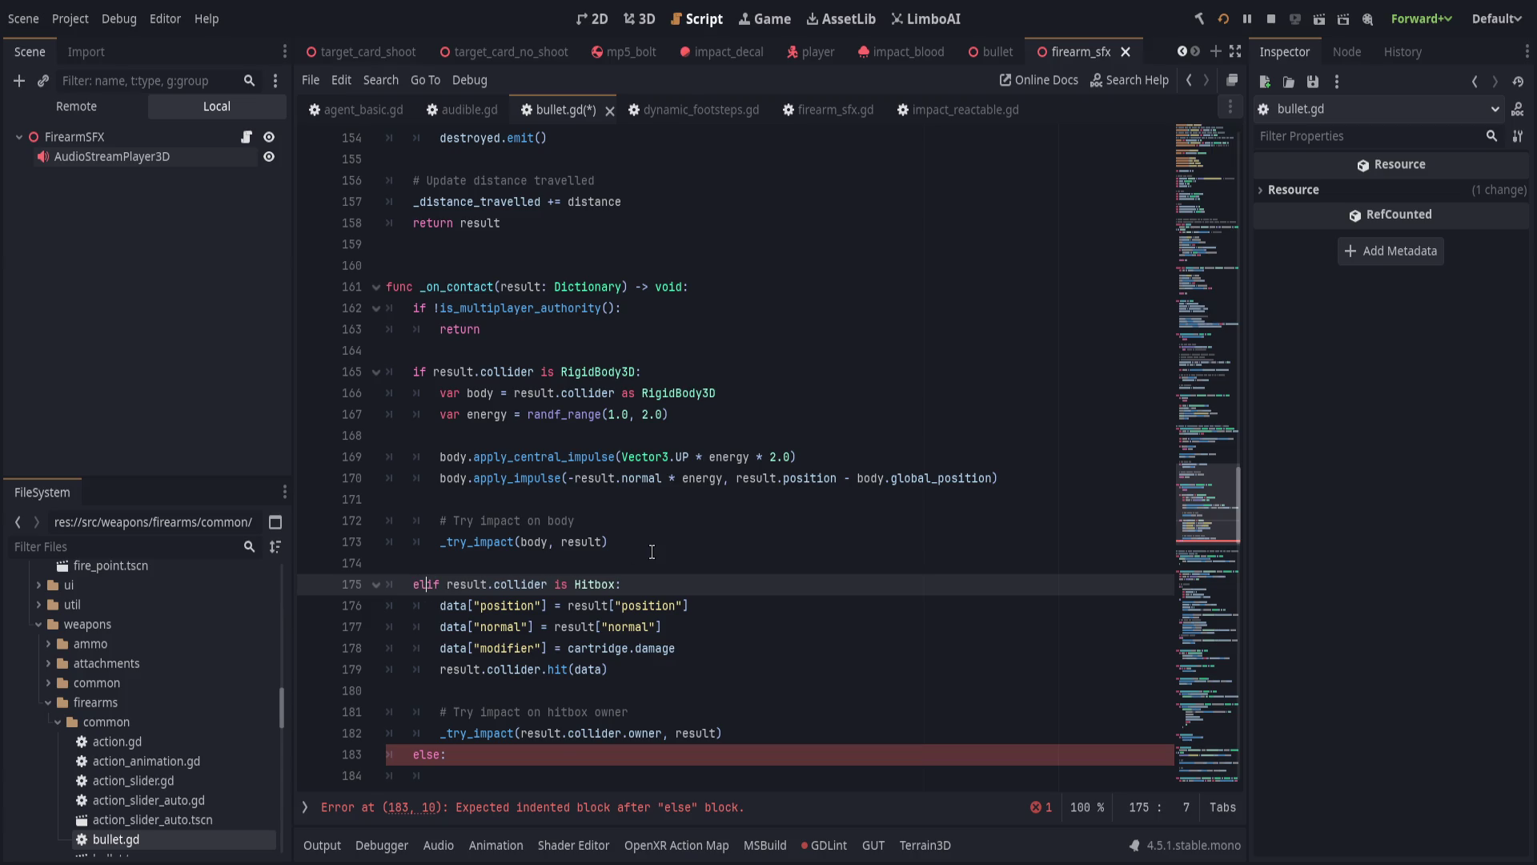
pyautogui.press('Escape')
pyautogui.moveTo(591, 753)
pyautogui.mouseDown()
pyautogui.moveTo(606, 792)
pyautogui.moveTo(621, 769)
pyautogui.mouseUp()
pyautogui.click(637, 707)
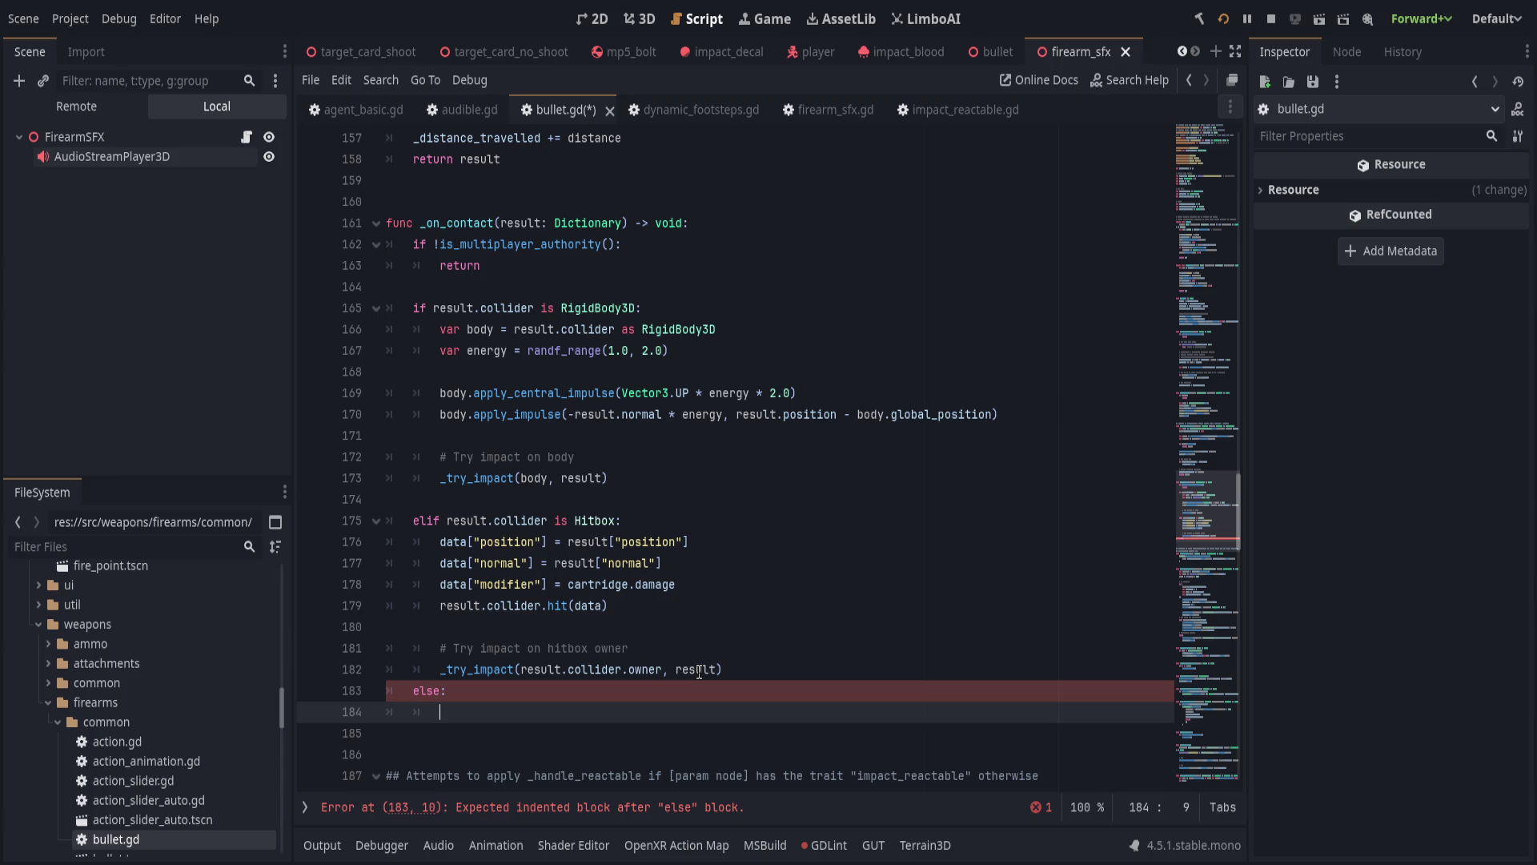
# Call _try_impact(result.collider, result) in the else branch body.
pyautogui.write('_try_i')
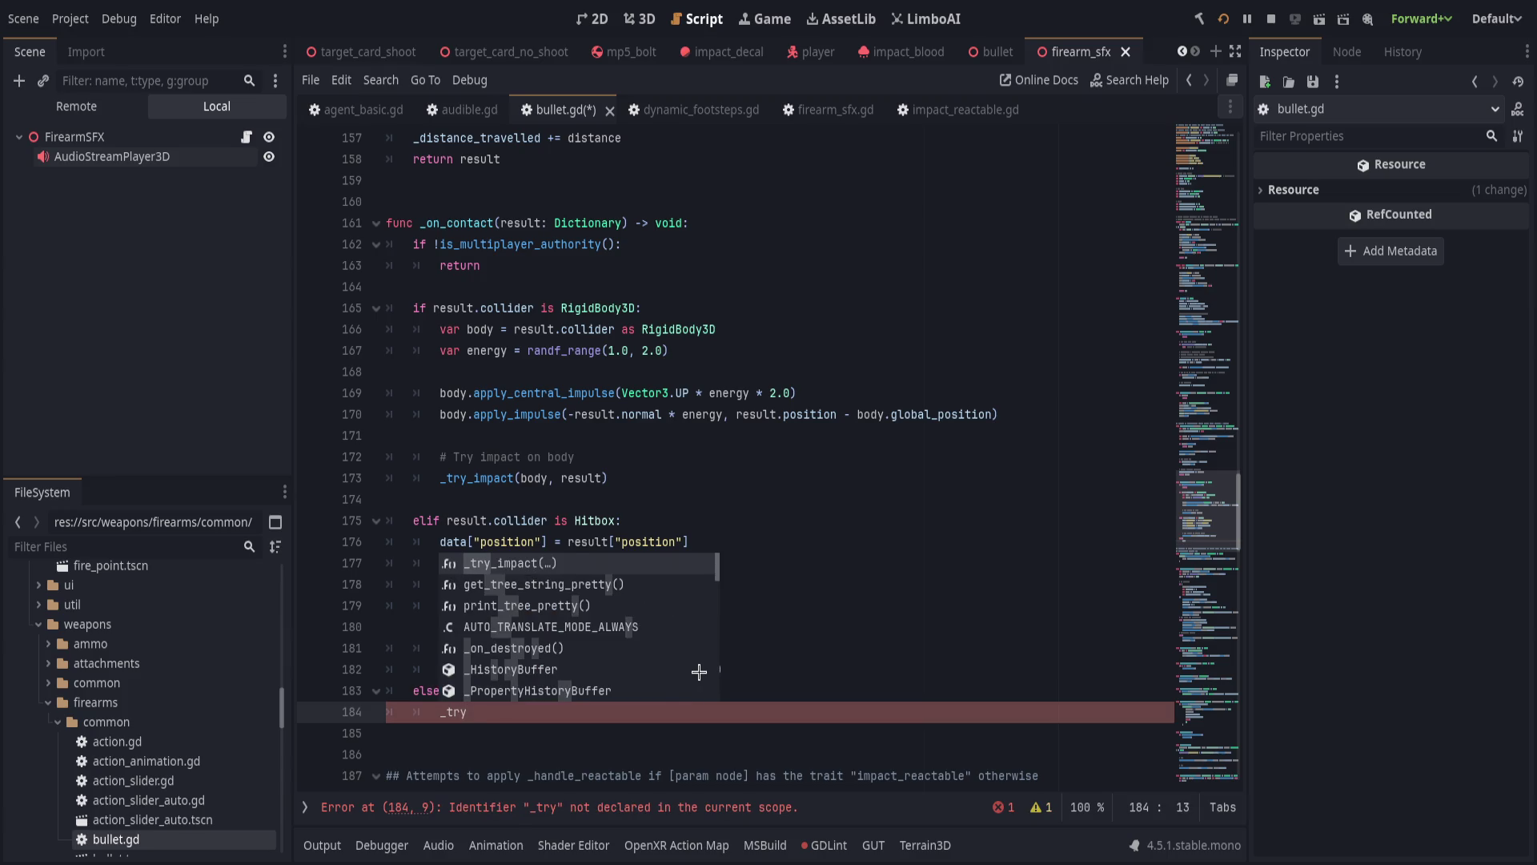
pyautogui.press('Return')
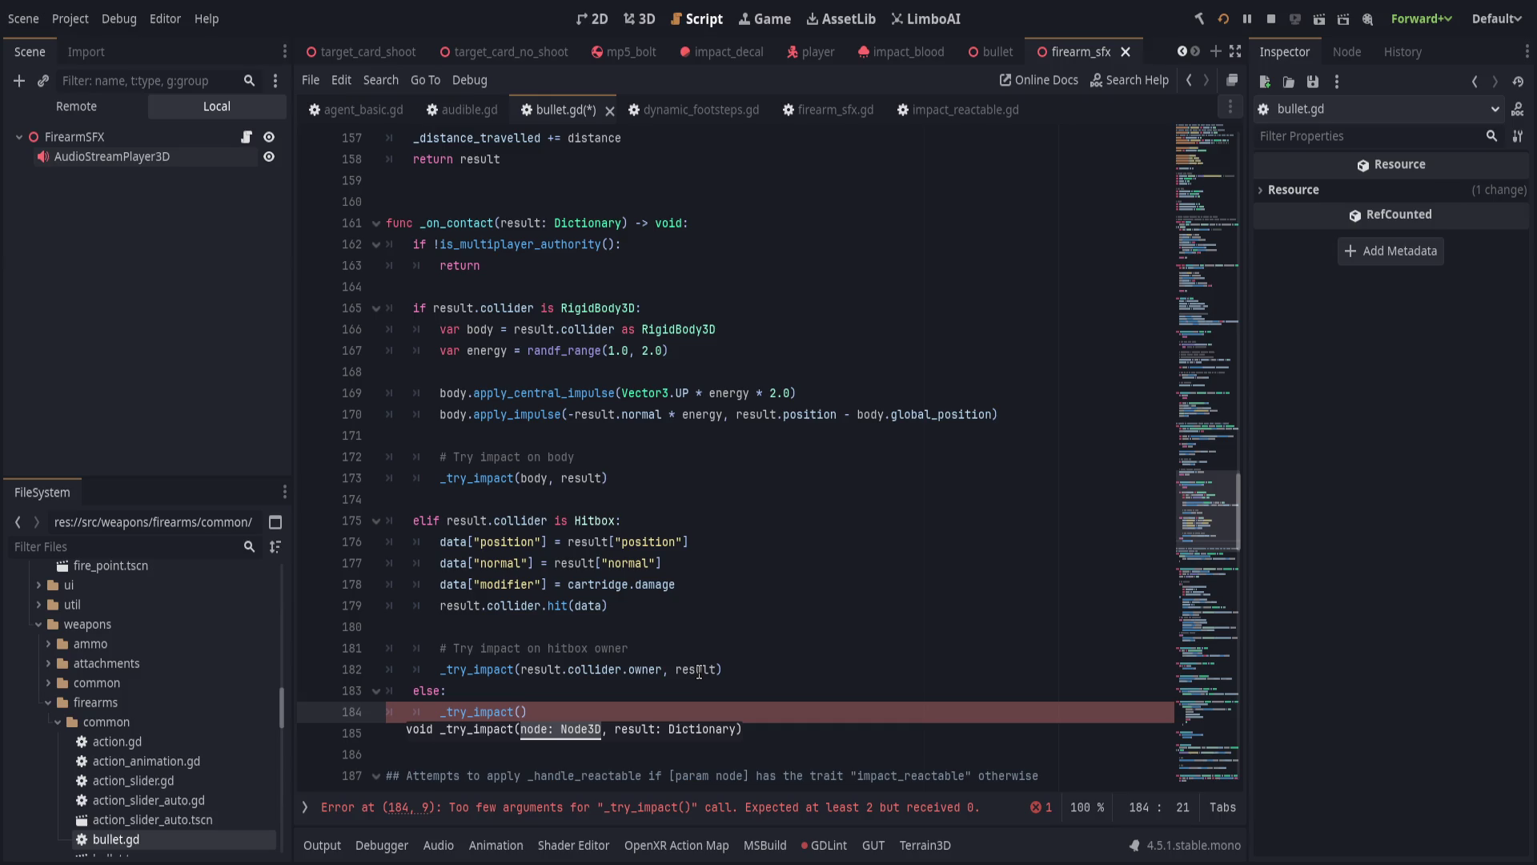
pyautogui.click(427, 521)
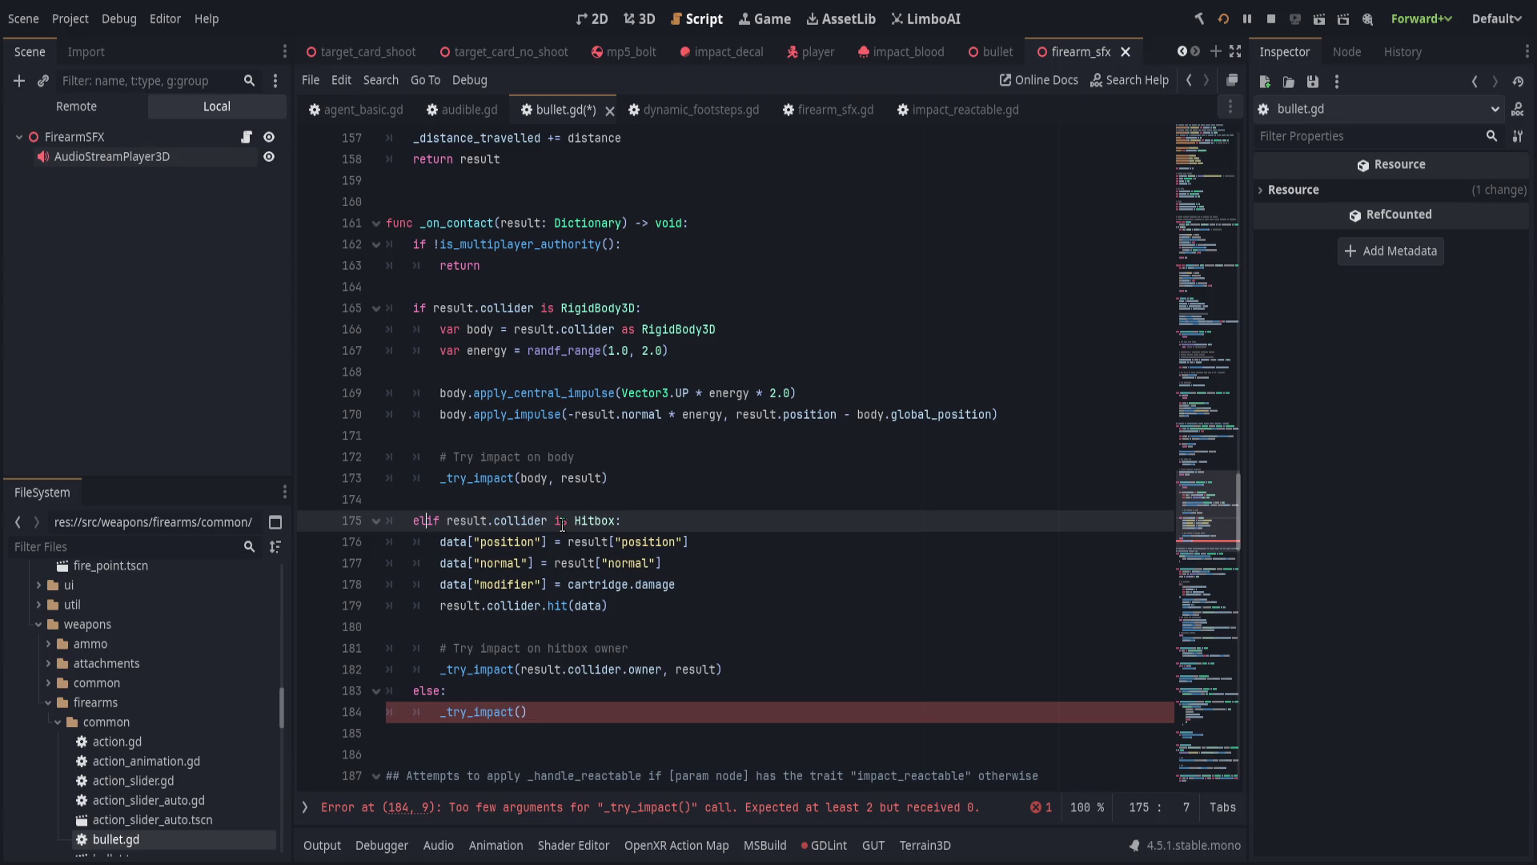
pyautogui.click(521, 712)
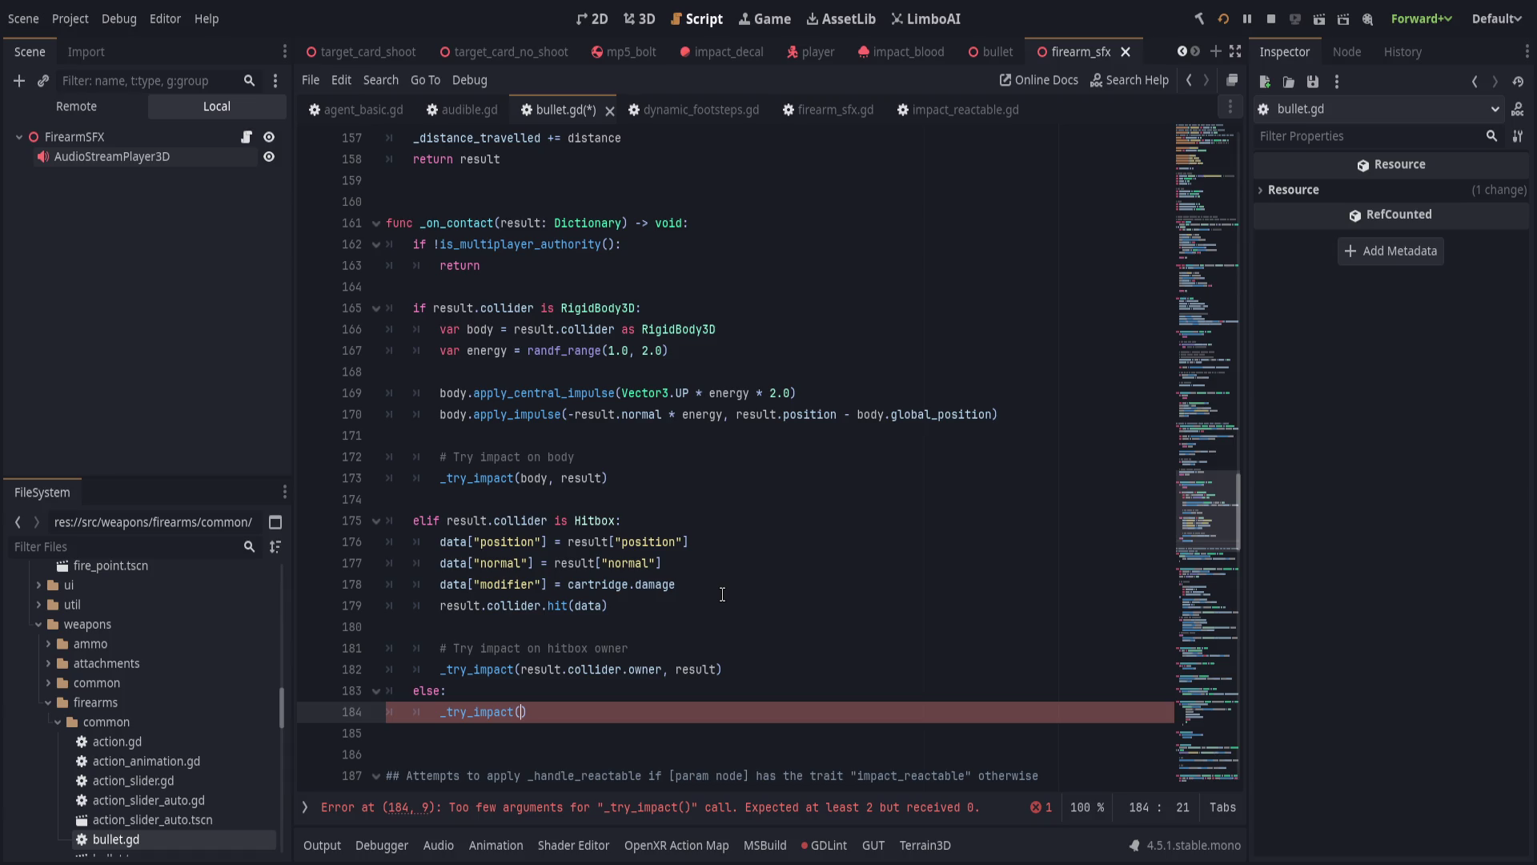
pyautogui.write('result.collid')
pyautogui.write('er, result')
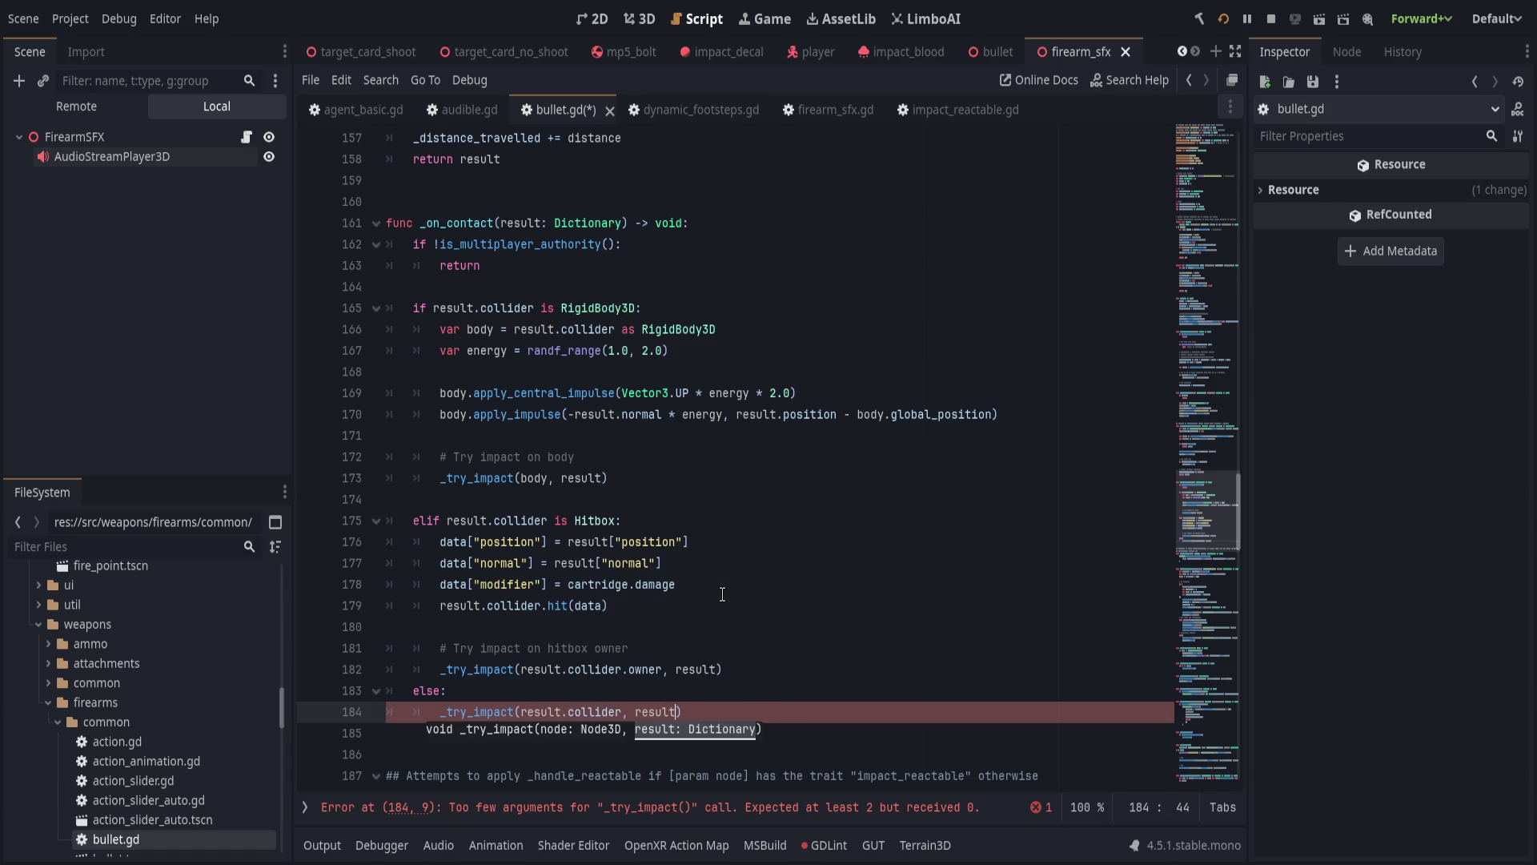
pyautogui.press('Right')
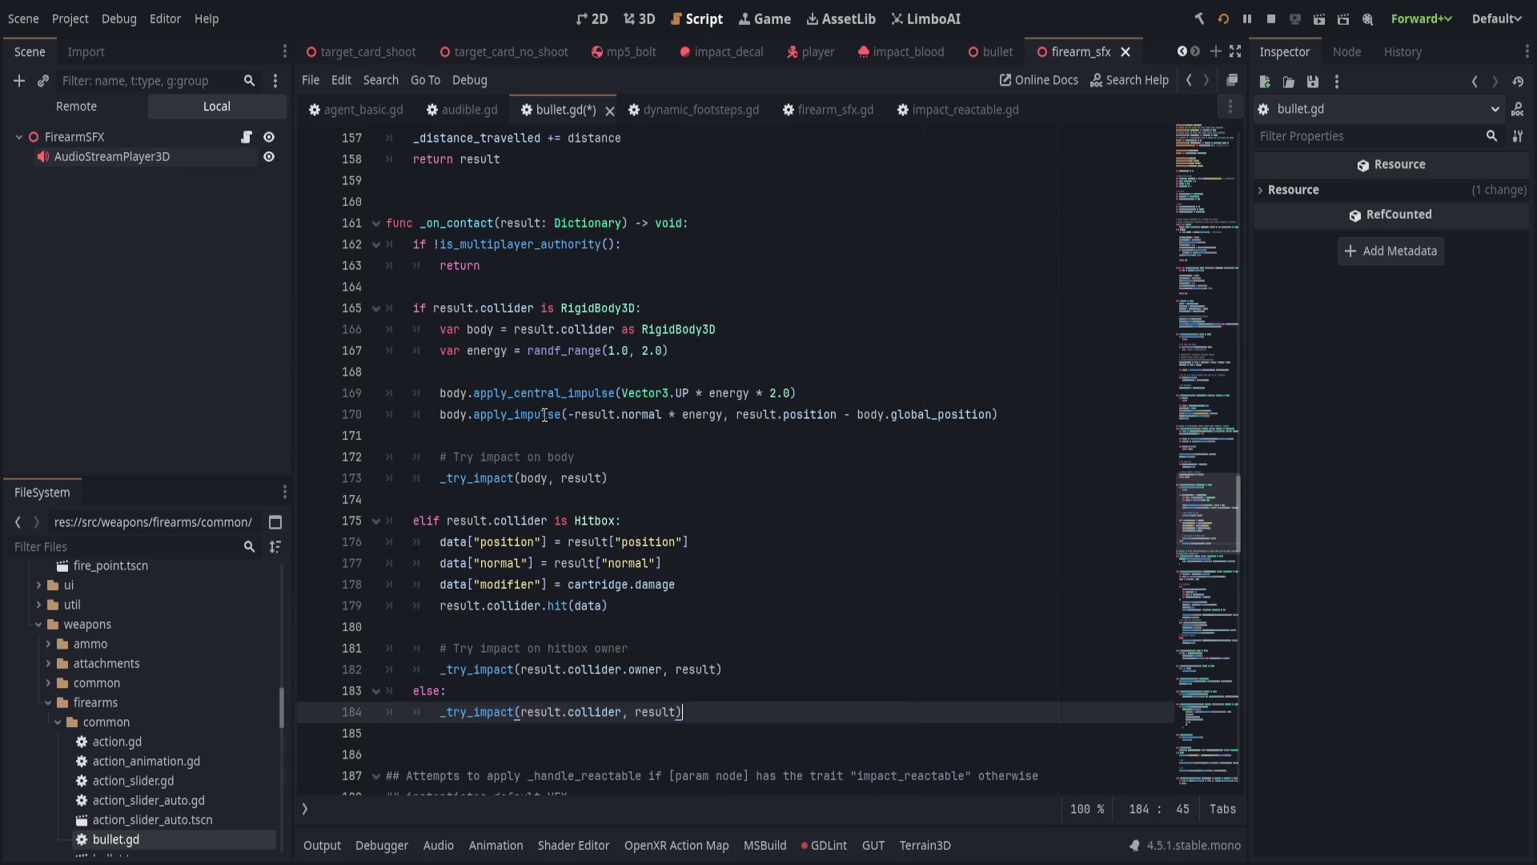
pyautogui.click(697, 322)
pyautogui.click(708, 311)
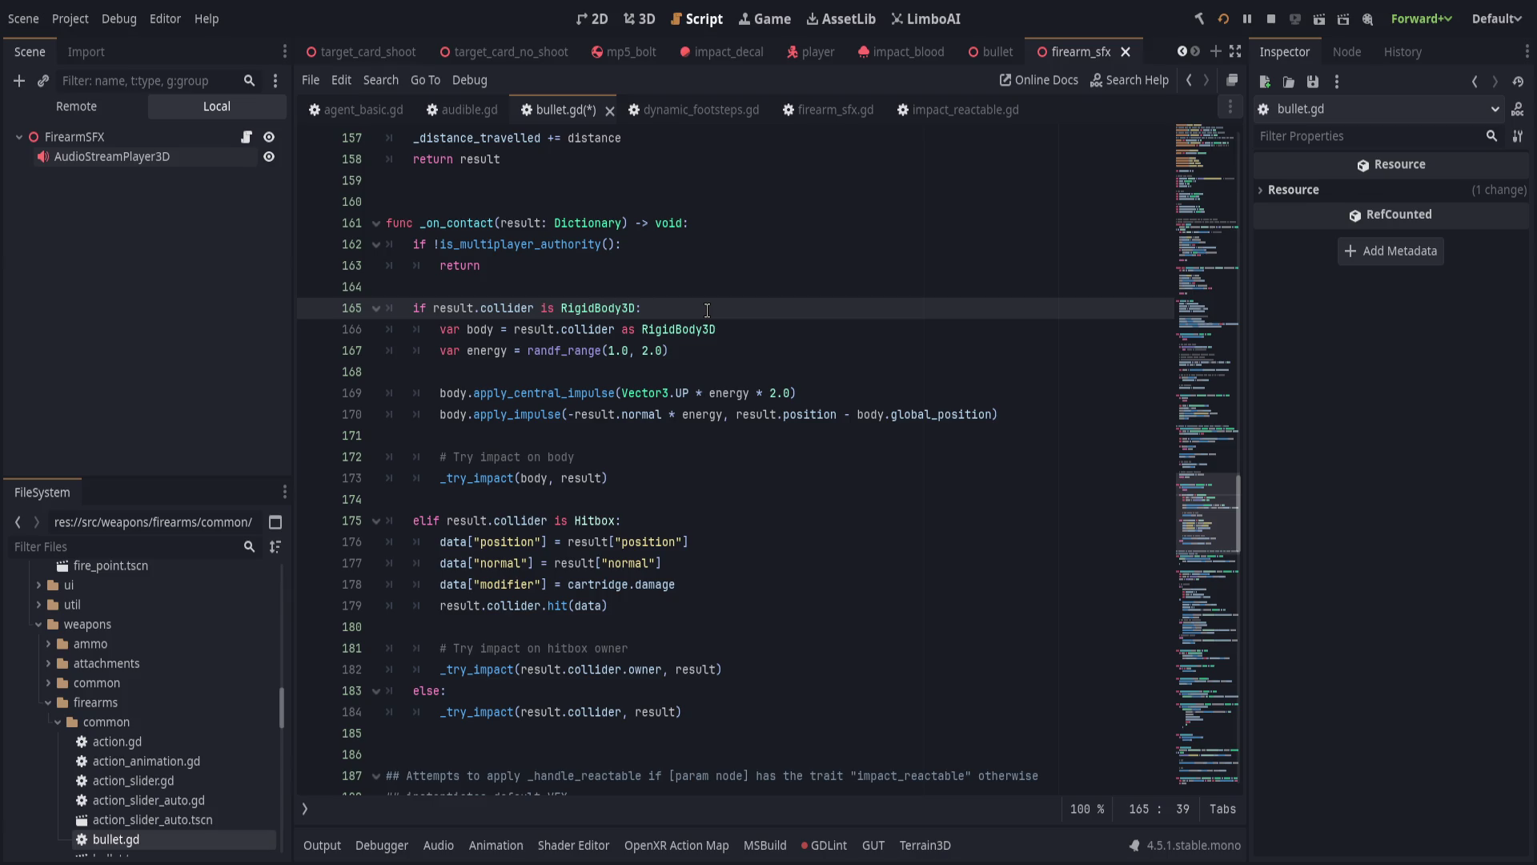
# Turn the Hitbox elif into a plain if and move its if/else block above the RigidBody3D block.
pyautogui.click(422, 521)
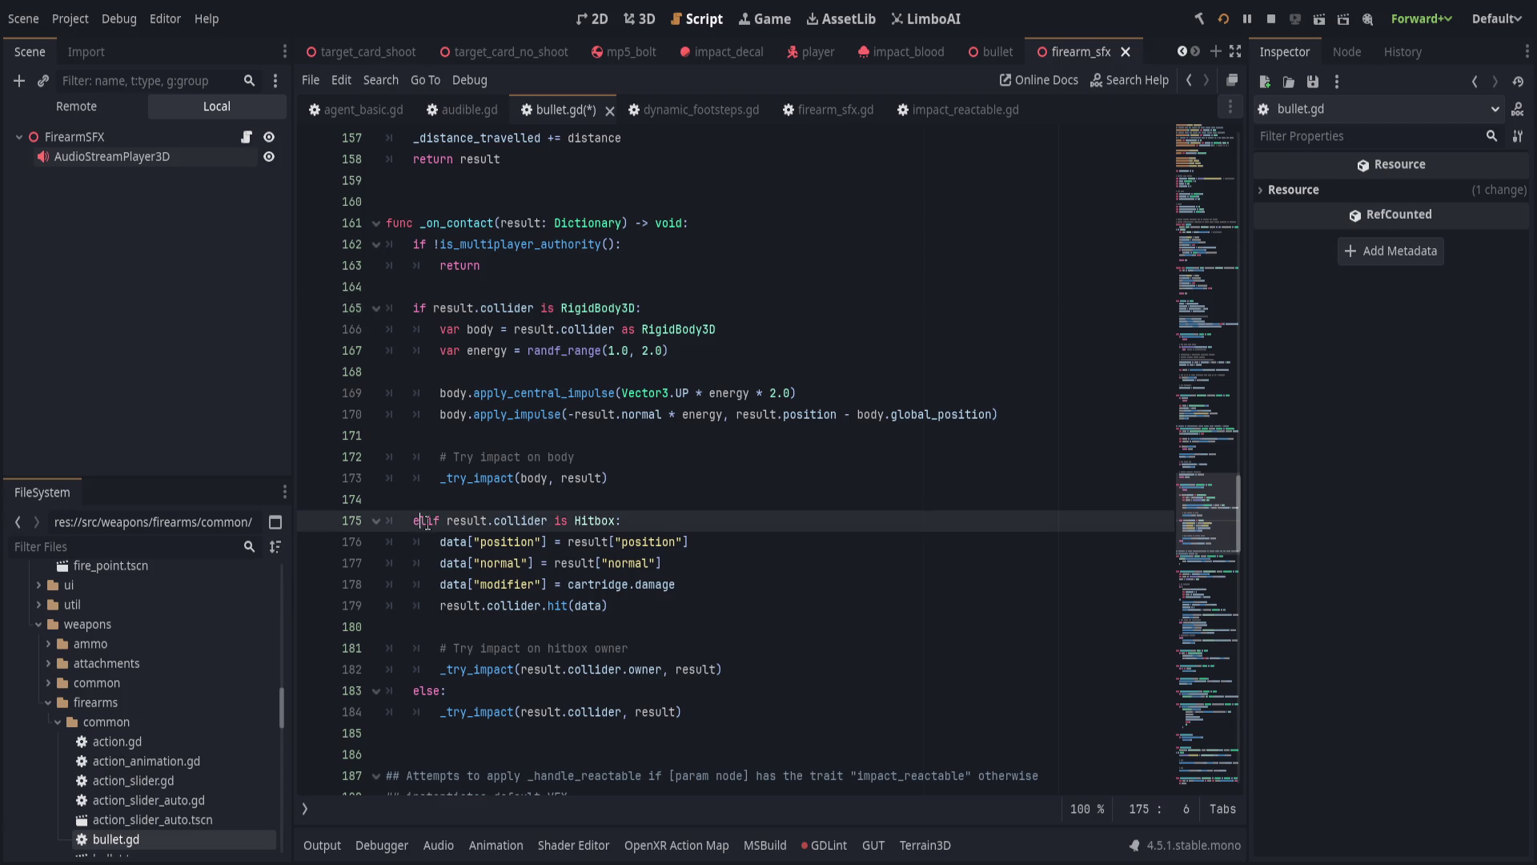
pyautogui.press('Right')
pyautogui.press('BackSpace')
pyautogui.press('BackSpace')
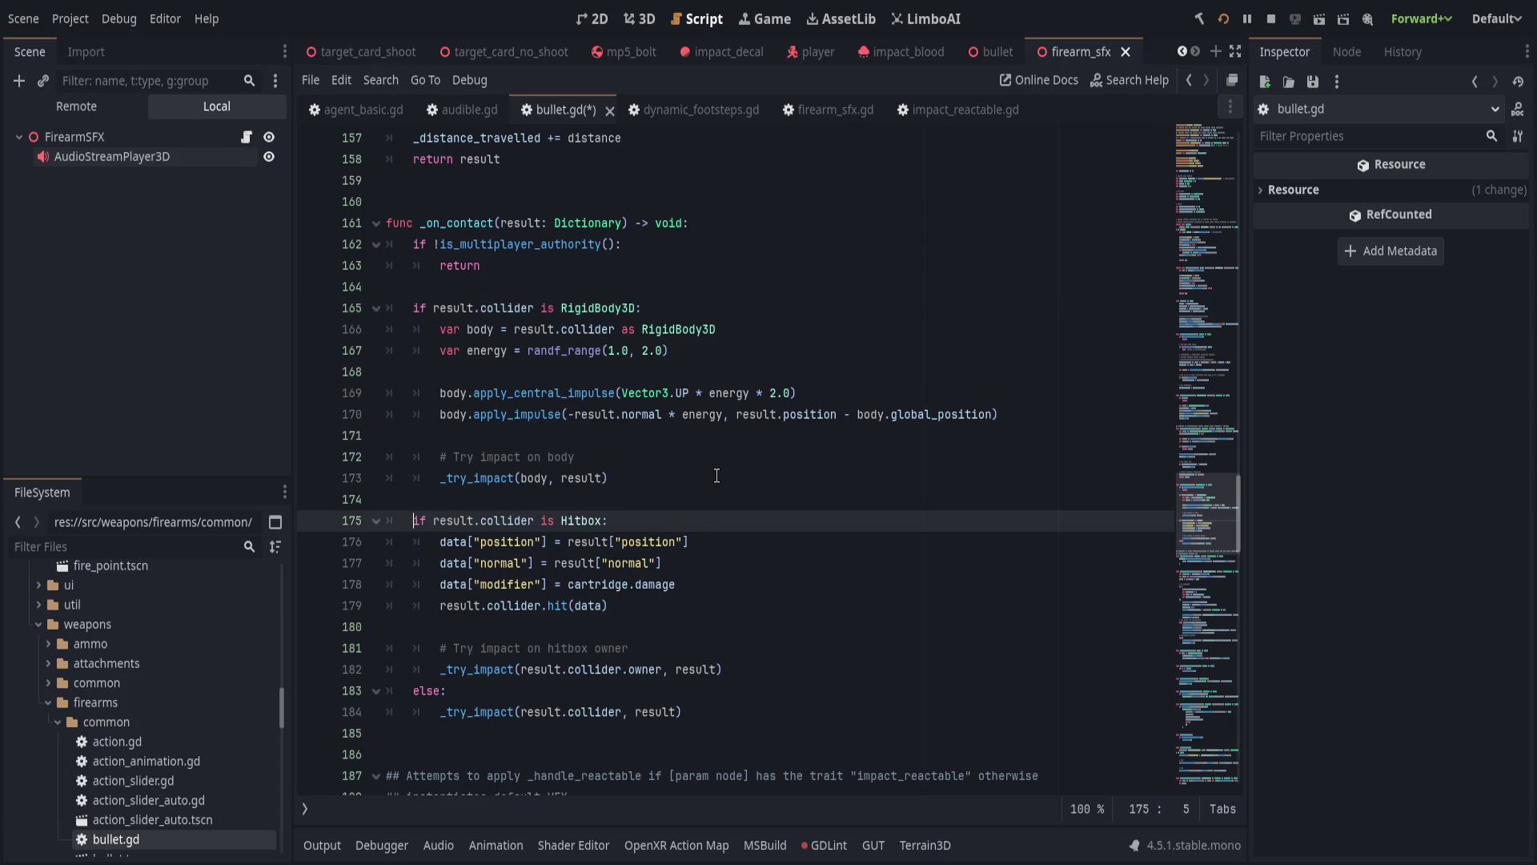
pyautogui.hotkey('shift', 'Down')
pyautogui.hotkey('shift', 'Down')
pyautogui.hotkey('shift', 'Down')
pyautogui.hotkey('shift', 'Down')
pyautogui.hotkey('shift', 'Down')
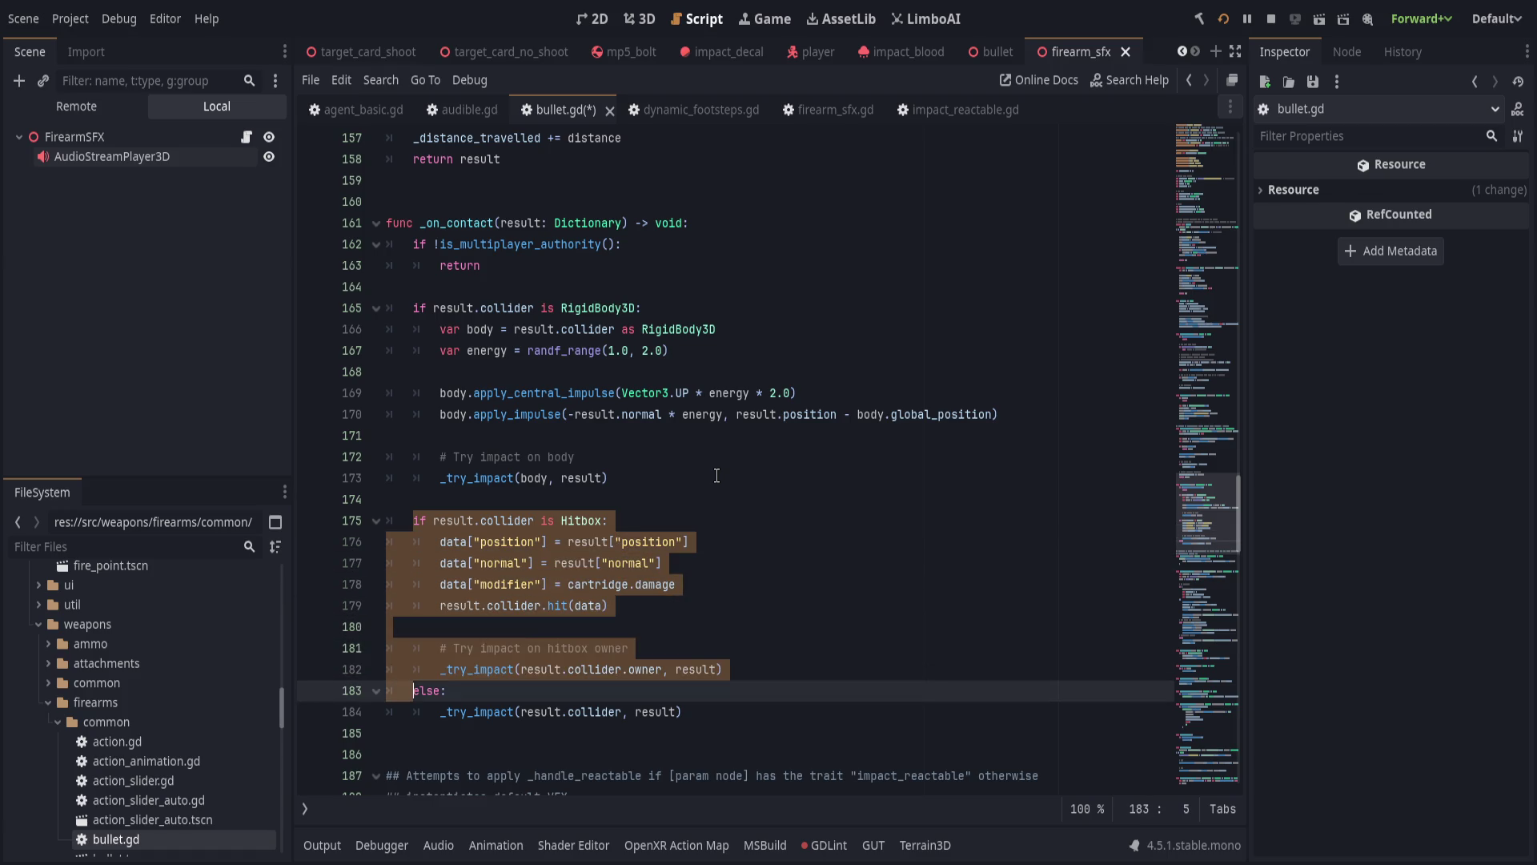
pyautogui.hotkey('alt', 'Up')
pyautogui.hotkey('shift', 'Down')
pyautogui.hotkey('alt', 'Down')
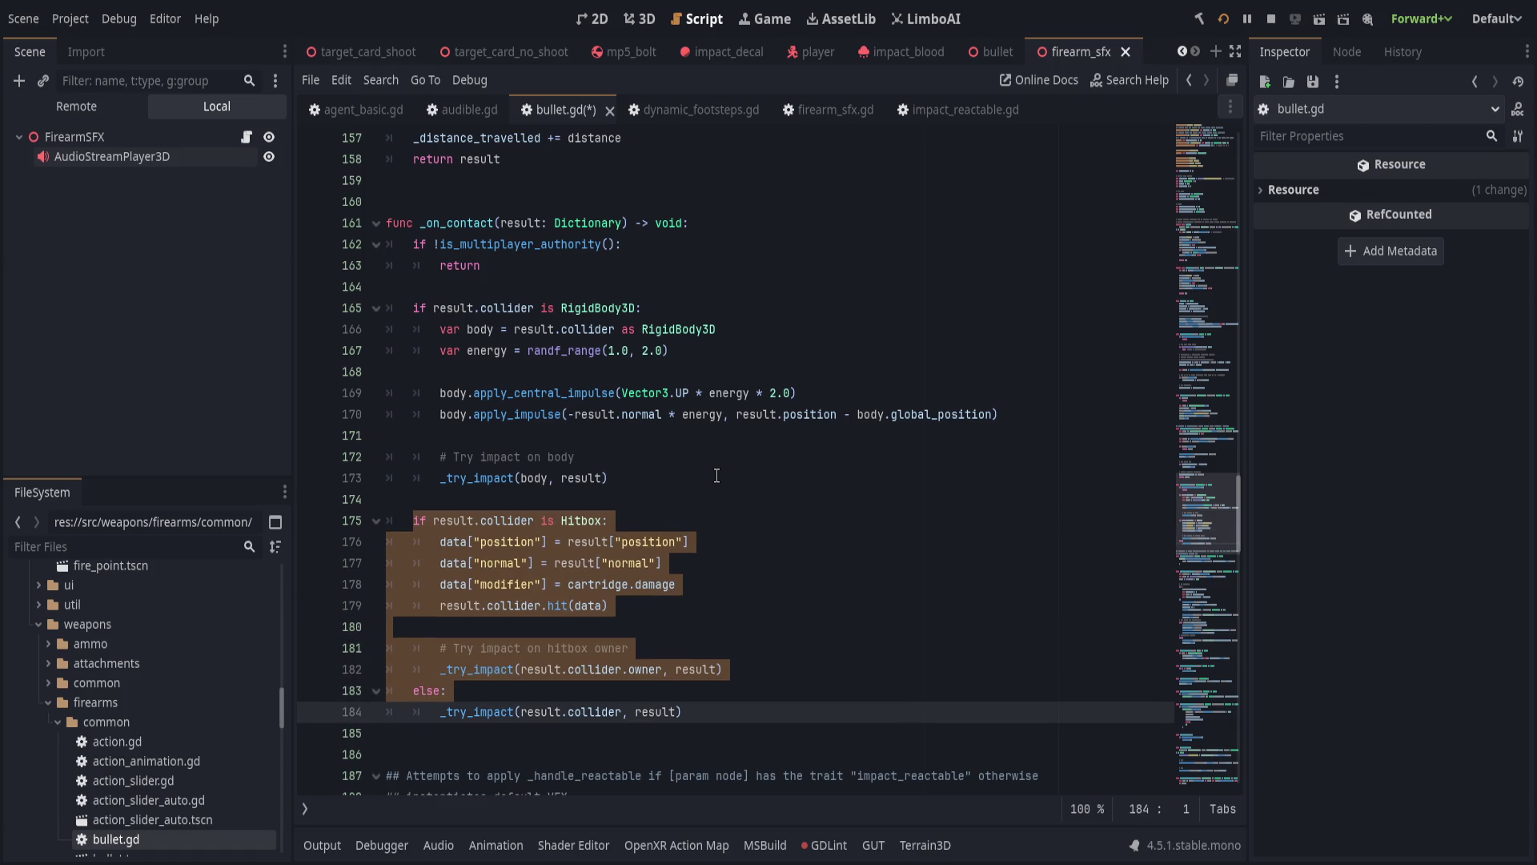
pyautogui.hotkey('shift', 'Down')
pyautogui.hotkey('alt', 'Up')
pyautogui.hotkey('alt', 'Up')
pyautogui.hotkey('alt', 'Up')
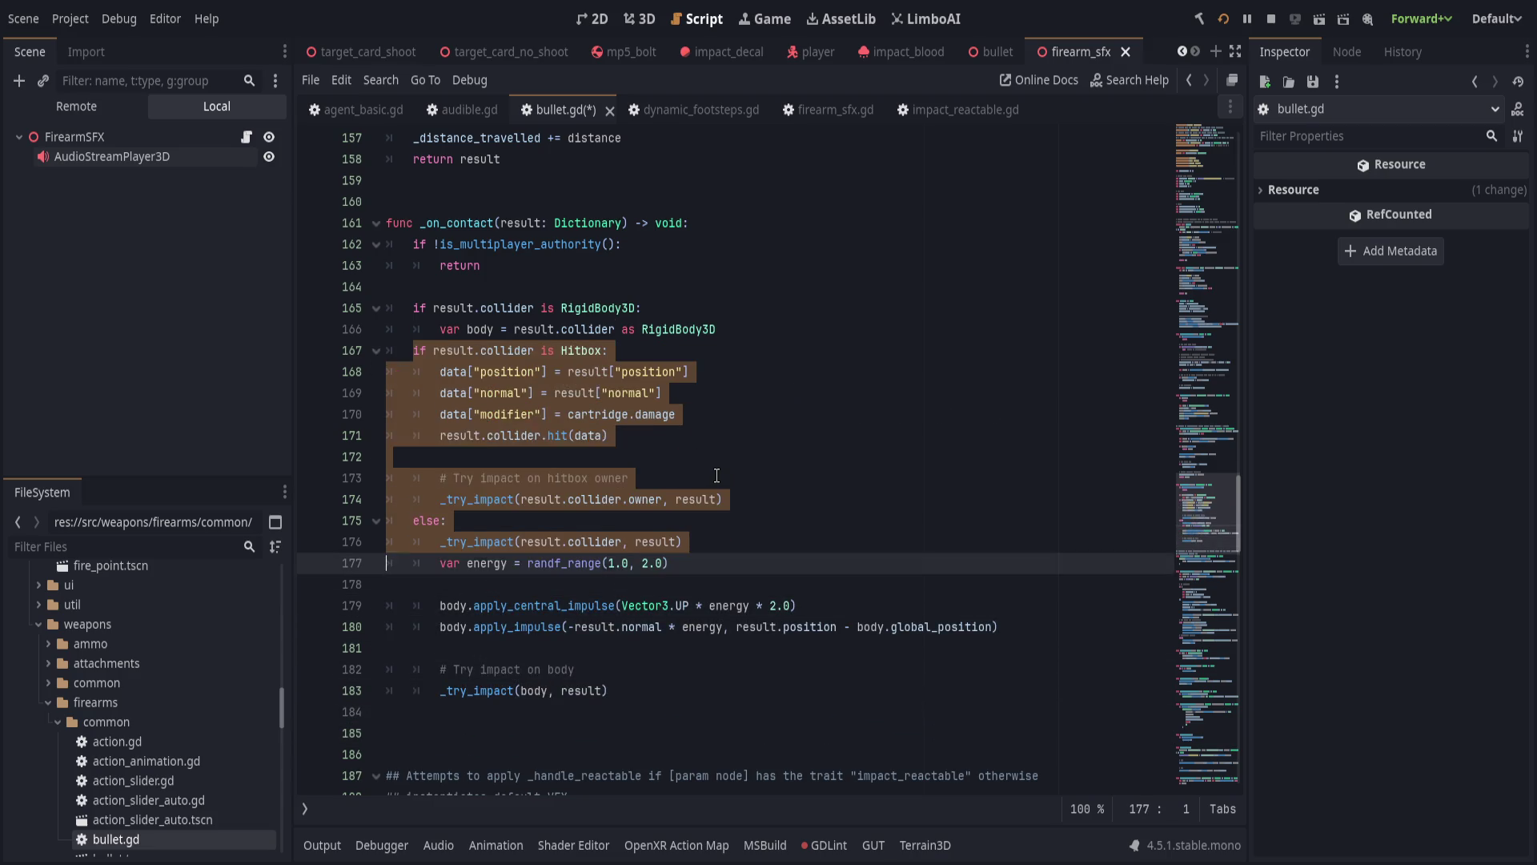
# Add return after the Hitbox impact call and delete the leftover elif and _try_impact lines.
pyautogui.doubleClick(427, 478)
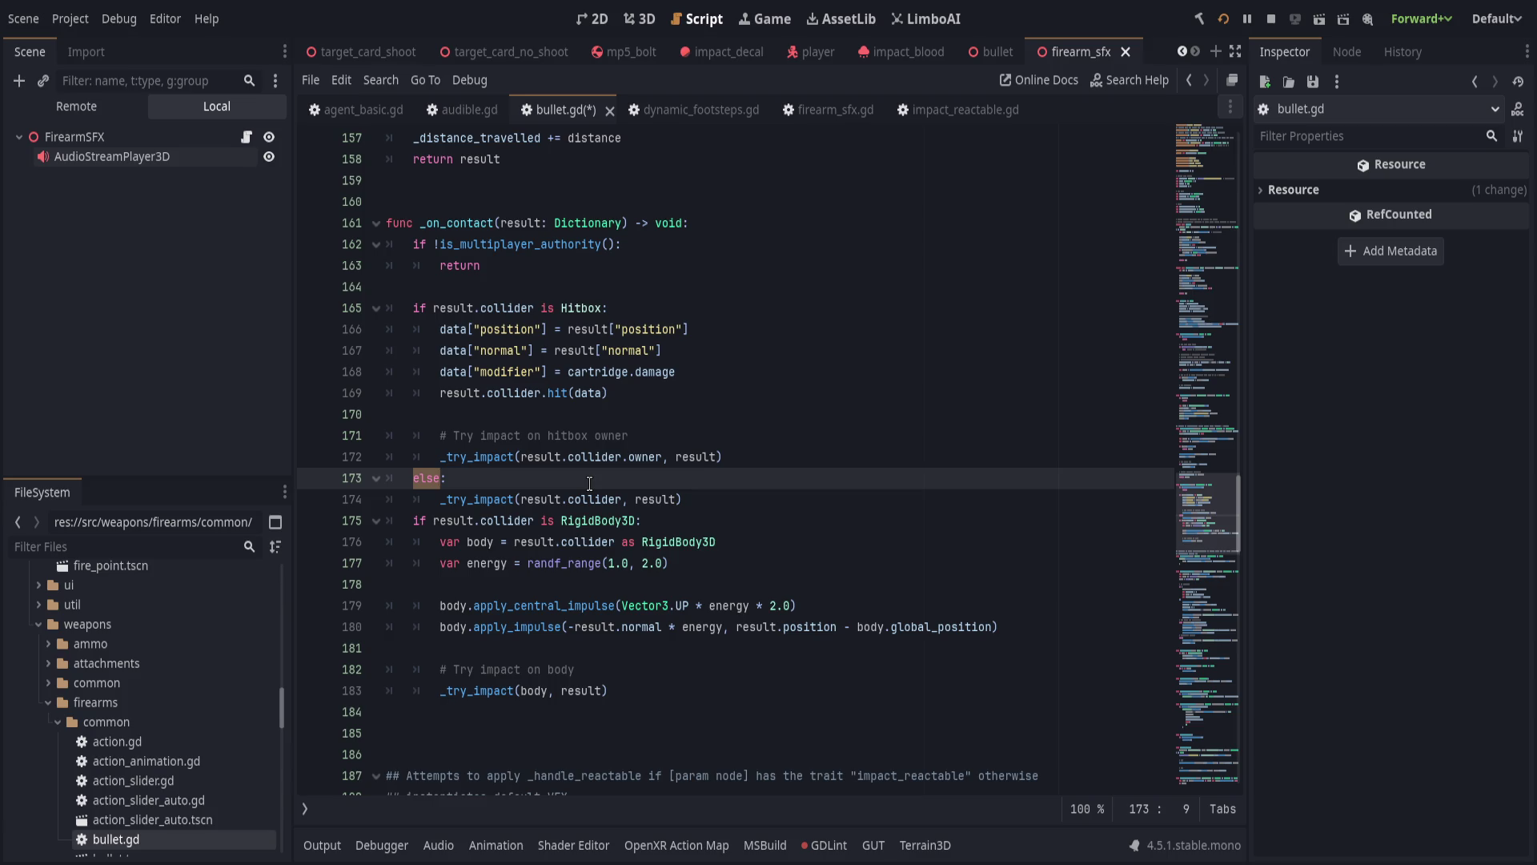
pyautogui.write('elif')
pyautogui.press('Escape')
pyautogui.press('Down')
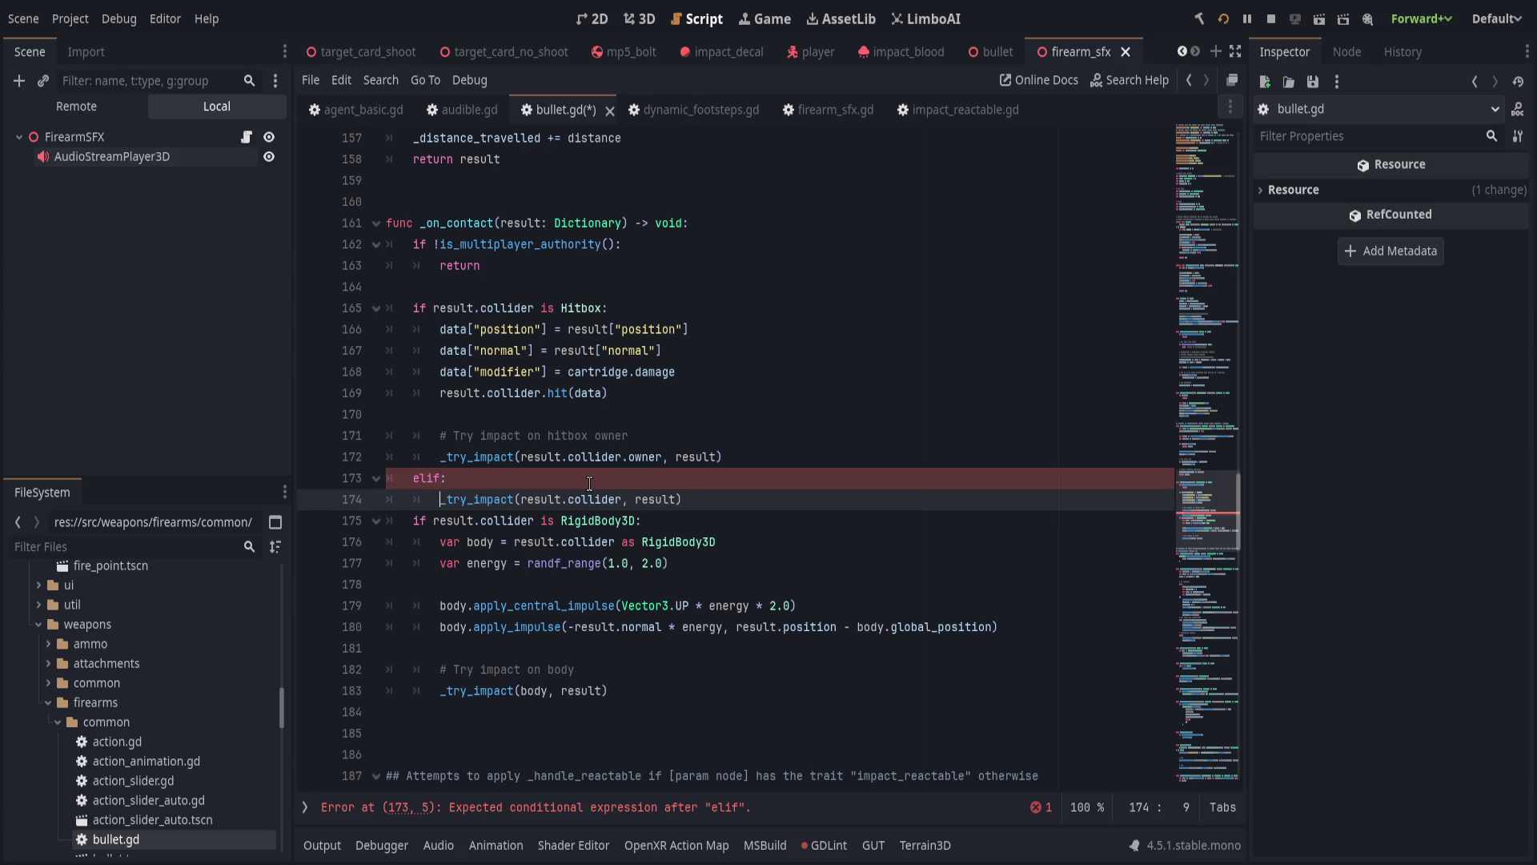
pyautogui.press('Up')
pyautogui.press('Up')
pyautogui.press('End')
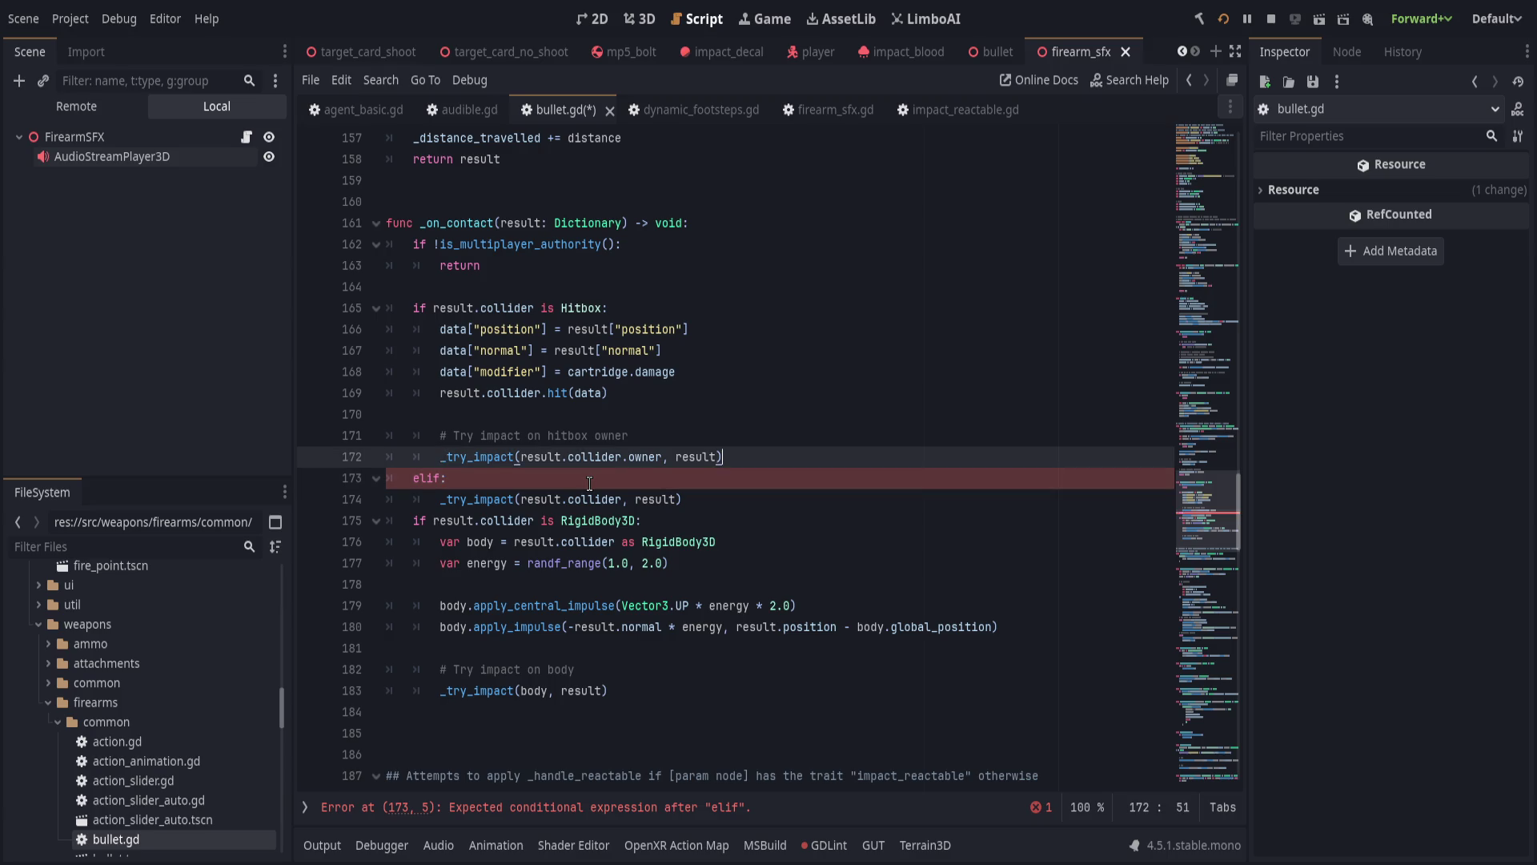
pyautogui.press('Return')
pyautogui.write('return')
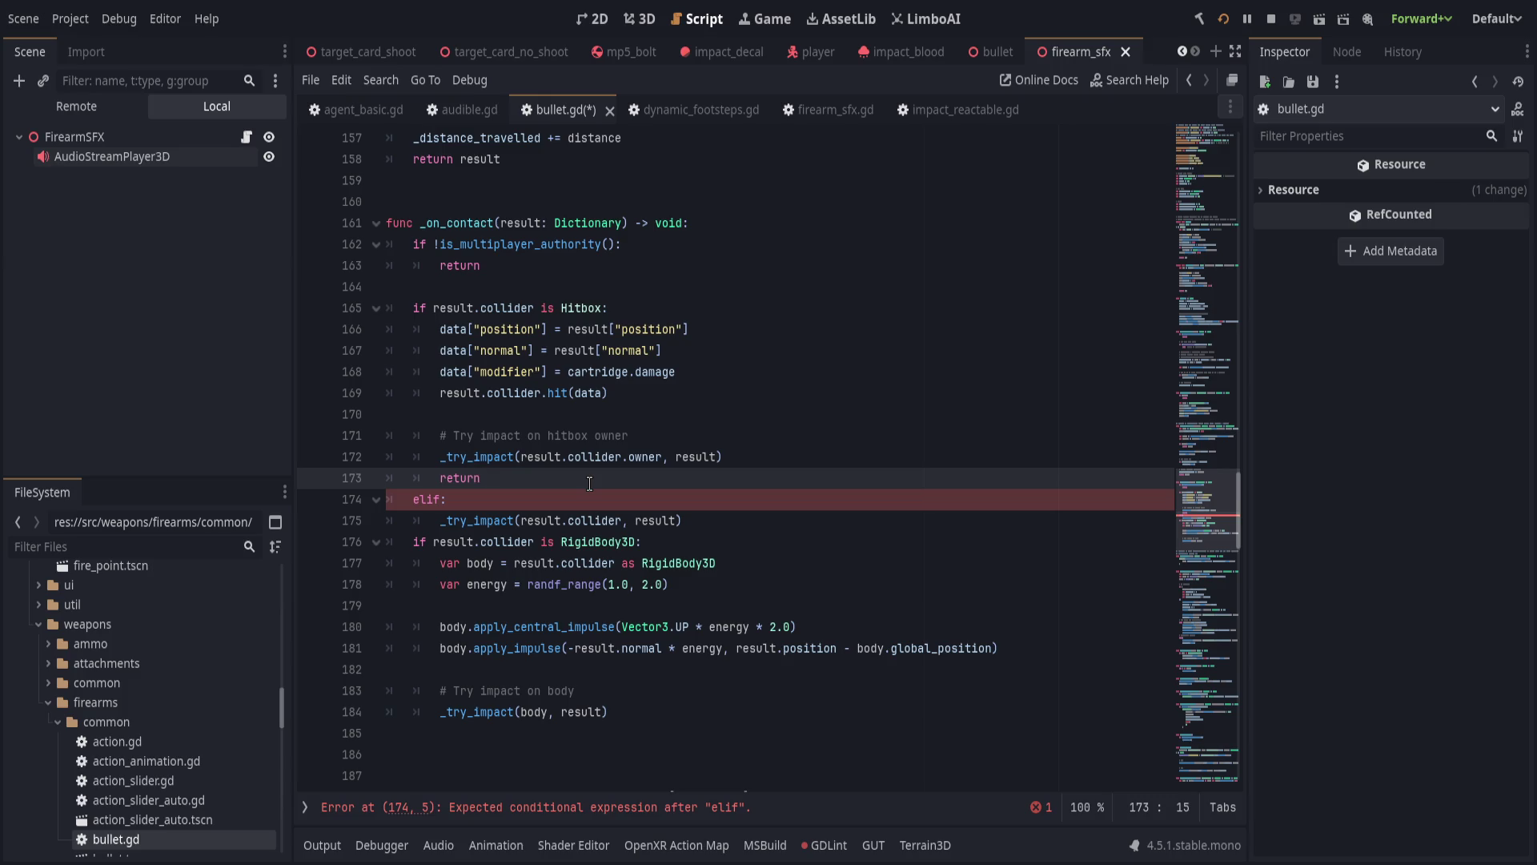
pyautogui.press('Down')
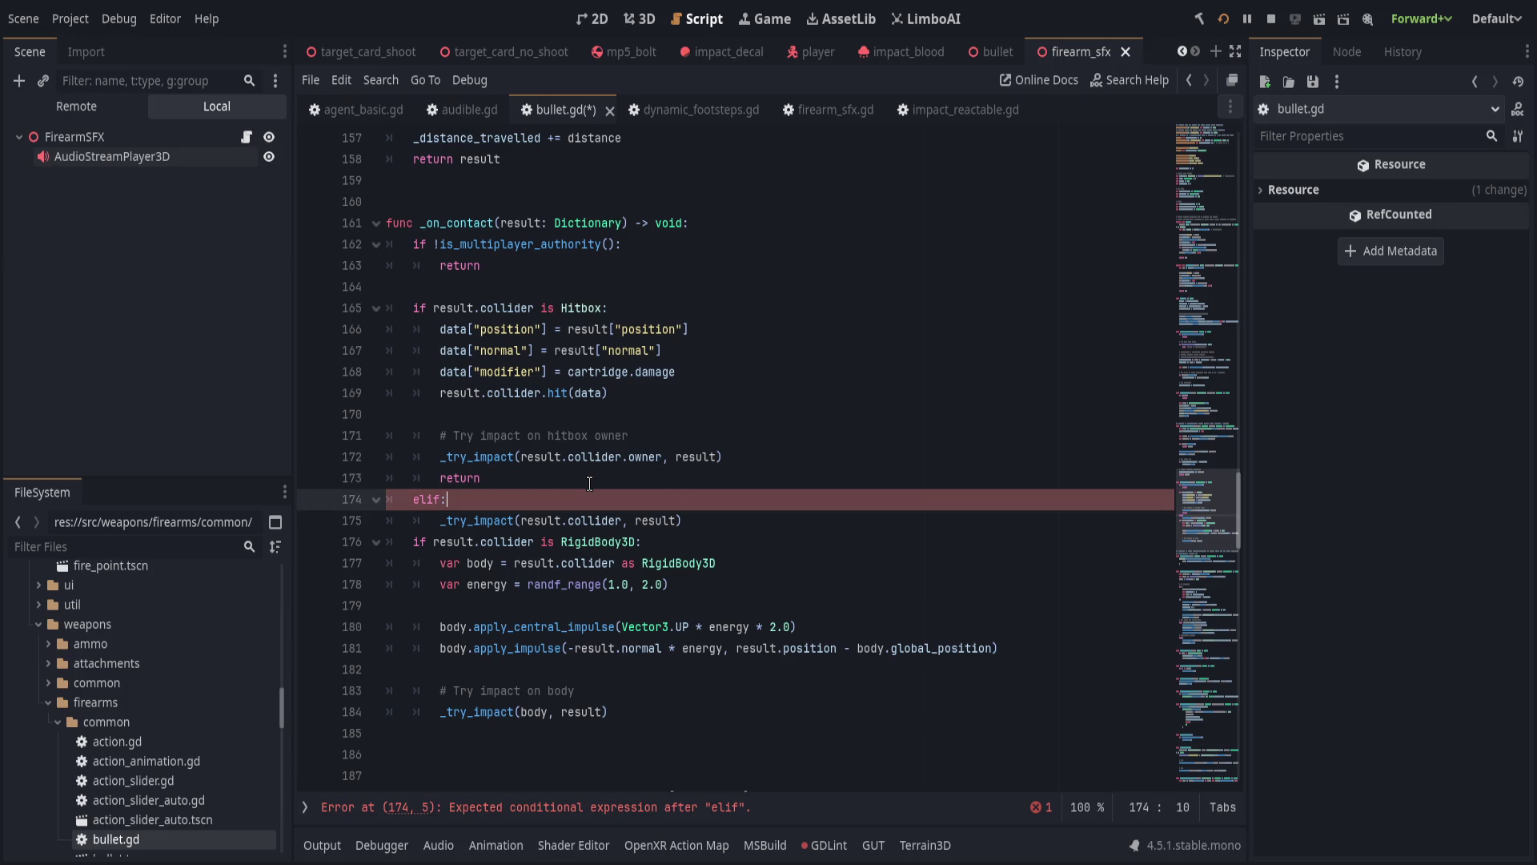
pyautogui.hotkey('ctrl', 'shift', 'k')
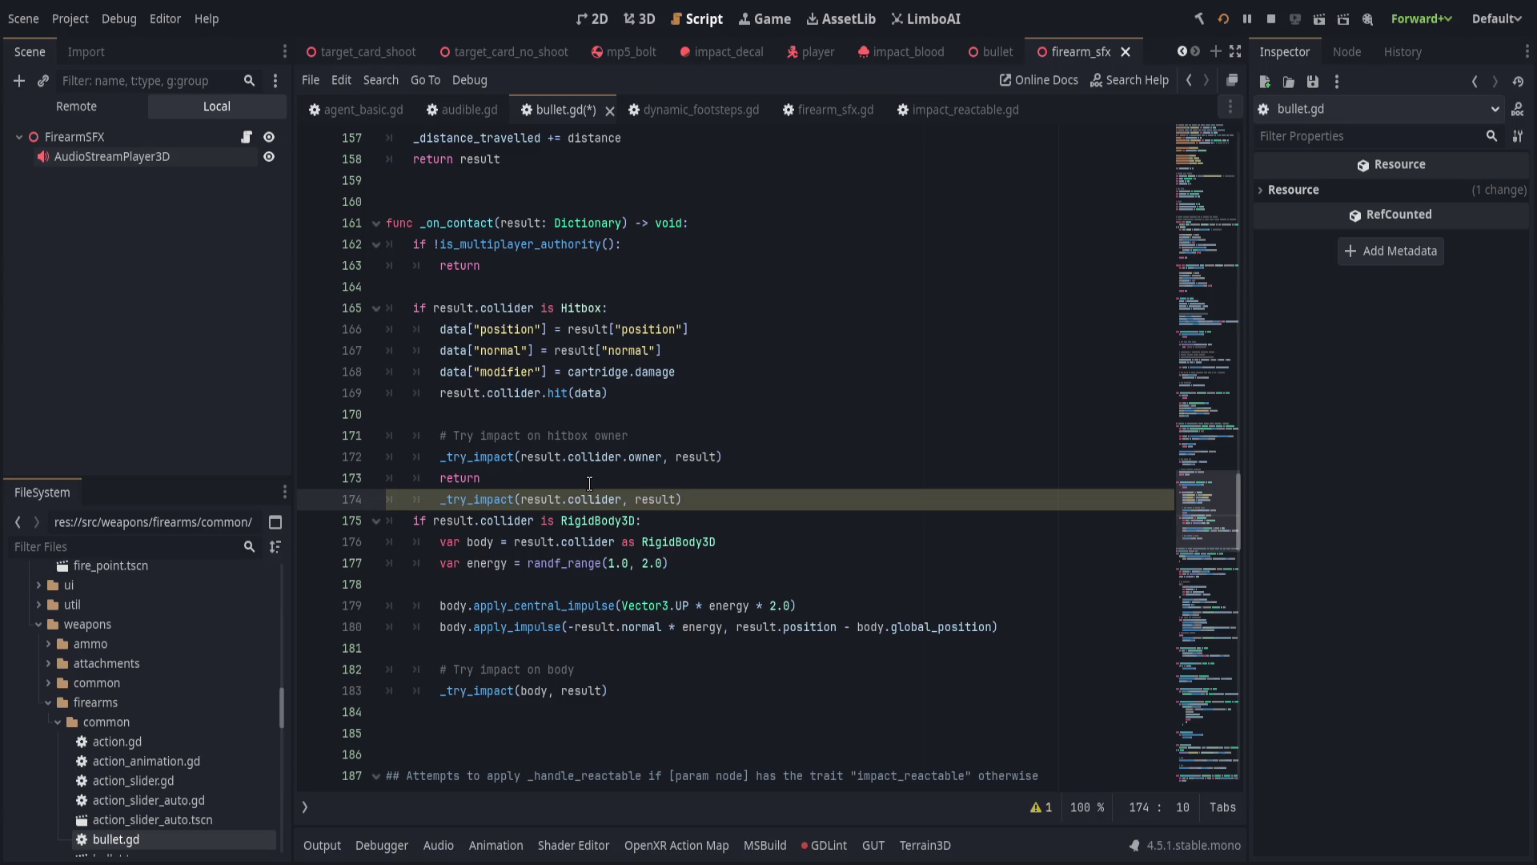
pyautogui.hotkey('ctrl', 'shift', 'k')
# Remove the 'Try impact on body' comment, unindent the body impact call, and add '# Special case, apply force'.
pyautogui.press('Down')
pyautogui.press('Down')
pyautogui.press('Down')
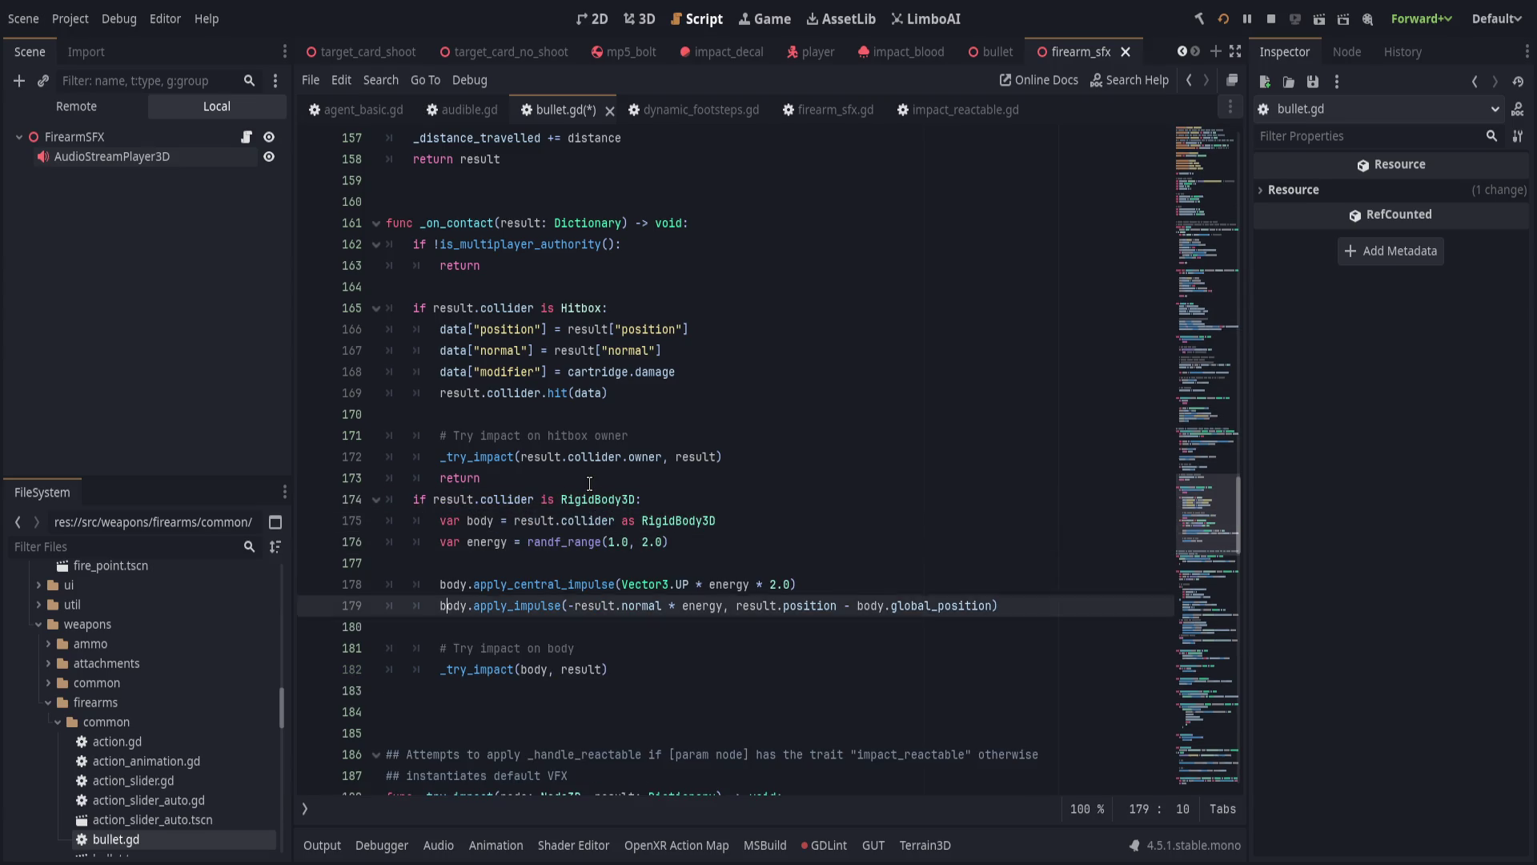
pyautogui.press('Up')
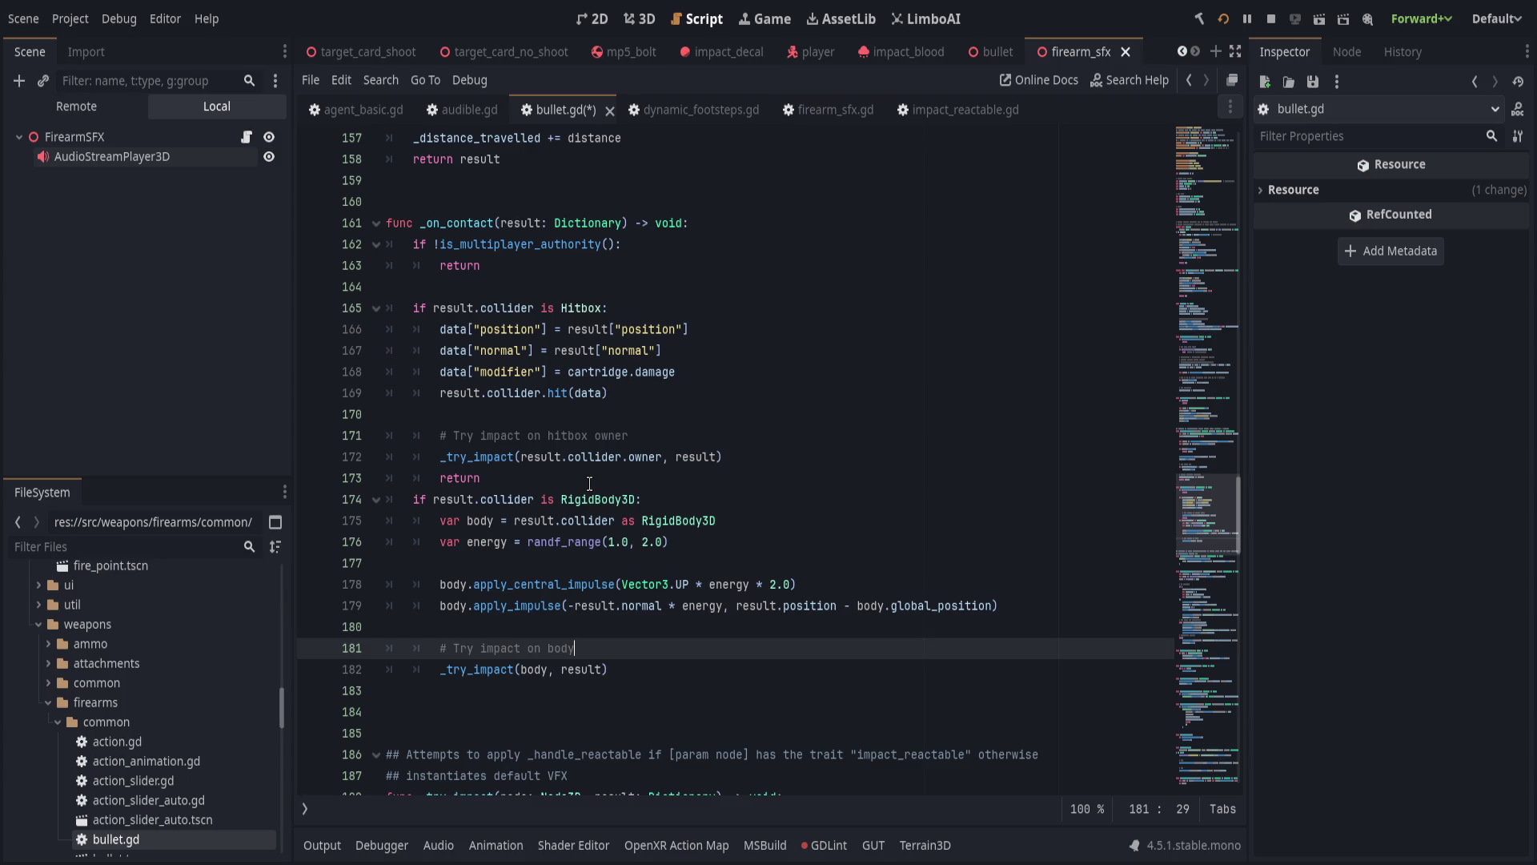
pyautogui.hotkey('ctrl', 'shift', 'k')
pyautogui.hotkey('shift', 'Tab')
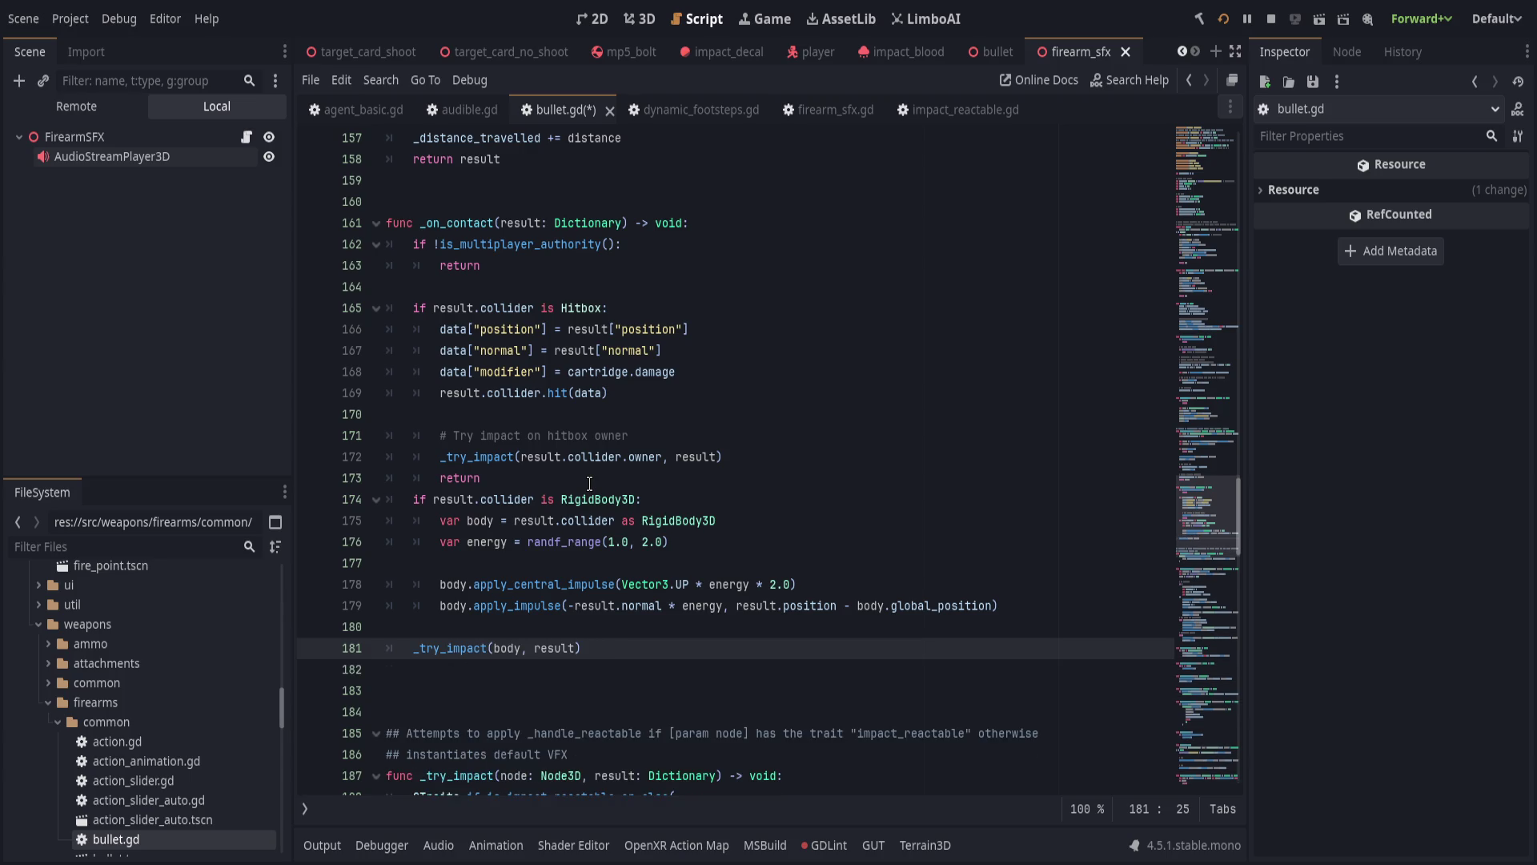
pyautogui.press('Up')
pyautogui.press('Up')
pyautogui.press('Up')
pyautogui.press('Return')
pyautogui.hotkey('ctrl', 'z')
pyautogui.press('Down')
pyautogui.press('End')
pyautogui.press('Return')
pyautogui.write('# ')
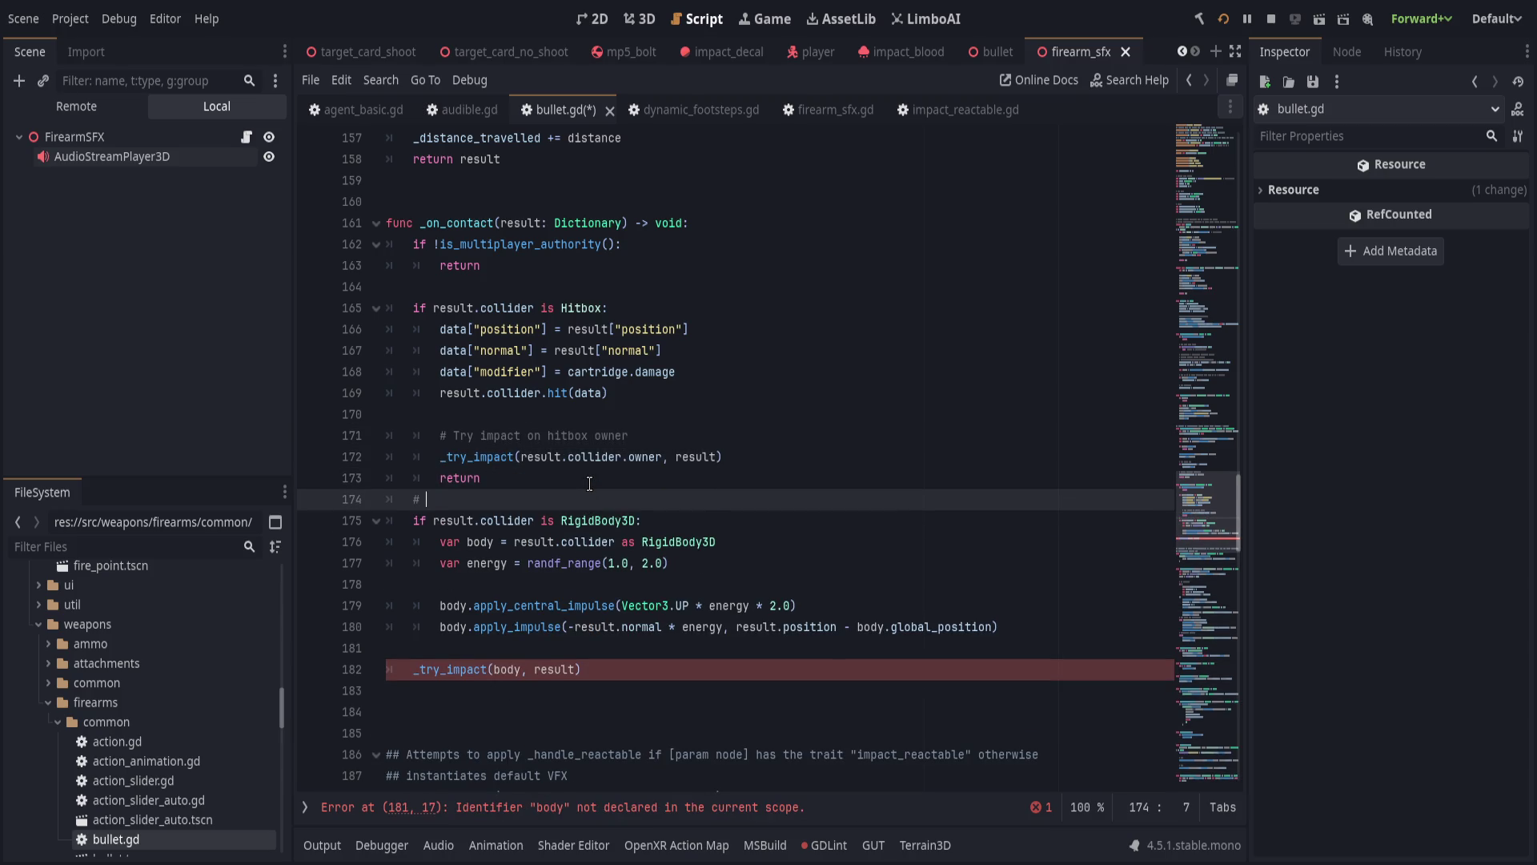
pyautogui.write('Special case, apply for')
pyautogui.write('ce')
pyautogui.click(645, 289)
# Add '# Hitbox, redirect _try_impact' above the Hitbox check and reword the other comment to 'Body, apply focce'.
pyautogui.press('Return')
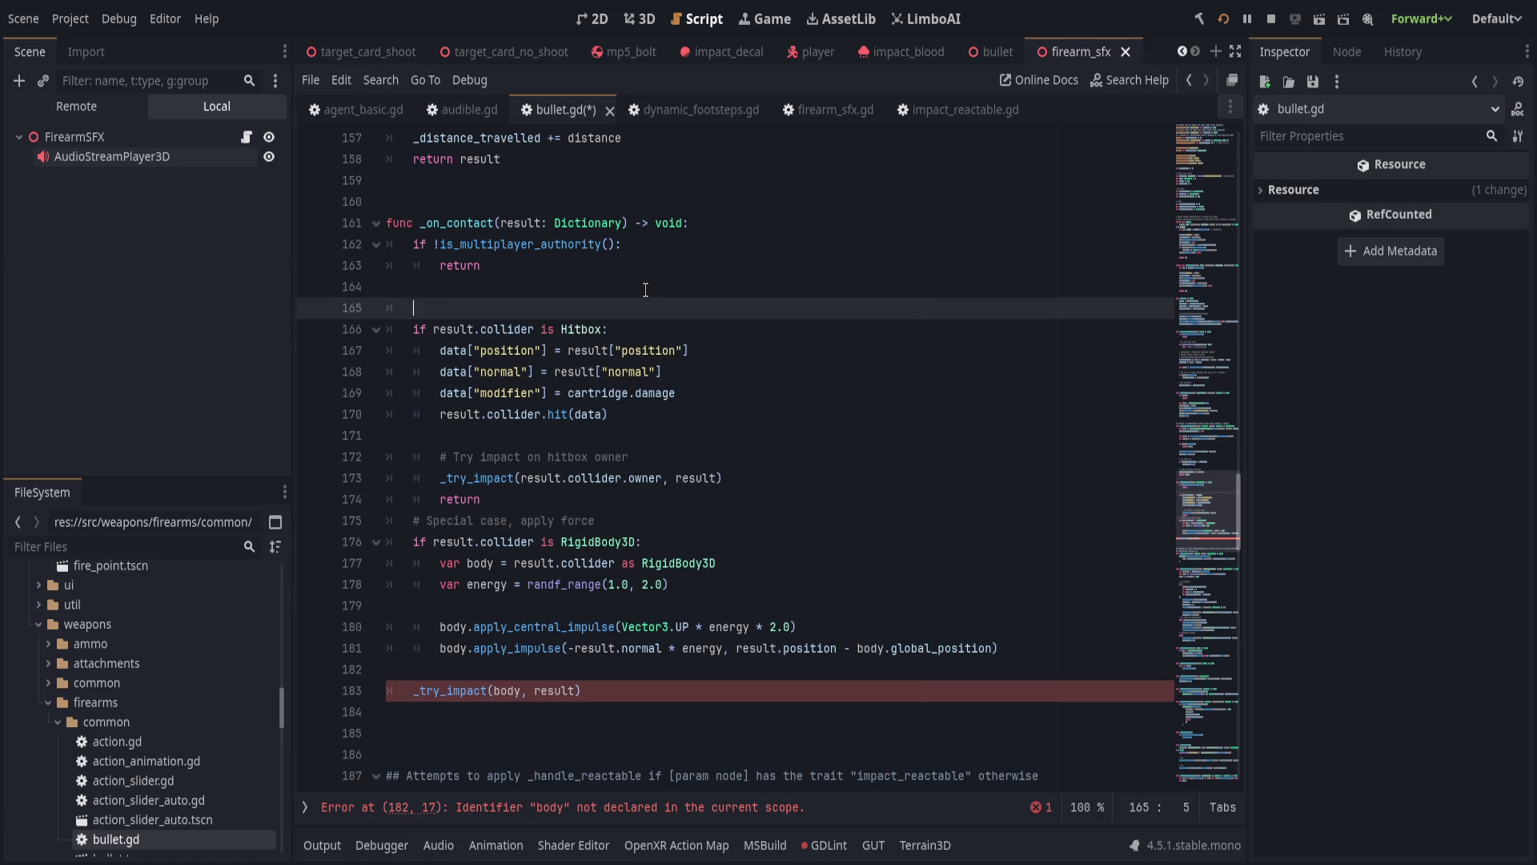
pyautogui.write('# ')
pyautogui.write('Hitbox, redir')
pyautogui.write('ect ')
pyautogui.write('_try_impact')
pyautogui.moveTo(426, 521); pyautogui.dragTo(766, 507)
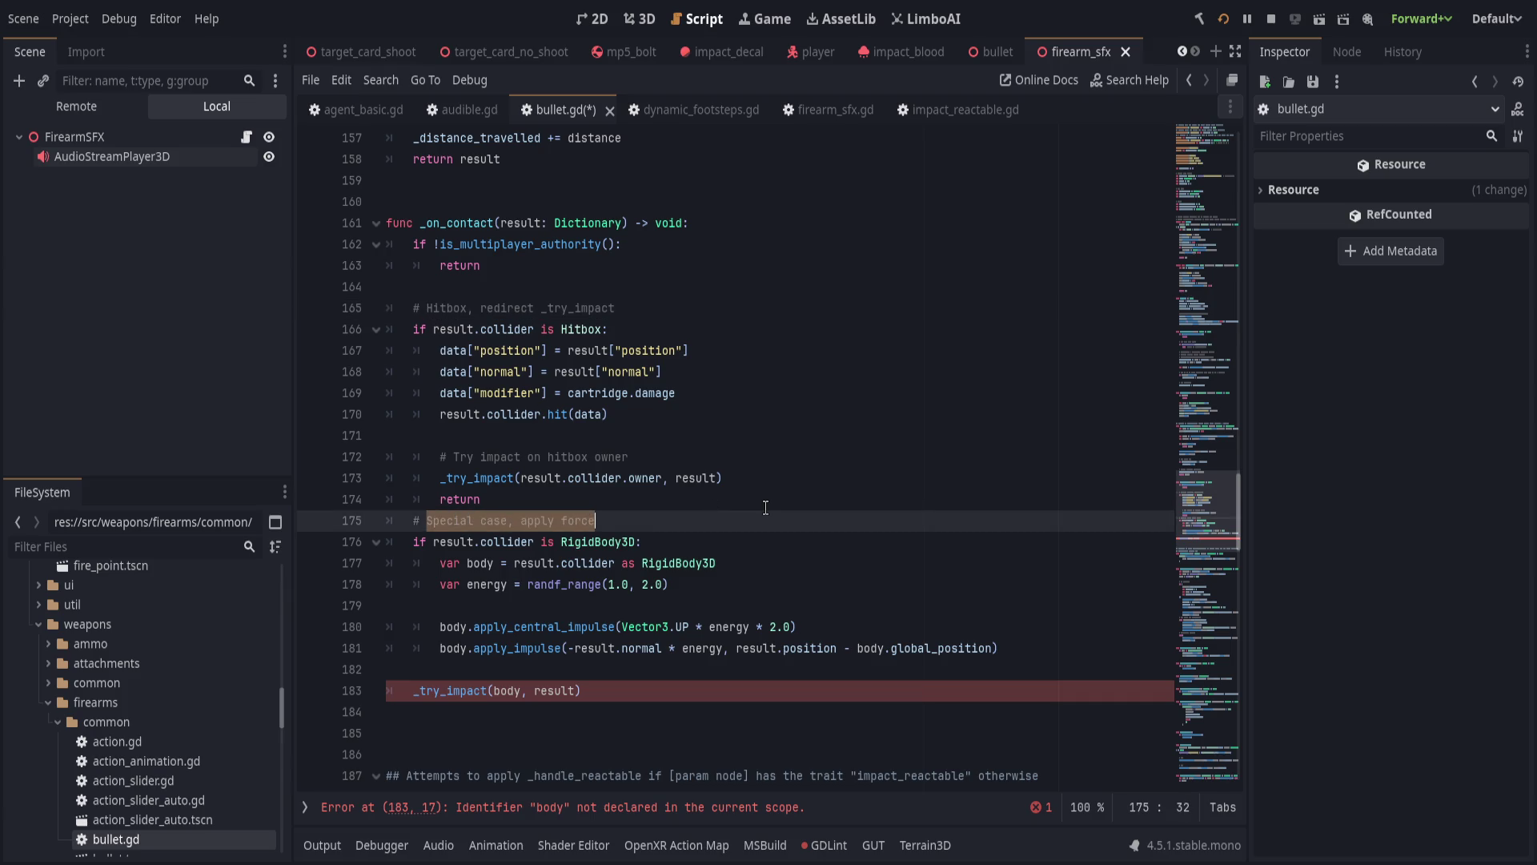
pyautogui.write('Body, ')
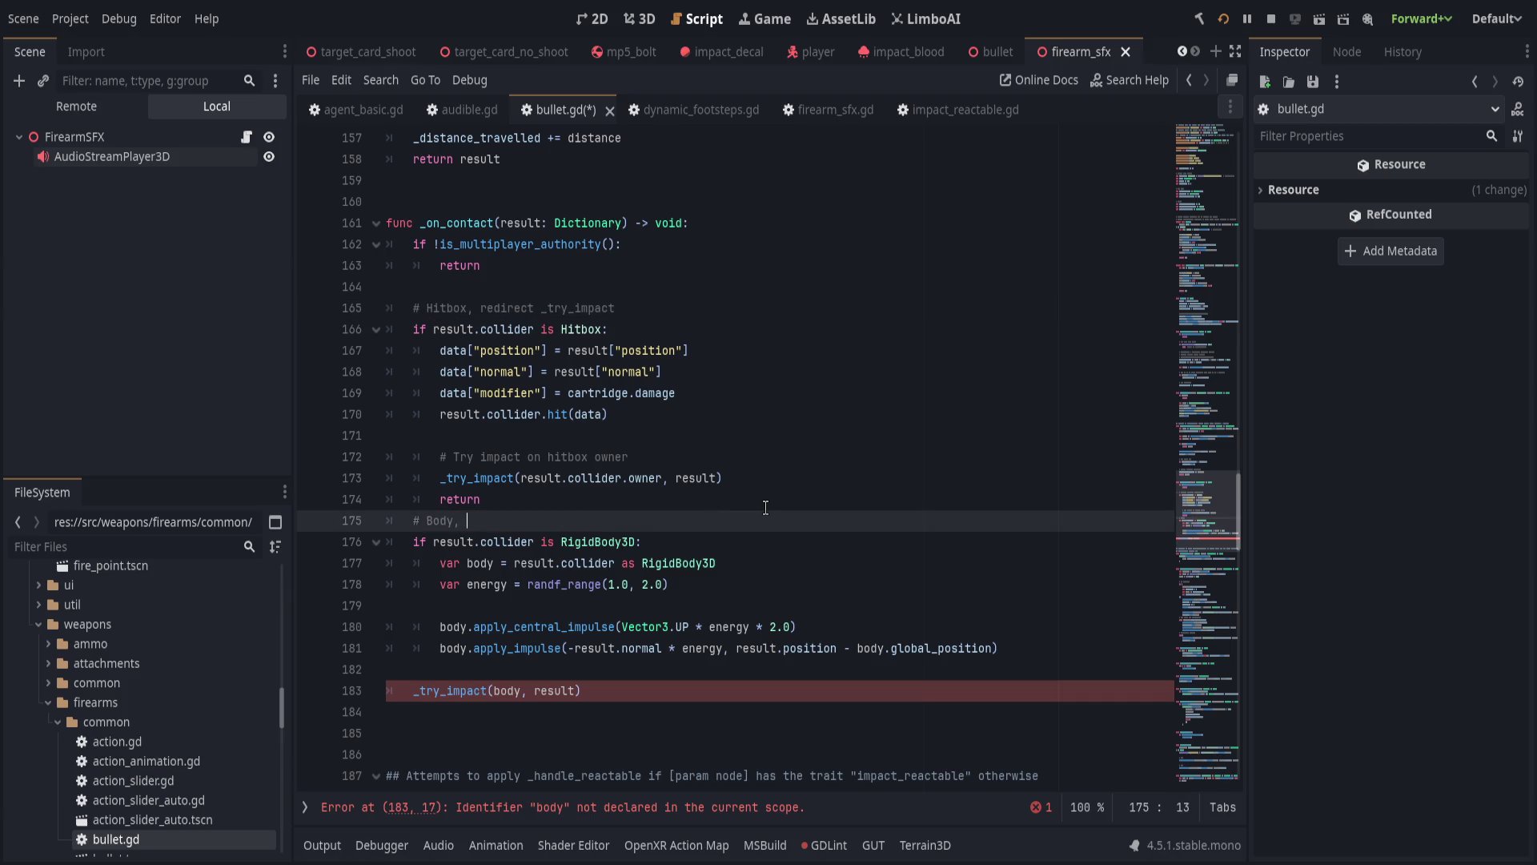
pyautogui.write('apply foc')
pyautogui.write('ce')
pyautogui.click(719, 570)
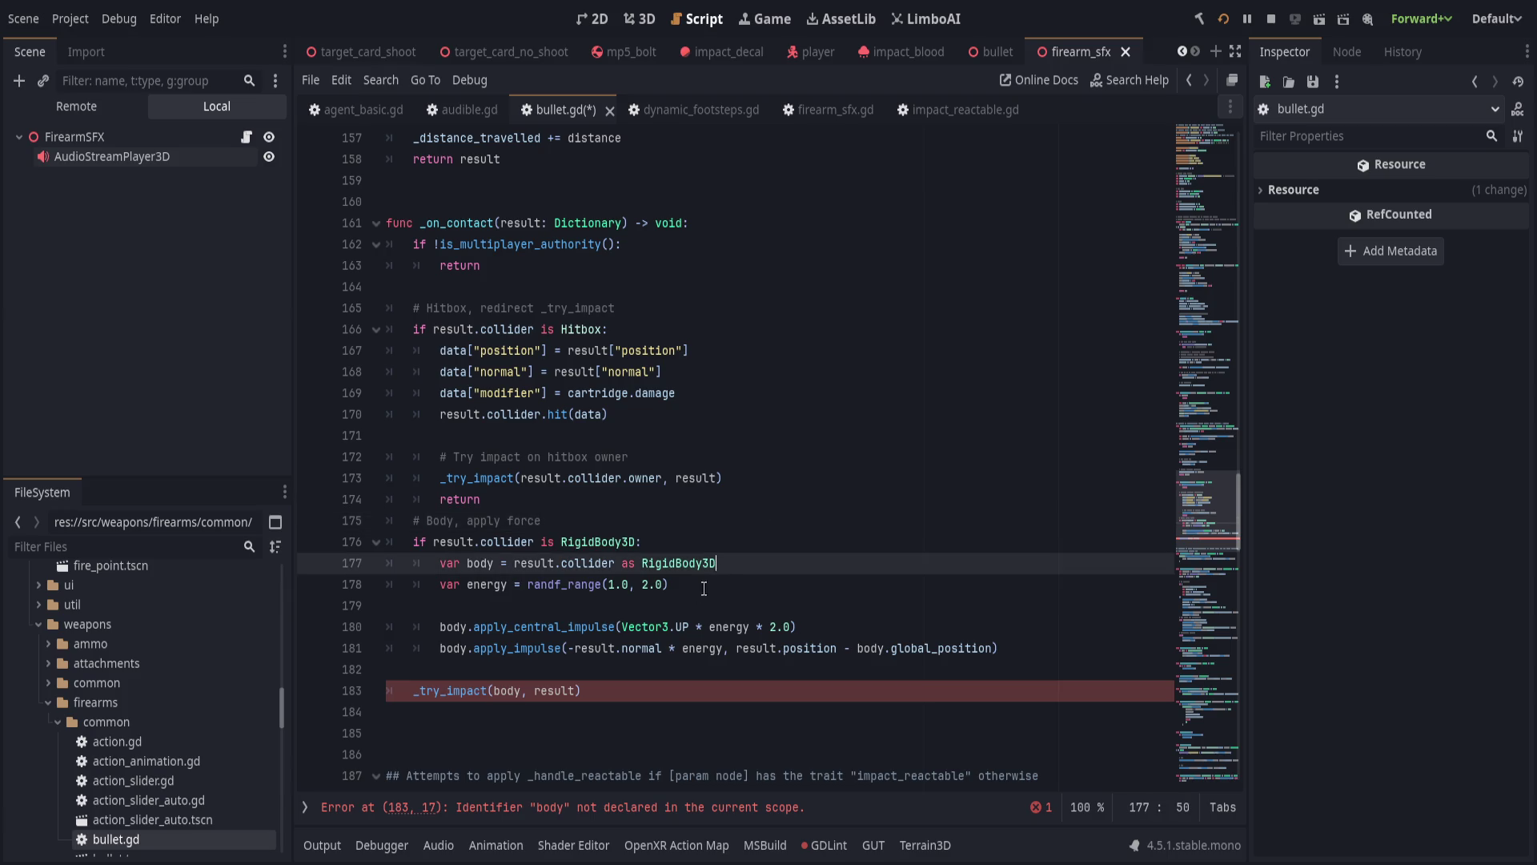
pyautogui.click(700, 501)
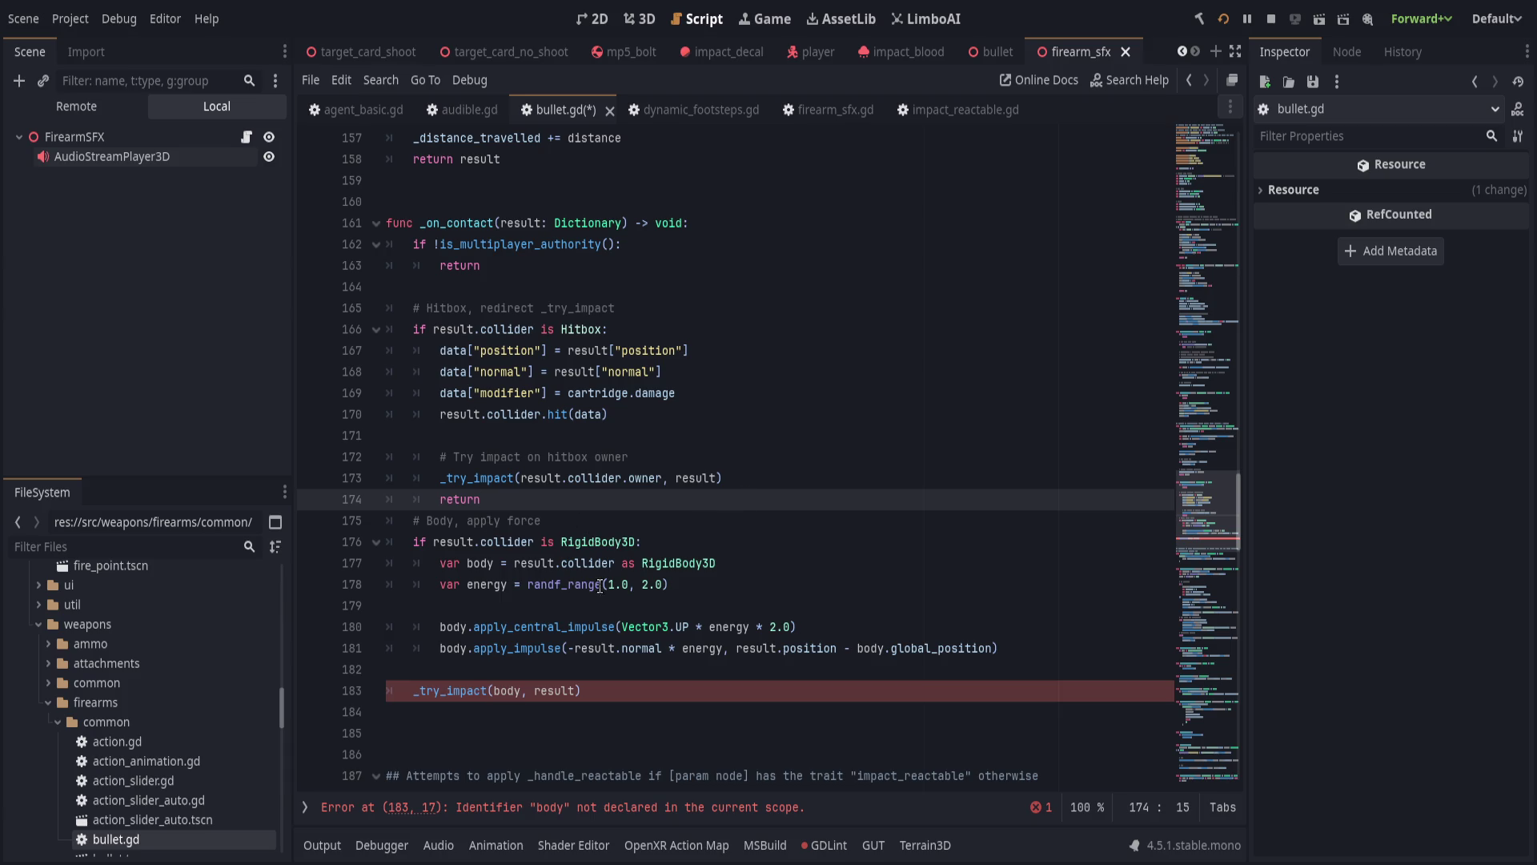
# Replace the RigidBody3D if keyword with else and delete the return line after the Hitbox call.
pyautogui.click(636, 543)
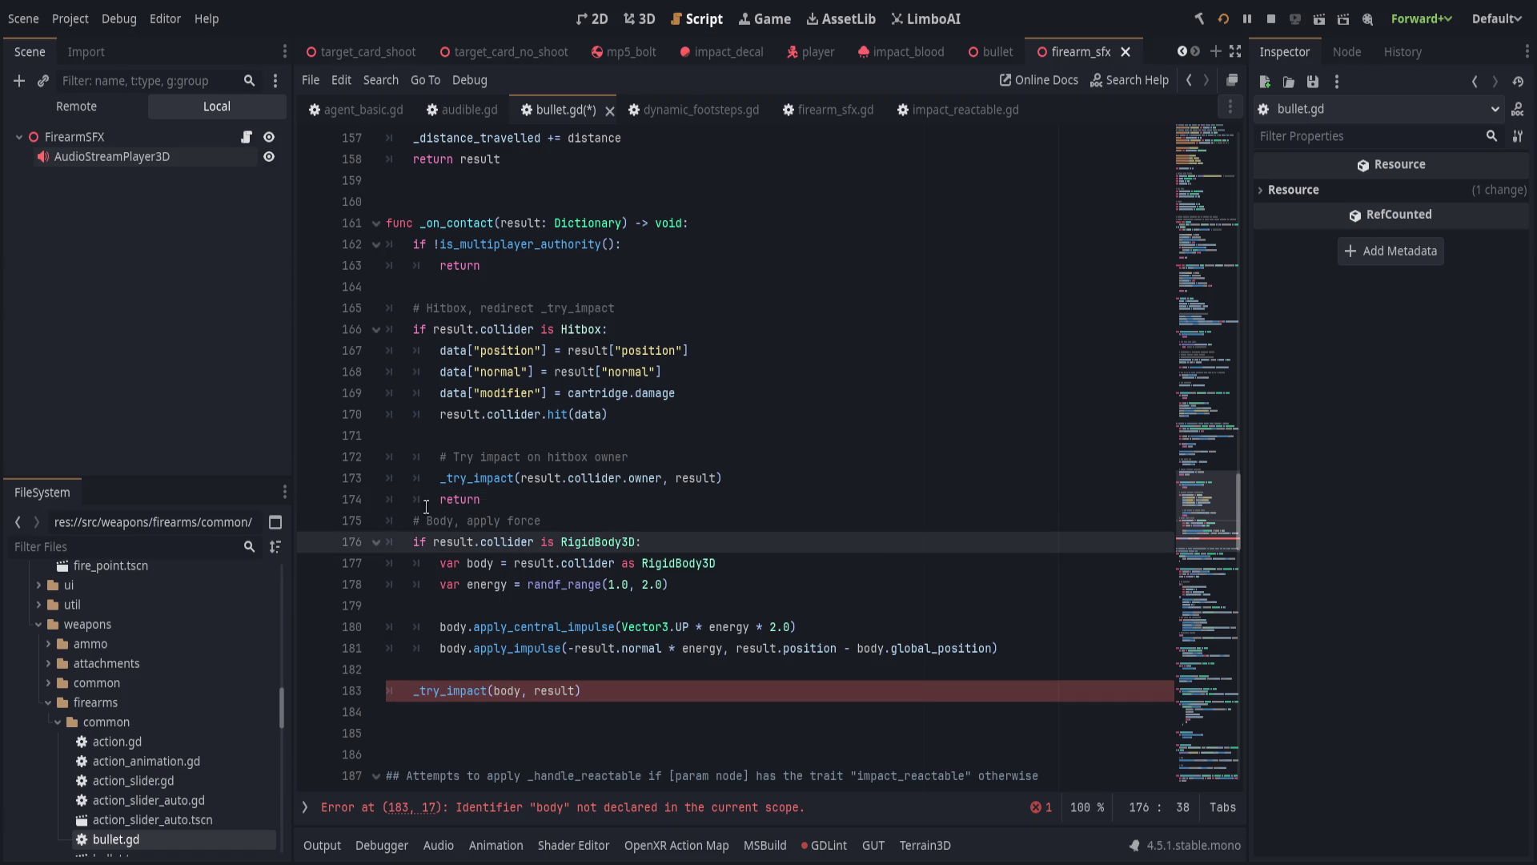
pyautogui.click(419, 542)
pyautogui.press('BackSpace')
pyautogui.press('Delete')
pyautogui.write('else')
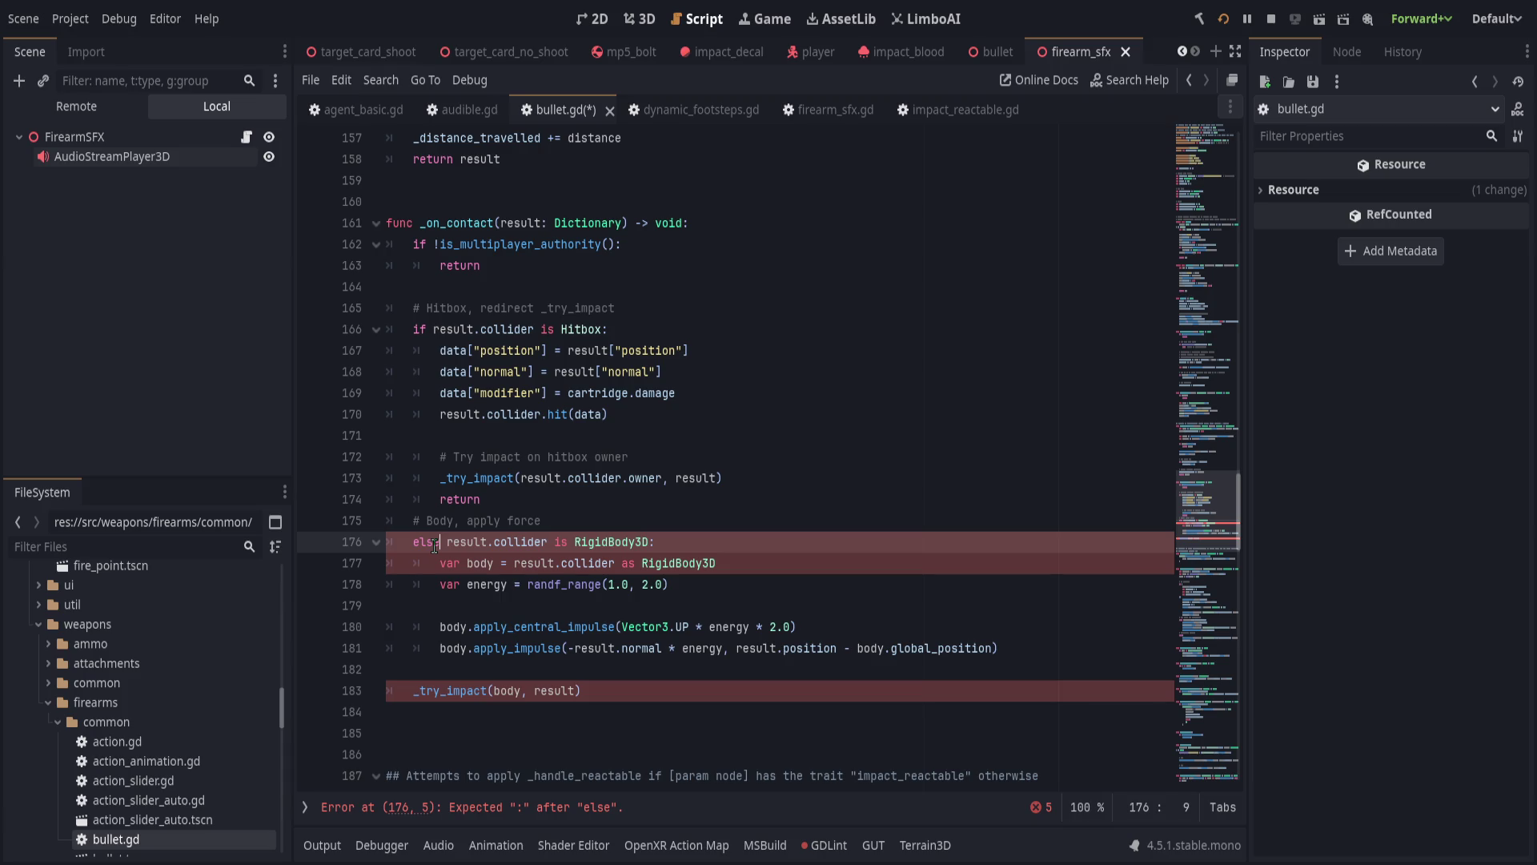
pyautogui.click(562, 499)
pyautogui.hotkey('ctrl', 'shift', 'k')
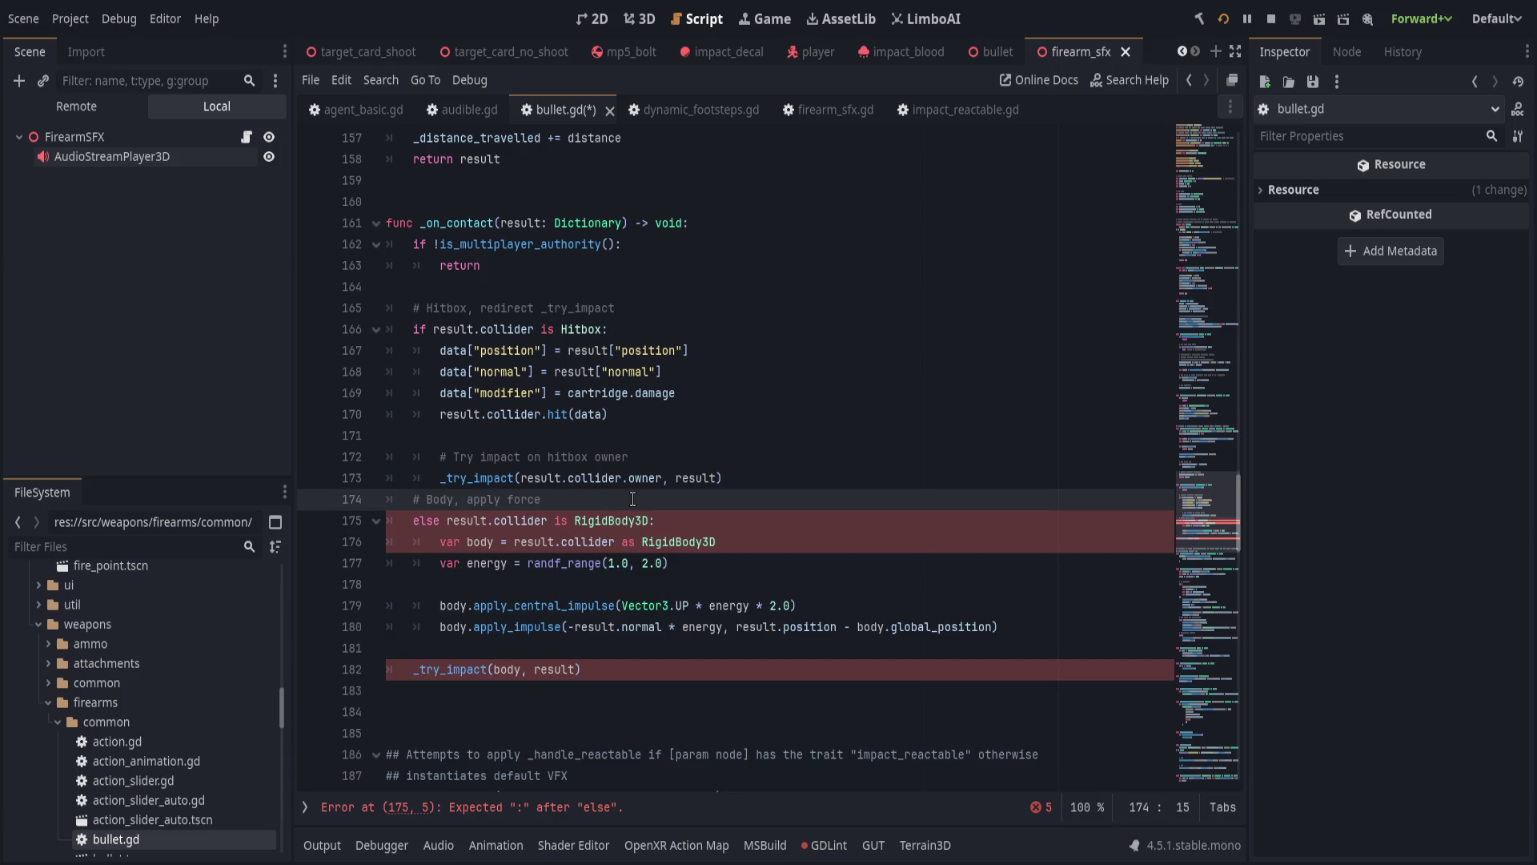
# Strip the condition to a bare else and nest 'if result.collider is RigidBody3D:' under it.
pyautogui.doubleClick(452, 520)
pyautogui.moveTo(452, 521); pyautogui.dragTo(616, 522)
pyautogui.press('BackSpace')
pyautogui.press('BackSpace')
pyautogui.press('Down')
pyautogui.press('Up')
pyautogui.press('Return')
pyautogui.write('i')
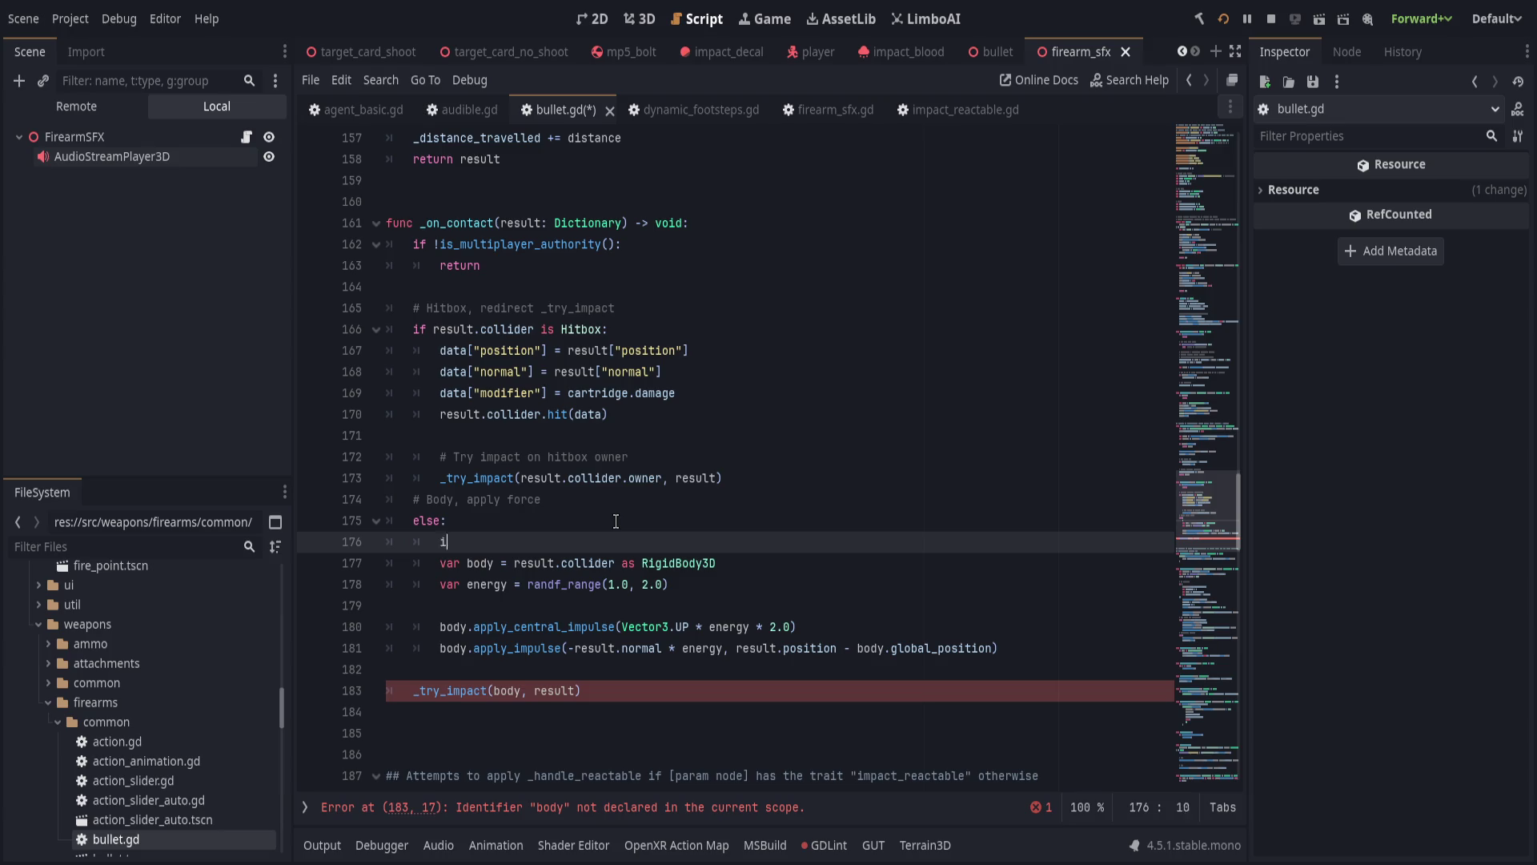
pyautogui.write('f result.collider is RigidBody3D:')
# Indent the RigidBody3D force code and move the 'Body, apply force' comment under else.
pyautogui.click(552, 563)
pyautogui.hotkey('shift', 'Down')
pyautogui.hotkey('shift', 'Down')
pyautogui.hotkey('shift', 'Down')
pyautogui.press('Tab')
pyautogui.click(511, 512)
pyautogui.press('Return')
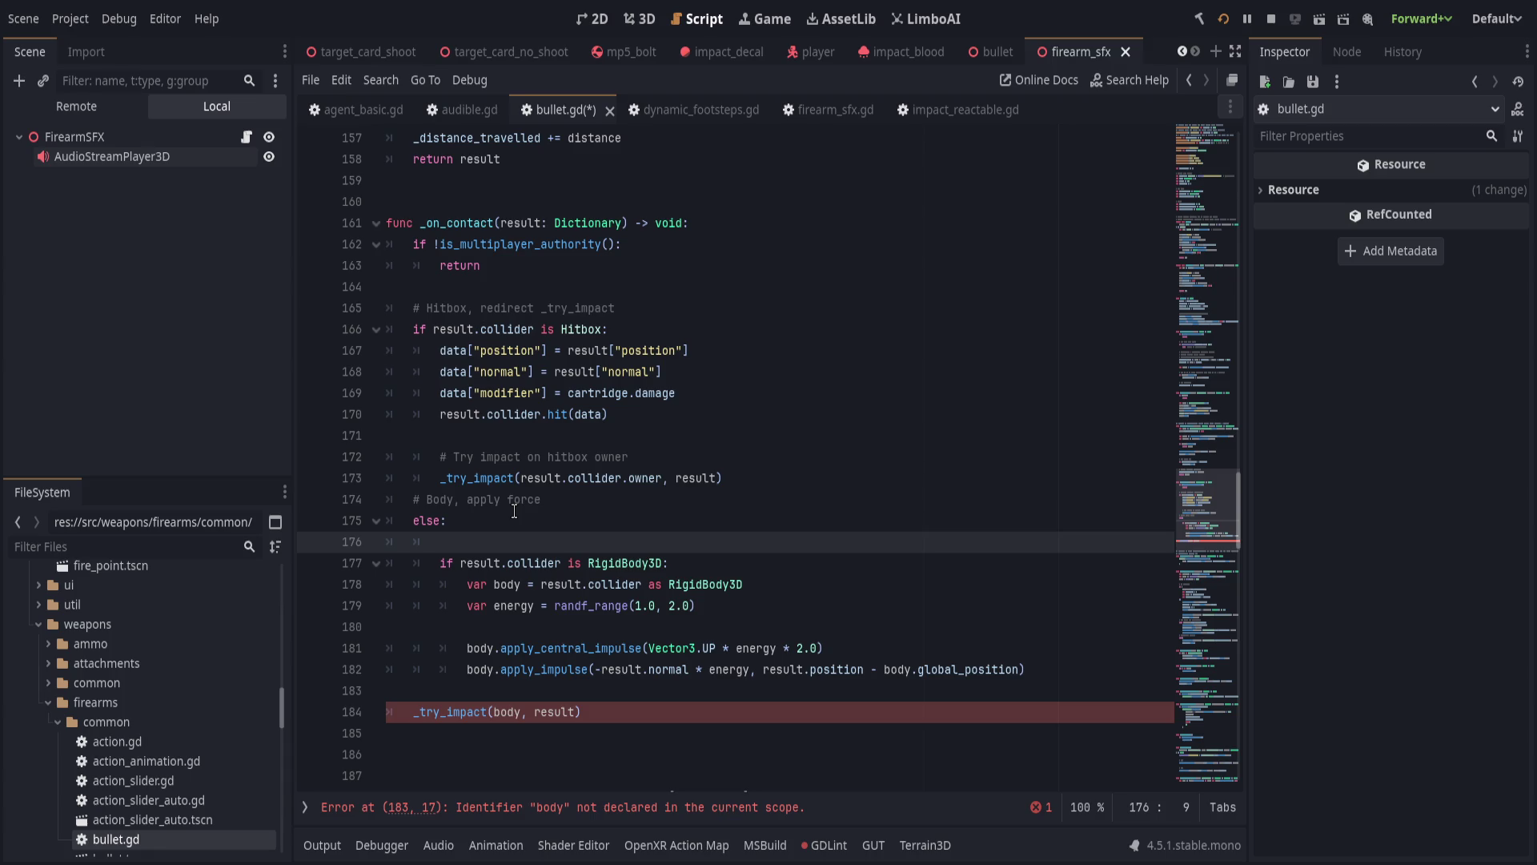
pyautogui.press('Return')
pyautogui.press('Up')
pyautogui.press('Up')
pyautogui.press('Up')
pyautogui.hotkey('alt', 'Down')
pyautogui.hotkey('alt', 'Down')
pyautogui.hotkey('alt', 'Up')
# Tidy the blank lines and indent the impact call into the else branch after a blank line.
pyautogui.press('Tab')
pyautogui.press('Down')
pyautogui.hotkey('ctrl', 'shift', 'k')
pyautogui.hotkey('ctrl', 'shift', 'k')
pyautogui.press('Down')
pyautogui.press('Down')
pyautogui.press('Down')
pyautogui.press('Down')
pyautogui.press('Down')
pyautogui.press('Tab')
pyautogui.press('End')
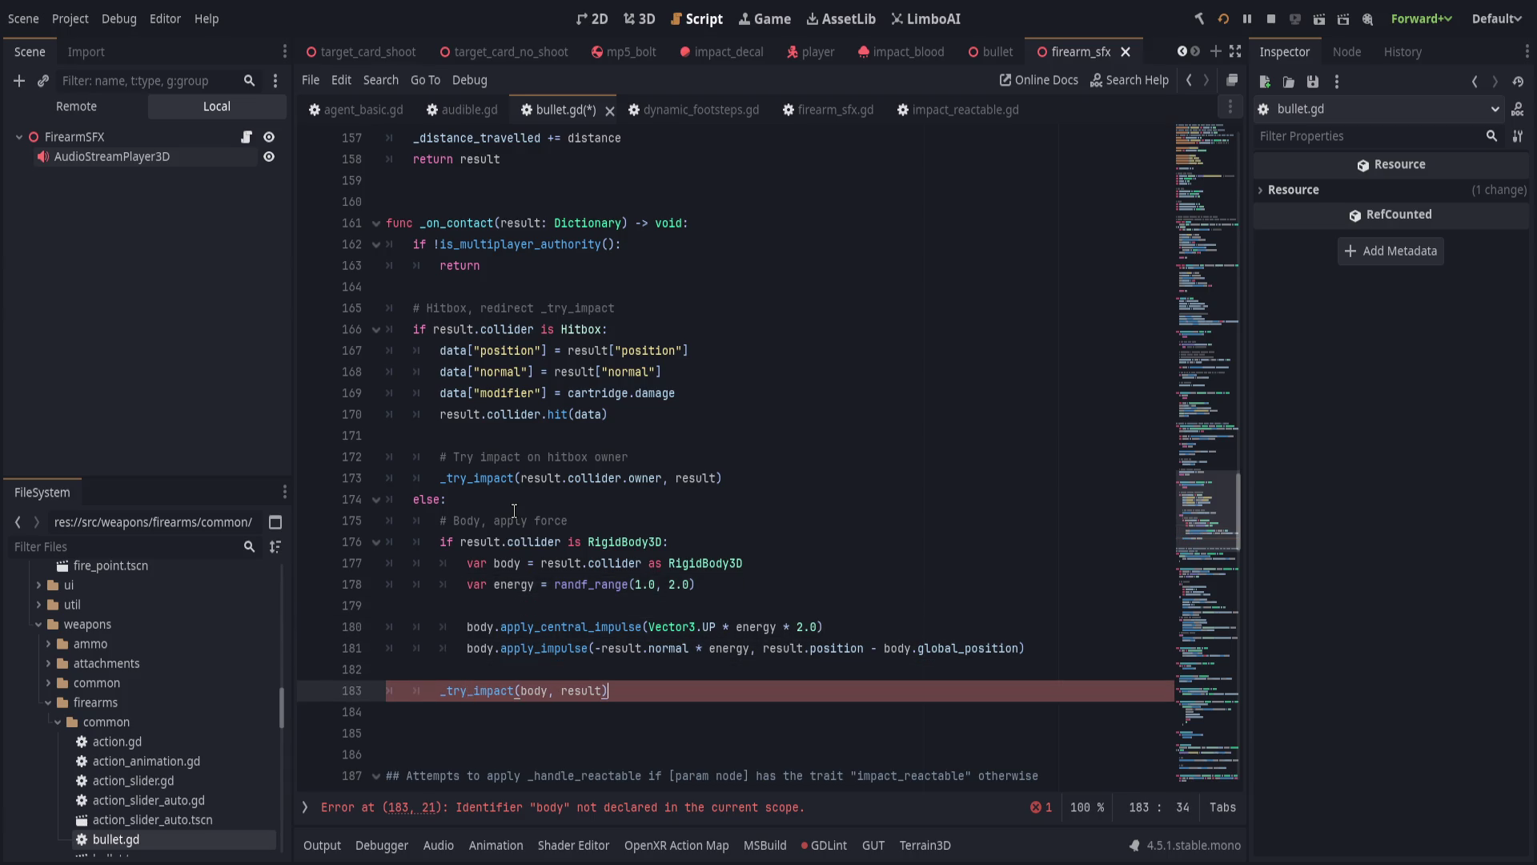
pyautogui.click(742, 675)
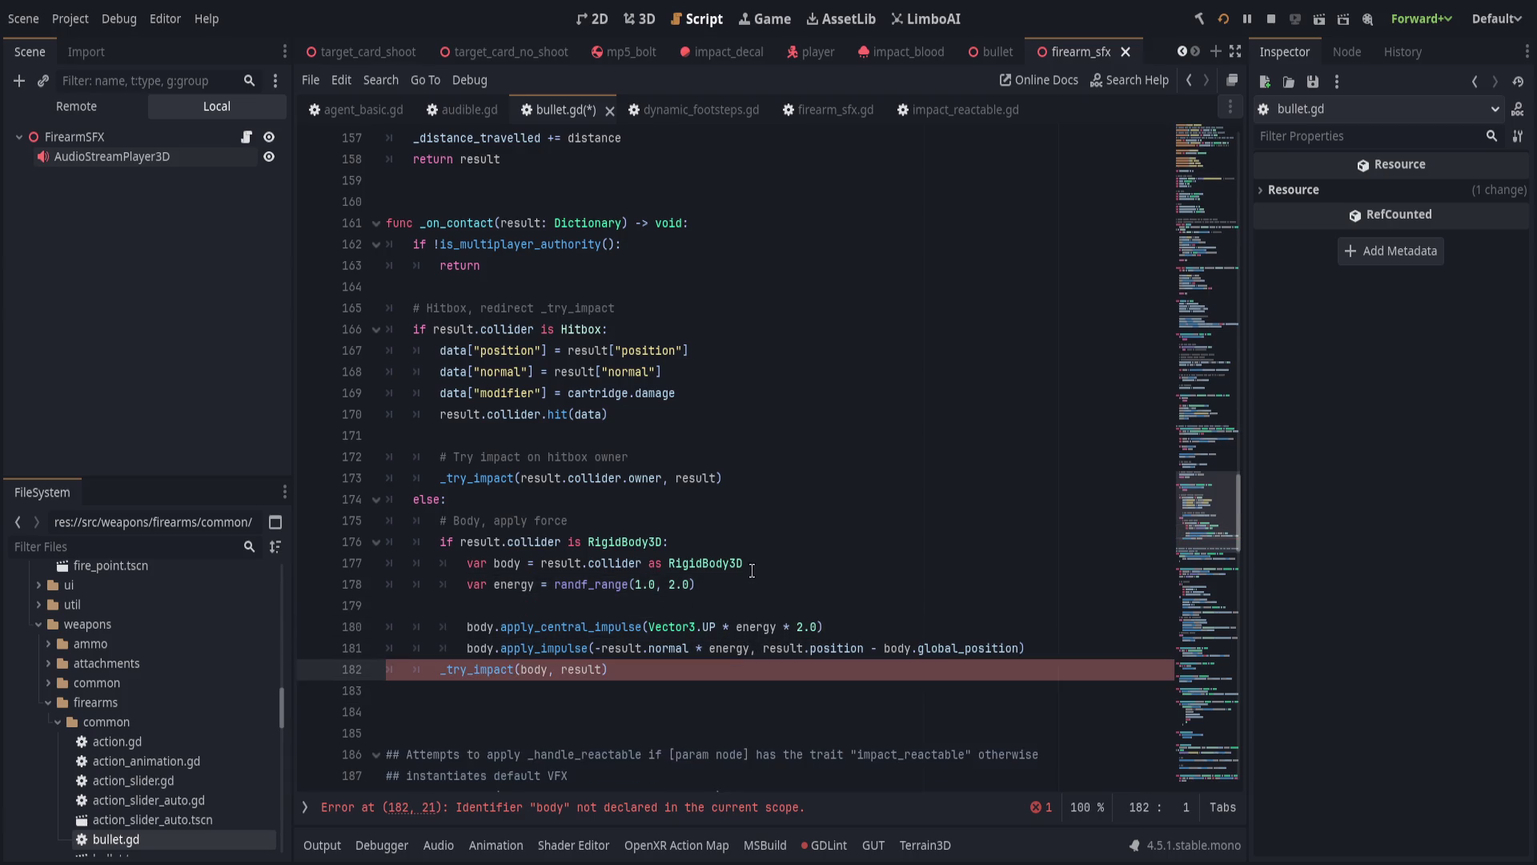
pyautogui.click(1033, 655)
pyautogui.press('Return')
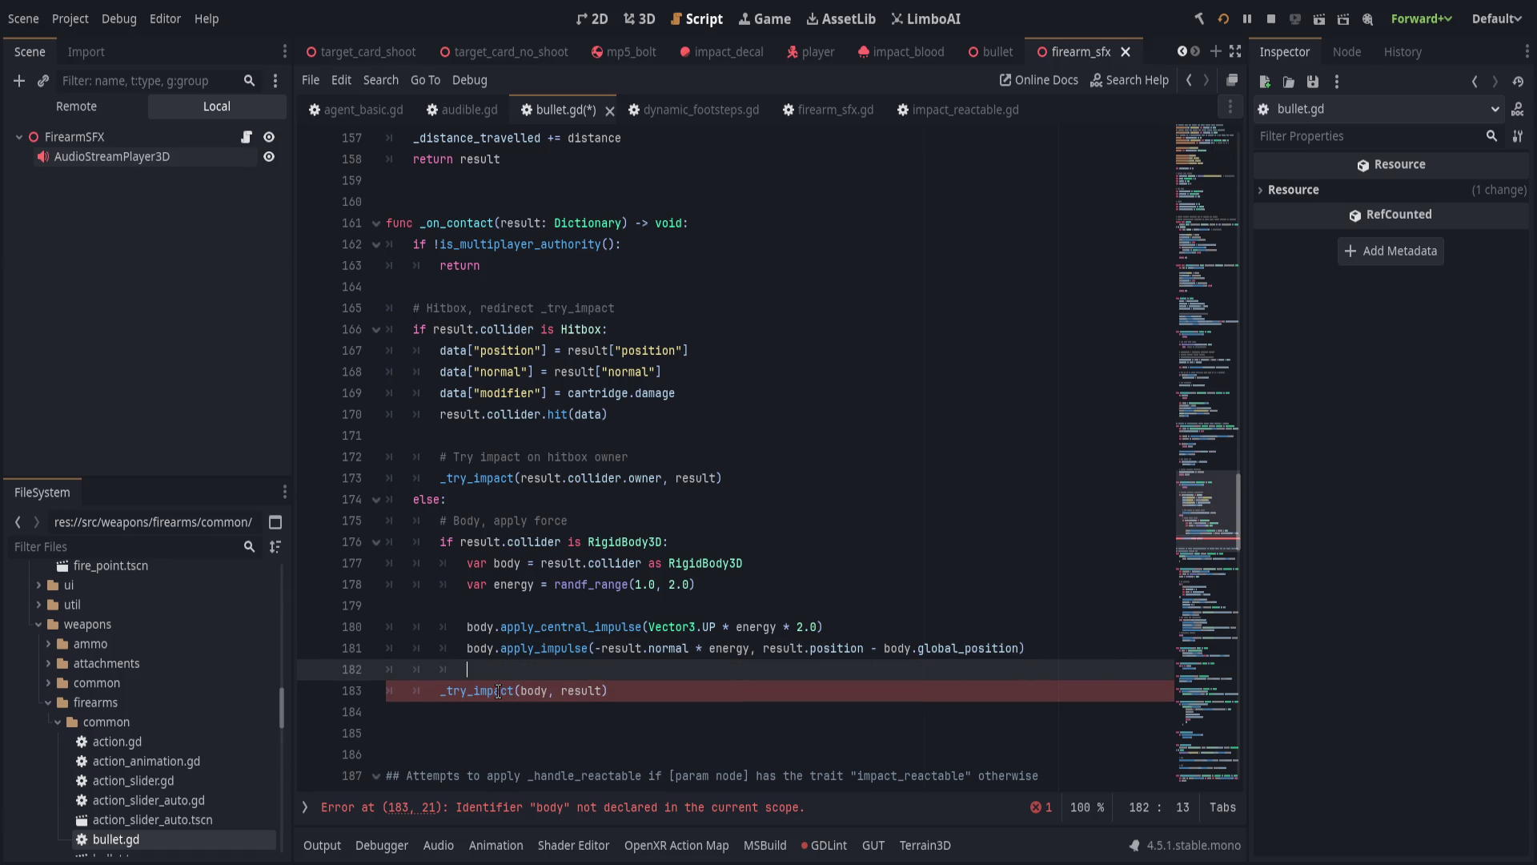
# Change the impact call to _try_impact(result.collider, result) and save bullet.gd.
pyautogui.doubleClick(534, 690)
pyautogui.press('BackSpace')
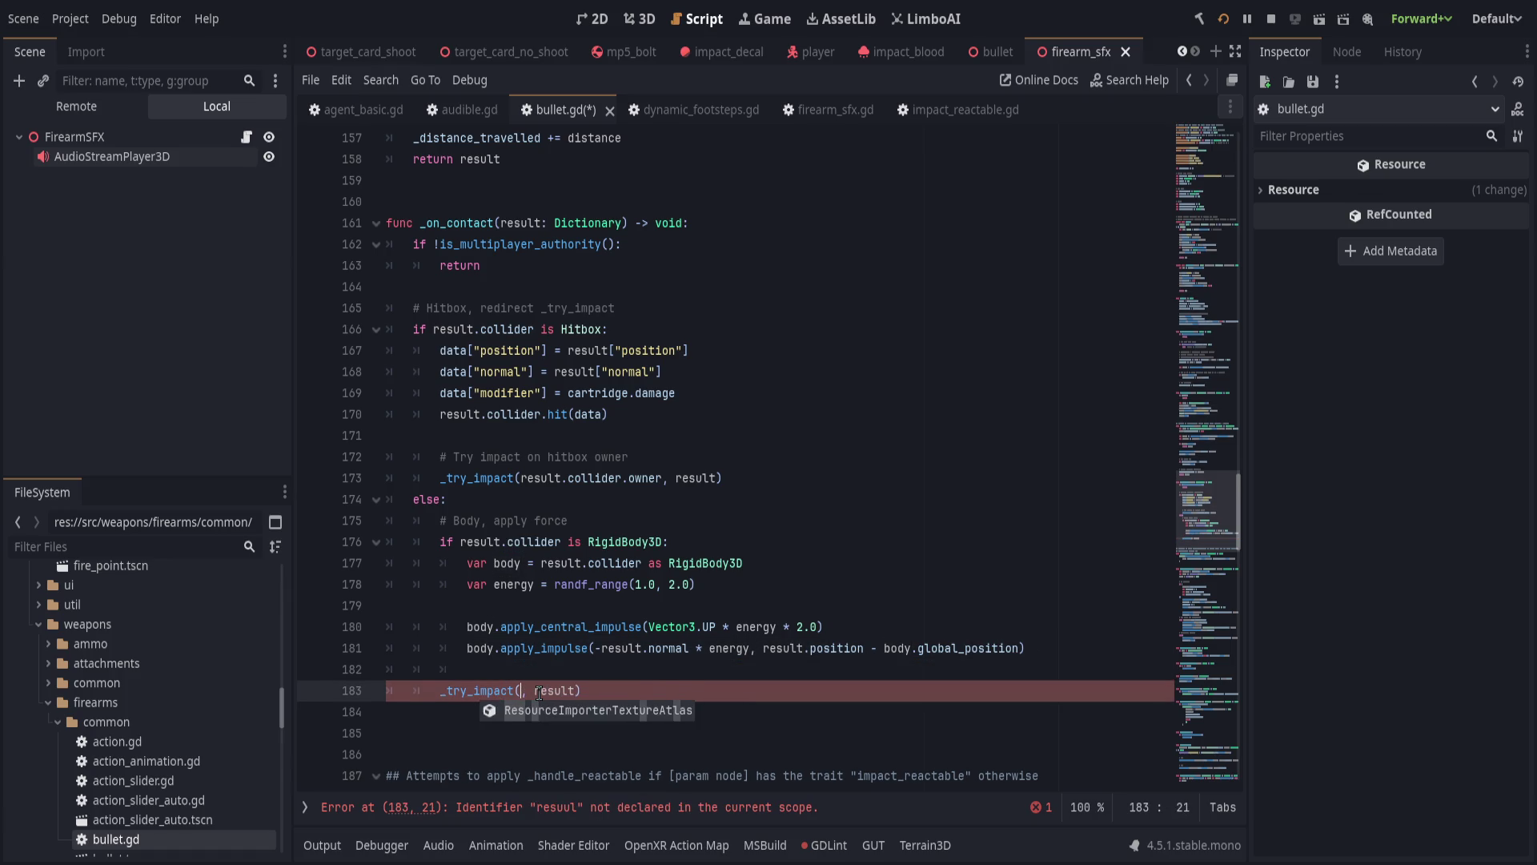
pyautogui.write('result.collider')
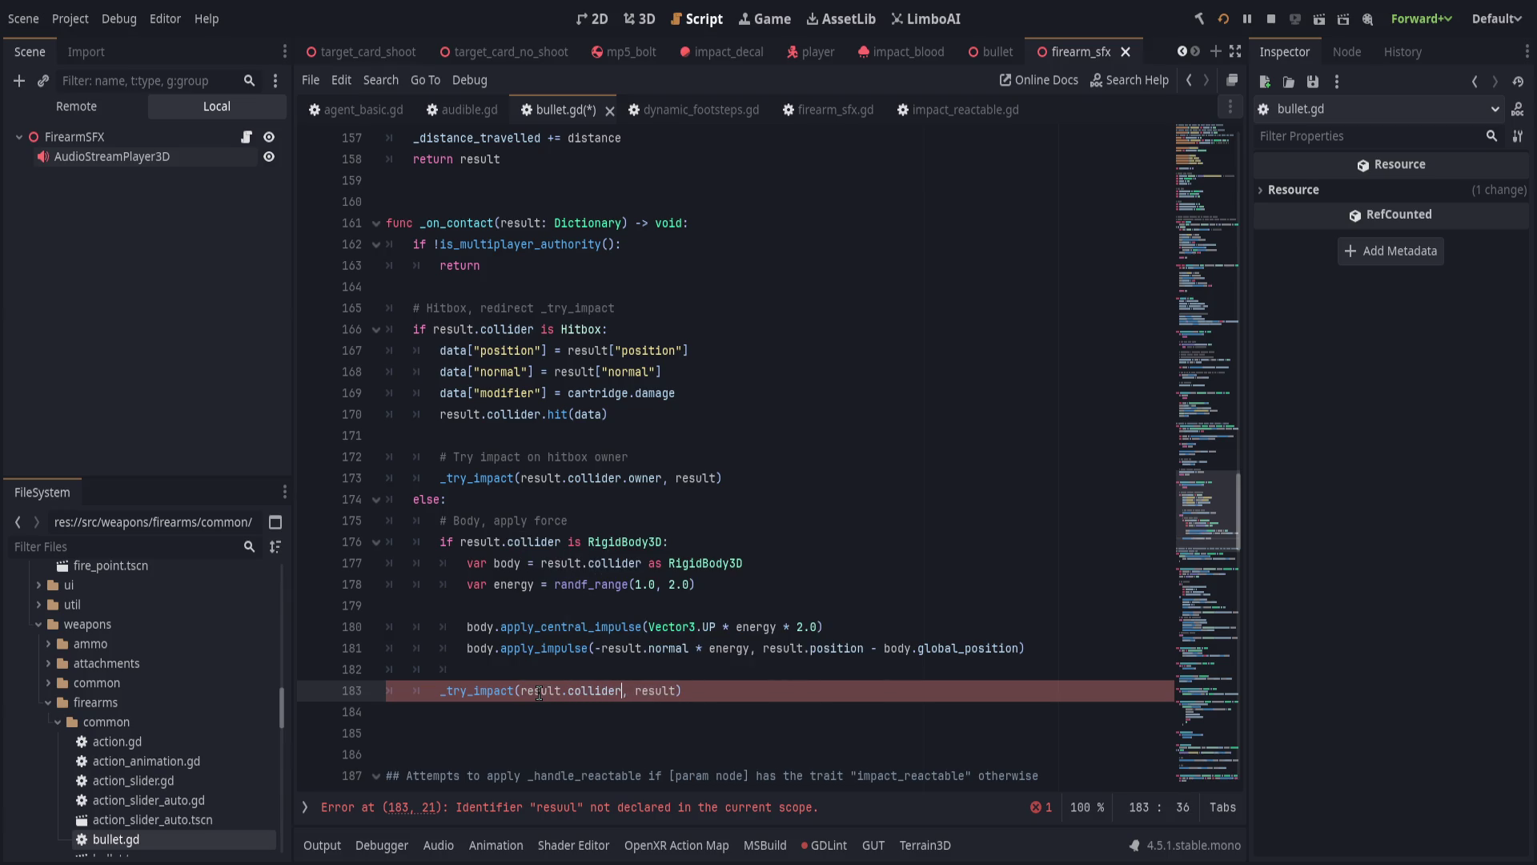
pyautogui.press('End')
pyautogui.hotkey('ctrl', 's')
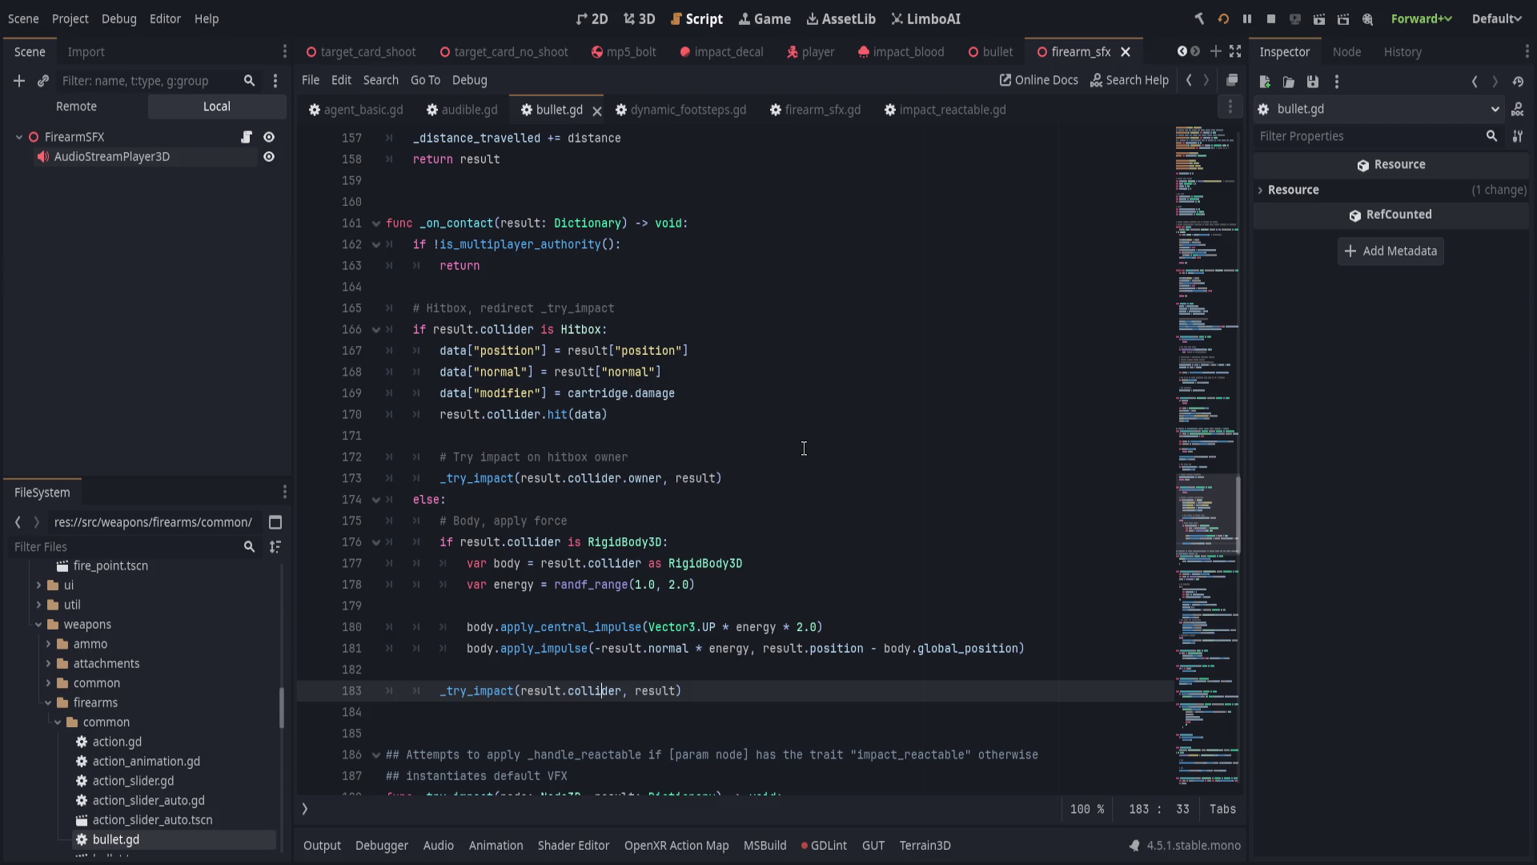
pyautogui.click(802, 448)
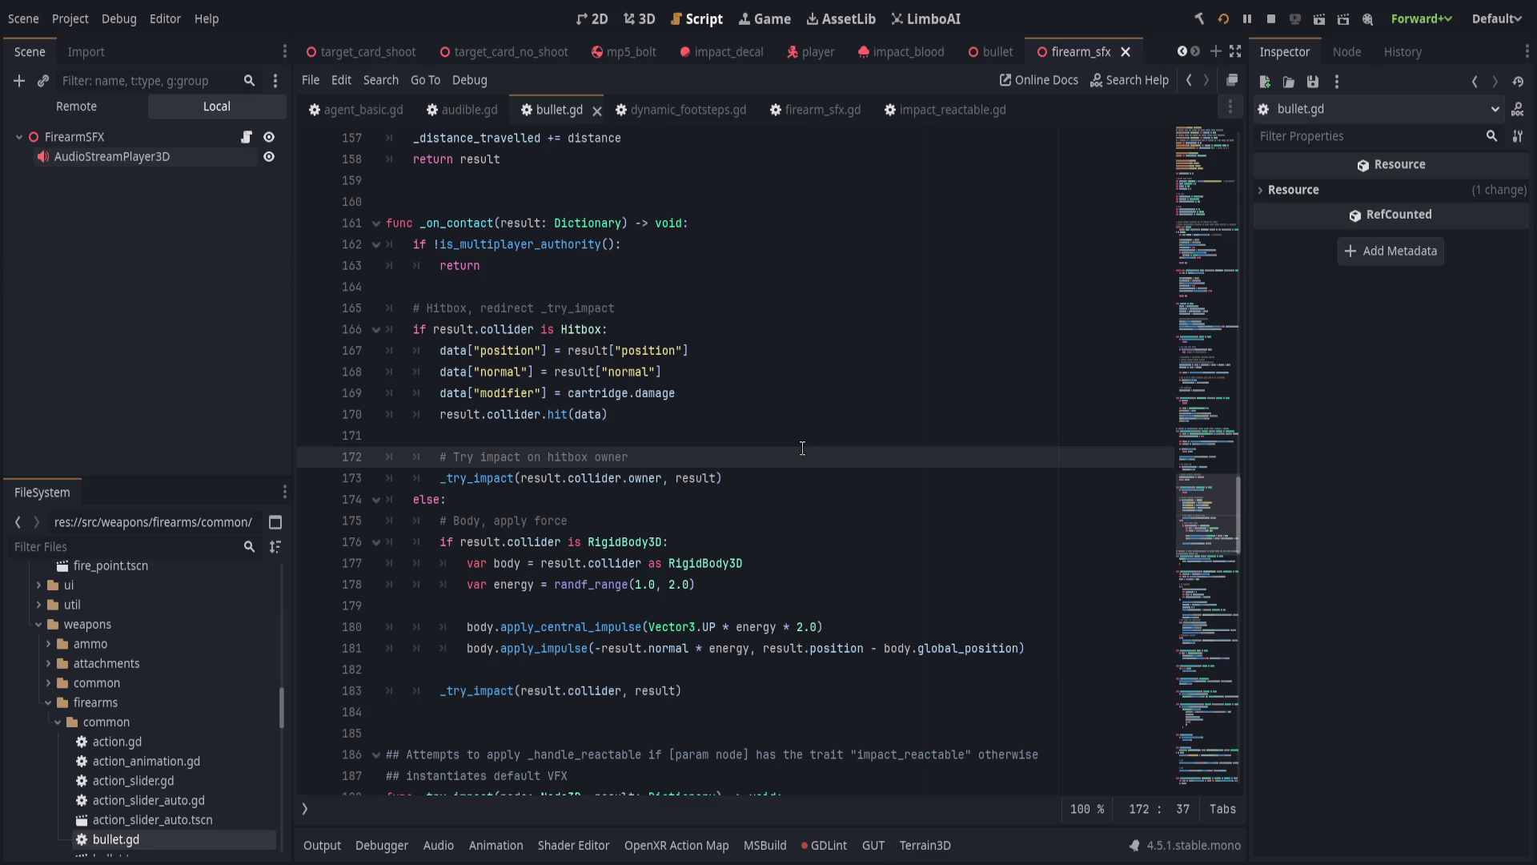
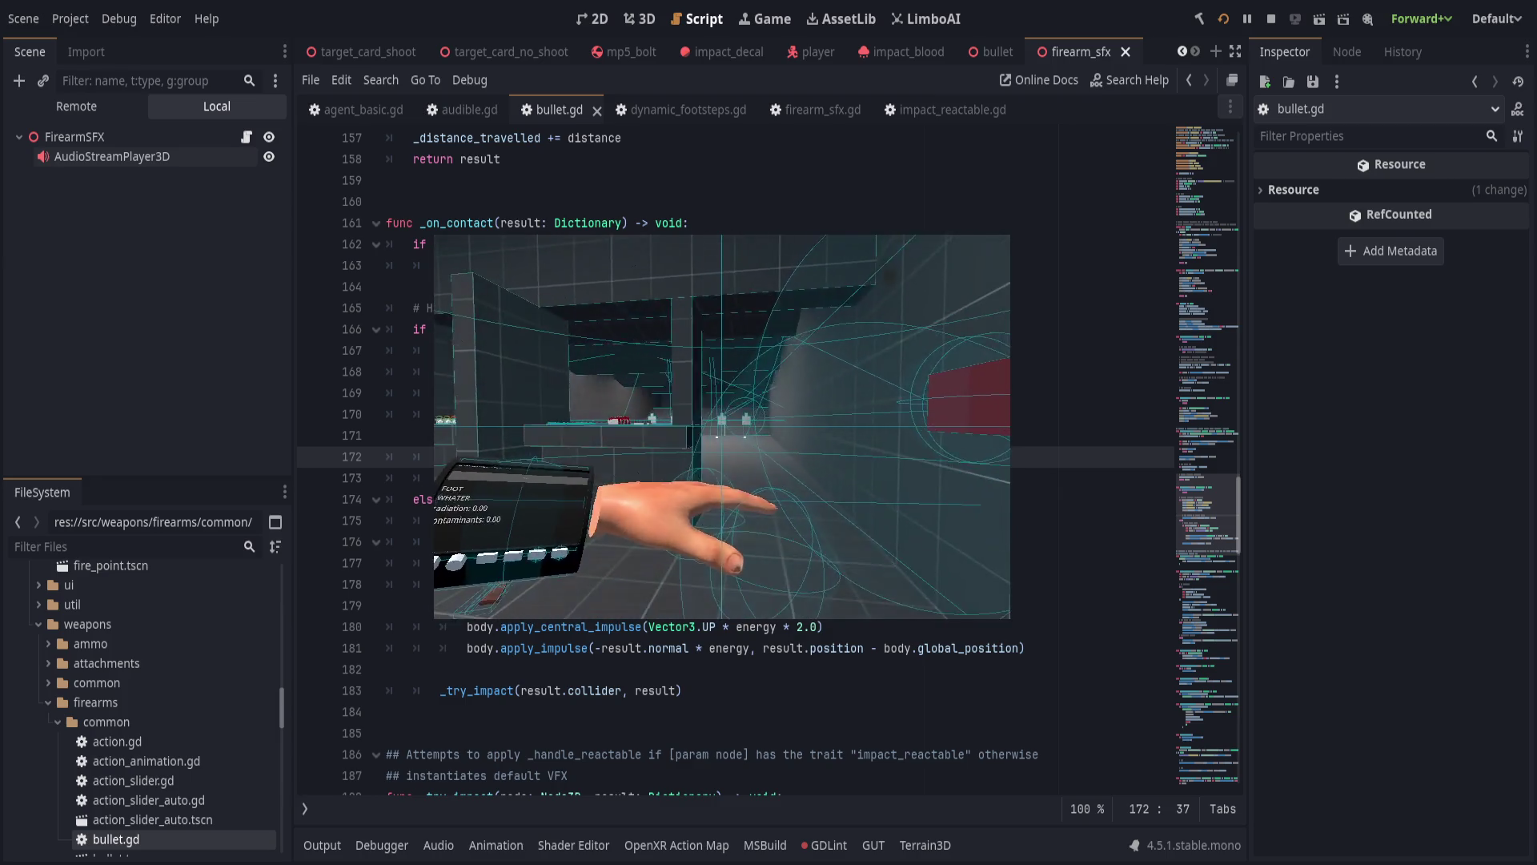
# Leave the running game and scroll bullet.gd down to the spawn_effects function near line 263.
pyautogui.hotkey('alt', 'Tab')
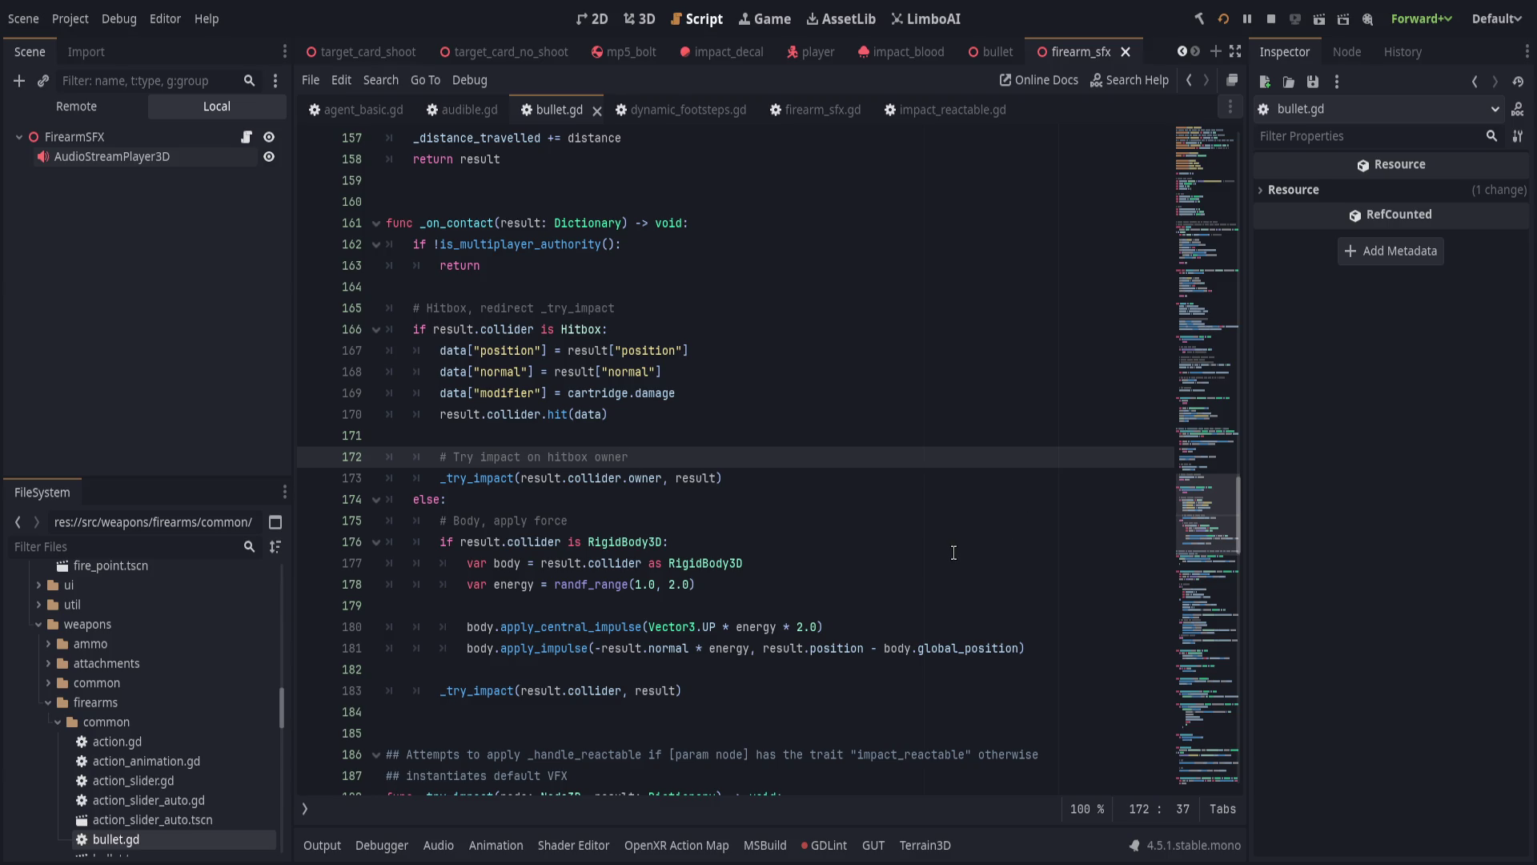
pyautogui.scroll(-4, 953, 553)
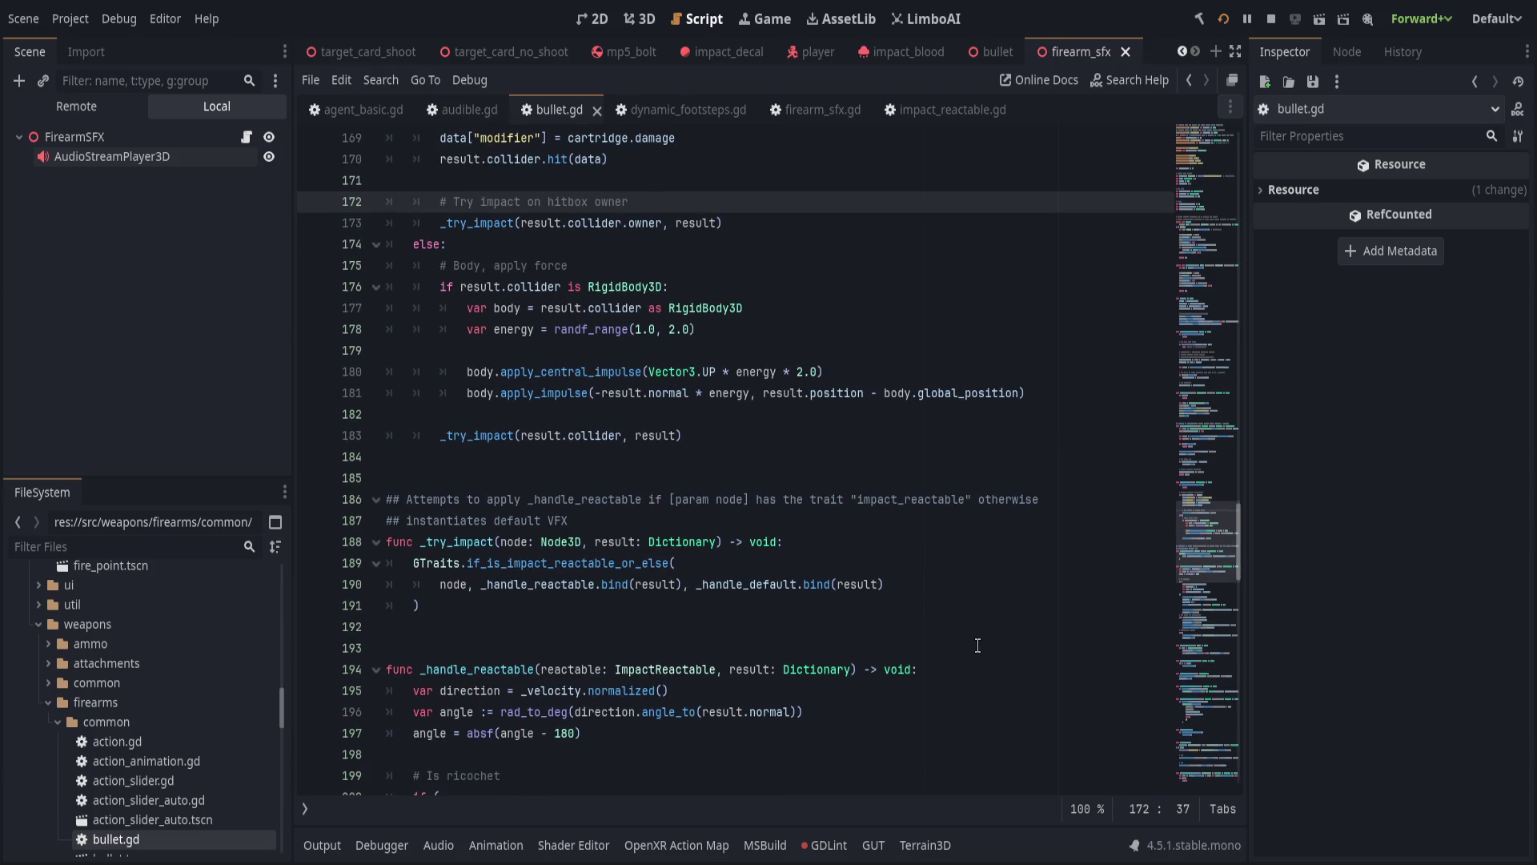
pyautogui.scroll(-10, 978, 645)
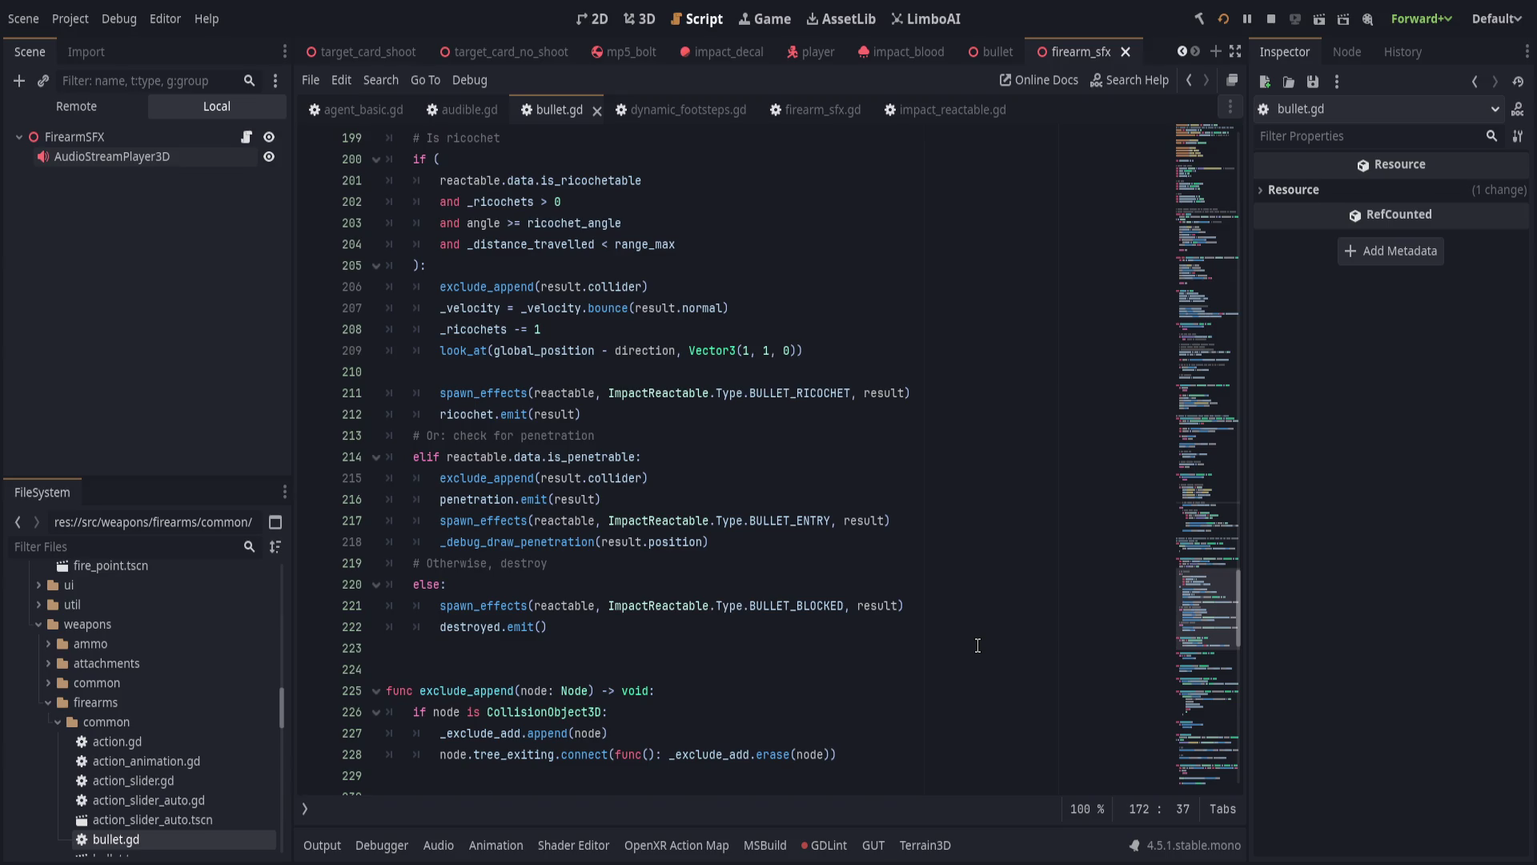
pyautogui.scroll(-17, 977, 645)
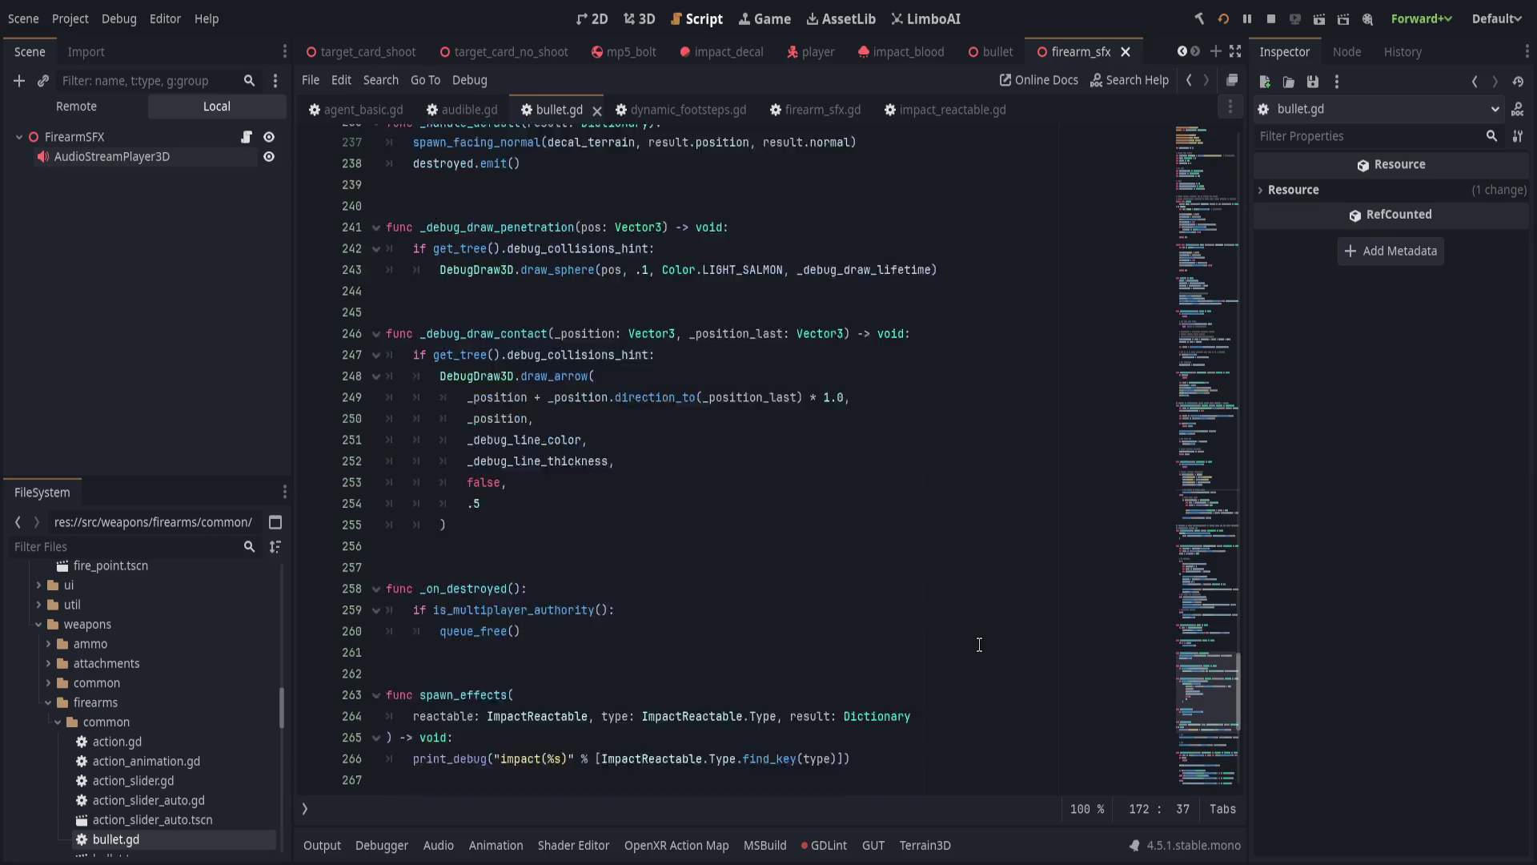
pyautogui.doubleClick(494, 437)
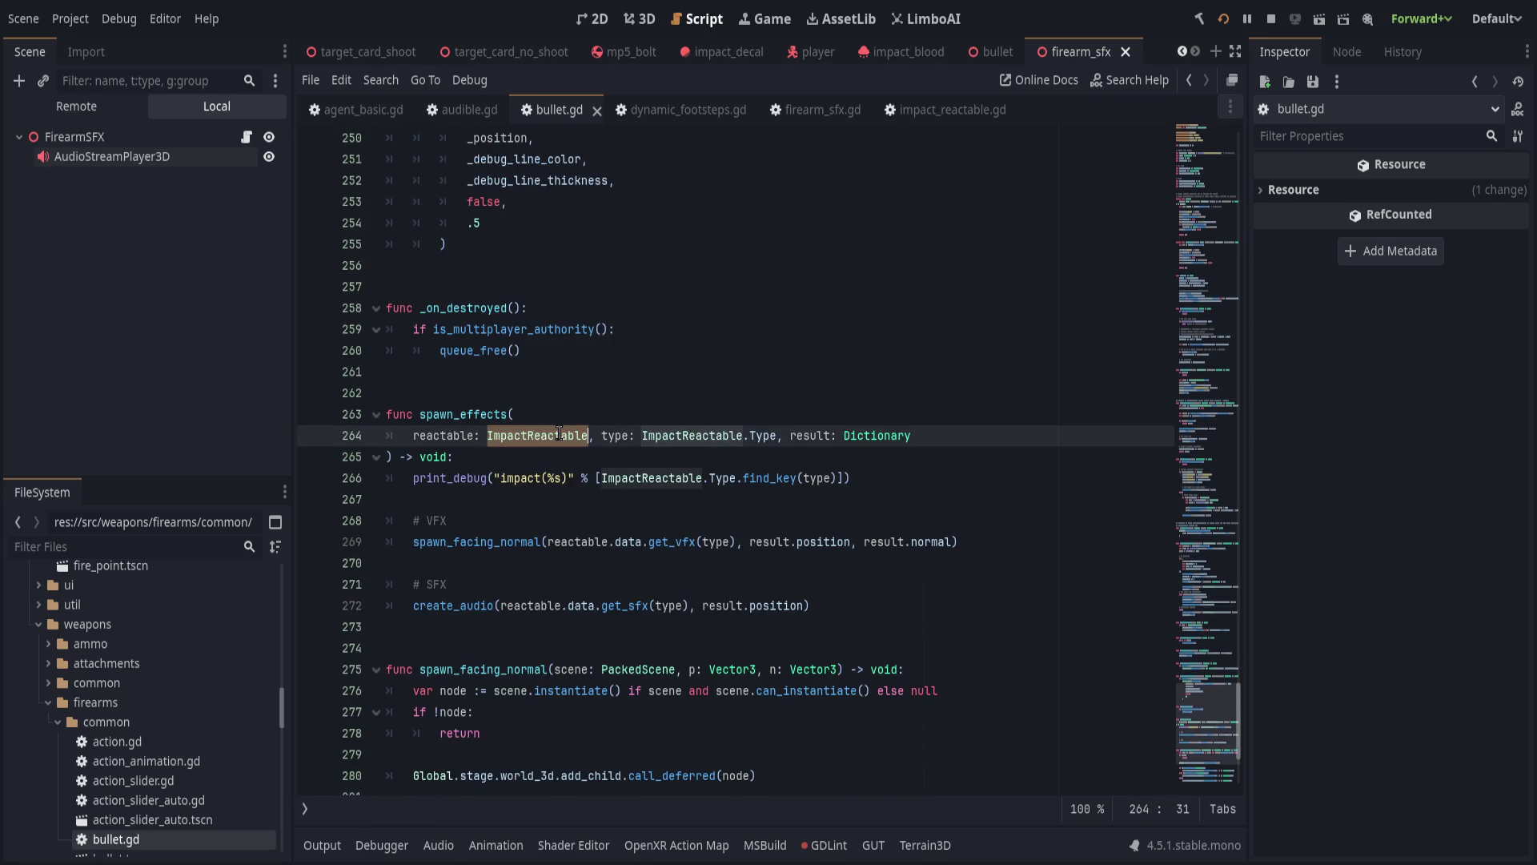
# Change the spawn_effects parameter to 'impact: ImpactReactableResource'.
pyautogui.doubleClick(436, 436)
pyautogui.write('data')
pyautogui.press('Right')
pyautogui.press('Right')
pyautogui.hotkey('ctrl', 'Delete')
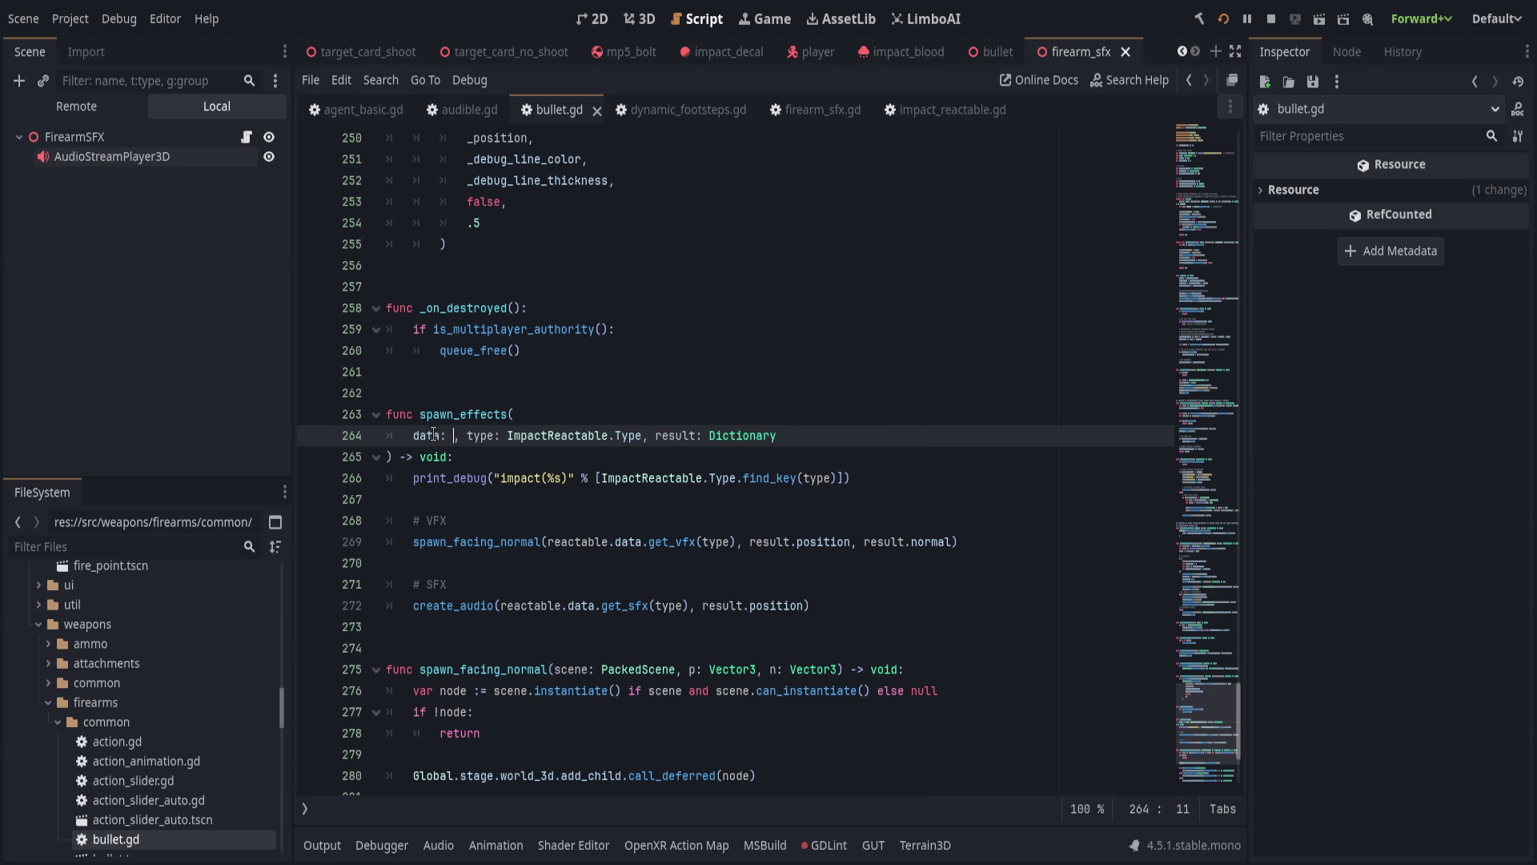
pyautogui.write('ImpactReactableReso')
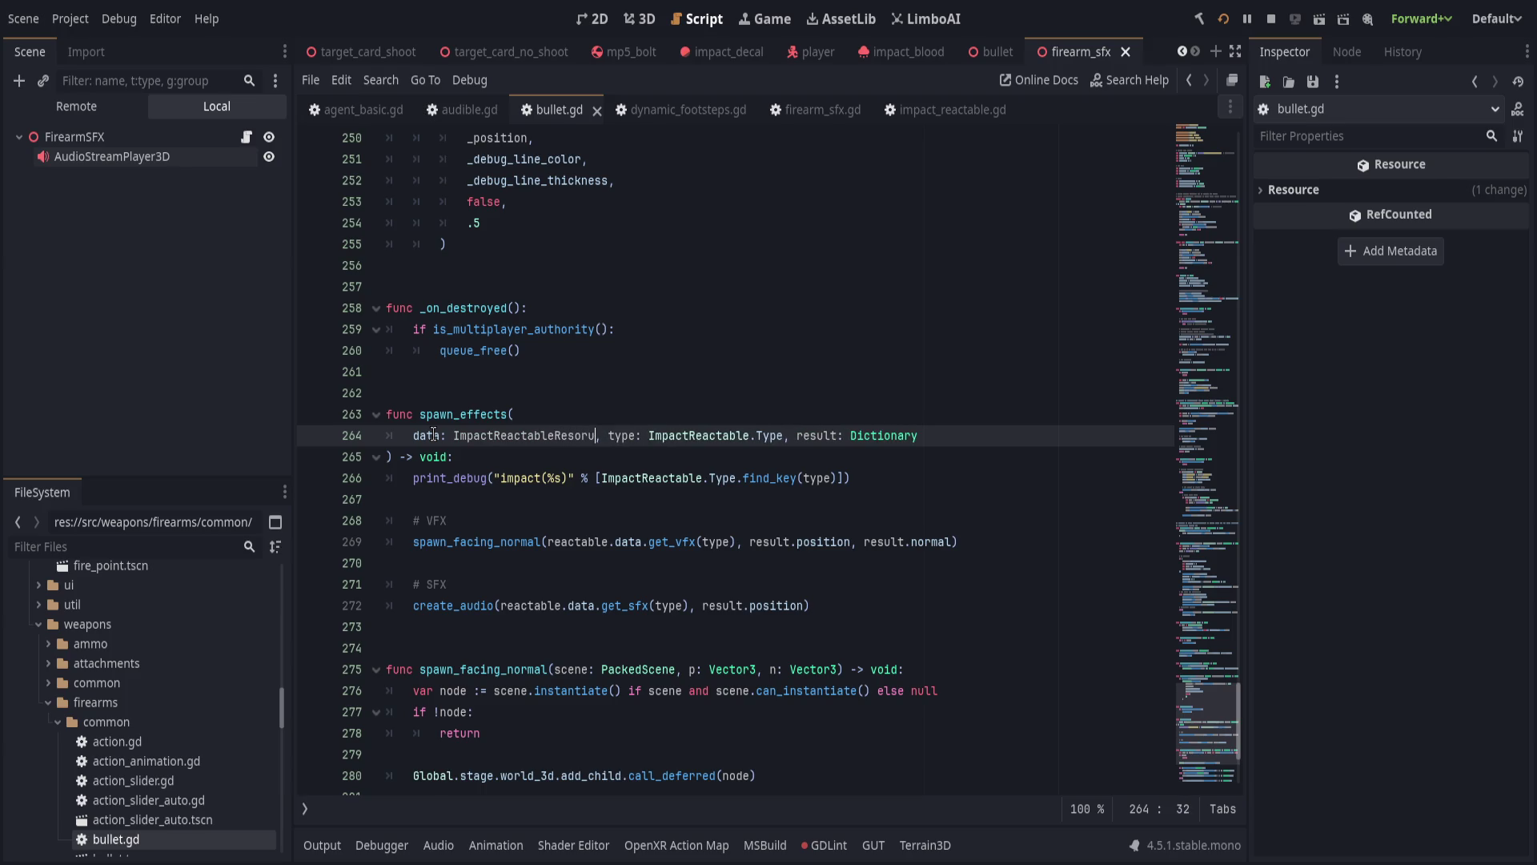
pyautogui.write('urce')
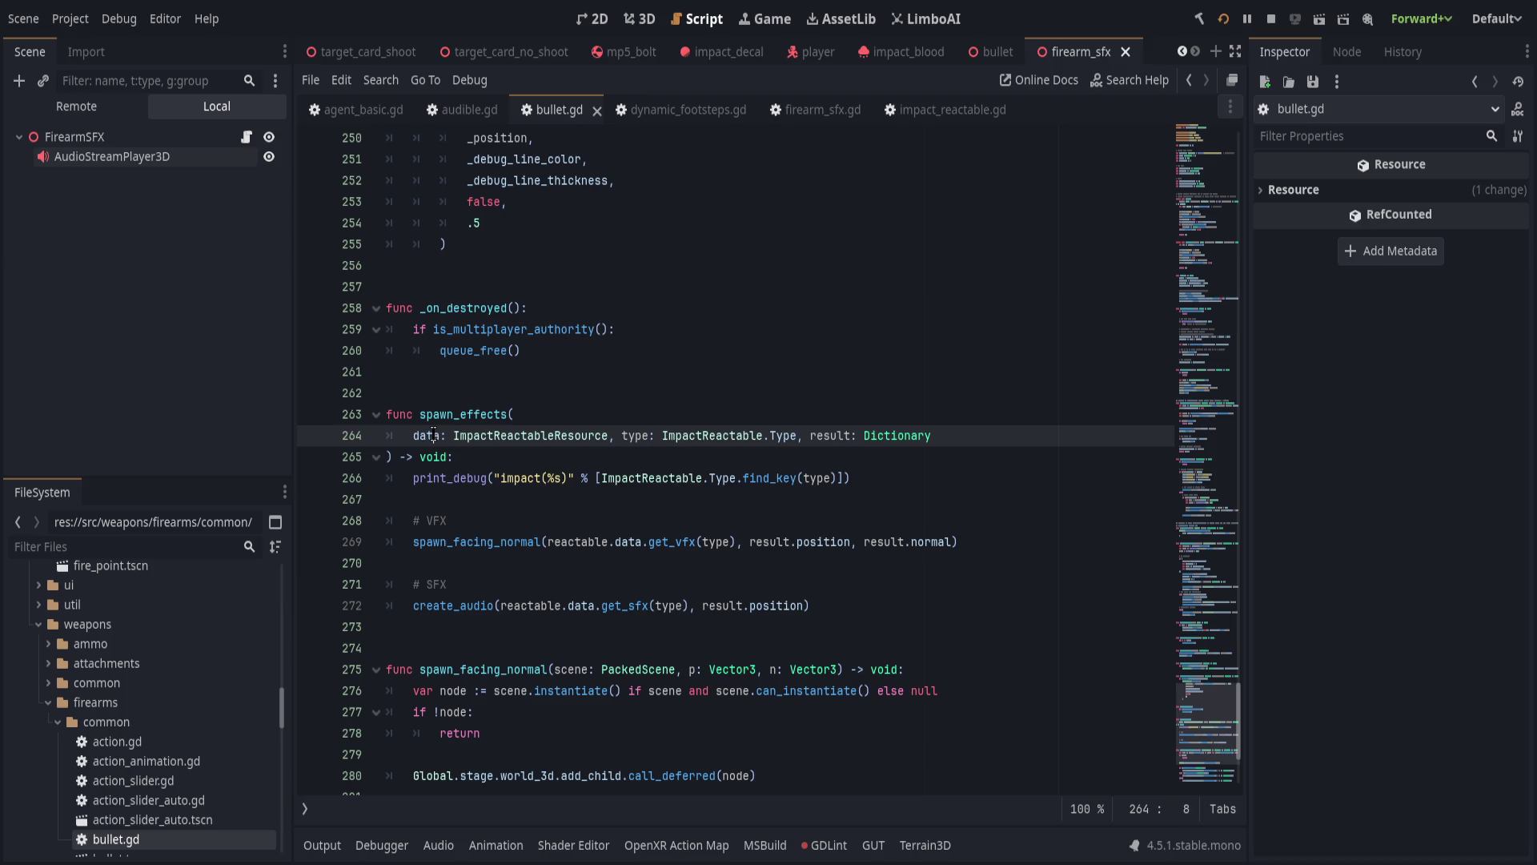
pyautogui.click(417, 434)
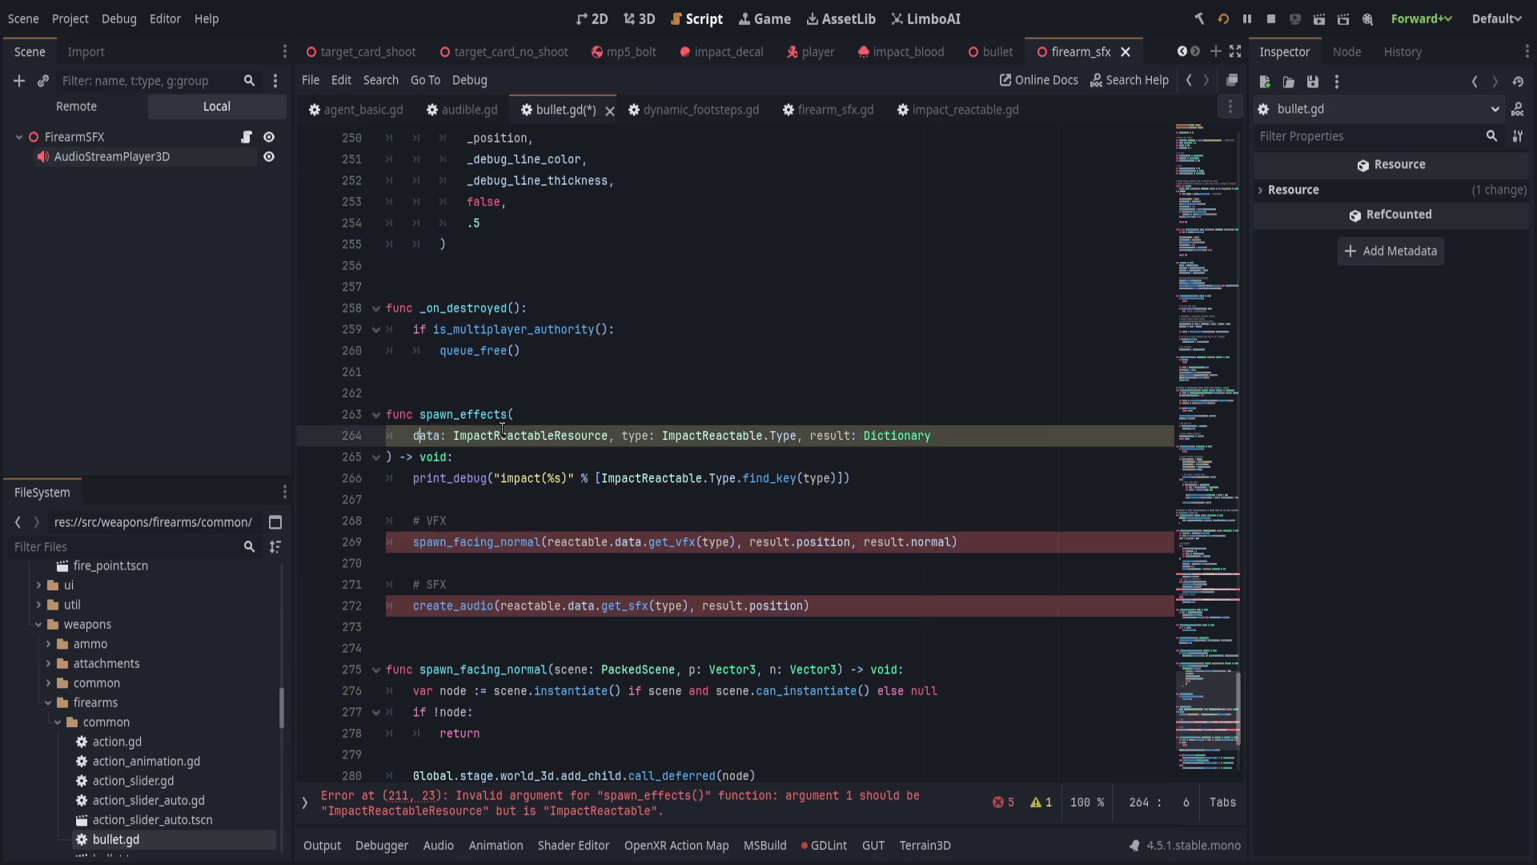
pyautogui.hotkey('ctrl', 'Delete')
pyautogui.write('impact')
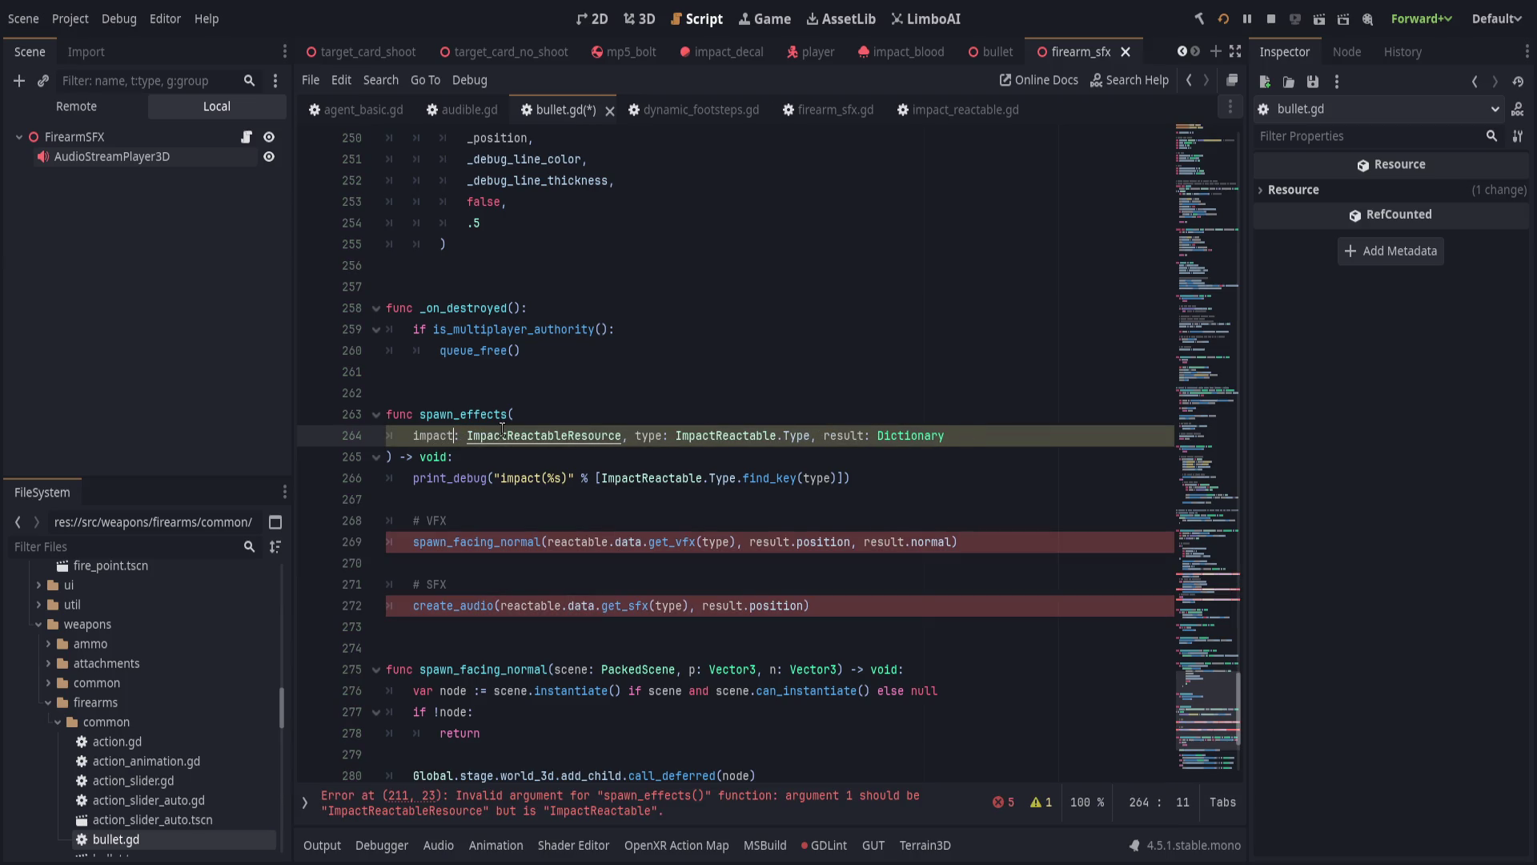
# Replace reactable.data with impact in the VFX and SFX calls inside spawn_effects.
pyautogui.doubleClick(435, 436)
pyautogui.moveTo(547, 542); pyautogui.dragTo(615, 542)
pyautogui.write('impact')
pyautogui.moveTo(499, 605); pyautogui.dragTo(596, 606)
pyautogui.write('impact')
pyautogui.click(790, 543)
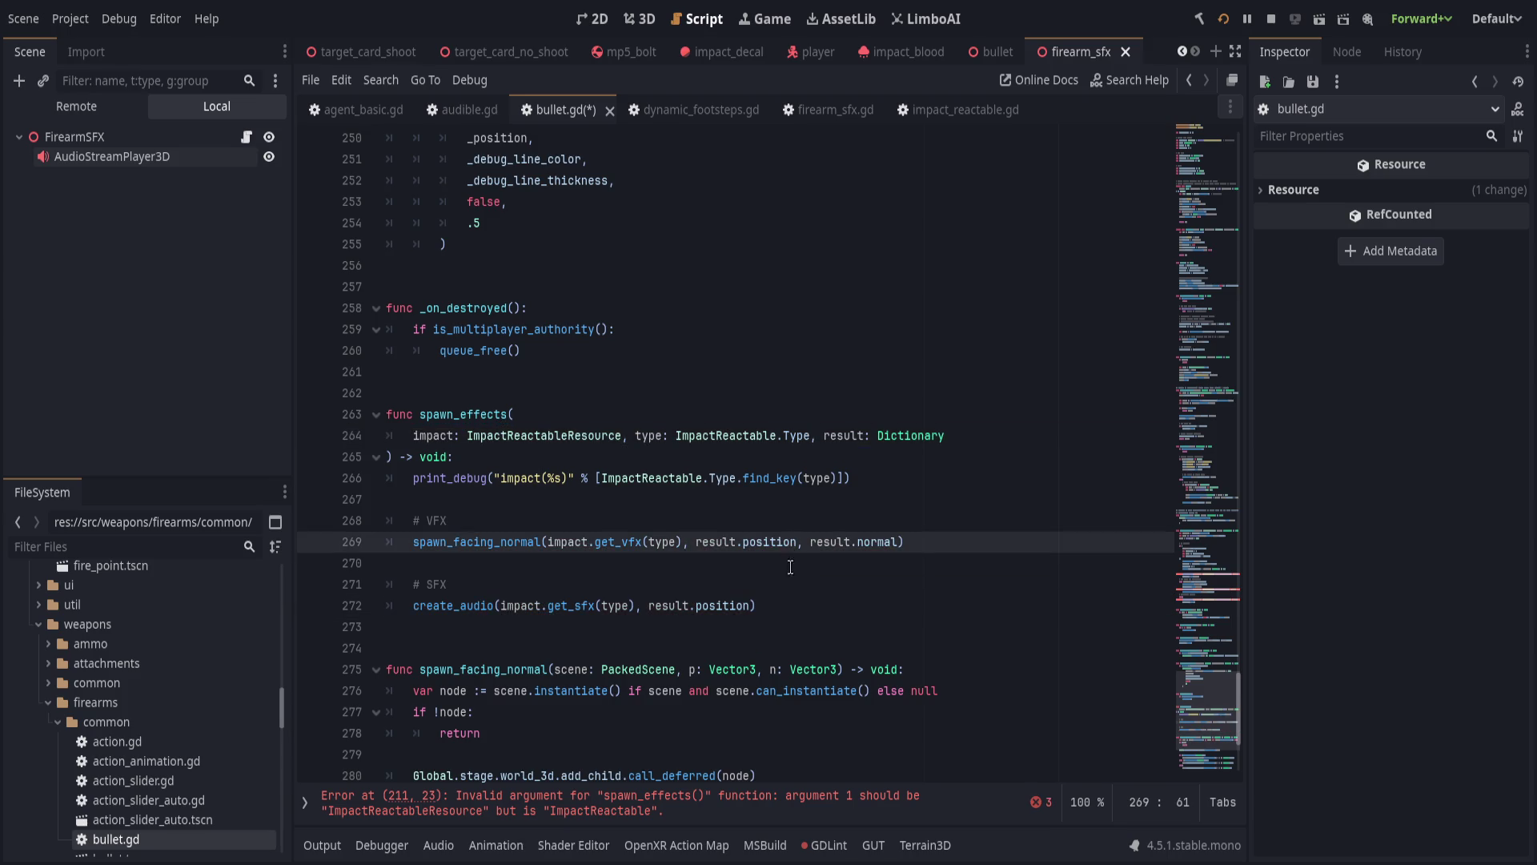
# Pass reactable.data in the BULLET_BLOCKED, BULLET_ENTRY and BULLET_RICOCHET spawn_effects calls.
pyautogui.scroll(6, 817, 626)
pyautogui.scroll(11, 783, 626)
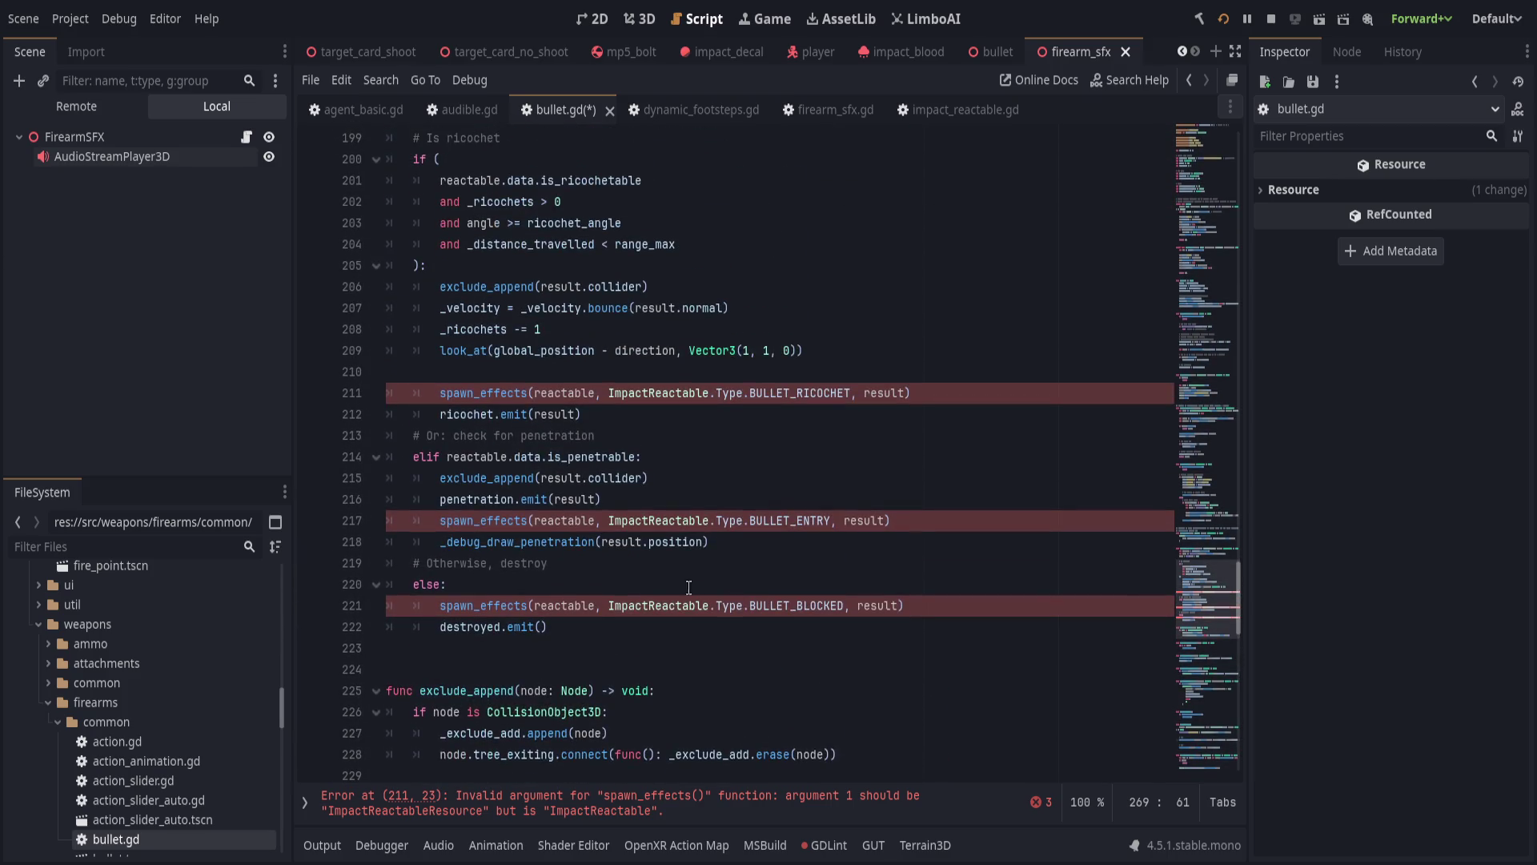
pyautogui.click(596, 608)
pyautogui.write('.data')
pyautogui.moveTo(629, 605); pyautogui.dragTo(535, 605)
pyautogui.hotkey('ctrl', 'c')
pyautogui.doubleClick(574, 520)
pyautogui.hotkey('ctrl', 'v')
pyautogui.doubleClick(565, 392)
pyautogui.hotkey('ctrl', 'v')
pyautogui.click(897, 483)
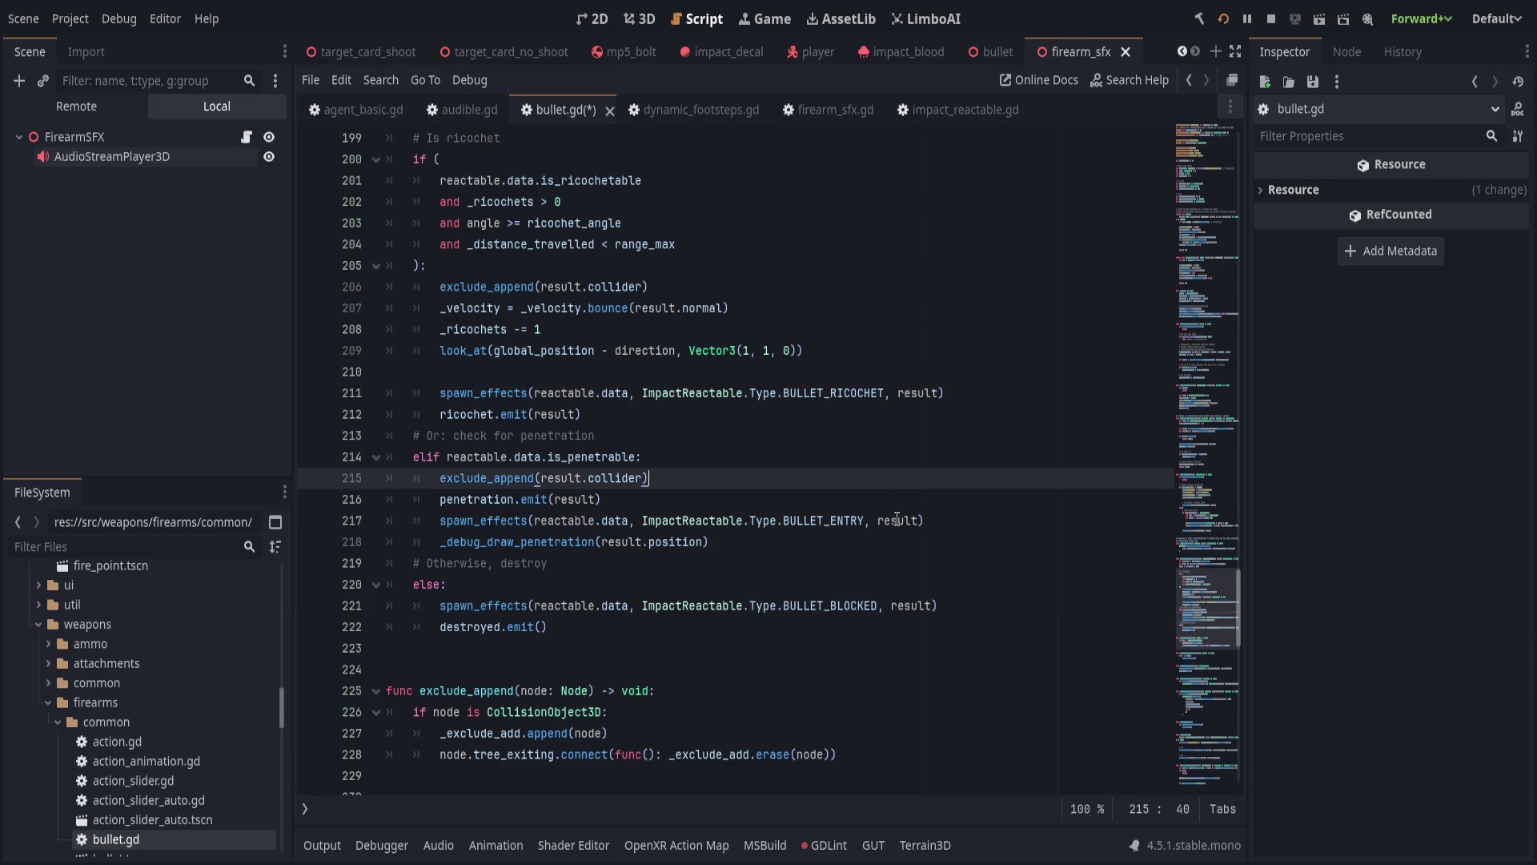
# Highlight uses of _try_impact and add a new line below the decal call in _handle_default.
pyautogui.scroll(2, 858, 553)
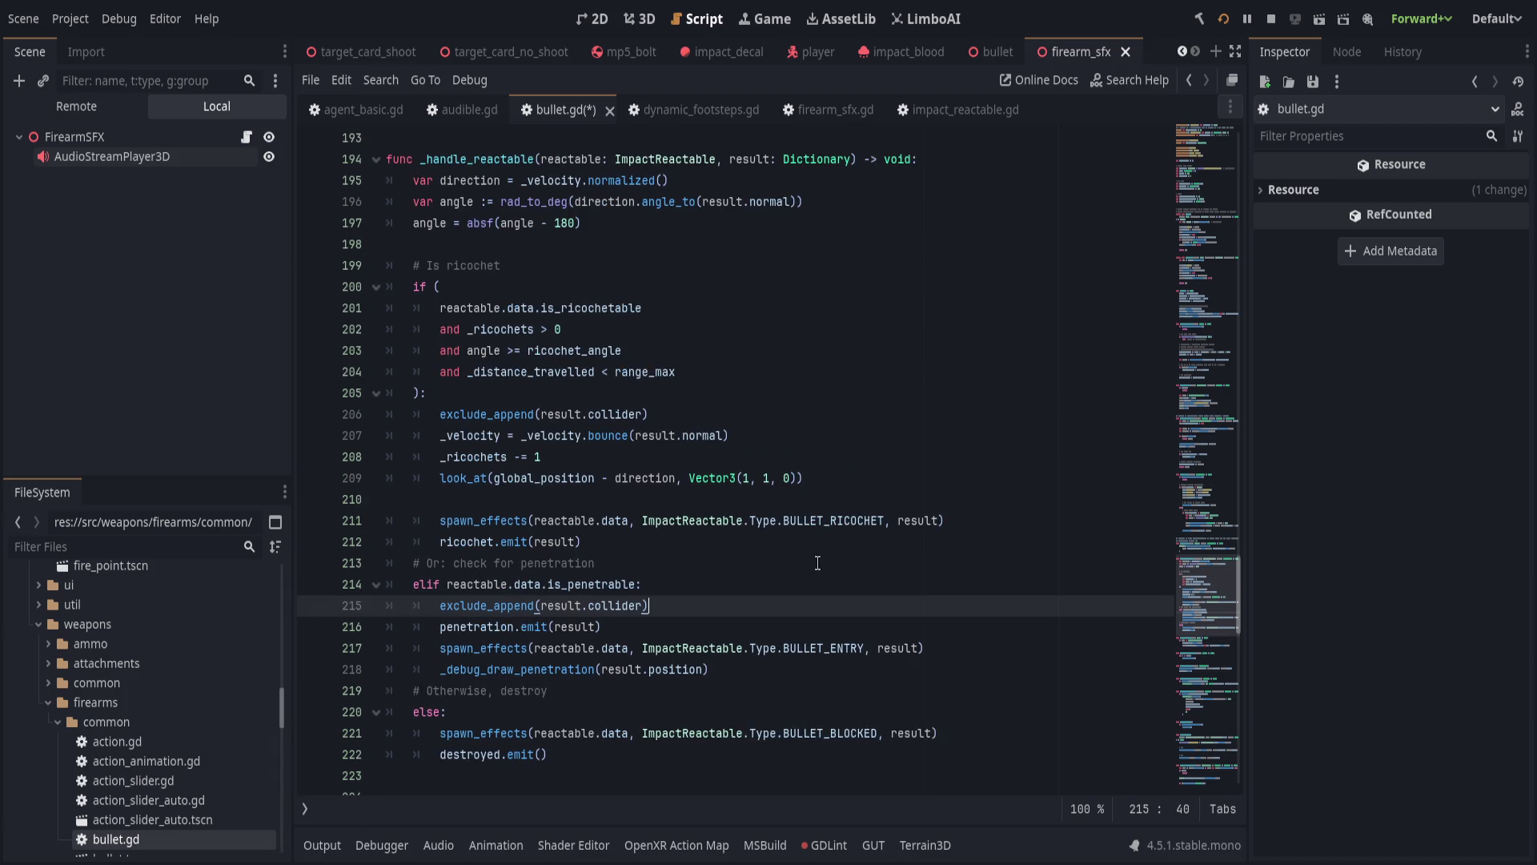
pyautogui.scroll(5, 581, 528)
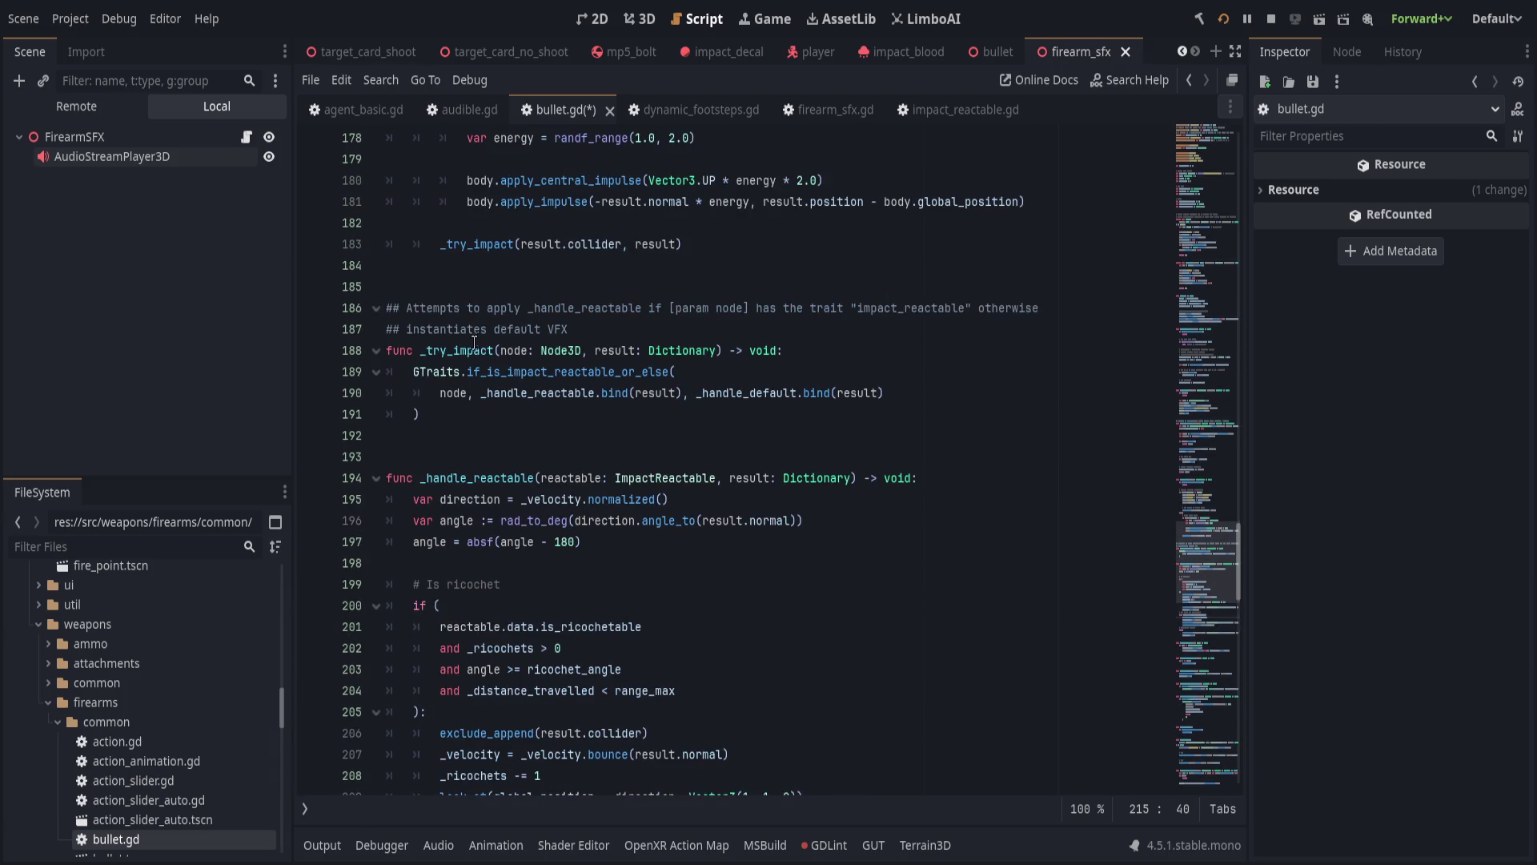
pyautogui.doubleClick(468, 343)
pyautogui.scroll(-11, 753, 644)
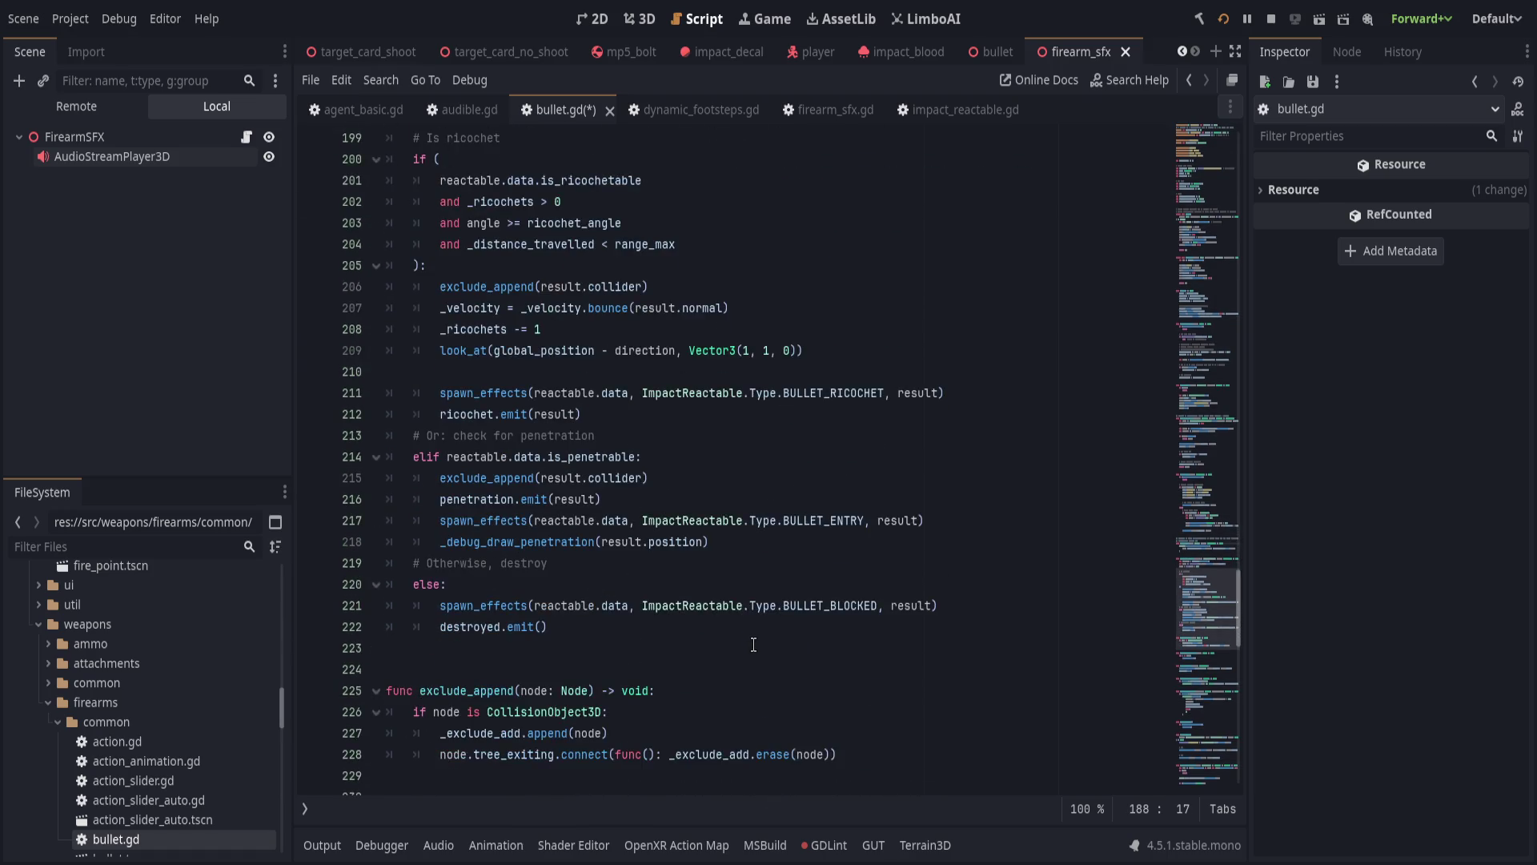
pyautogui.scroll(-3, 753, 644)
pyautogui.scroll(-1, 753, 645)
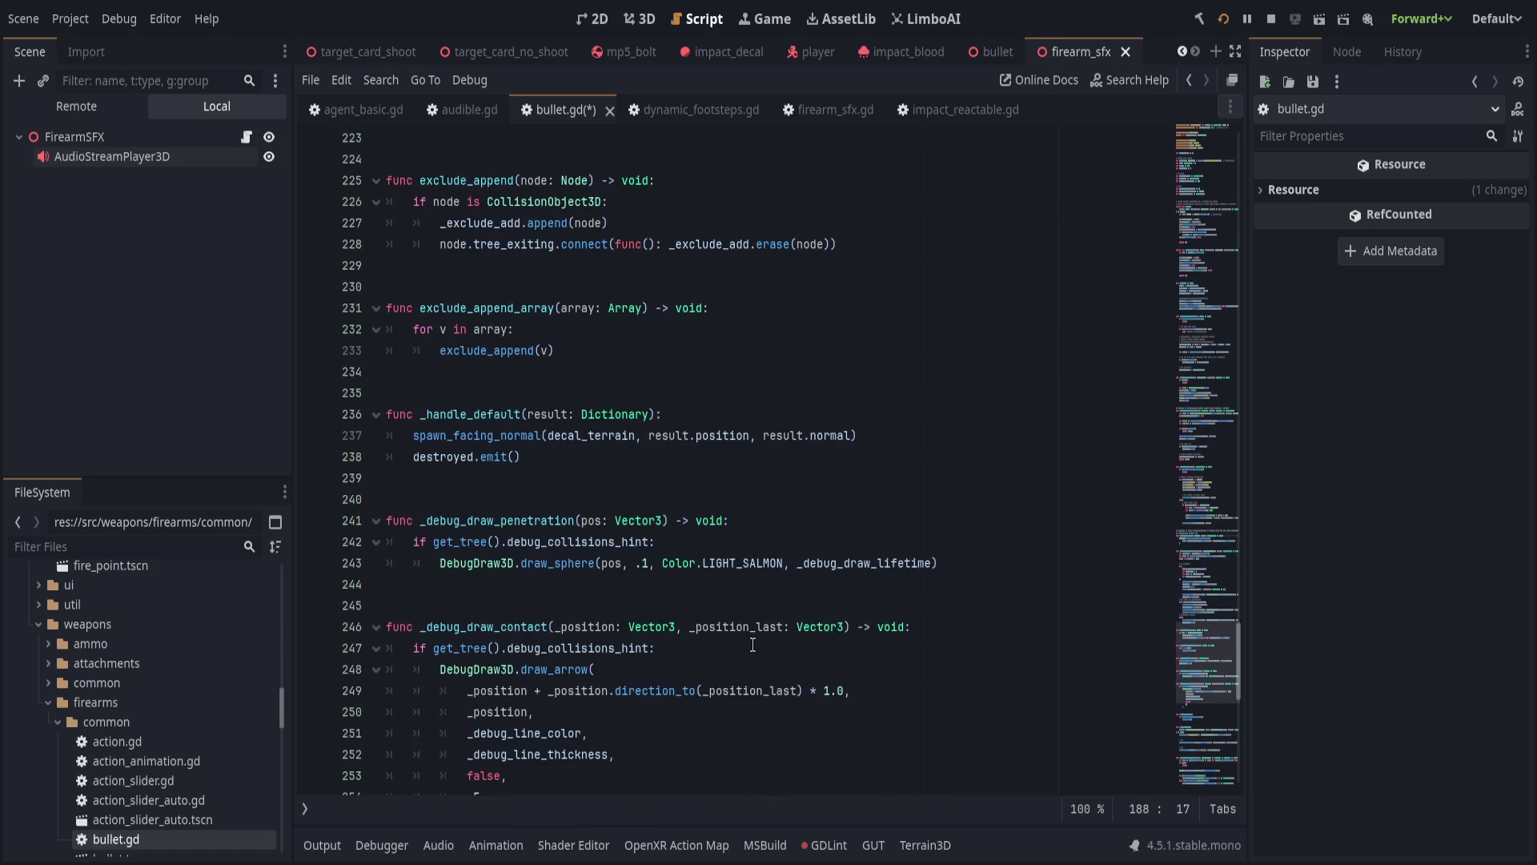
pyautogui.scroll(1, 752, 645)
pyautogui.click(917, 505)
pyautogui.press('Return')
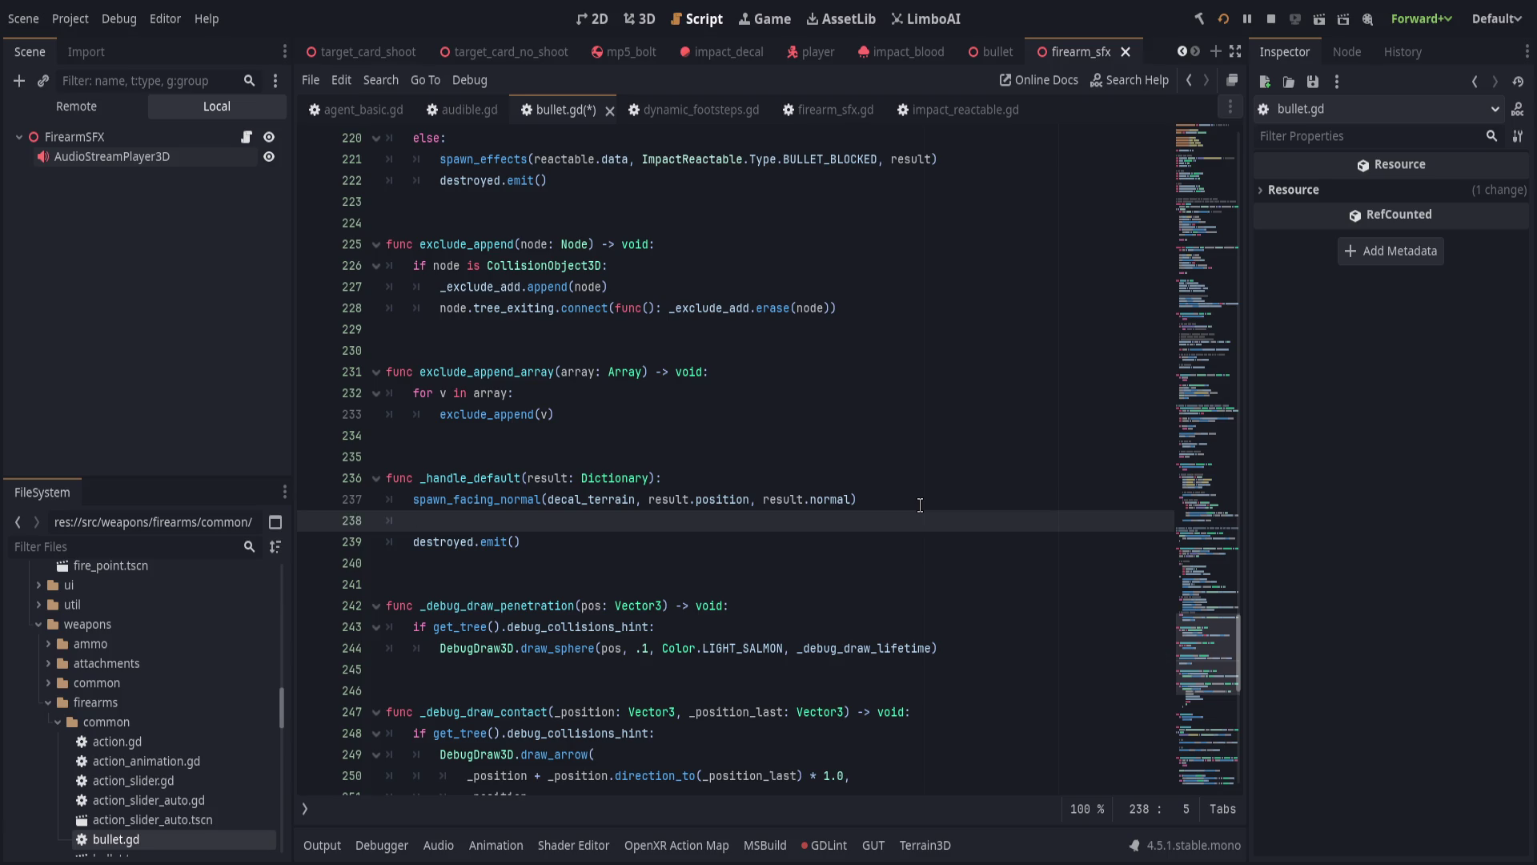
# Write spawn_effects(IMPACT_DEFAULT, ImpactReactable.Type.BULLET_BLOCKED, result) on the new line.
pyautogui.scroll(4, 978, 527)
pyautogui.write('spawn')
pyautogui.press('Return')
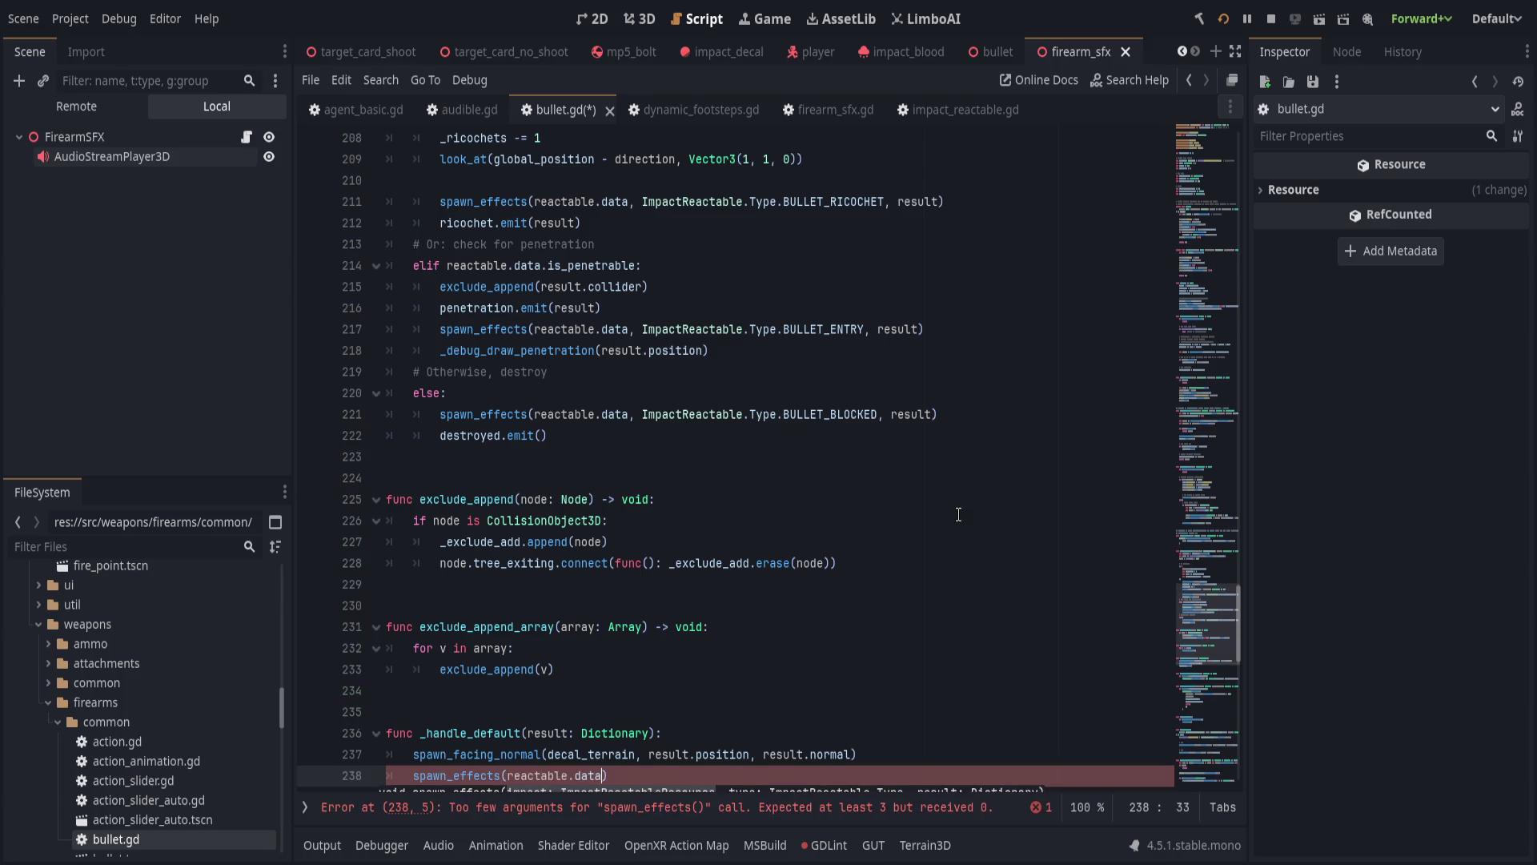
pyautogui.write('IMPAC')
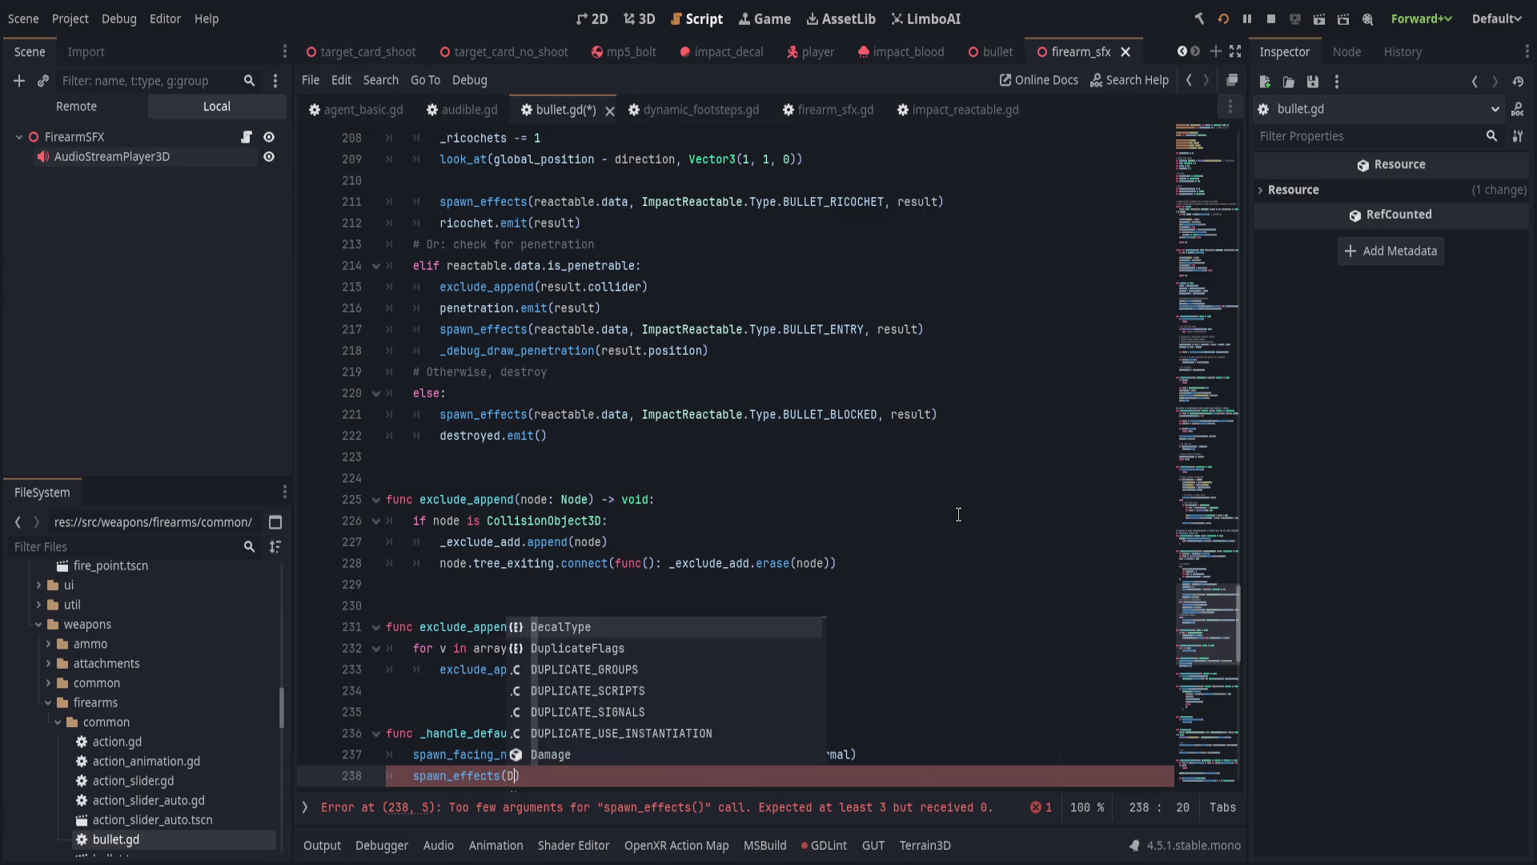
pyautogui.press('Return')
pyautogui.write(',')
pyautogui.scroll(-1, 882, 510)
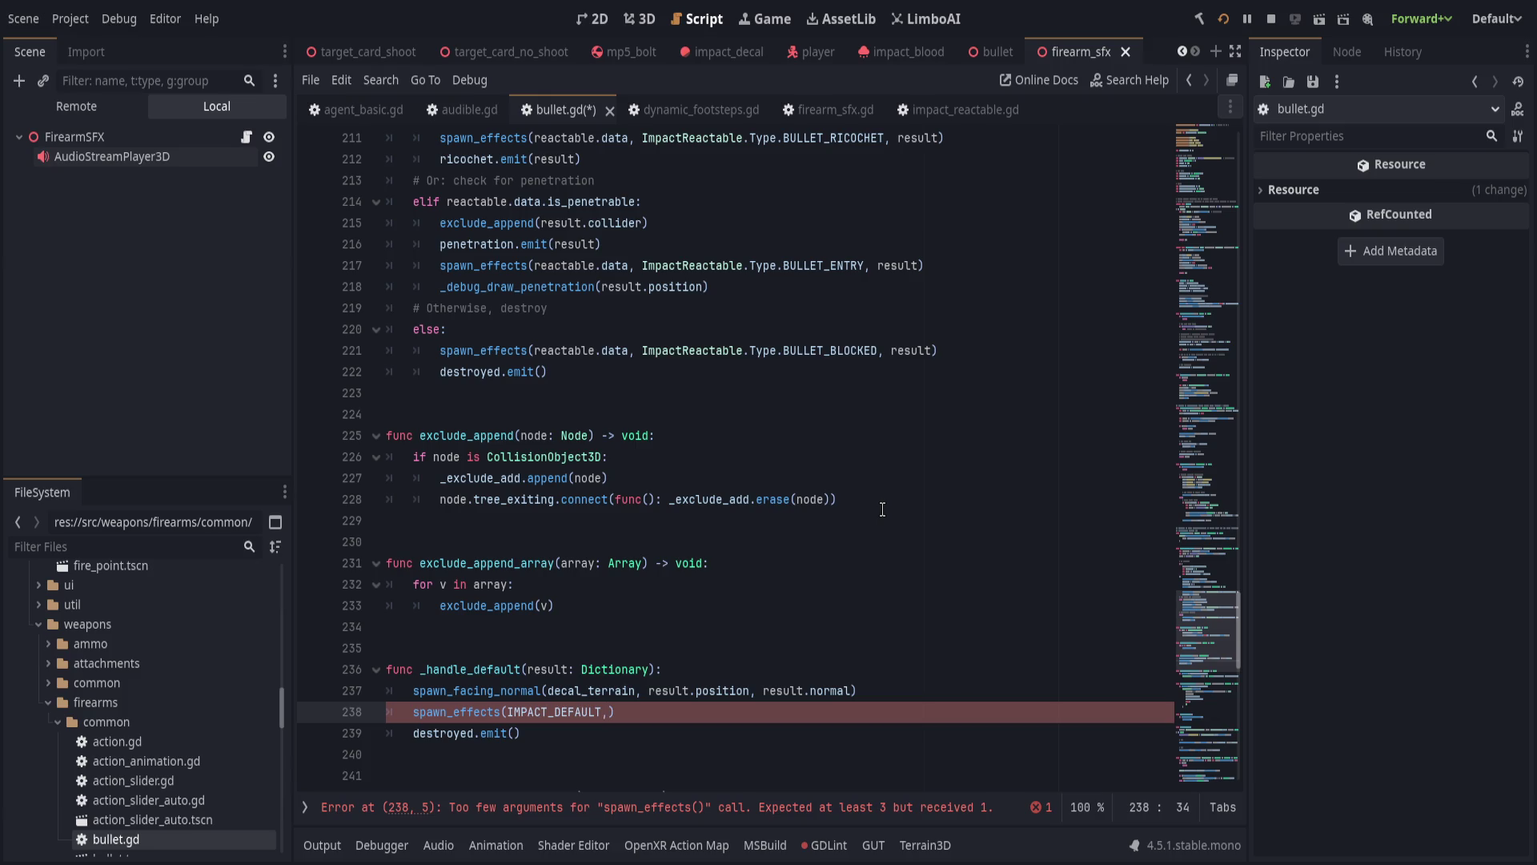
pyautogui.write(', I')
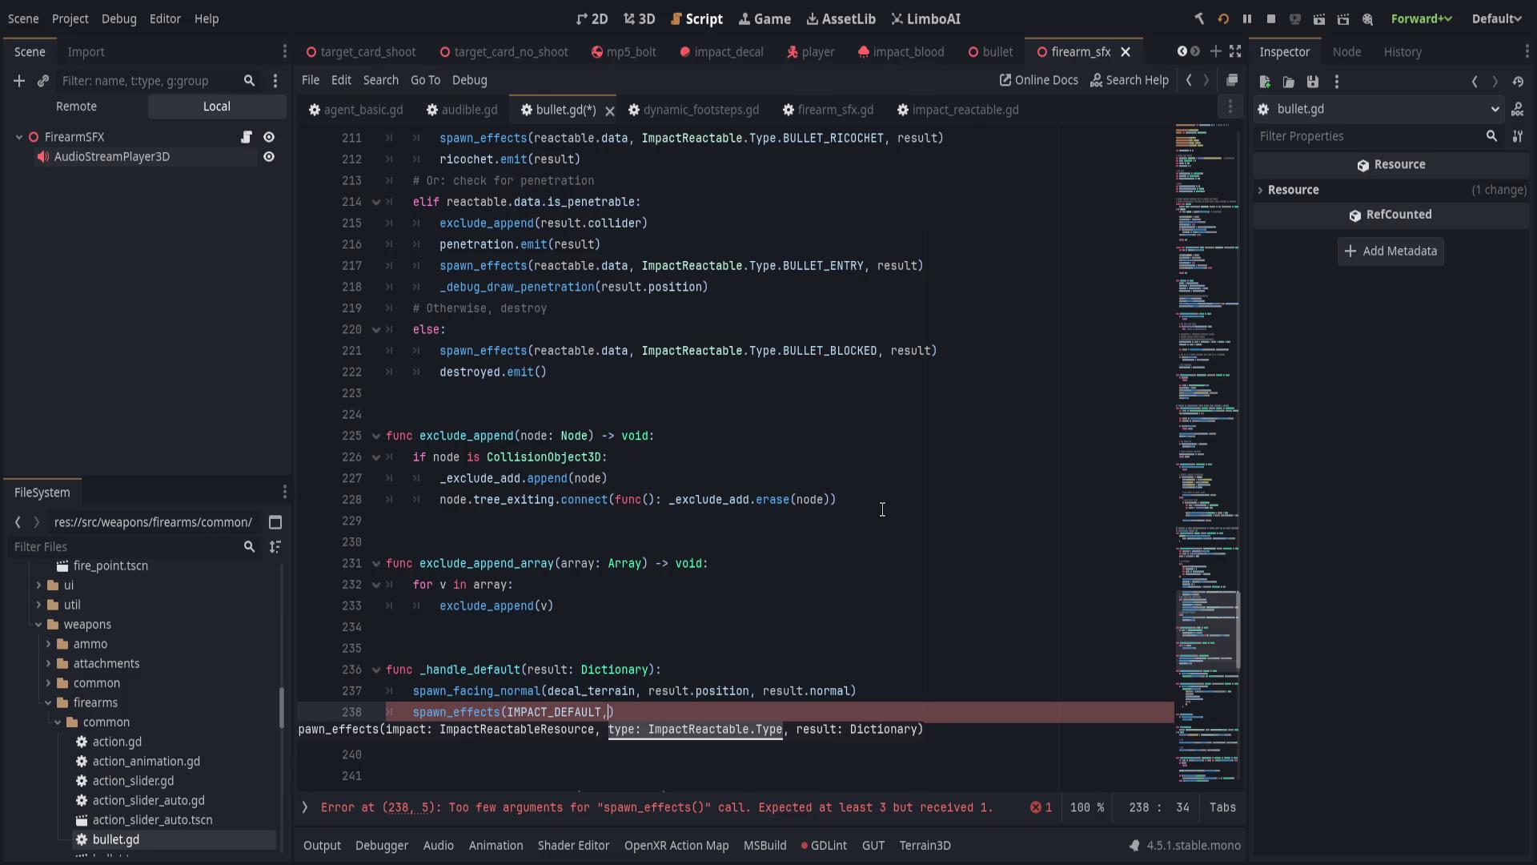
pyautogui.write('mpac')
pyautogui.press('Return')
pyautogui.write('Type.bl')
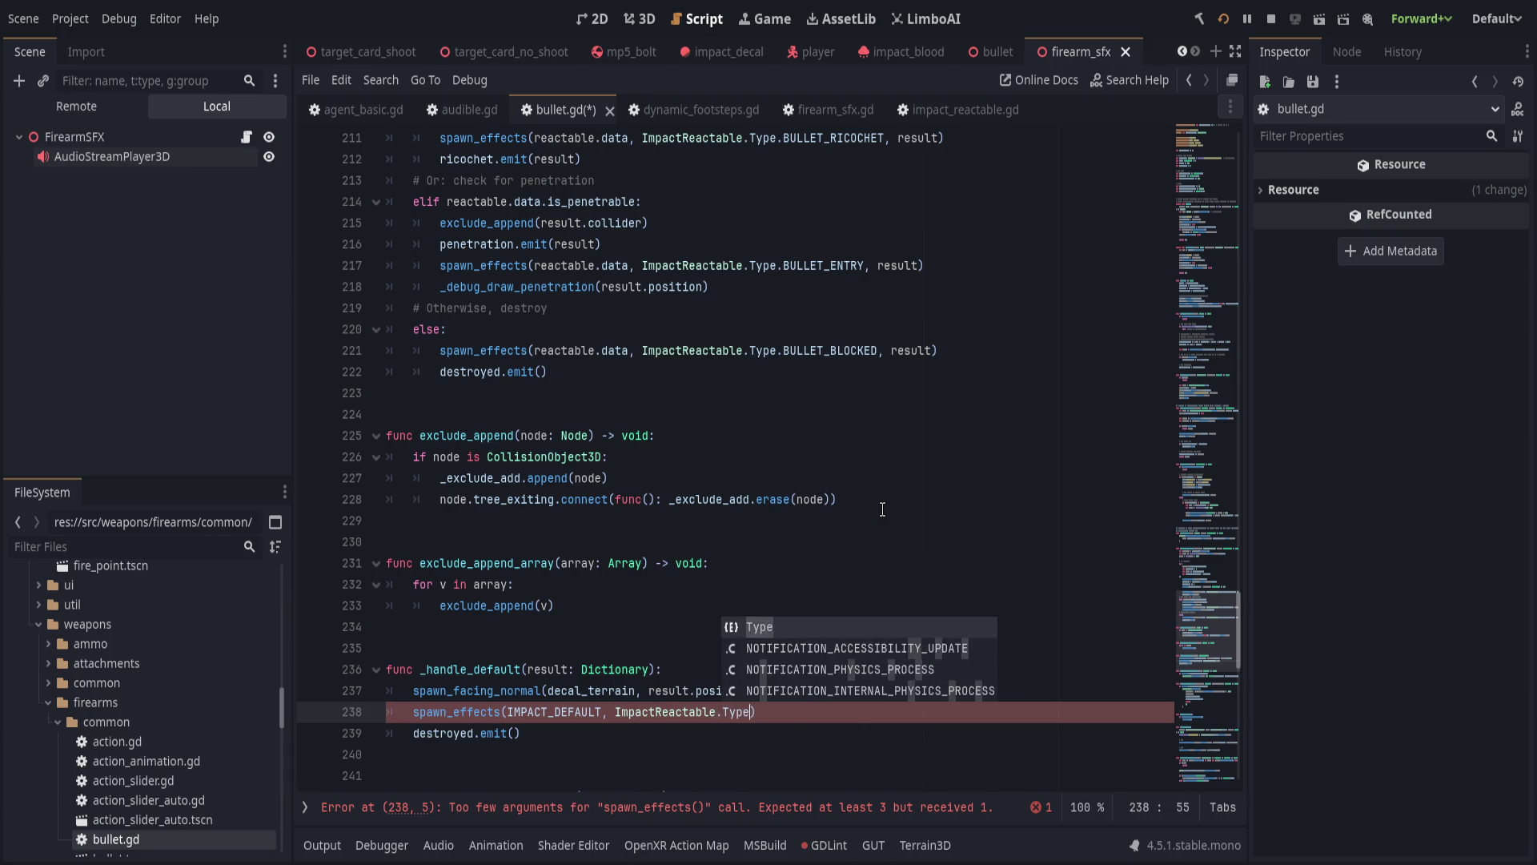
pyautogui.press('Return')
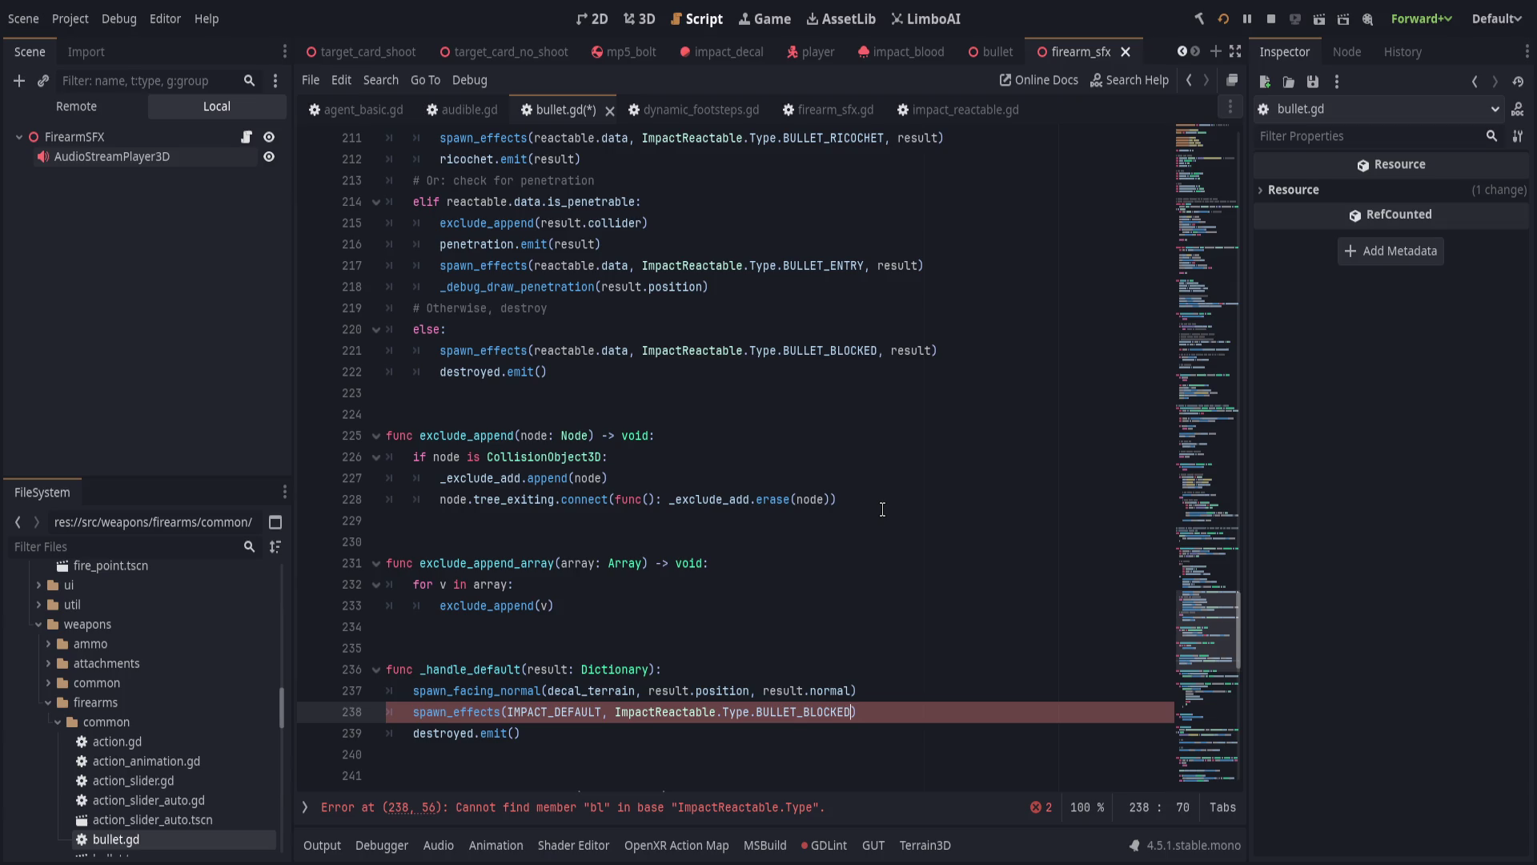
pyautogui.write(', result')
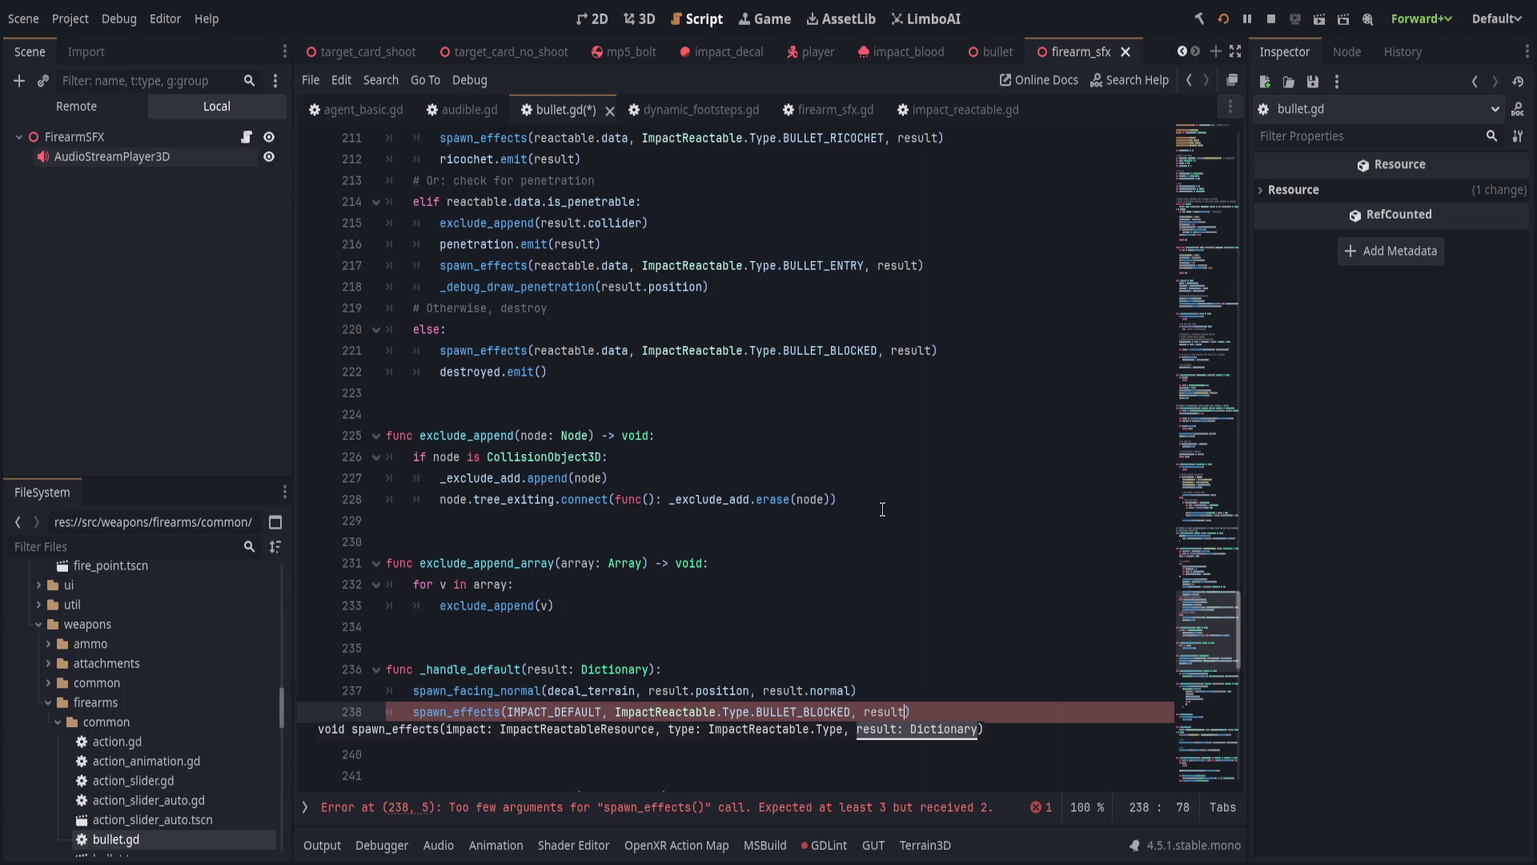
pyautogui.press('Escape')
# Delete the old spawn_facing_normal decal line and save bullet.gd.
pyautogui.press('Up')
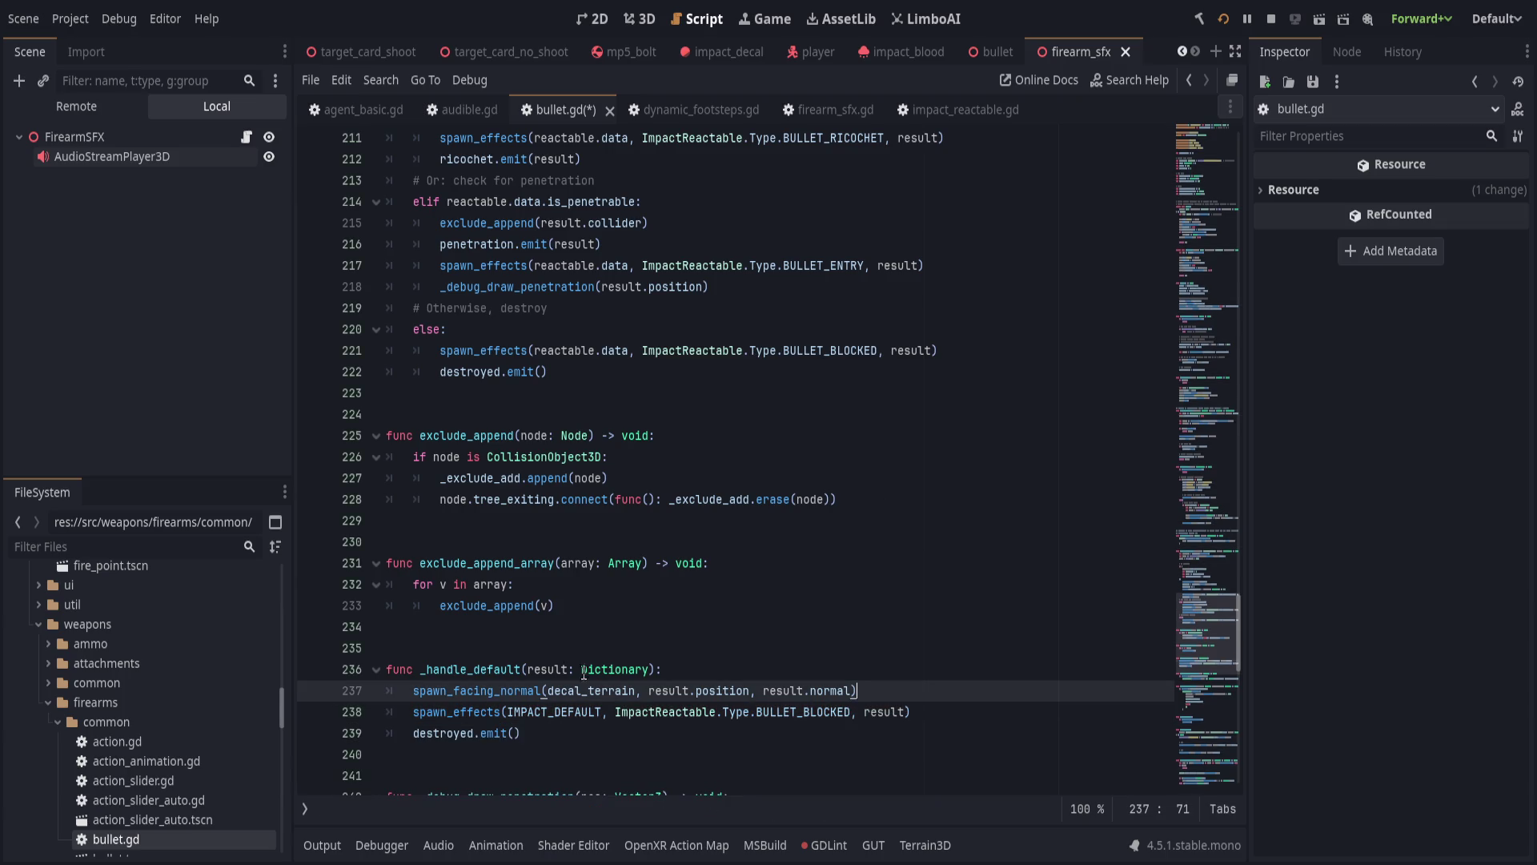
pyautogui.hotkey('ctrl', 'shift', 'k')
pyautogui.press('Down')
pyautogui.press('Down')
pyautogui.press('Up')
pyautogui.press('Up')
pyautogui.click(976, 686)
pyautogui.hotkey('ctrl', 's')
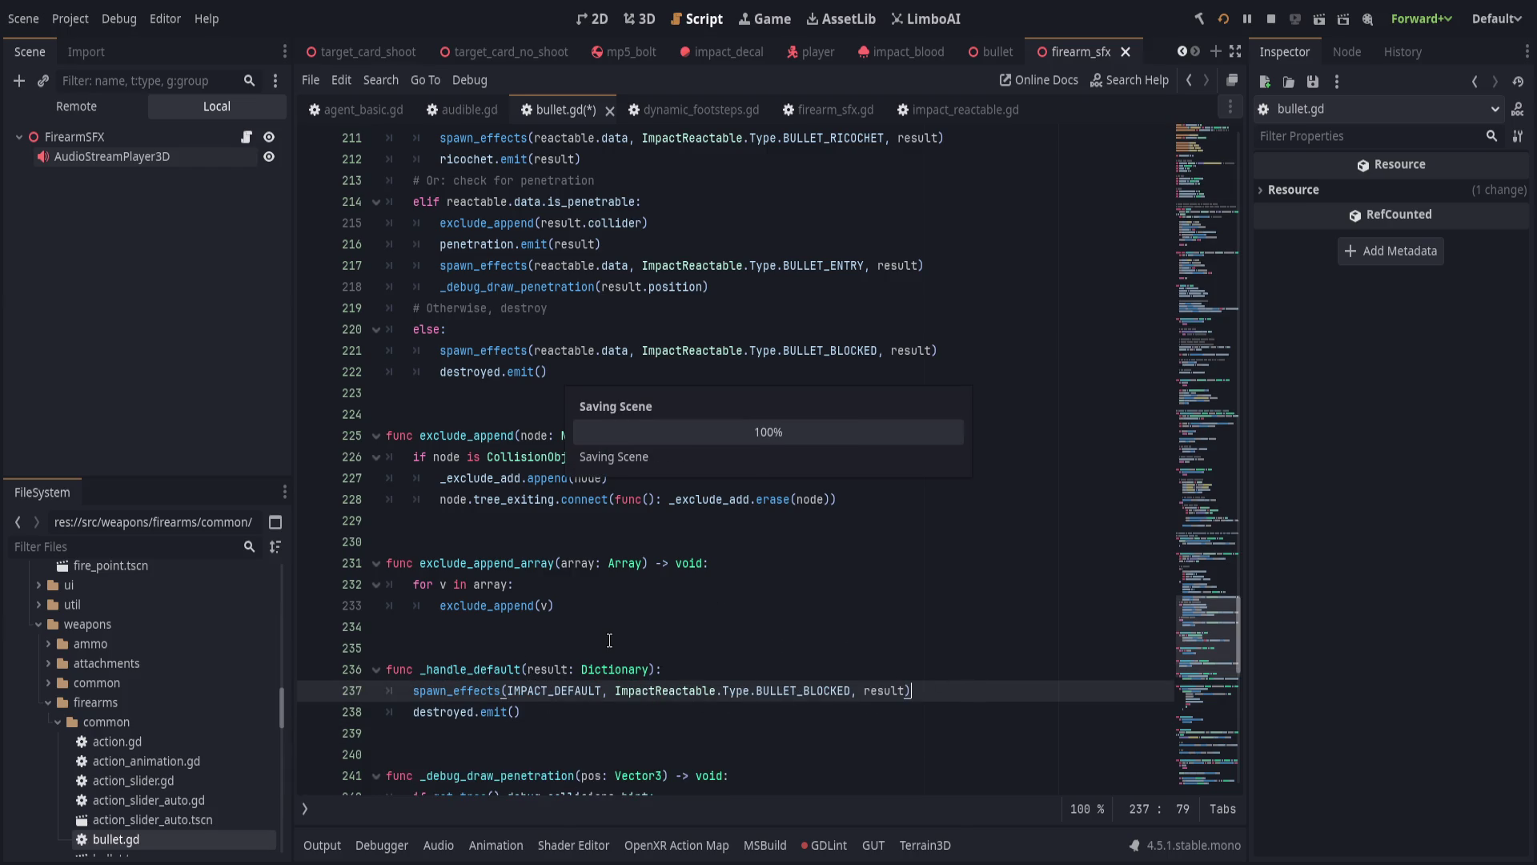
# Return from the test run to bullet.gd's ricochet/penetration block near line 214.
pyautogui.scroll(5, 516, 666)
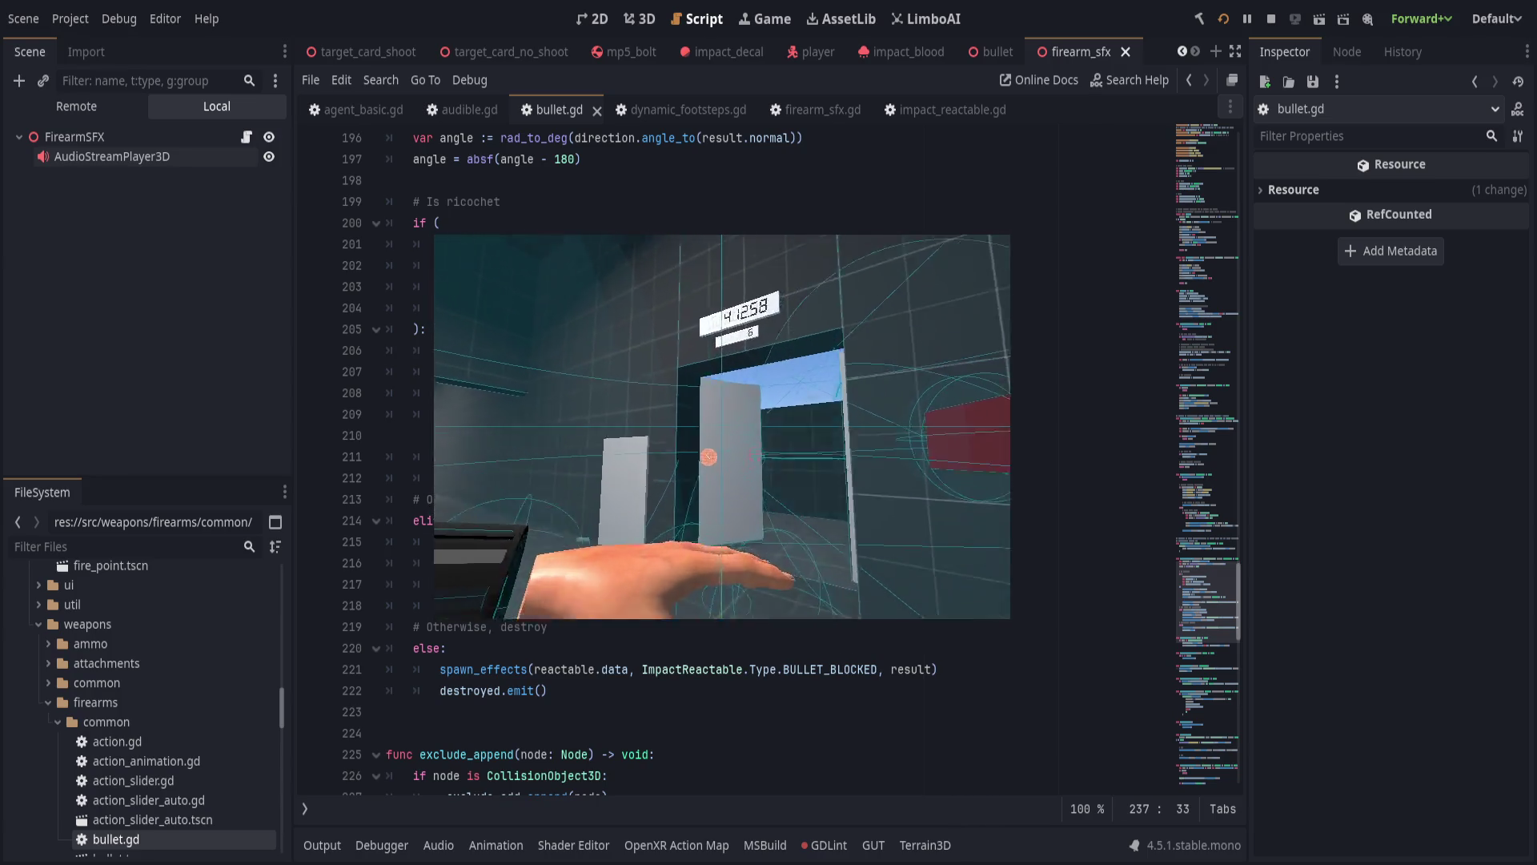
pyautogui.click(690, 527)
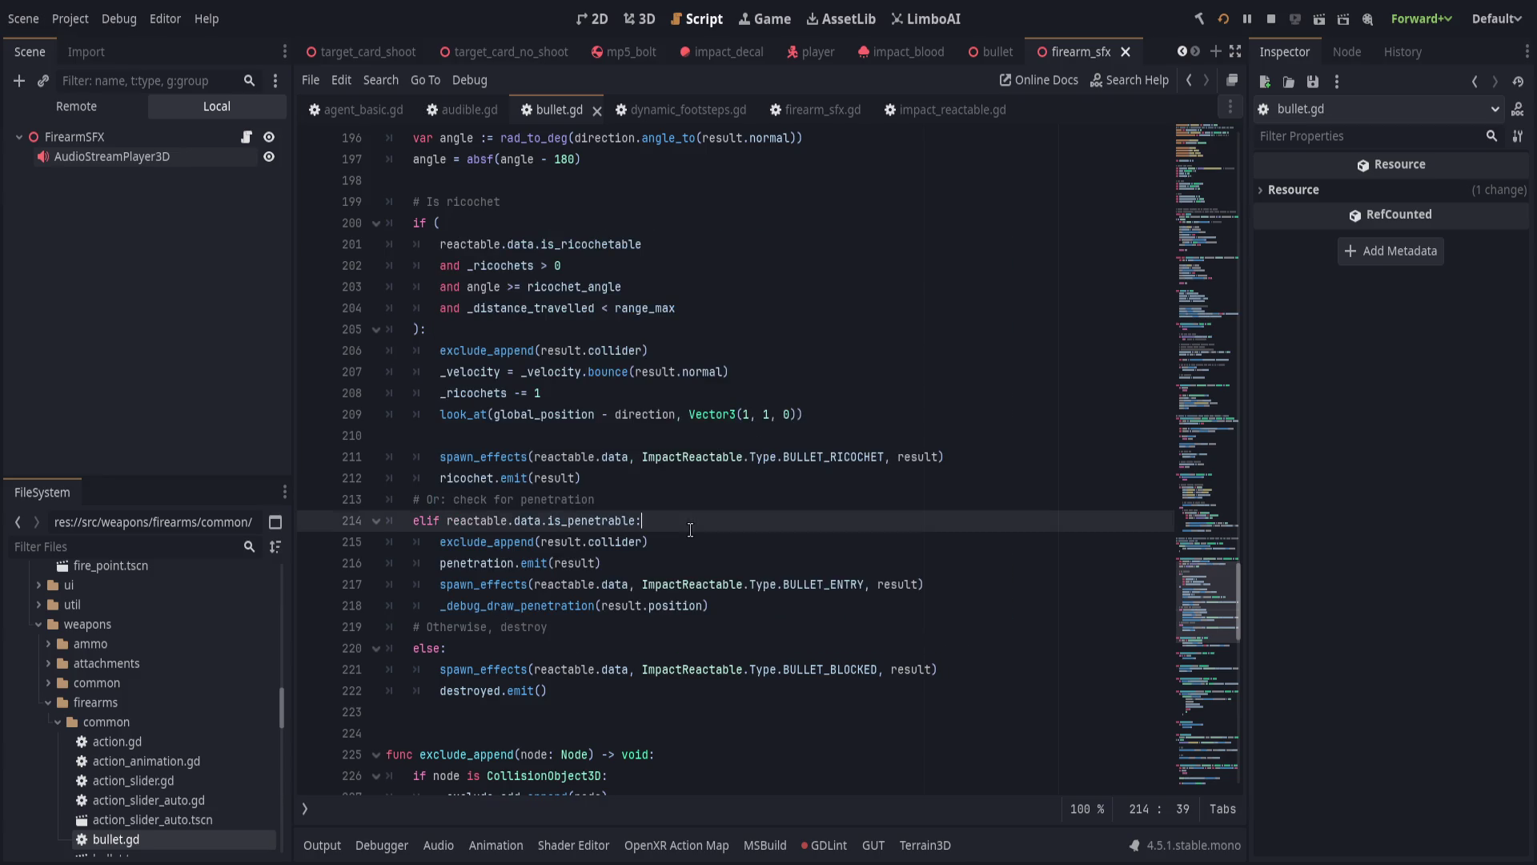
pyautogui.scroll(-2, 120, 697)
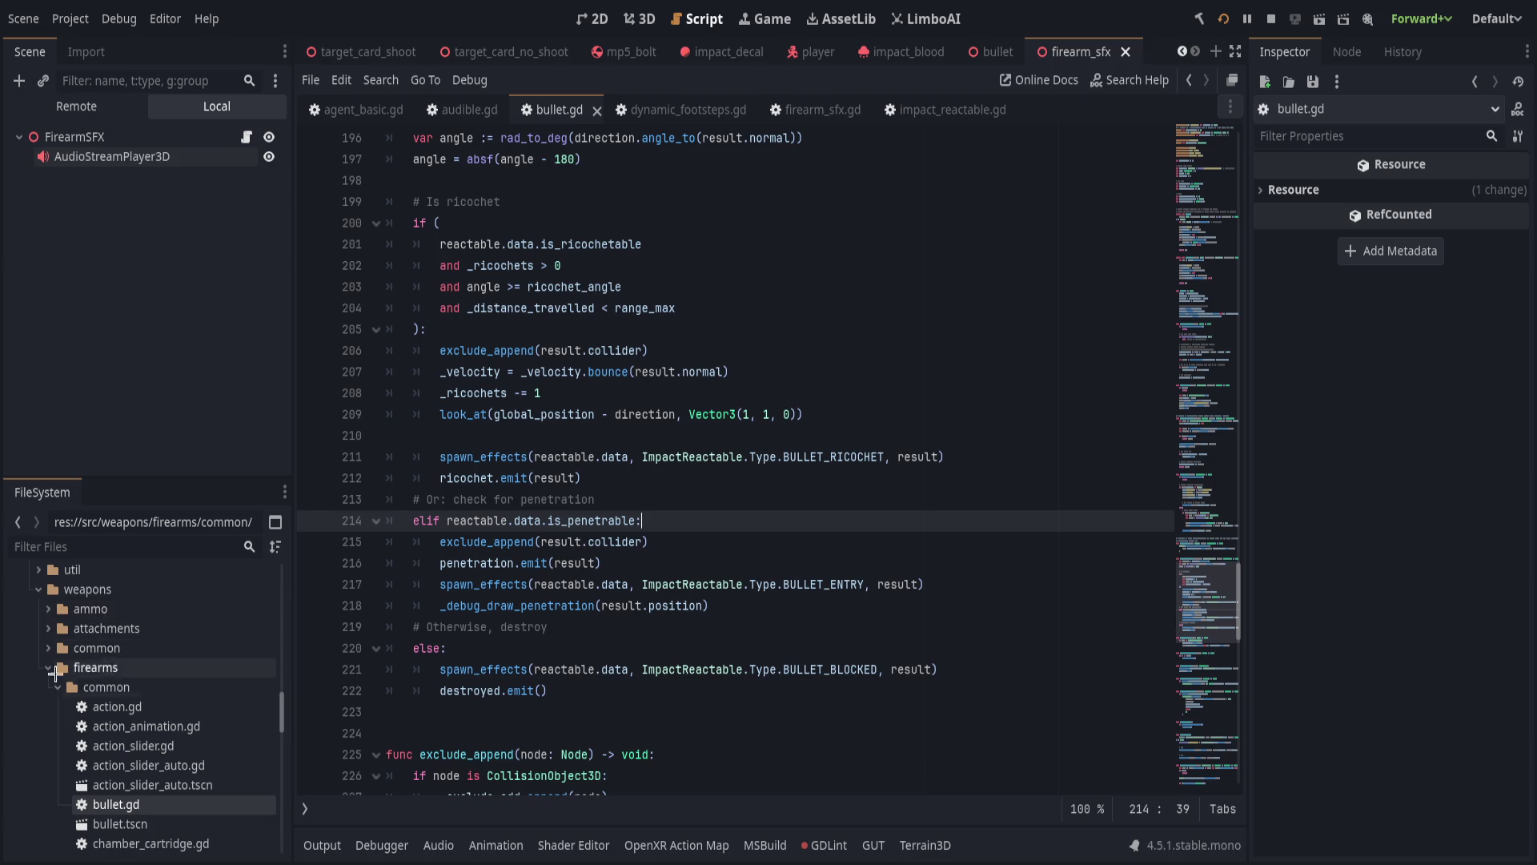
pyautogui.click(142, 547)
# Filter the FileSystem for 'dirt', open dirt.tres, and expand Bullet Reactions, Visual Effects and Sound Effects.
pyautogui.write('dirt')
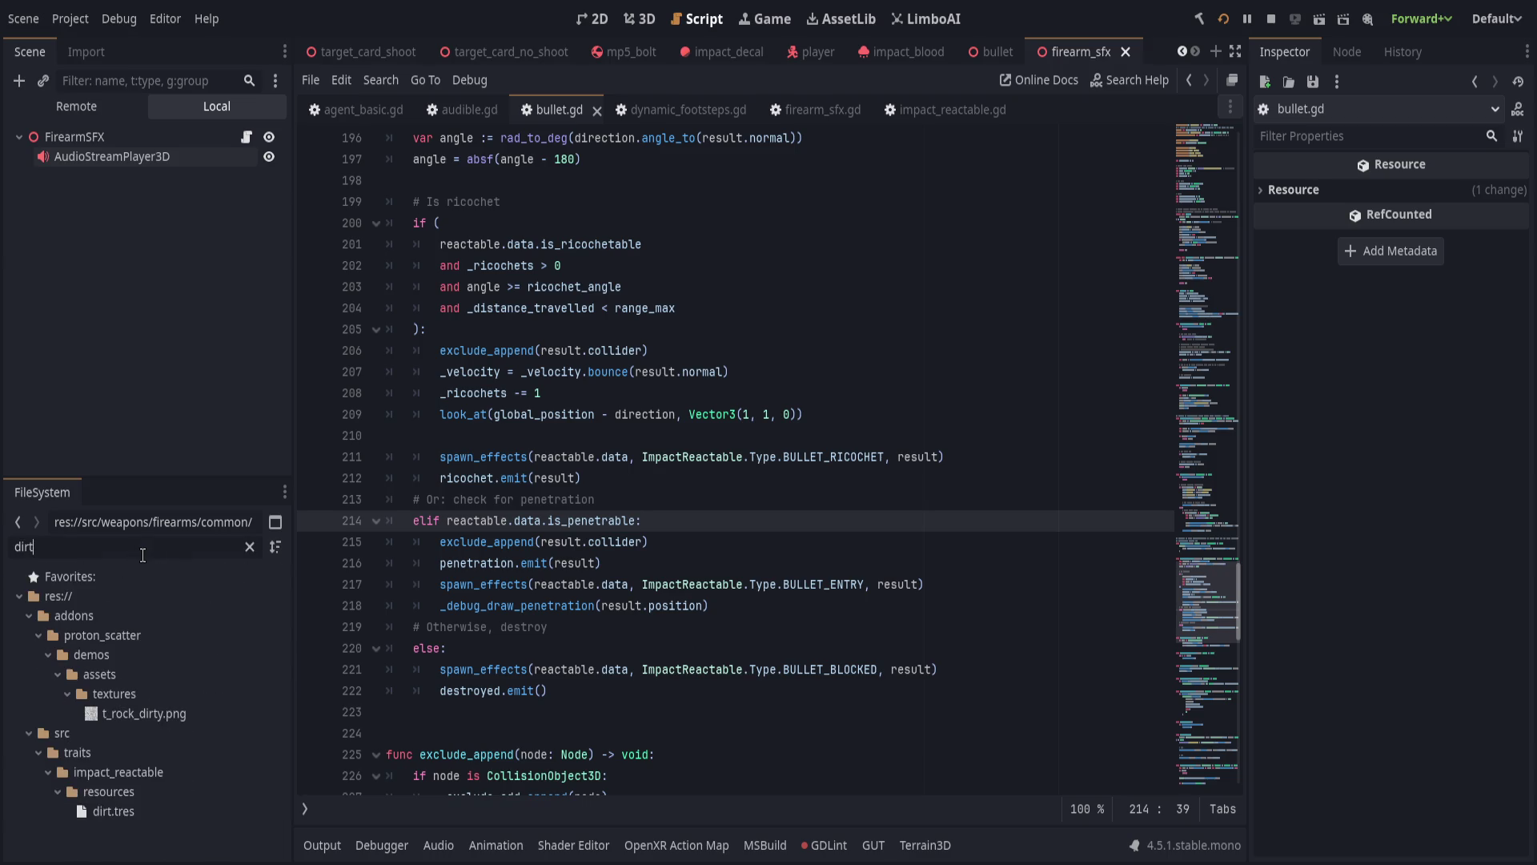
pyautogui.click(154, 812)
pyautogui.click(1293, 236)
pyautogui.click(1297, 212)
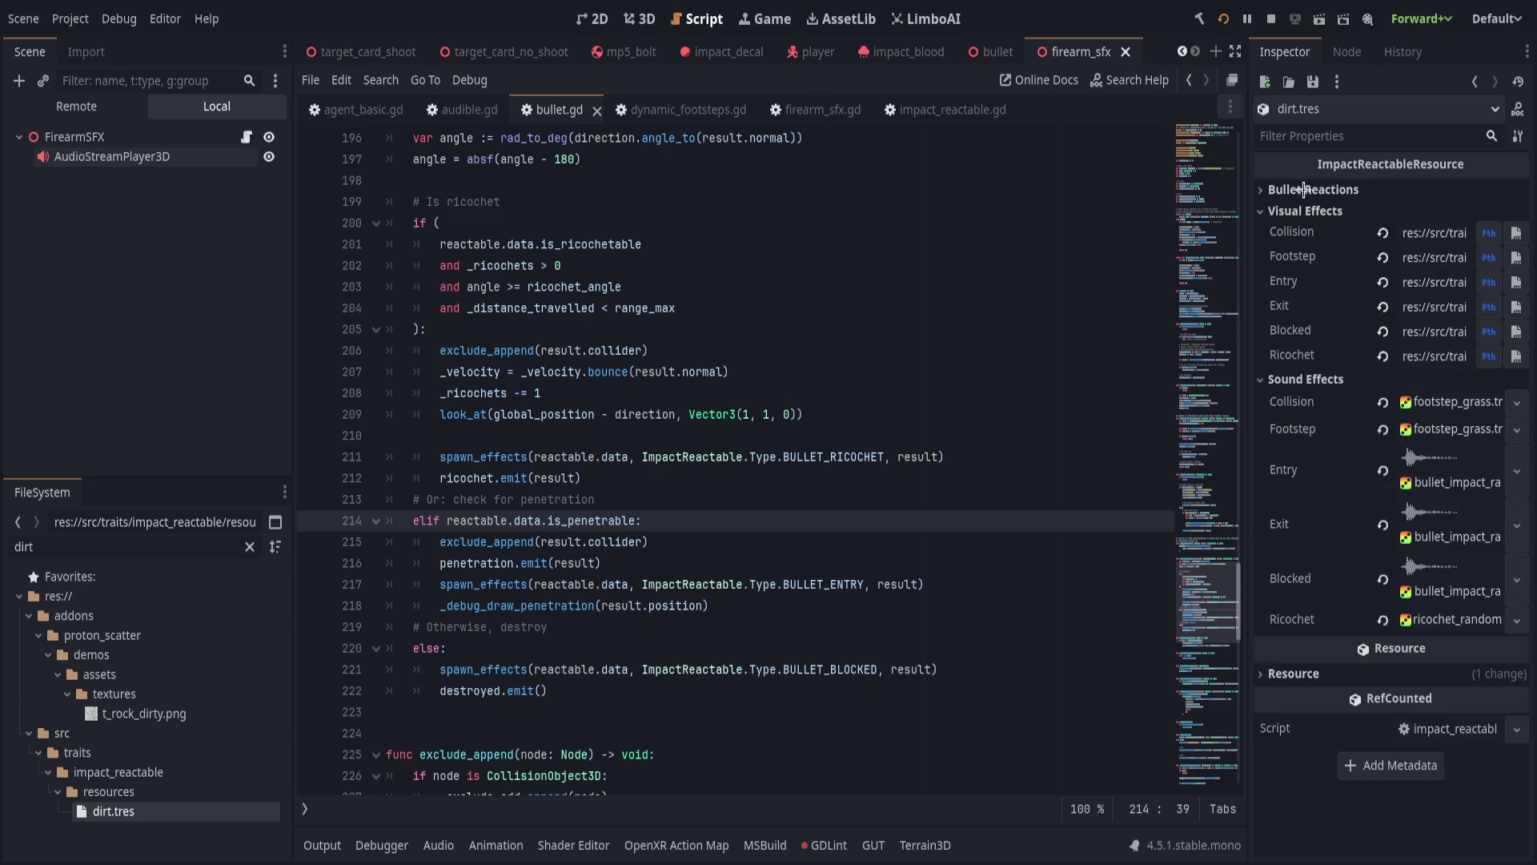
pyautogui.click(1308, 190)
pyautogui.moveTo(1247, 338)
pyautogui.mouseDown()
pyautogui.moveTo(535, 357)
pyautogui.moveTo(1296, 370)
pyautogui.mouseUp()
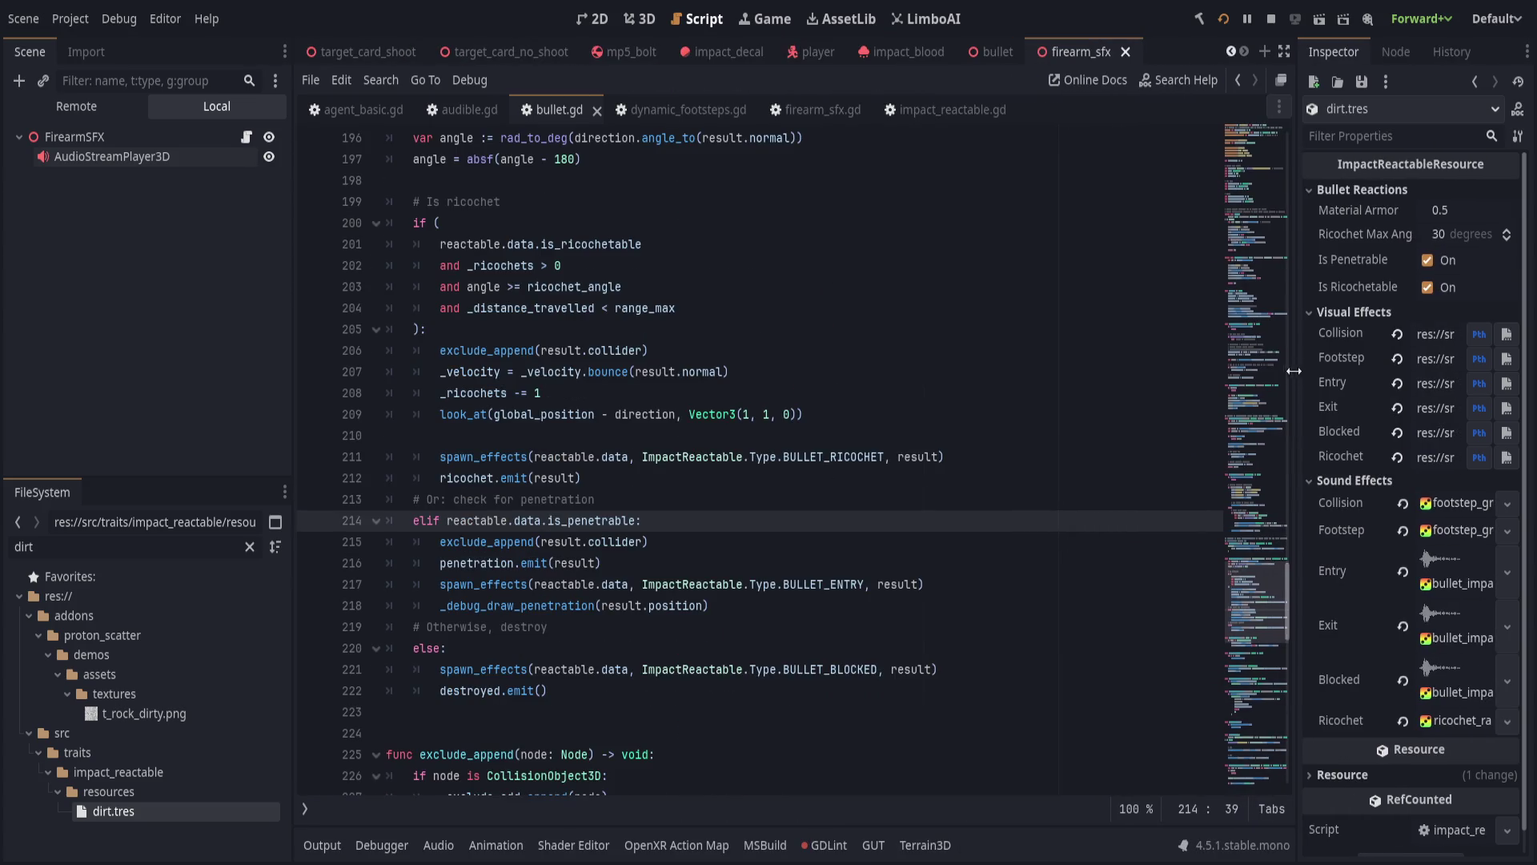
pyautogui.click(927, 372)
pyautogui.scroll(-4, 787, 626)
pyautogui.scroll(-14, 787, 626)
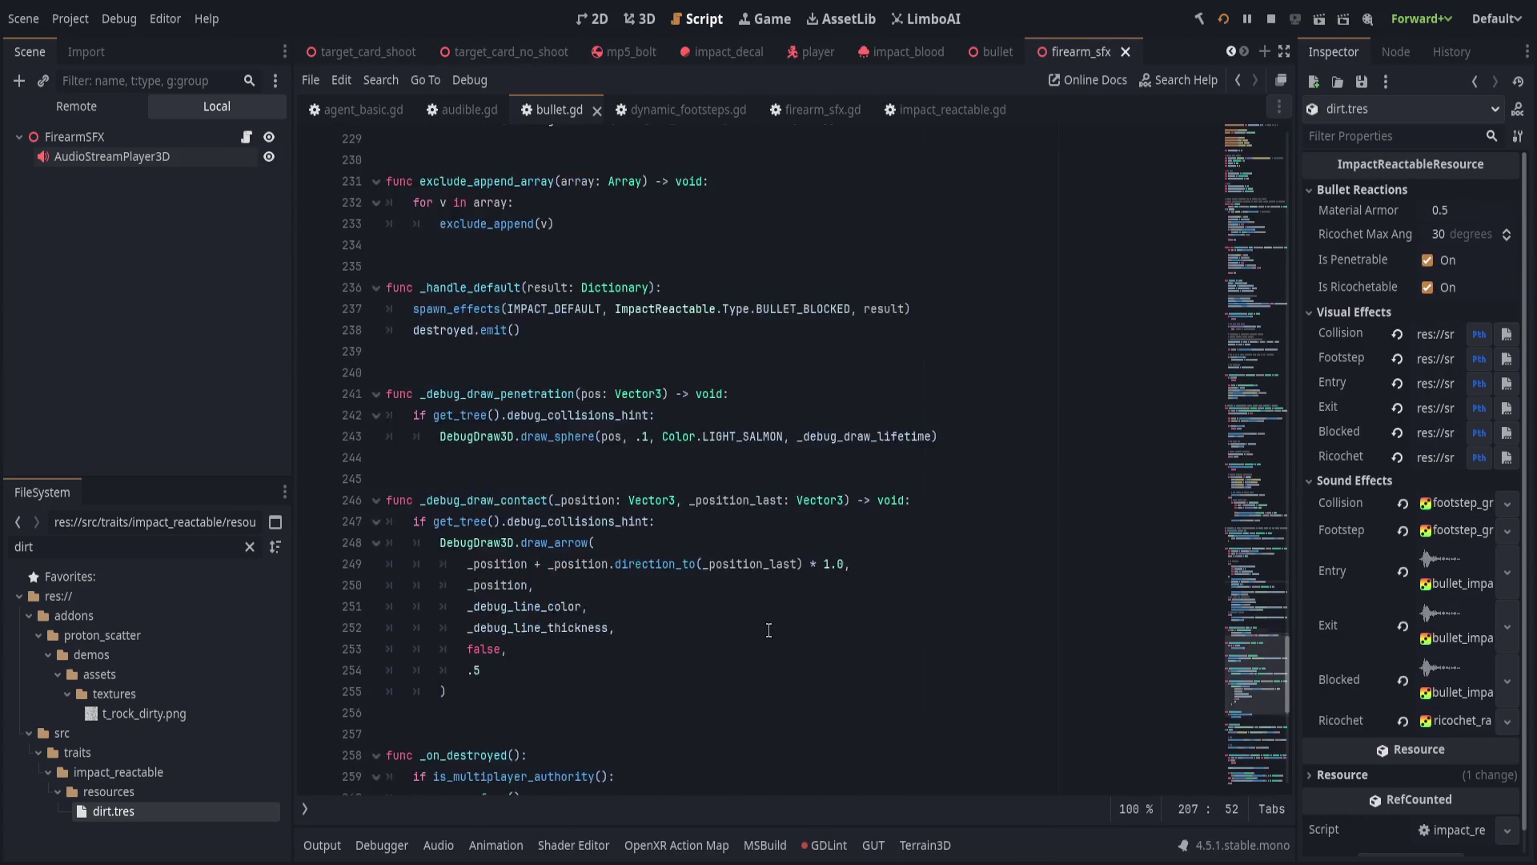
# Check the GDLint errors on lines 41–42, move 'var _exclude_add := []' down one line, and save.
pyautogui.click(821, 845)
pyautogui.click(627, 730)
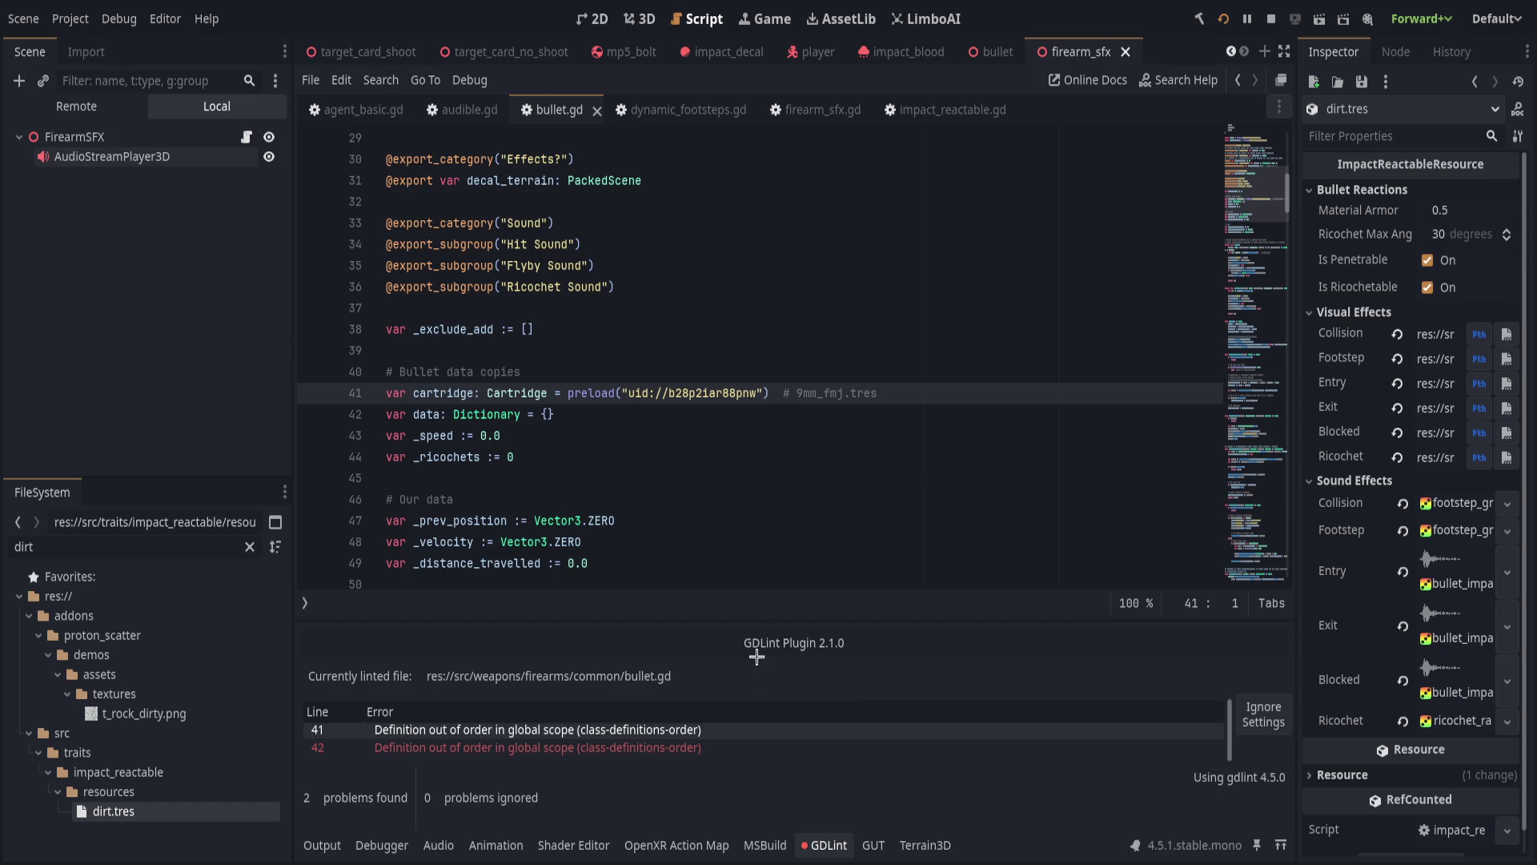
pyautogui.click(698, 748)
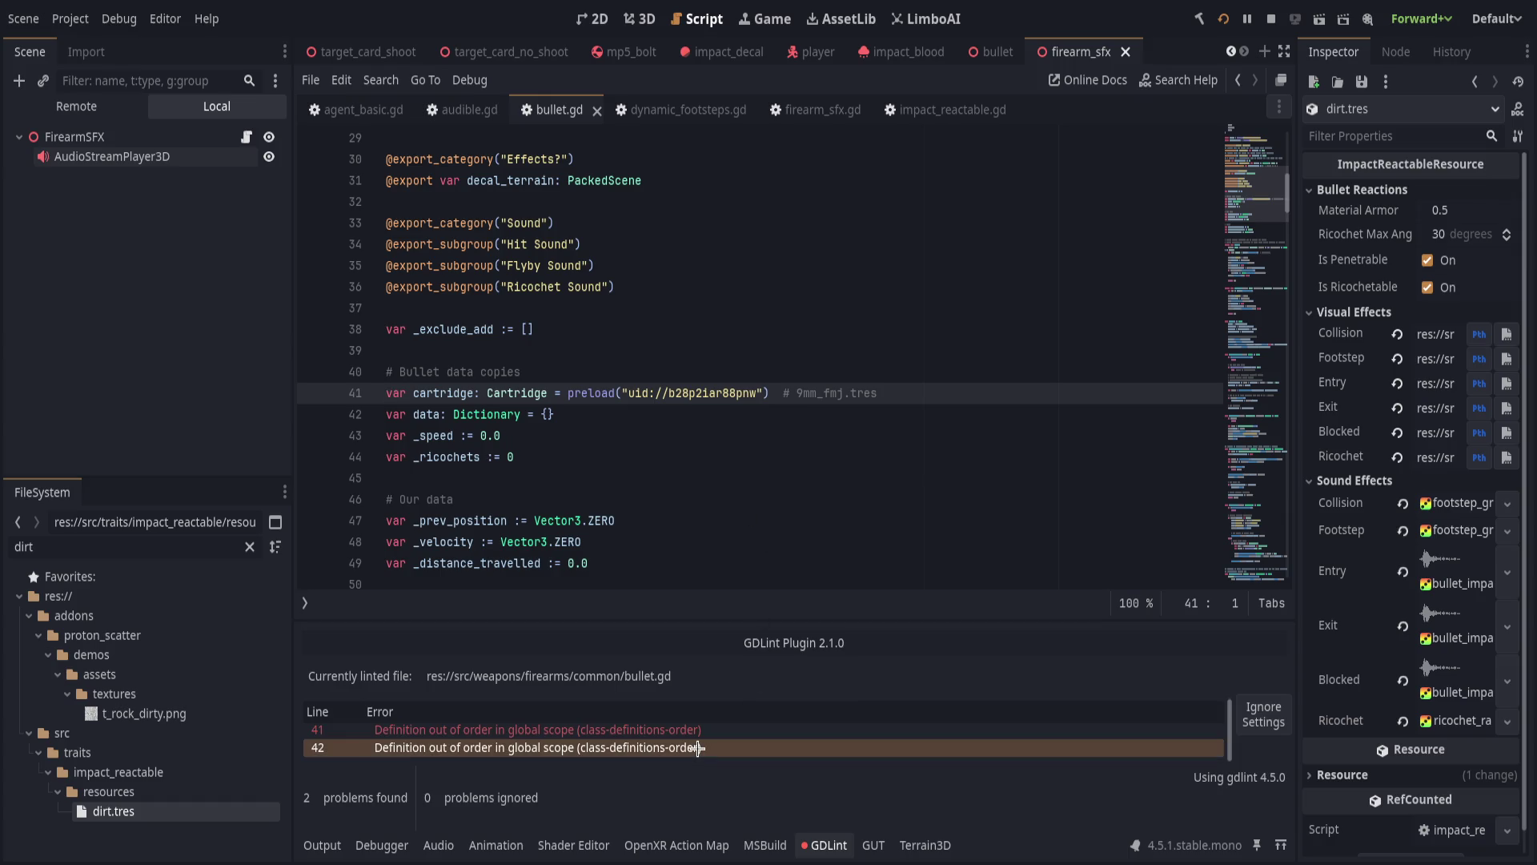
pyautogui.click(619, 331)
pyautogui.hotkey('alt', 'Down')
pyautogui.hotkey('alt', 'Down')
pyautogui.hotkey('alt', 'Down')
pyautogui.hotkey('ctrl', 's')
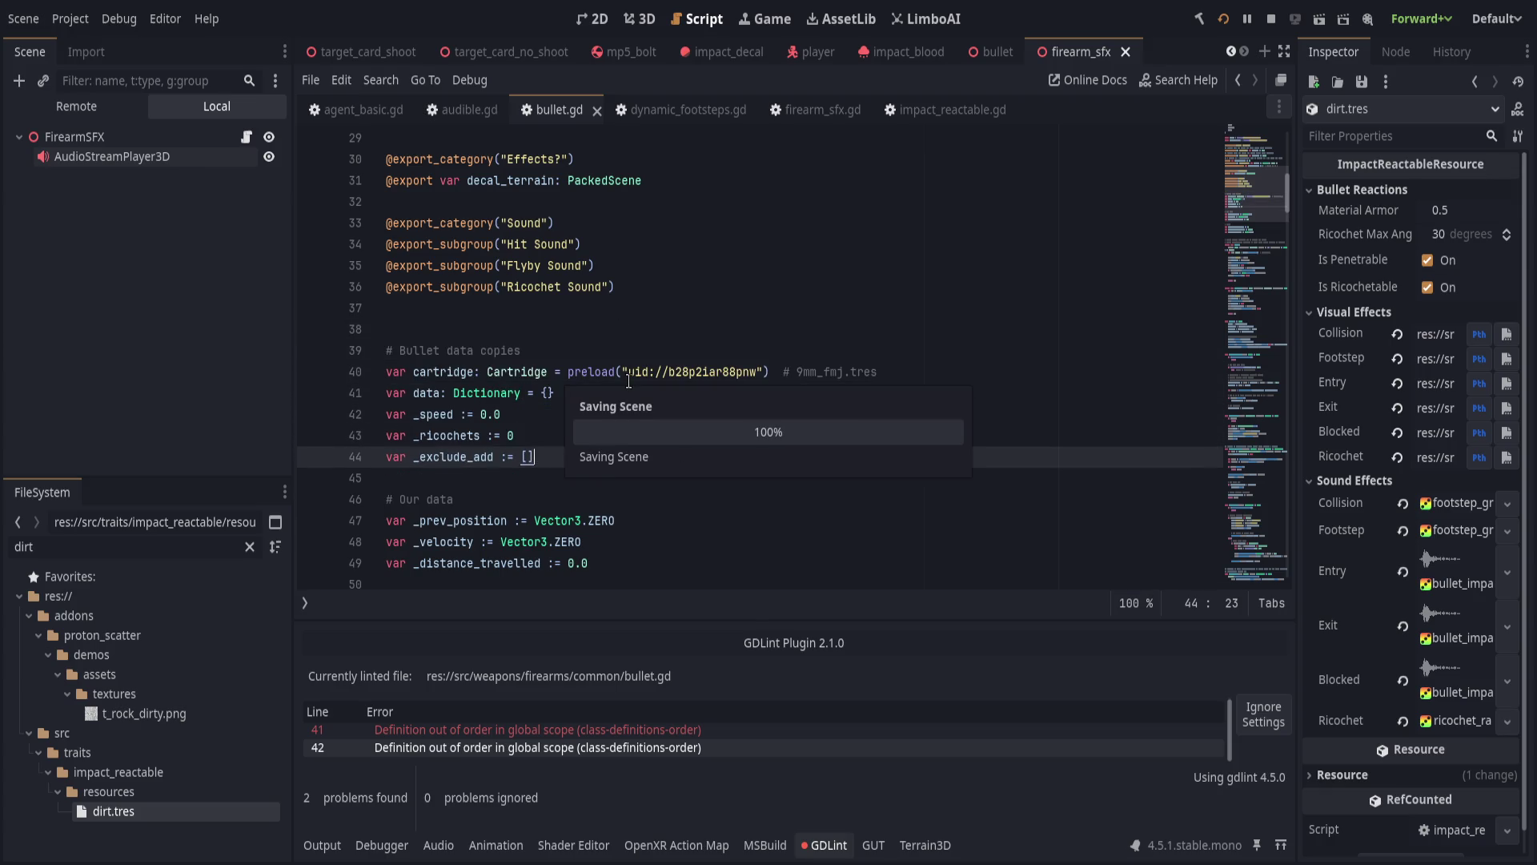
# Close the lint and output panels and put the caret on line 49.
pyautogui.doubleClick(320, 845)
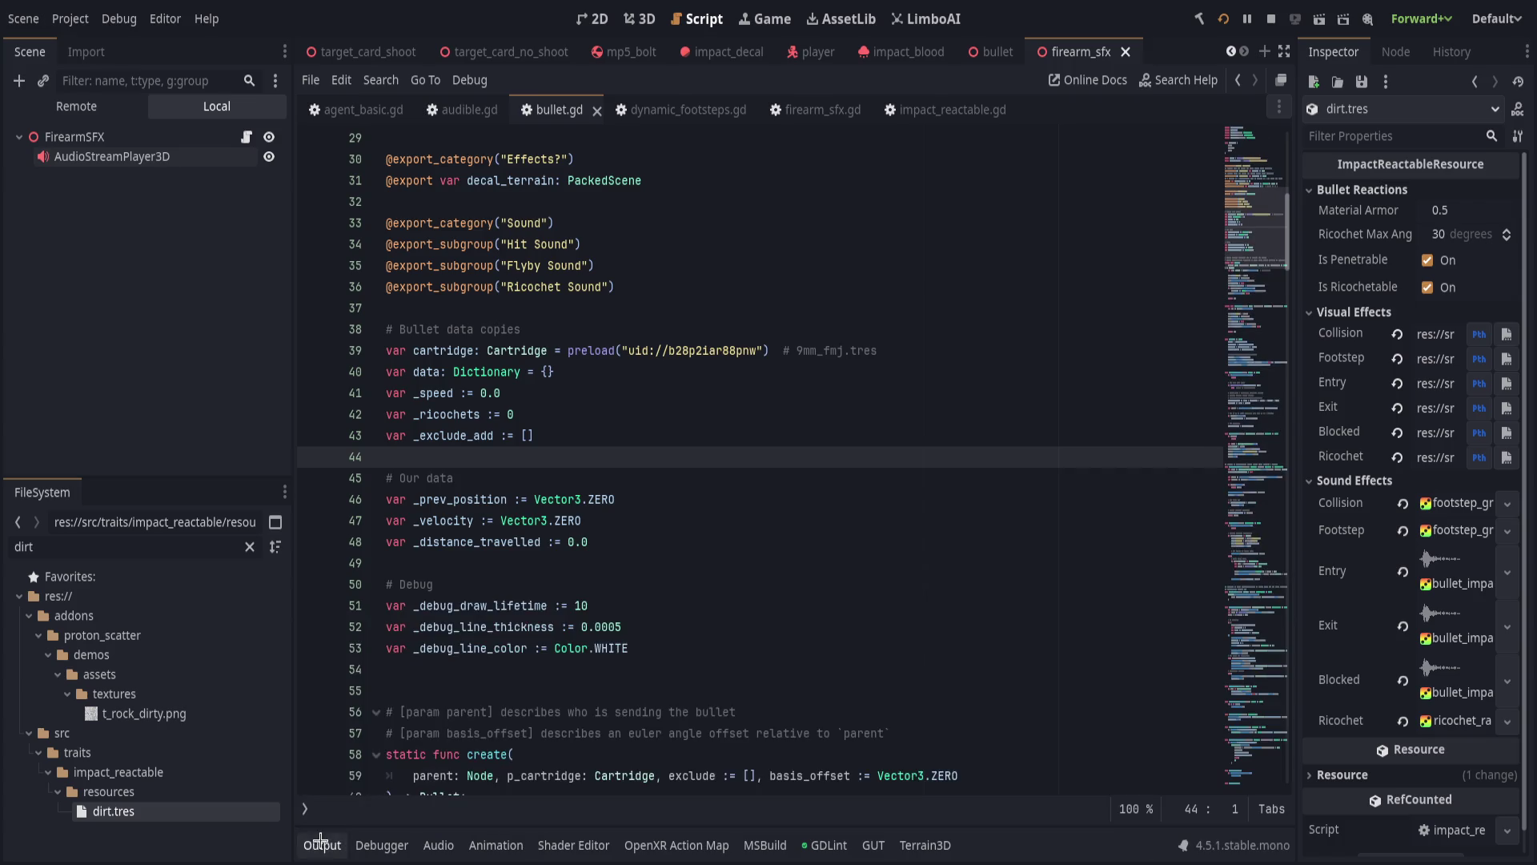
pyautogui.click(320, 842)
pyautogui.click(324, 839)
pyautogui.click(630, 562)
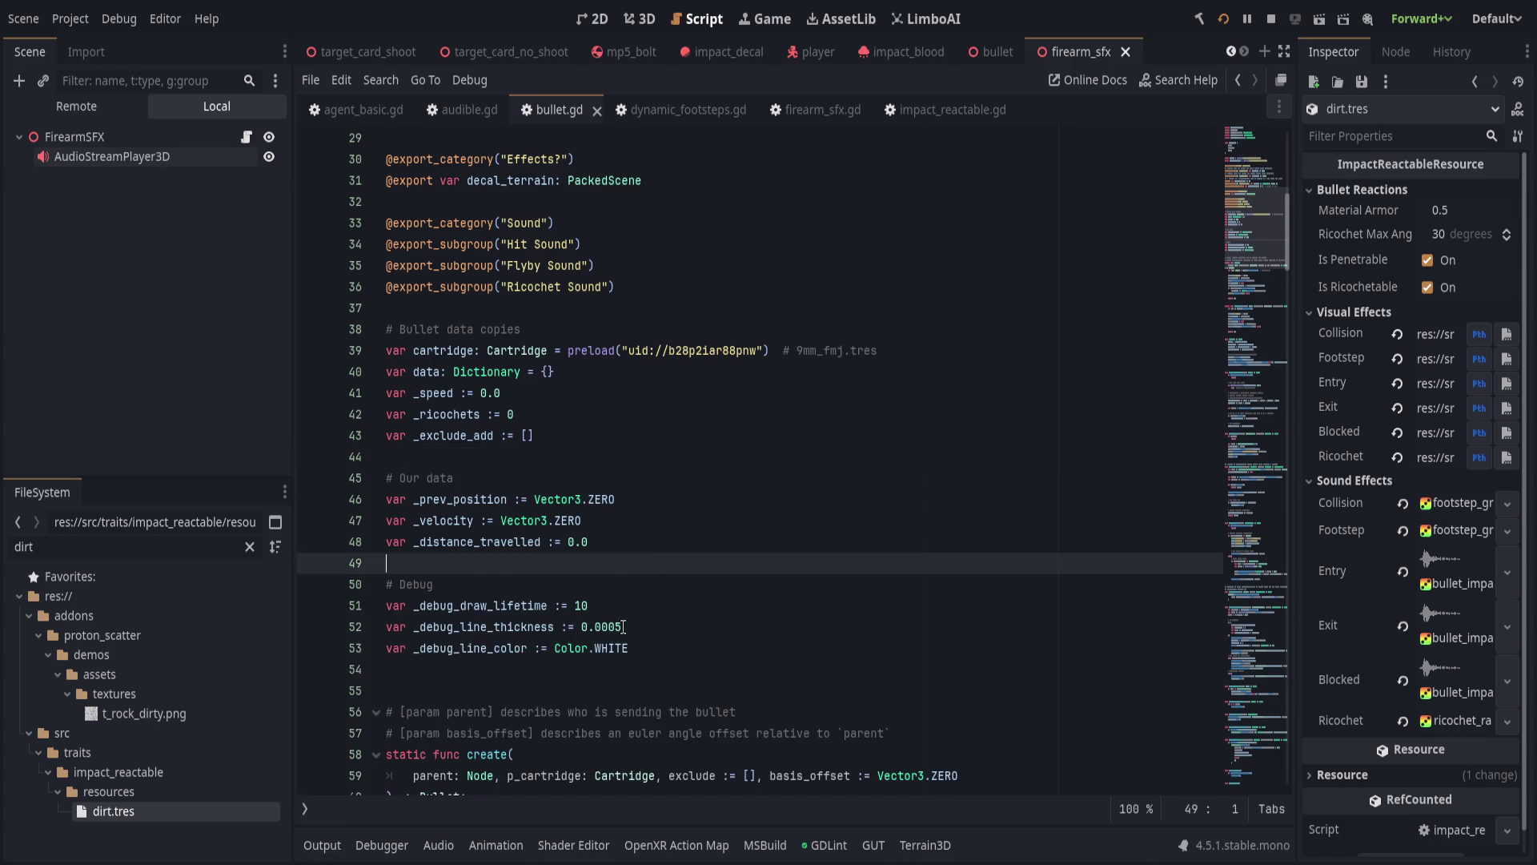
# Set a breakpoint on line 275 and fire a bullet in the running game to hit it.
pyautogui.scroll(-6, 630, 634)
pyautogui.scroll(-20, 815, 604)
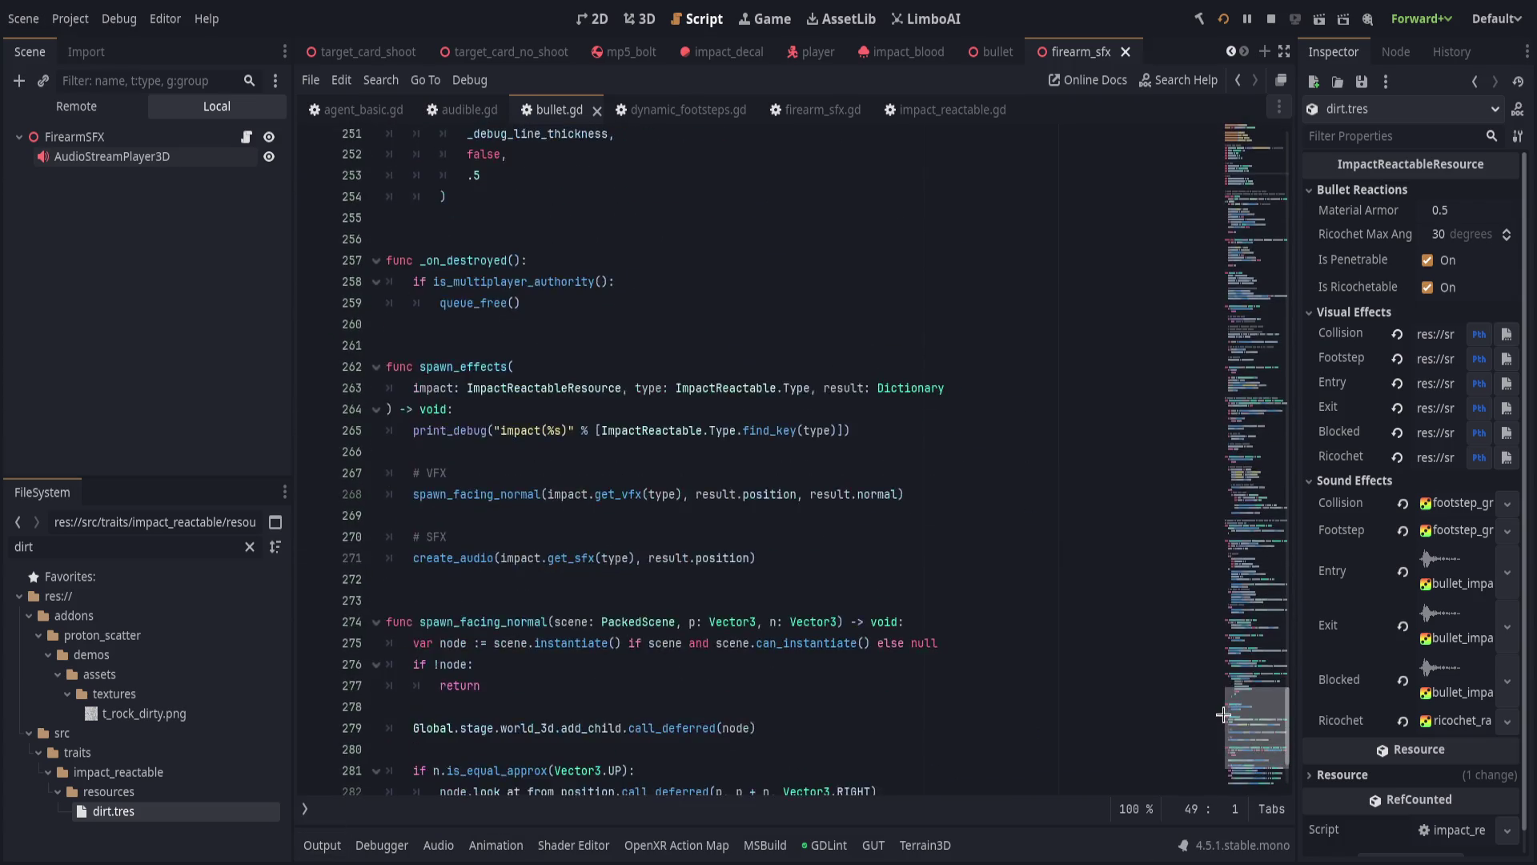
pyautogui.scroll(4, 723, 571)
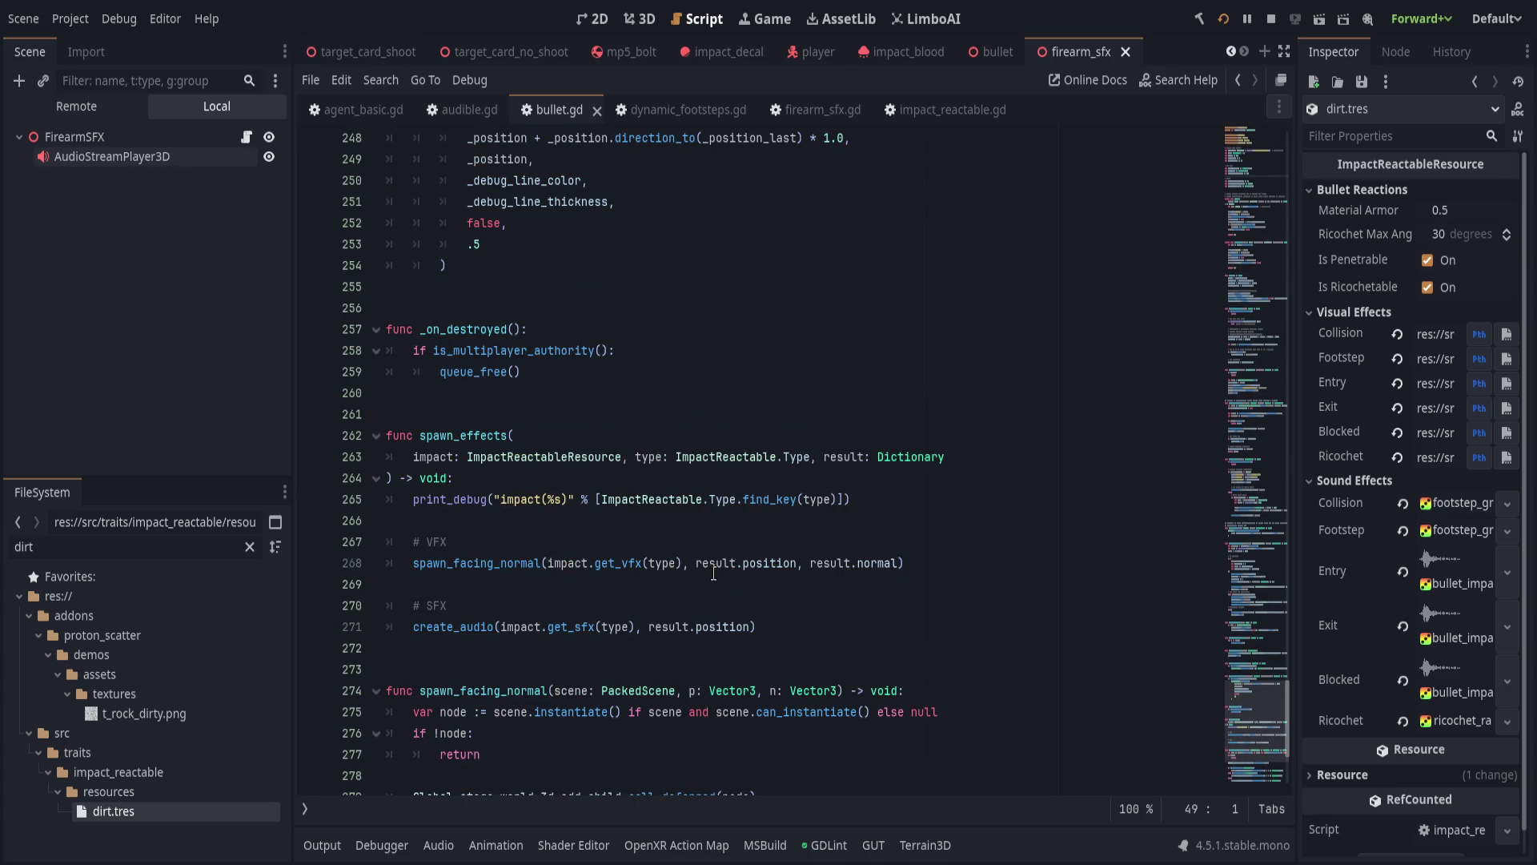
pyautogui.scroll(-4, 713, 572)
pyautogui.click(311, 457)
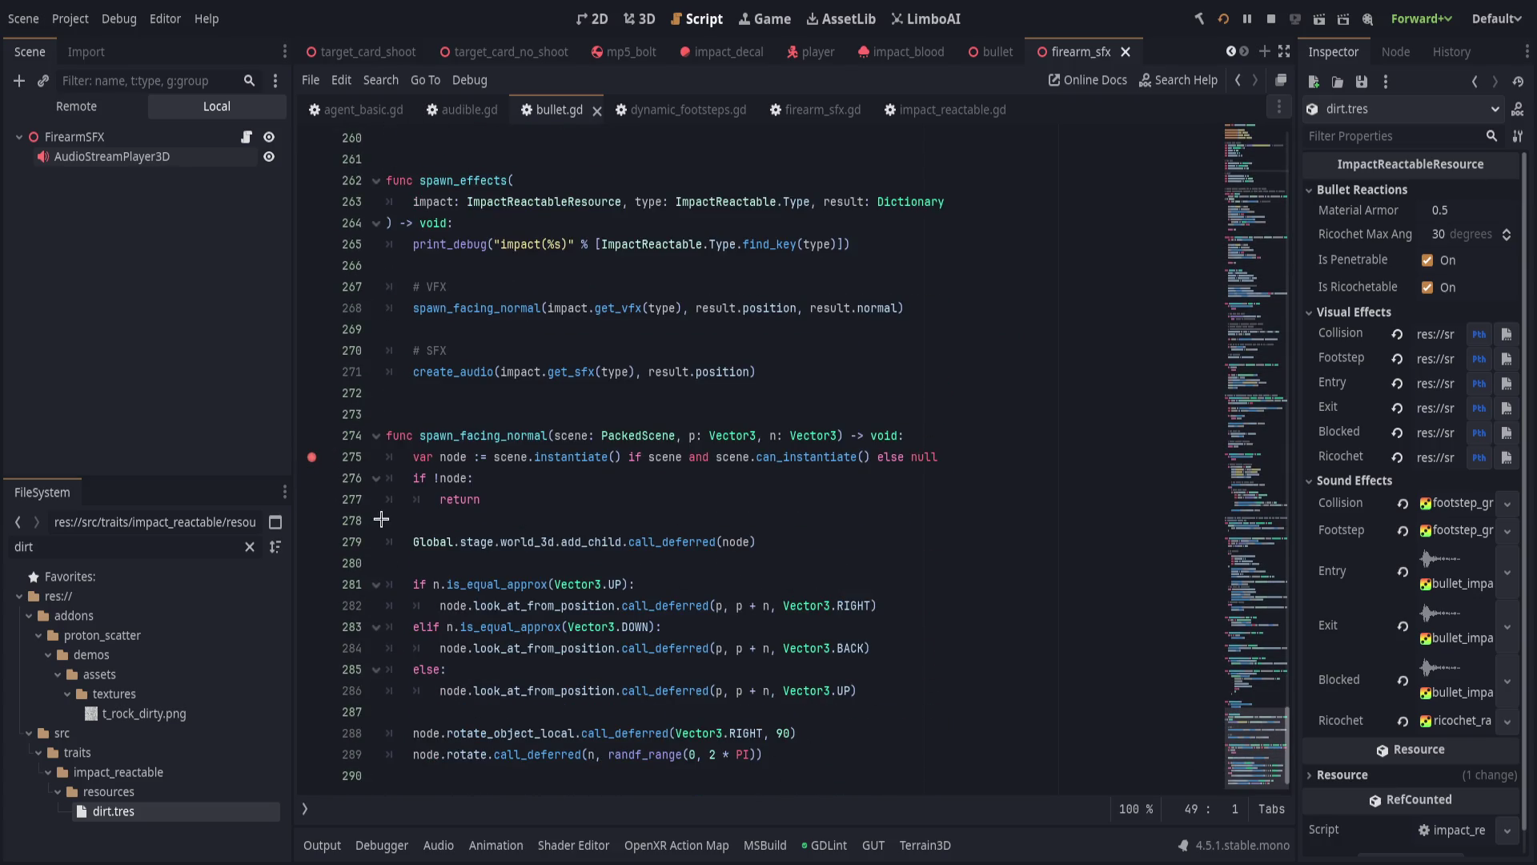
pyautogui.hotkey('alt', 'Tab')
pyautogui.click(768, 422)
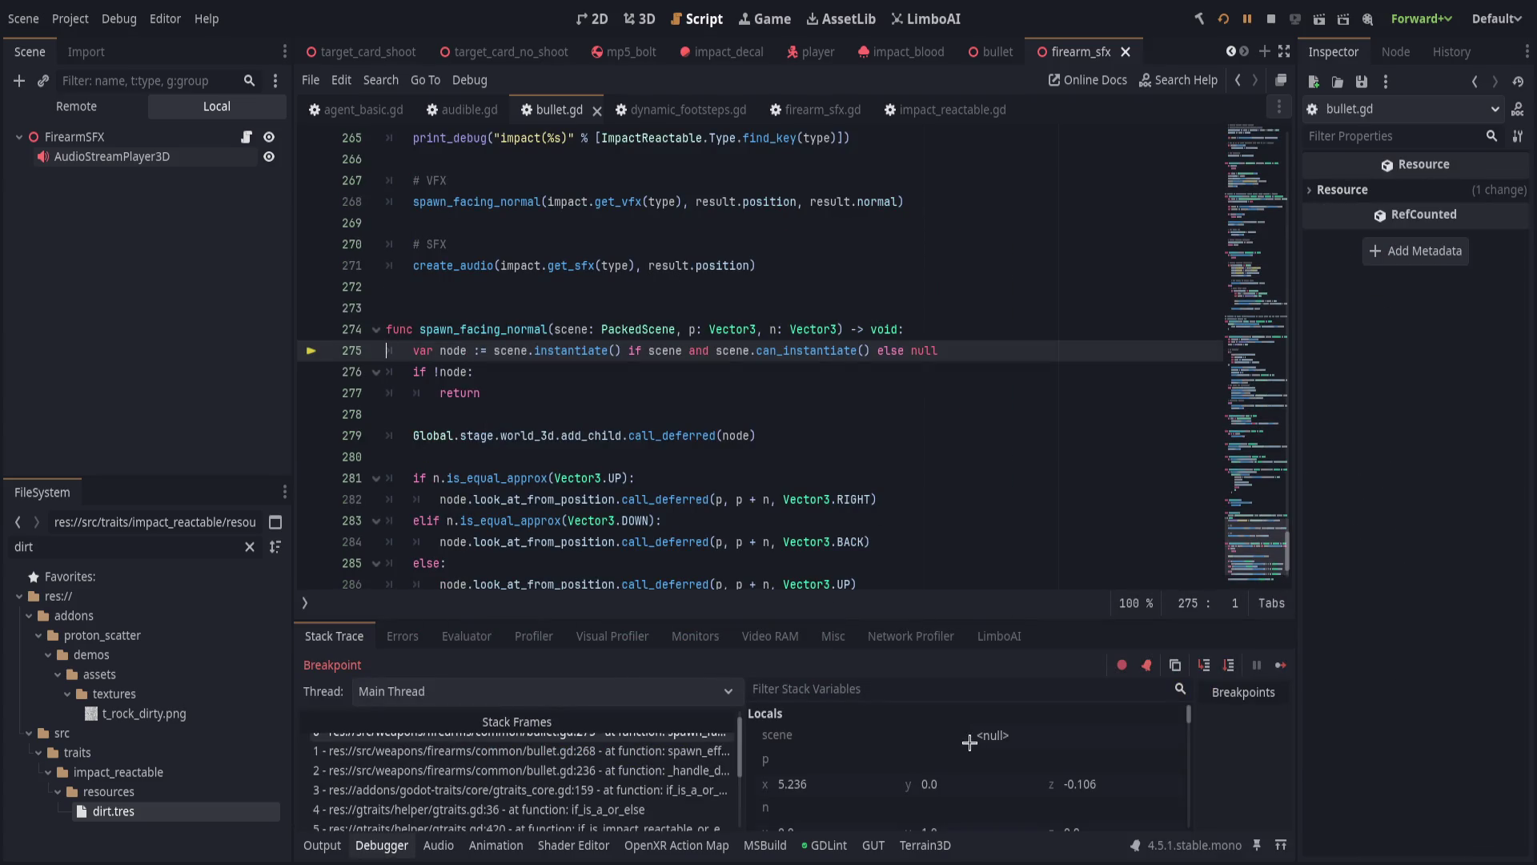
# Add a breakpoint on the VFX spawn line 268 and resume the game.
pyautogui.scroll(3, 730, 541)
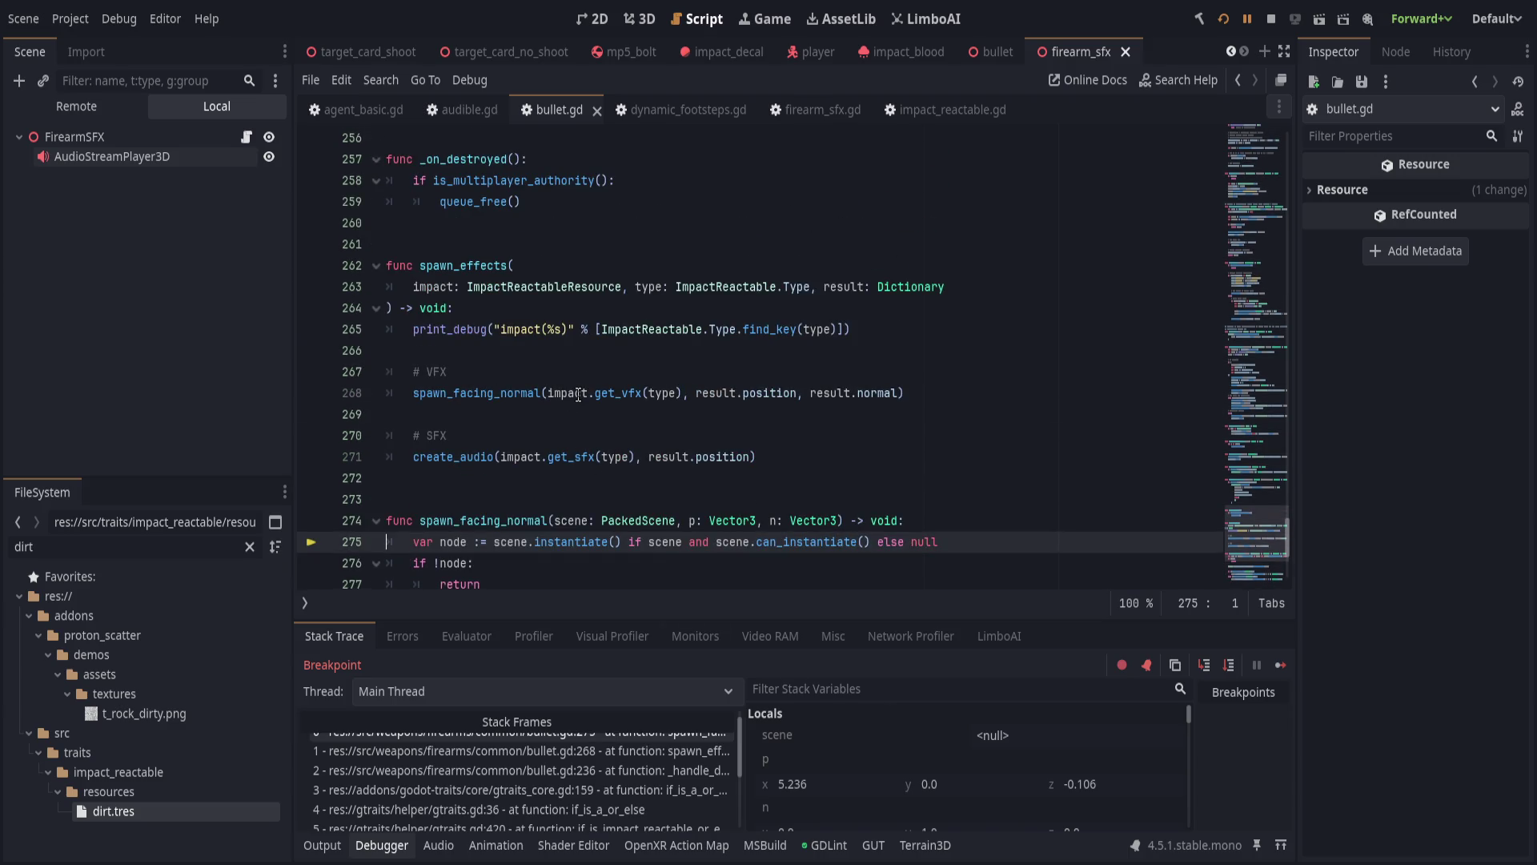
pyautogui.click(311, 392)
pyautogui.click(1247, 19)
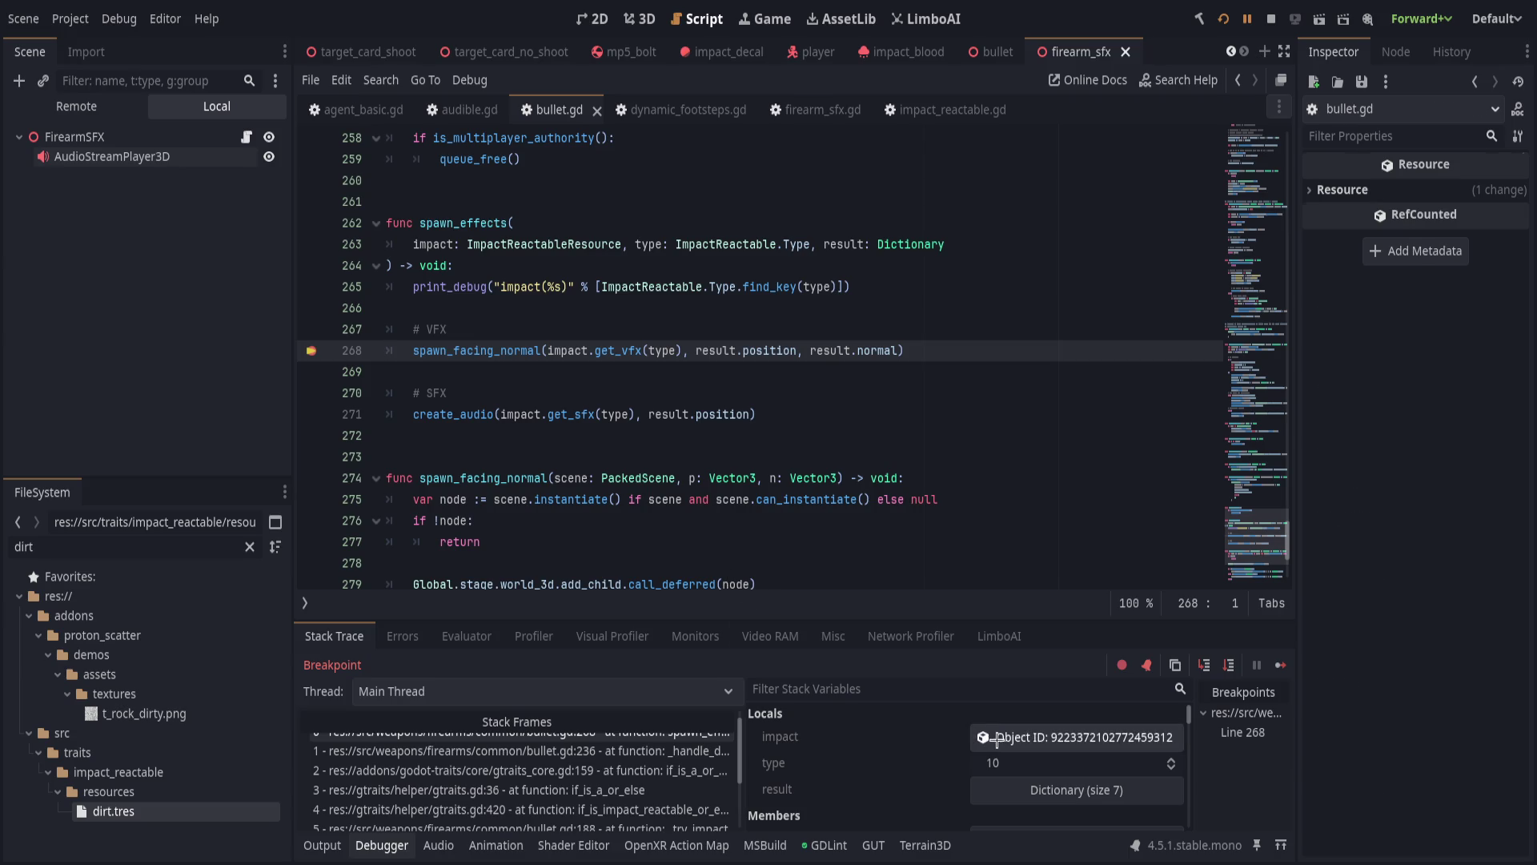
# Inspect the impact resource and show all six Vfx paths (Ricochet, Blocked, Exit, Entry, Footstep, Collision) as uids.
pyautogui.click(984, 738)
pyautogui.moveTo(1294, 267); pyautogui.dragTo(1227, 273)
pyautogui.scroll(-5, 1304, 550)
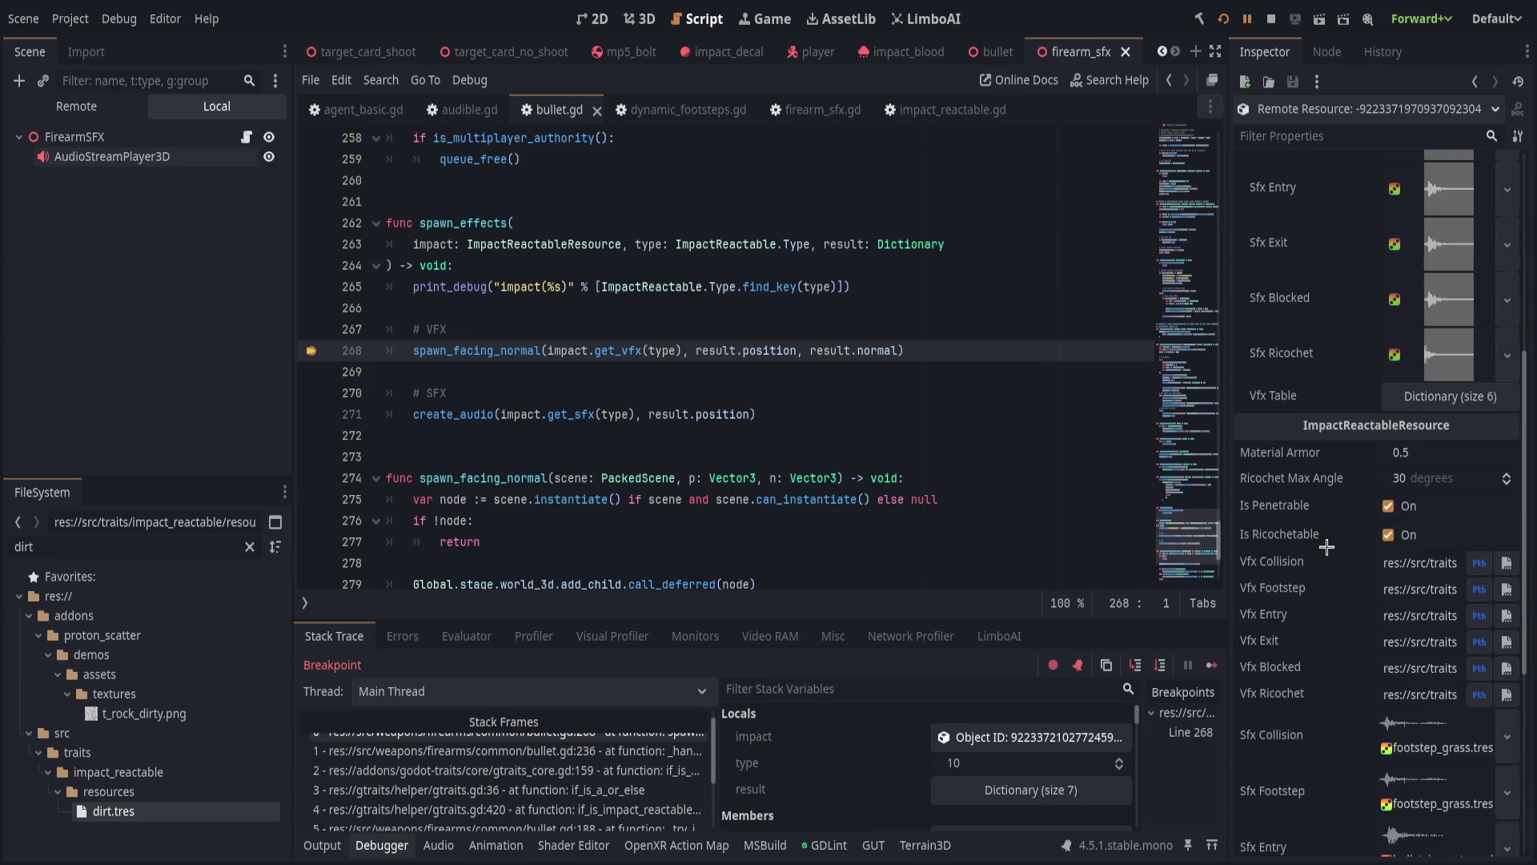
pyautogui.scroll(-3, 1303, 550)
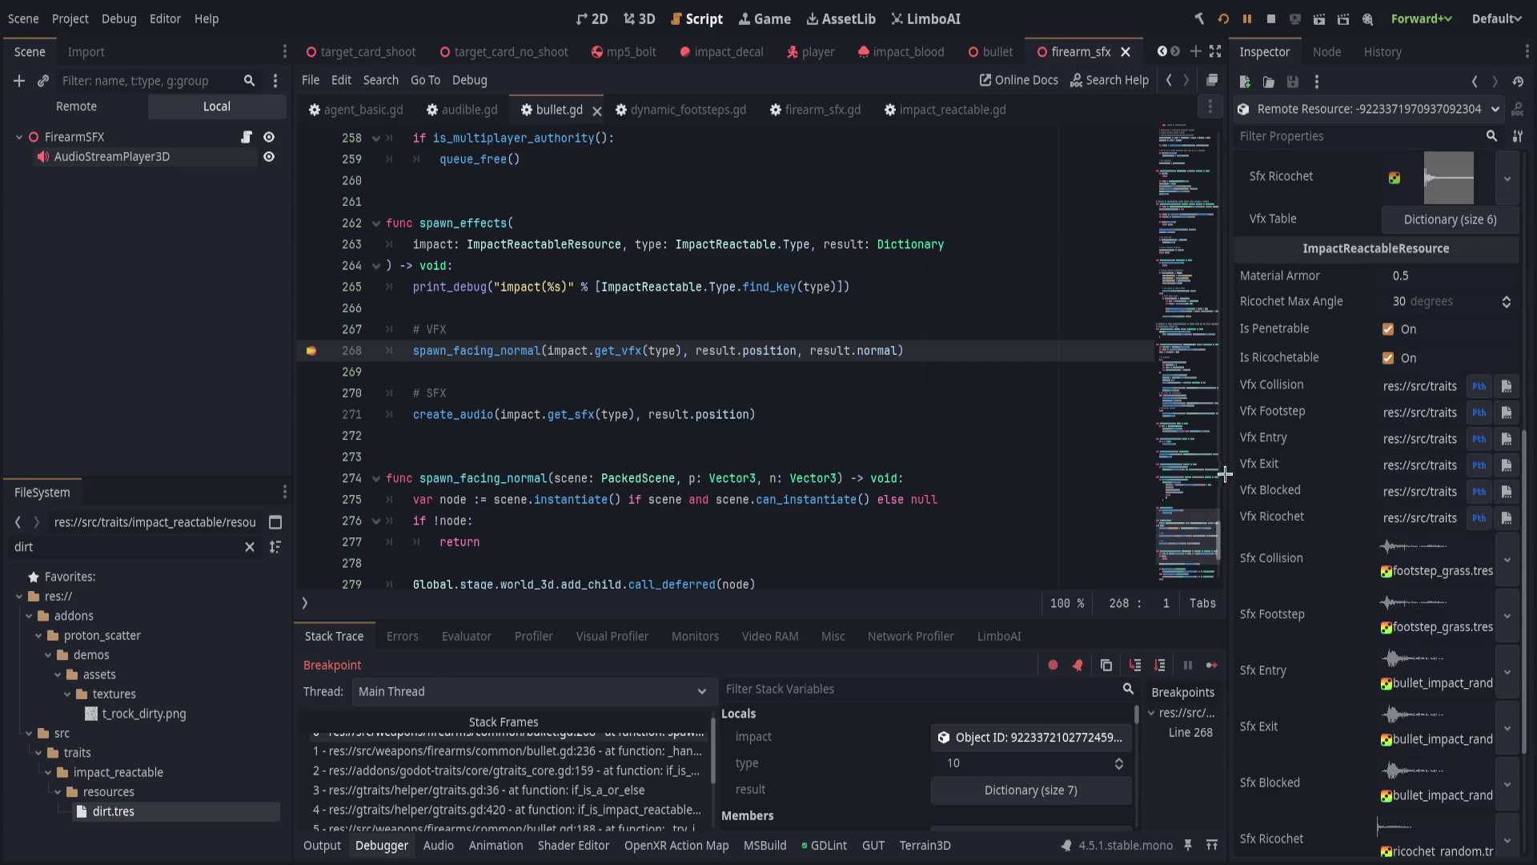
pyautogui.moveTo(1227, 477)
pyautogui.mouseDown()
pyautogui.moveTo(781, 480)
pyautogui.moveTo(749, 500)
pyautogui.mouseUp()
pyautogui.click(1479, 517)
pyautogui.click(1480, 491)
pyautogui.click(1480, 465)
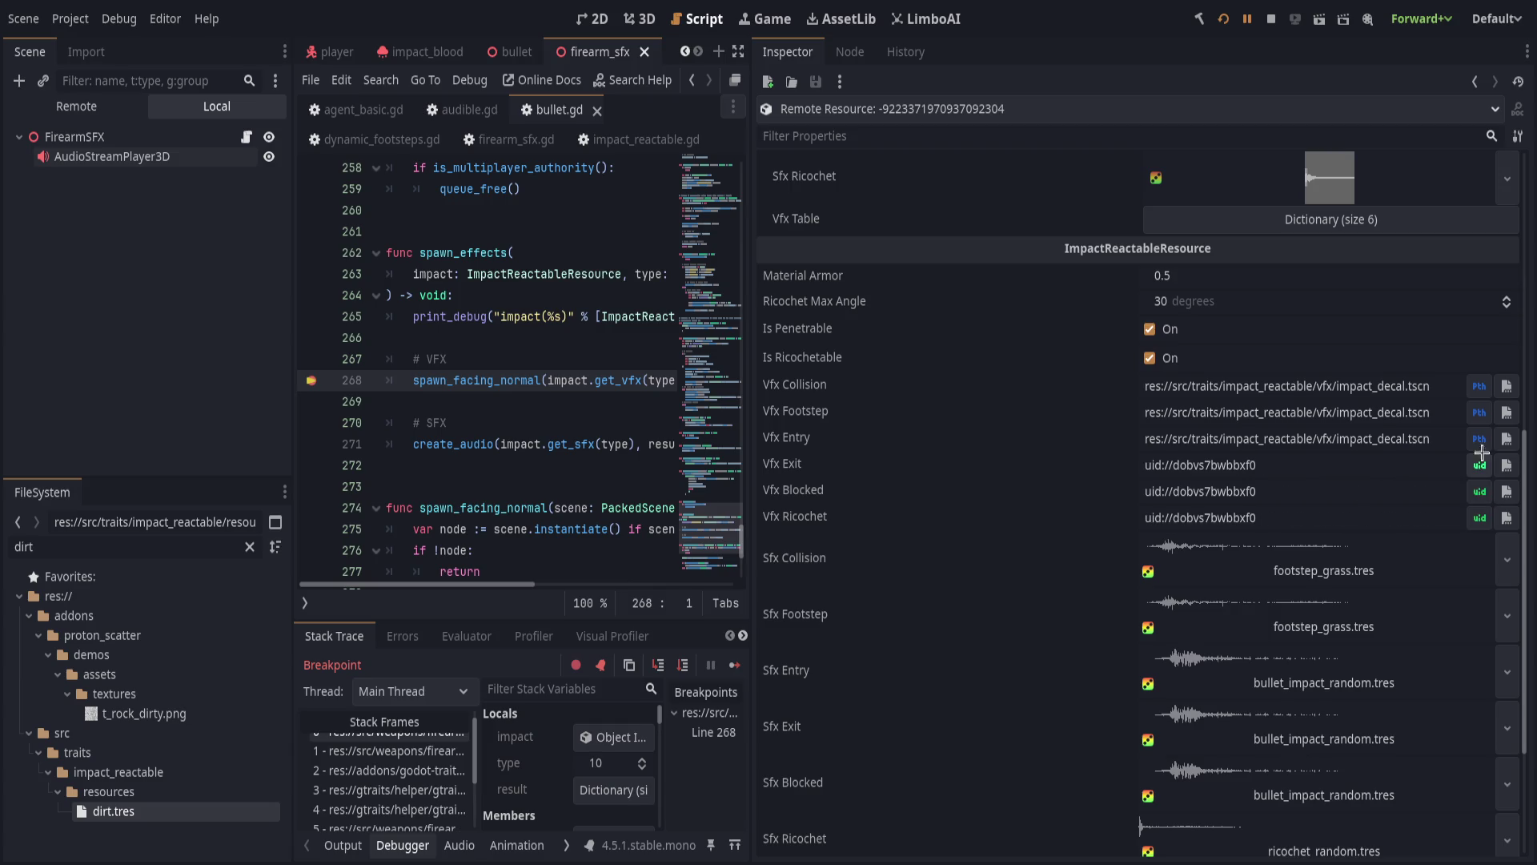
pyautogui.click(1479, 439)
pyautogui.click(1479, 412)
pyautogui.click(1477, 386)
# Restore the script editor's width and continue past the line 268 breakpoint.
pyautogui.moveTo(749, 437)
pyautogui.mouseDown()
pyautogui.moveTo(1293, 444)
pyautogui.moveTo(1168, 445)
pyautogui.moveTo(1247, 444)
pyautogui.mouseUp()
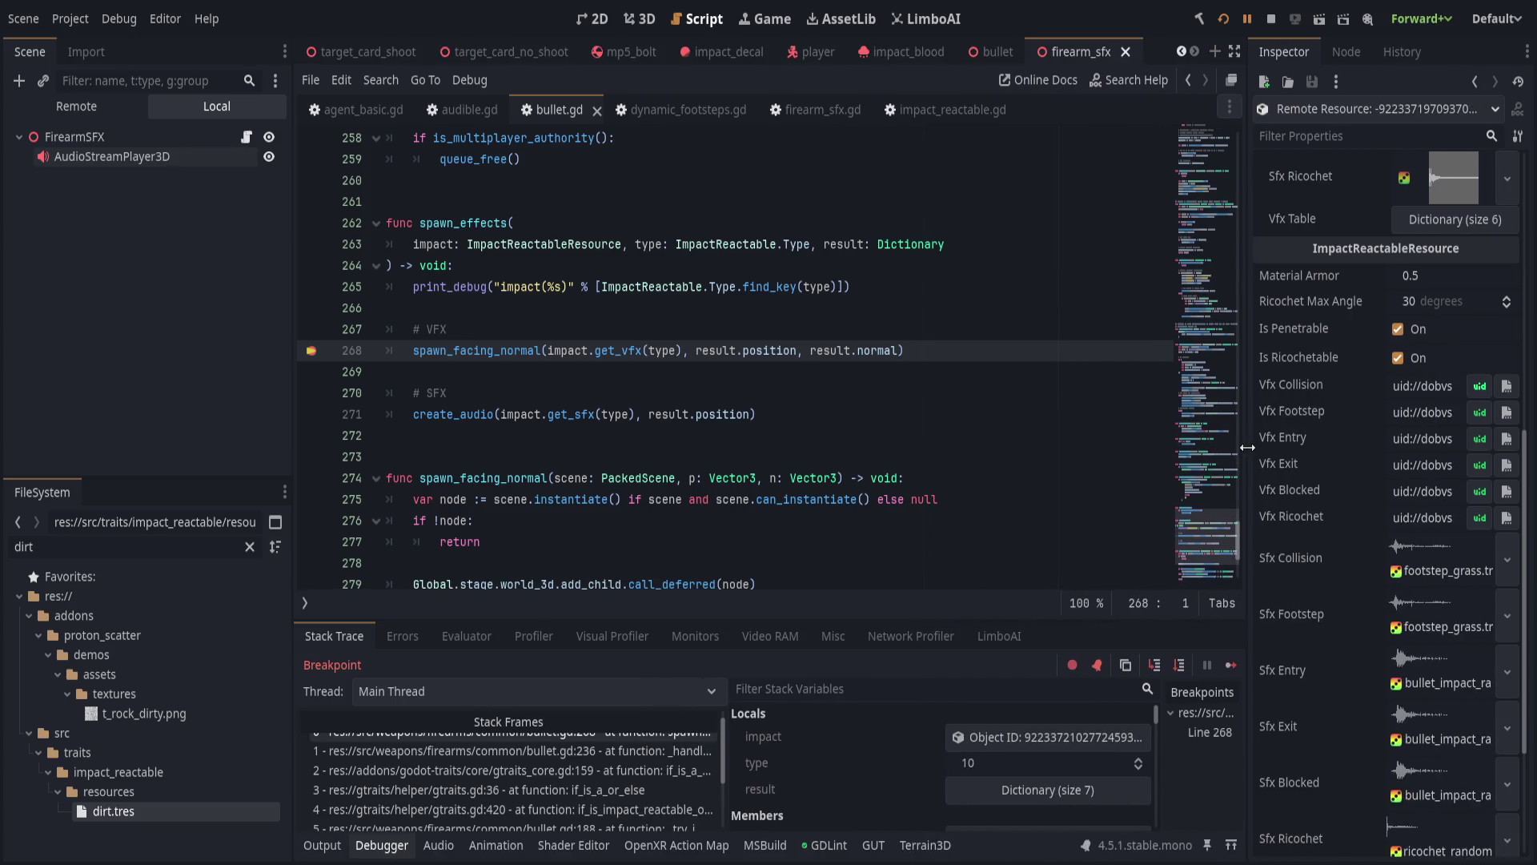
pyautogui.click(975, 432)
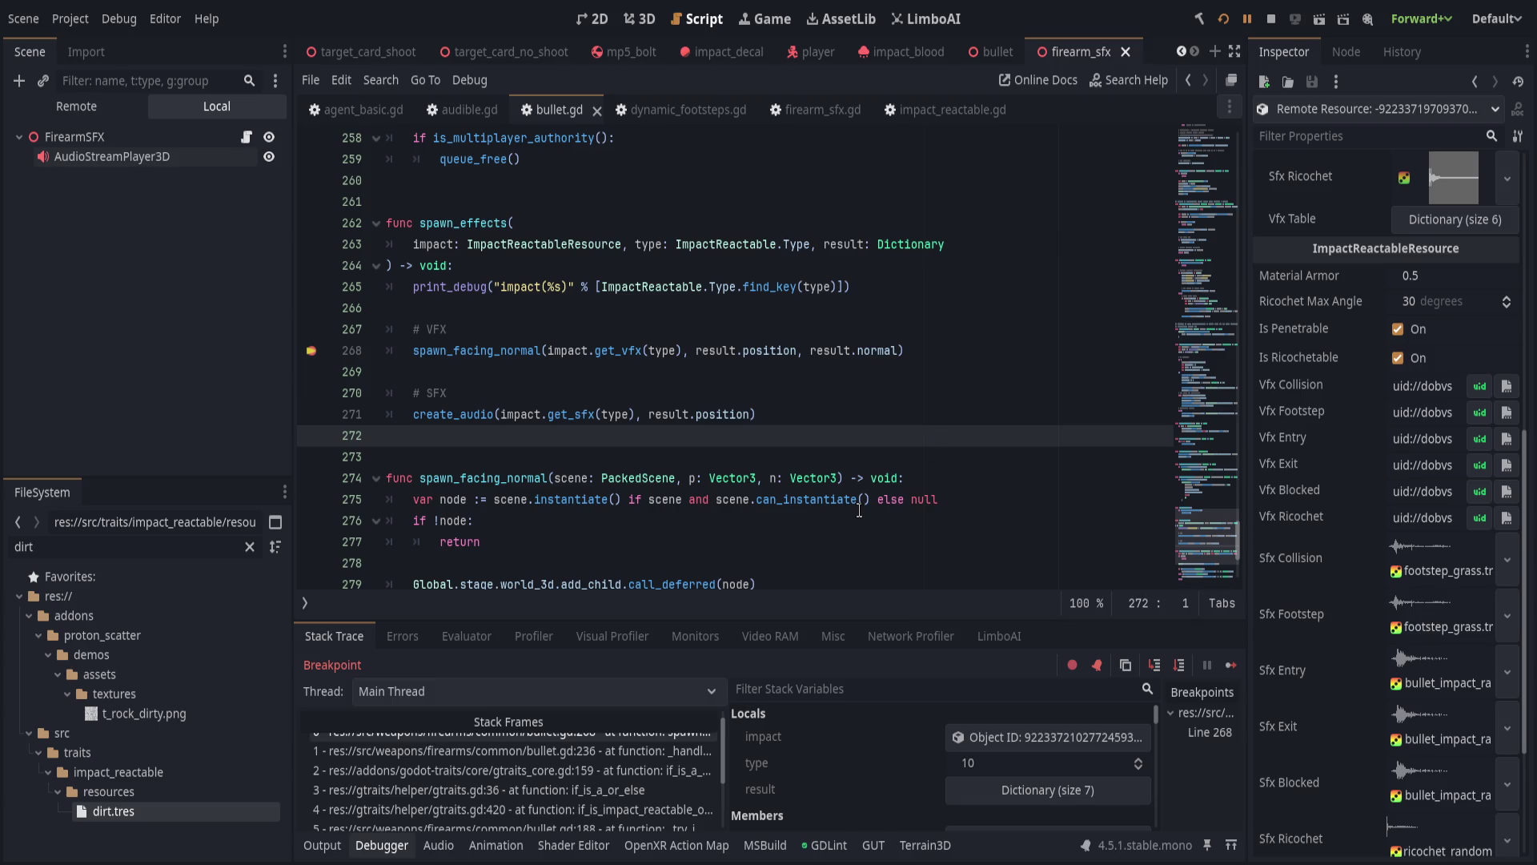
pyautogui.click(1153, 664)
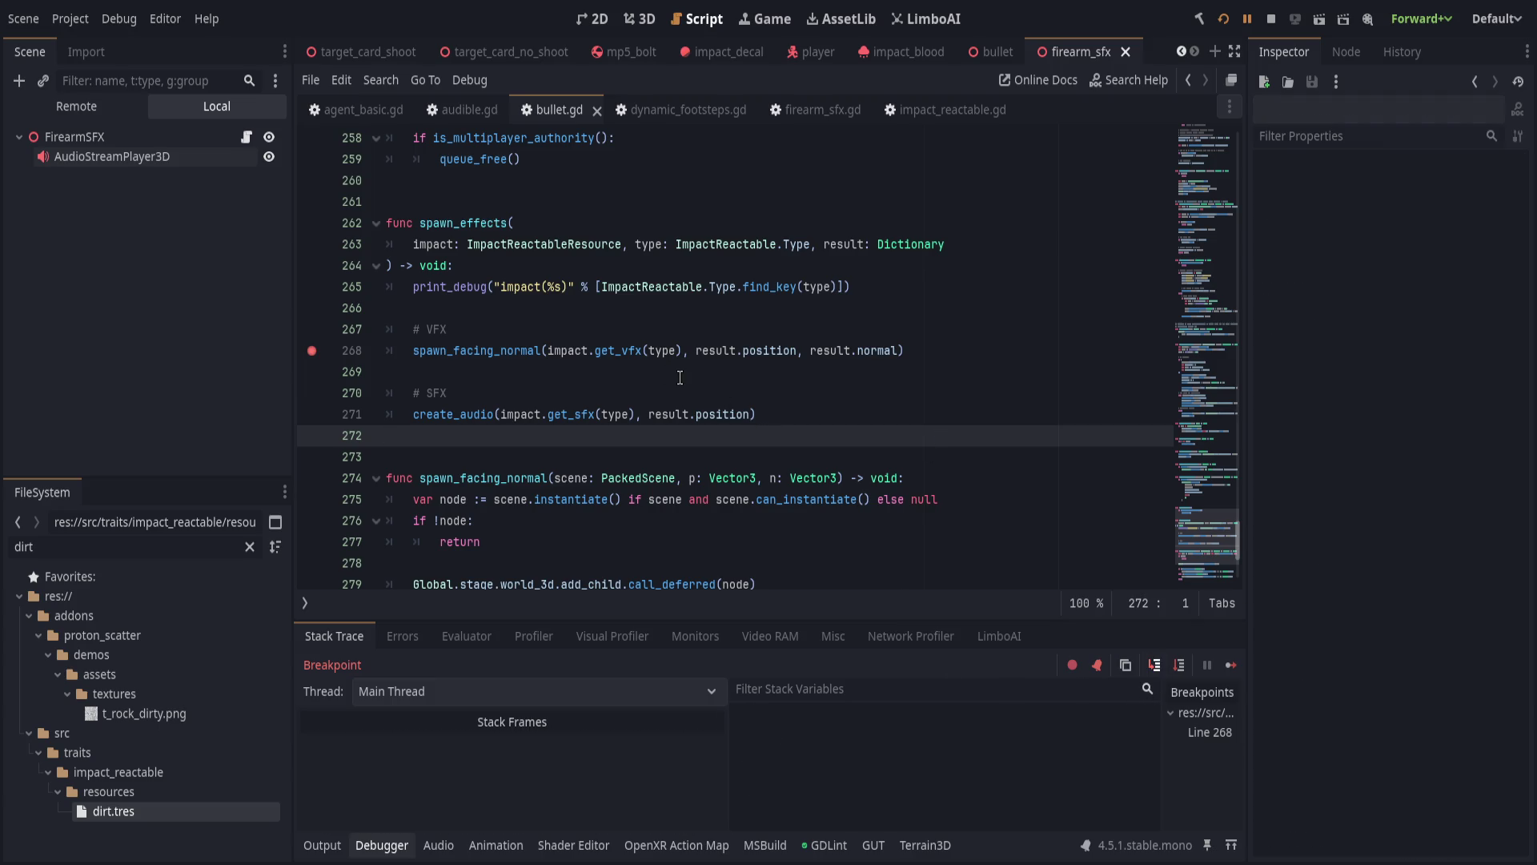
# Step through the debugger into get_vfx in impact_reactable_resource.gd.
pyautogui.scroll(2, 712, 395)
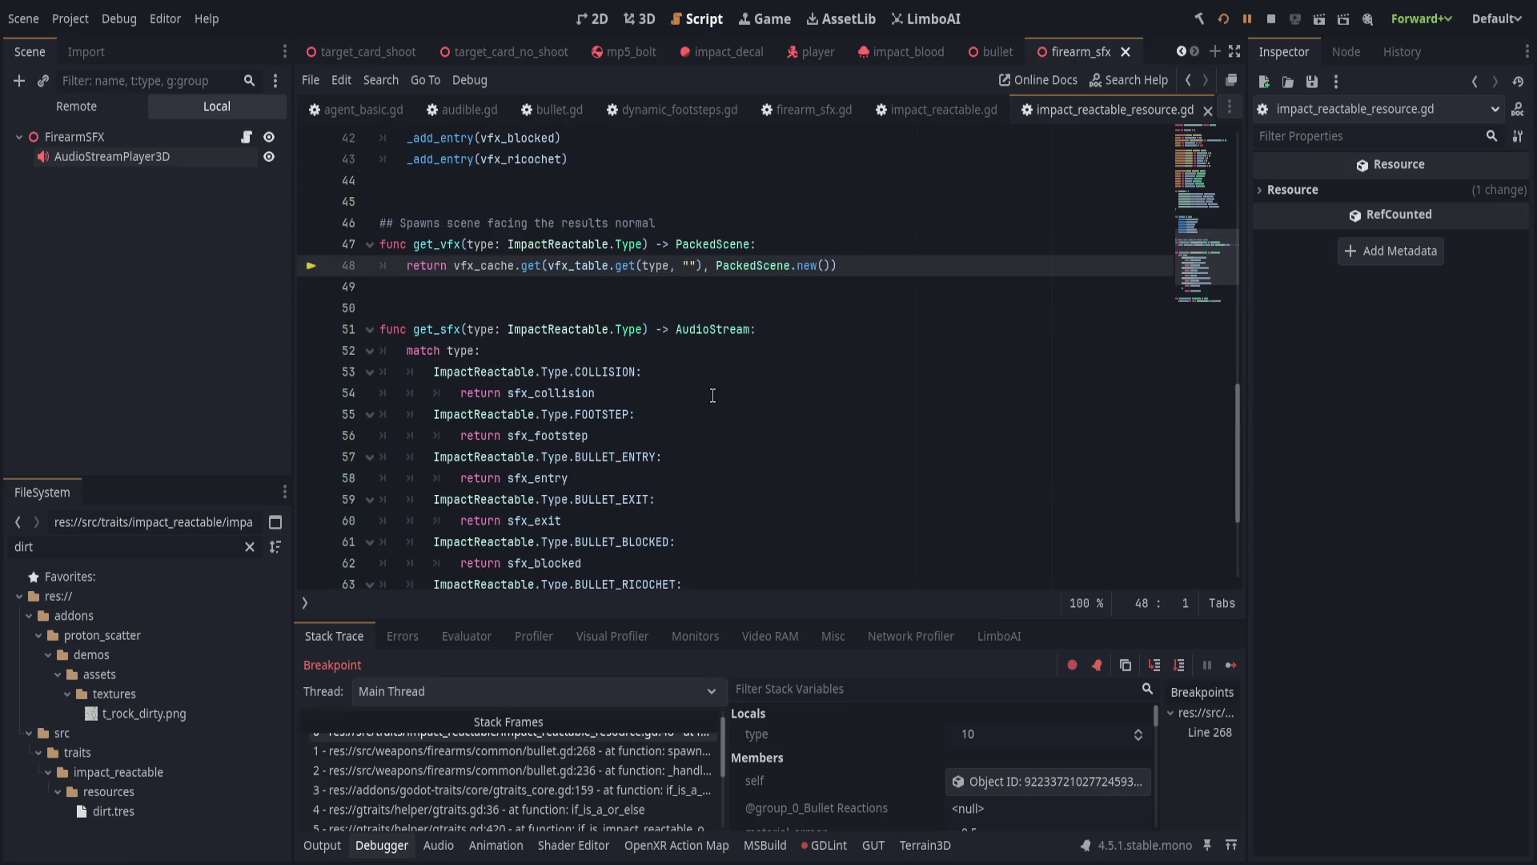
pyautogui.click(1154, 664)
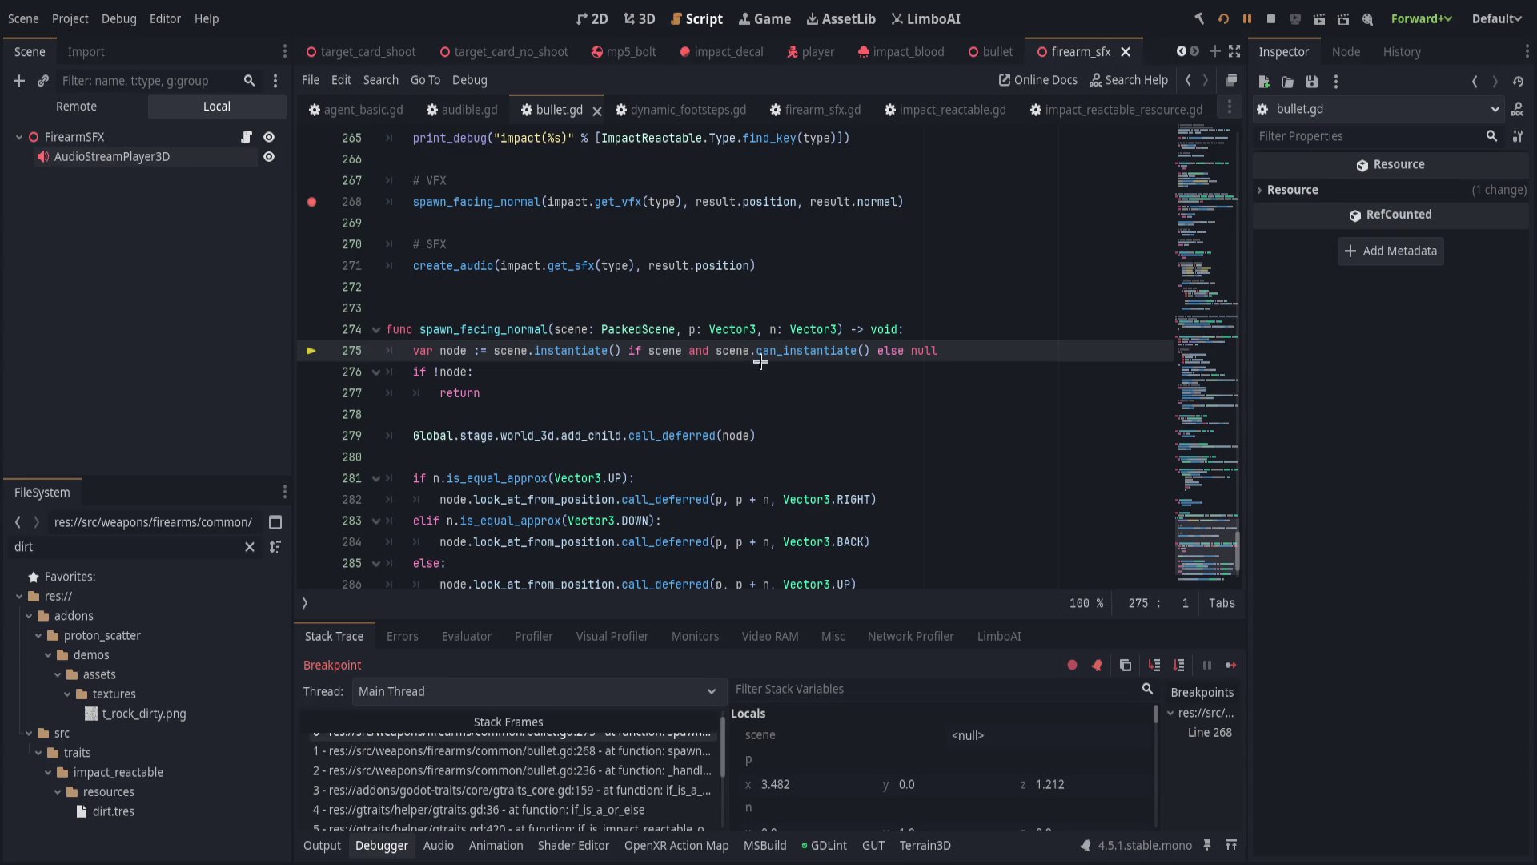
pyautogui.click(1247, 19)
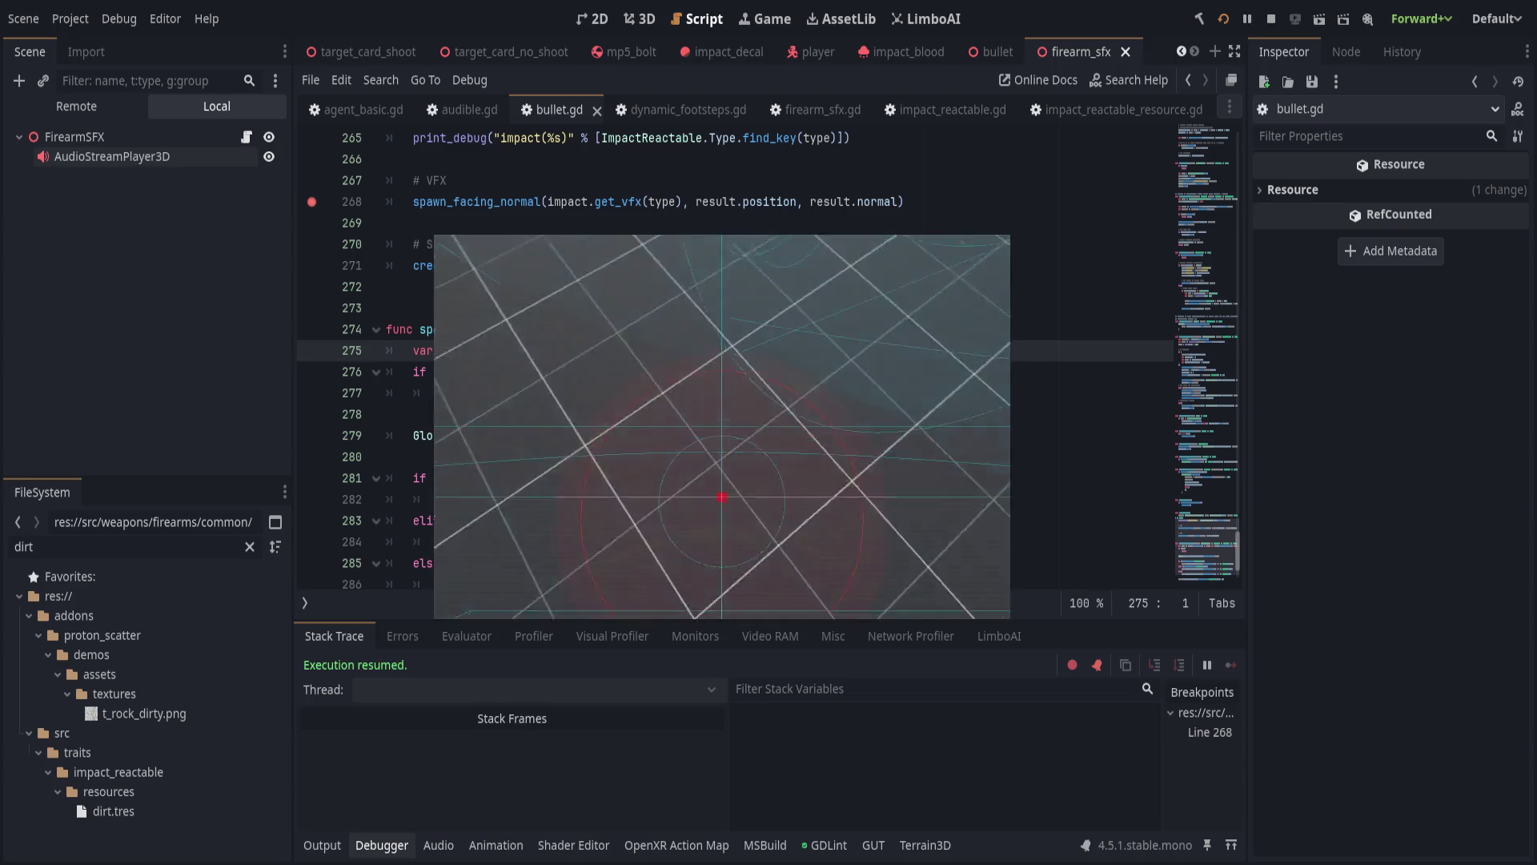
pyautogui.click(1154, 665)
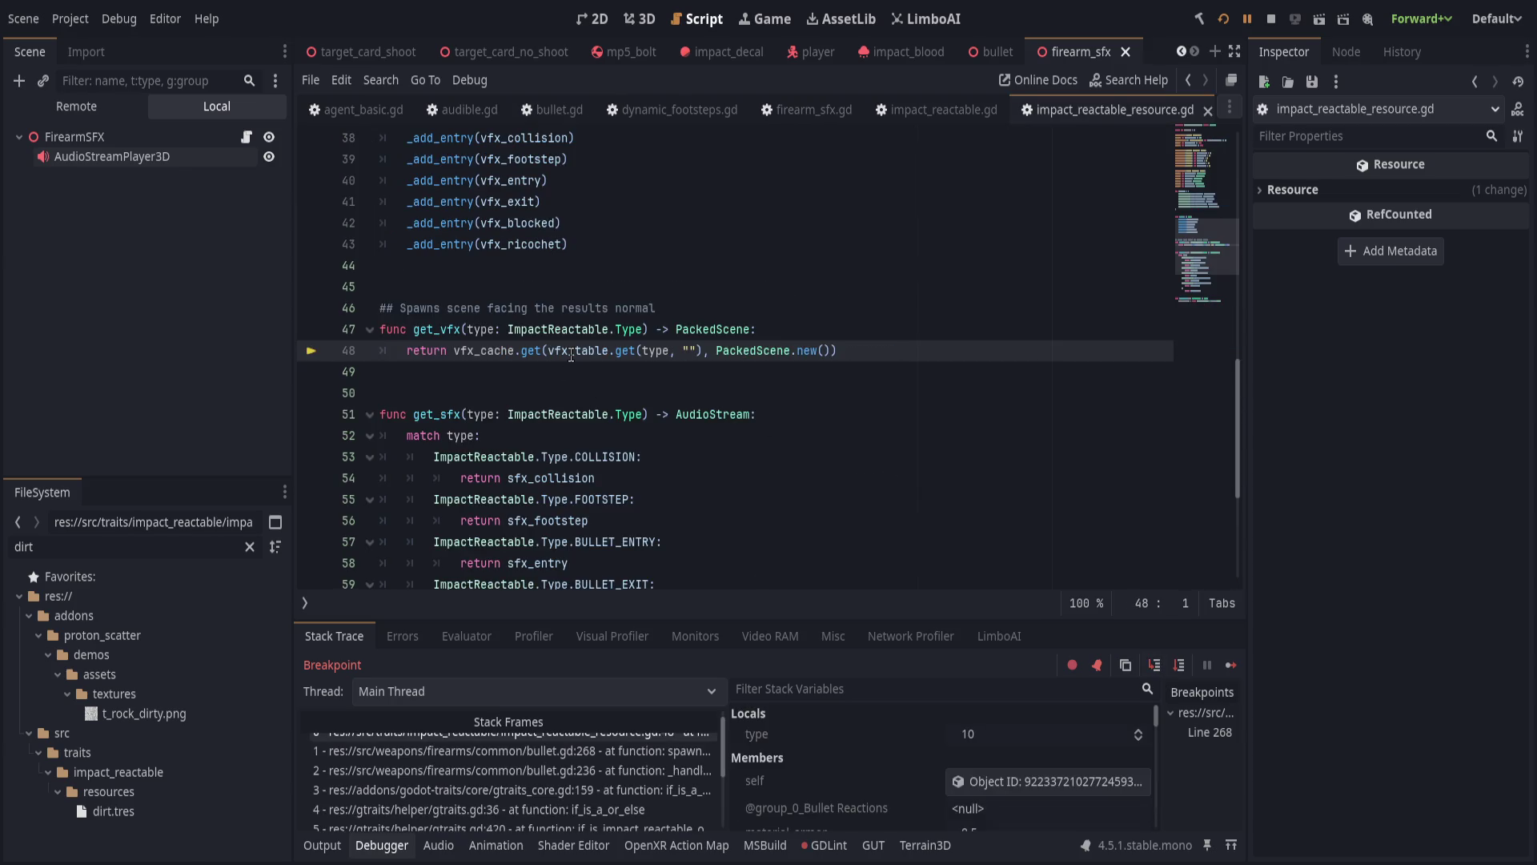
# Expand the six-entry vfx_table in Stack Variables, then hide the Debugger panel.
pyautogui.scroll(-10, 941, 791)
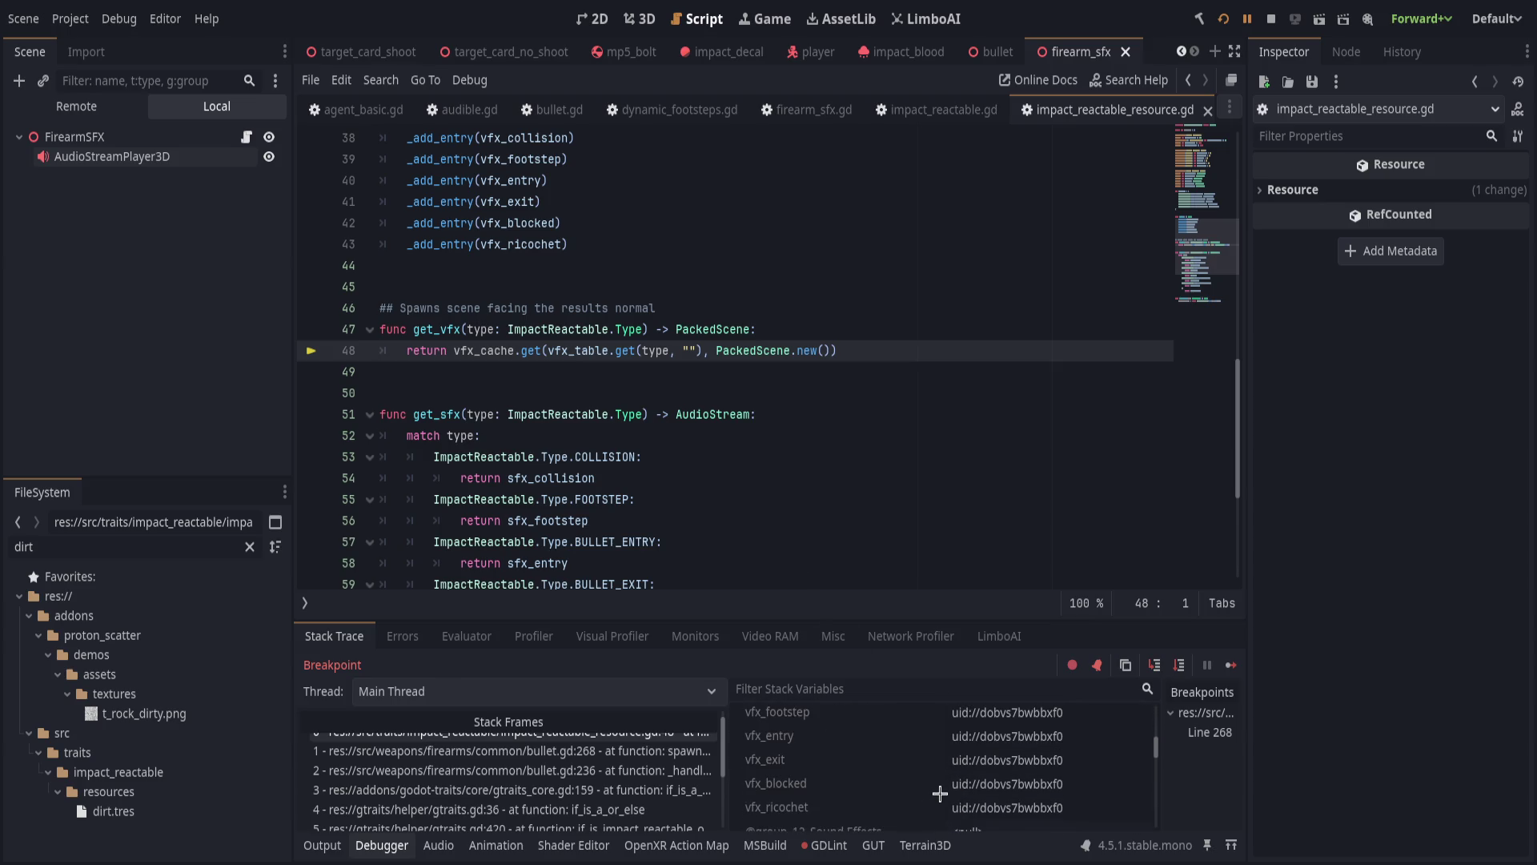
pyautogui.scroll(-10, 942, 791)
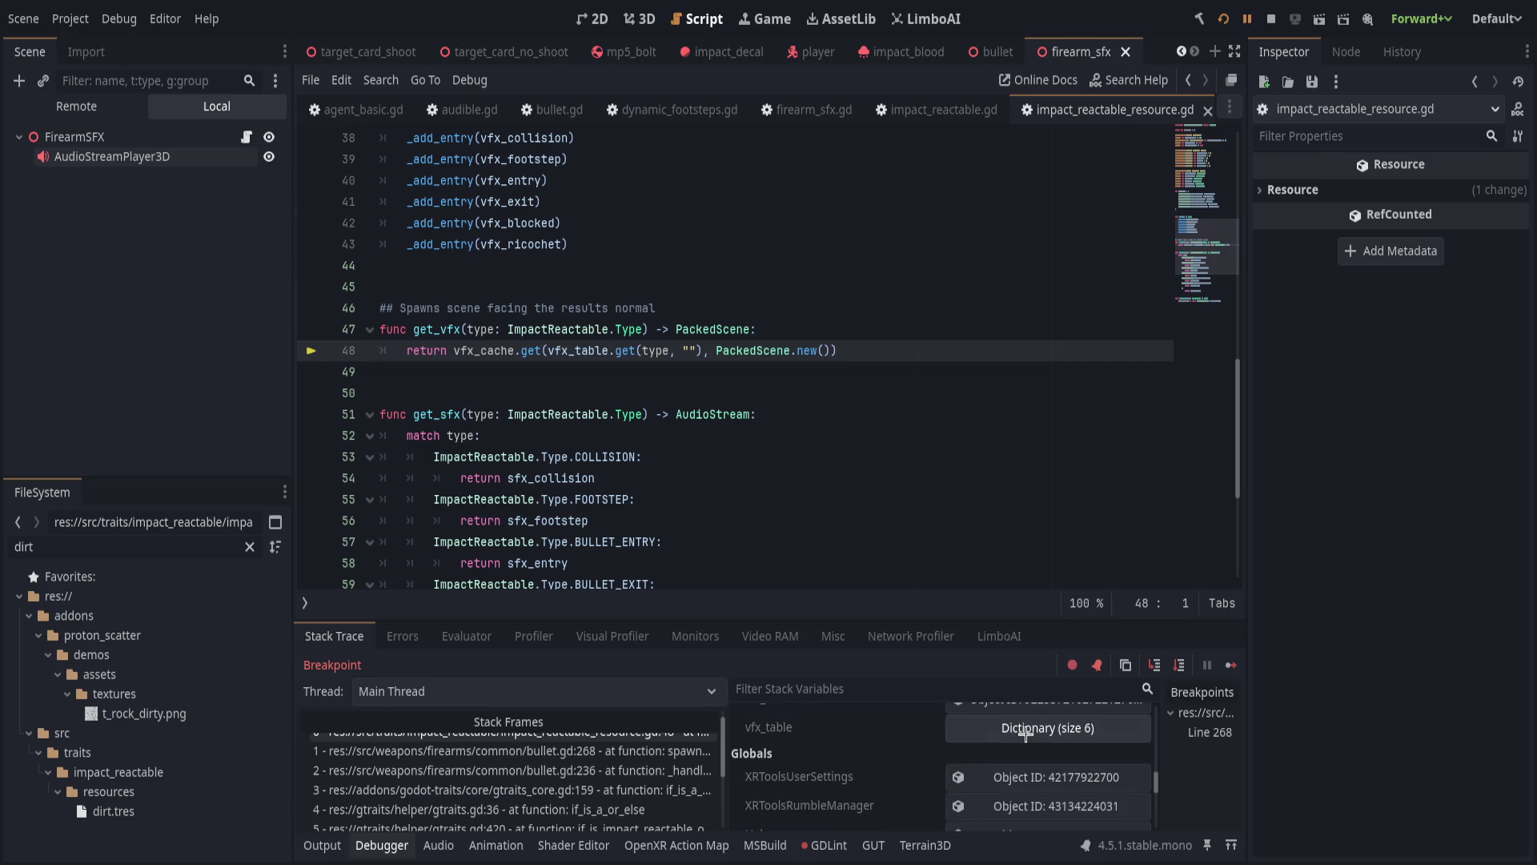
pyautogui.click(1033, 728)
pyautogui.scroll(-2, 885, 748)
pyautogui.scroll(2, 884, 759)
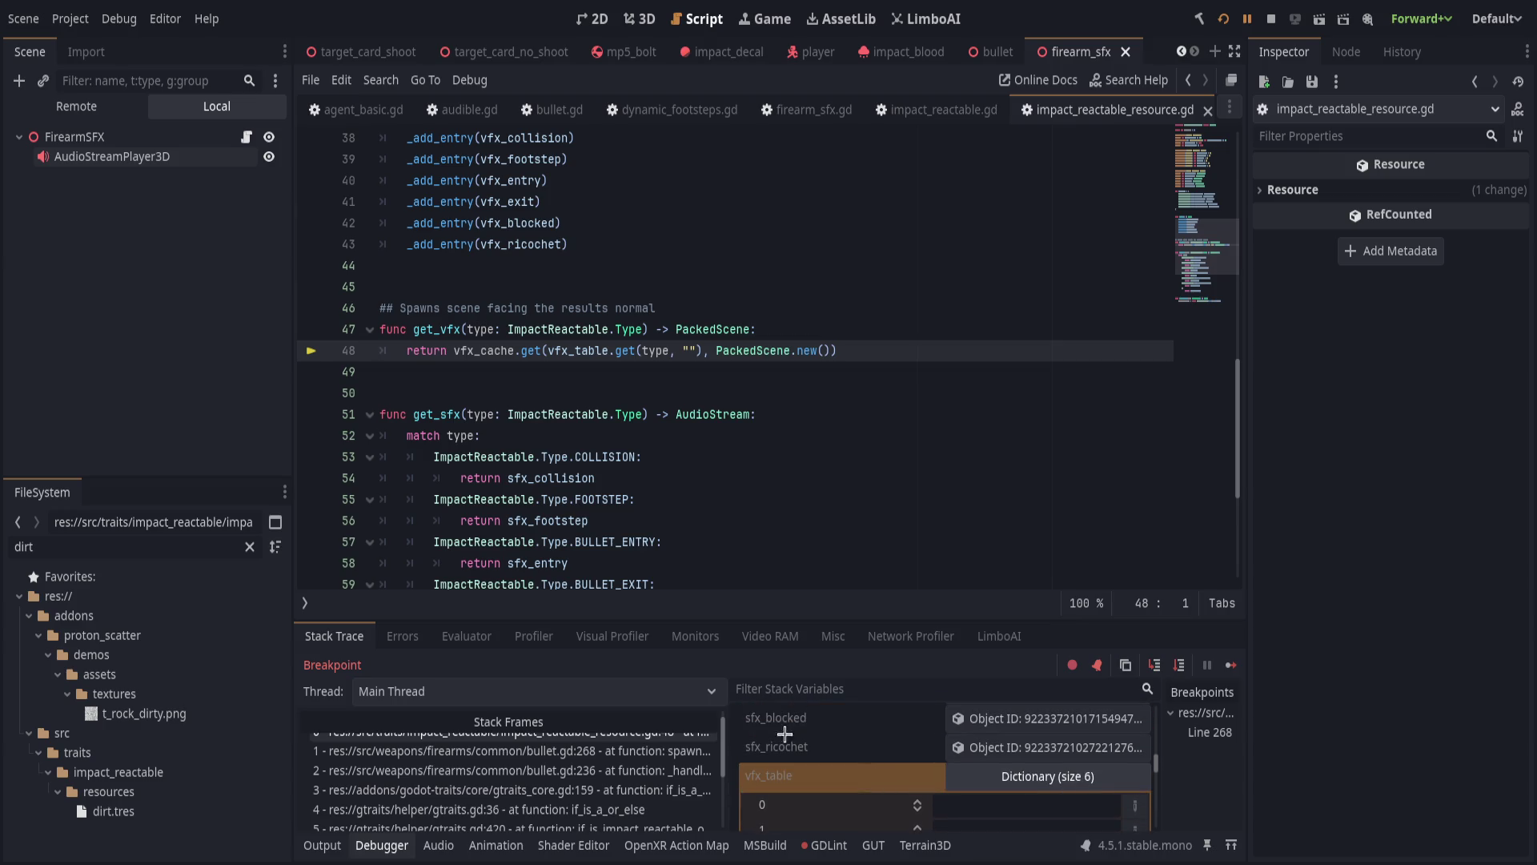
pyautogui.click(382, 845)
pyautogui.scroll(1, 641, 593)
pyautogui.click(743, 433)
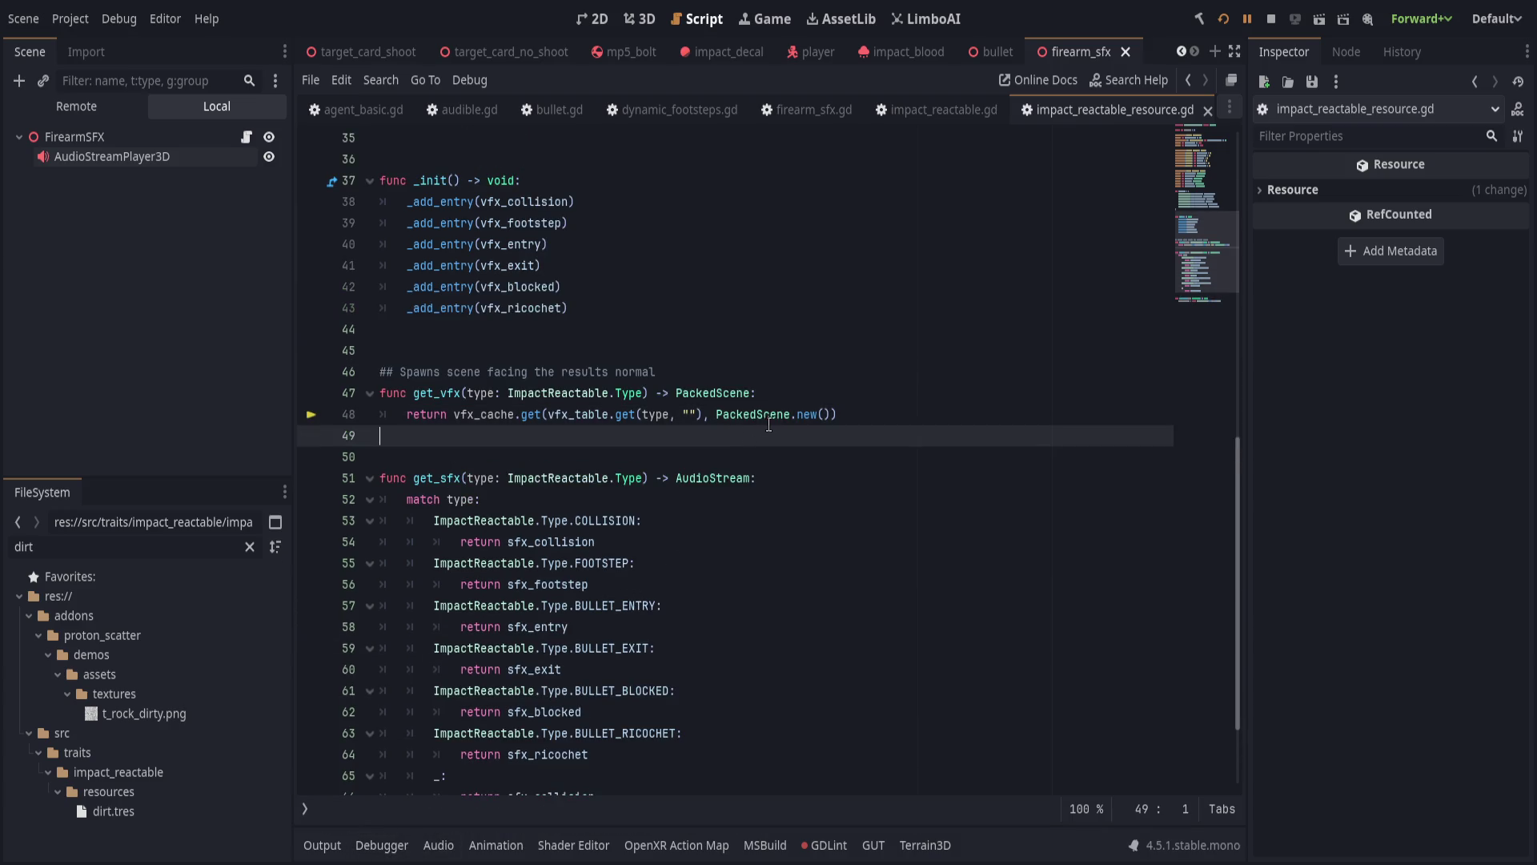
# Start get_vfx with 'match type' and paste in get_sfx's match block as its body.
pyautogui.click(815, 377)
pyautogui.click(814, 400)
pyautogui.press('Return')
pyautogui.write('match type')
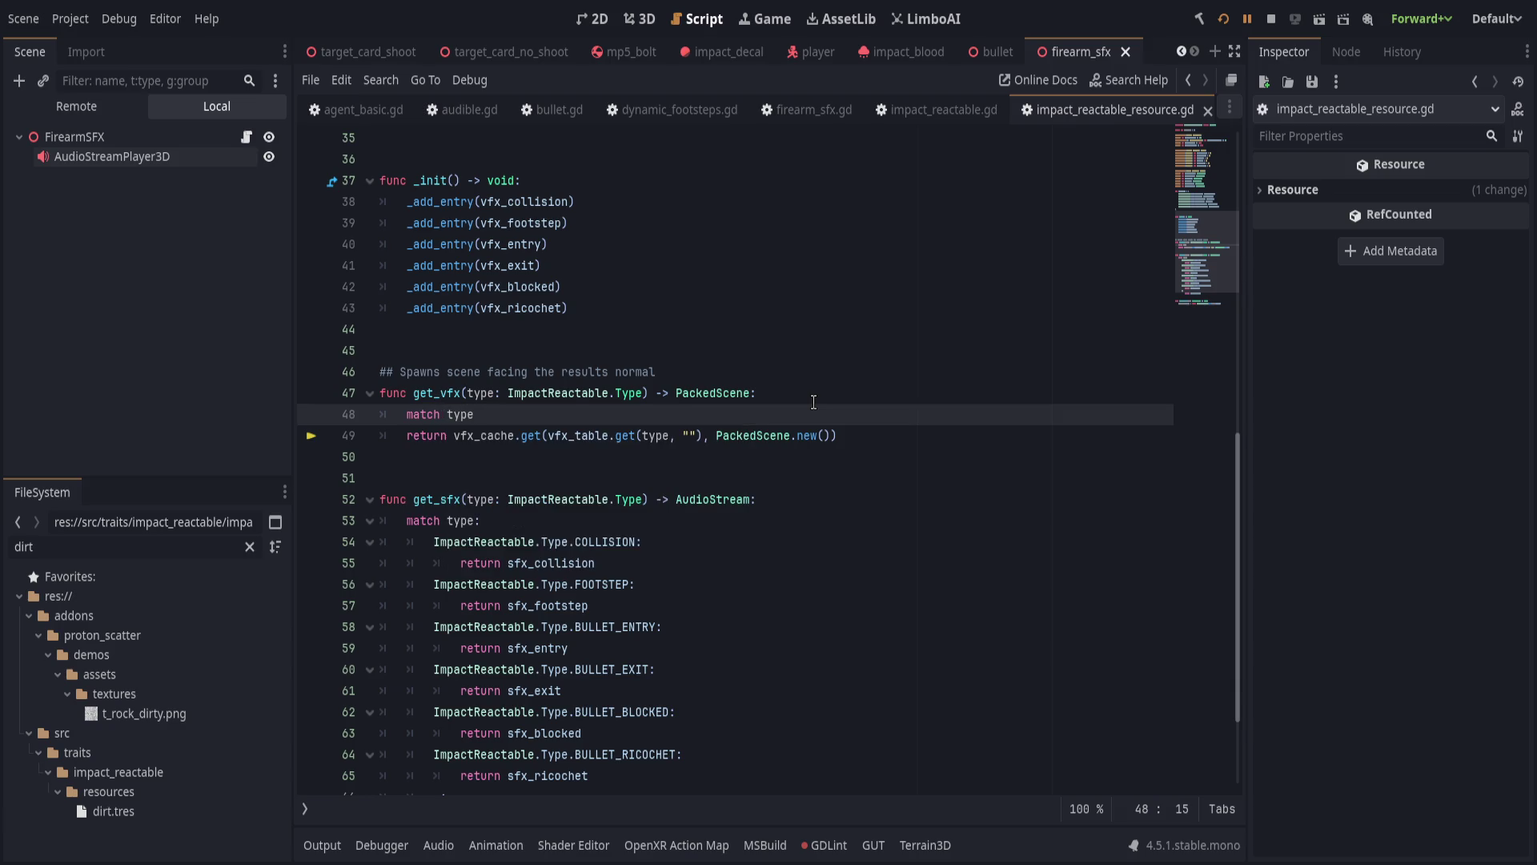
pyautogui.scroll(-1, 813, 401)
pyautogui.moveTo(817, 465)
pyautogui.mouseDown()
pyautogui.moveTo(825, 620)
pyautogui.moveTo(800, 651)
pyautogui.mouseUp()
pyautogui.scroll(2, 591, 421)
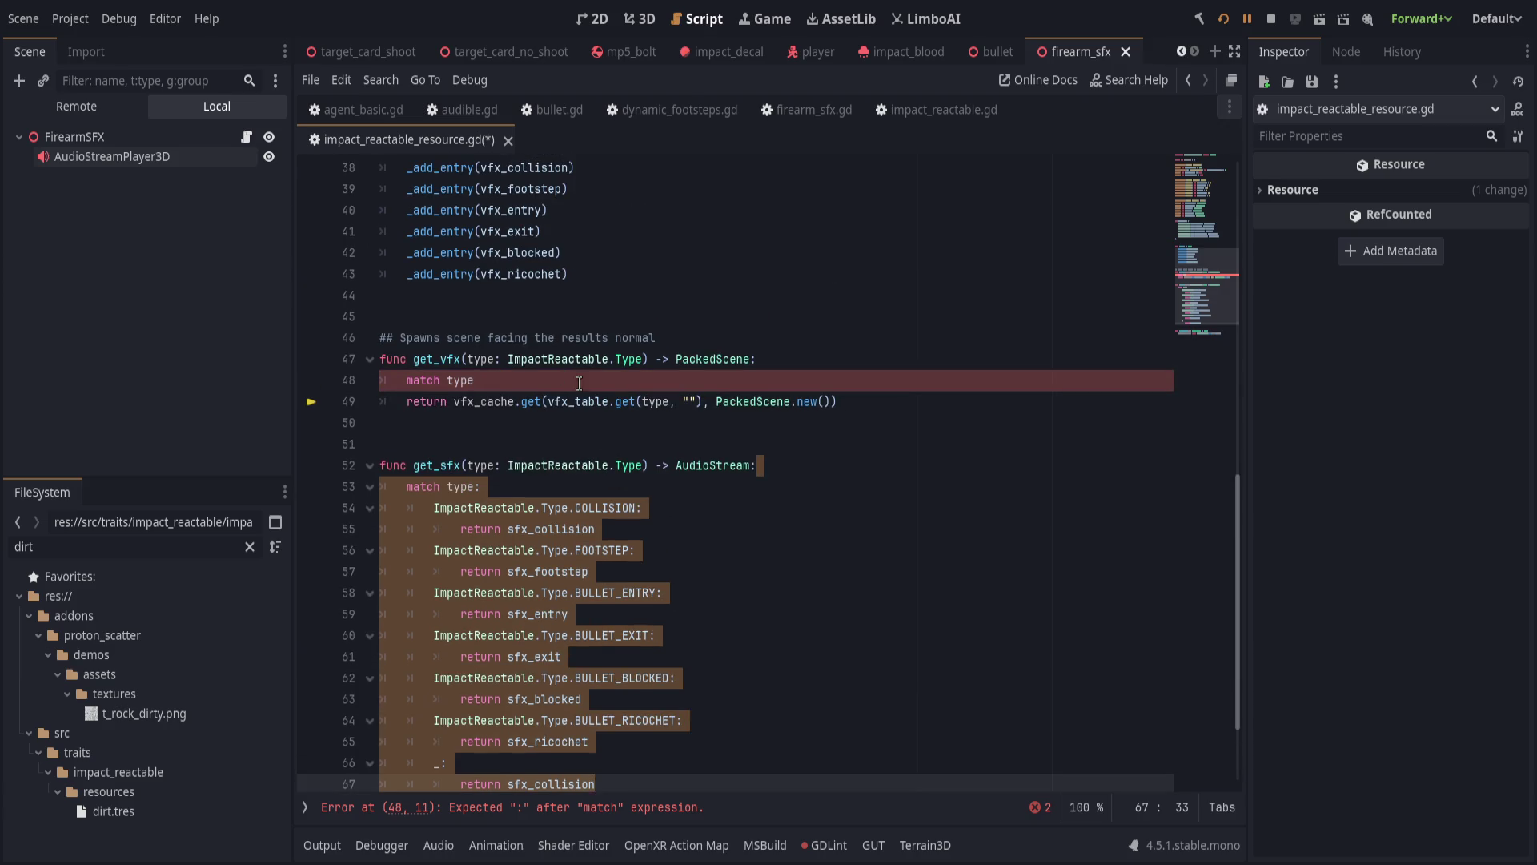
pyautogui.hotkey('ctrl', 'c')
pyautogui.moveTo(876, 401); pyautogui.dragTo(381, 379)
pyautogui.hotkey('ctrl', 'v')
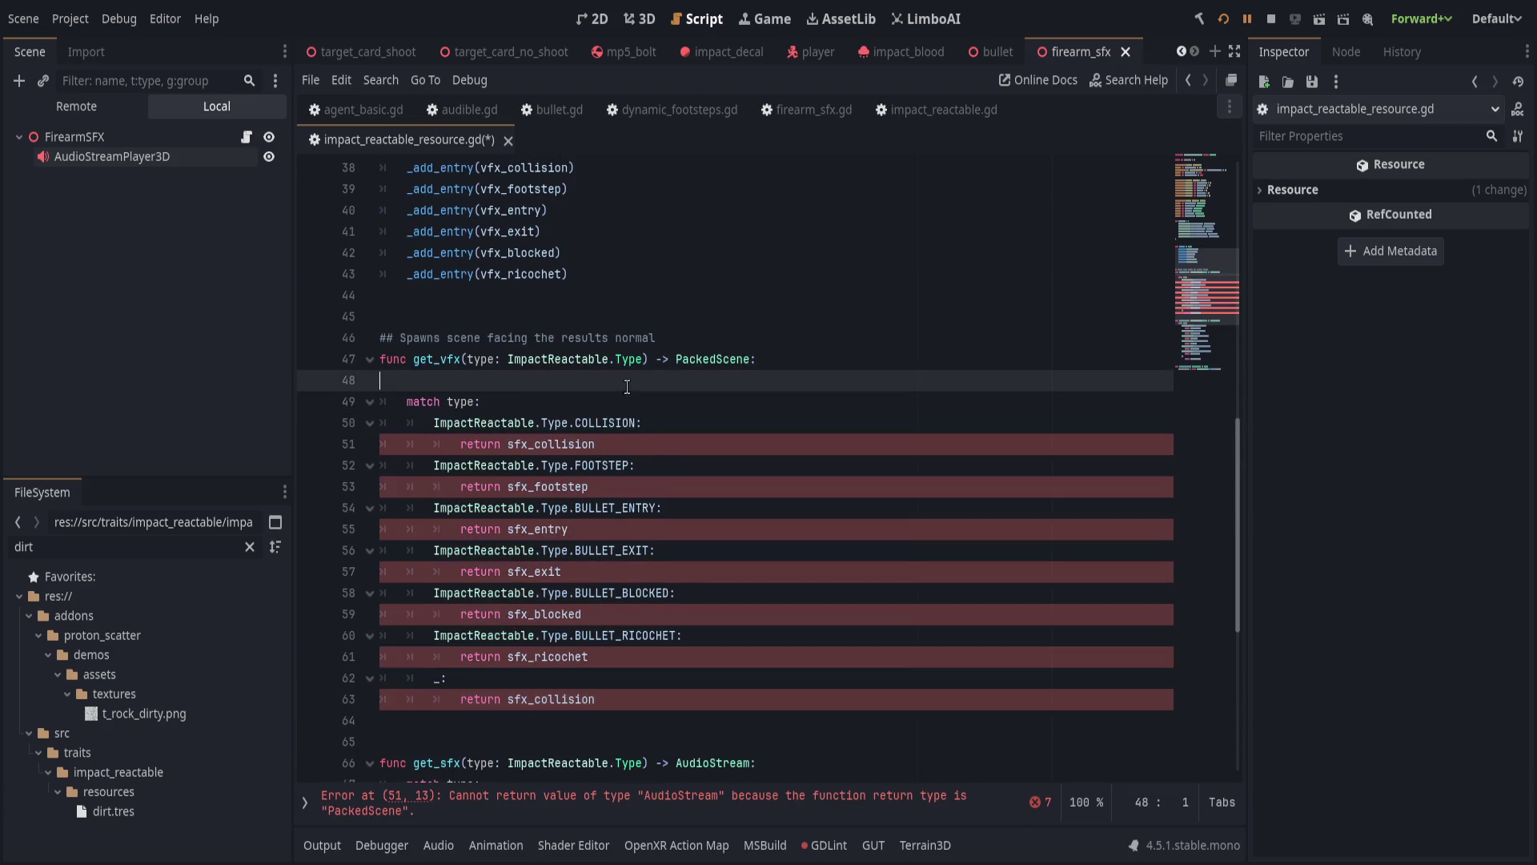
pyautogui.press('Delete')
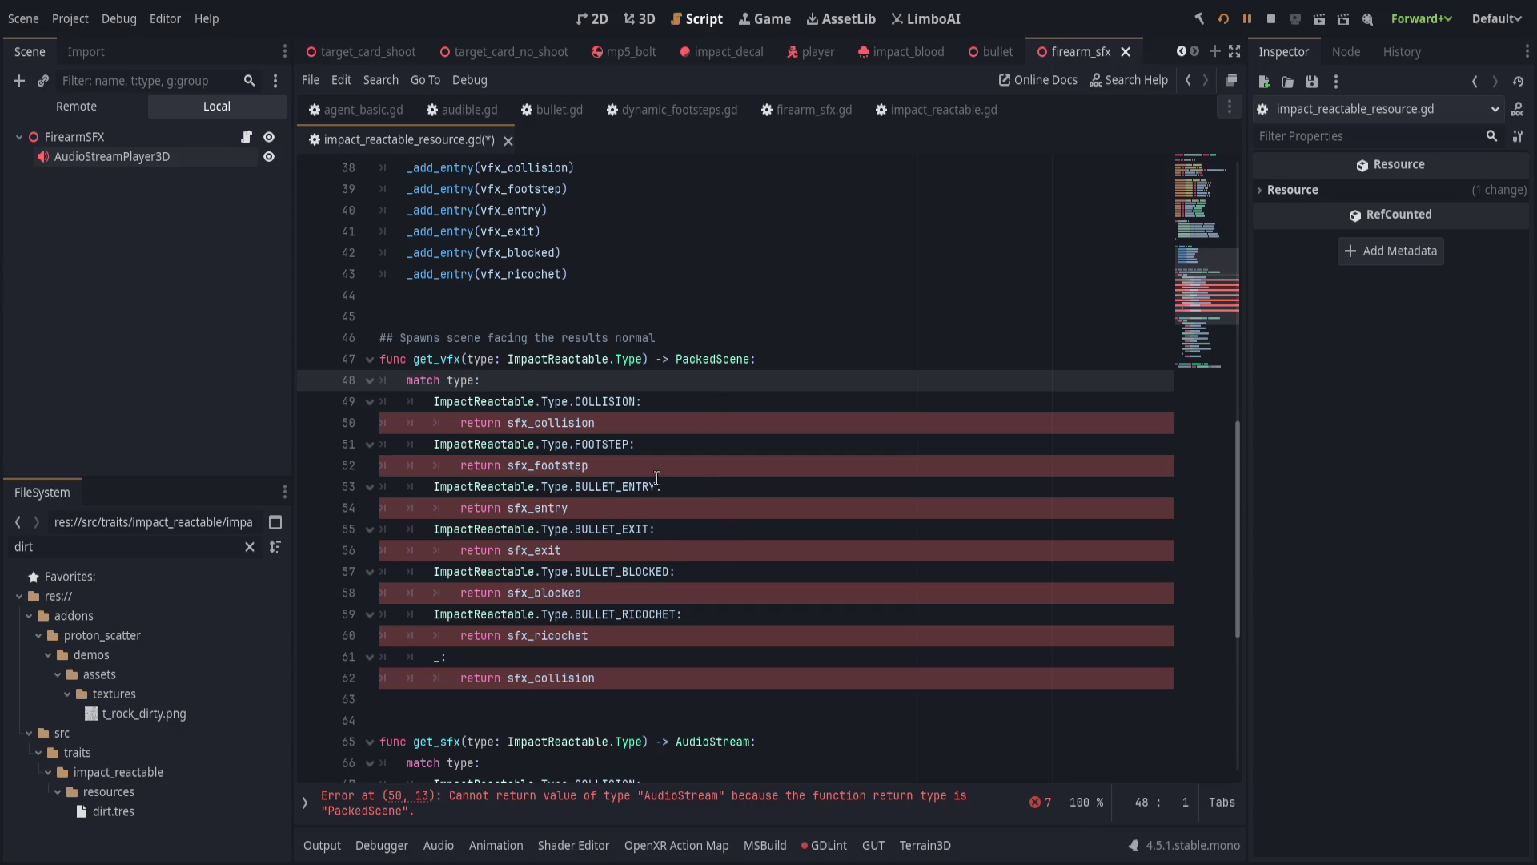
# Replace sfx with vfx in the pasted block only, Match Case and Whole Words off, then save.
pyautogui.moveTo(577, 400); pyautogui.dragTo(783, 686)
pyautogui.click(782, 686)
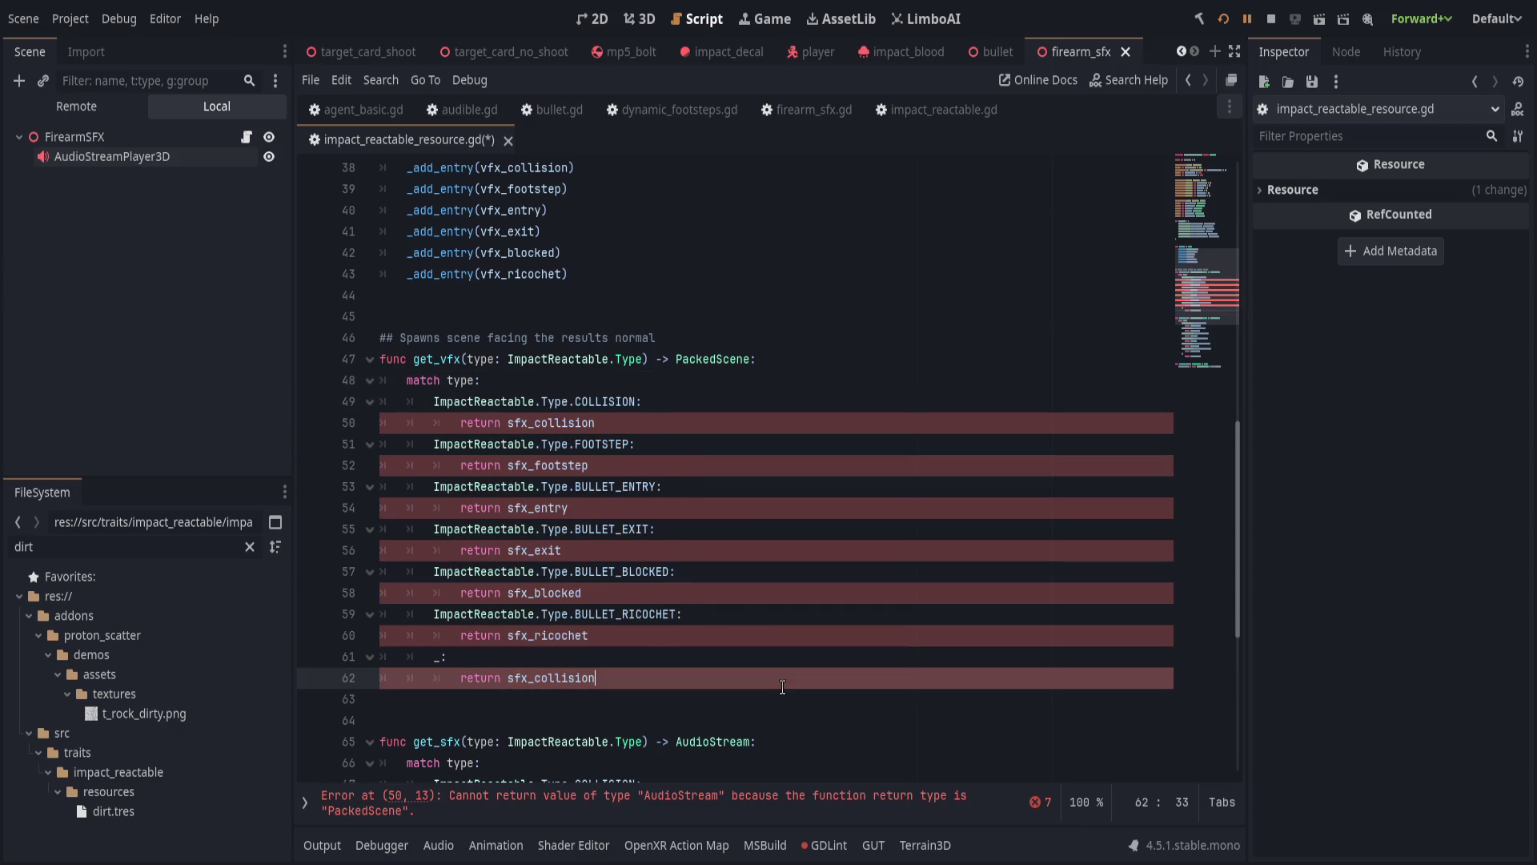
pyautogui.moveTo(604, 699); pyautogui.dragTo(582, 401)
pyautogui.hotkey('ctrl', 'r')
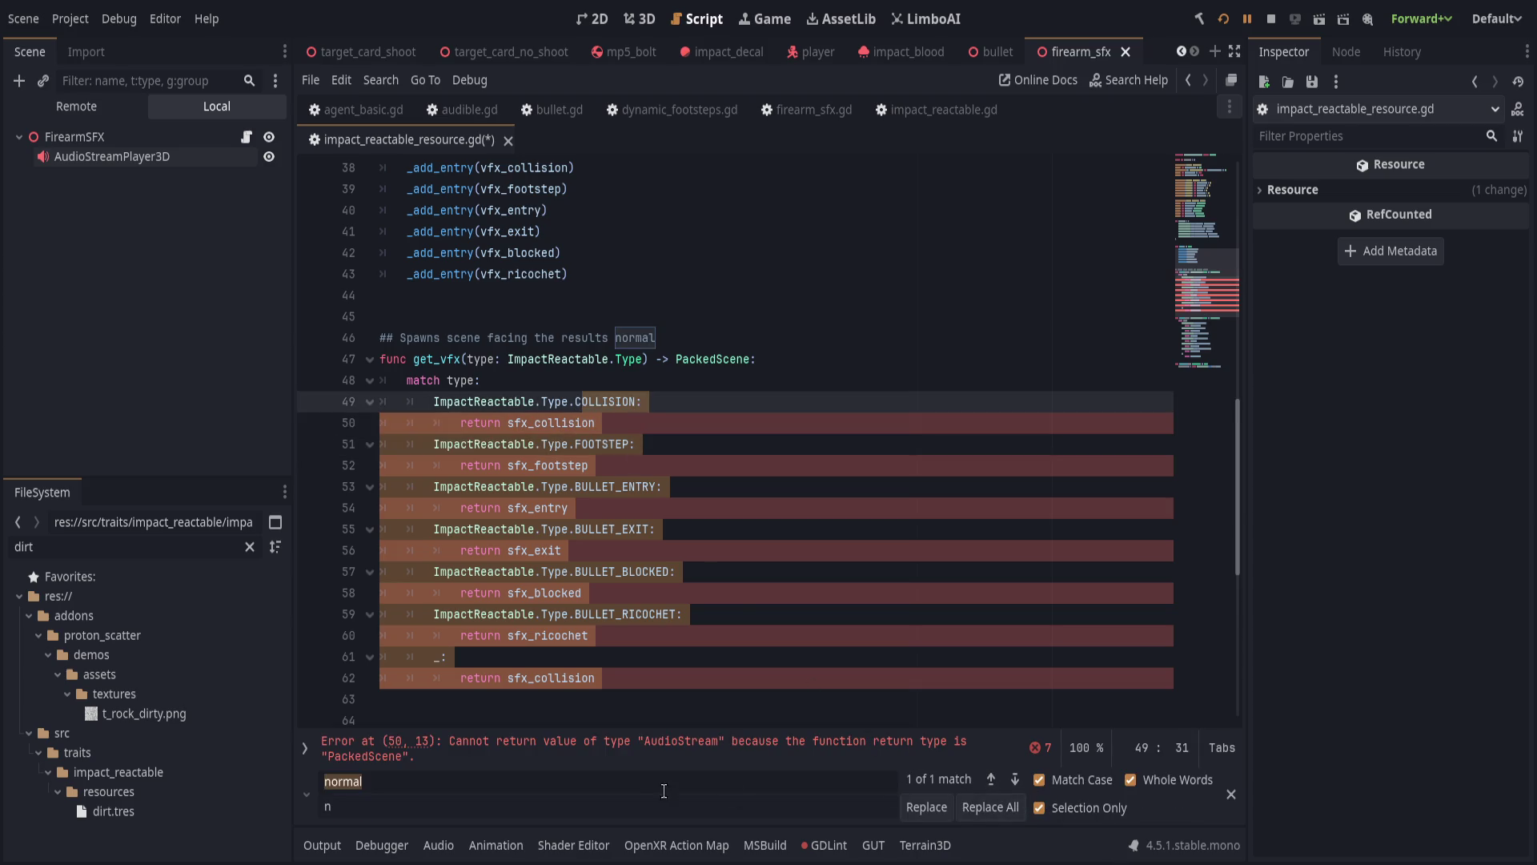
pyautogui.write('s')
pyautogui.press('BackSpace')
pyautogui.write('vfx')
pyautogui.click(995, 806)
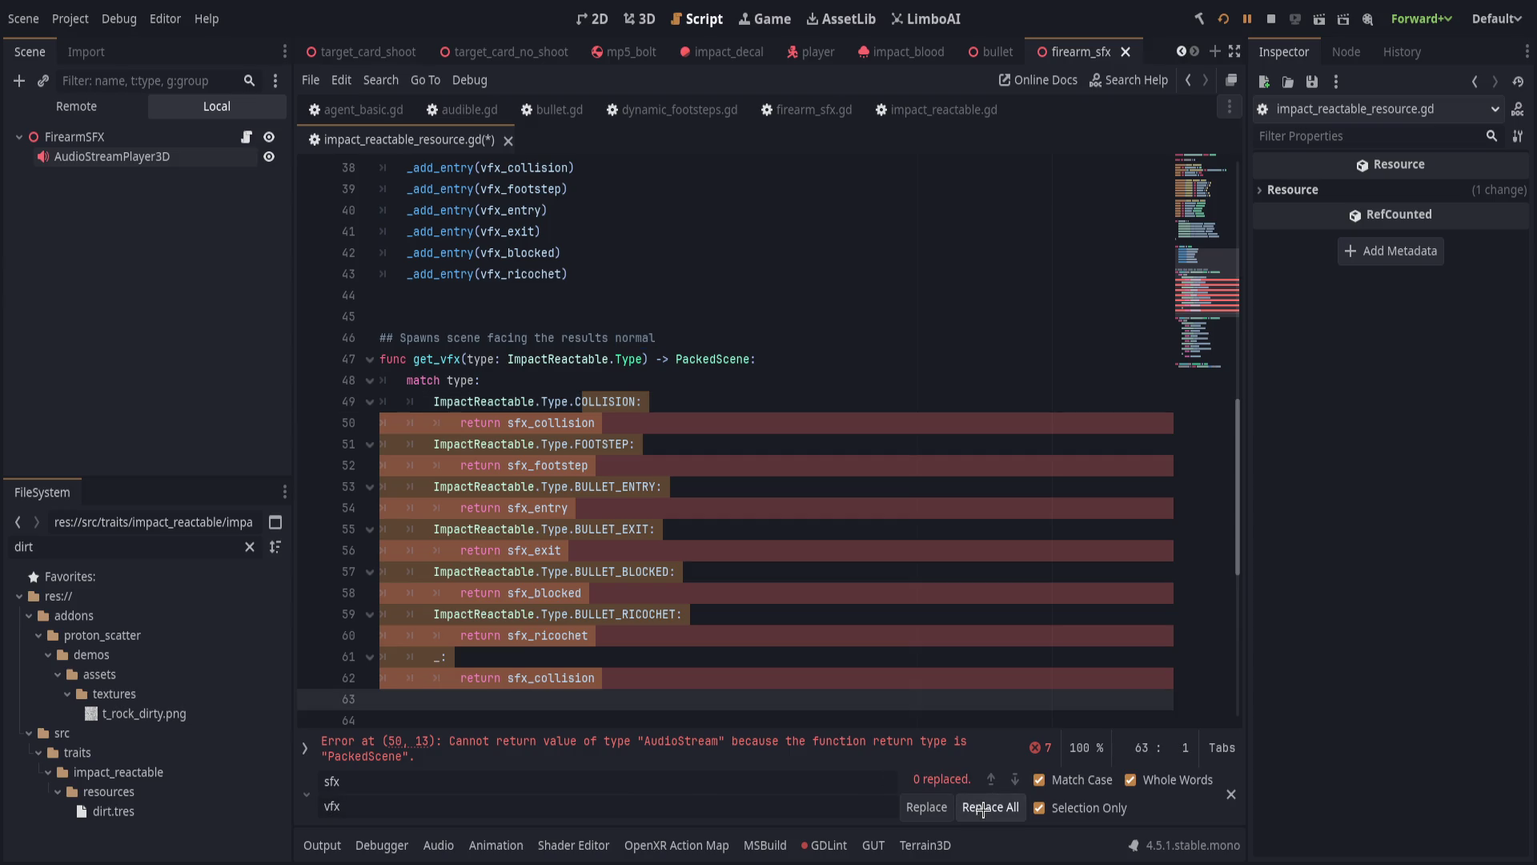
pyautogui.click(1080, 778)
pyautogui.click(1168, 778)
pyautogui.click(994, 807)
pyautogui.click(910, 655)
pyautogui.press('Escape')
pyautogui.scroll(-3, 819, 656)
pyautogui.hotkey('ctrl', 's')
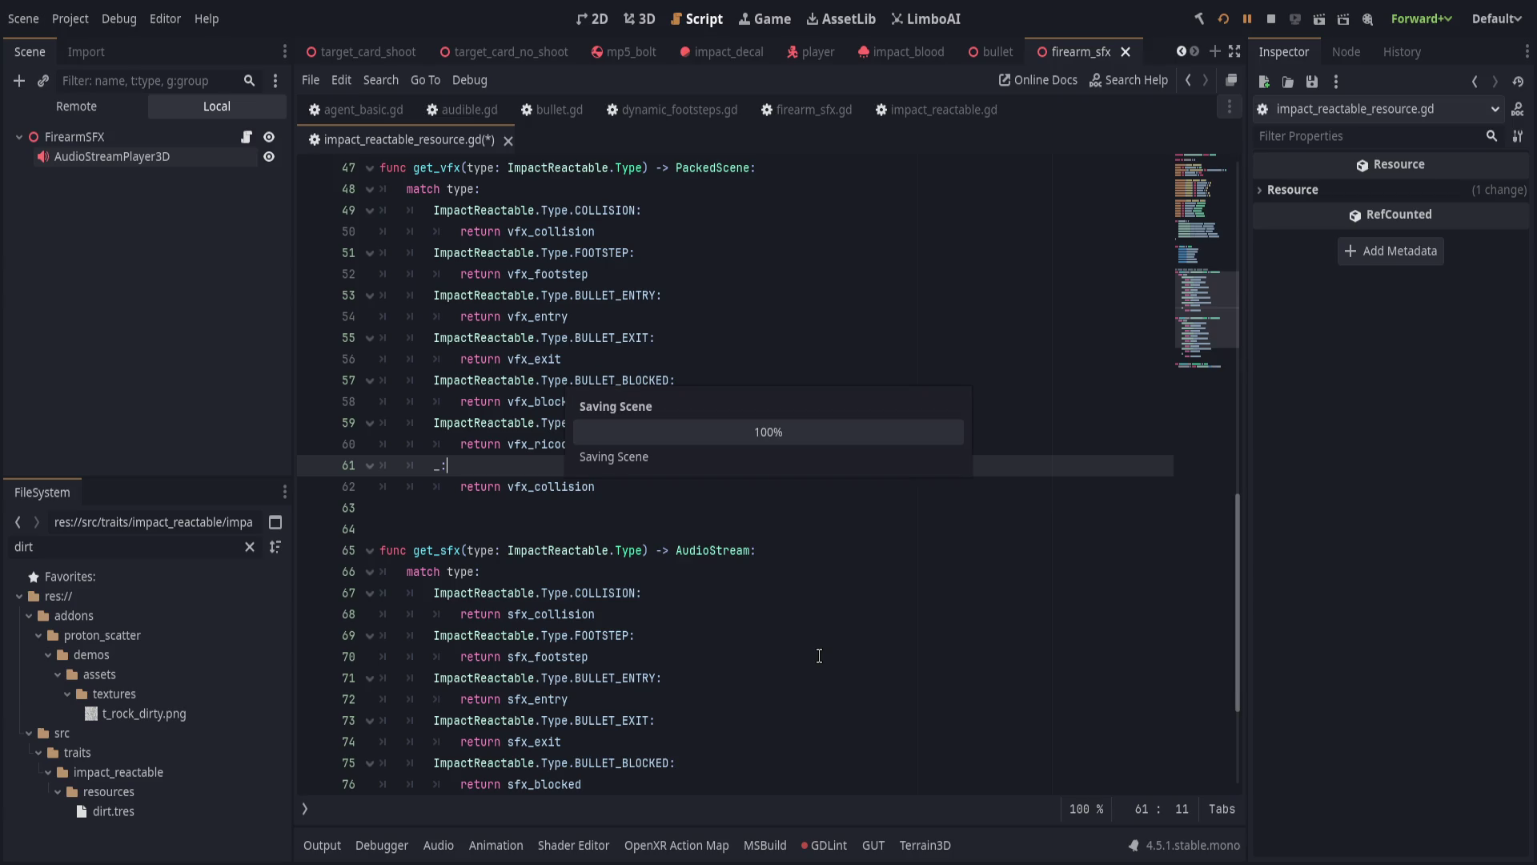
pyautogui.scroll(6, 810, 652)
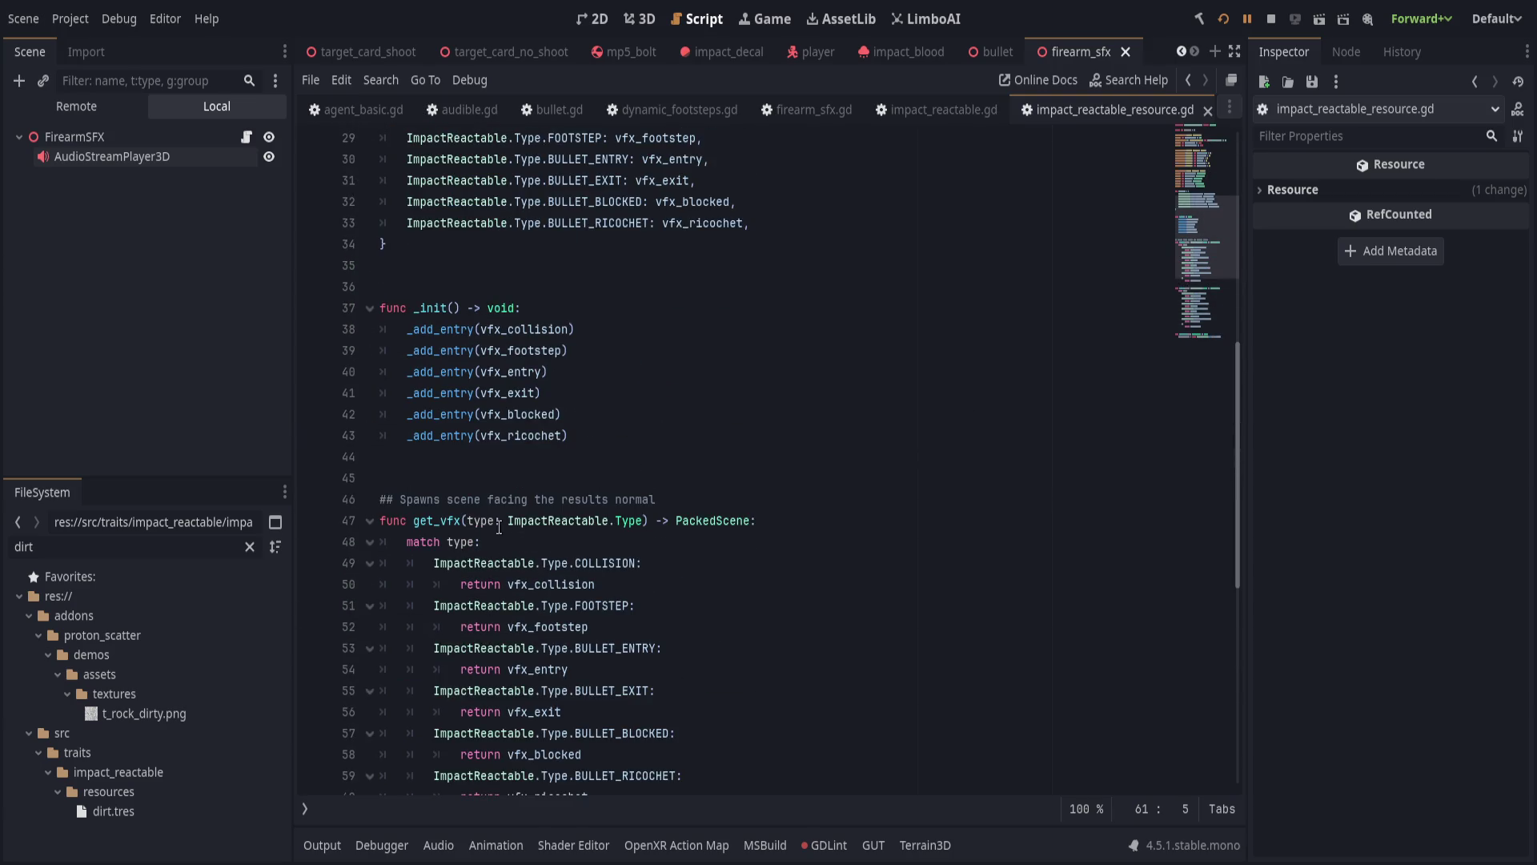
# Delete the vfx_table dictionary from the script and save it.
pyautogui.scroll(-3, 784, 608)
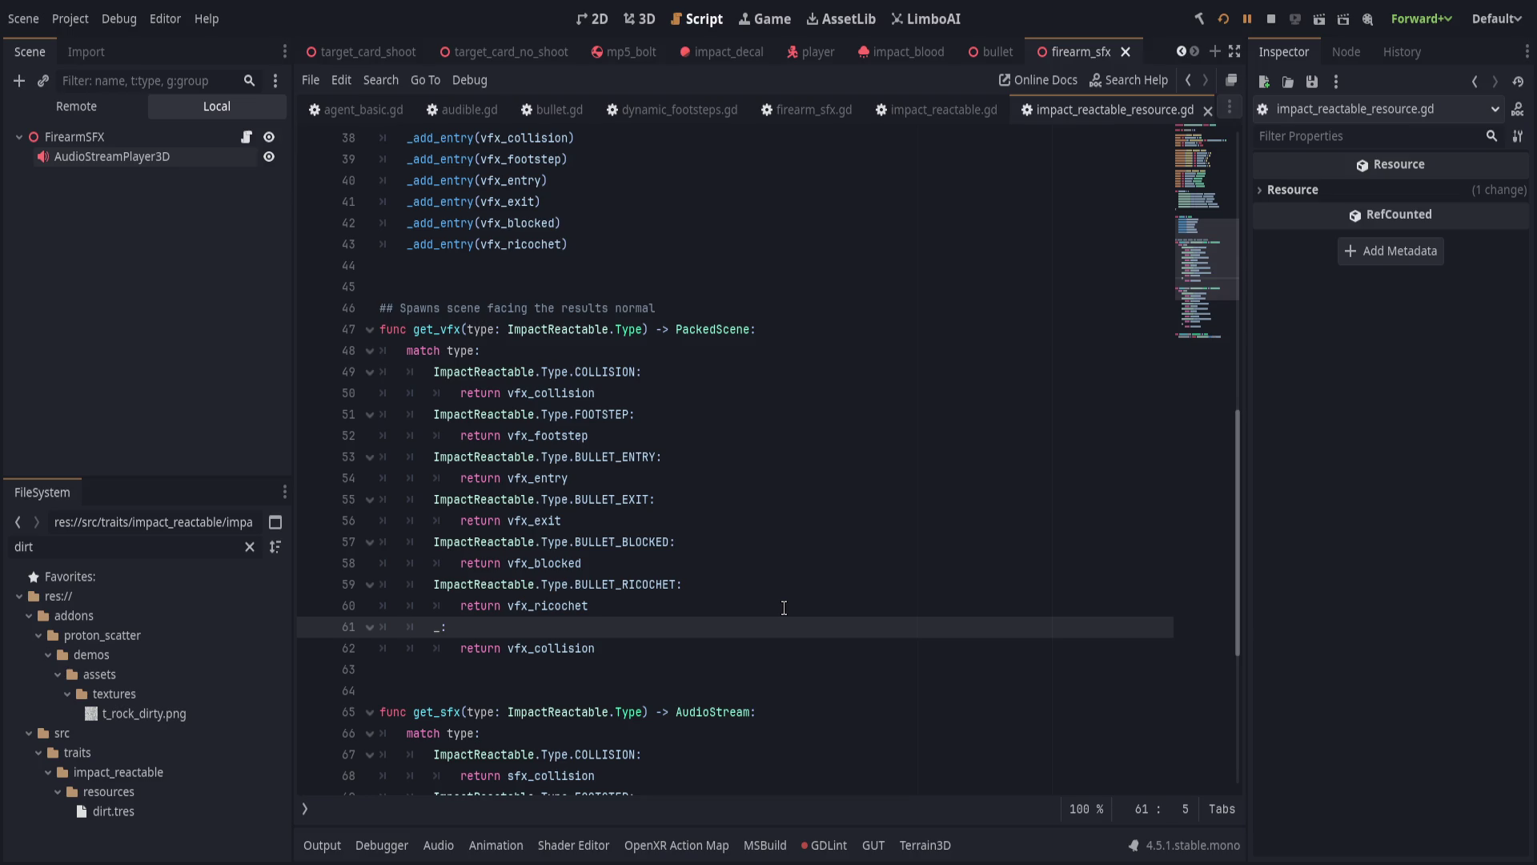
pyautogui.scroll(-5, 791, 606)
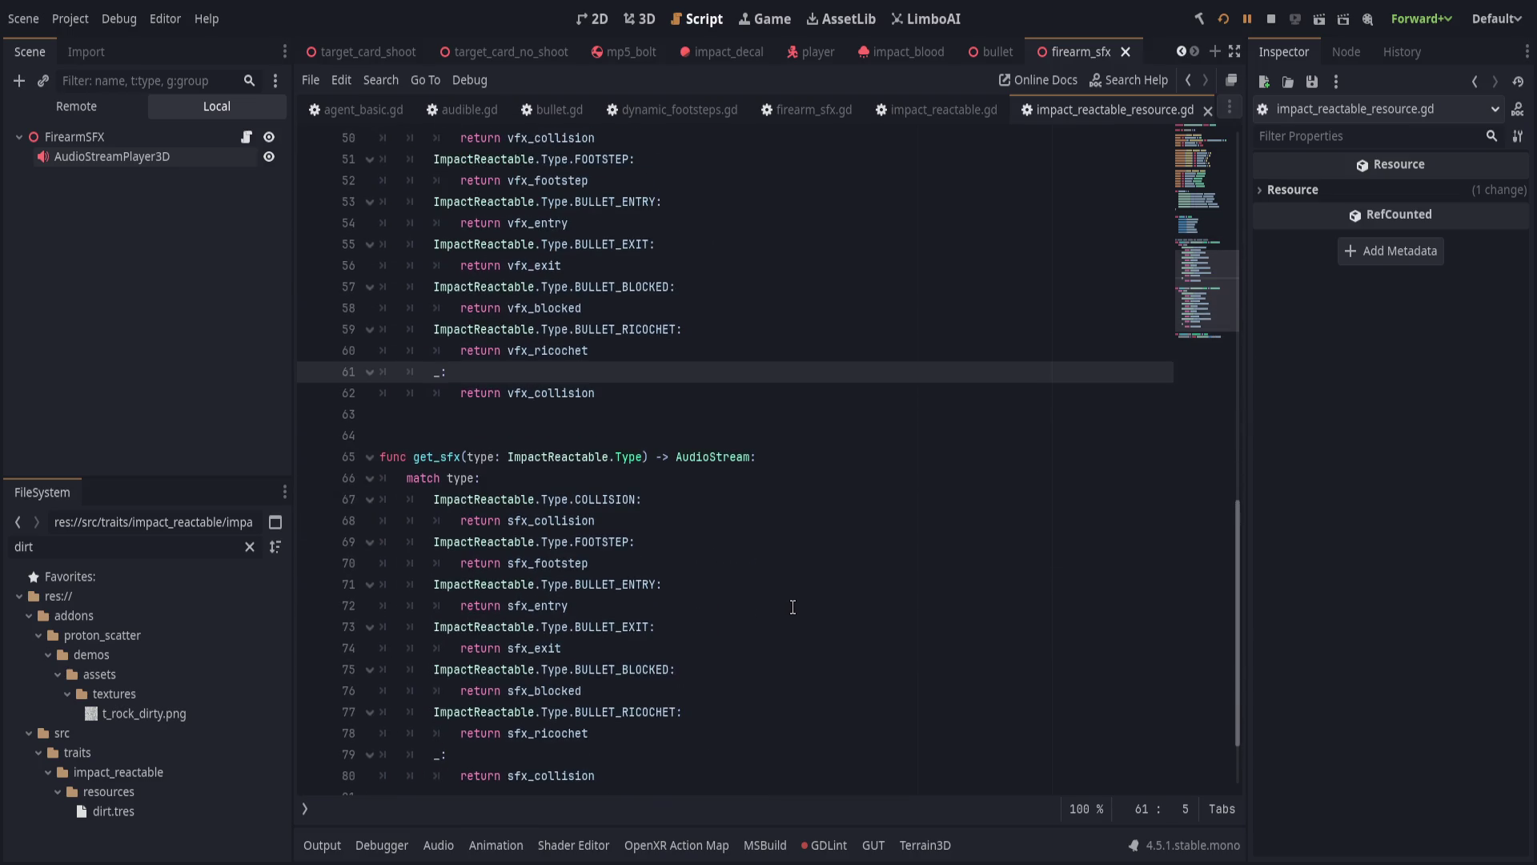
pyautogui.scroll(16, 793, 607)
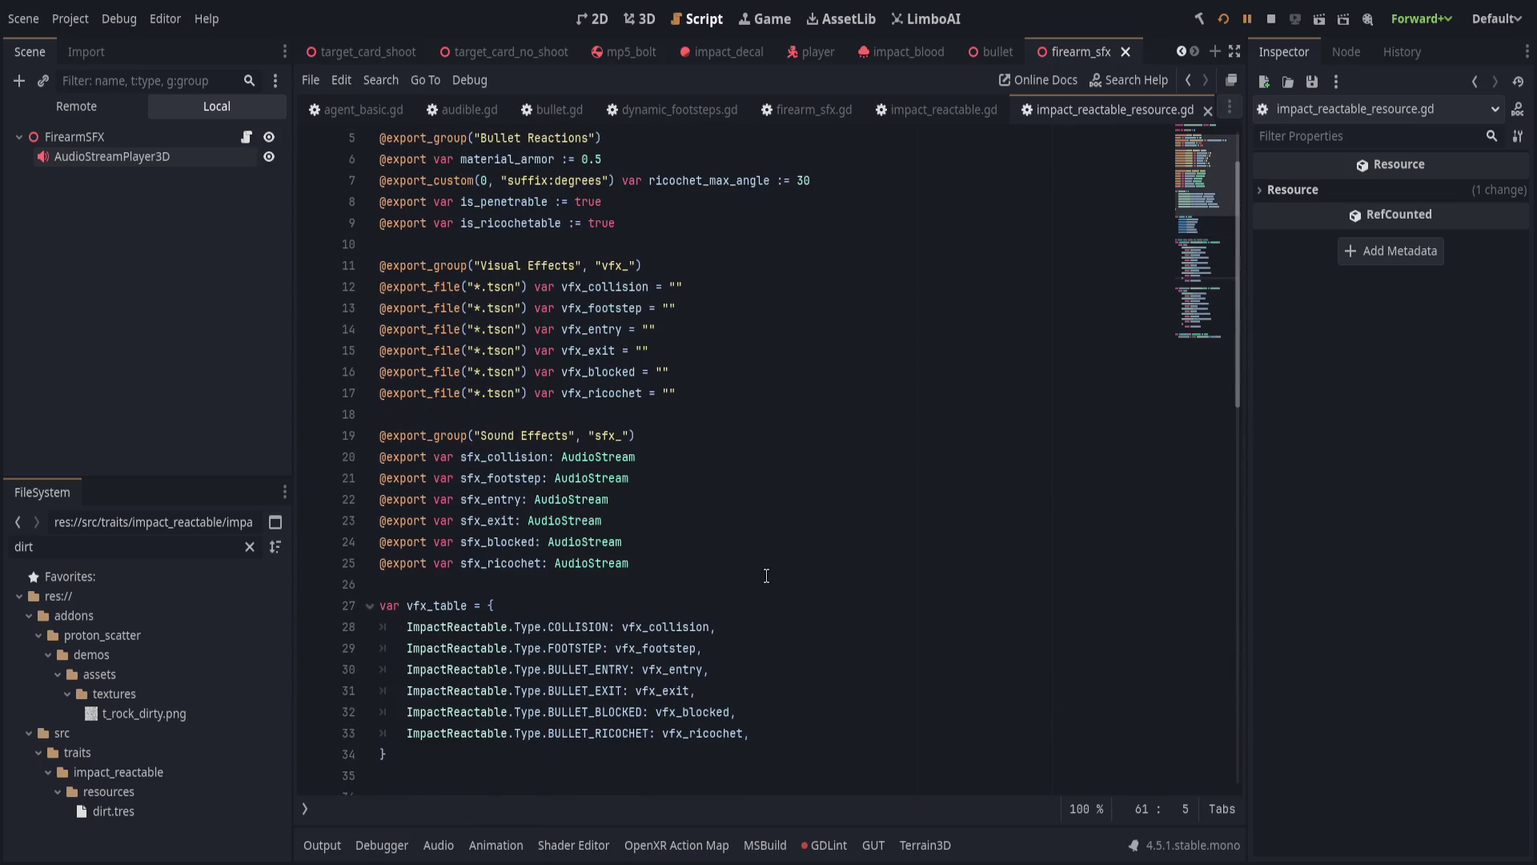
pyautogui.moveTo(488, 590); pyautogui.dragTo(695, 767)
pyautogui.write('func _init() -> void: \t_add_entry(vfx_collision) \t_add_entry(vfx_footstep) \t_add_entry(vfx_entry) \t_add_entry(vfx_exit) \t_add_entry(vfx_blocked) \t_add_entry(vfx_ricochet)')
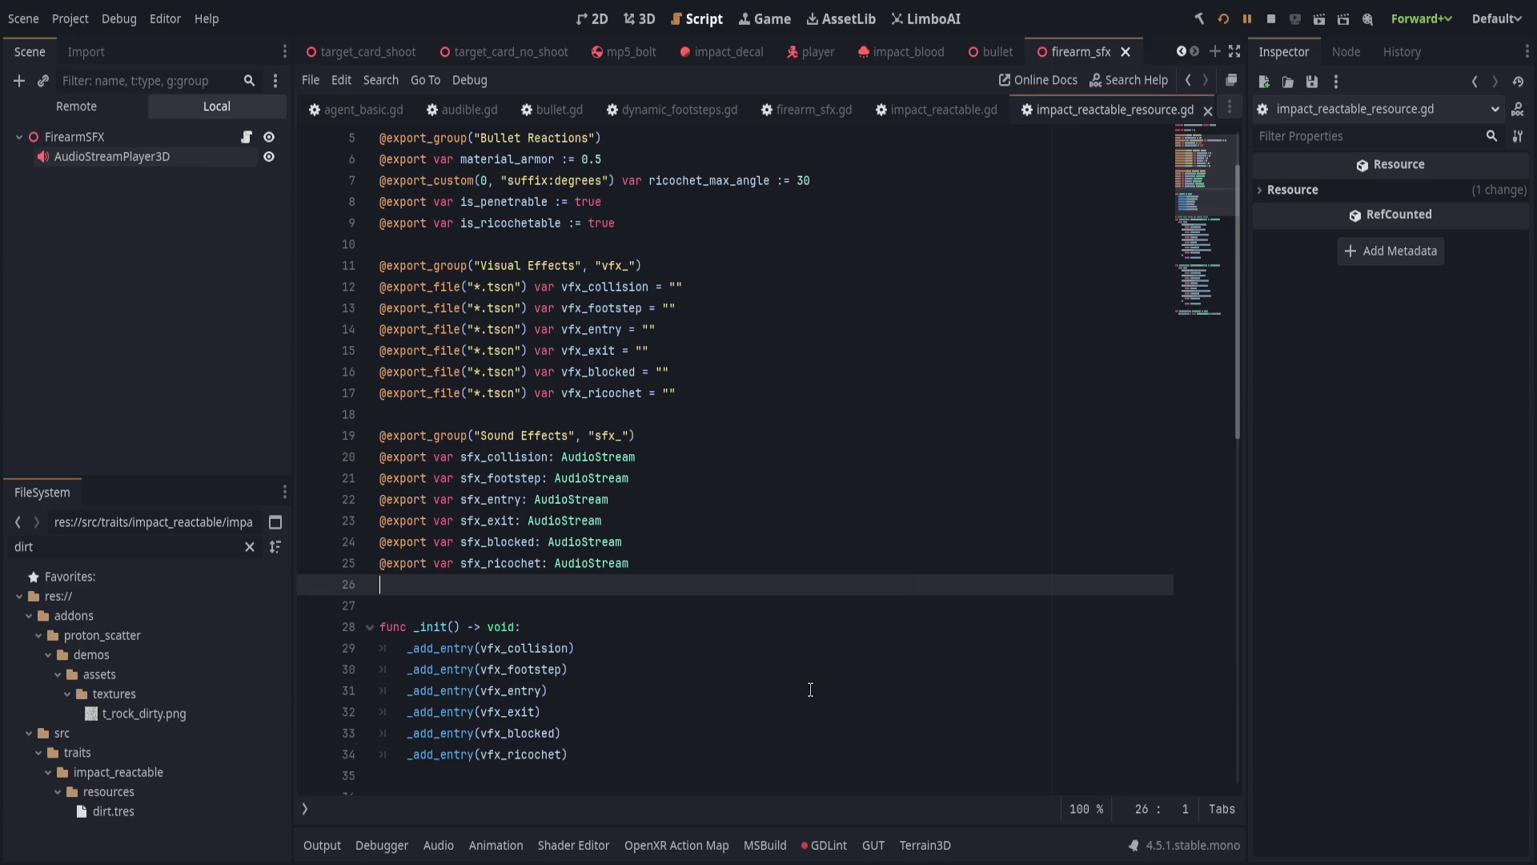
pyautogui.hotkey('ctrl', 's')
pyautogui.scroll(-14, 816, 683)
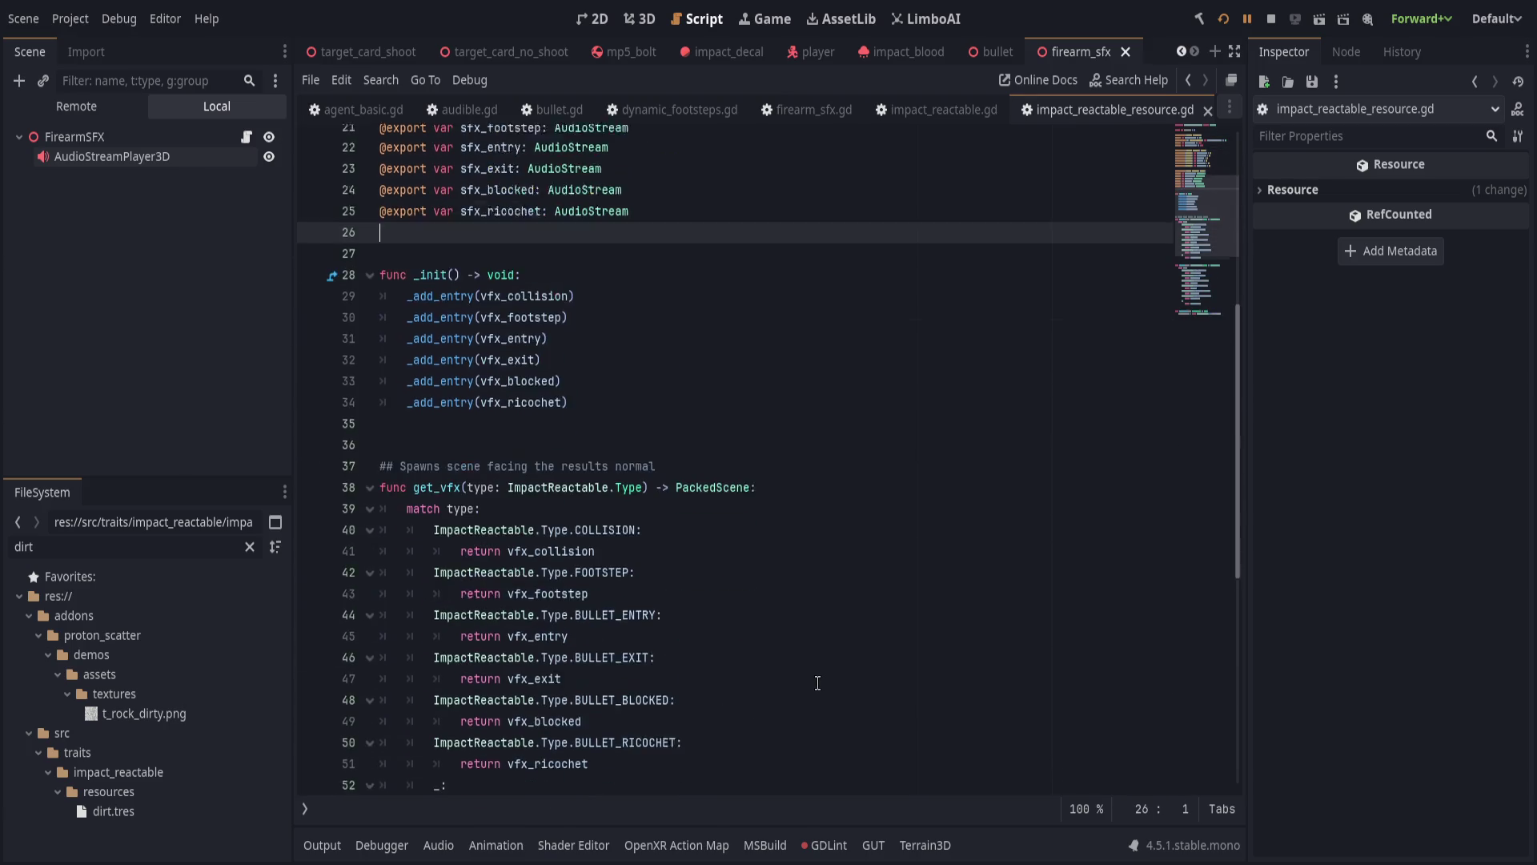
pyautogui.scroll(15, 820, 681)
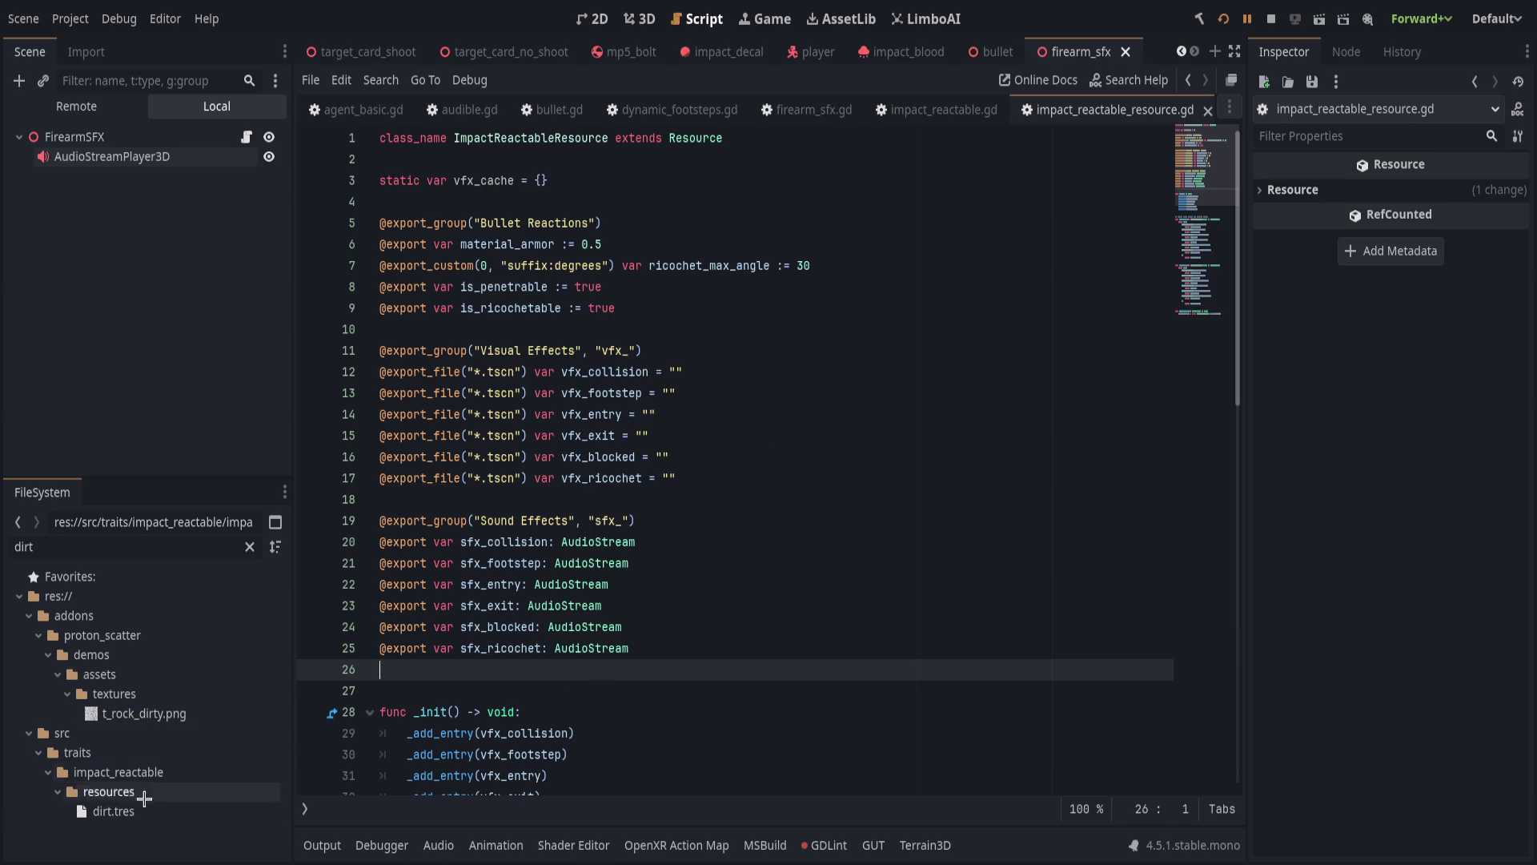
# Check the vfx_collision value stored in dirt.tres in the external editor.
pyautogui.click(114, 811)
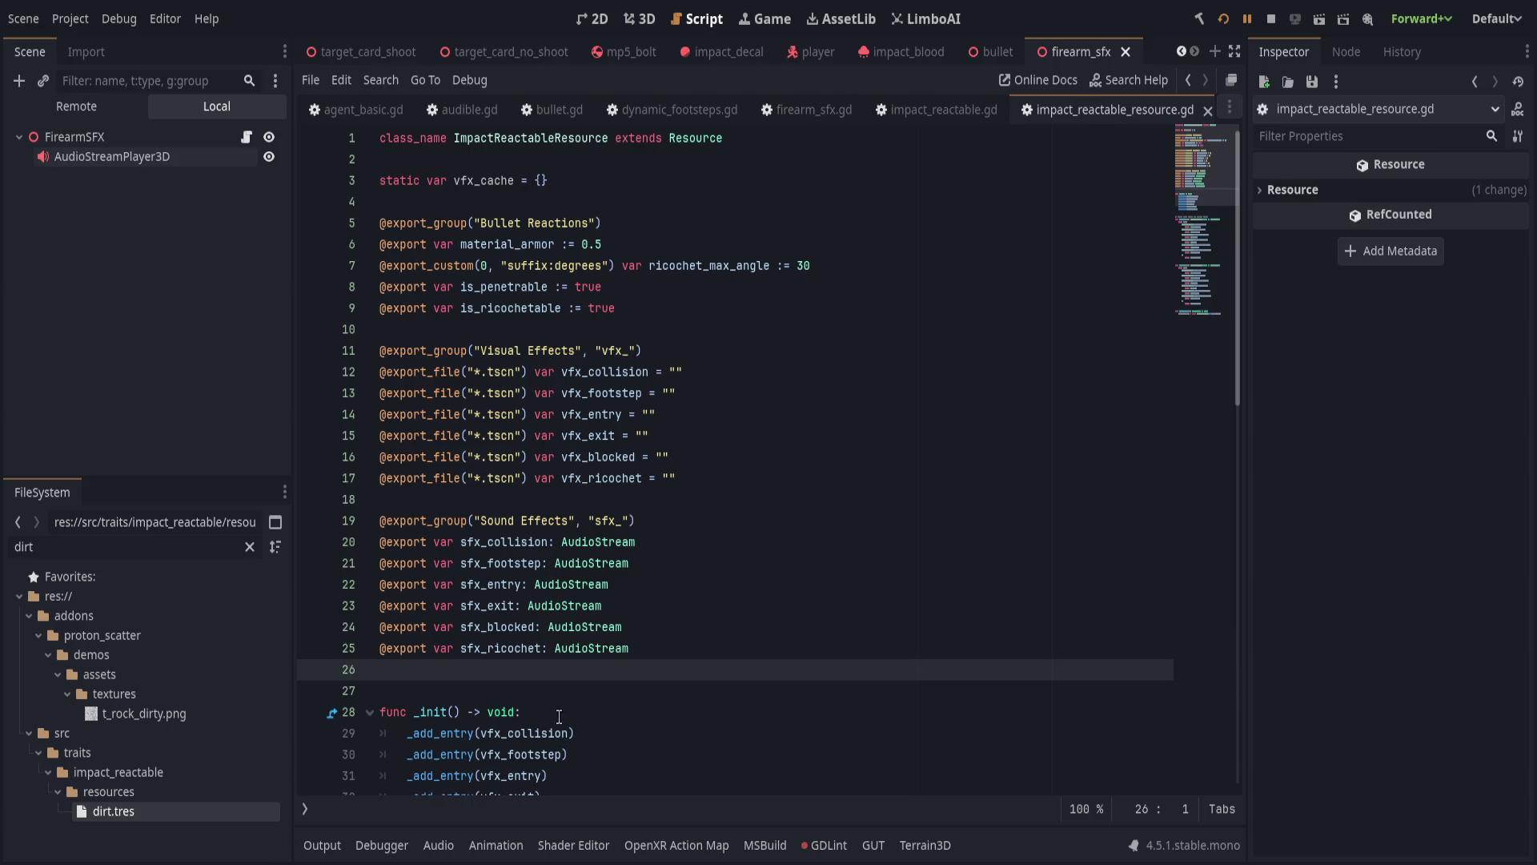
pyautogui.hotkey('alt', 'Tab')
pyautogui.click(657, 287)
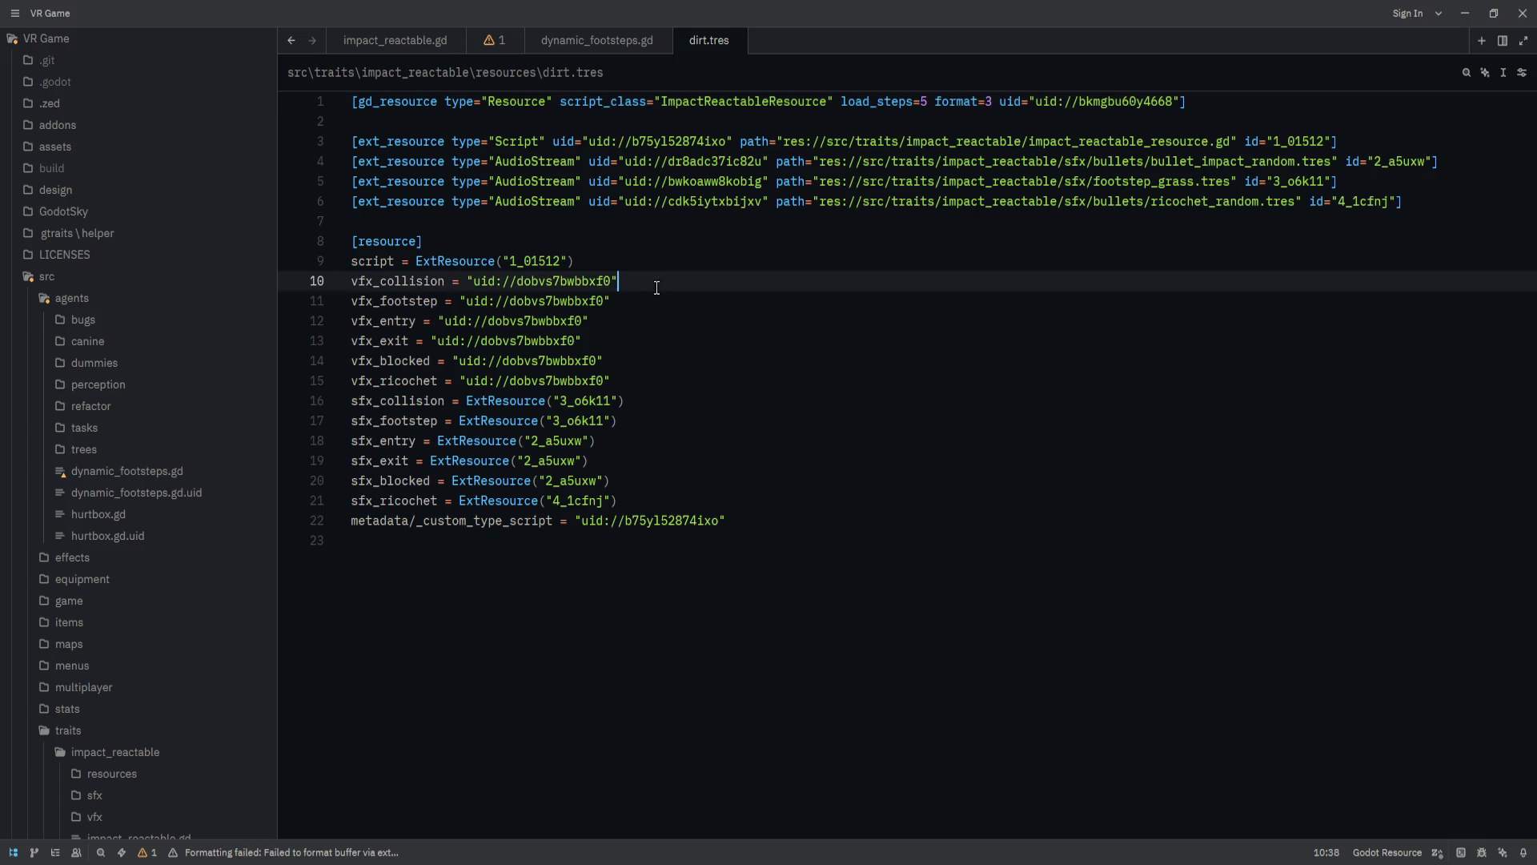
pyautogui.hotkey('alt', 'Tab')
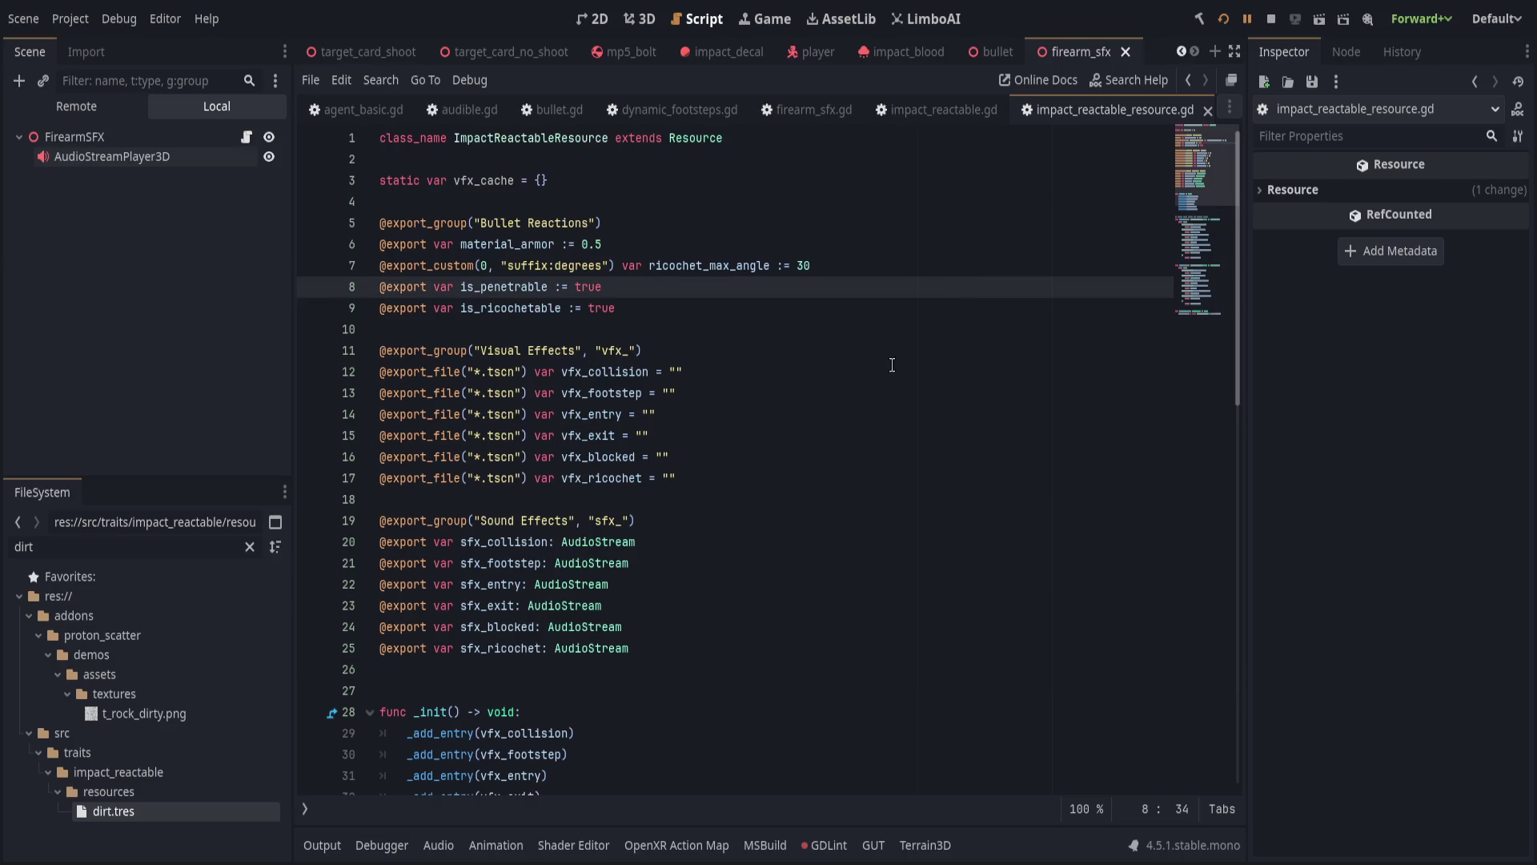
# Rerun the game, remove the breakpoint on line 268 and resume.
pyautogui.click(782, 473)
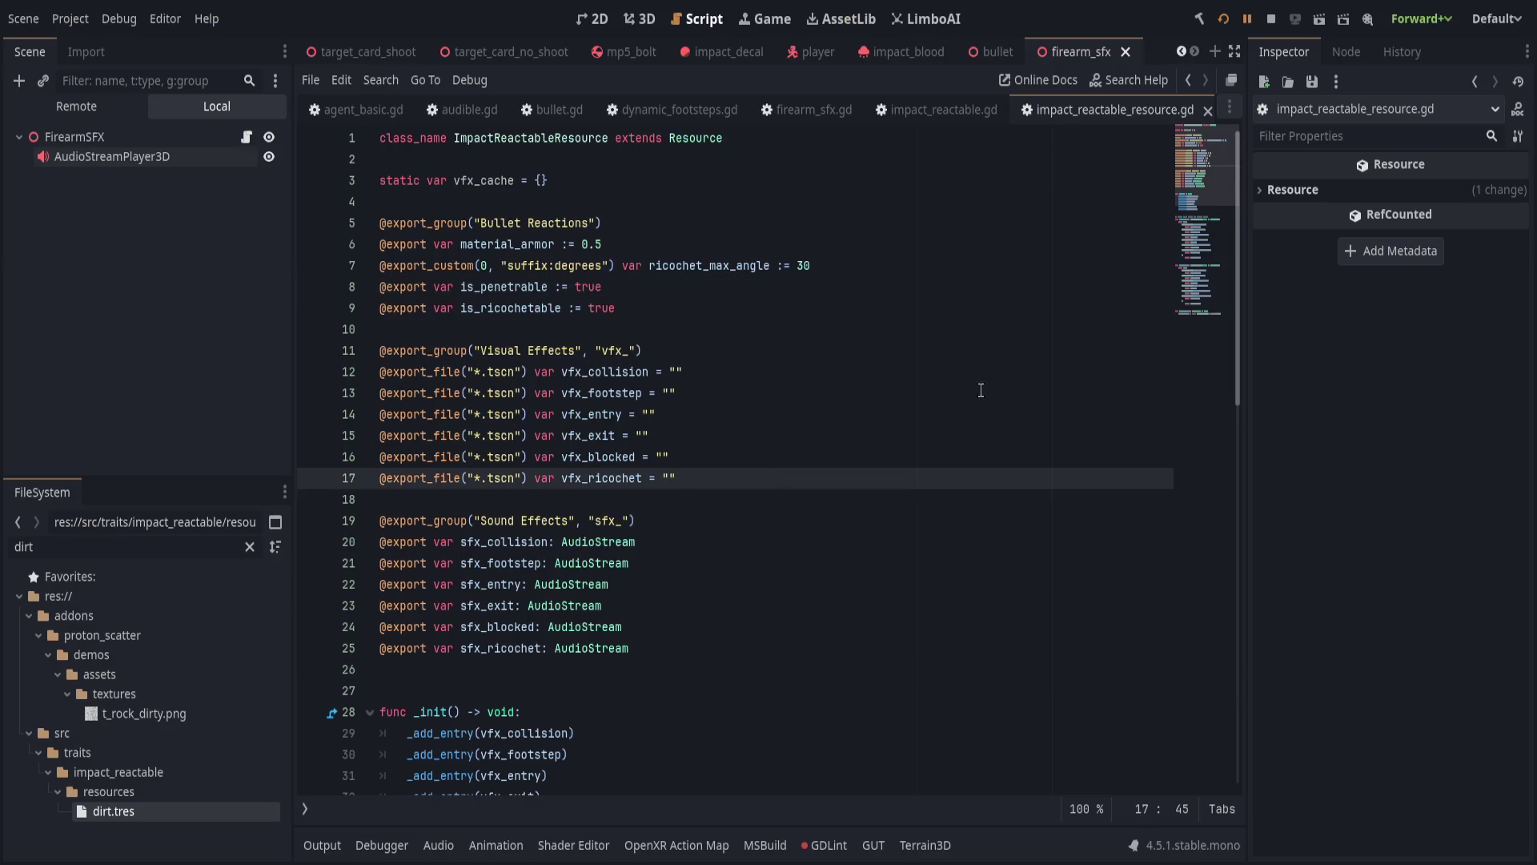
pyautogui.click(1224, 19)
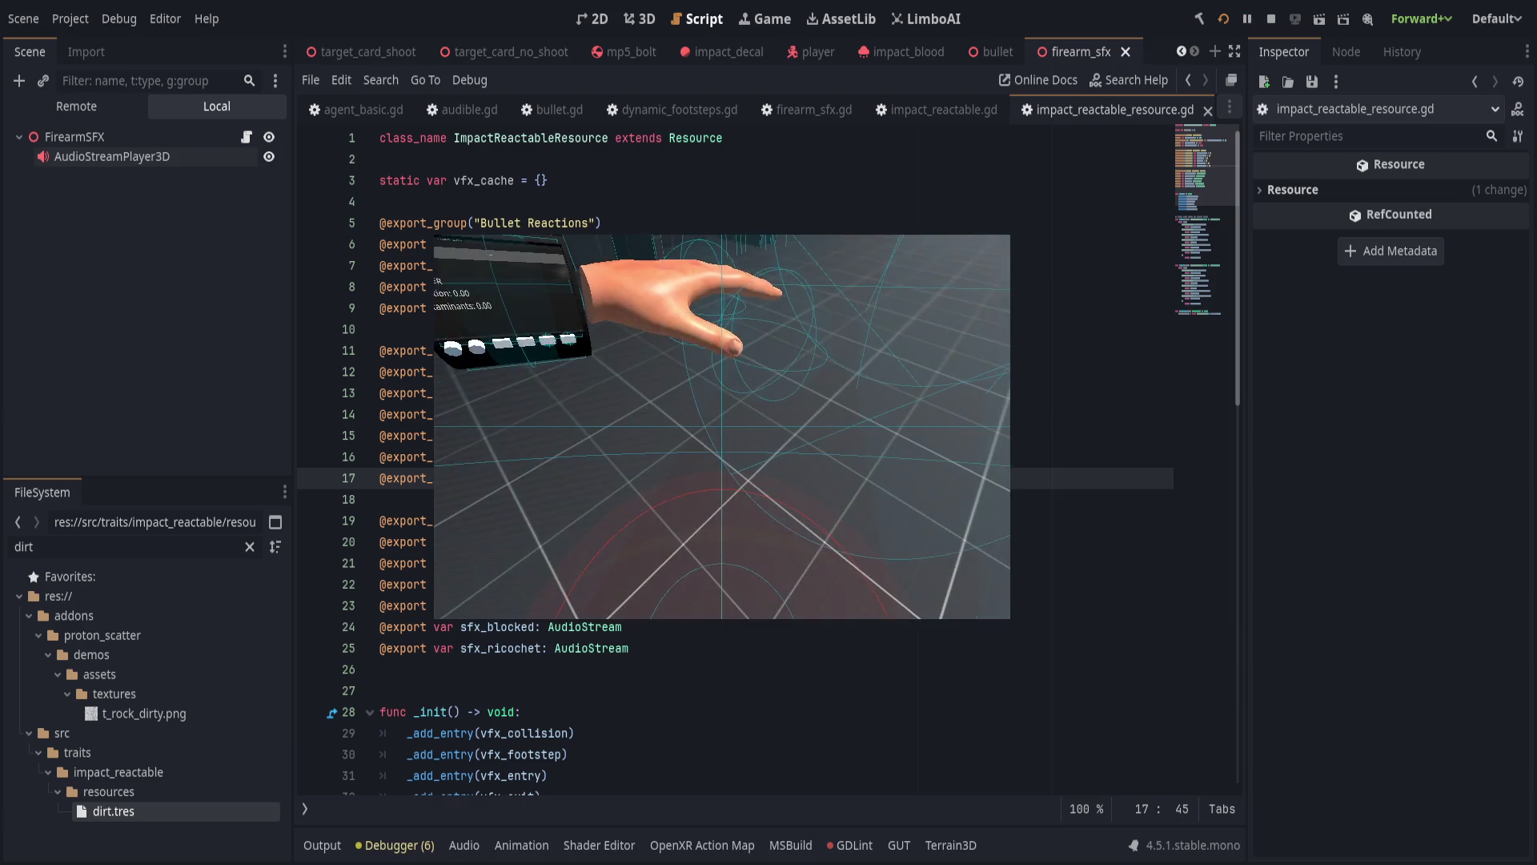
pyautogui.click(312, 350)
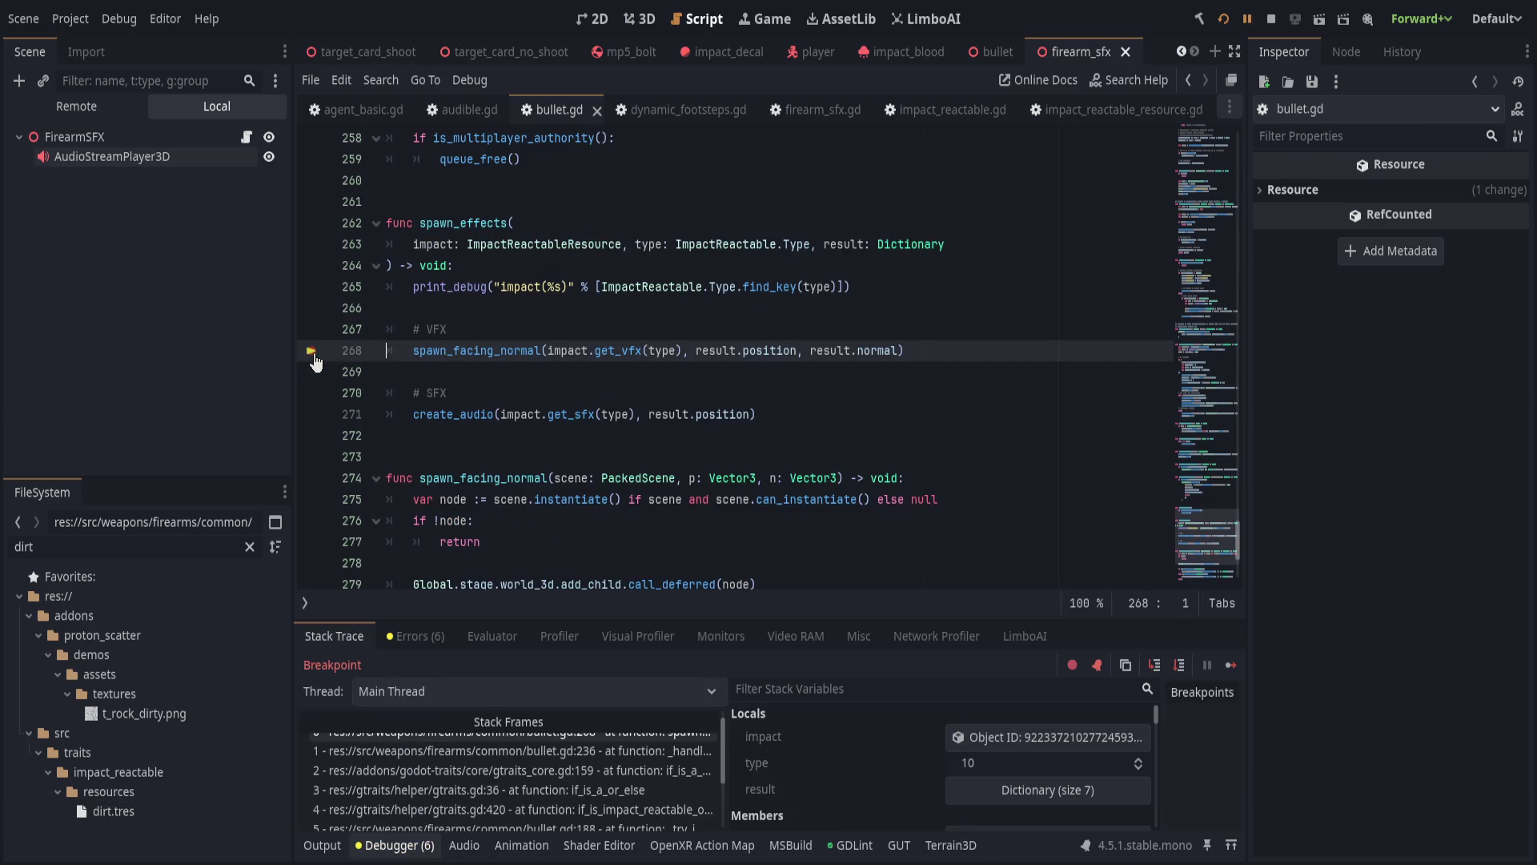
pyautogui.click(1246, 19)
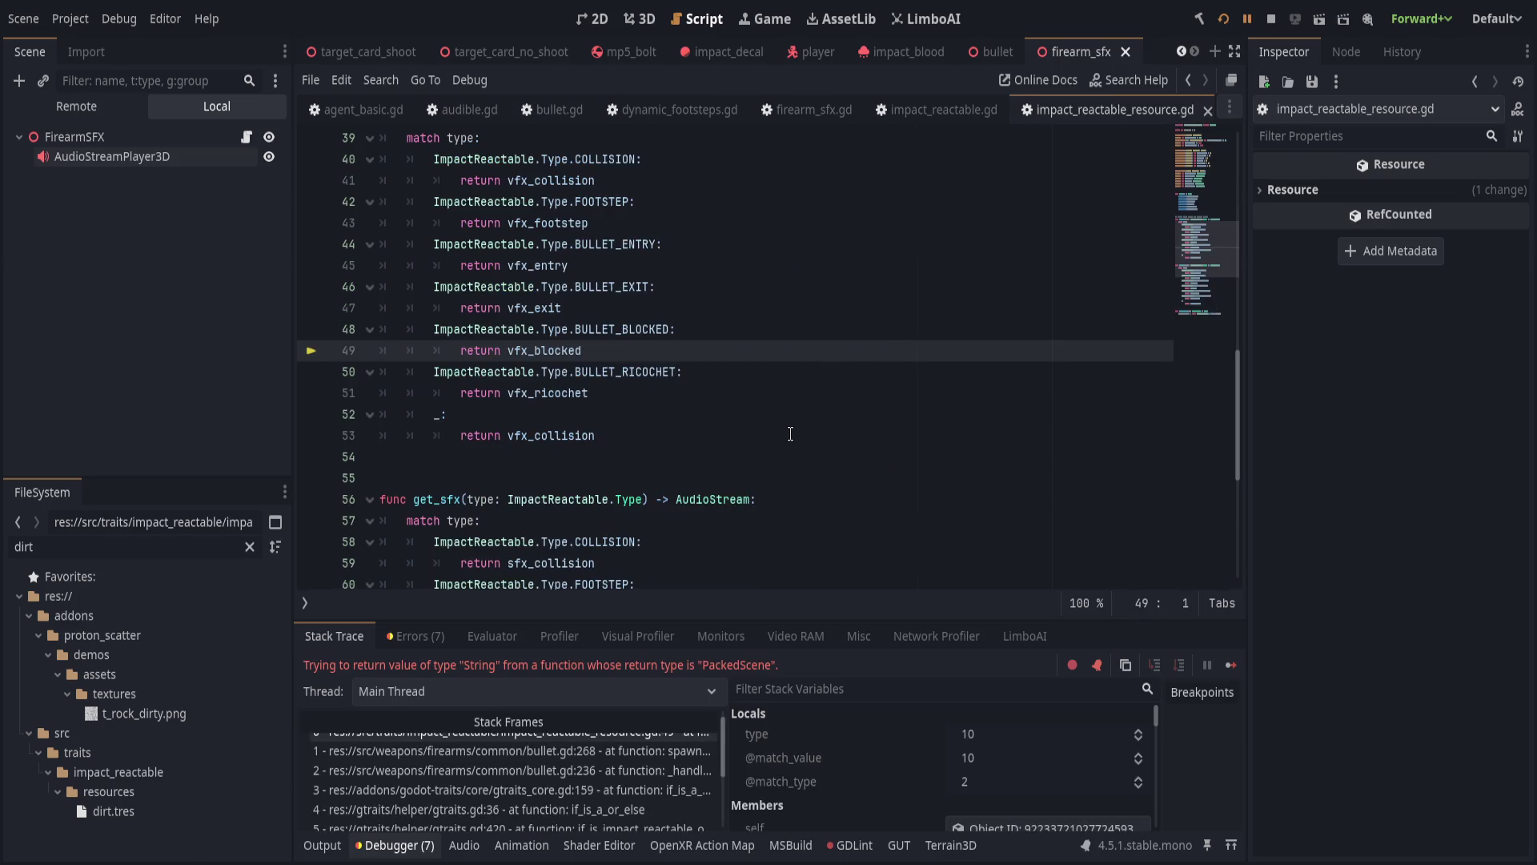
# Inspect the stack trace and variables for get_vfx returning a String instead of PackedScene.
pyautogui.click(392, 845)
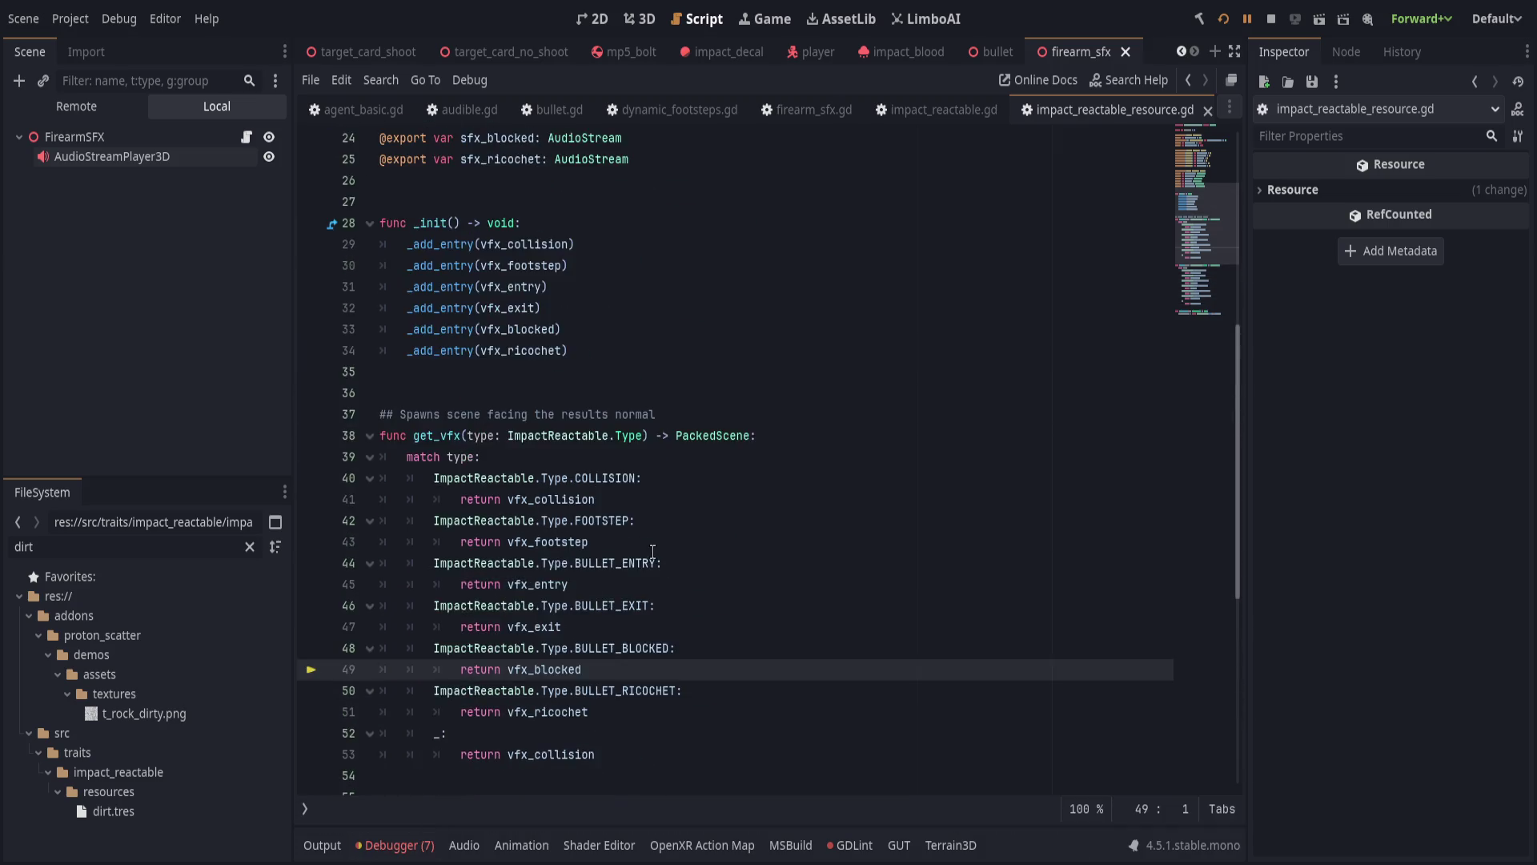
pyautogui.scroll(8, 658, 553)
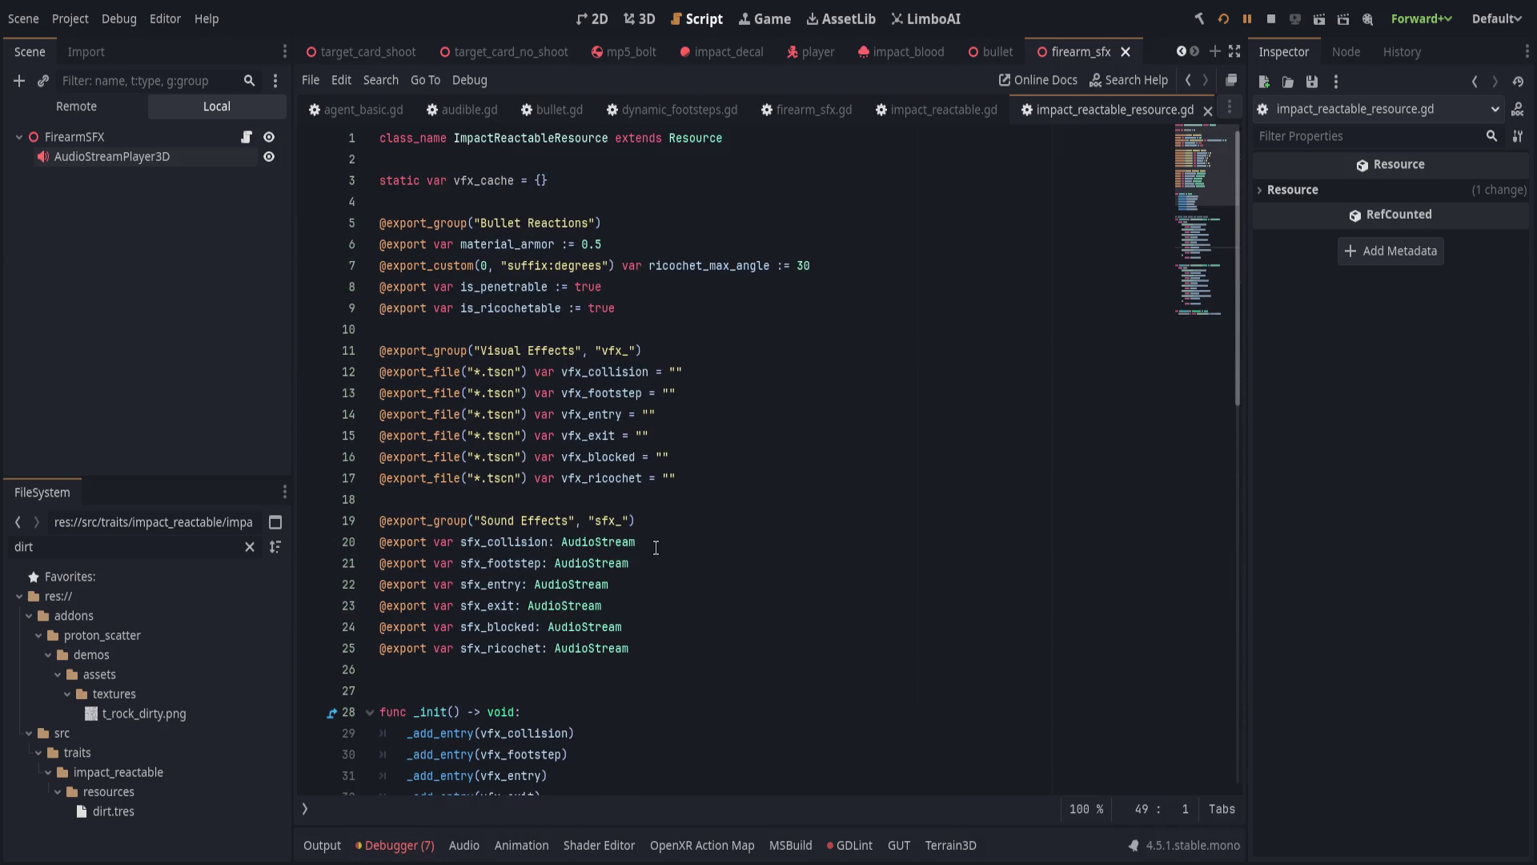
pyautogui.scroll(-10, 655, 553)
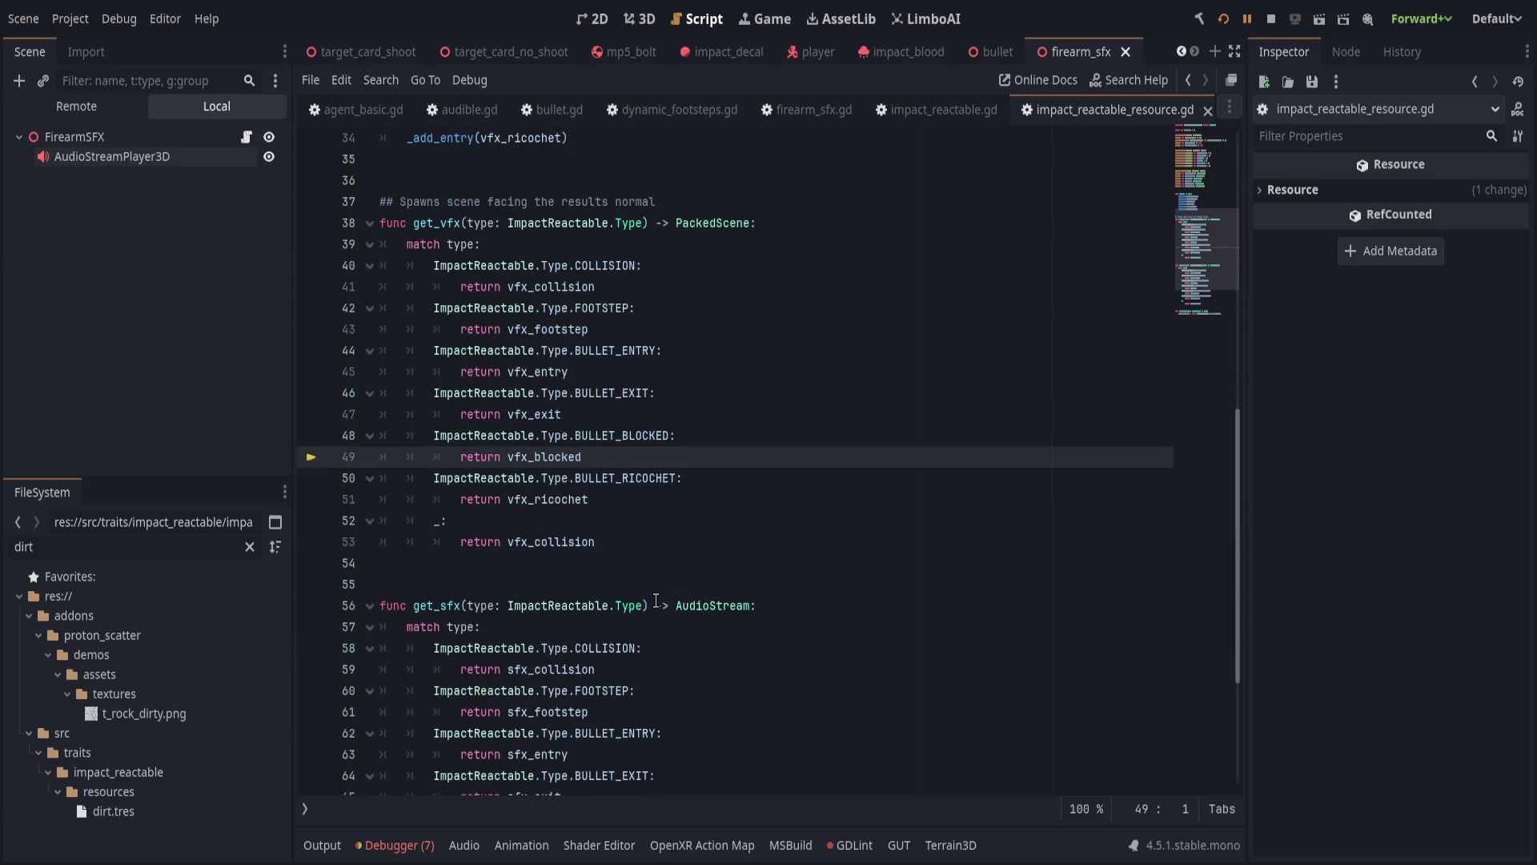
pyautogui.click(322, 848)
pyautogui.click(404, 848)
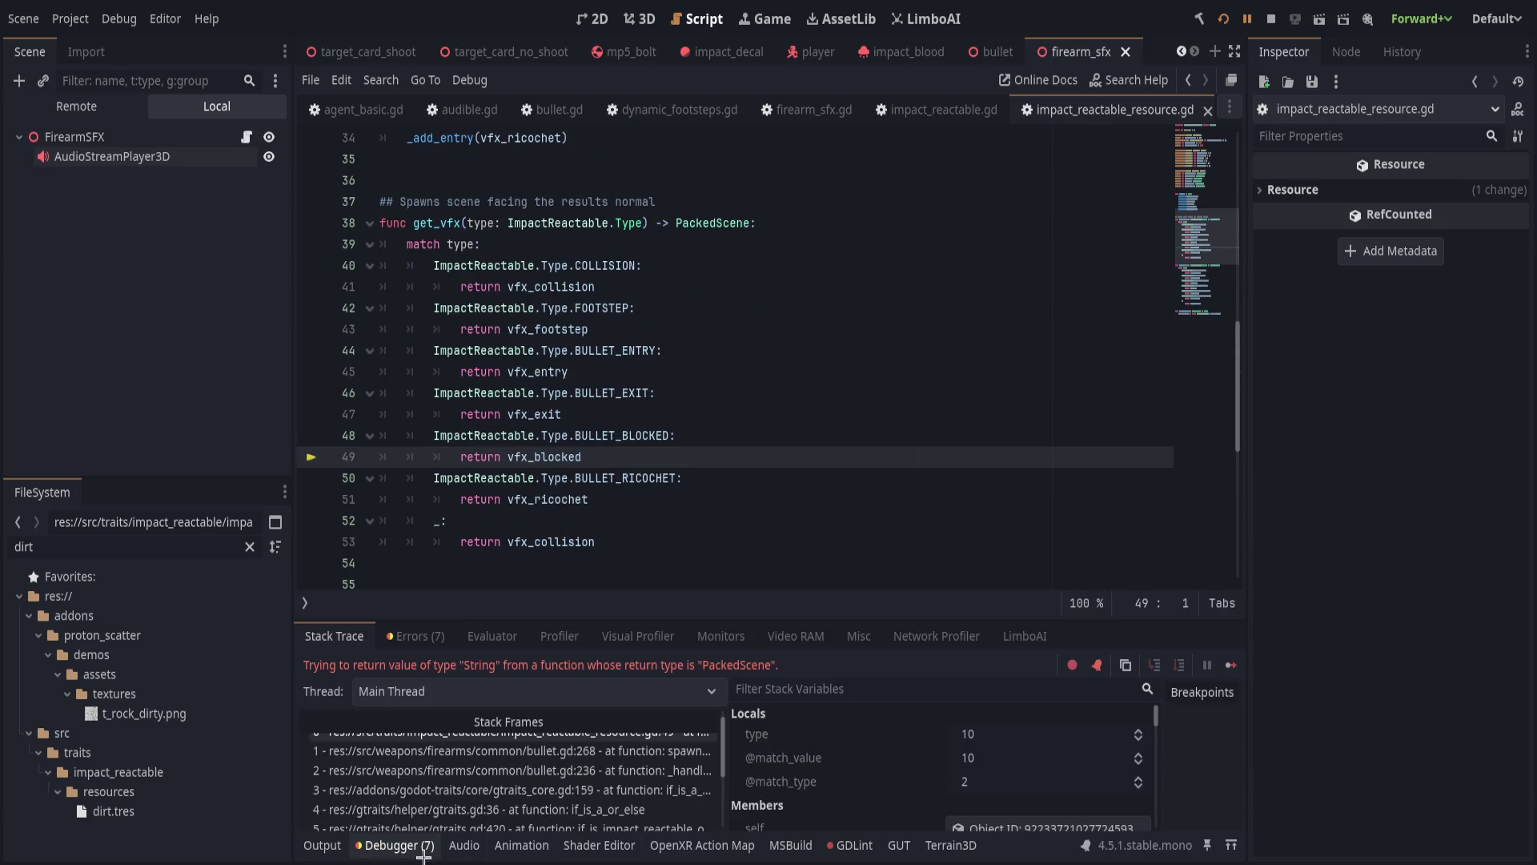
pyautogui.scroll(-8, 848, 763)
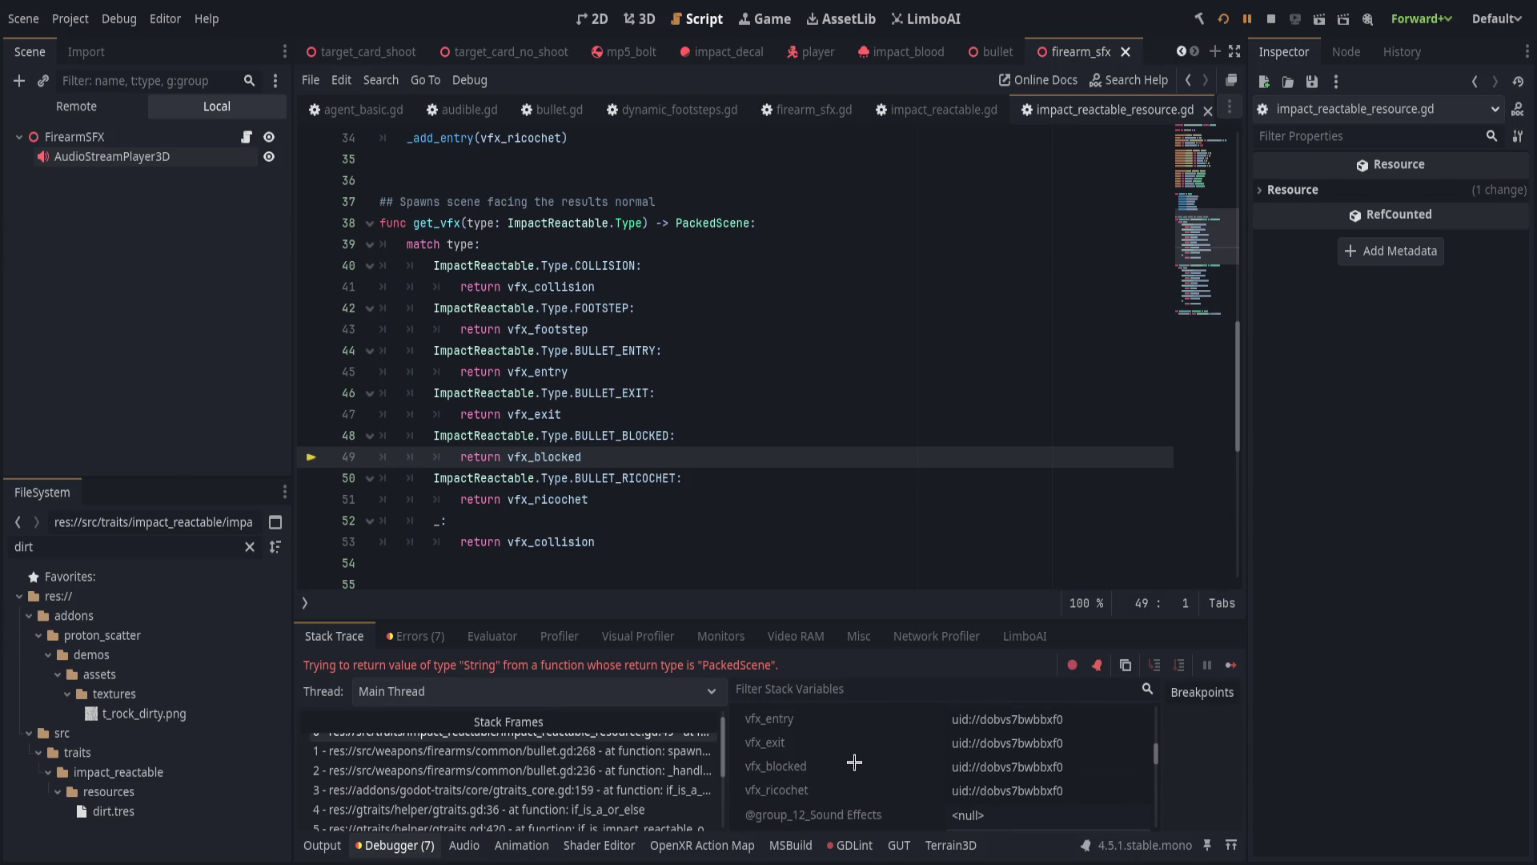
pyautogui.scroll(-10, 856, 762)
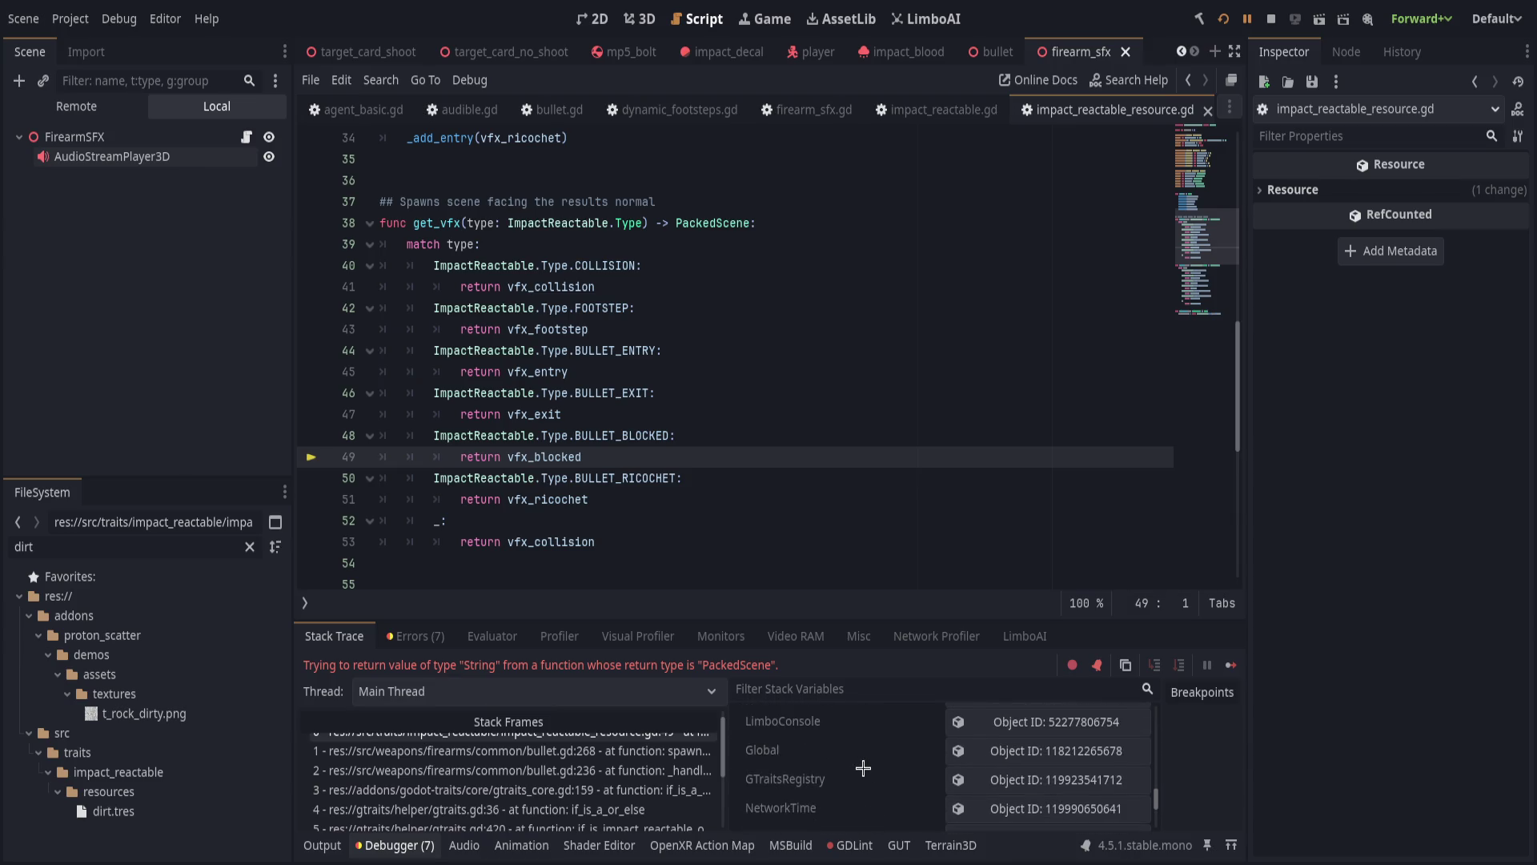
pyautogui.moveTo(1155, 810); pyautogui.dragTo(1162, 702)
pyautogui.scroll(-3, 851, 777)
pyautogui.moveTo(851, 621)
pyautogui.mouseDown()
pyautogui.moveTo(837, 527)
pyautogui.moveTo(836, 553)
pyautogui.mouseUp()
pyautogui.scroll(-5, 904, 773)
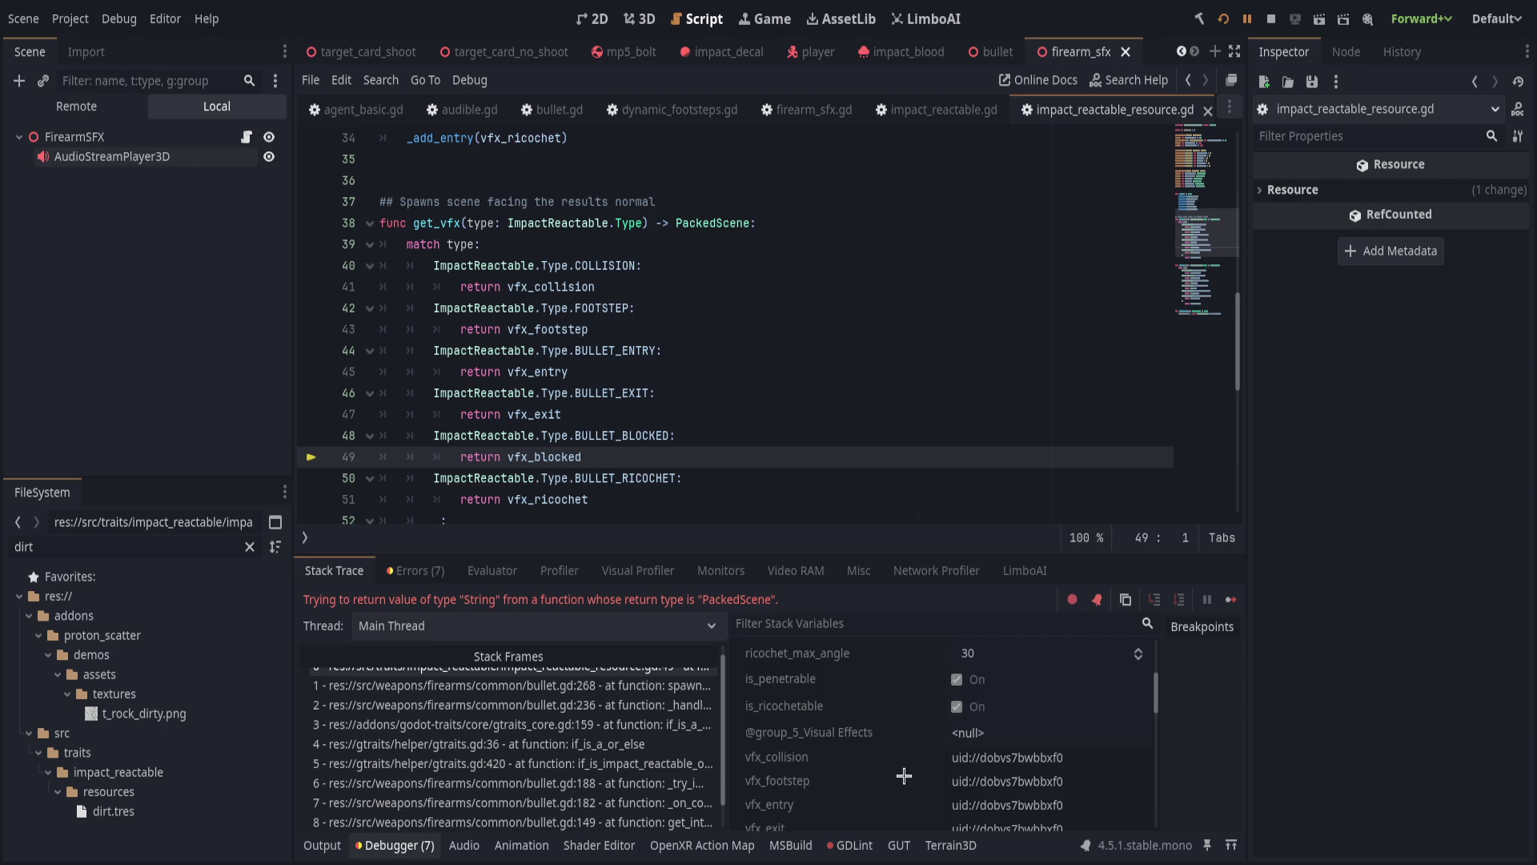
pyautogui.scroll(-1, 903, 773)
pyautogui.scroll(-4, 904, 773)
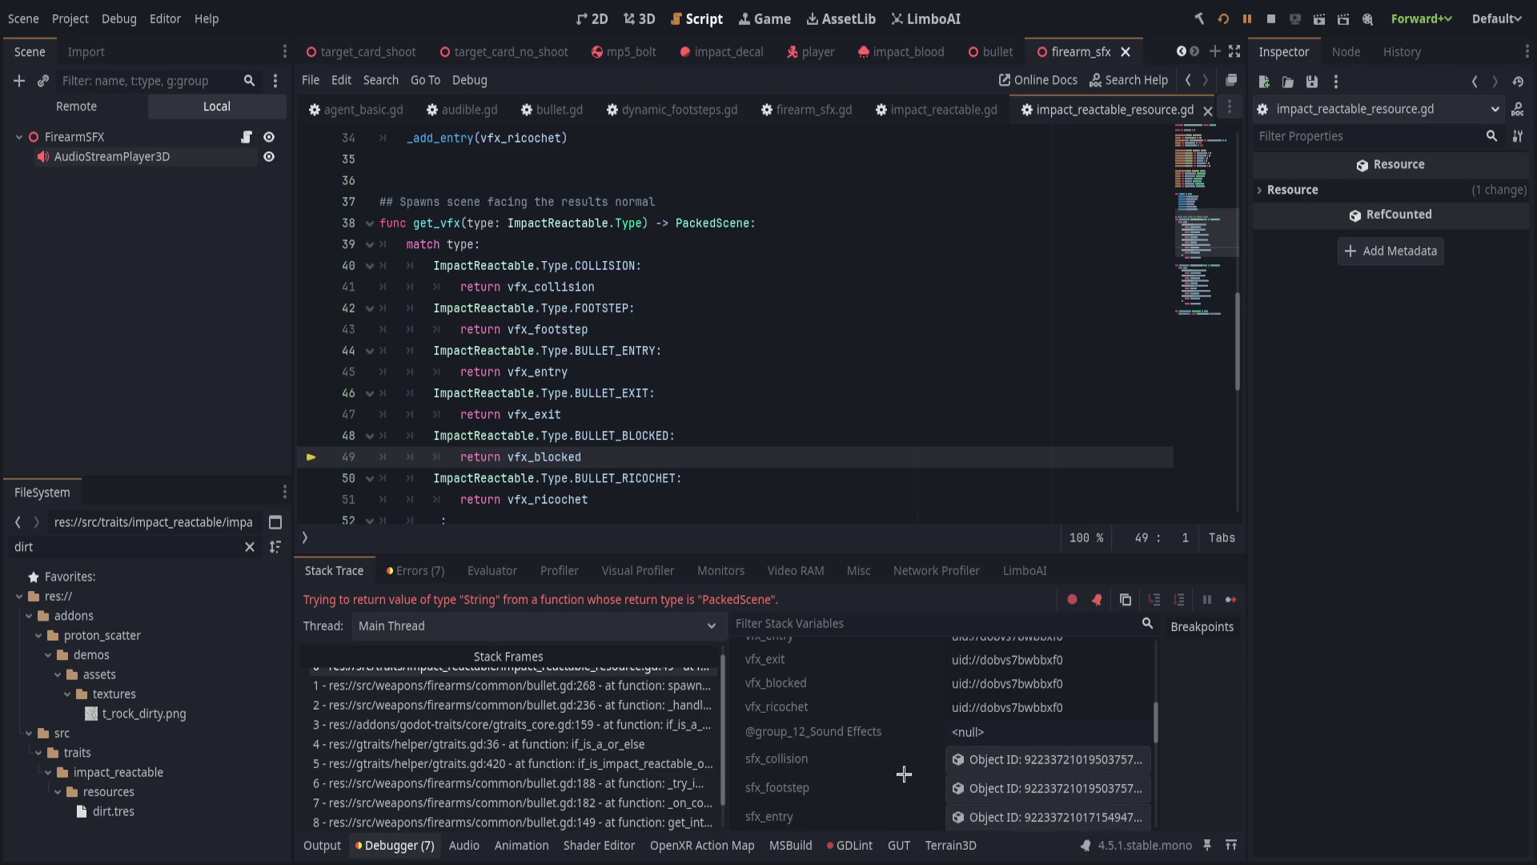
pyautogui.scroll(5, 904, 773)
pyautogui.scroll(5, 905, 771)
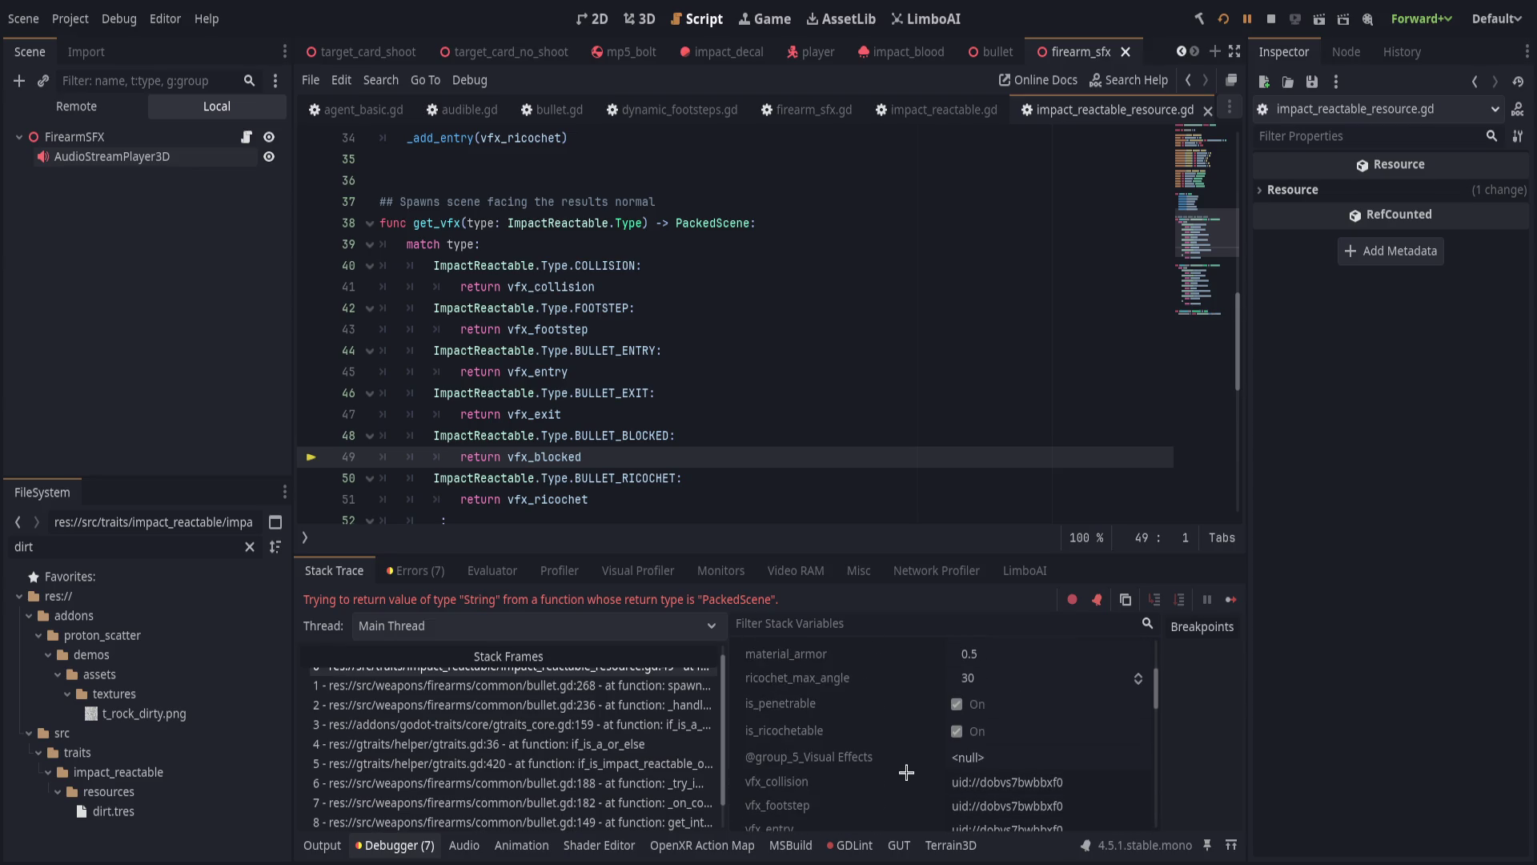
pyautogui.scroll(3, 705, 414)
pyautogui.scroll(8, 706, 414)
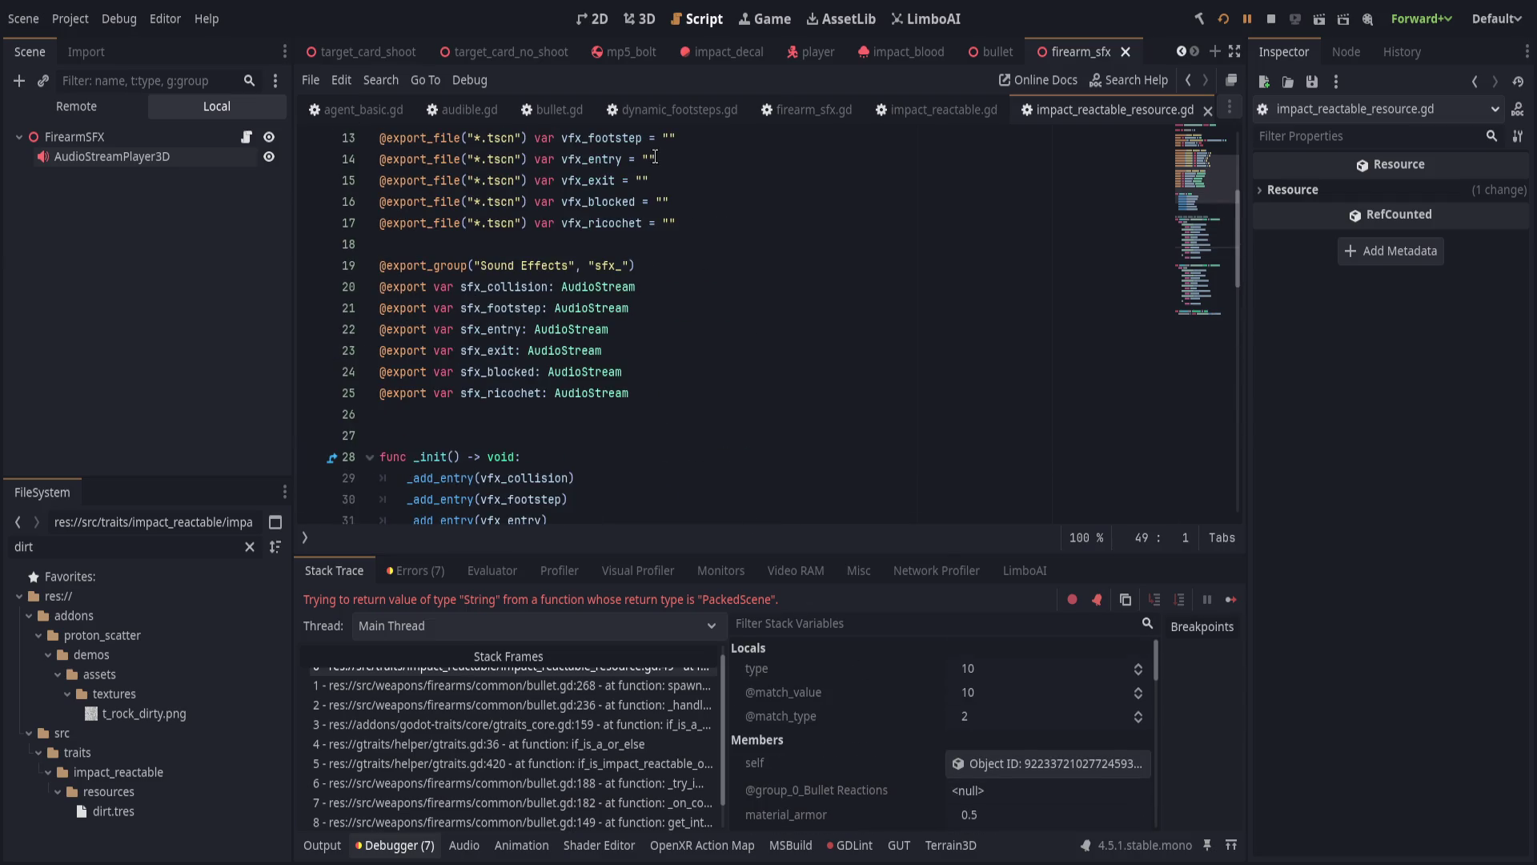
# Review vfx_cache and vfx_collision, collapse the debugger, and add a line after get_vfx's match.
pyautogui.doubleClick(474, 181)
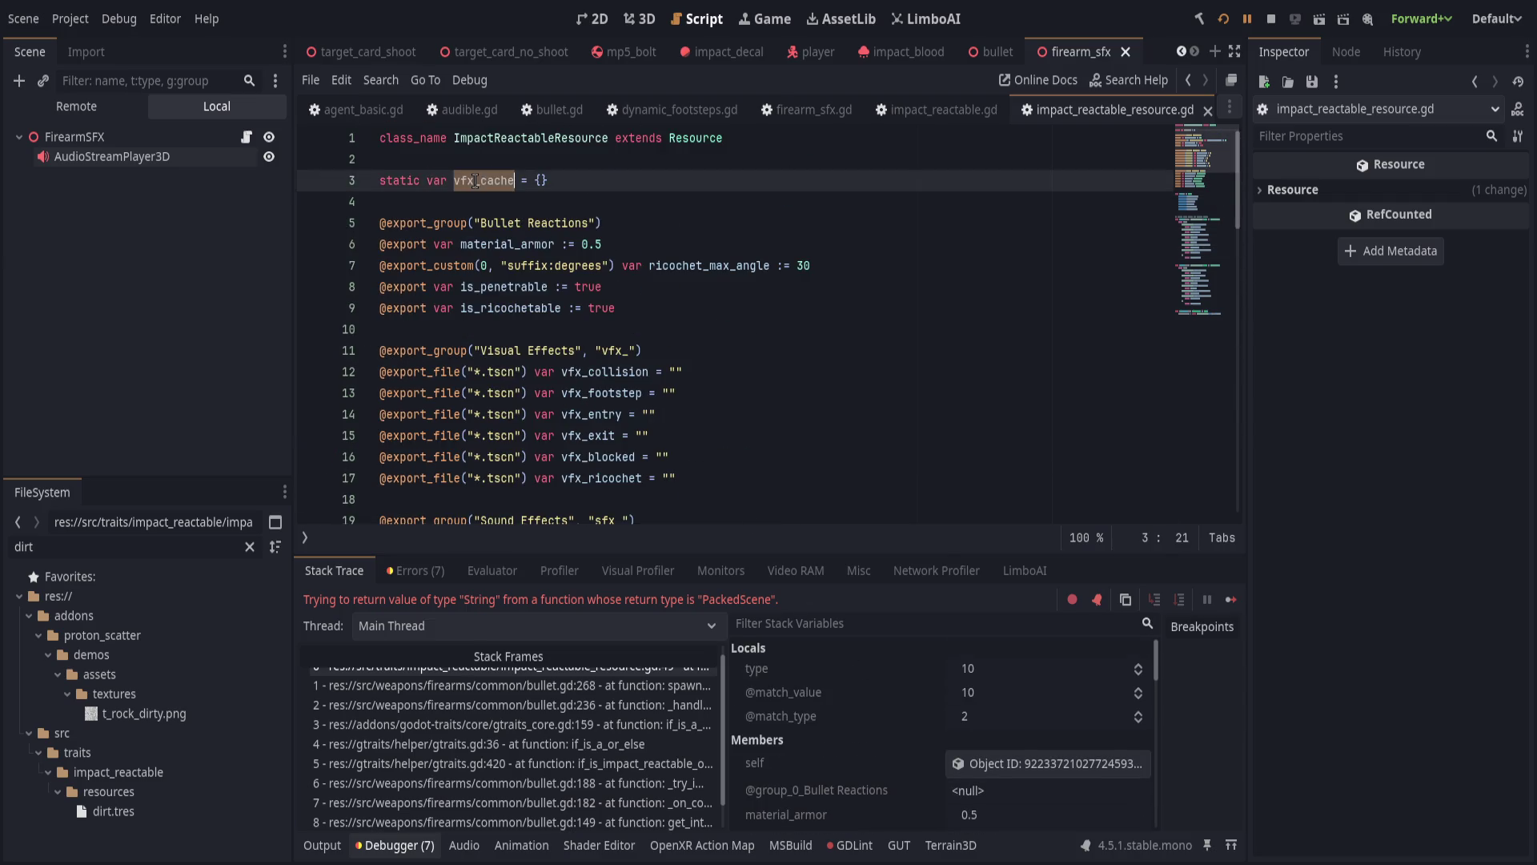
pyautogui.scroll(-15, 701, 400)
pyautogui.scroll(3, 701, 400)
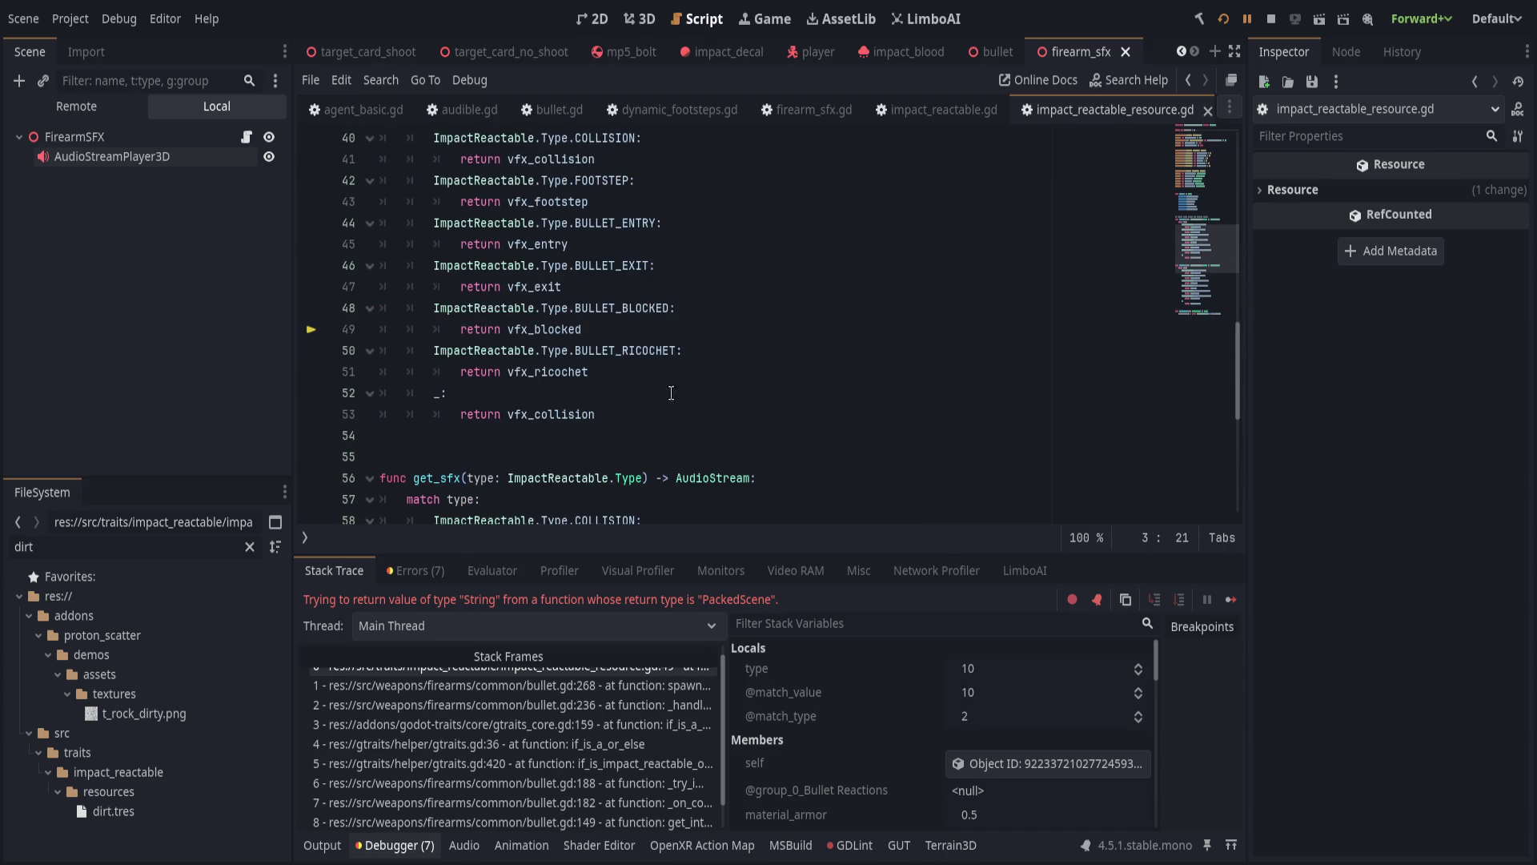
pyautogui.scroll(2, 684, 389)
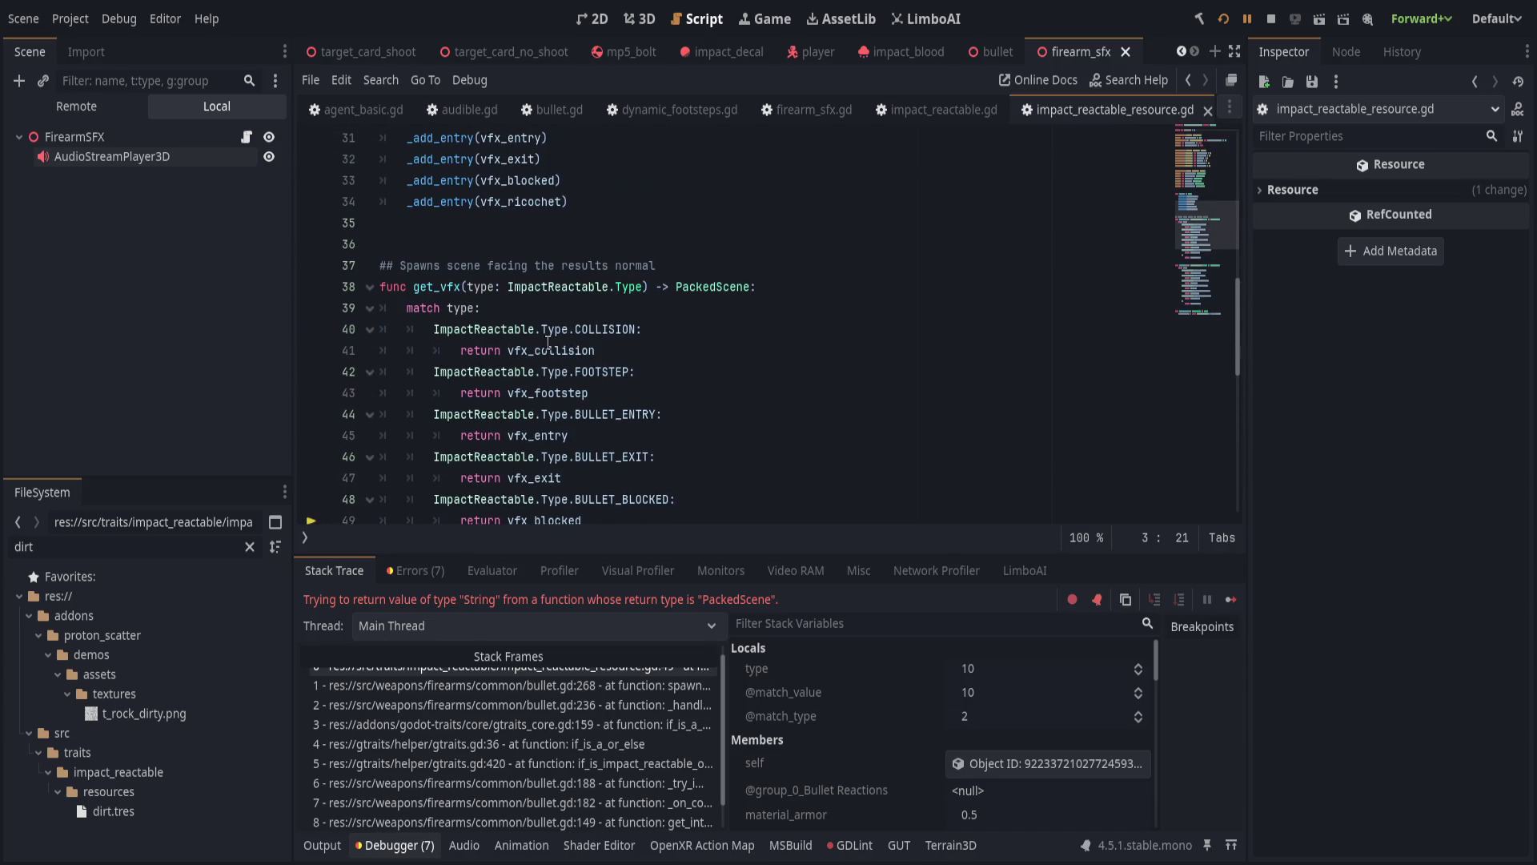
pyautogui.doubleClick(549, 350)
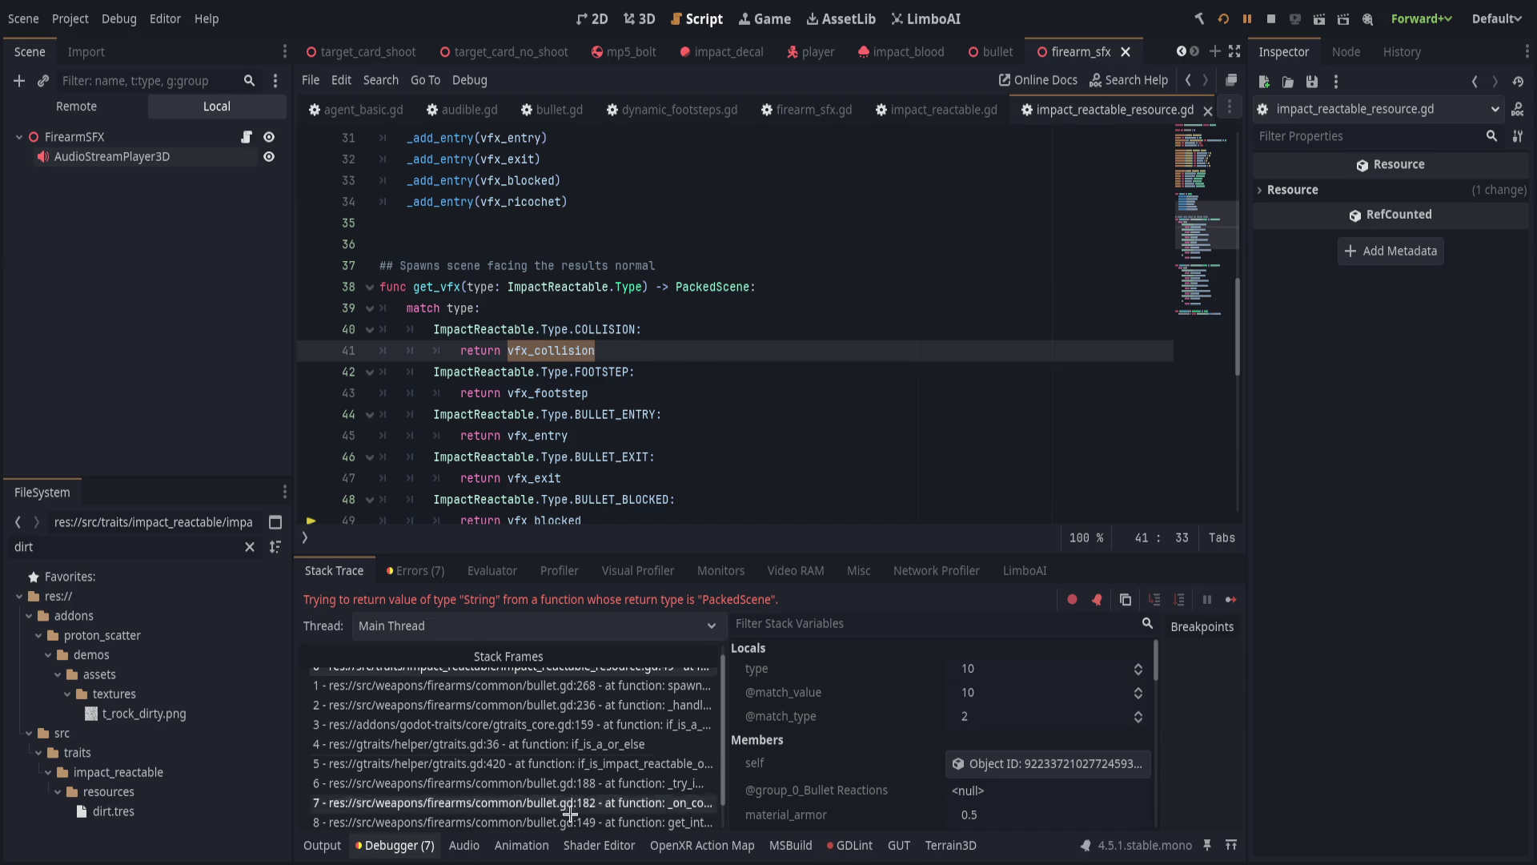
pyautogui.click(392, 845)
pyautogui.scroll(1, 649, 600)
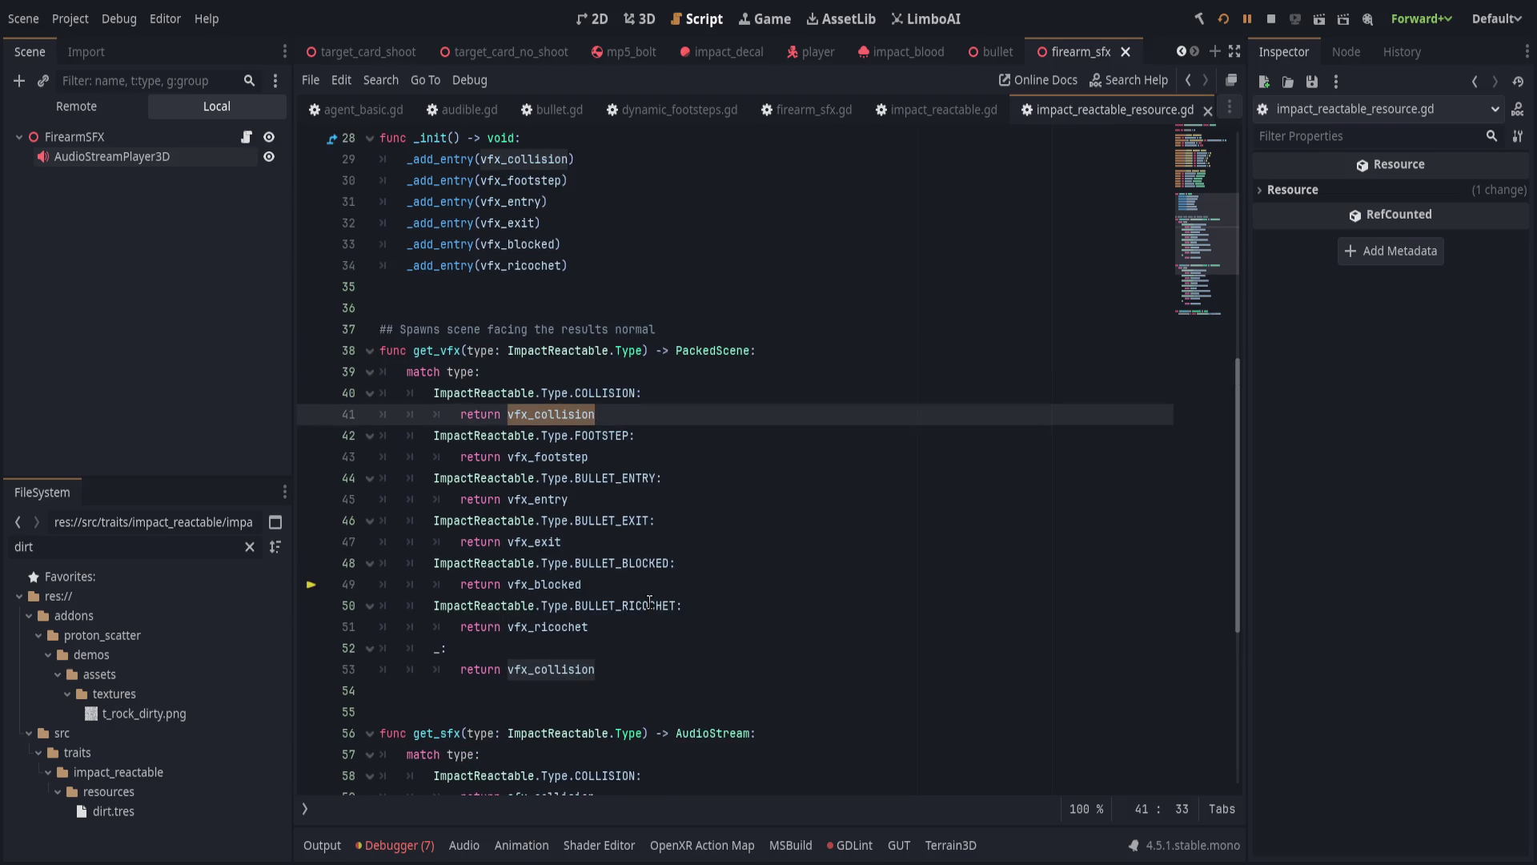
pyautogui.click(666, 677)
pyautogui.press('Return')
# Add 'return vfx_cache[uid]' after the get_vfx match block.
pyautogui.press('BackSpace')
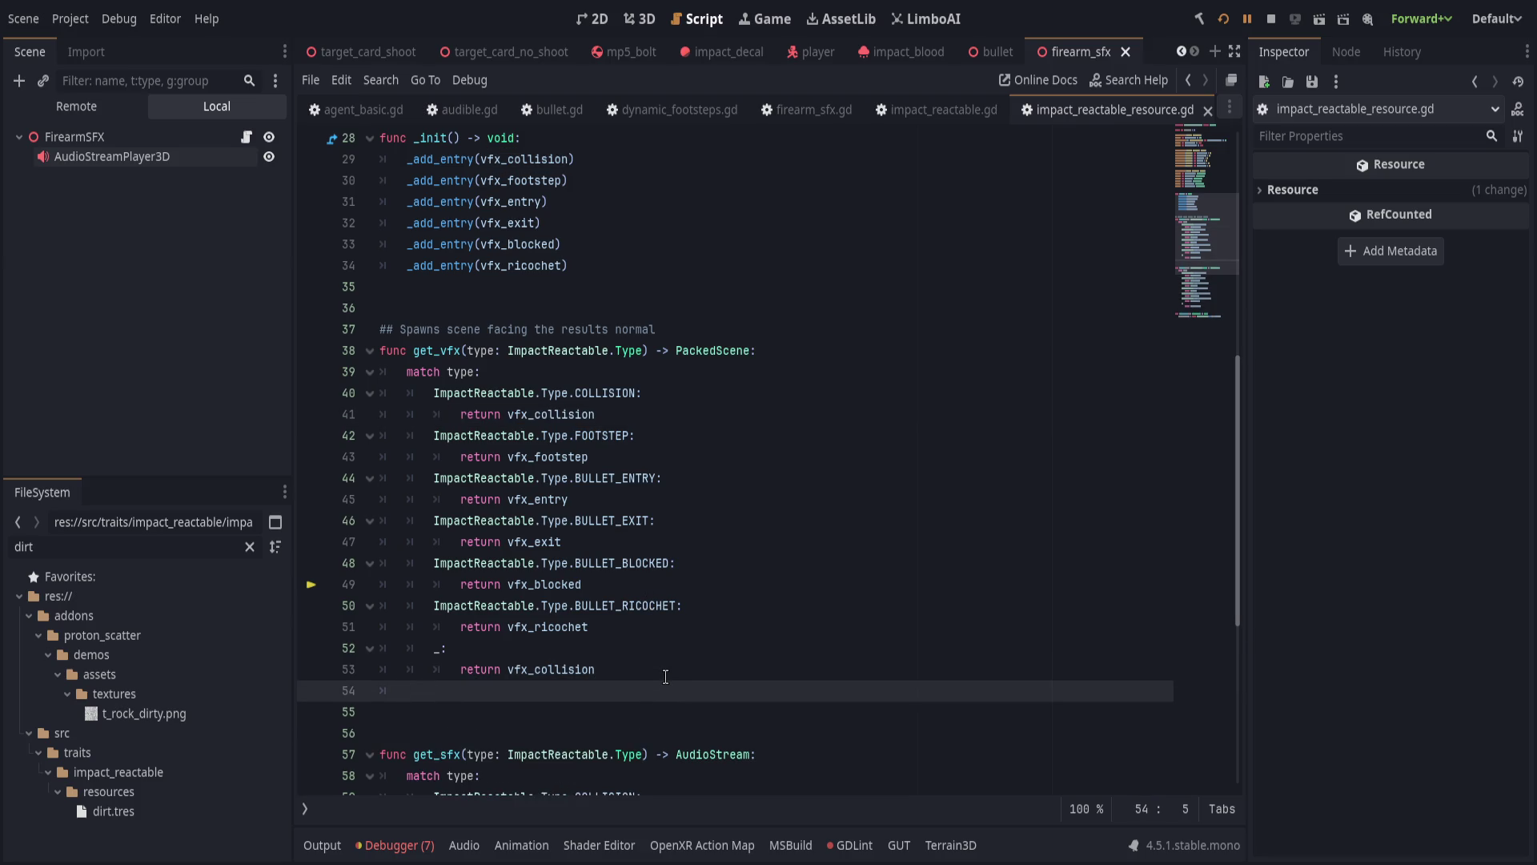
pyautogui.write('return cache')
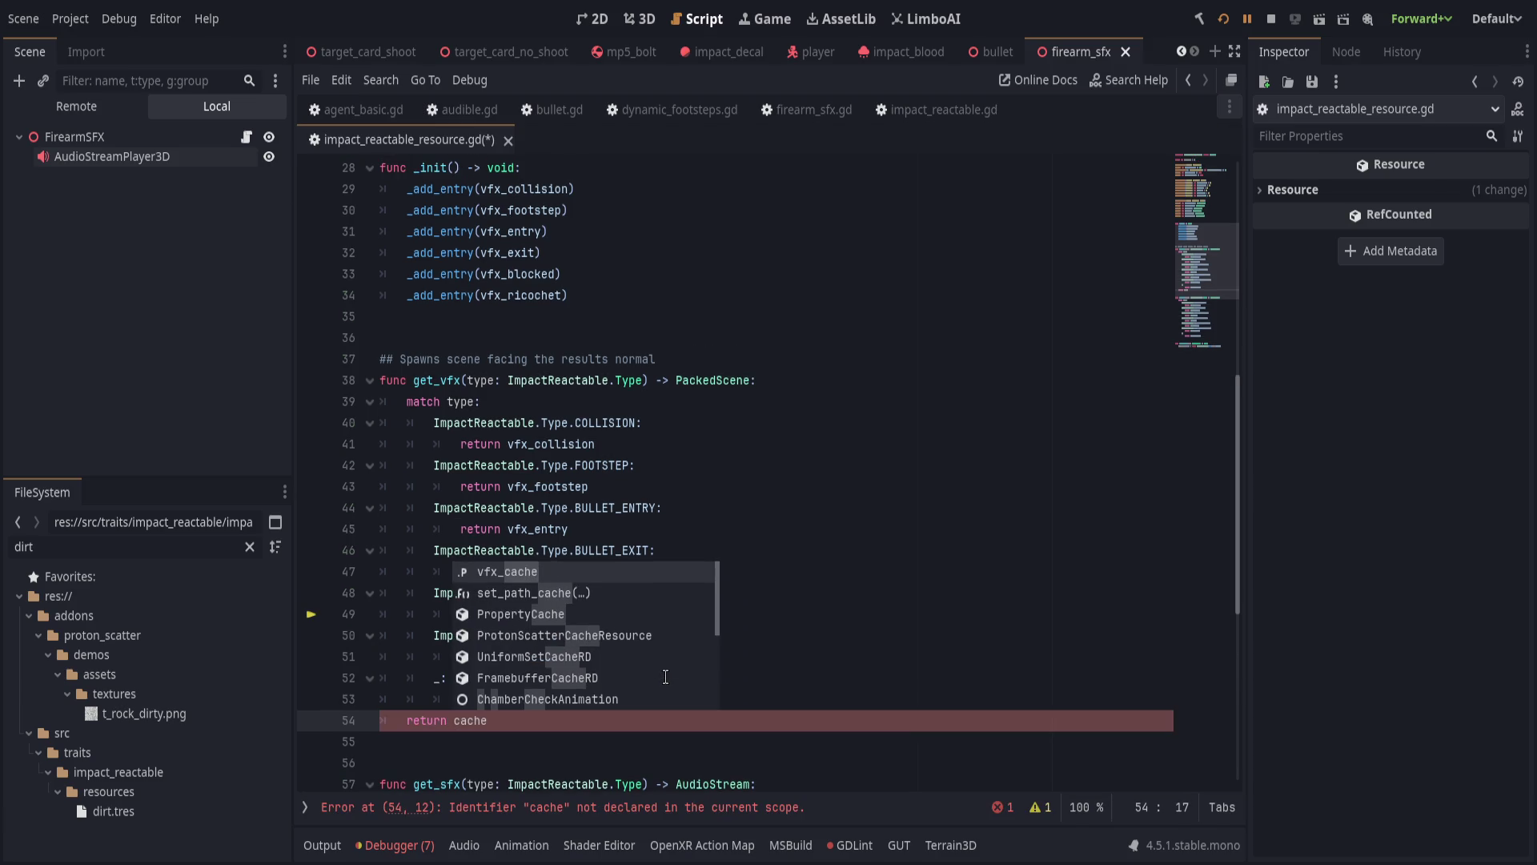
pyautogui.press('Return')
pyautogui.write('[uid')
# Declare uid := "" at the top of get_vfx.
pyautogui.click(871, 382)
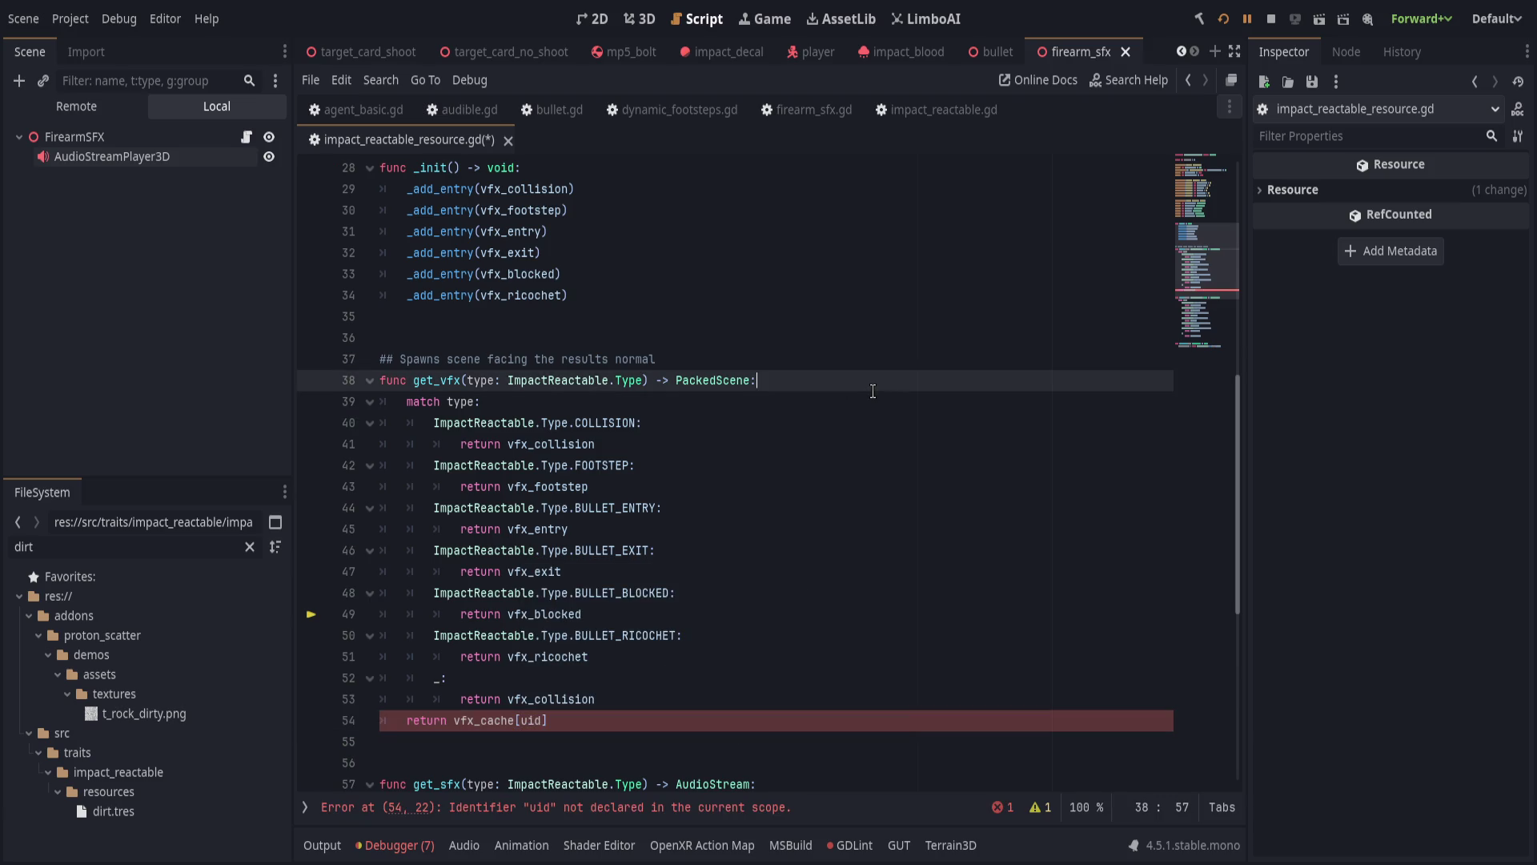
pyautogui.press('Return')
pyautogui.write('var found :')
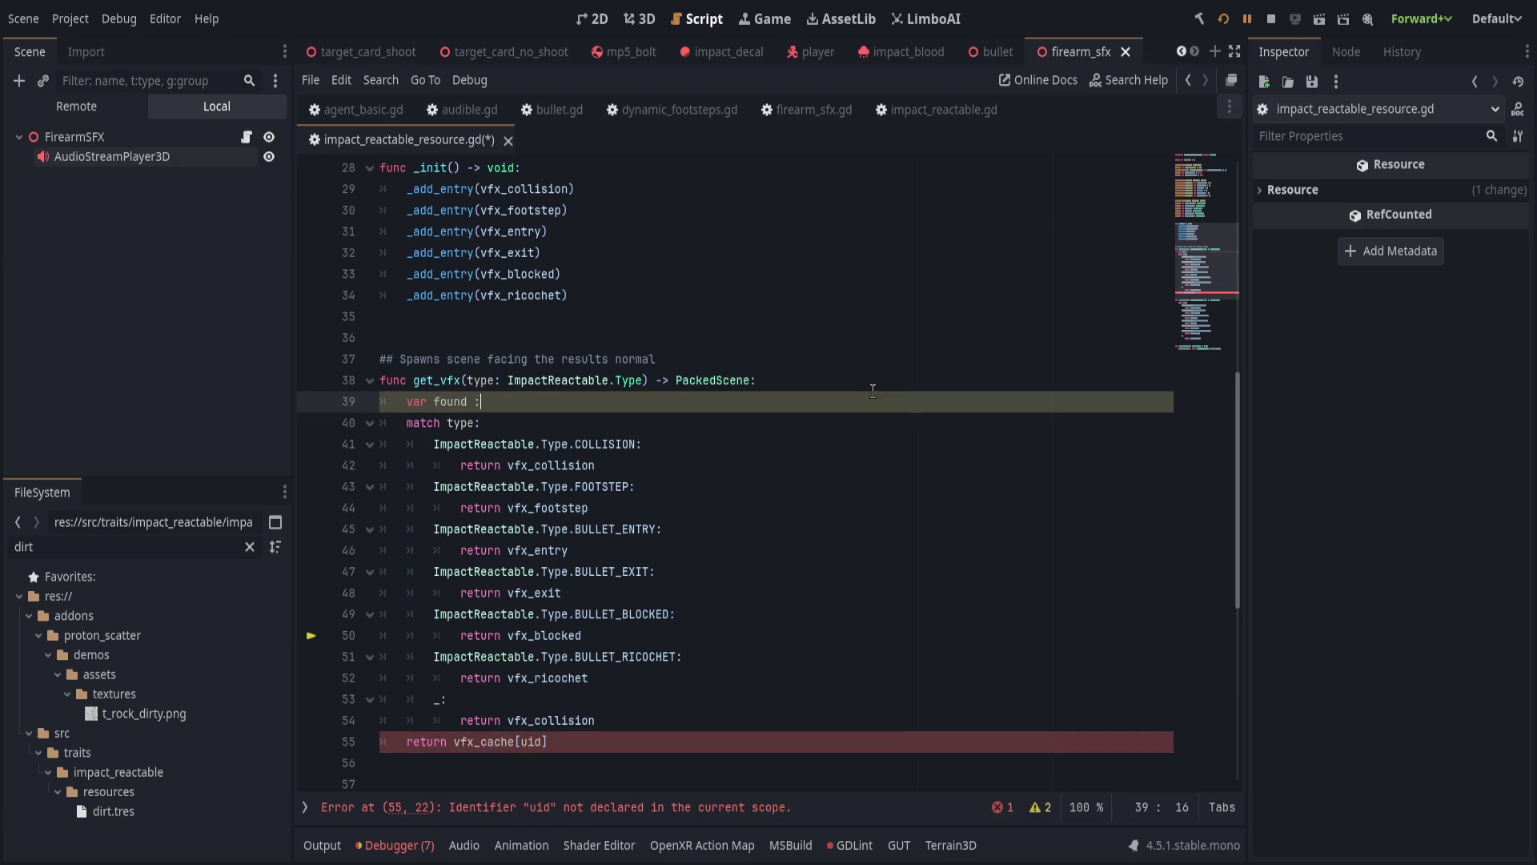
pyautogui.write('= ""')
pyautogui.doubleClick(449, 401)
pyautogui.write('uid')
pyautogui.click(685, 743)
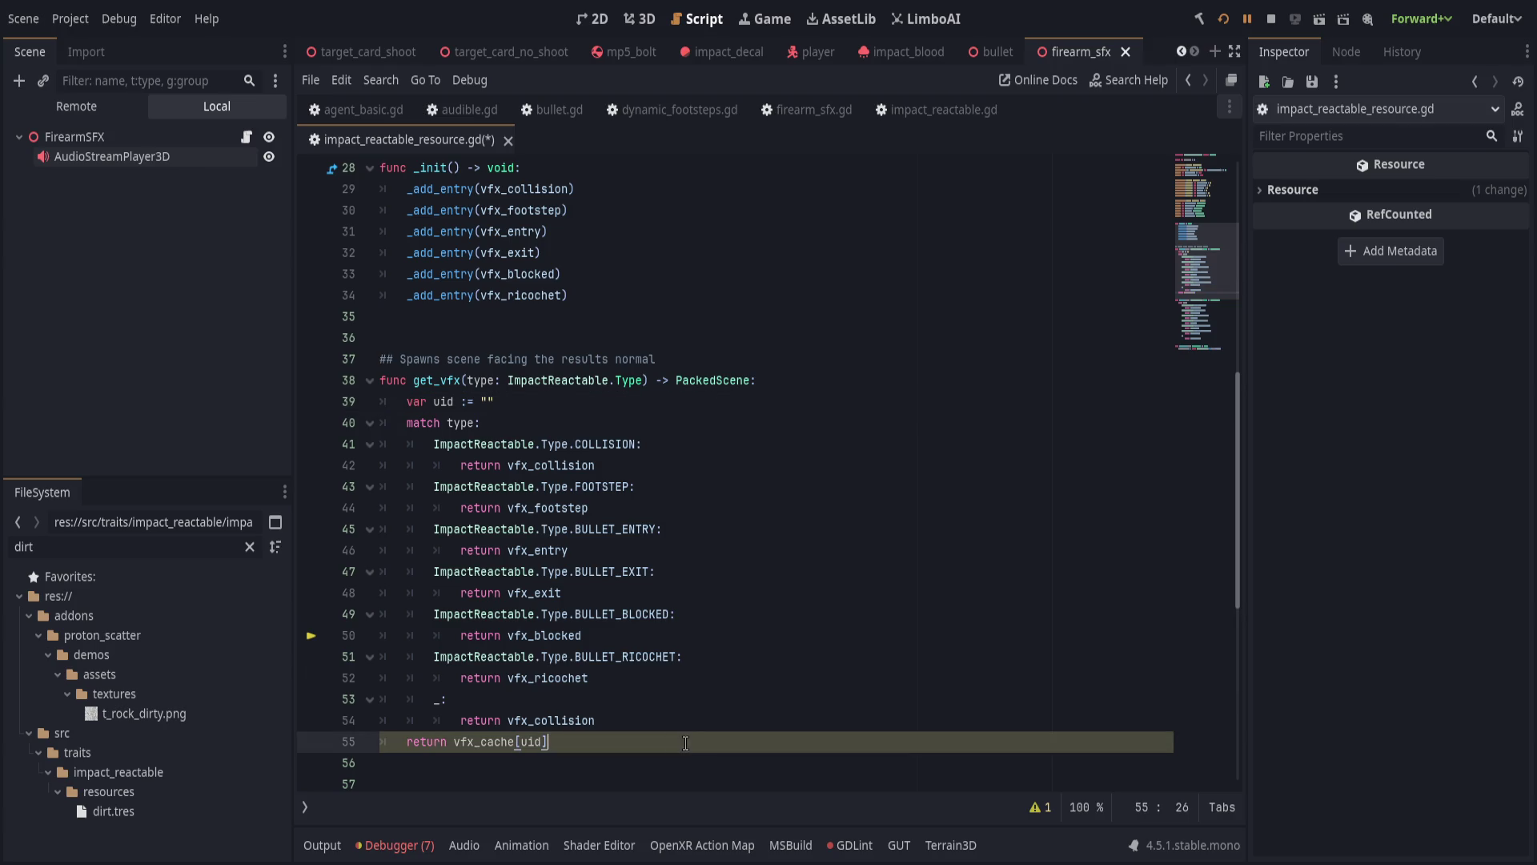
pyautogui.scroll(-1, 685, 743)
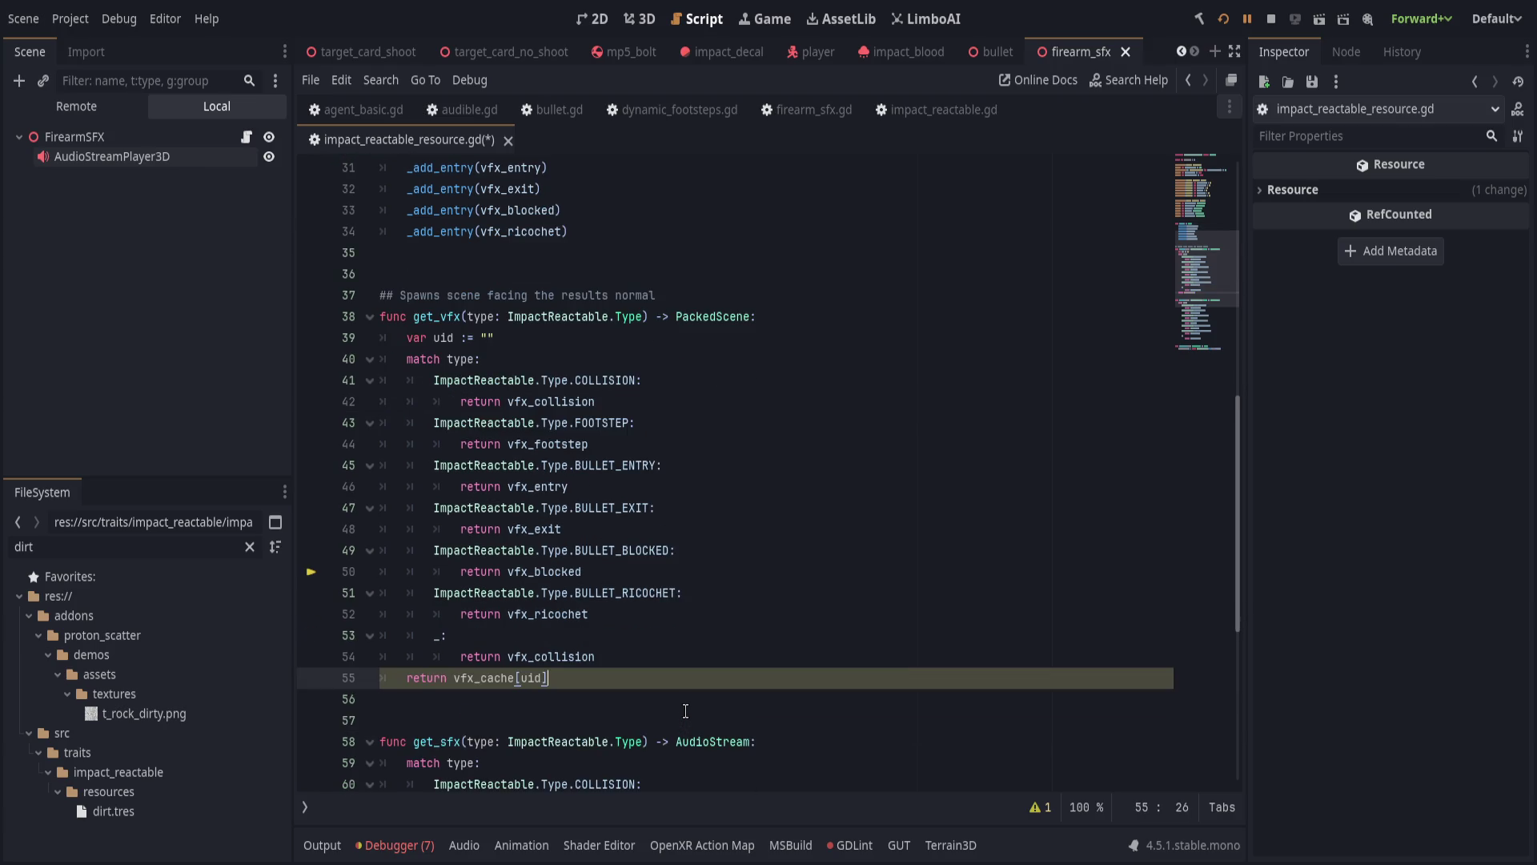
pyautogui.scroll(1, 686, 708)
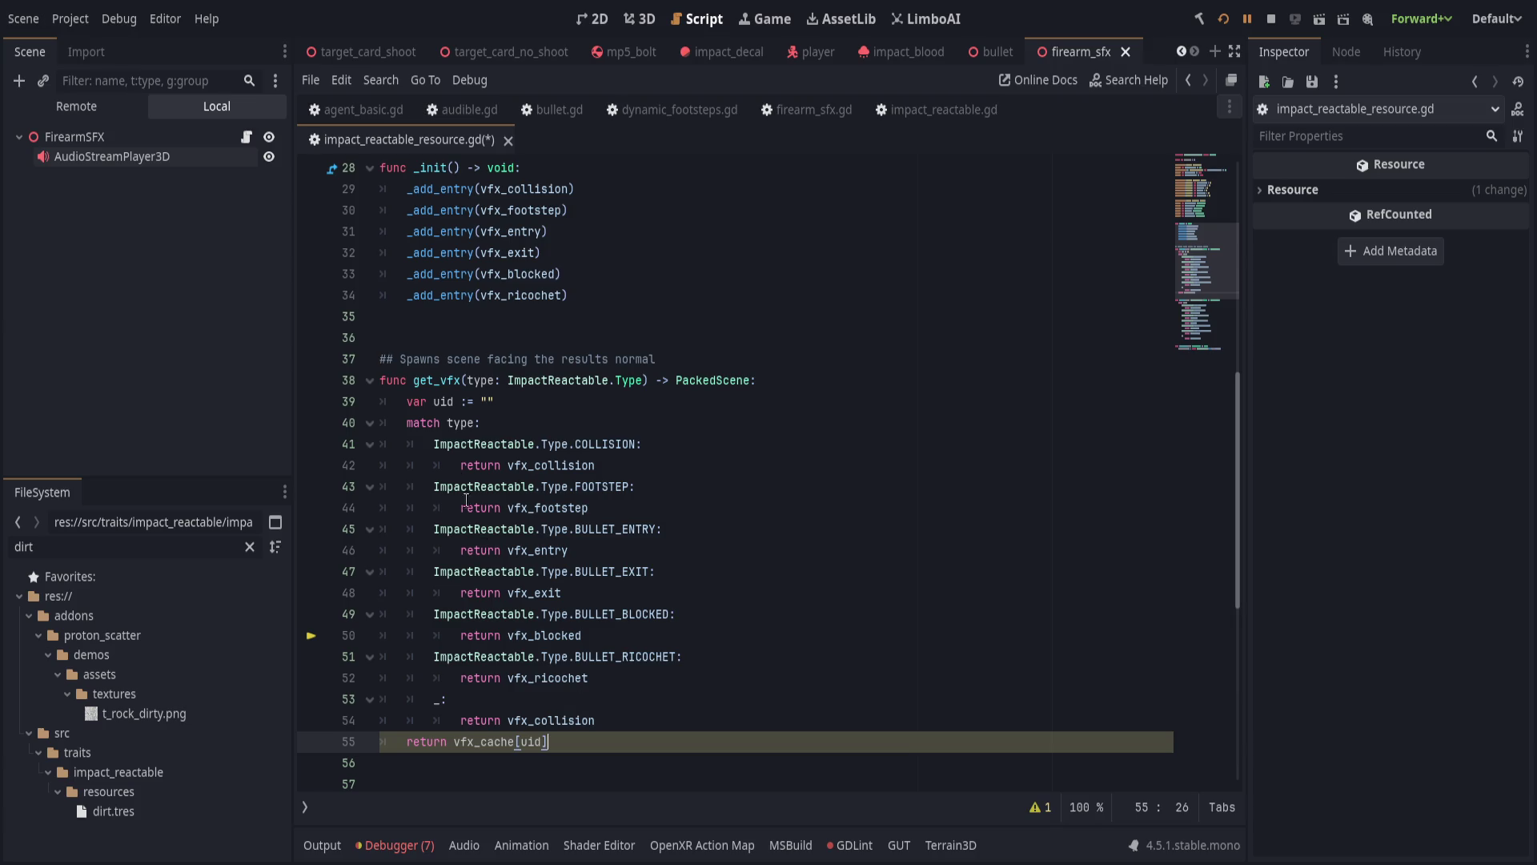
# Change the first match branch's return to 'uid ='.
pyautogui.doubleClick(444, 402)
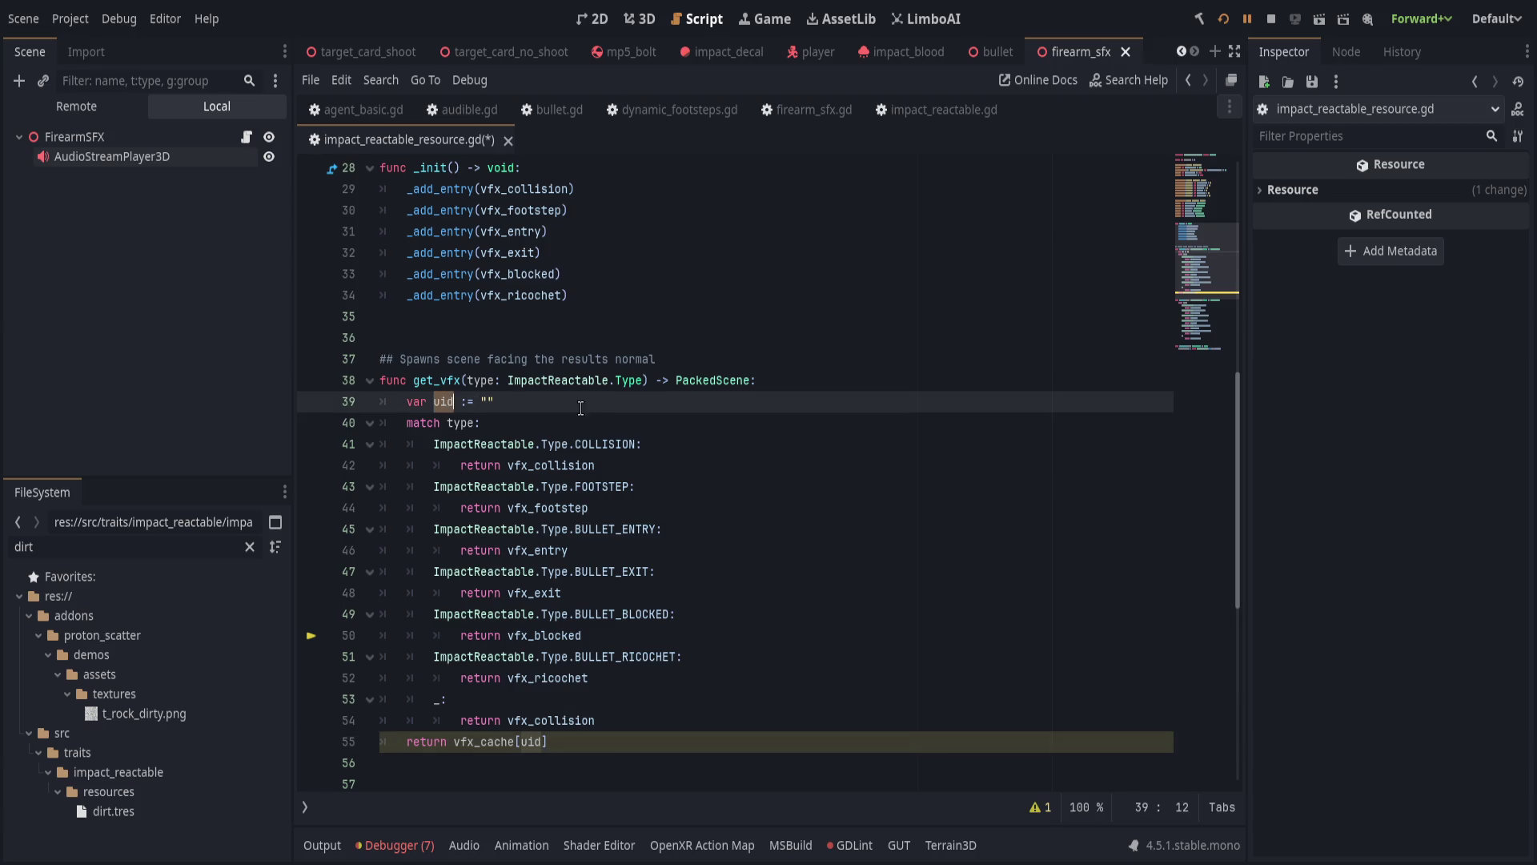
pyautogui.doubleClick(488, 466)
pyautogui.write('uid =')
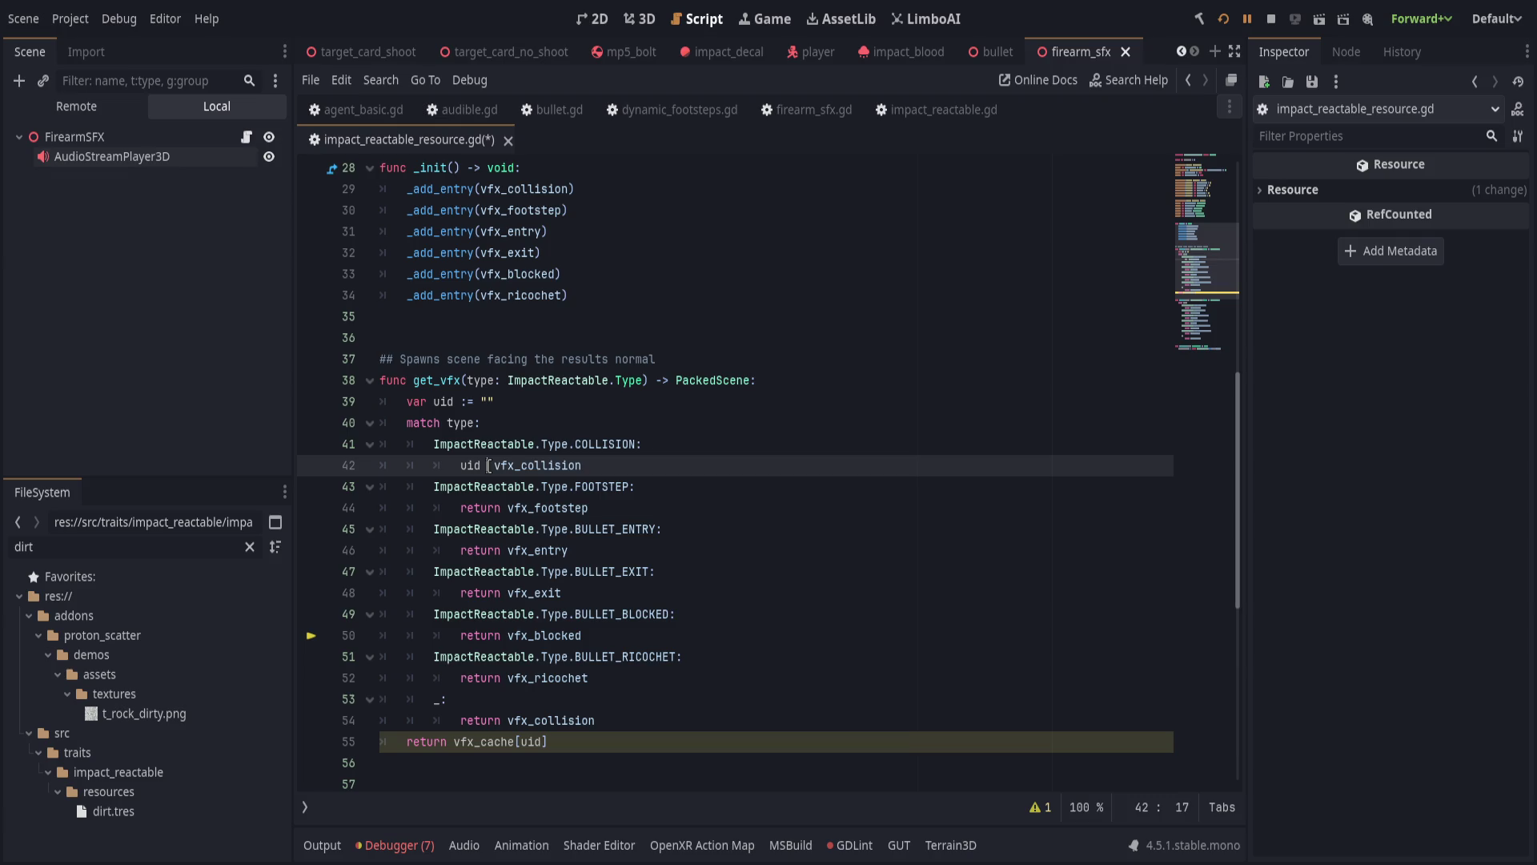
pyautogui.hotkey('shift', 'Home')
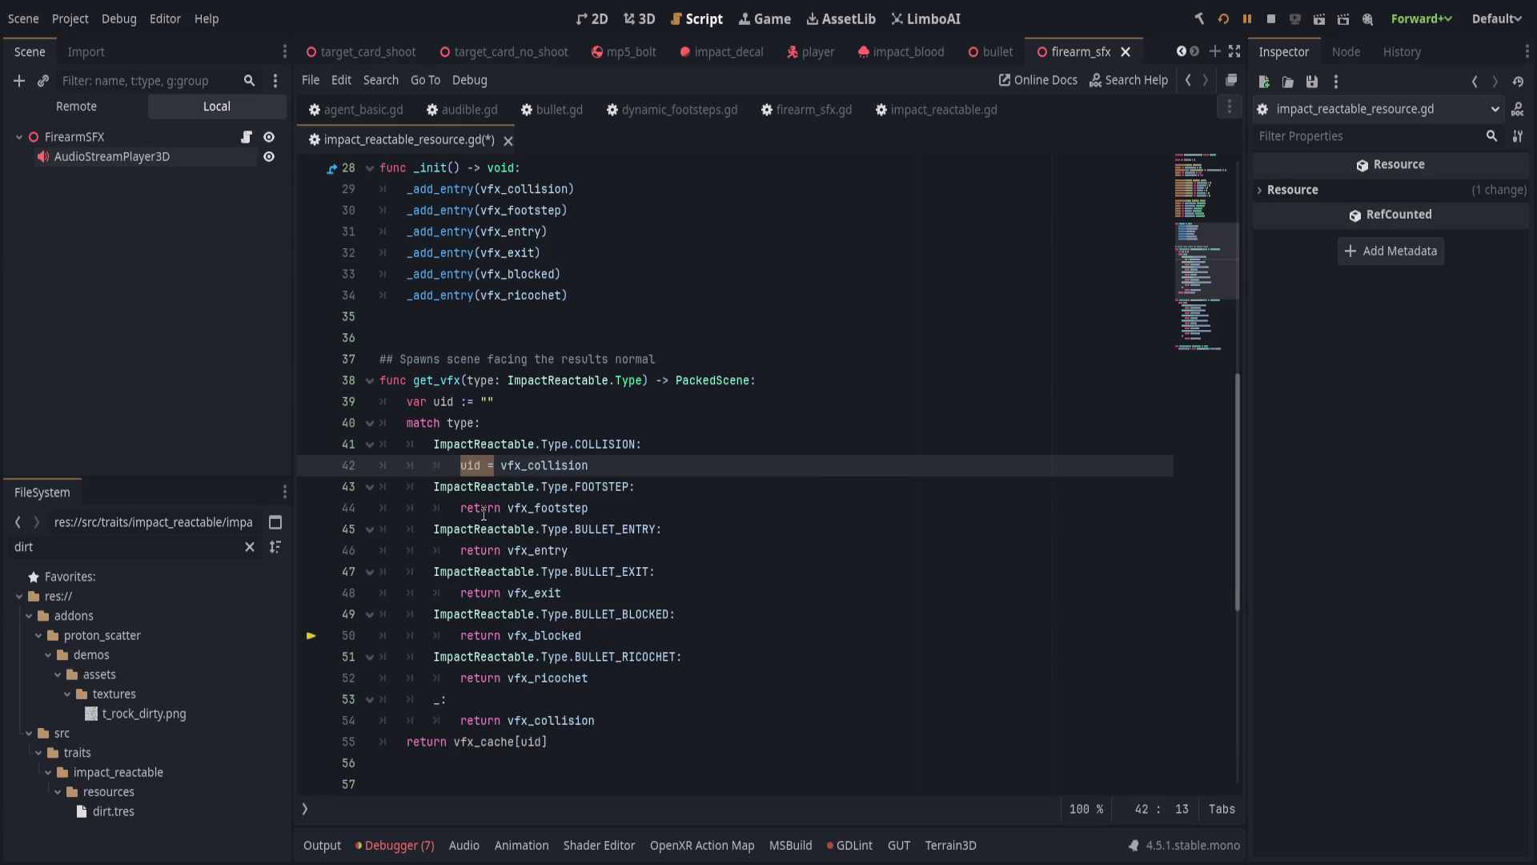
# Replace 'return' with 'uid =' in the remaining branches, with Match Case and Whole Words on.
pyautogui.moveTo(450, 499)
pyautogui.mouseDown()
pyautogui.moveTo(560, 680)
pyautogui.moveTo(692, 721)
pyautogui.mouseUp()
pyautogui.hotkey('ctrl', 'r')
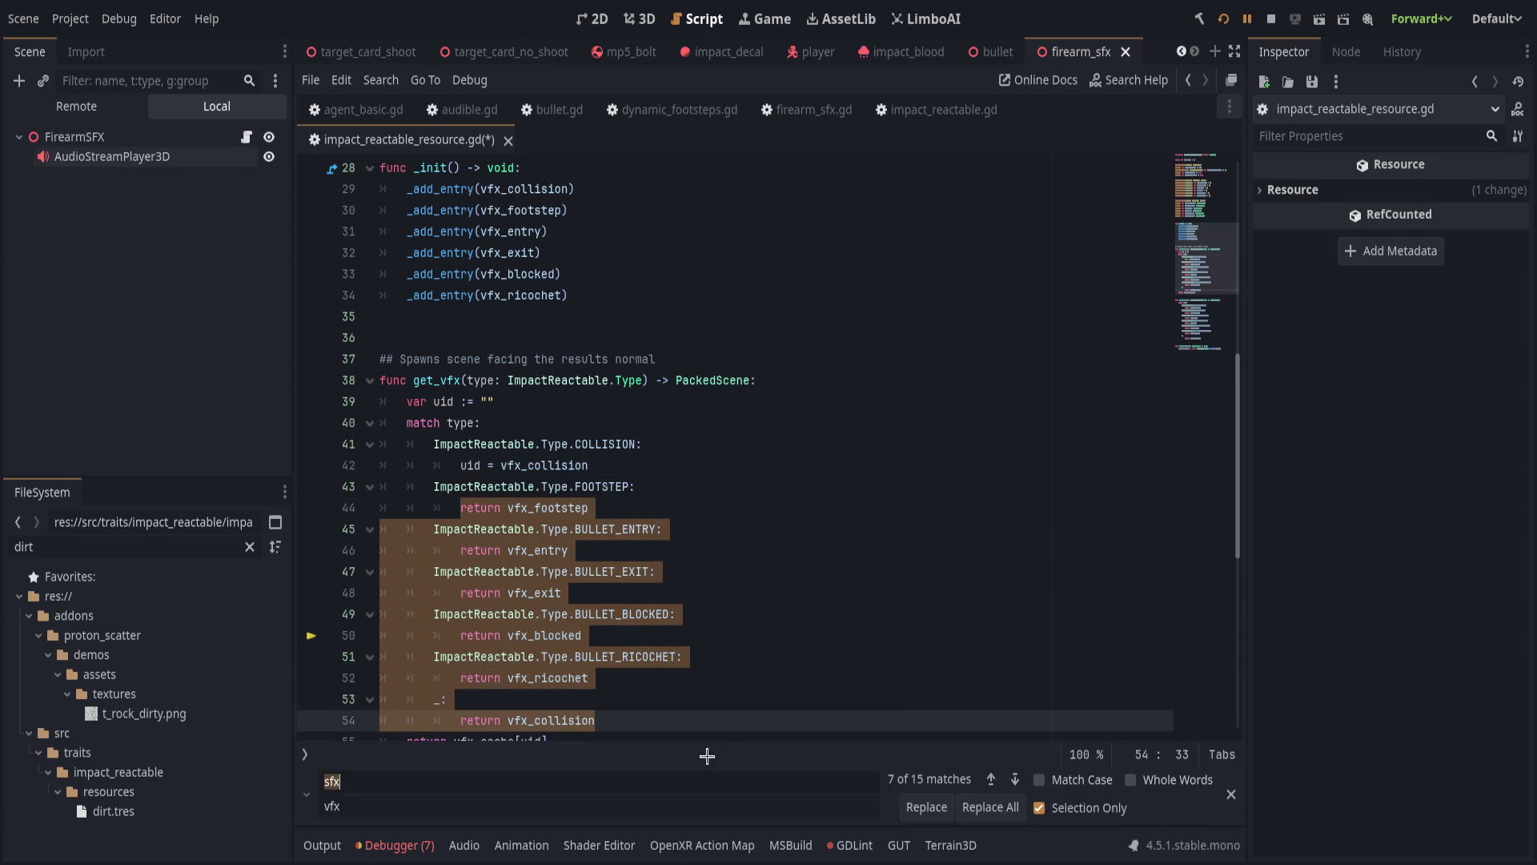
pyautogui.write('return')
pyautogui.hotkey('ctrl', 'a')
pyautogui.write('uid')
pyautogui.write(' =')
pyautogui.click(1083, 784)
pyautogui.click(1161, 779)
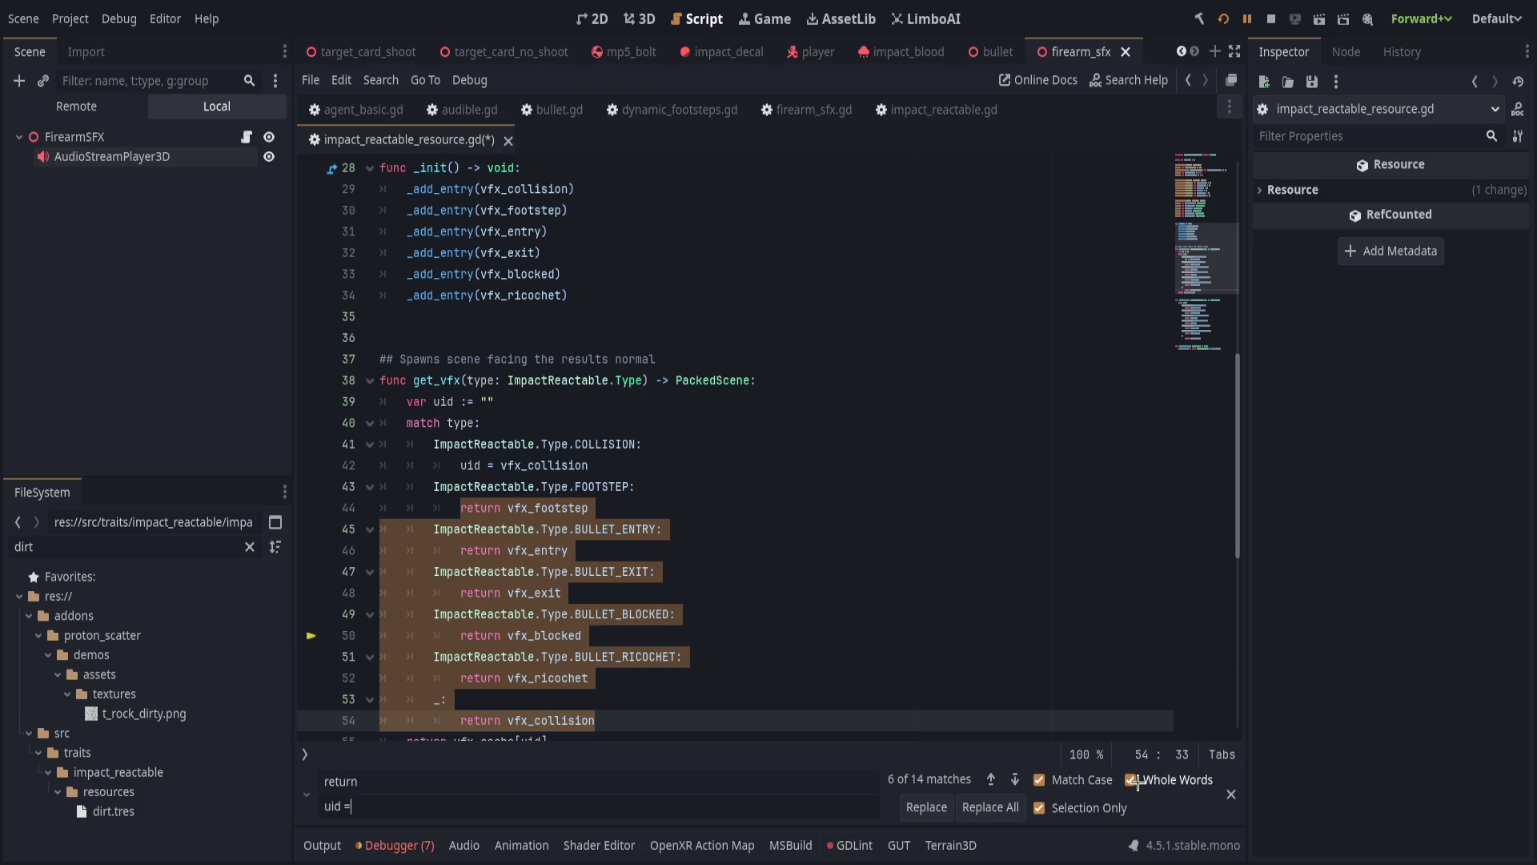
pyautogui.click(991, 807)
pyautogui.click(784, 728)
pyautogui.scroll(-4, 785, 729)
pyautogui.press('Escape')
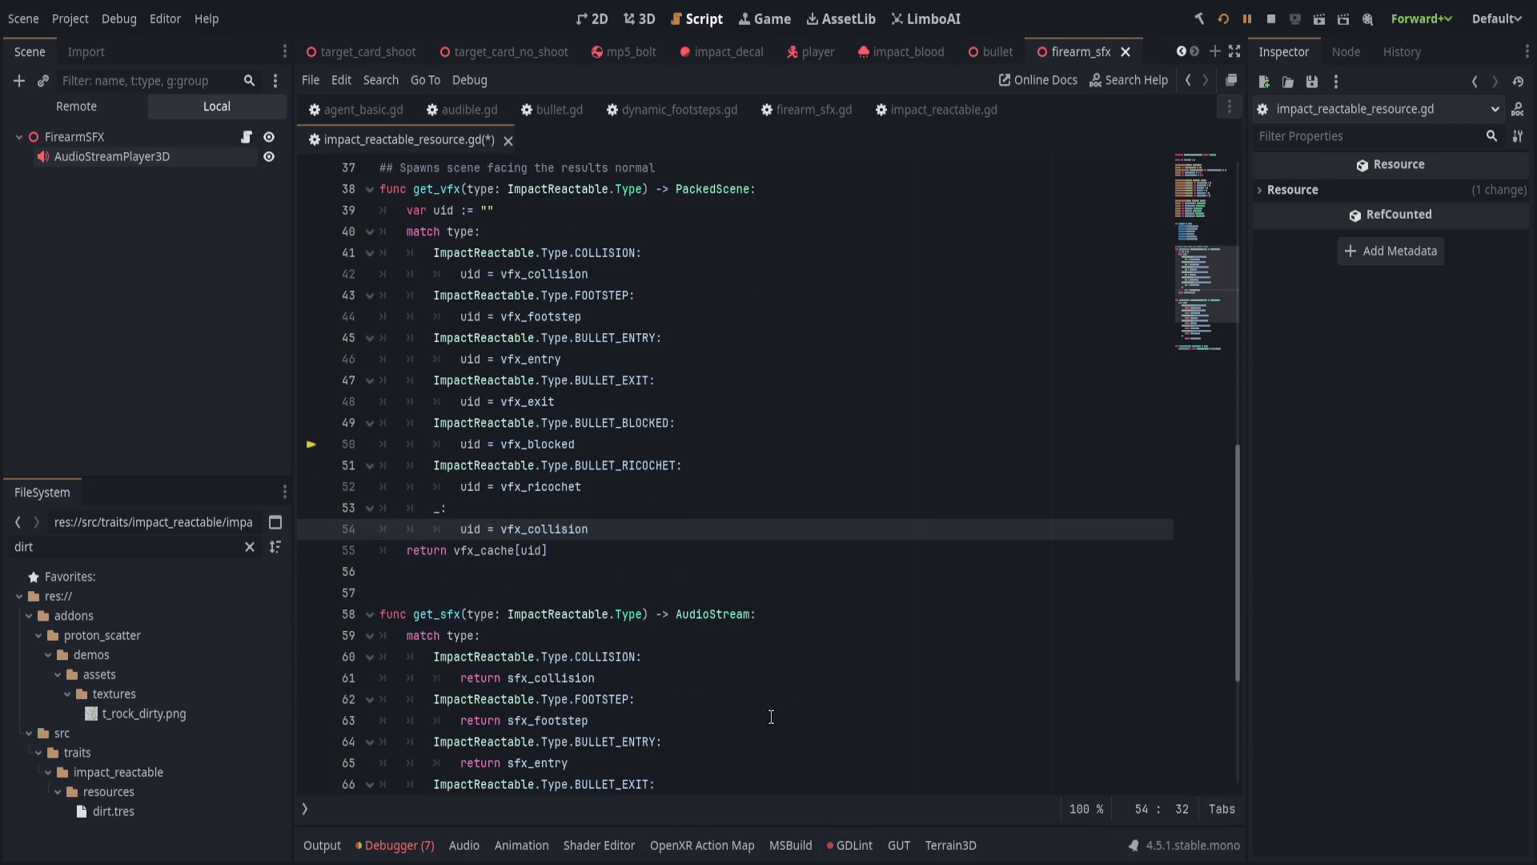
pyautogui.scroll(2, 720, 678)
pyautogui.scroll(-4, 733, 669)
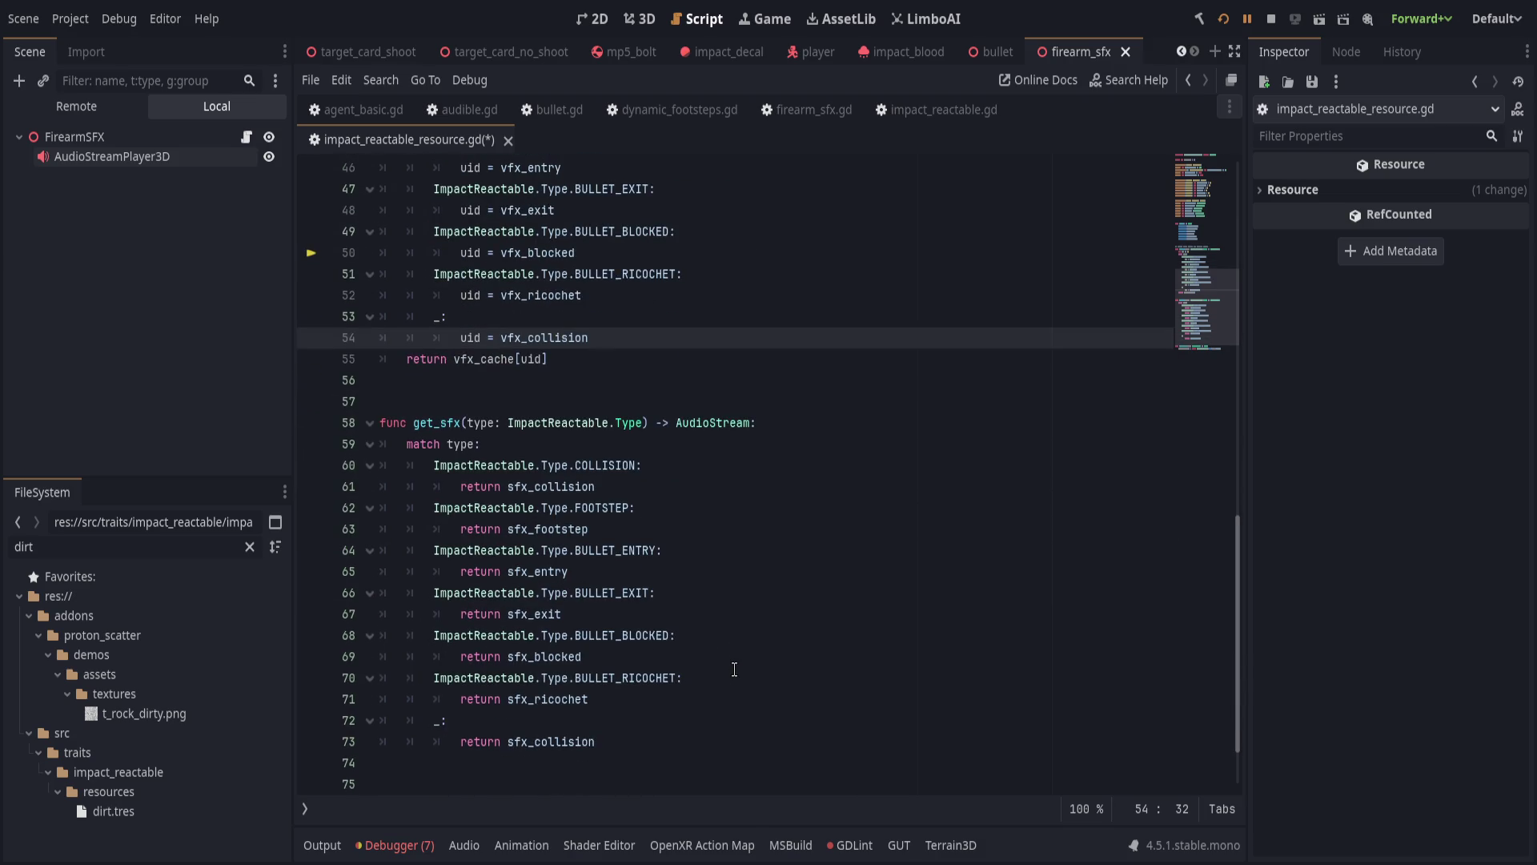
# Add 'var found = null' to get_sfx and turn its match returns into 'found ='.
pyautogui.click(859, 426)
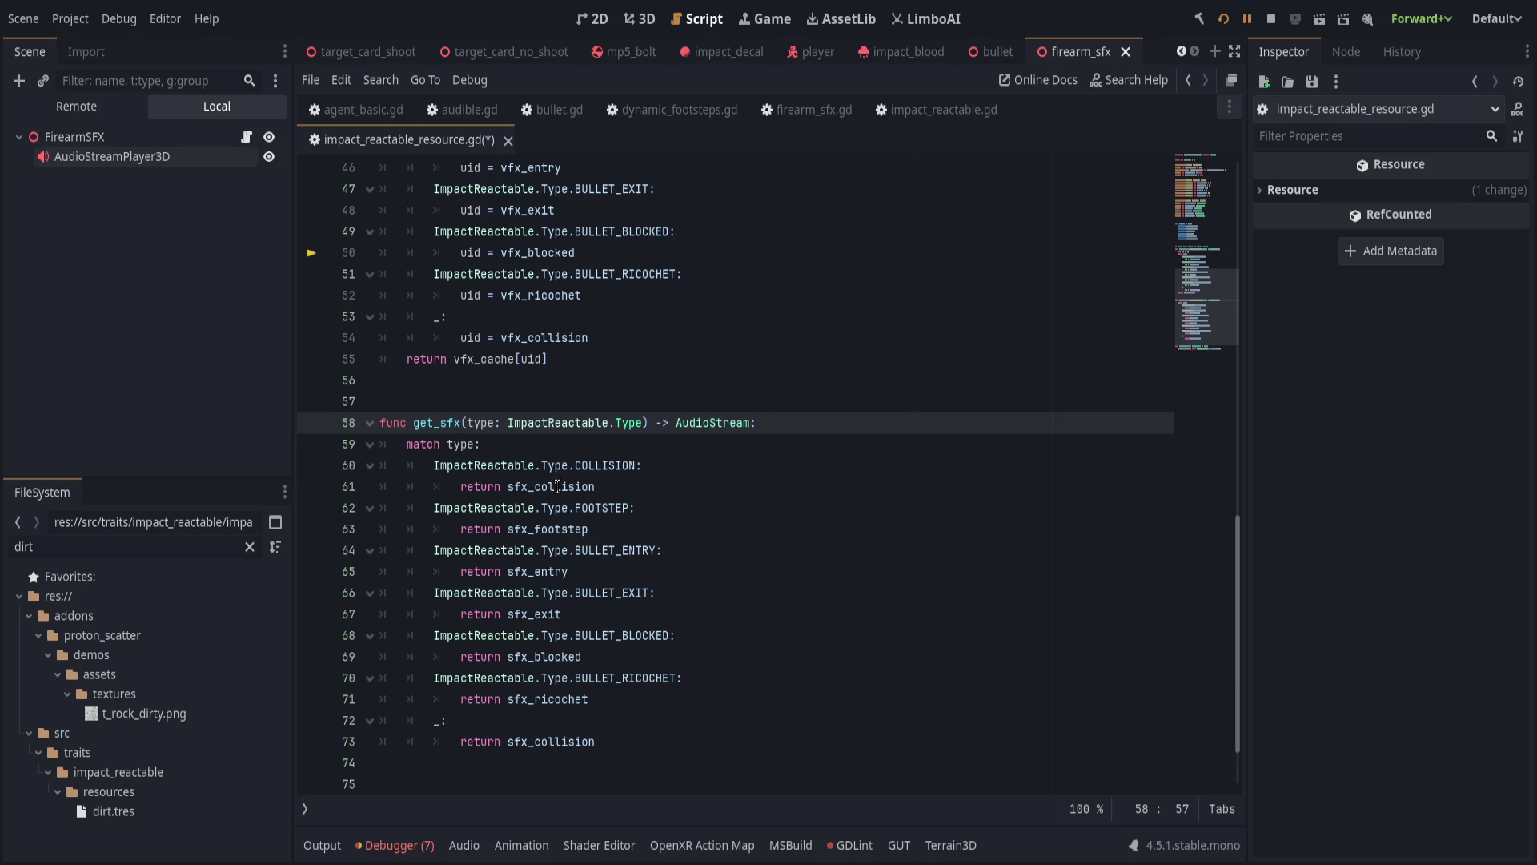
pyautogui.press('Return')
pyautogui.write('var ')
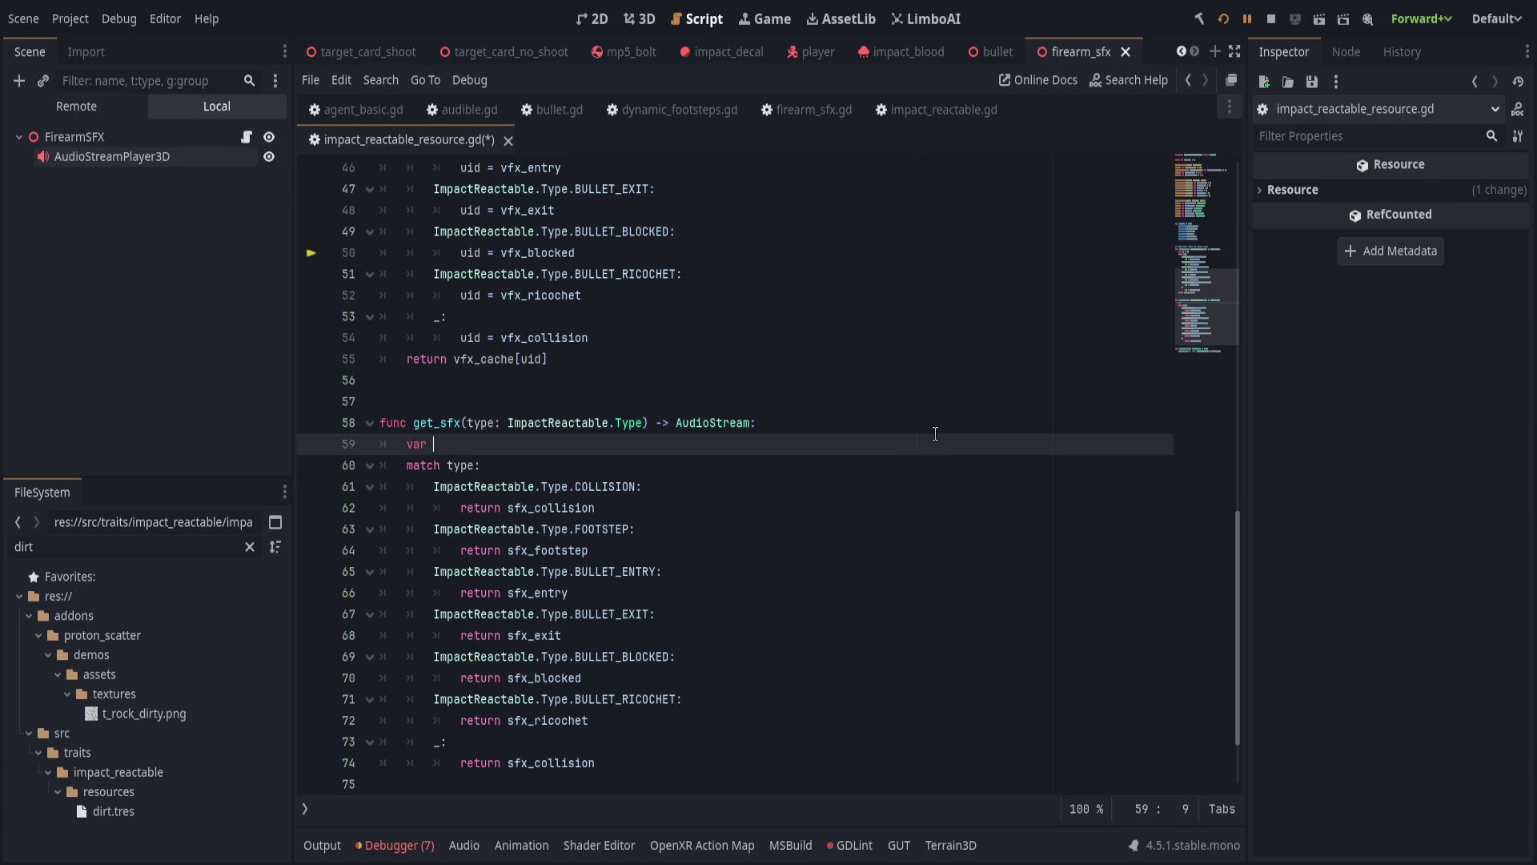
pyautogui.write('found = null')
pyautogui.moveTo(382, 444)
pyautogui.mouseDown()
pyautogui.moveTo(384, 465)
pyautogui.moveTo(729, 762)
pyautogui.mouseUp()
pyautogui.hotkey('ctrl', 'r')
pyautogui.press('Tab')
pyautogui.write('found')
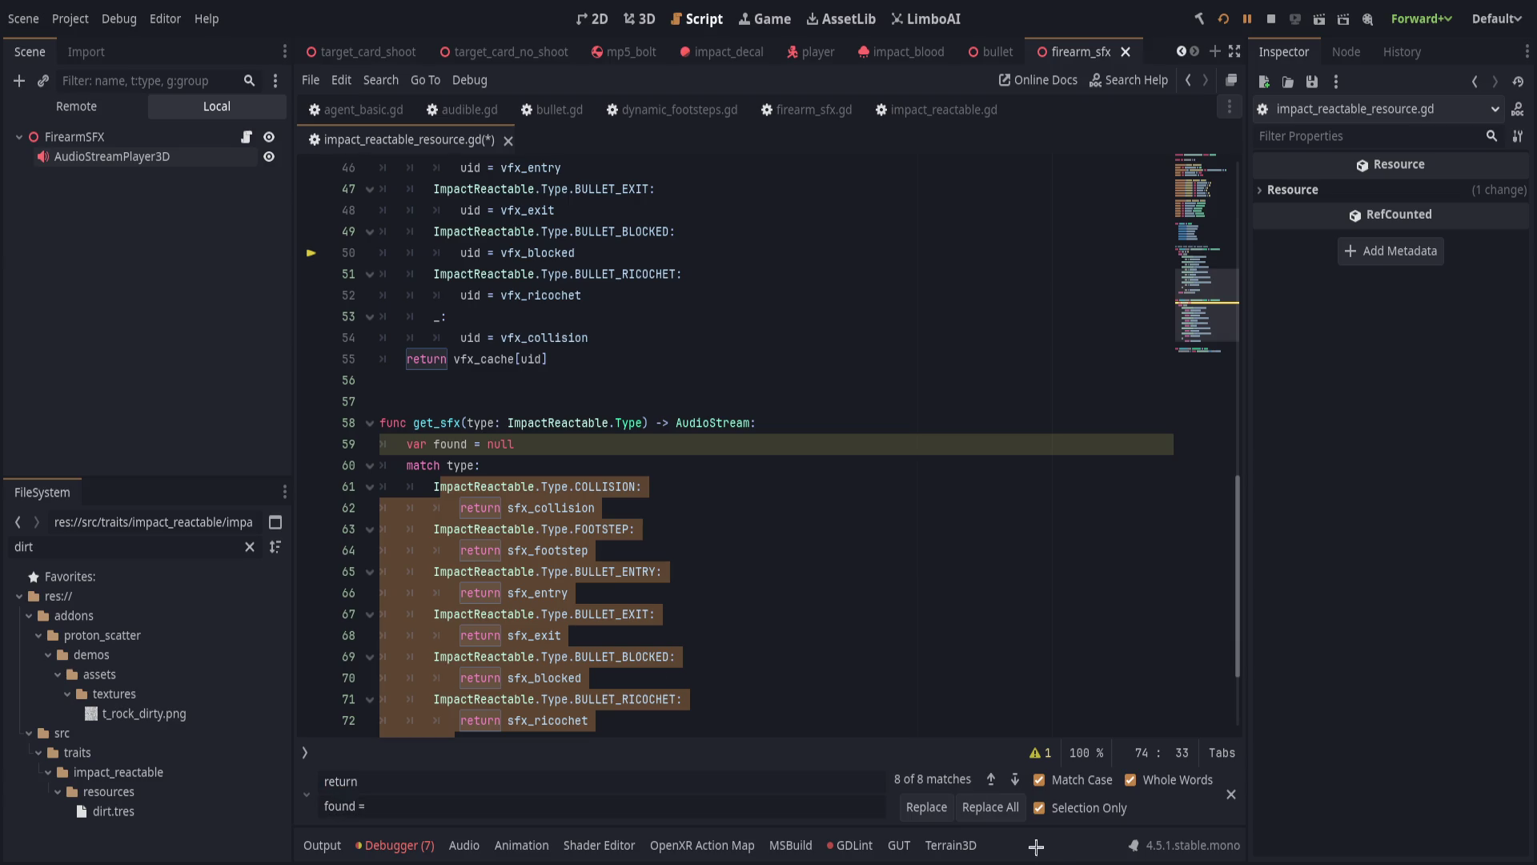
pyautogui.press('Return')
# Add 'return found' after the get_sfx match block.
pyautogui.click(685, 637)
pyautogui.press('Return')
pyautogui.press('BackSpace')
pyautogui.press('BackSpace')
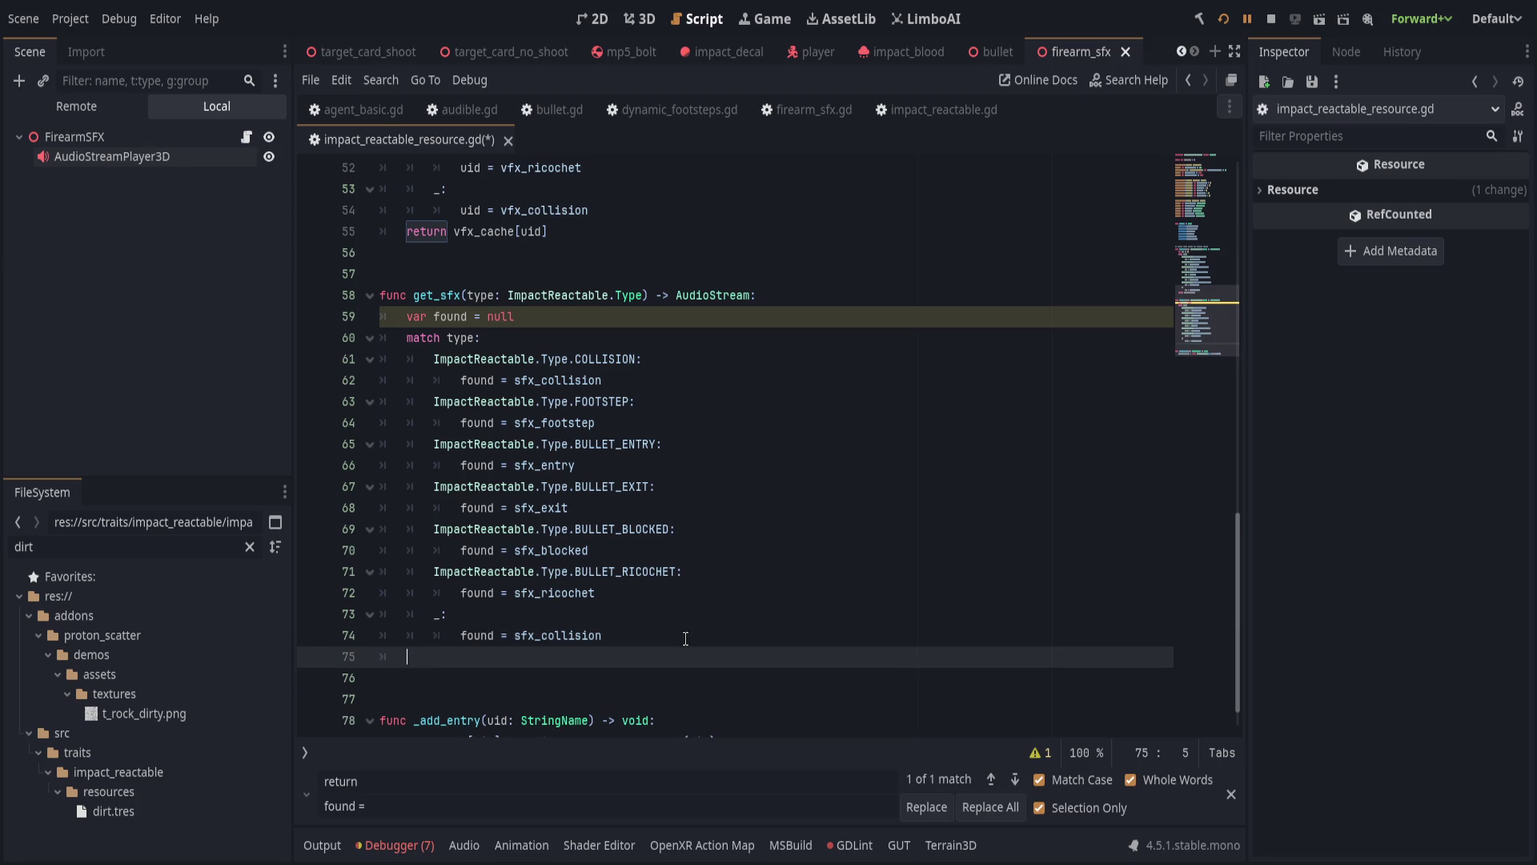
pyautogui.write('return found')
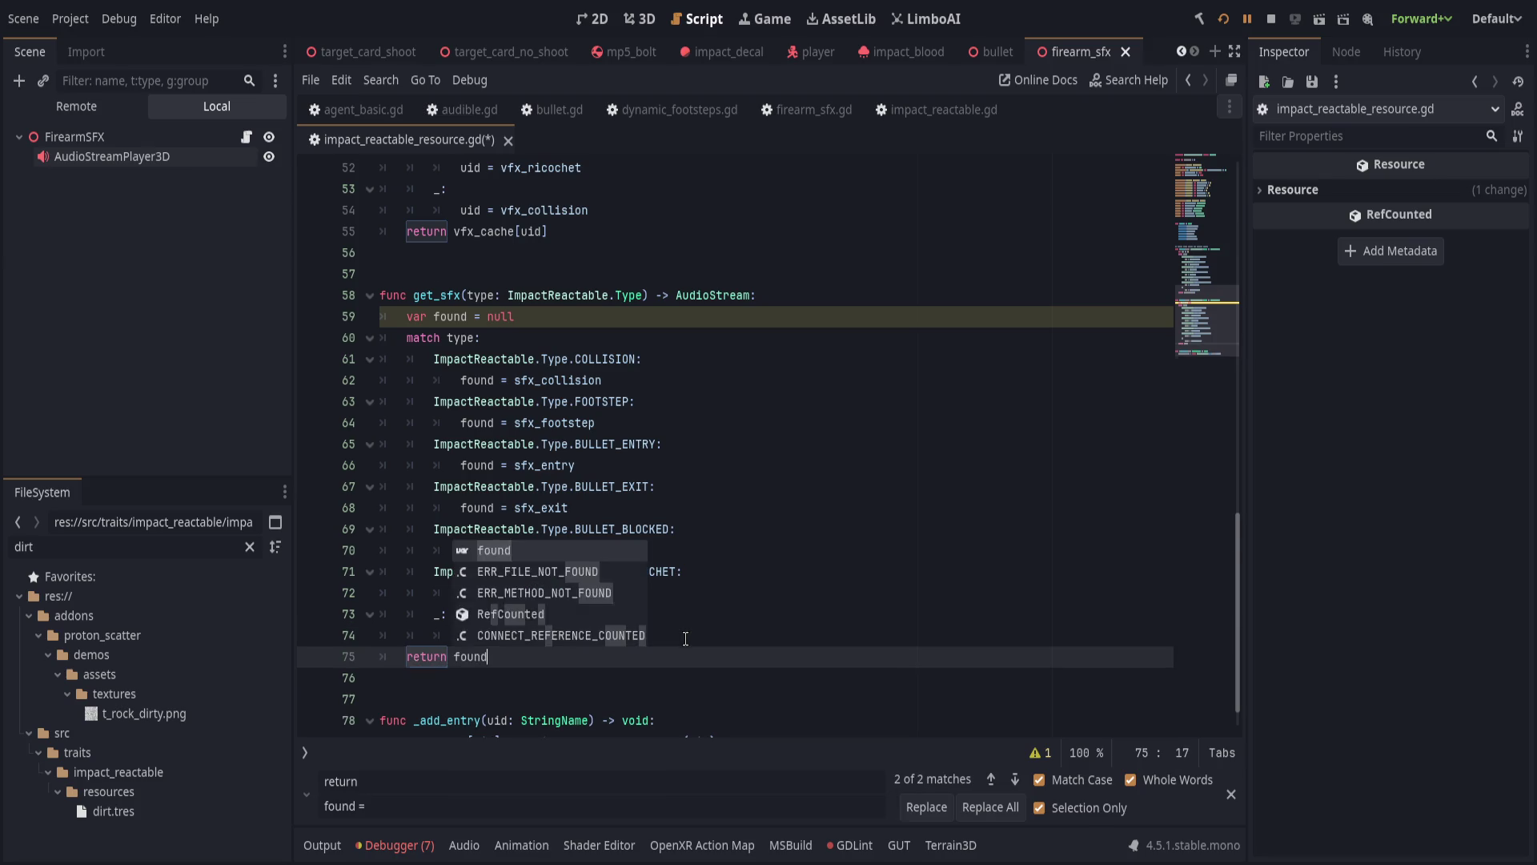
pyautogui.click(608, 316)
# Change uid's default to &"" and save the script.
pyautogui.scroll(7, 617, 647)
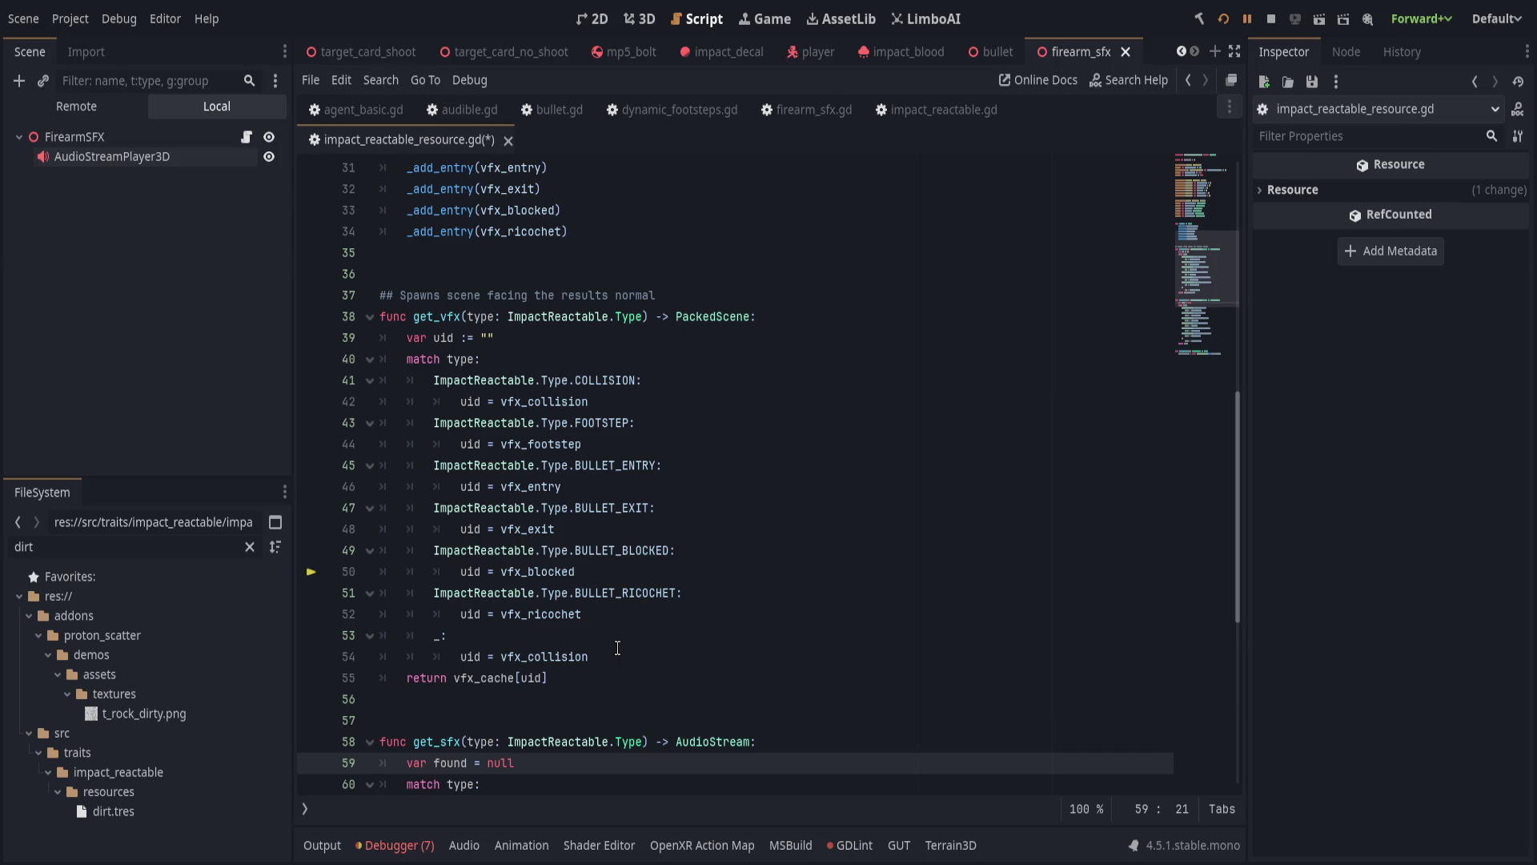
pyautogui.click(481, 337)
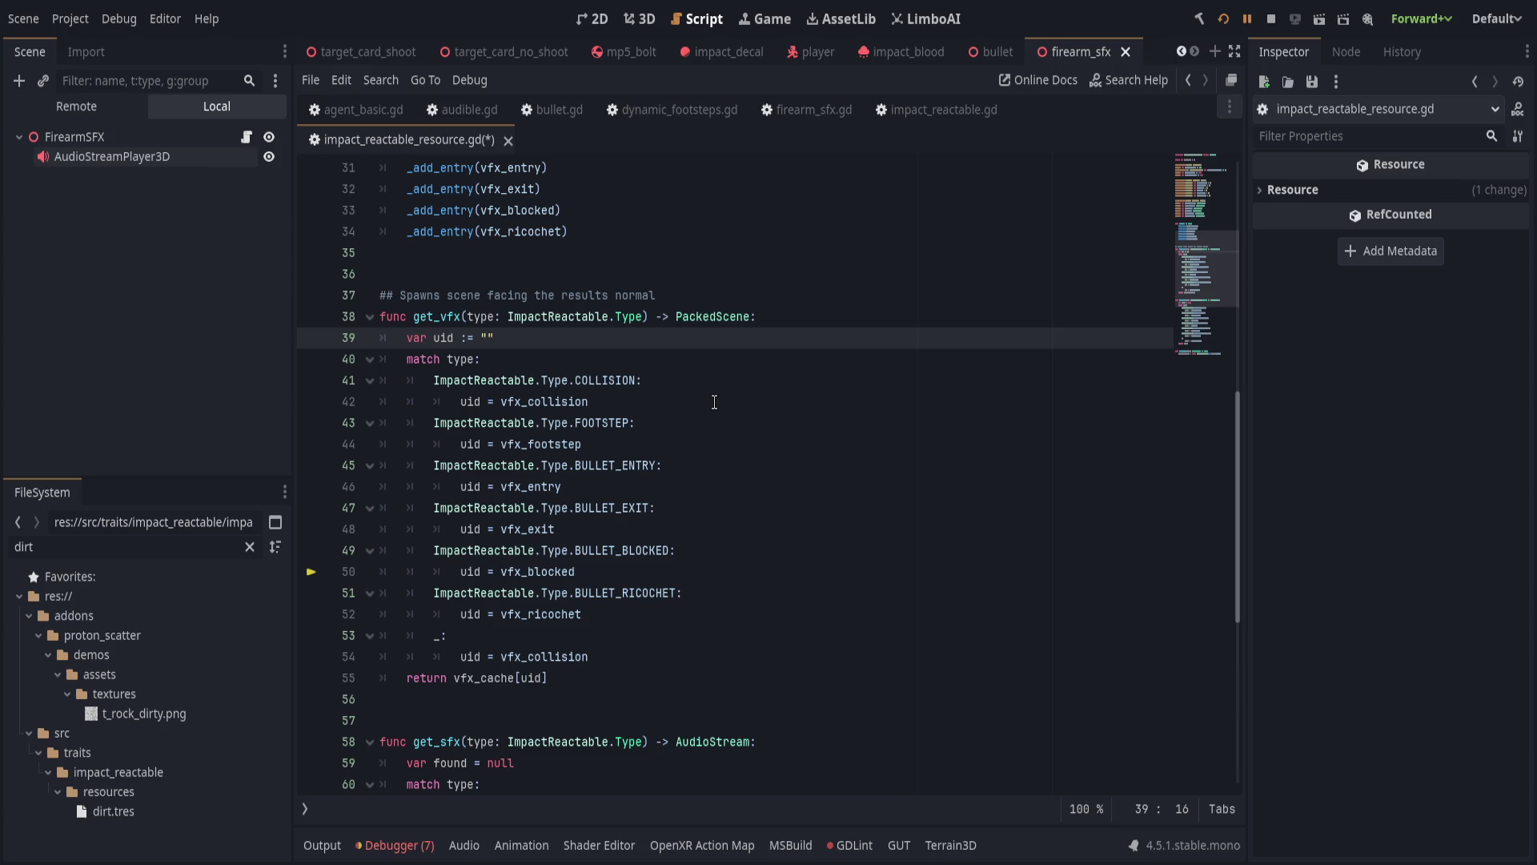
pyautogui.write('&')
pyautogui.click(462, 339)
pyautogui.hotkey('ctrl', 's')
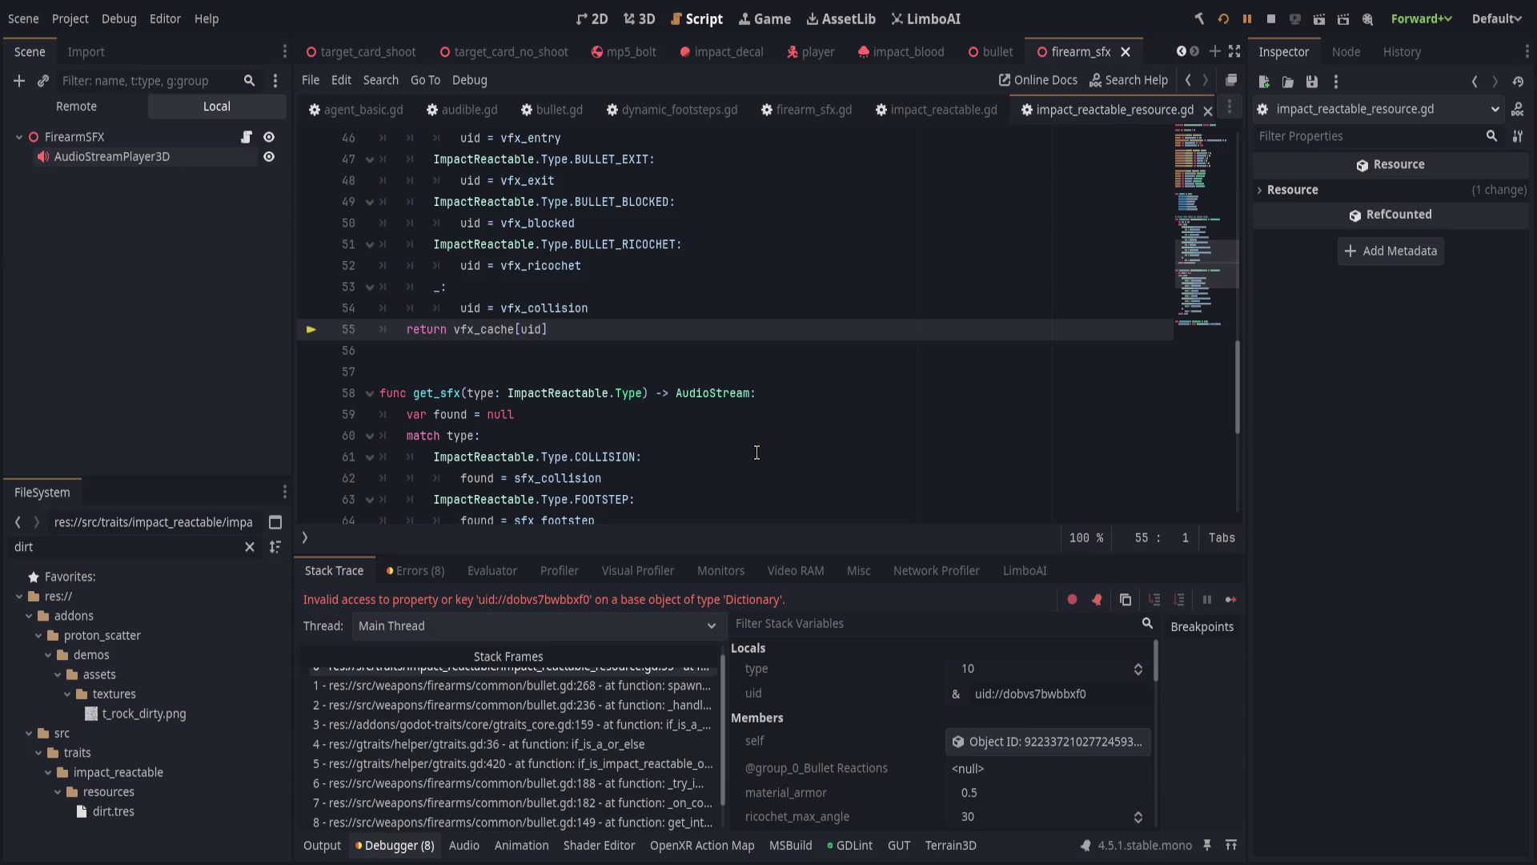
pyautogui.scroll(-4, 901, 757)
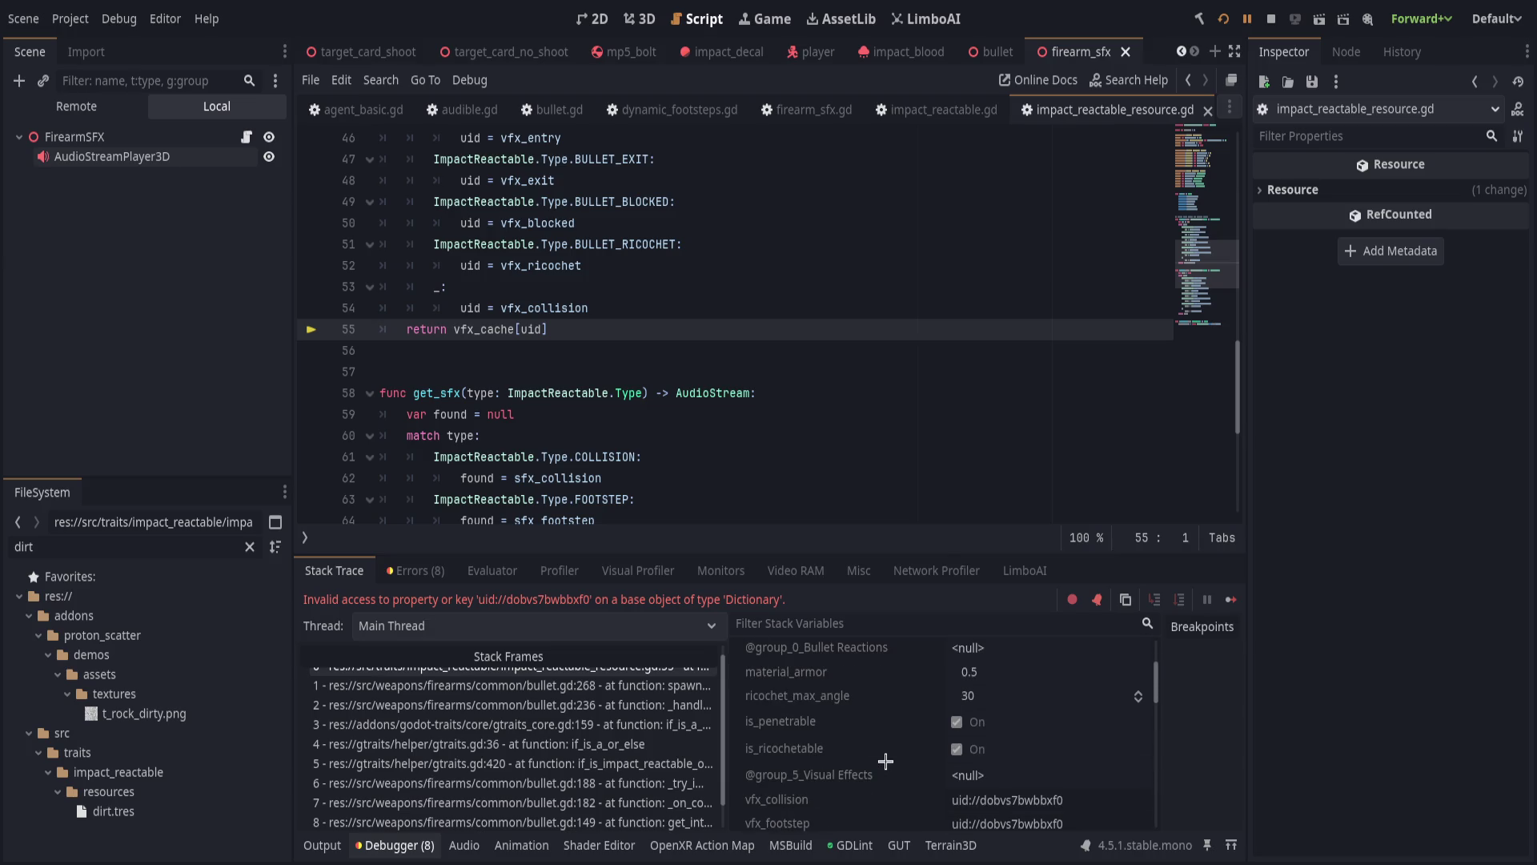
pyautogui.scroll(-3, 901, 758)
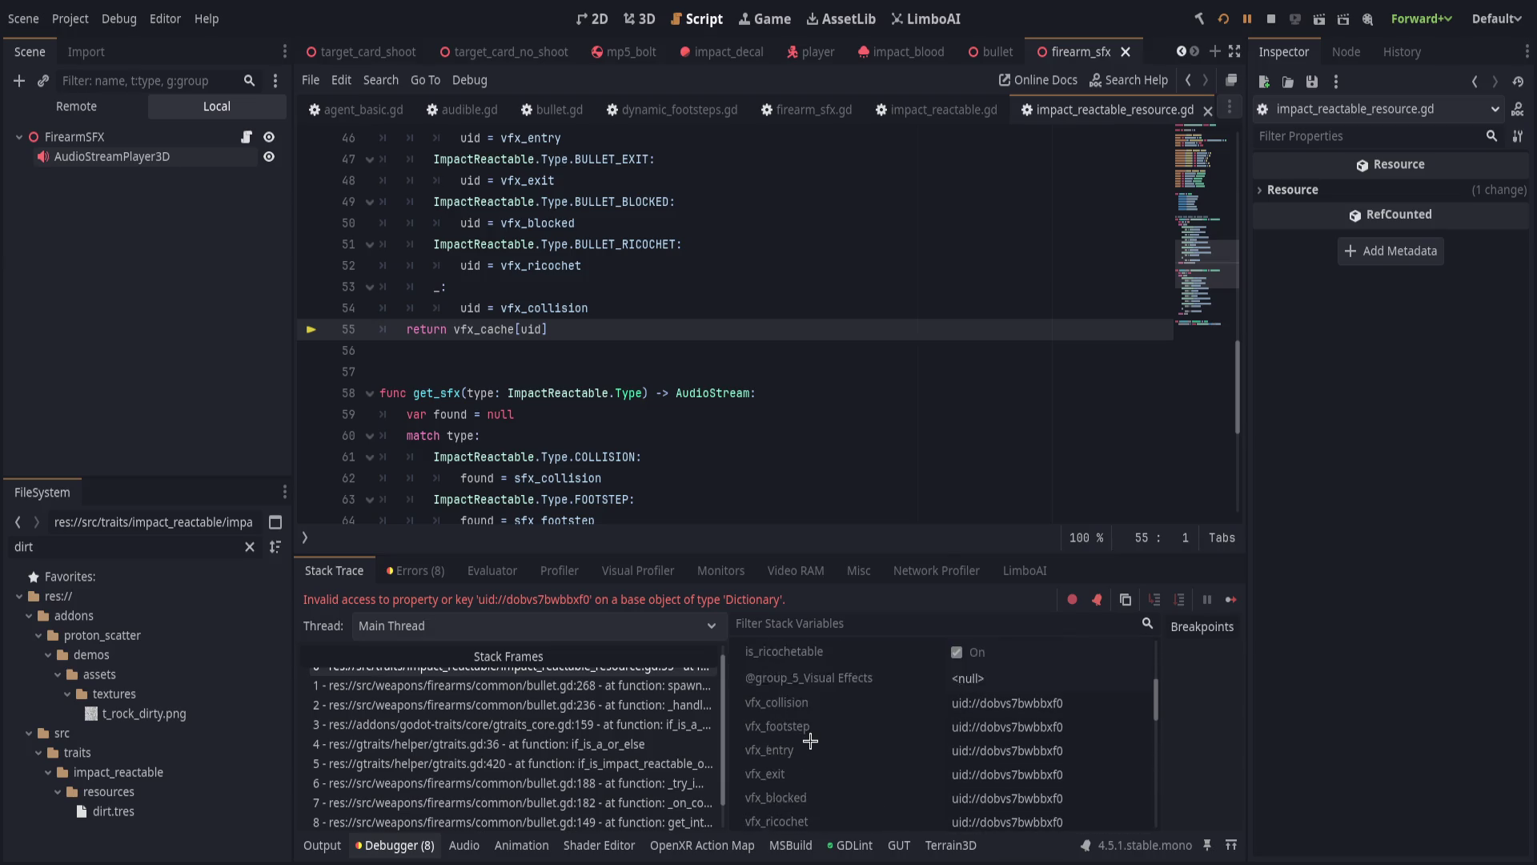
pyautogui.scroll(-10, 819, 744)
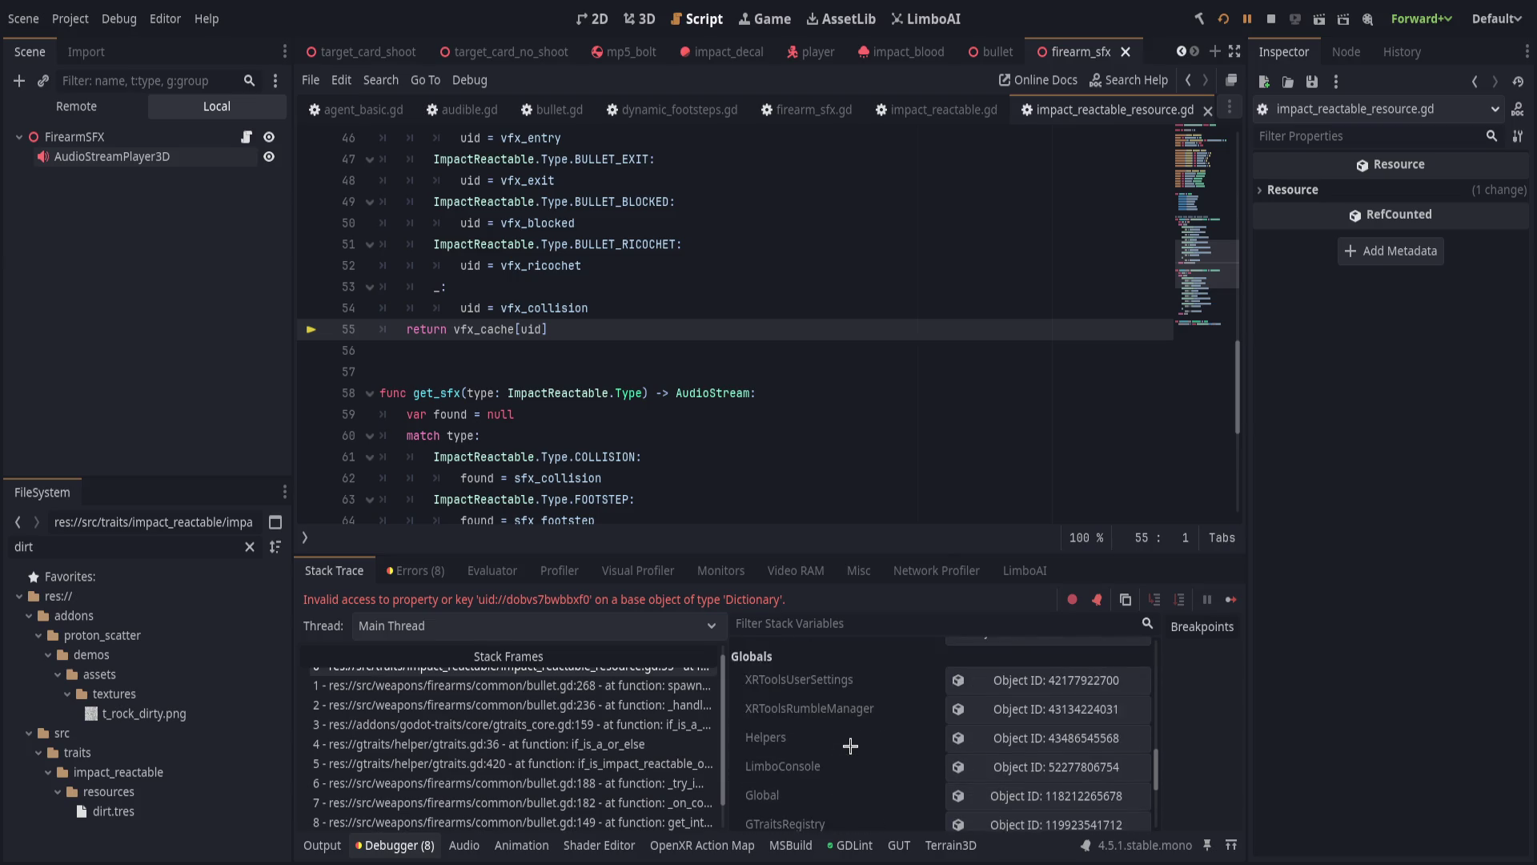
pyautogui.scroll(8, 851, 744)
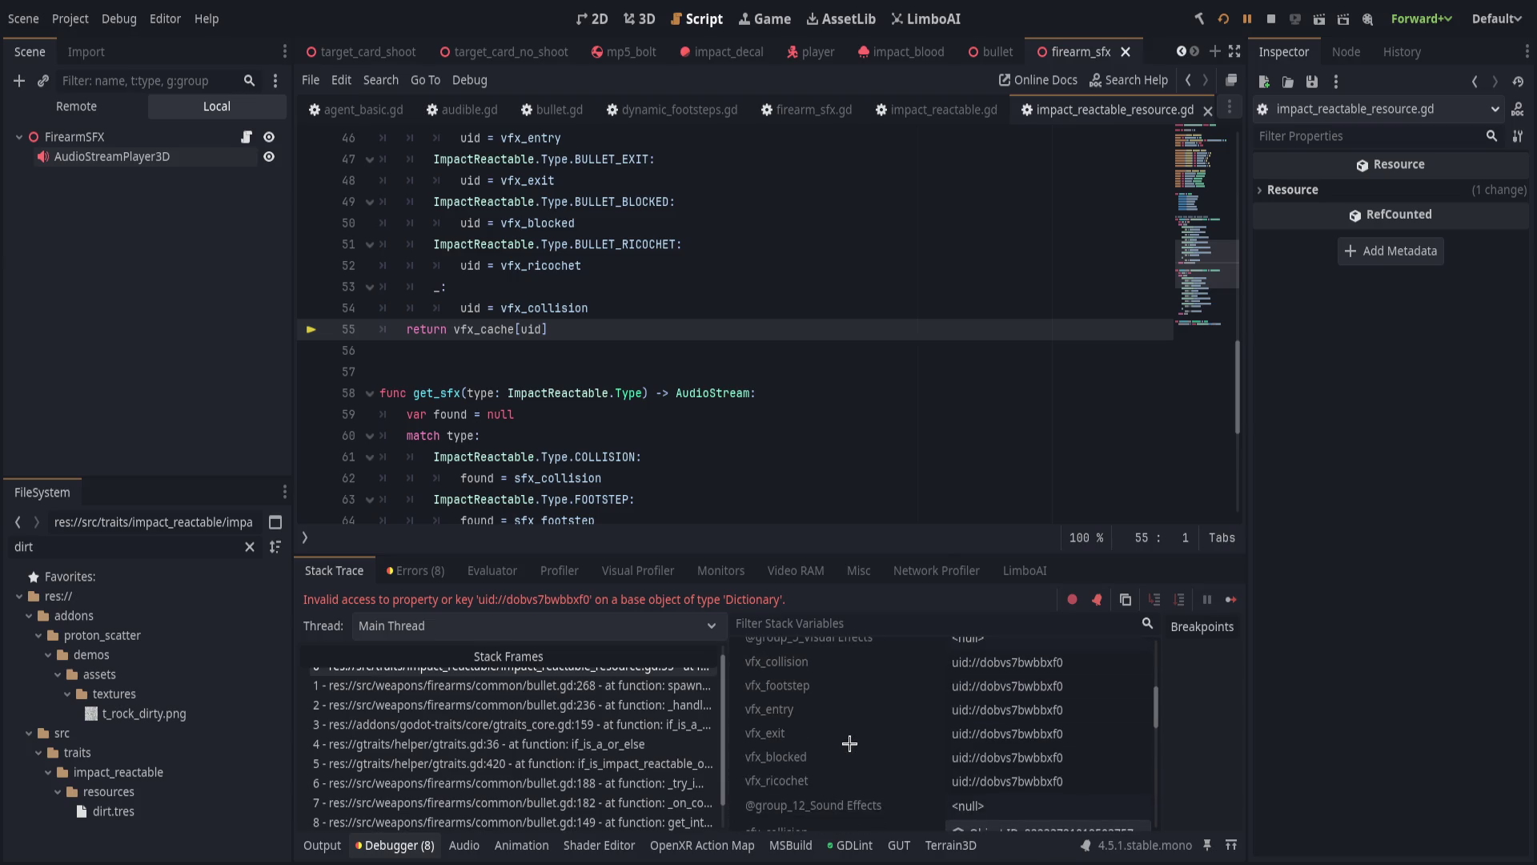
pyautogui.scroll(5, 850, 743)
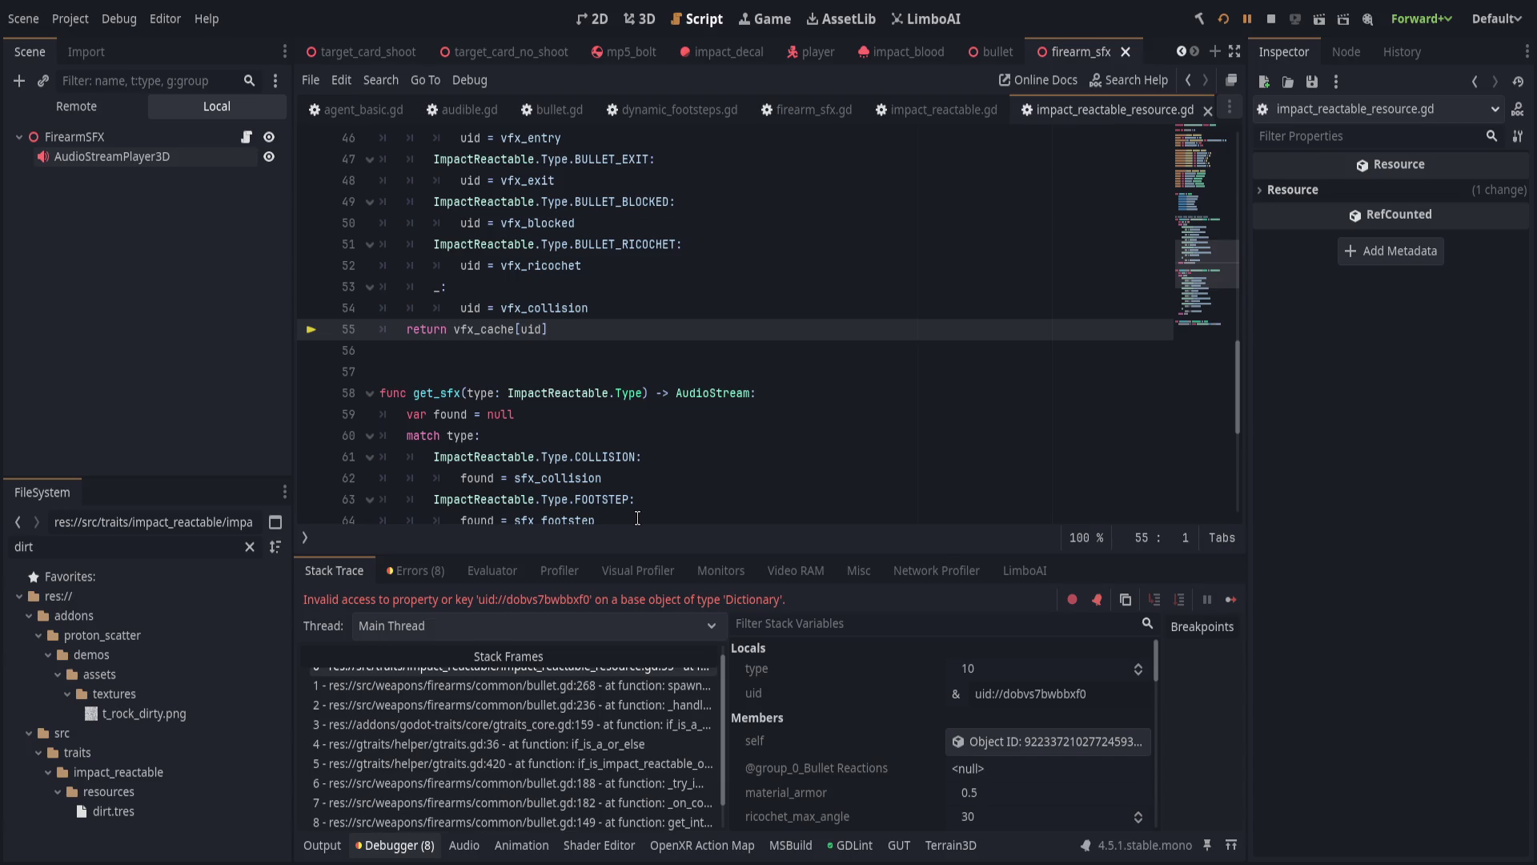
# Change the line 55 lookup to vfx_cache.get(uid) and save the script.
pyautogui.moveTo(513, 329); pyautogui.dragTo(731, 331)
pyautogui.write('/g')
pyautogui.press('BackSpace')
pyautogui.press('BackSpace')
pyautogui.write('.get(uid).')
pyautogui.press('BackSpace')
pyautogui.scroll(4, 737, 353)
pyautogui.hotkey('ctrl', 's')
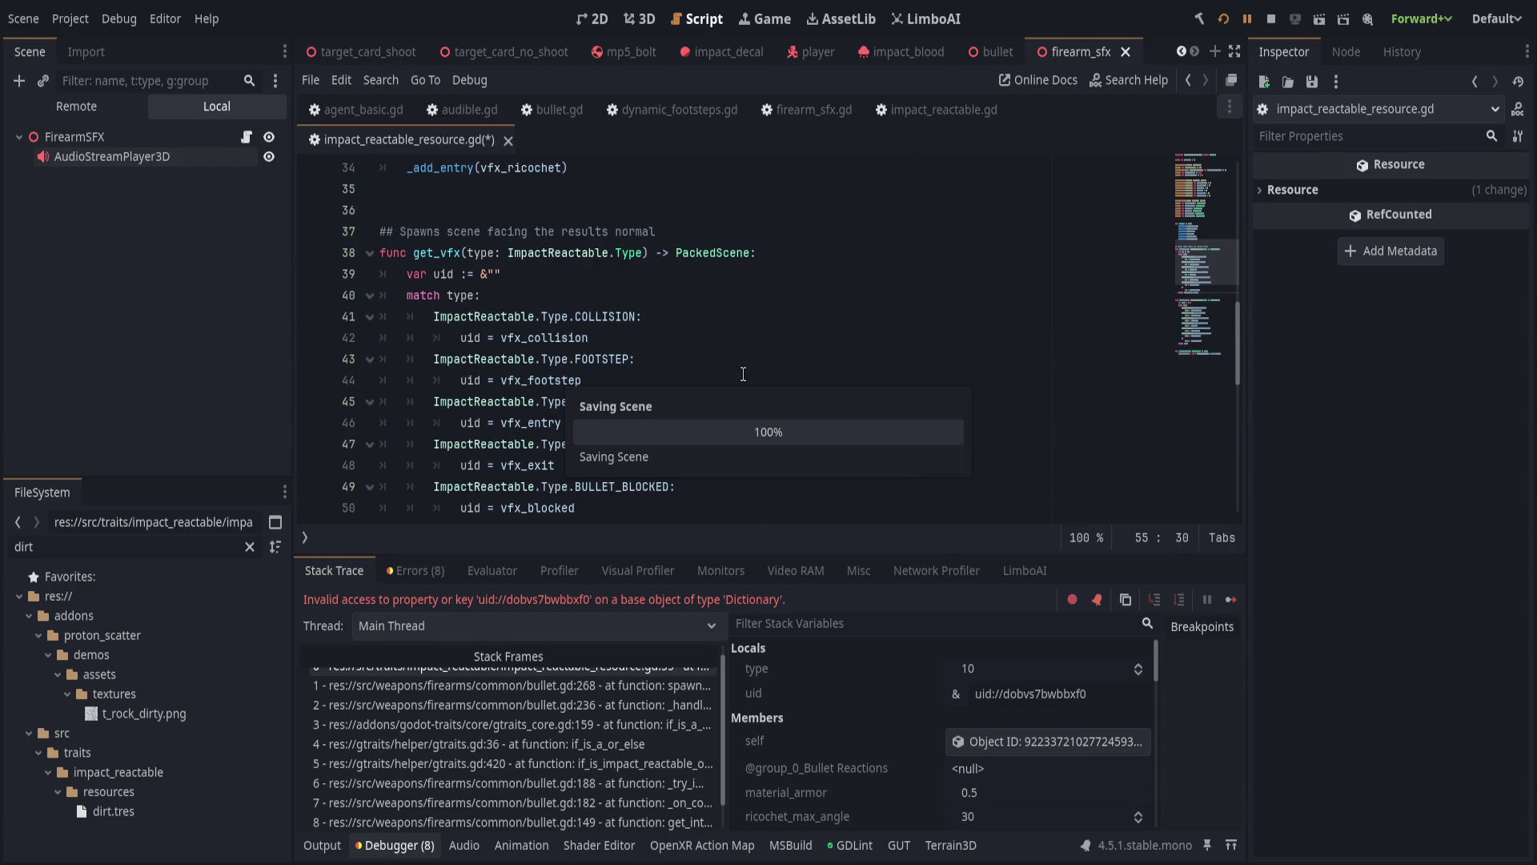
# Add print("cache: ", vfx_cache) inside get_vfx, save, and show the output log.
pyautogui.scroll(6, 744, 369)
pyautogui.scroll(-4, 813, 353)
pyautogui.click(820, 354)
pyautogui.press('Return')
pyautogui.write('print("cache')
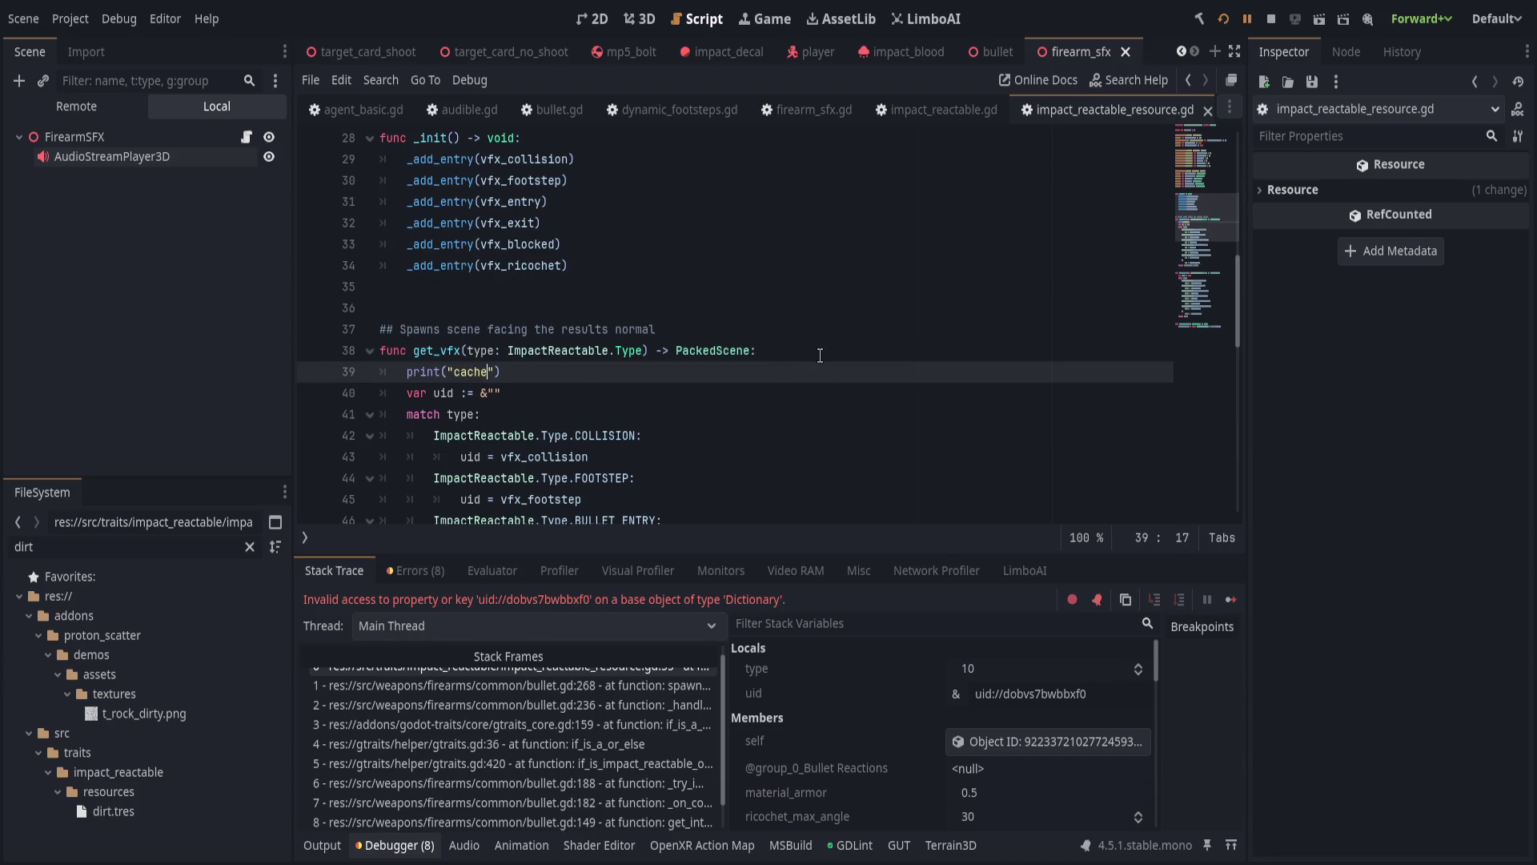
pyautogui.write(': ", cache')
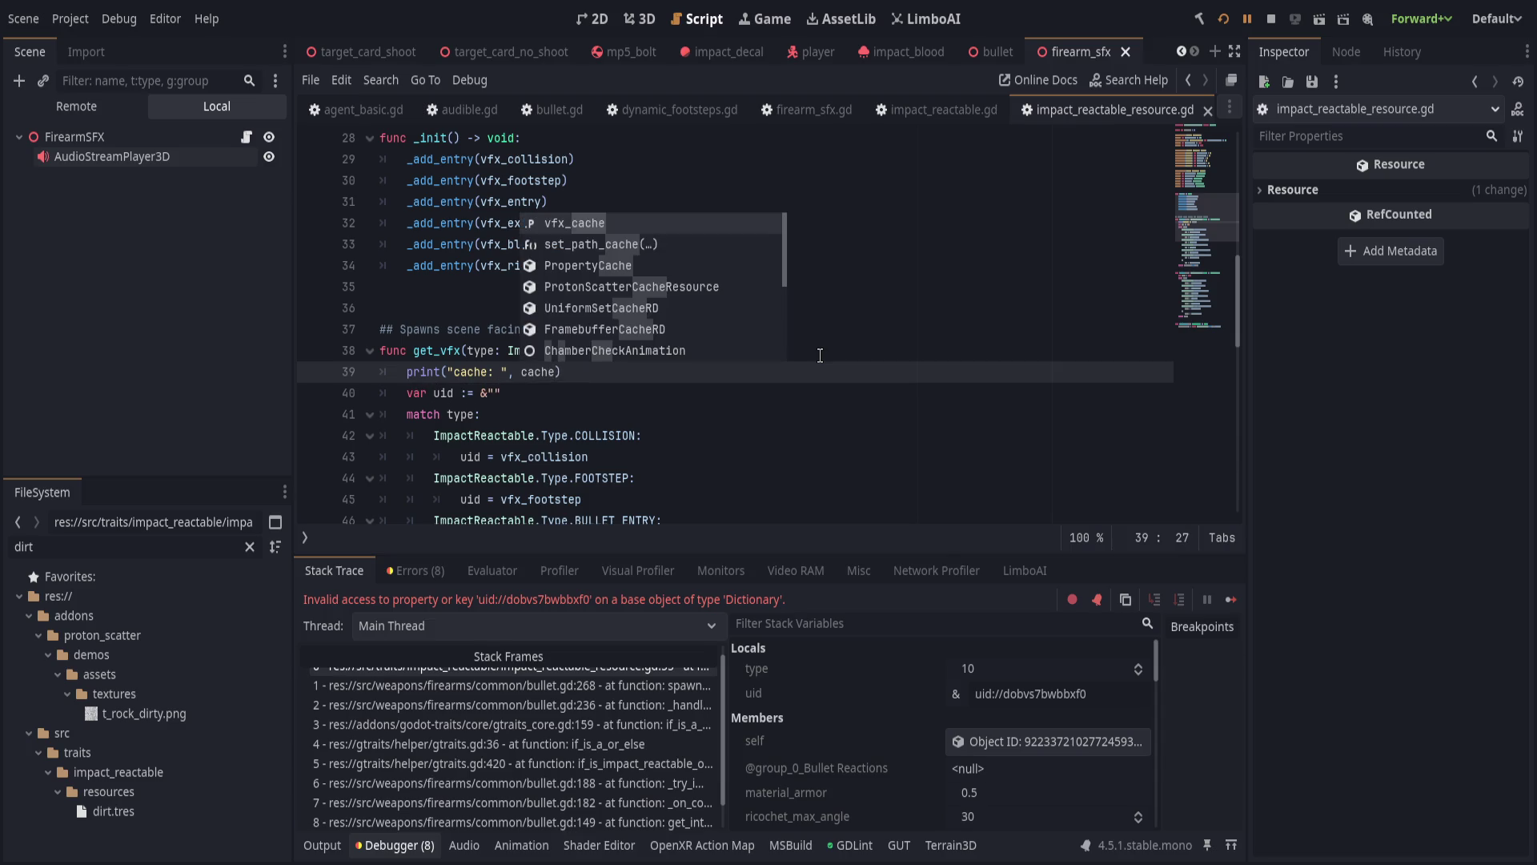
pyautogui.press('BackSpace')
pyautogui.press('BackSpace')
pyautogui.press('BackSpace')
pyautogui.write('vfxcach')
pyautogui.press('Return')
pyautogui.hotkey('ctrl', 's')
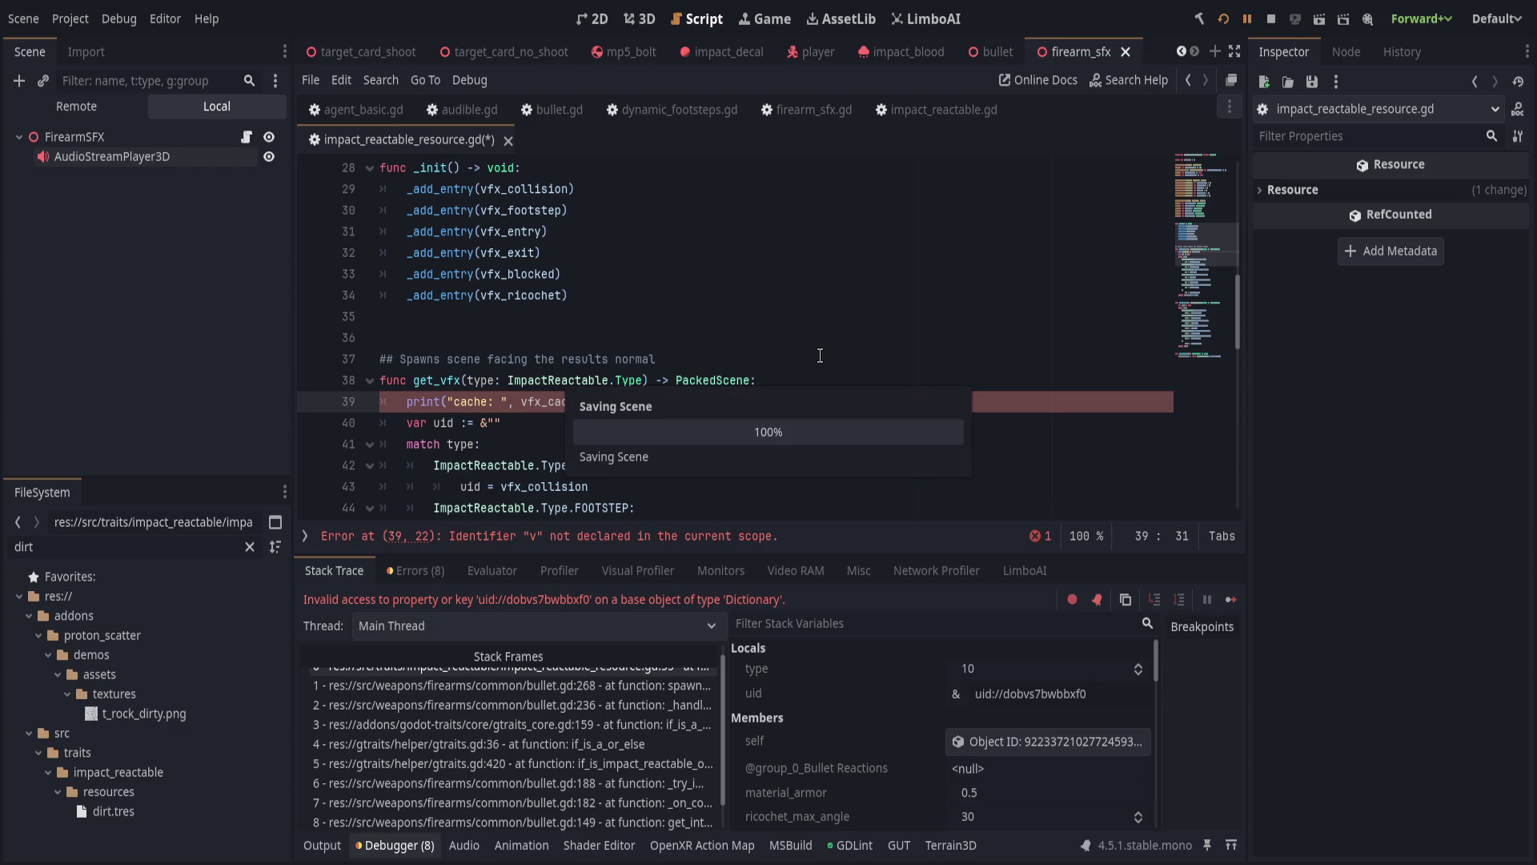
pyautogui.click(761, 430)
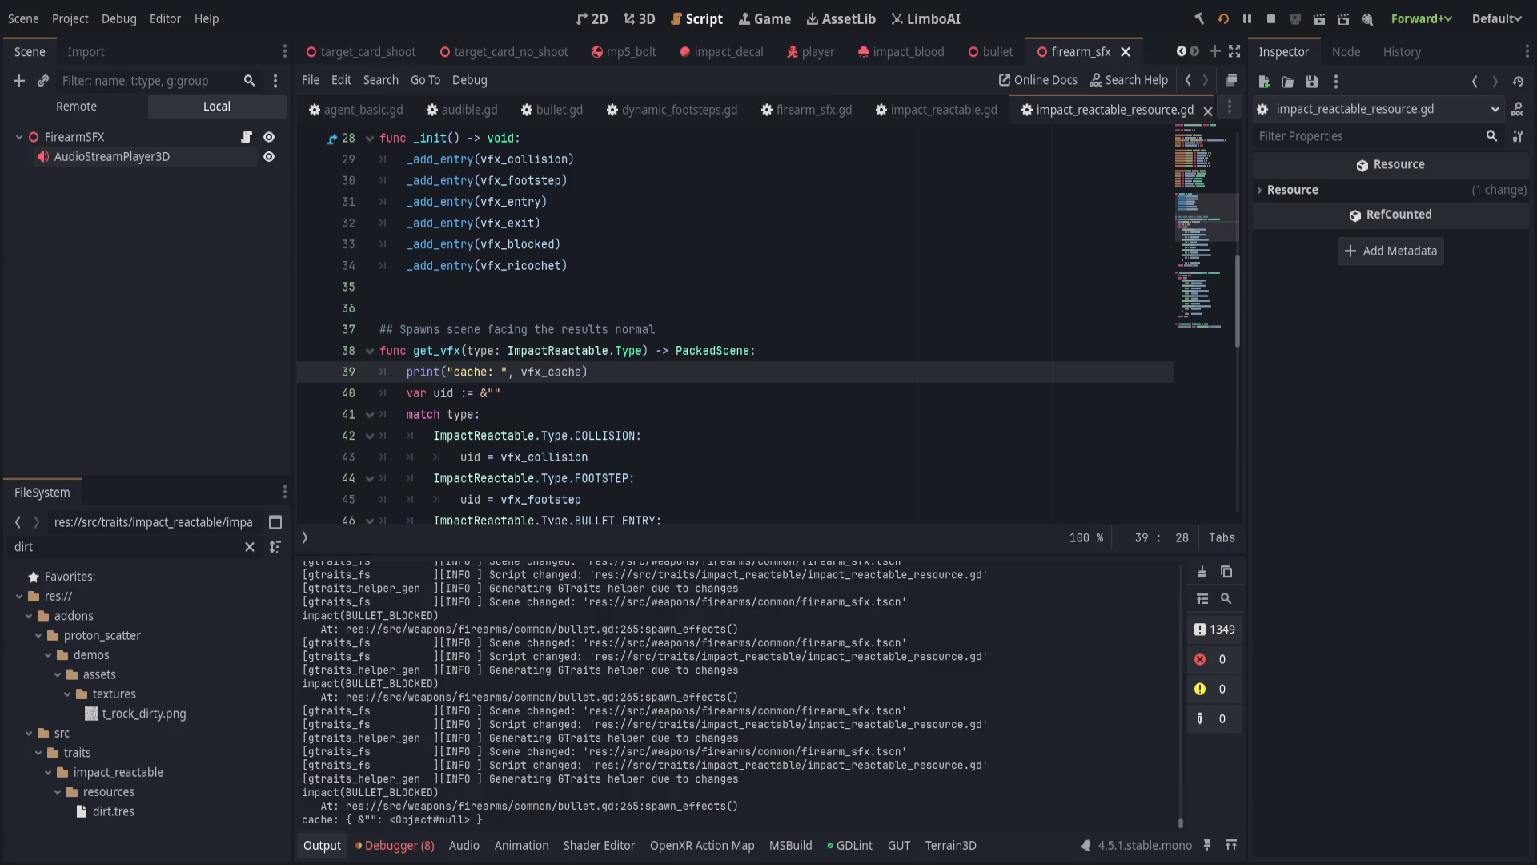
pyautogui.hotkey('alt', 'Tab')
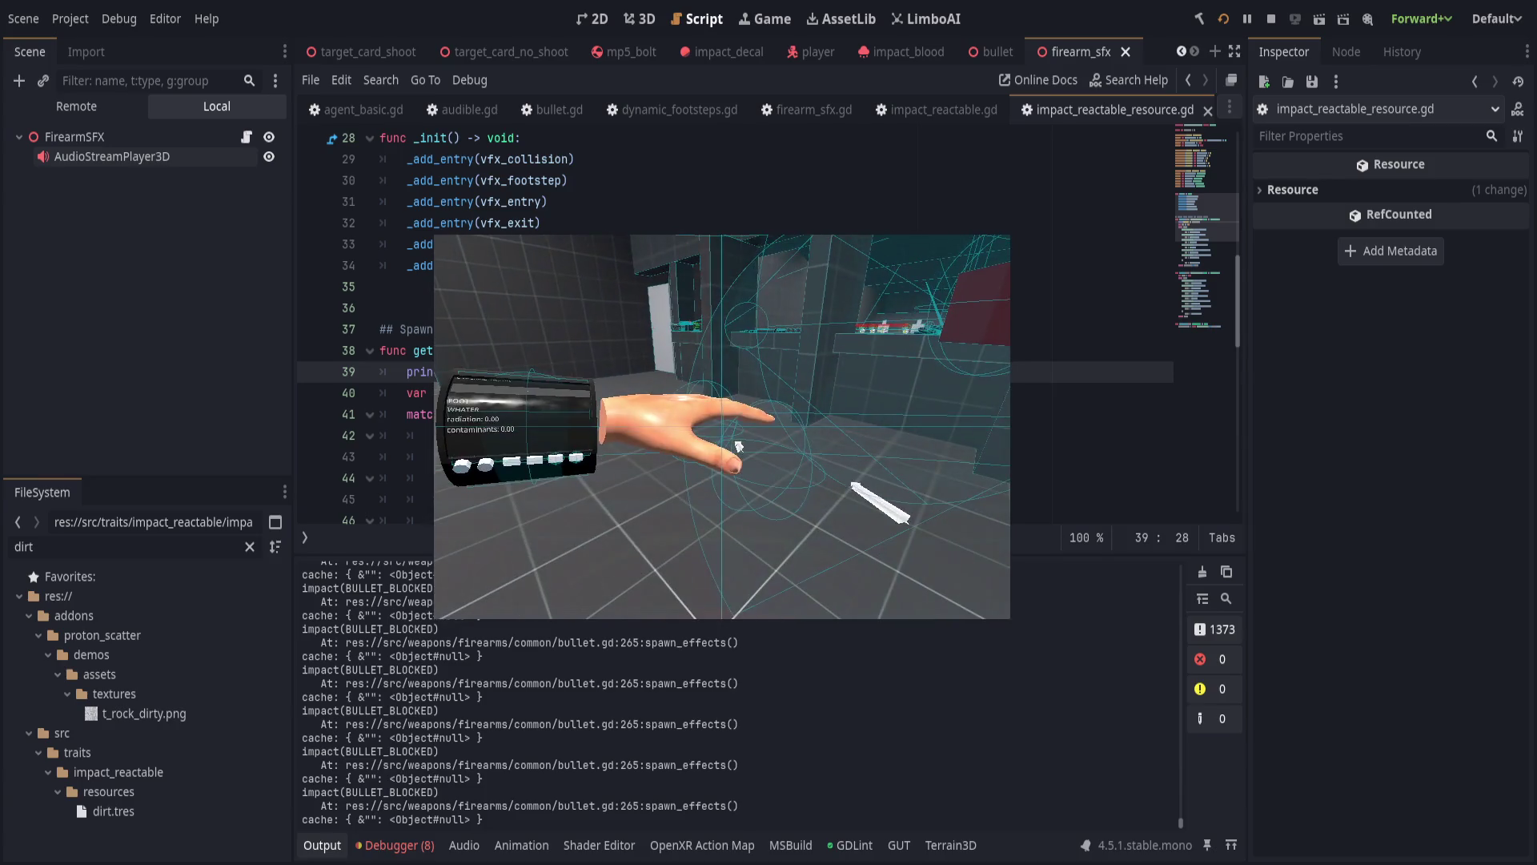
pyautogui.hotkey('alt', 'Tab')
# Print vfx_cache after the cache assignment in _add_entry, then rerun the game.
pyautogui.click(616, 329)
pyautogui.scroll(2, 695, 374)
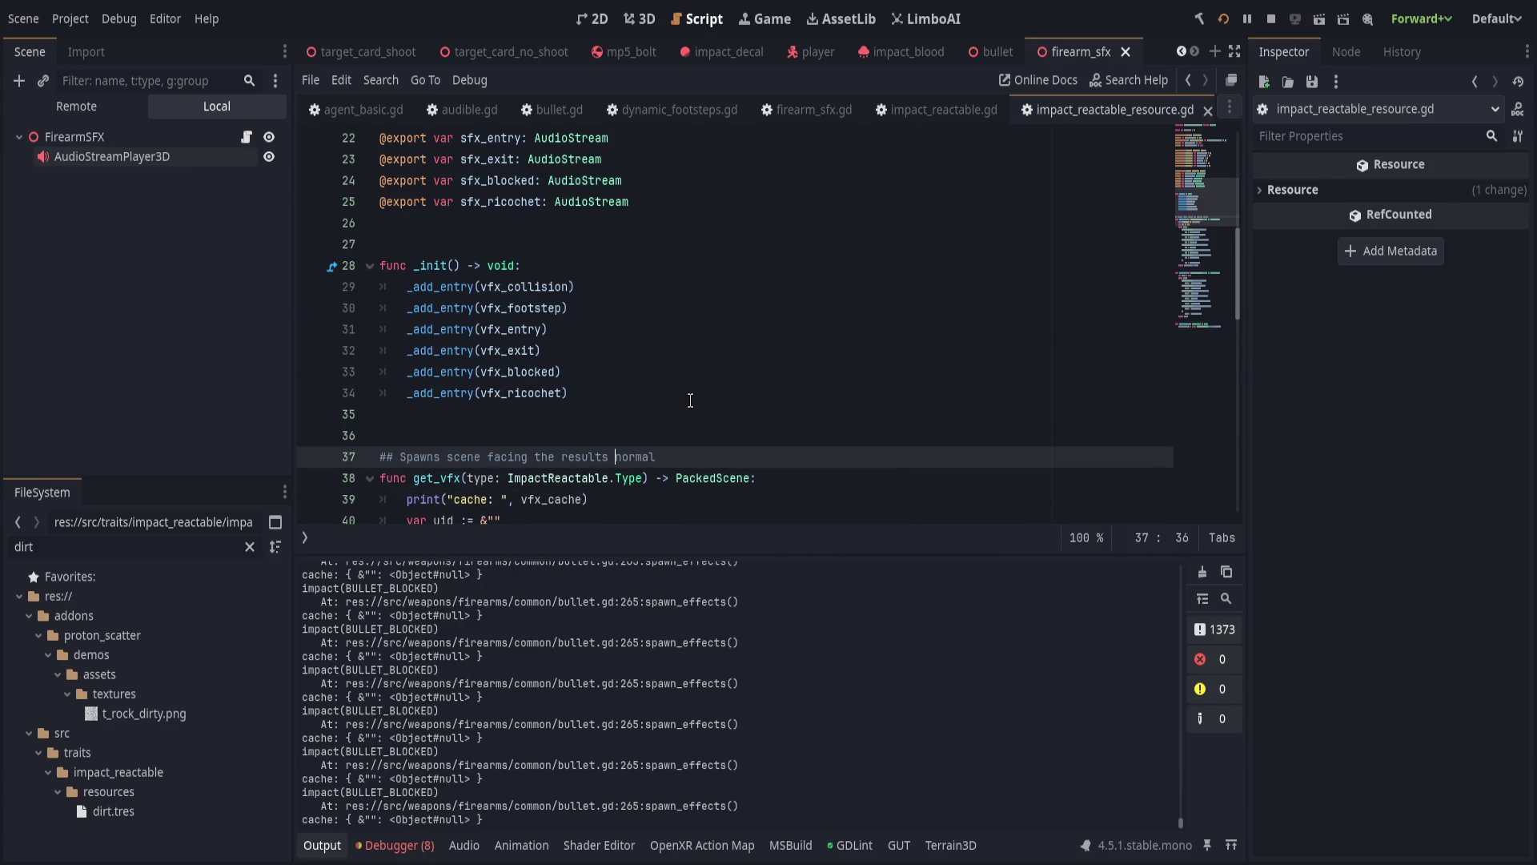
pyautogui.scroll(-10, 686, 400)
pyautogui.scroll(-3, 680, 405)
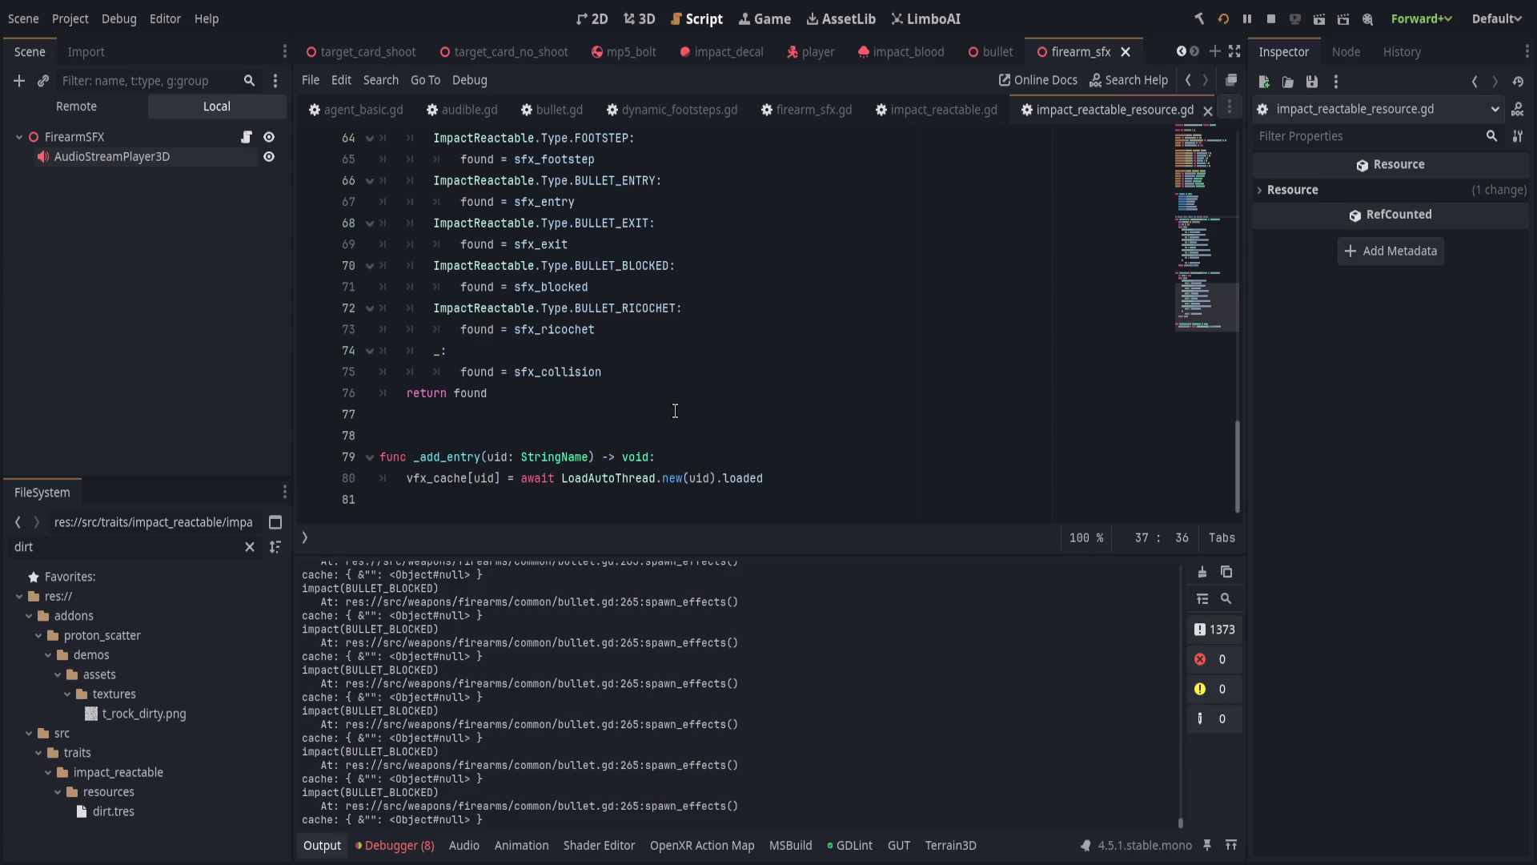
pyautogui.click(778, 462)
pyautogui.click(908, 490)
pyautogui.click(913, 458)
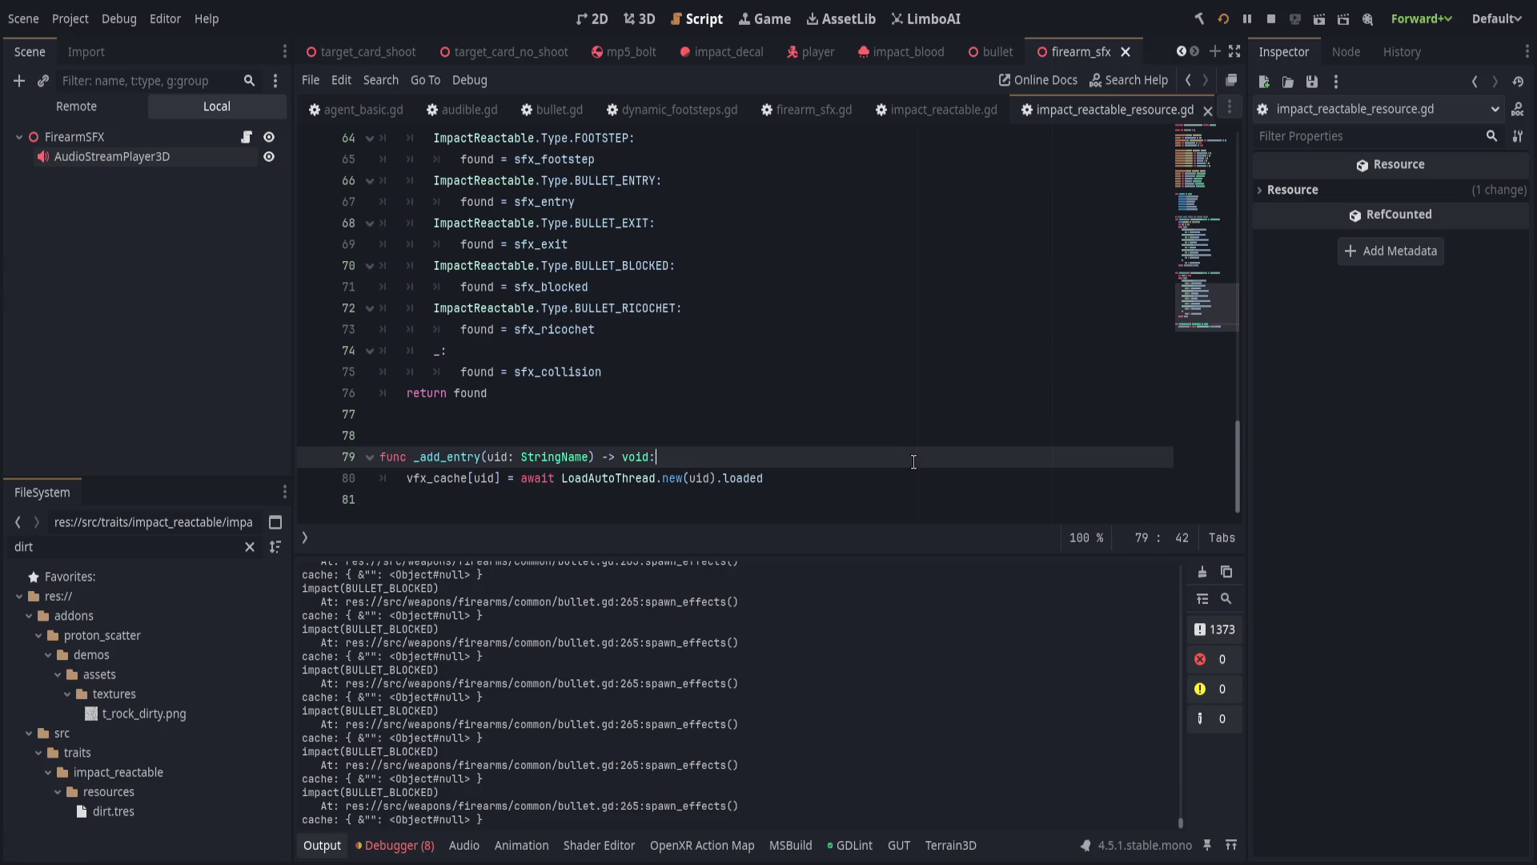
pyautogui.click(876, 458)
pyautogui.press('Down')
pyautogui.press('End')
pyautogui.press('Return')
pyautogui.write('print')
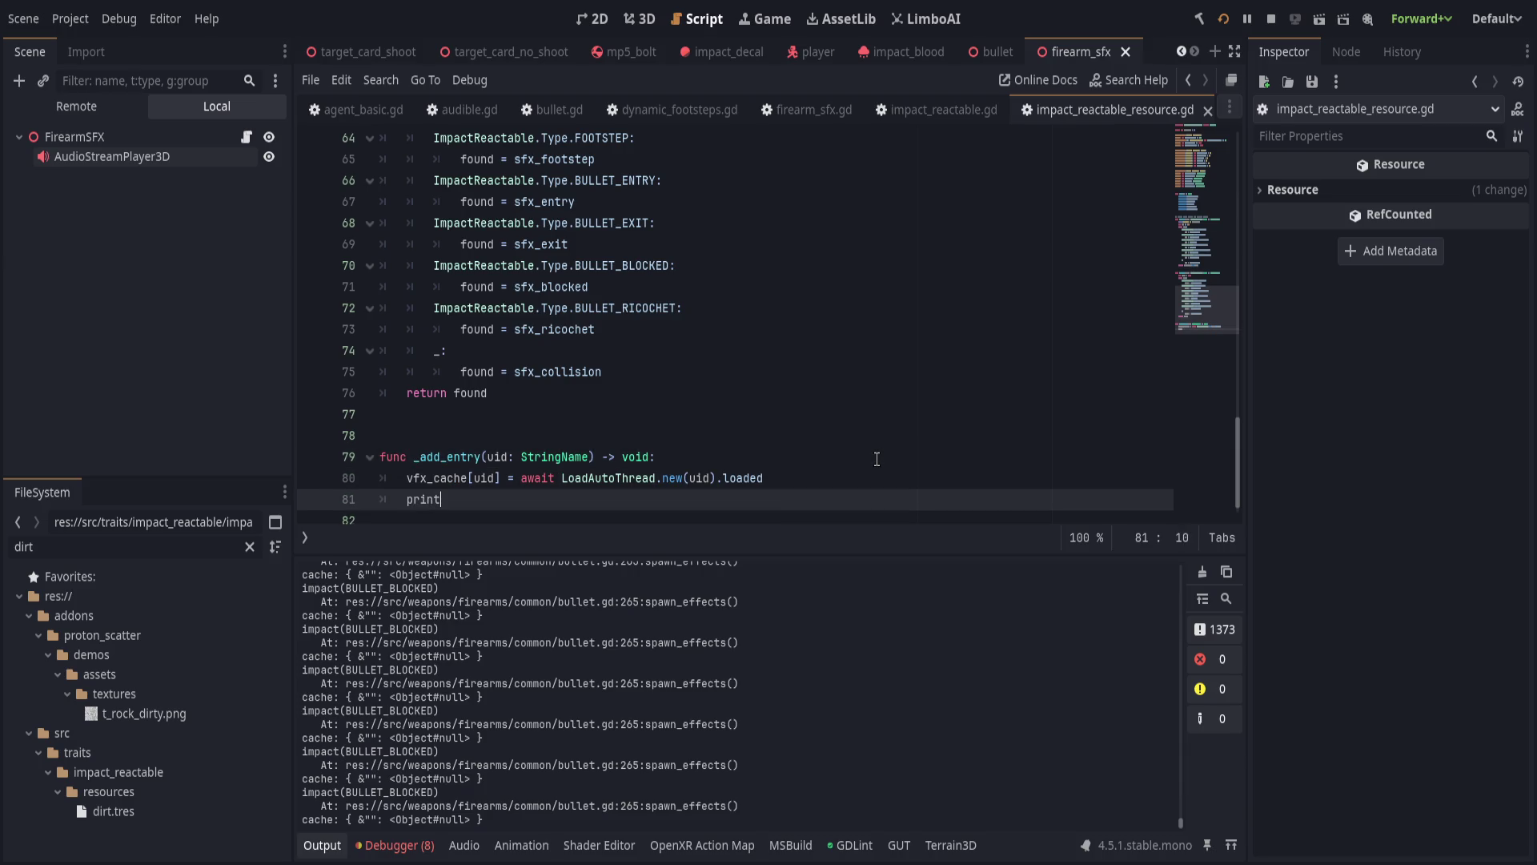
pyautogui.write('("cachel:')
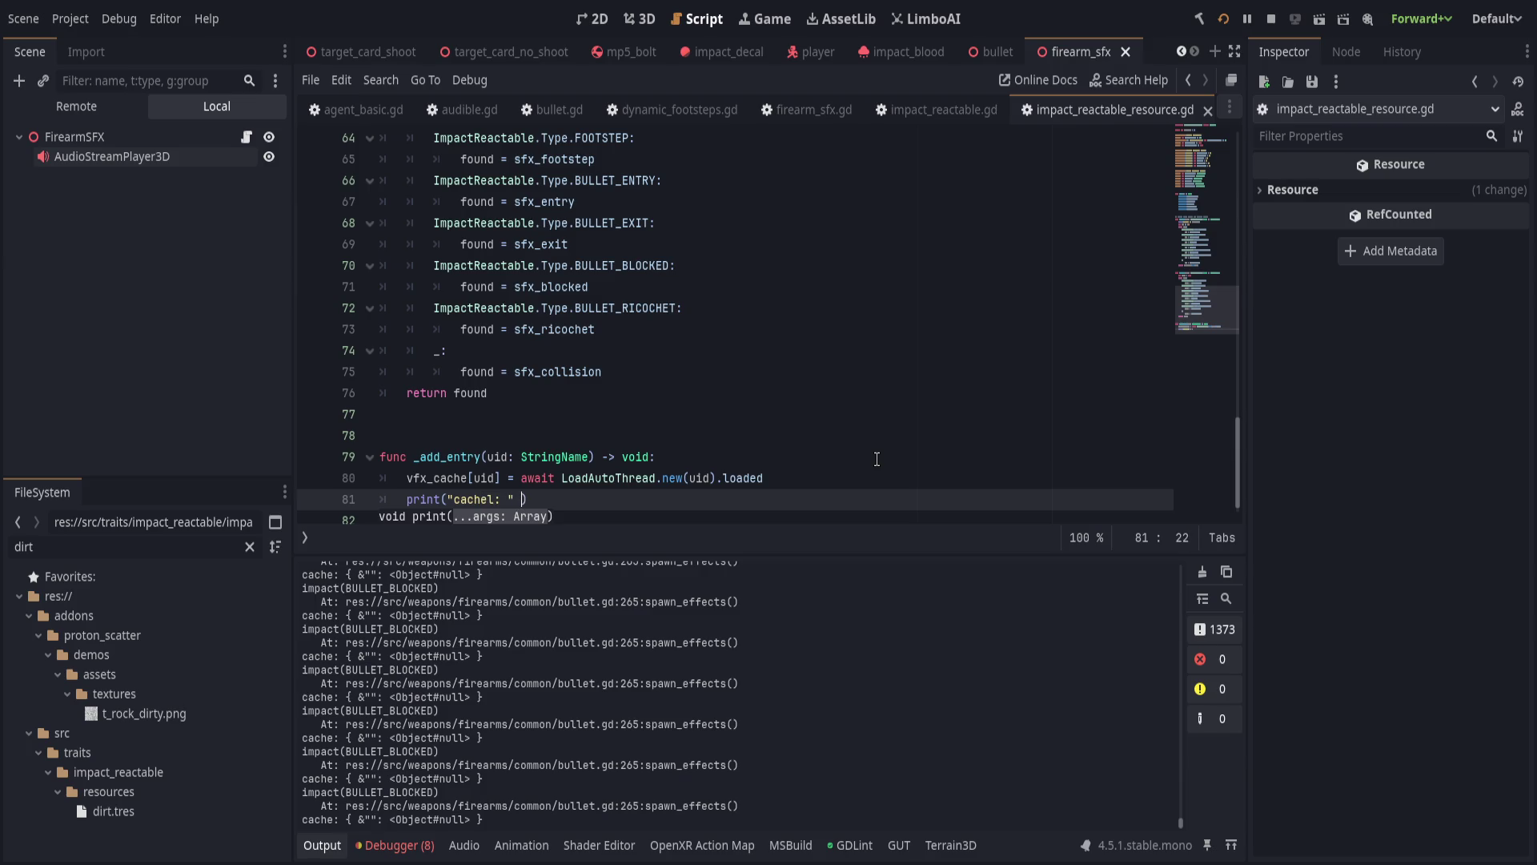
pyautogui.press('BackSpace')
pyautogui.press('BackSpace')
pyautogui.write('", vfx')
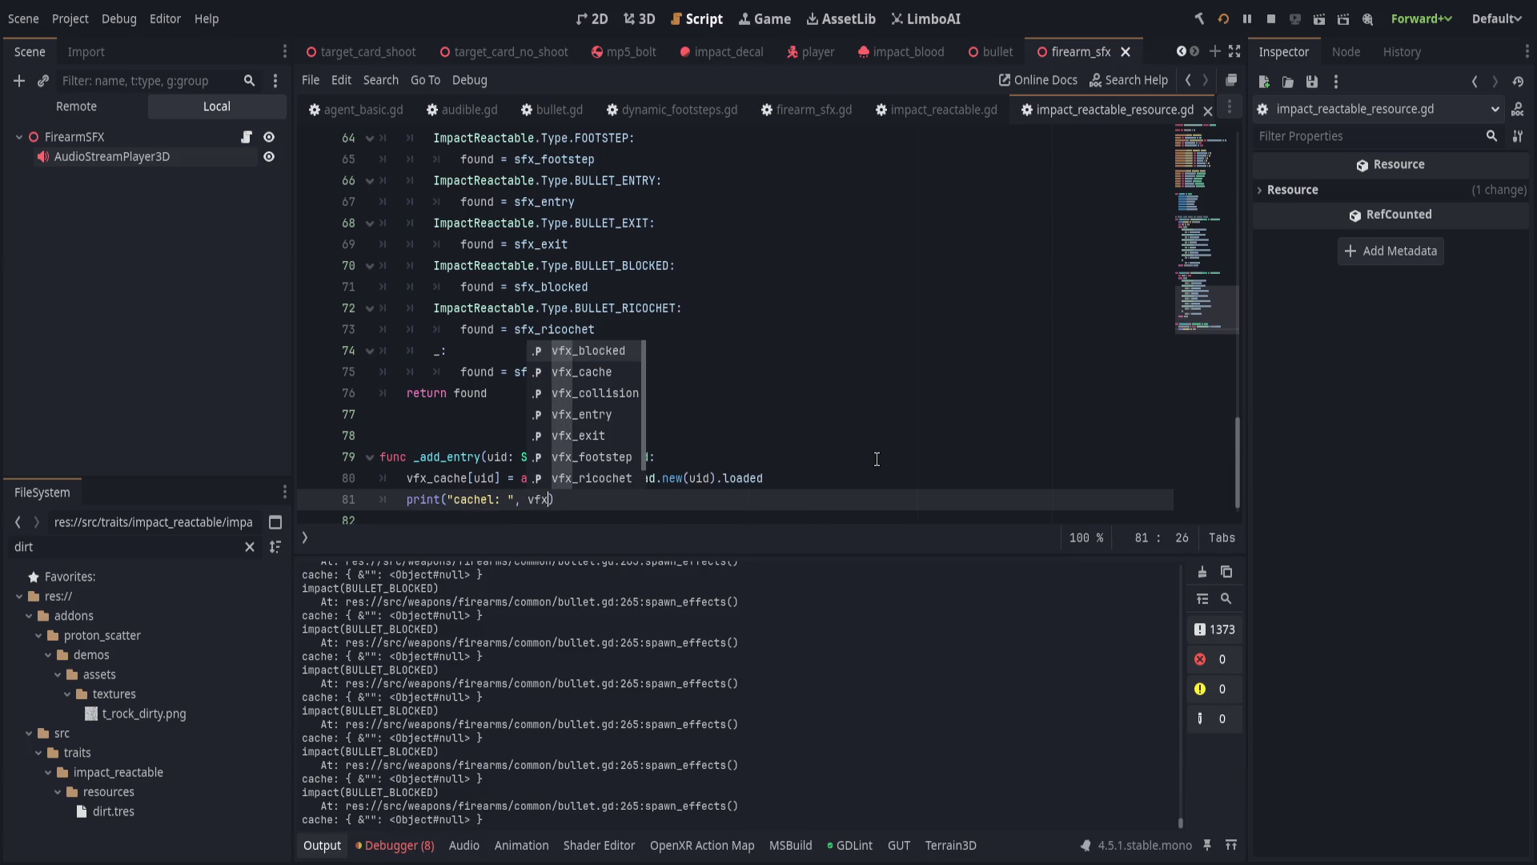
pyautogui.write('_cache')
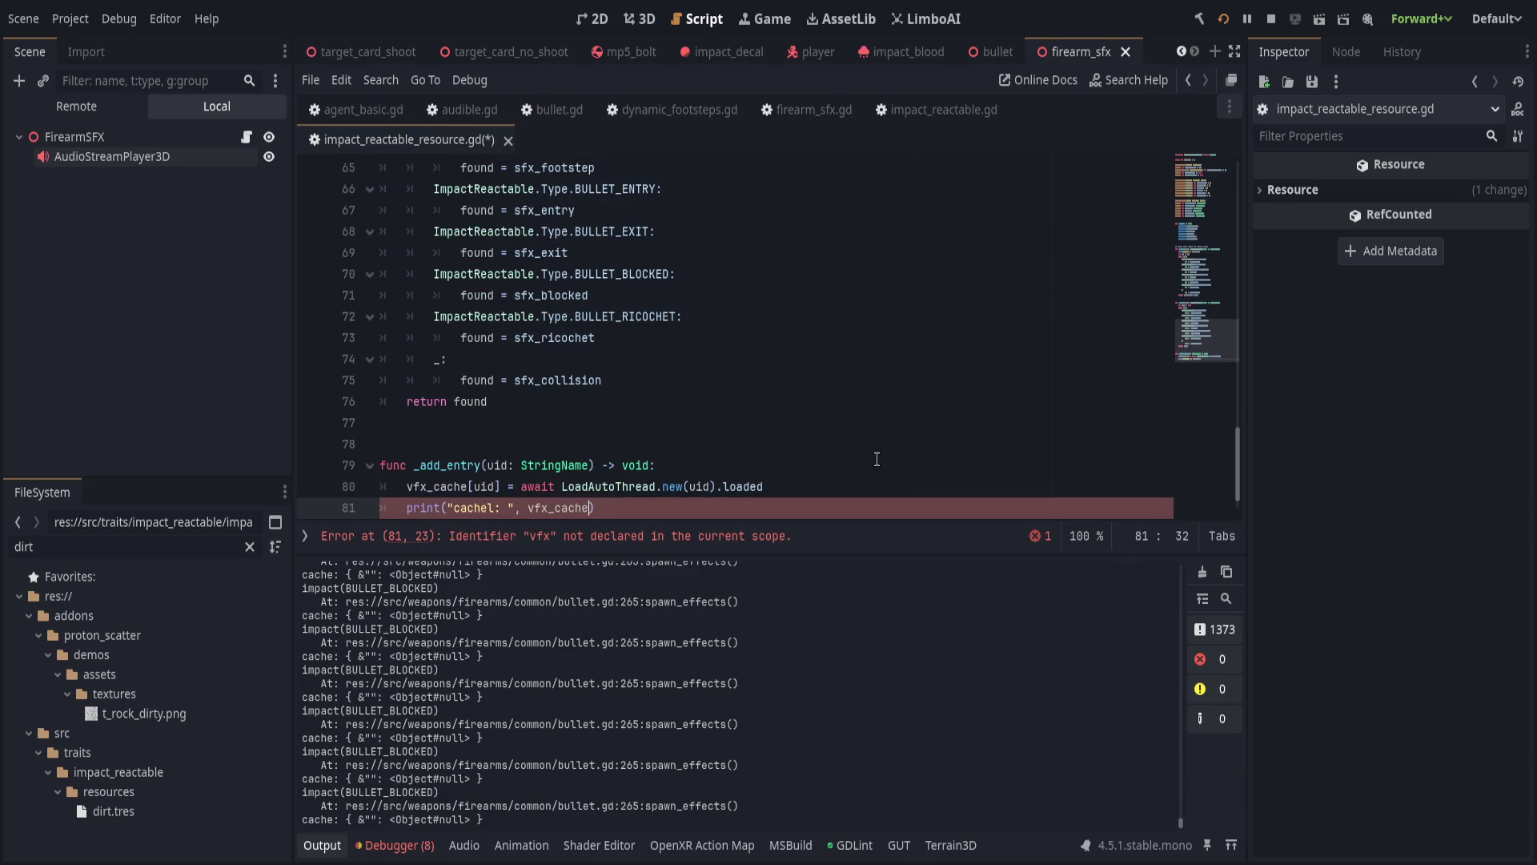
pyautogui.click(1222, 18)
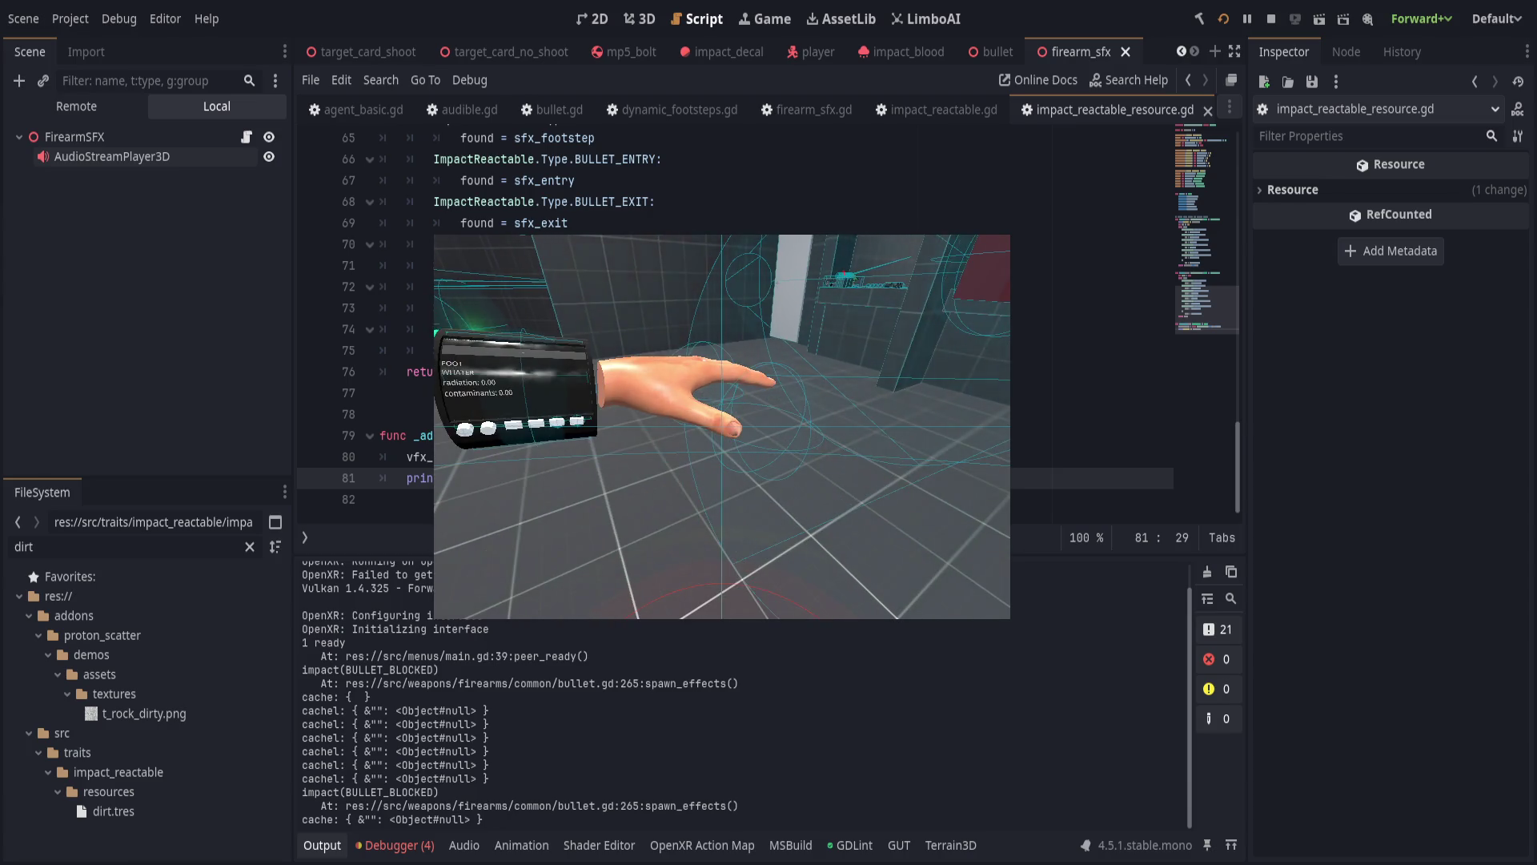
pyautogui.hotkey('alt', 'Tab')
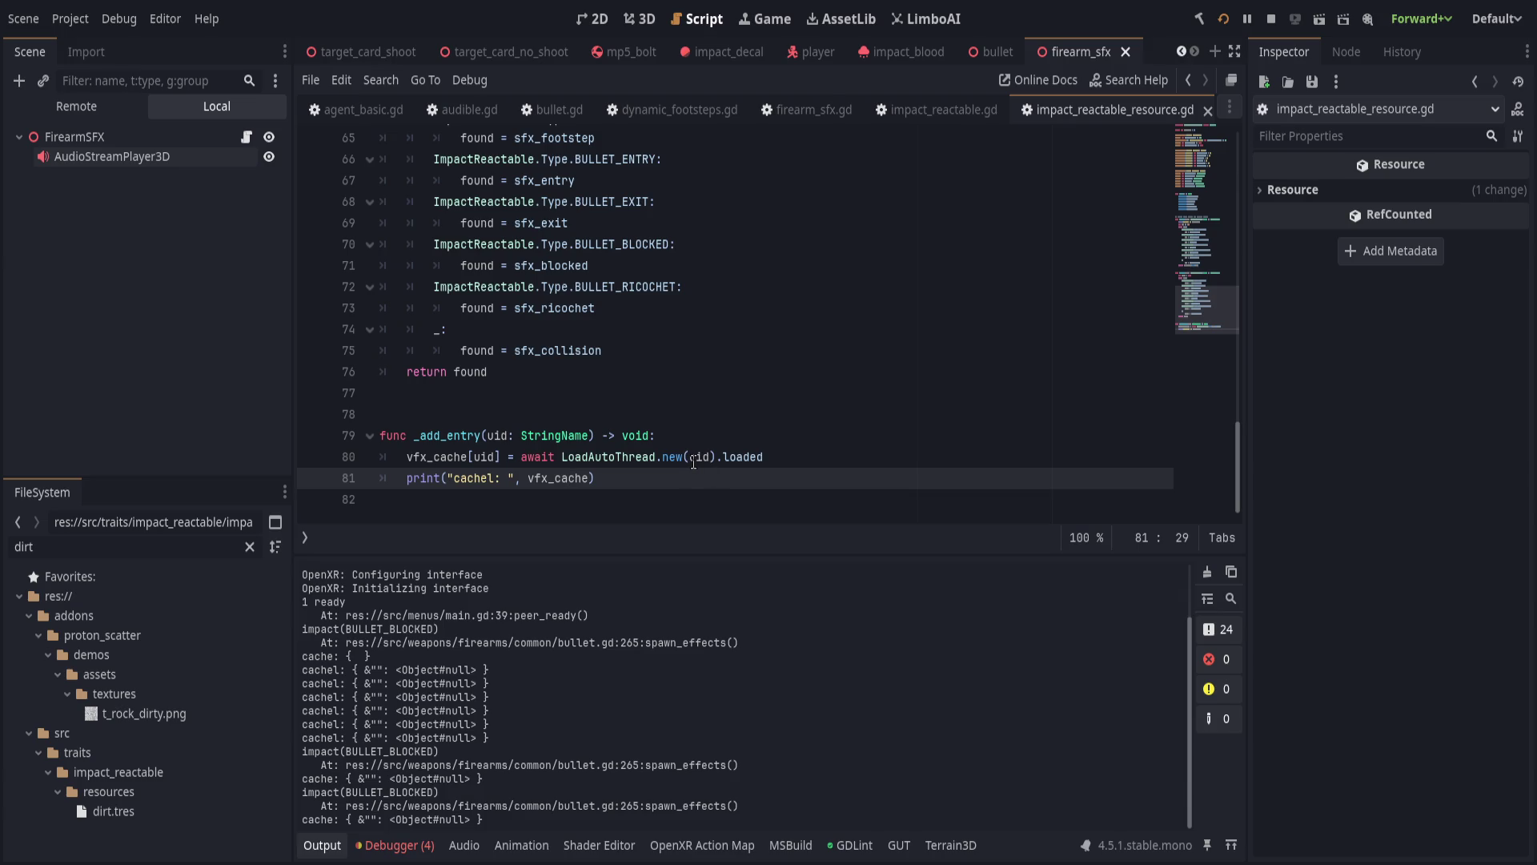
# Move the await loading expression into a new line: var here = await LoadAutoThread.new(uid).loaded.
pyautogui.click(832, 453)
pyautogui.scroll(2, 832, 453)
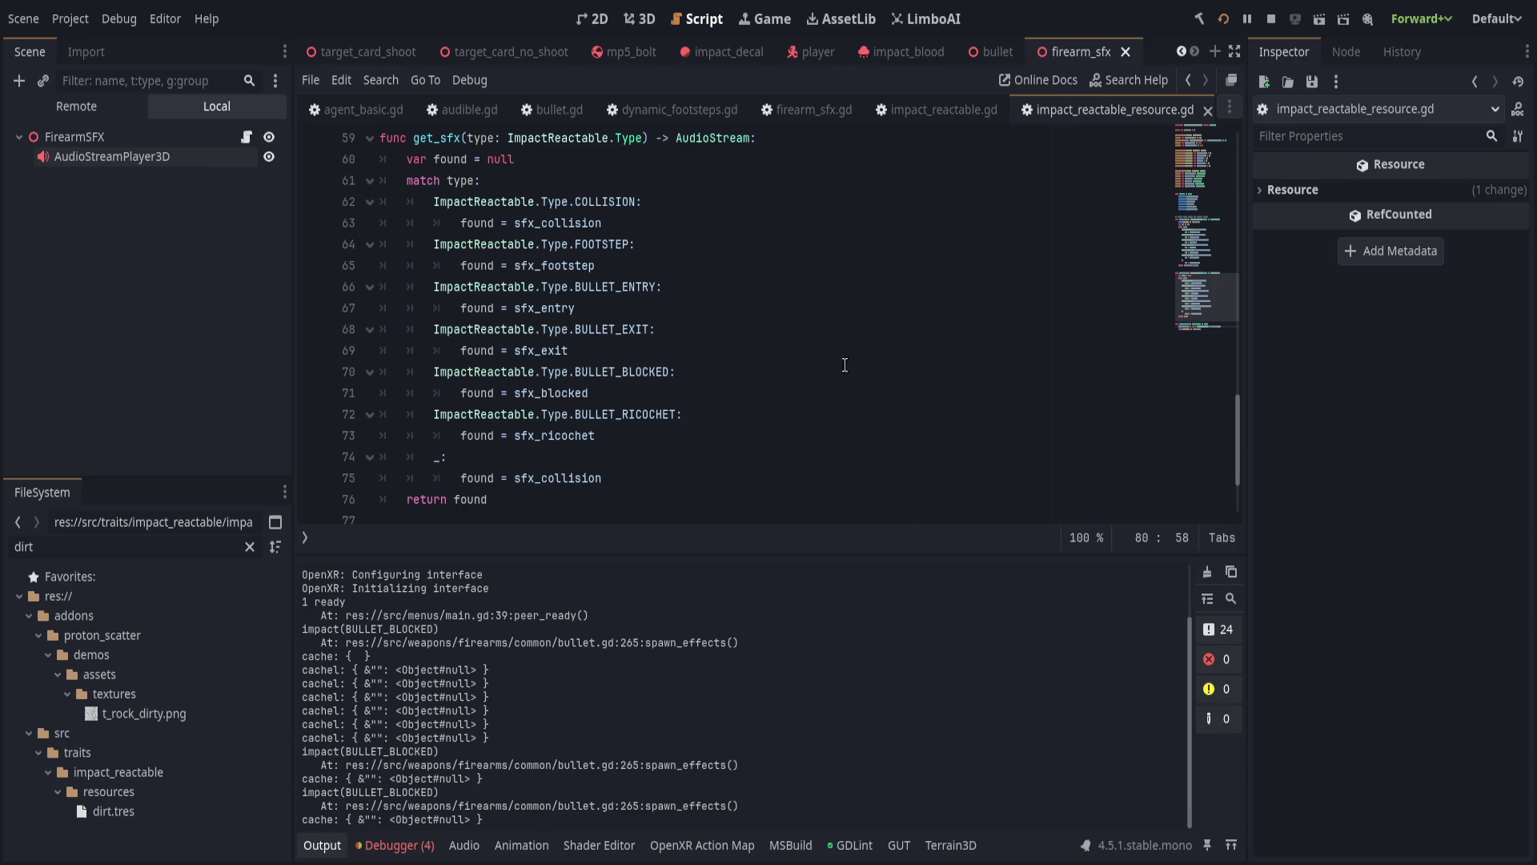
pyautogui.scroll(-2, 1033, 227)
pyautogui.moveTo(522, 457); pyautogui.dragTo(804, 458)
pyautogui.hotkey('ctrl', 'x')
pyautogui.hotkey('ctrl', 'shift', 'Return')
pyautogui.write('var here =')
pyautogui.hotkey('ctrl', 'v')
pyautogui.press('Escape')
# Print here with the label "here; ", assign vfx_cache[uid] = here, and save.
pyautogui.press('Return')
pyautogui.write('print')
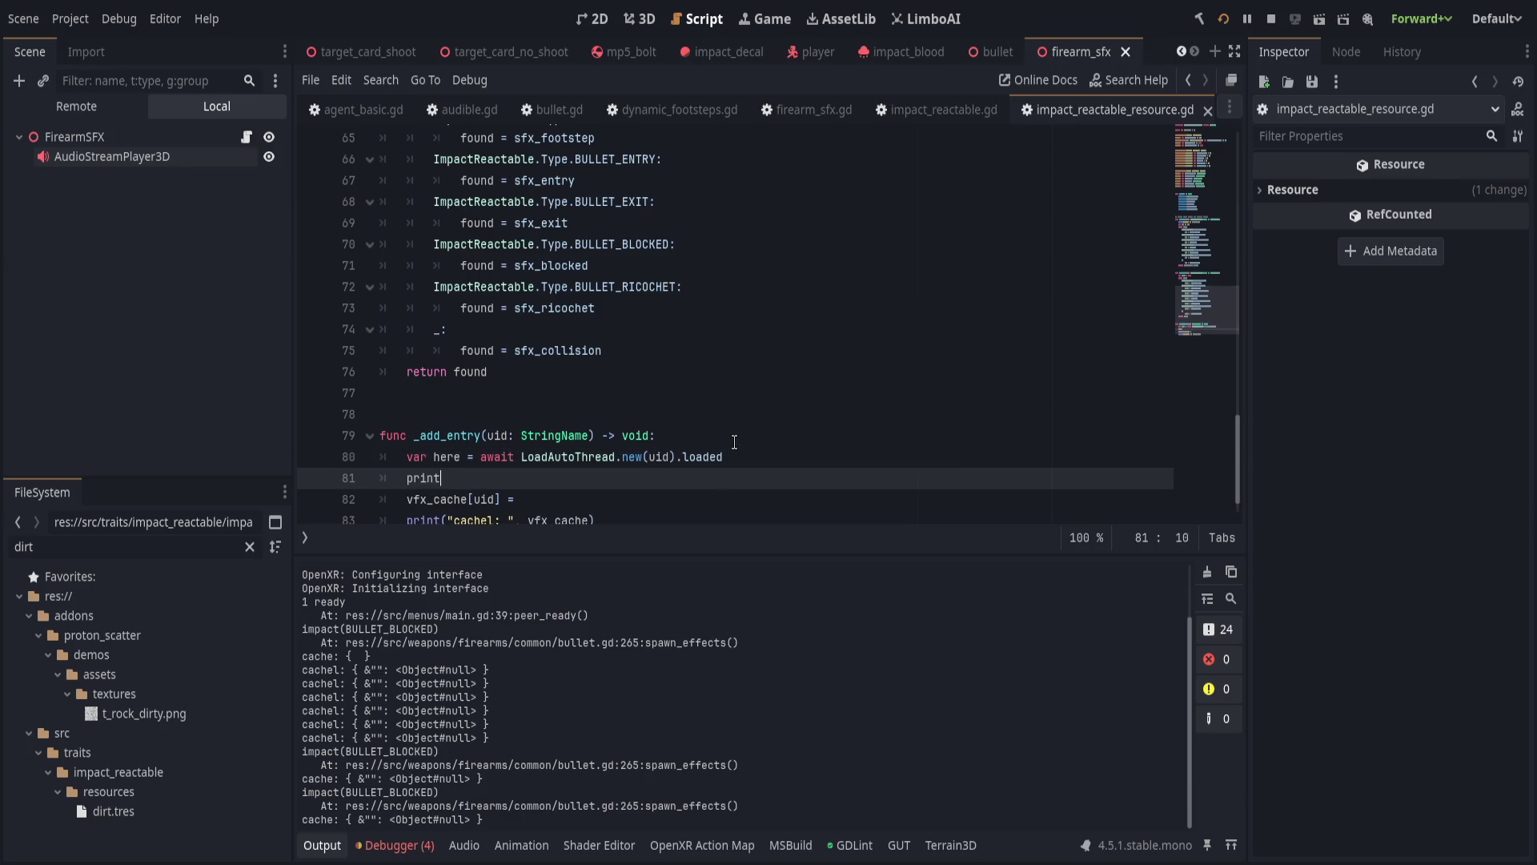
pyautogui.write('("here; ", he')
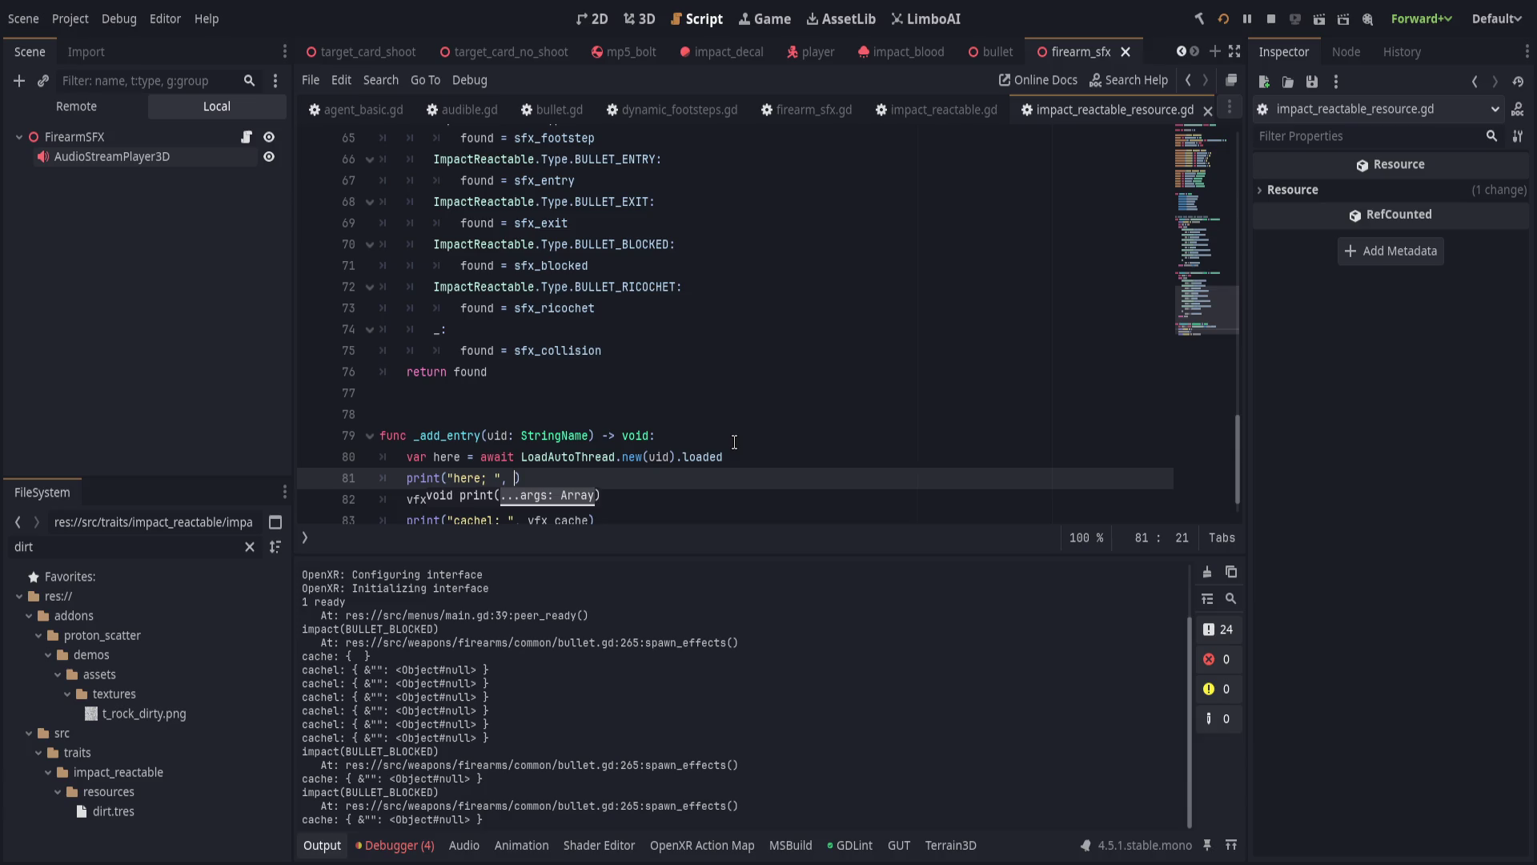
pyautogui.write('re')
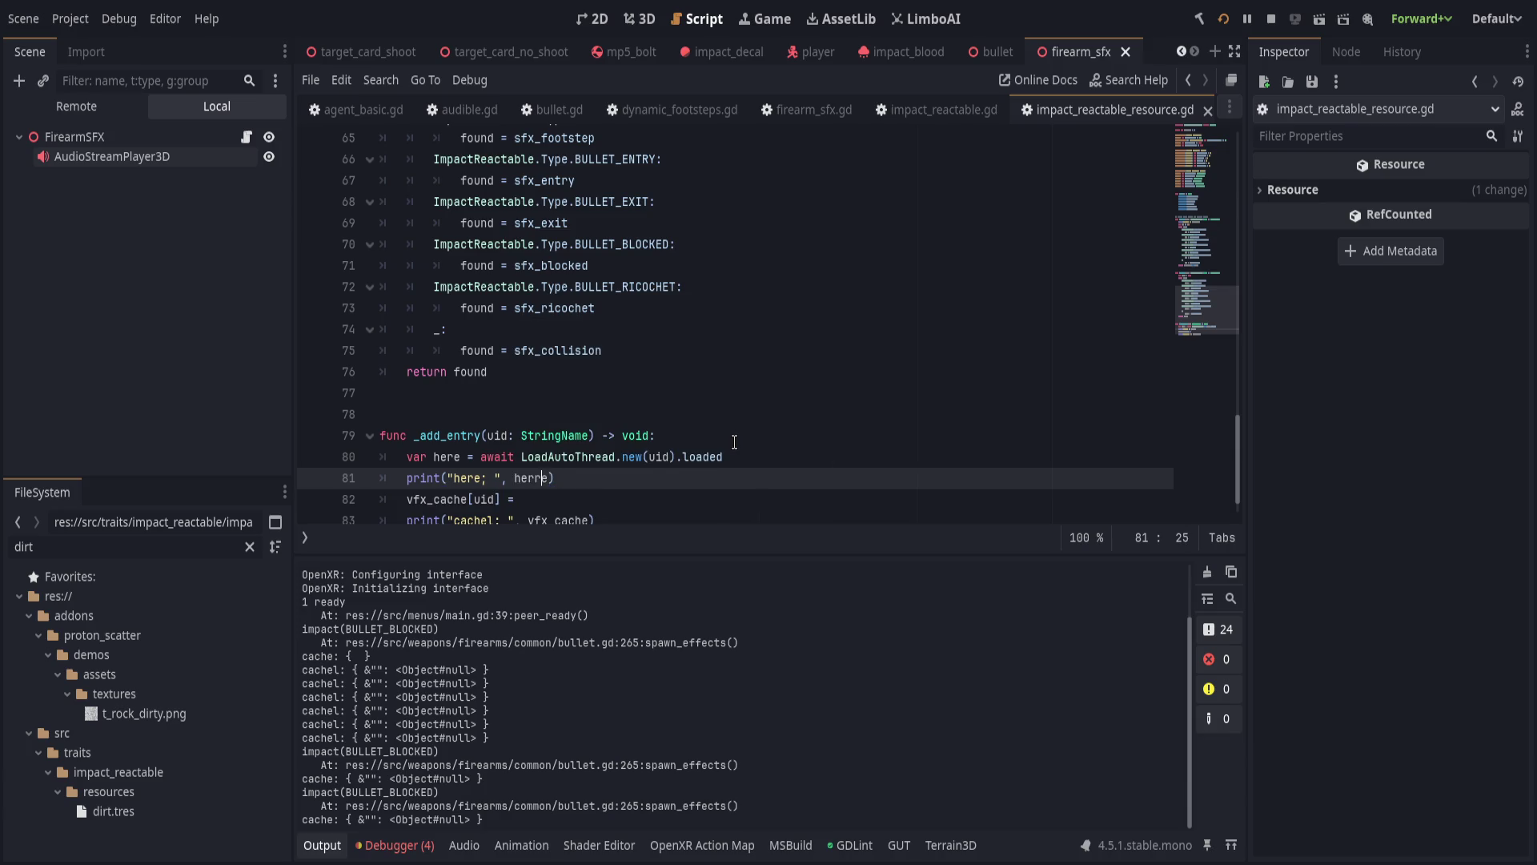
pyautogui.press('Down')
pyautogui.write('here')
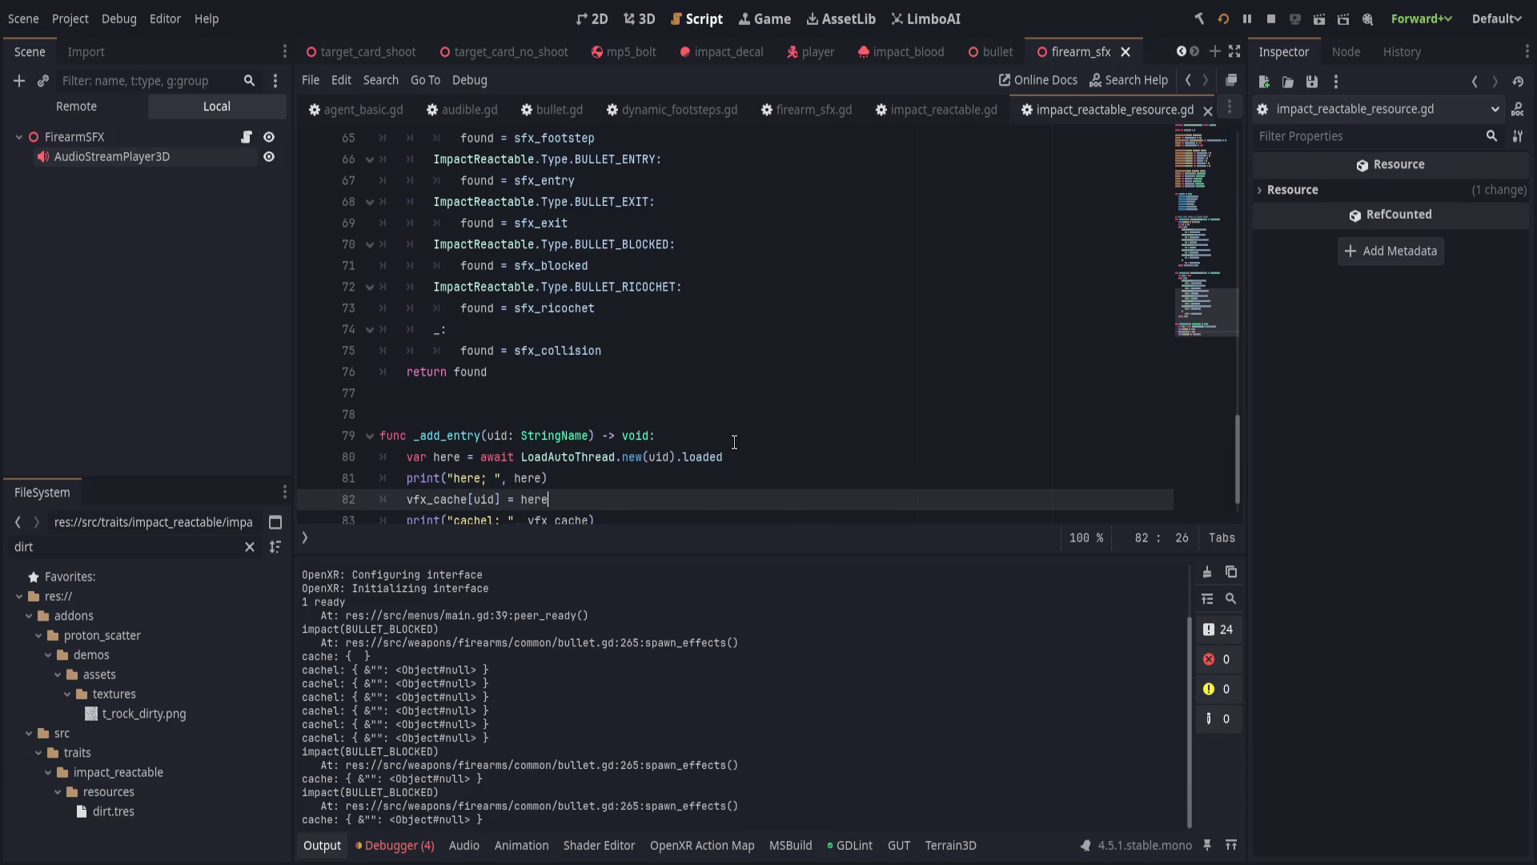
pyautogui.click(734, 442)
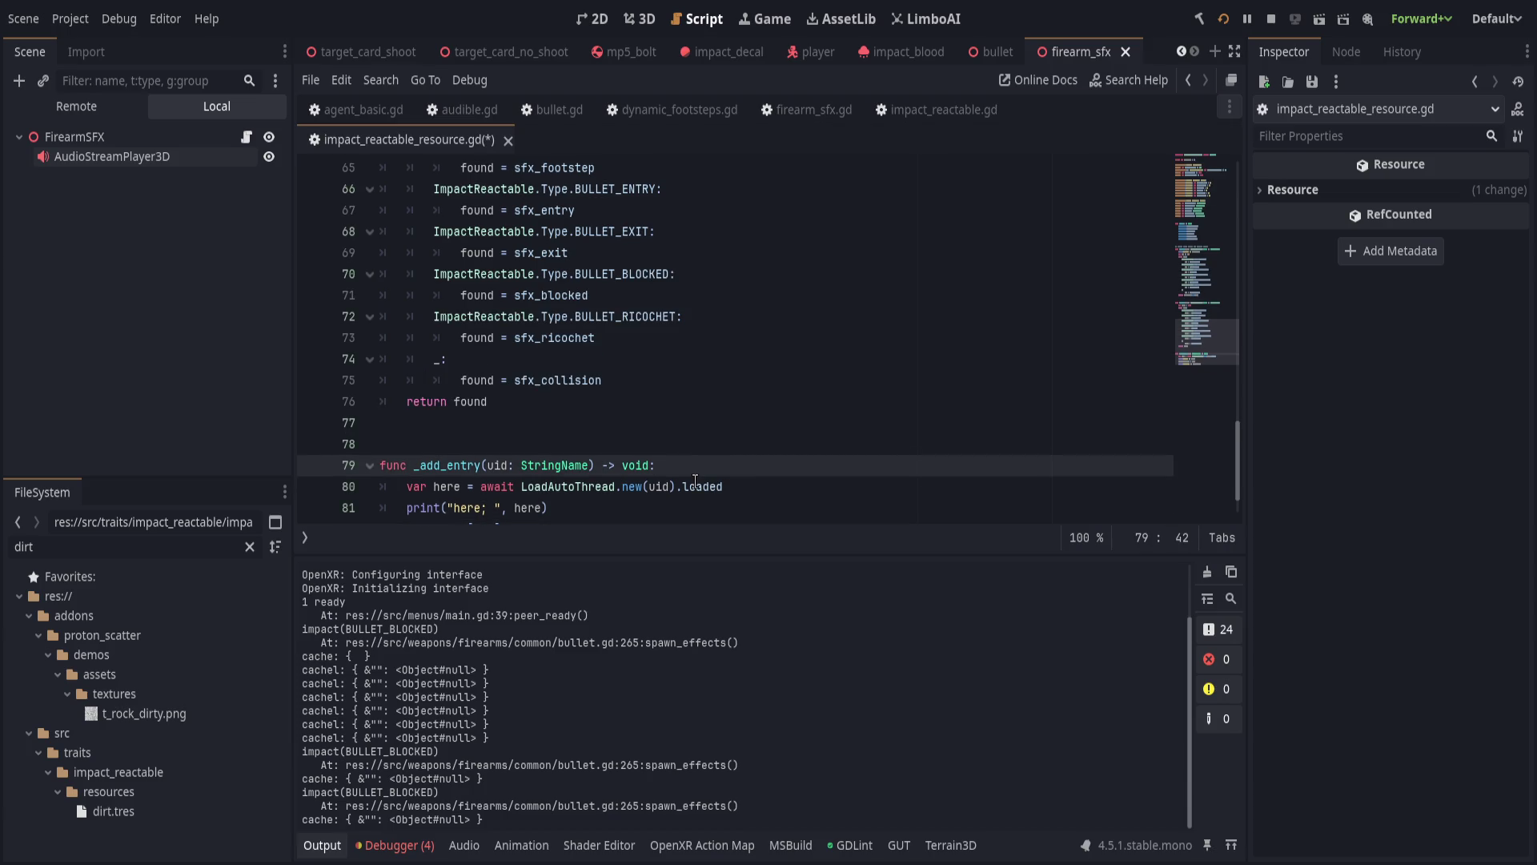
pyautogui.hotkey('ctrl', 's')
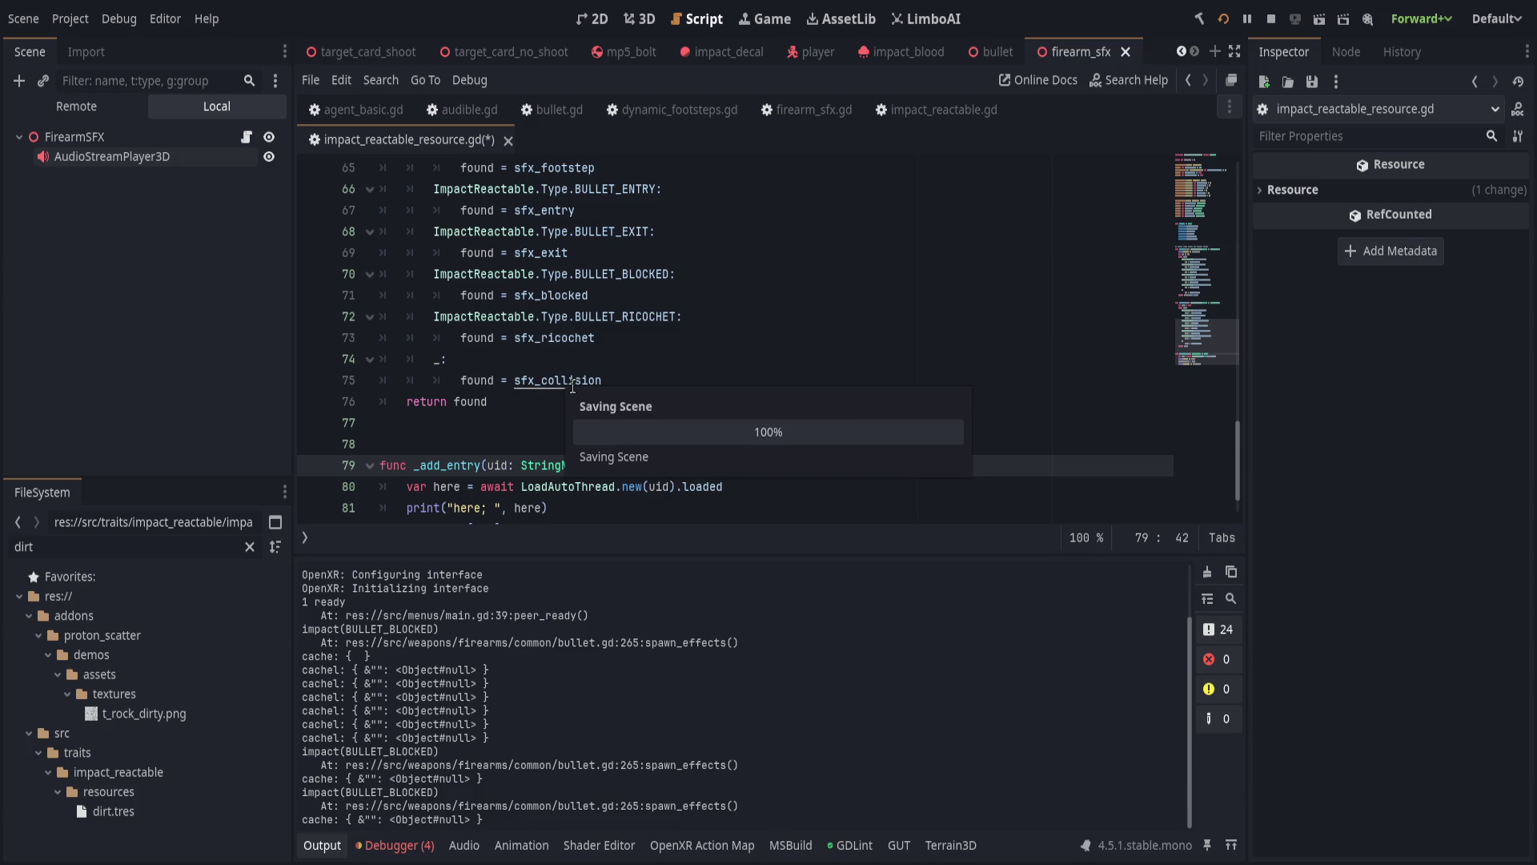
pyautogui.scroll(-1, 581, 382)
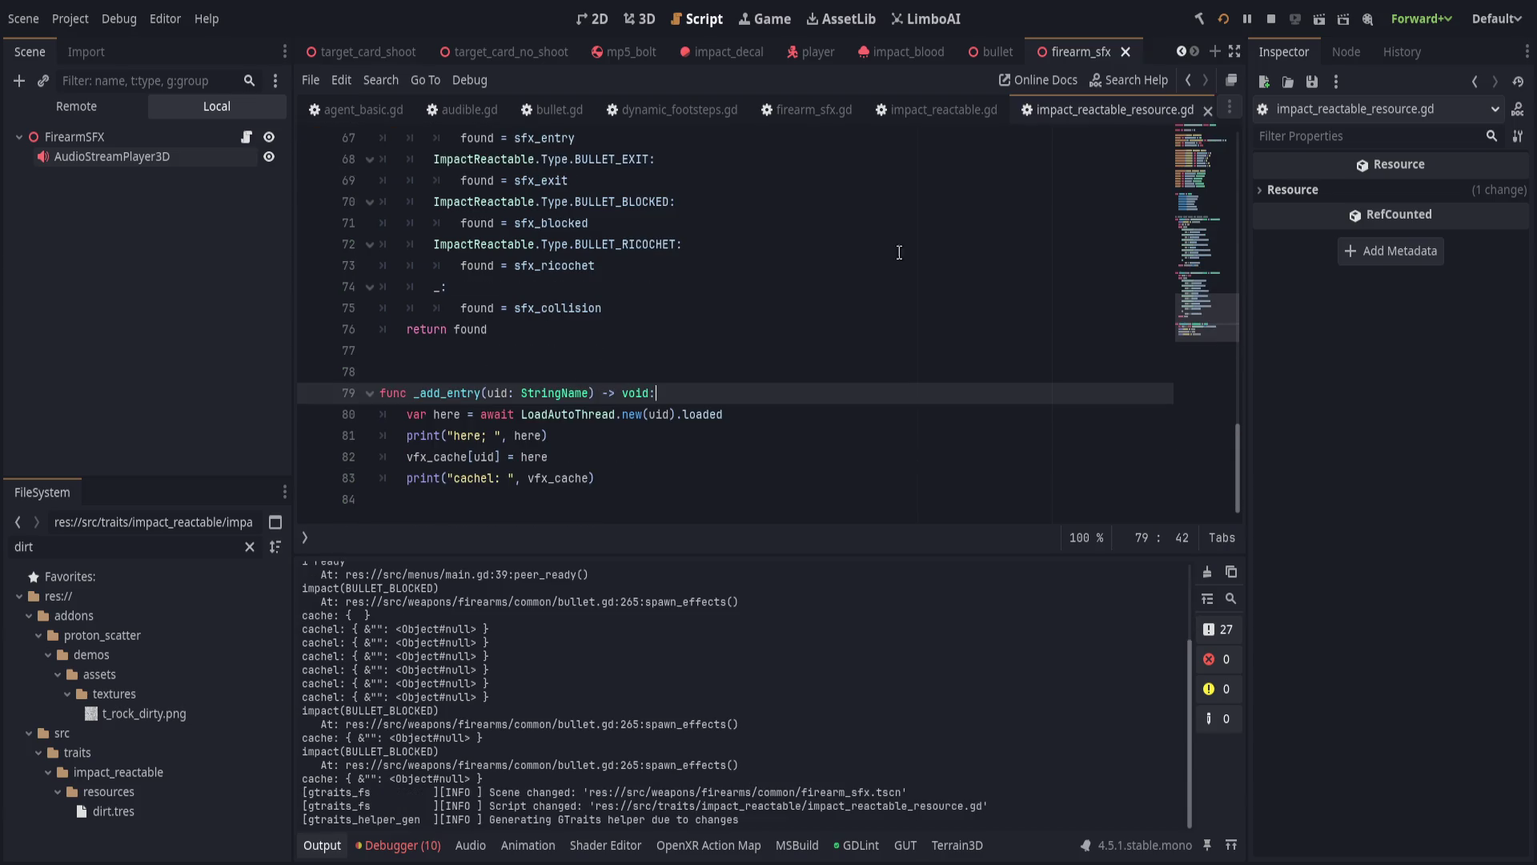
# Restart the game with the saved changes, play briefly, then stop it and return to the code.
pyautogui.click(1225, 21)
pyautogui.write('restart')
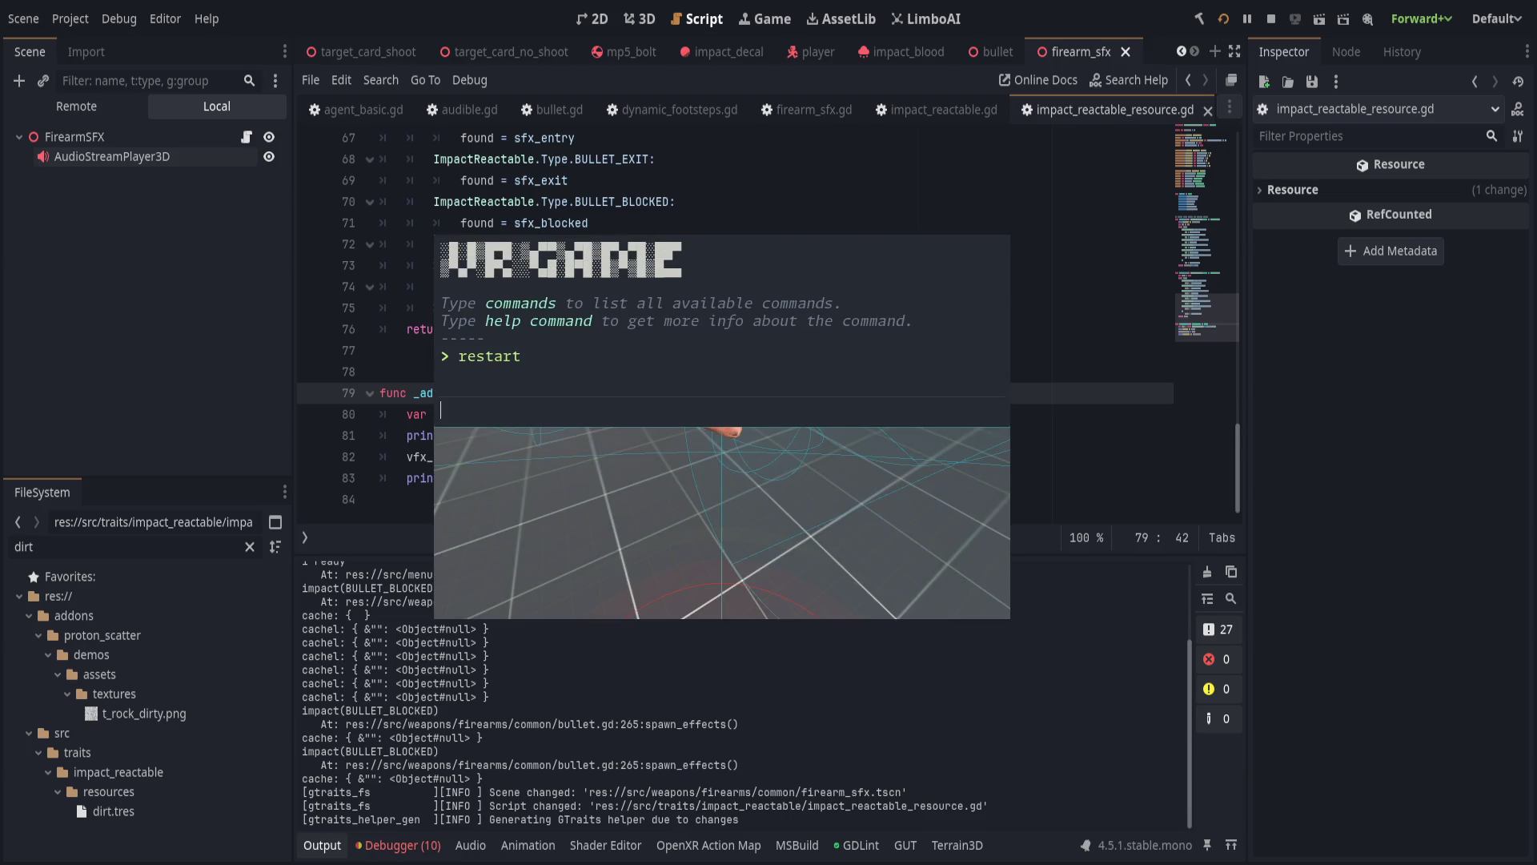
pyautogui.press('Return')
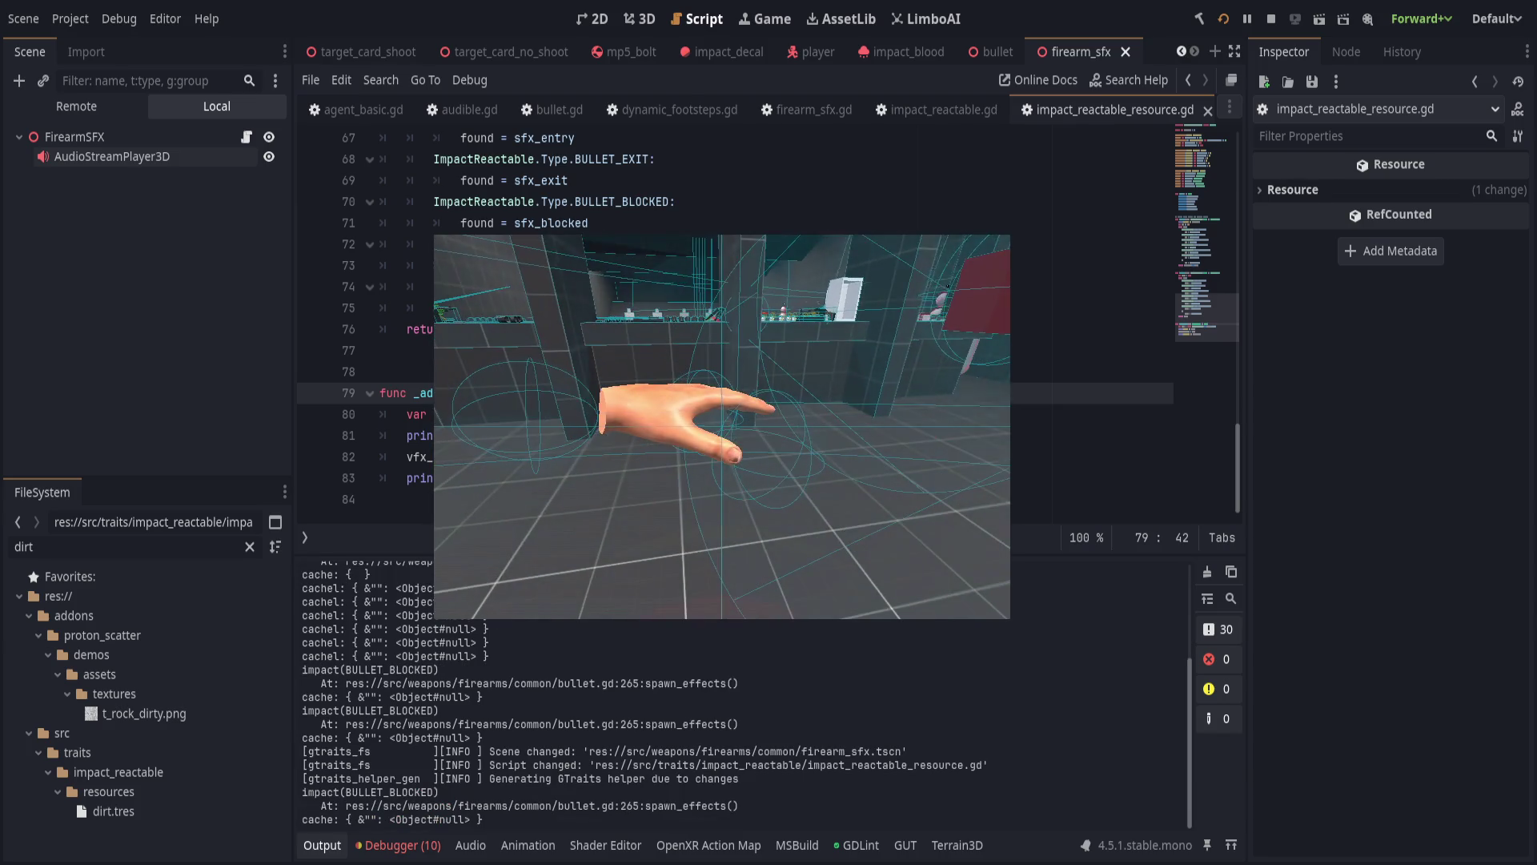
pyautogui.hotkey('alt', 'Tab')
pyautogui.click(1223, 18)
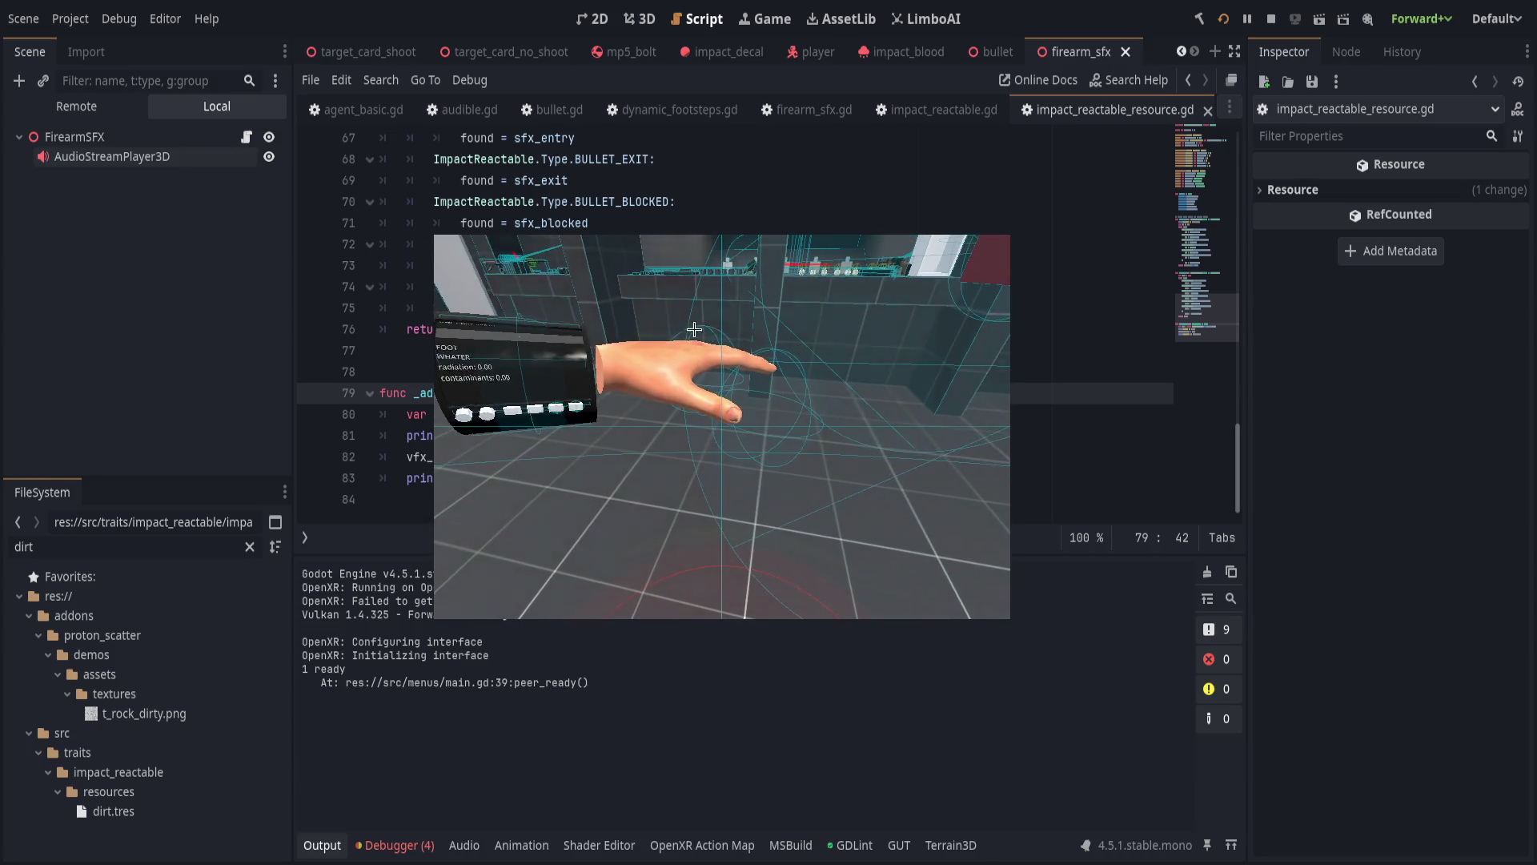
pyautogui.click(691, 322)
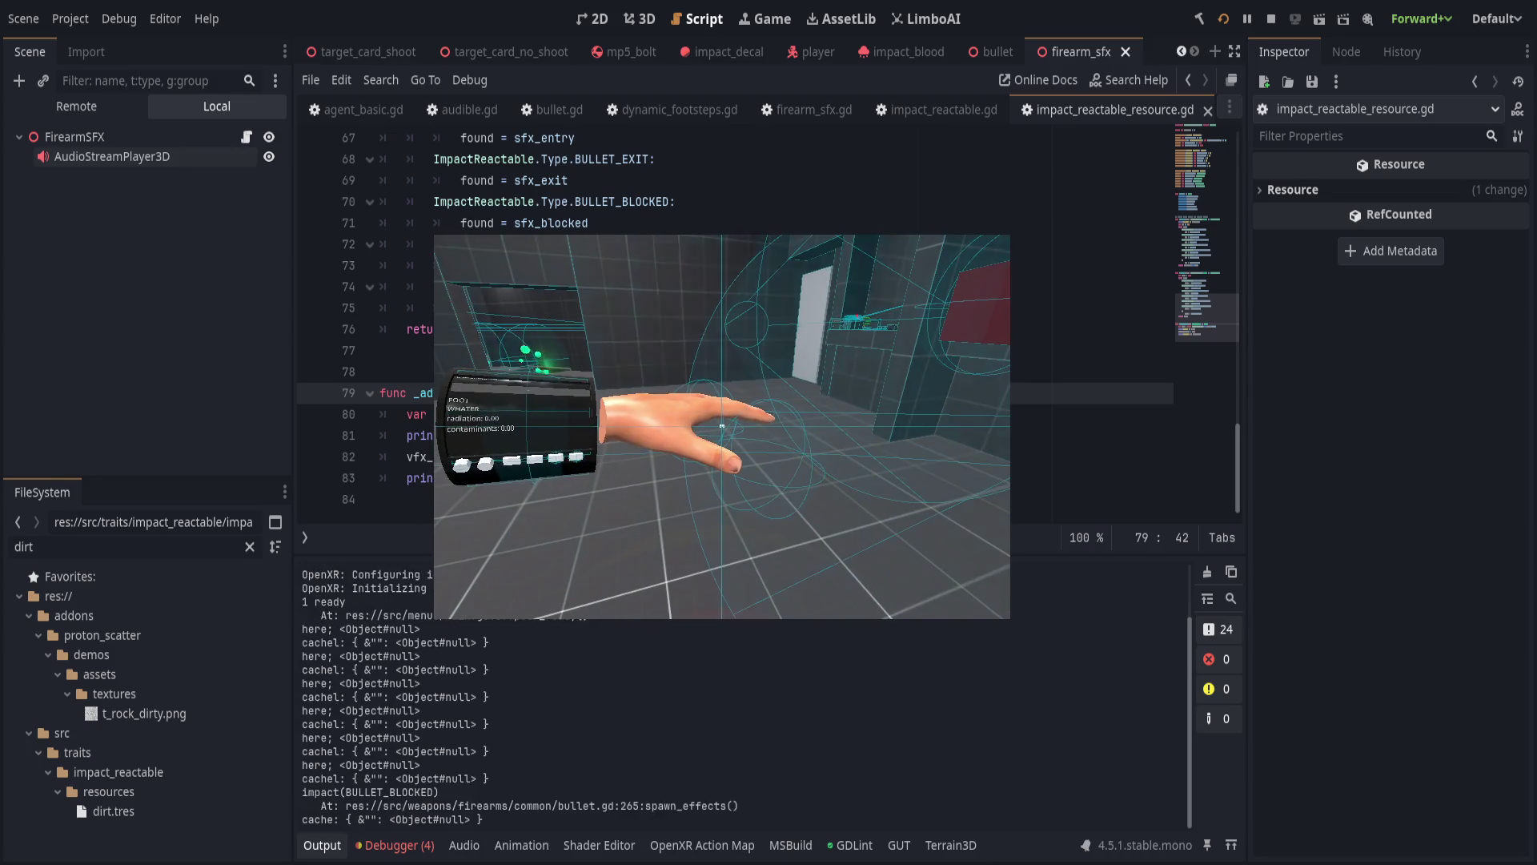
pyautogui.click(721, 425)
pyautogui.click(721, 425)
pyautogui.press('Escape')
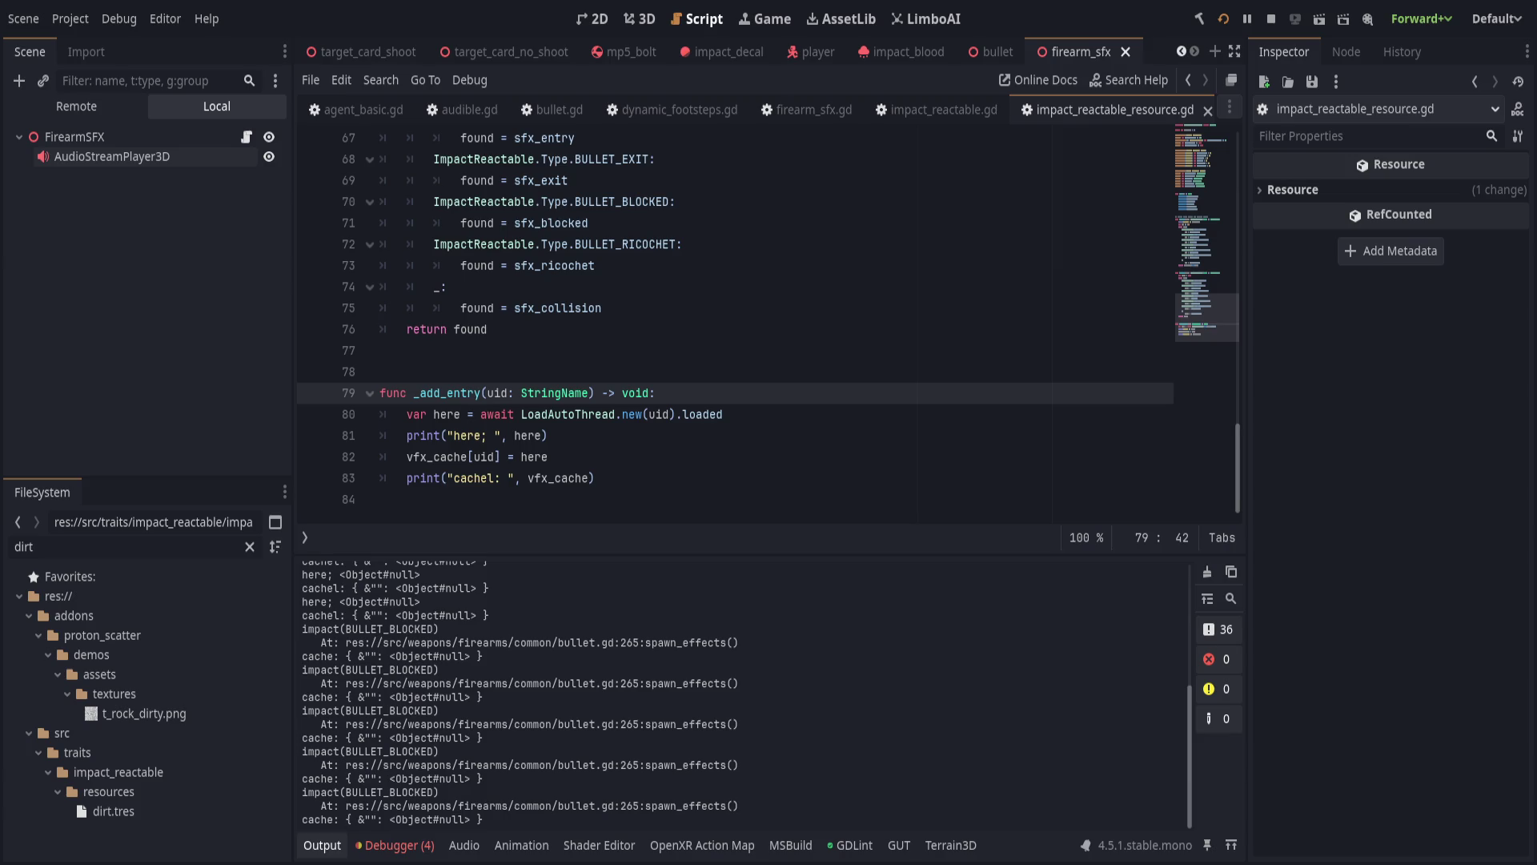
pyautogui.click(567, 415)
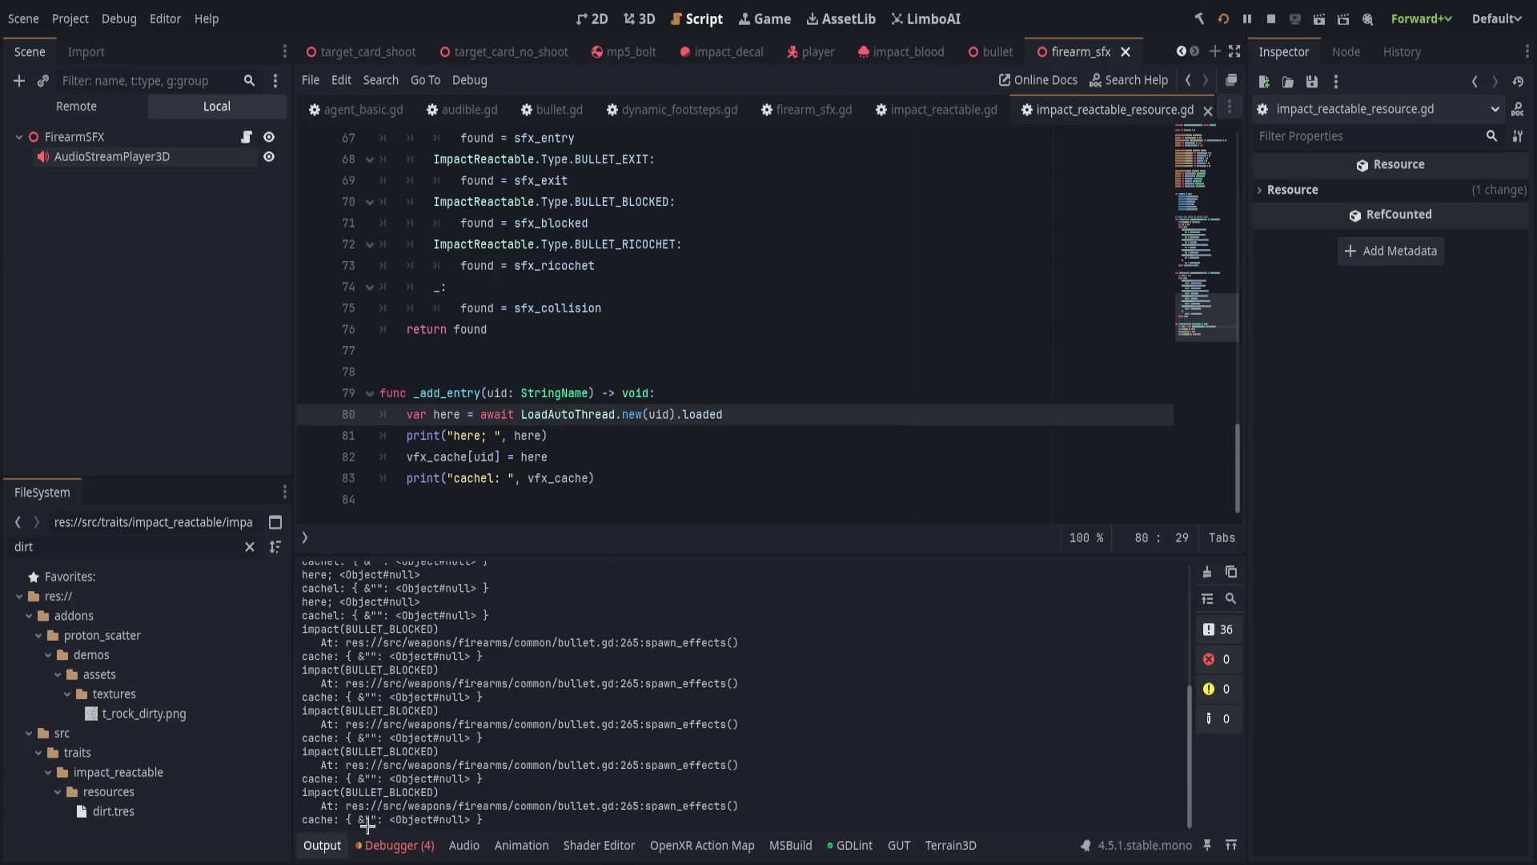
# Jump to load_auto_thread.gd, add print("res loaded: ", res) after line 28, and save.
pyautogui.press('F12')
pyautogui.click(335, 847)
pyautogui.click(626, 613)
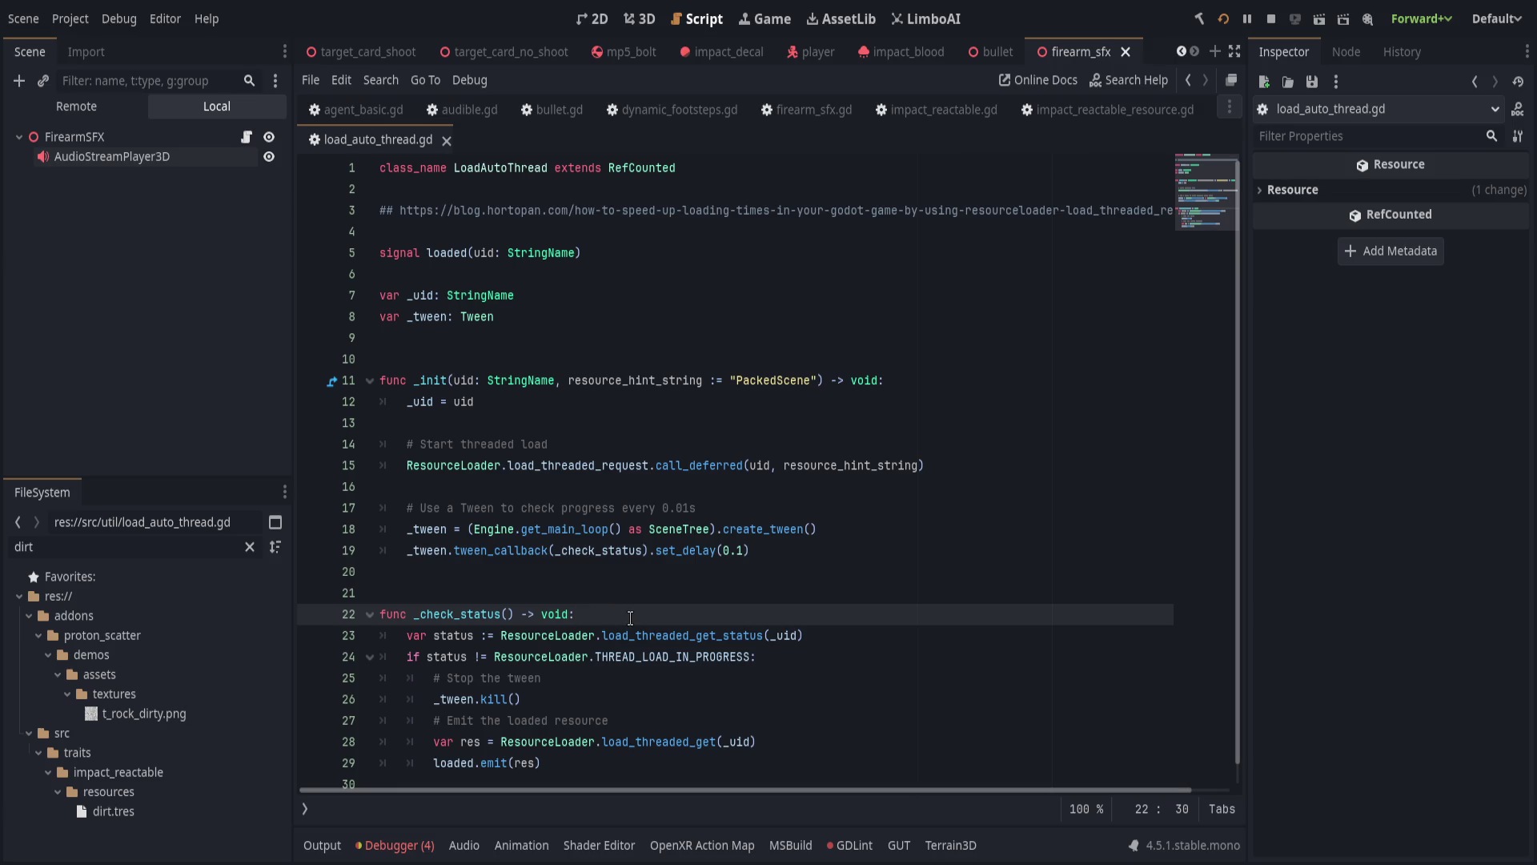
pyautogui.click(736, 510)
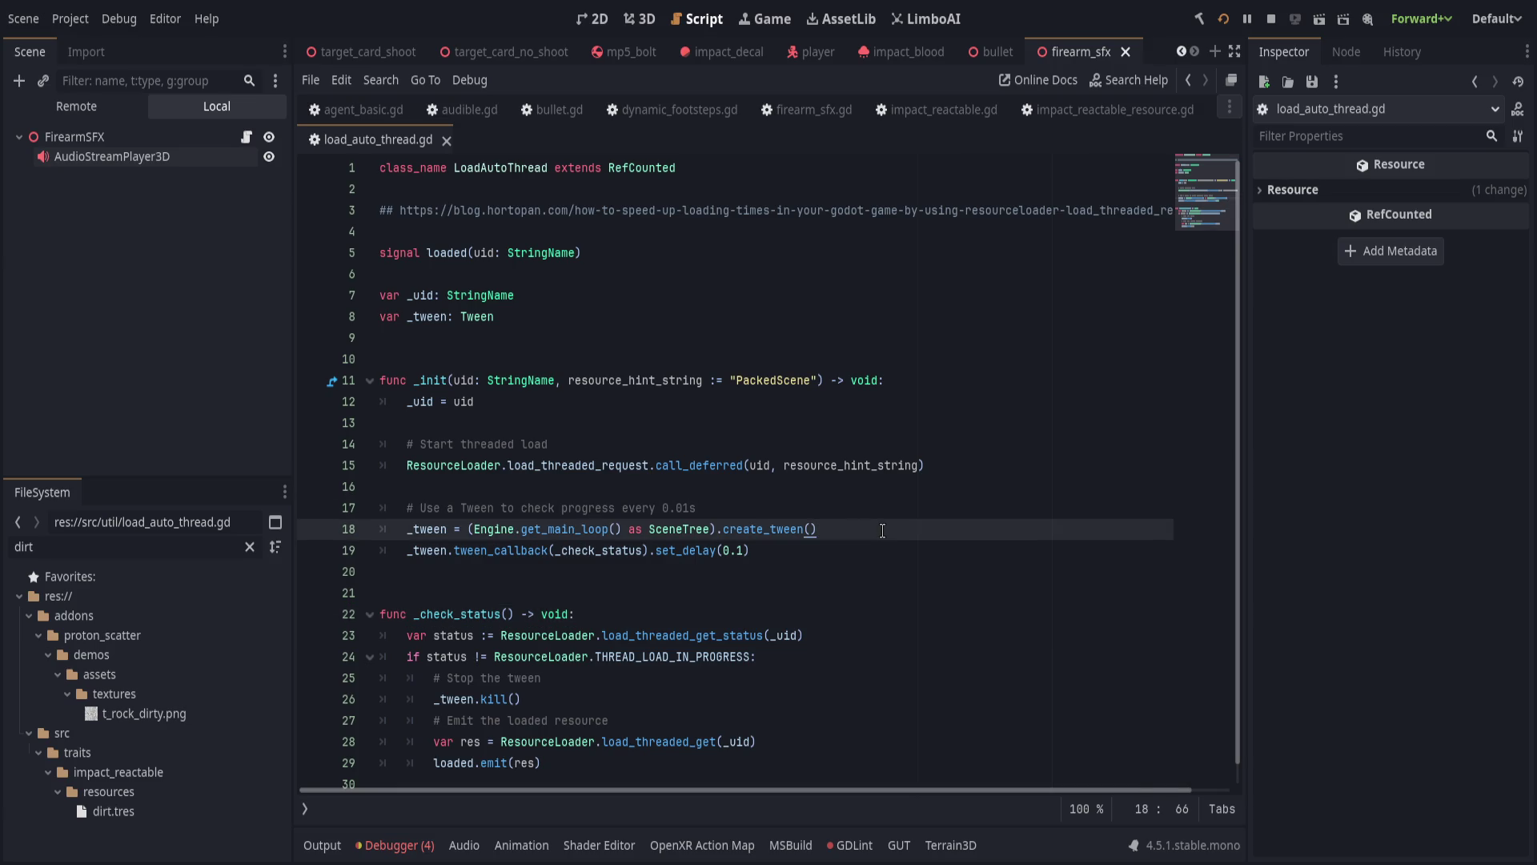
pyautogui.scroll(-1, 882, 531)
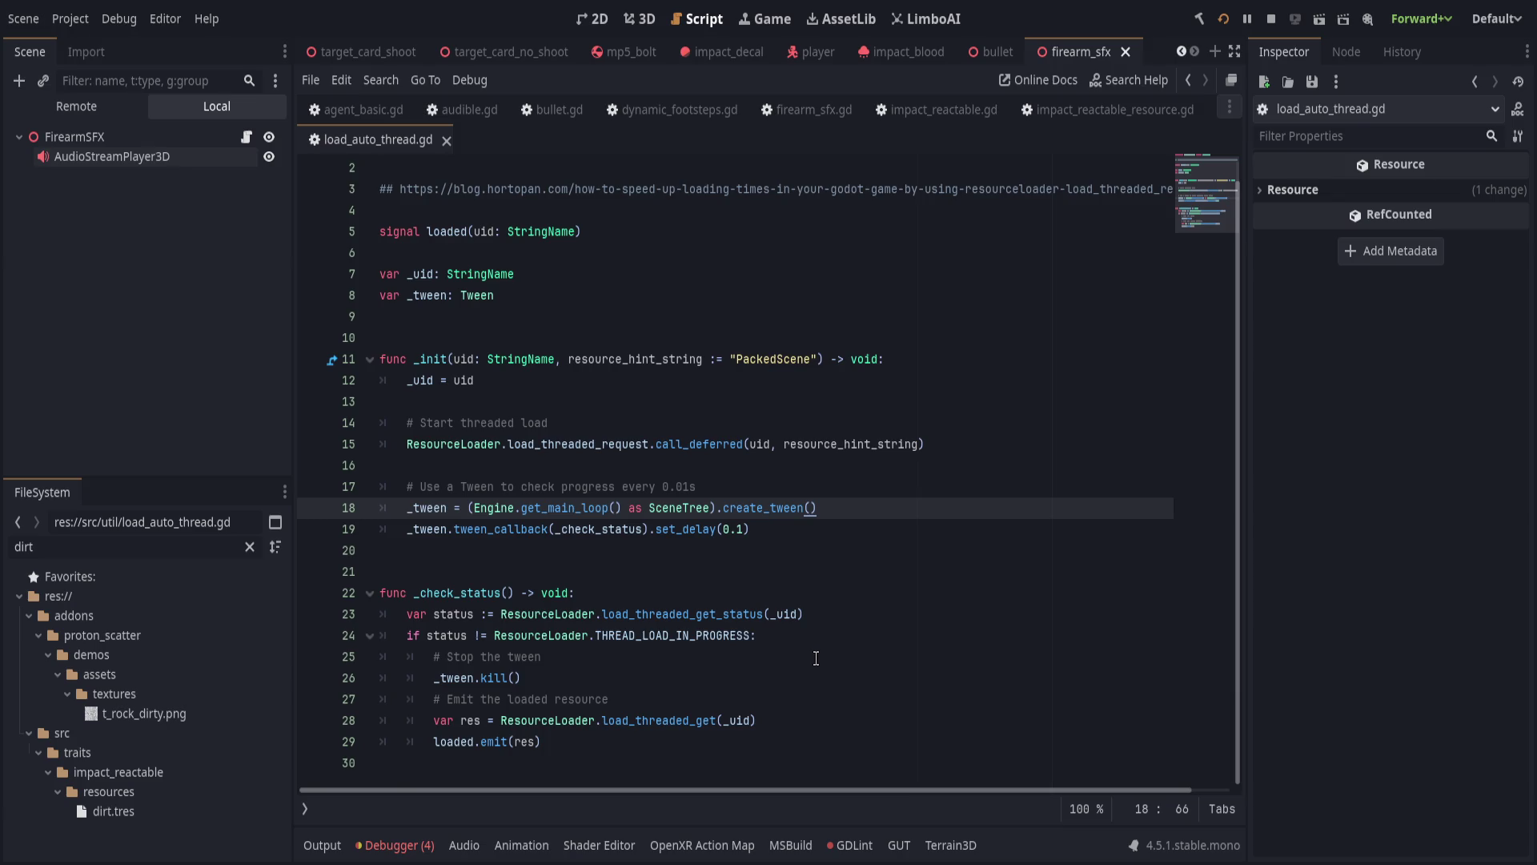
pyautogui.click(832, 637)
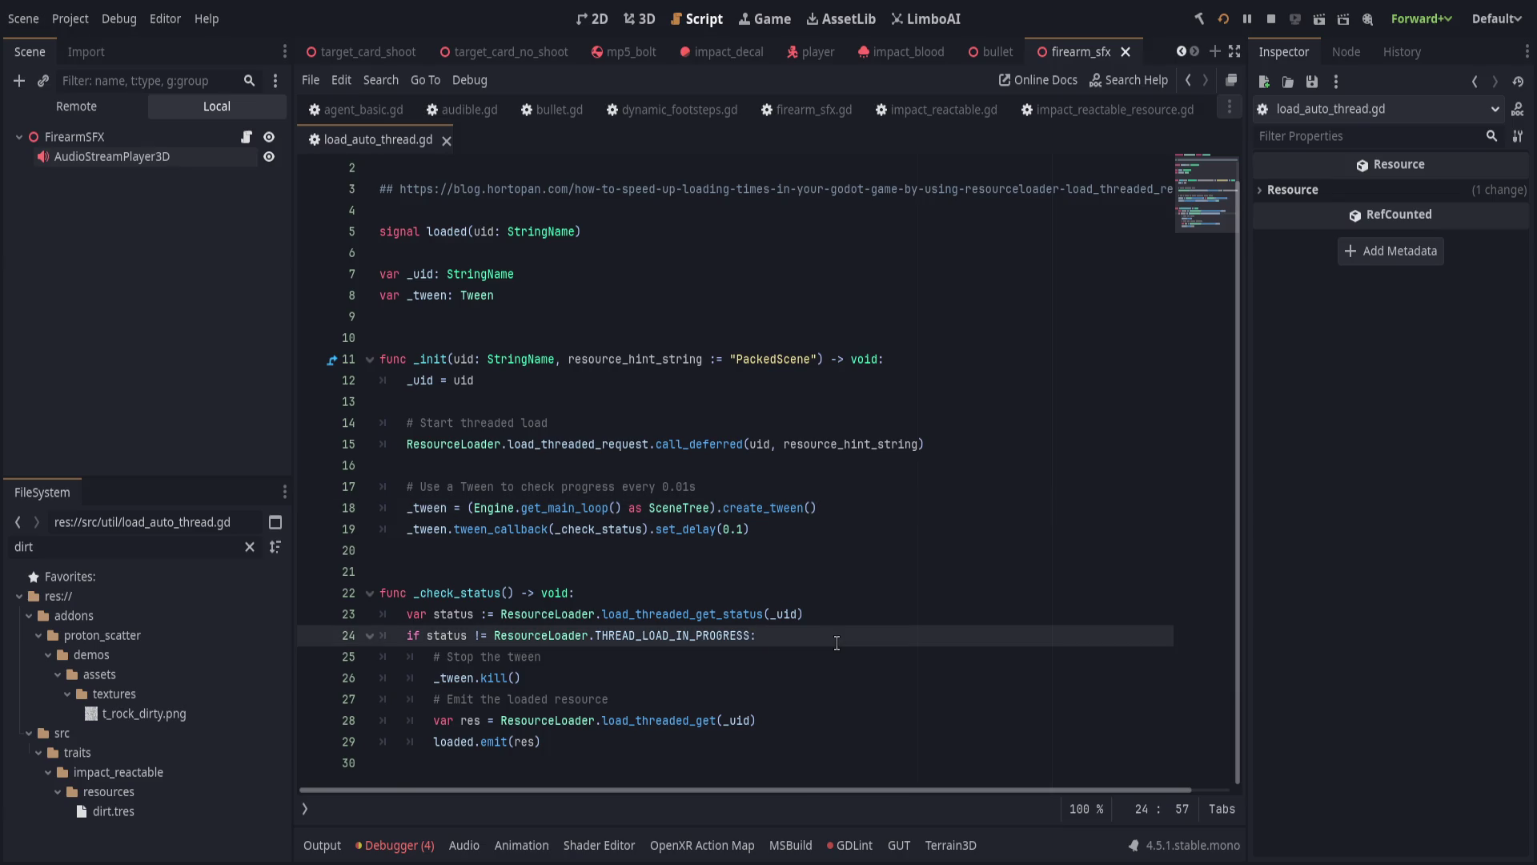
pyautogui.click(844, 720)
pyautogui.press('Return')
pyautogui.write('print("r')
pyautogui.write('es loaded: "')
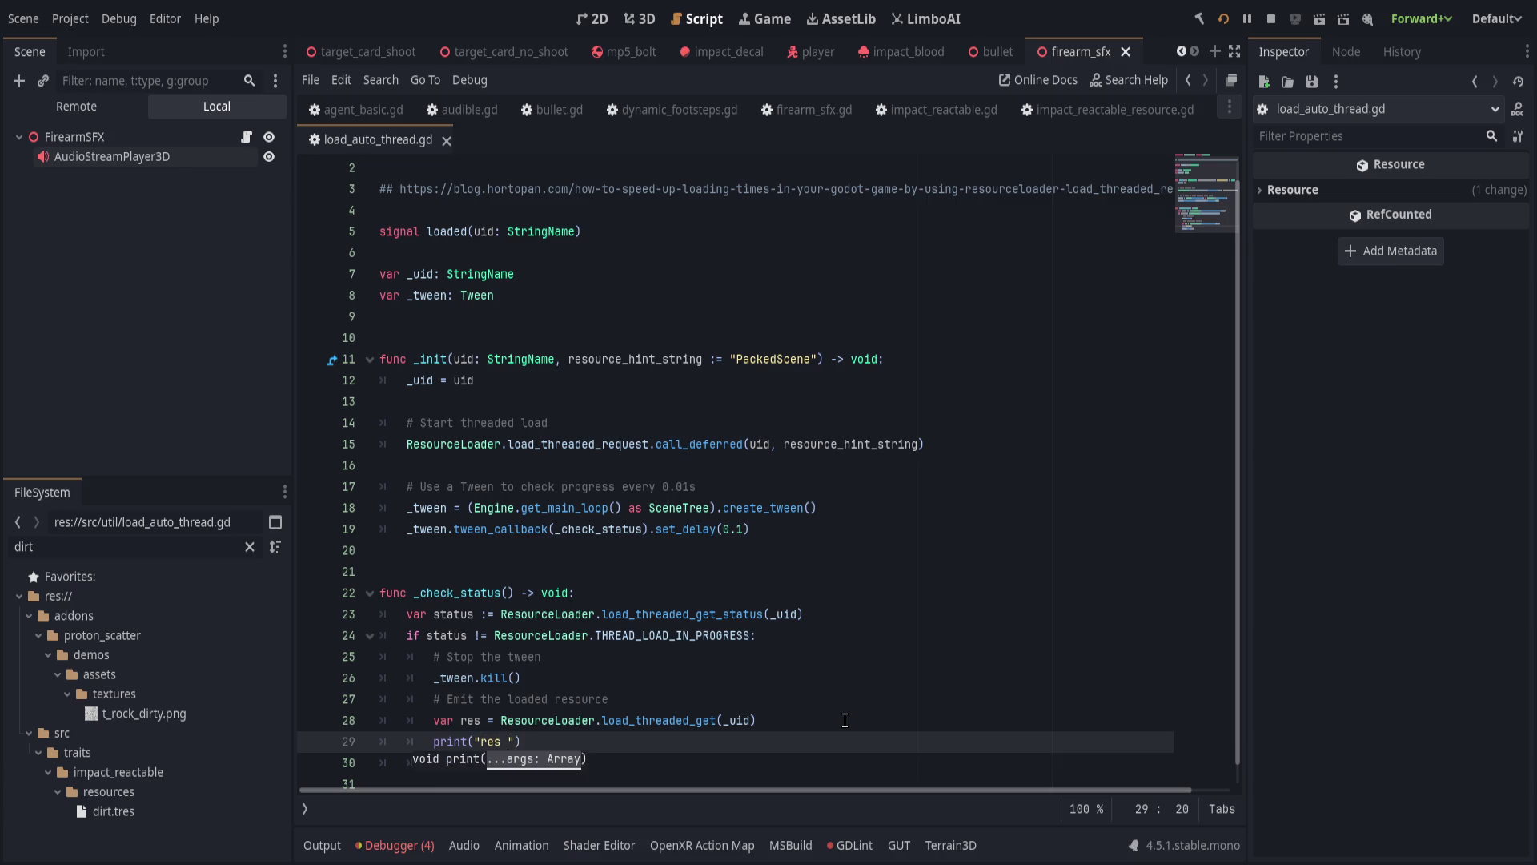
pyautogui.write(', res)')
pyautogui.hotkey('ctrl', 's')
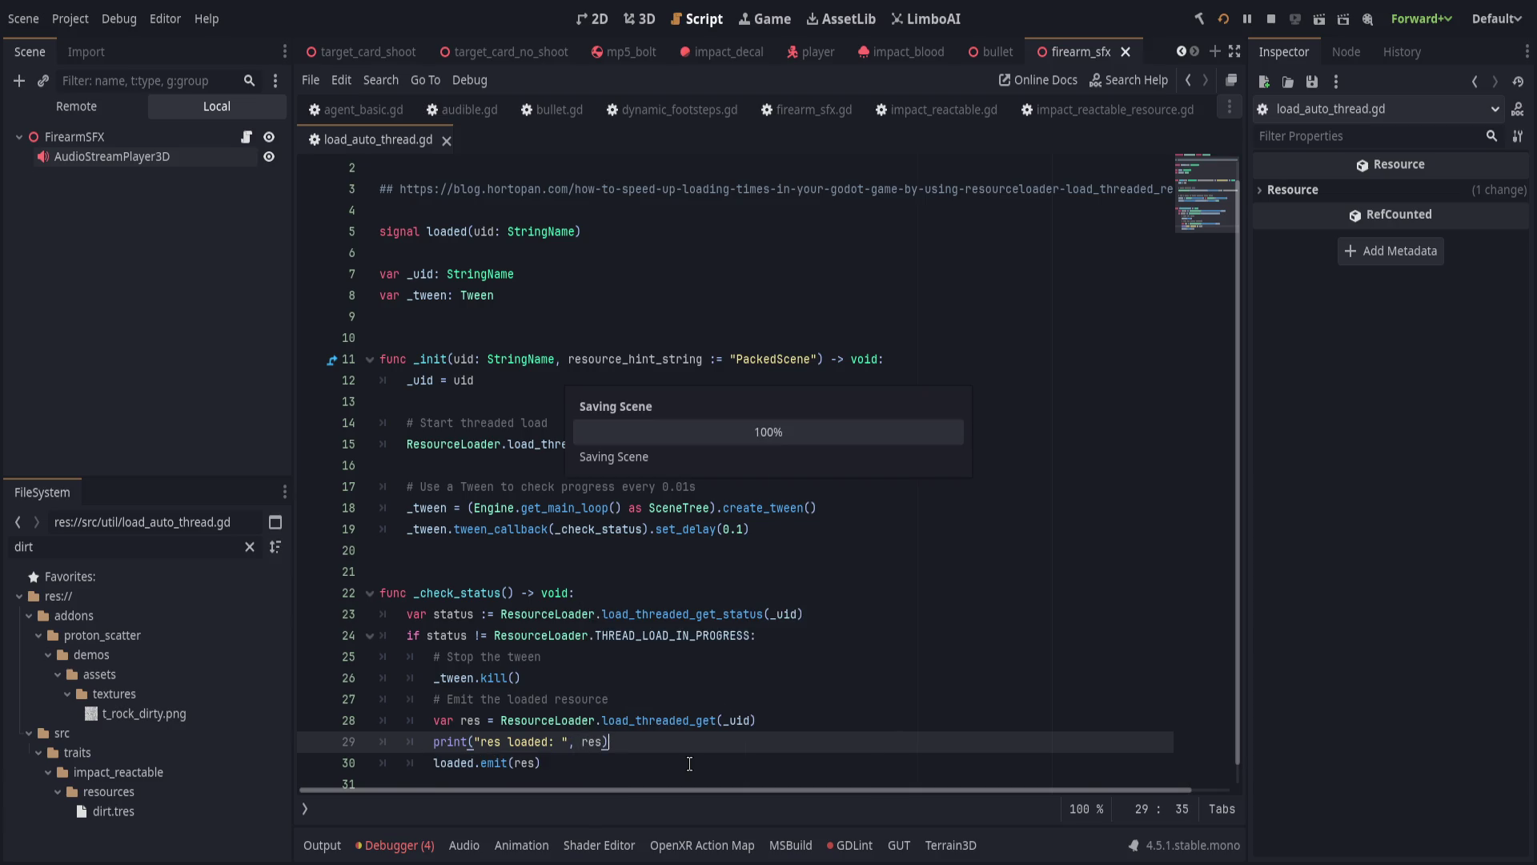
pyautogui.press('Left')
pyautogui.press('Left')
pyautogui.press('Left')
pyautogui.scroll(-1, 707, 666)
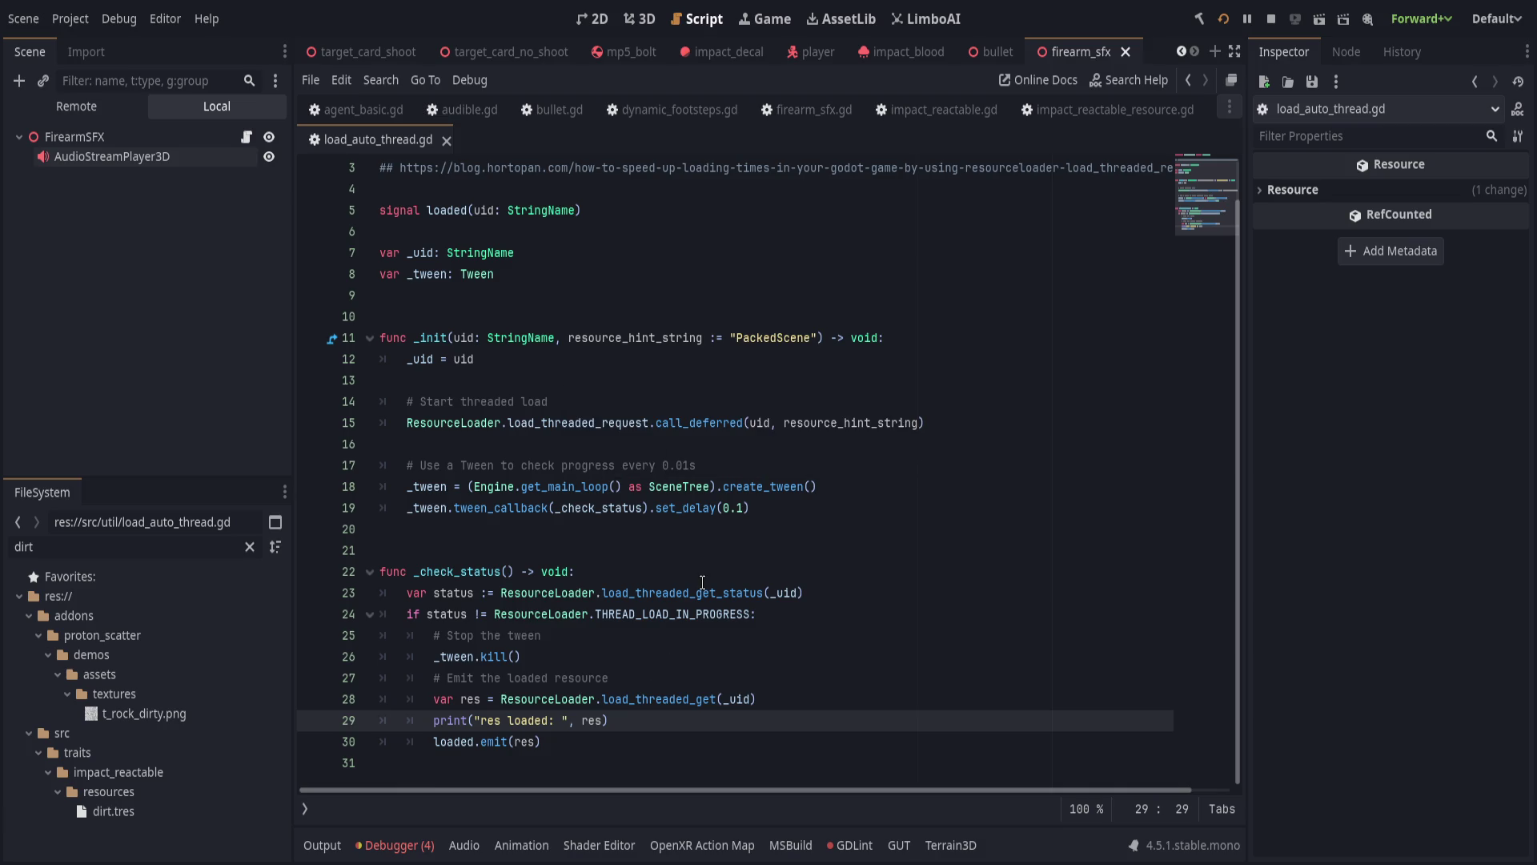
# Rerun the game as host and note "res loaded: <Object#null>" in the output.
pyautogui.click(1223, 18)
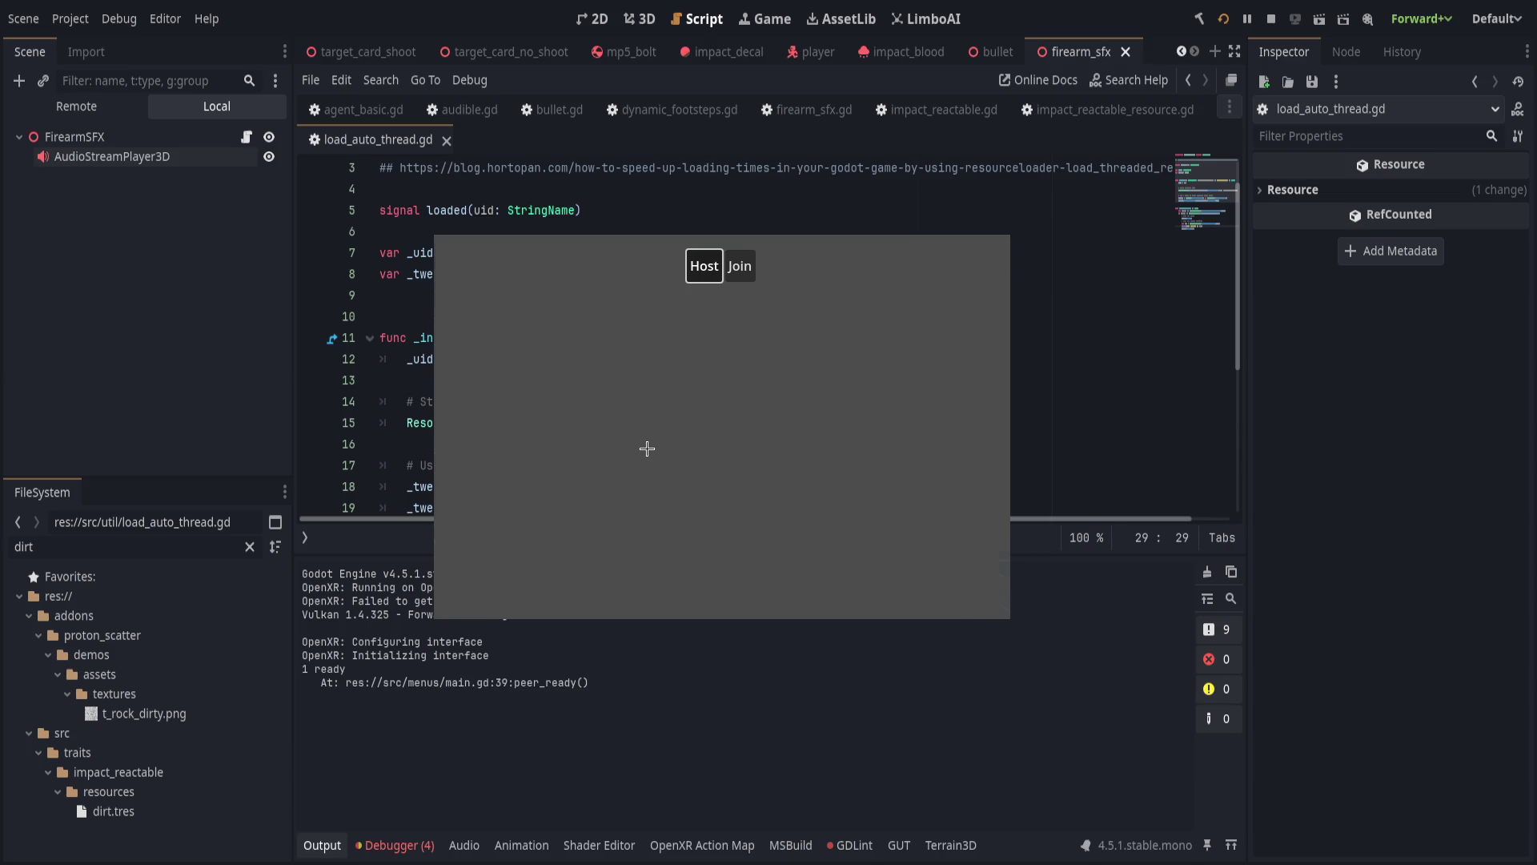
pyautogui.press('Return')
pyautogui.click(358, 682)
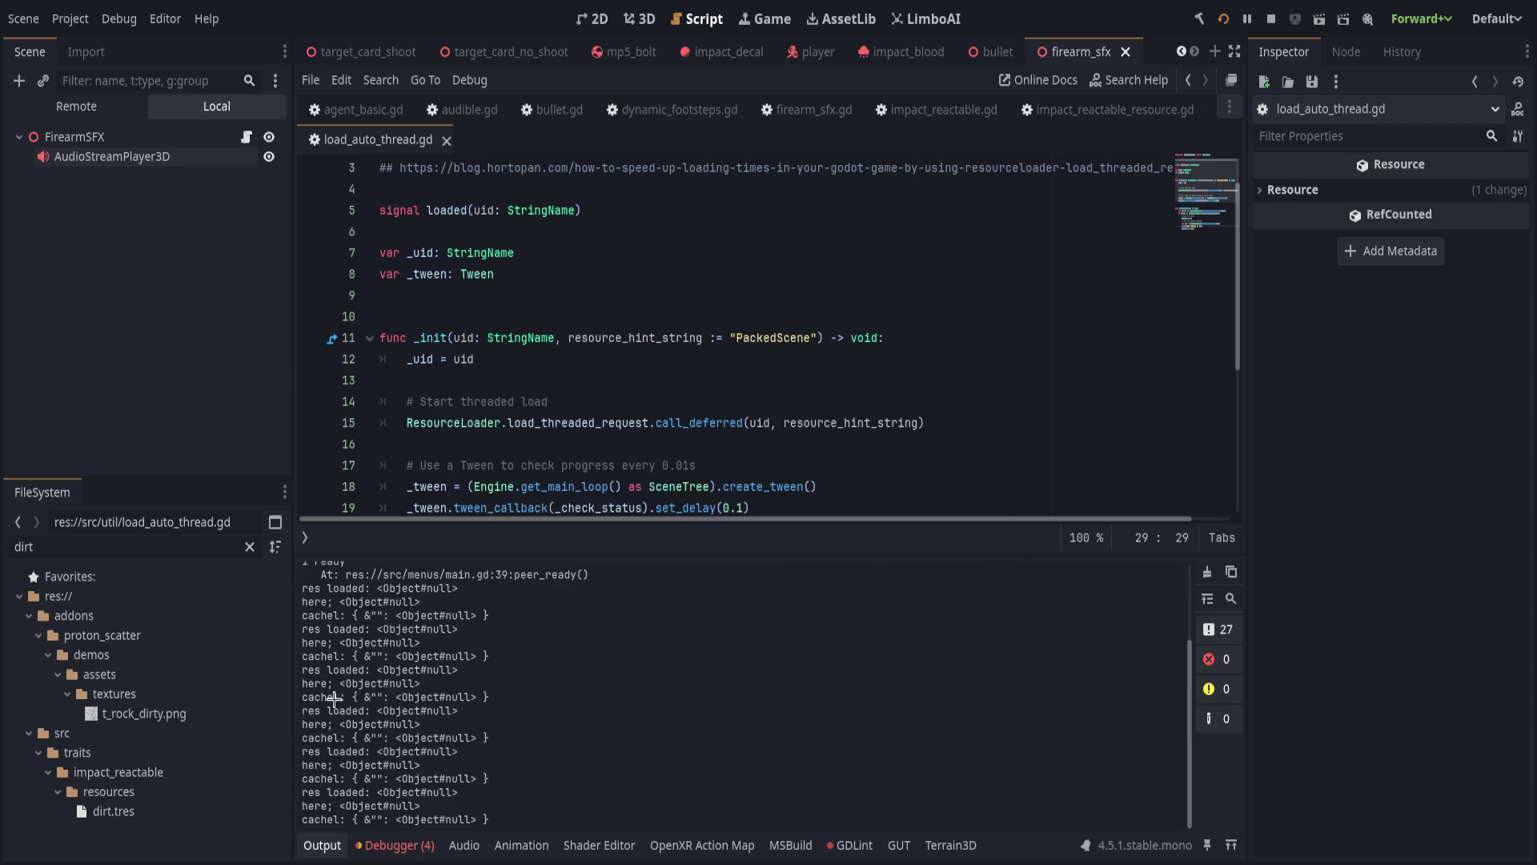
pyautogui.moveTo(327, 671); pyautogui.dragTo(510, 672)
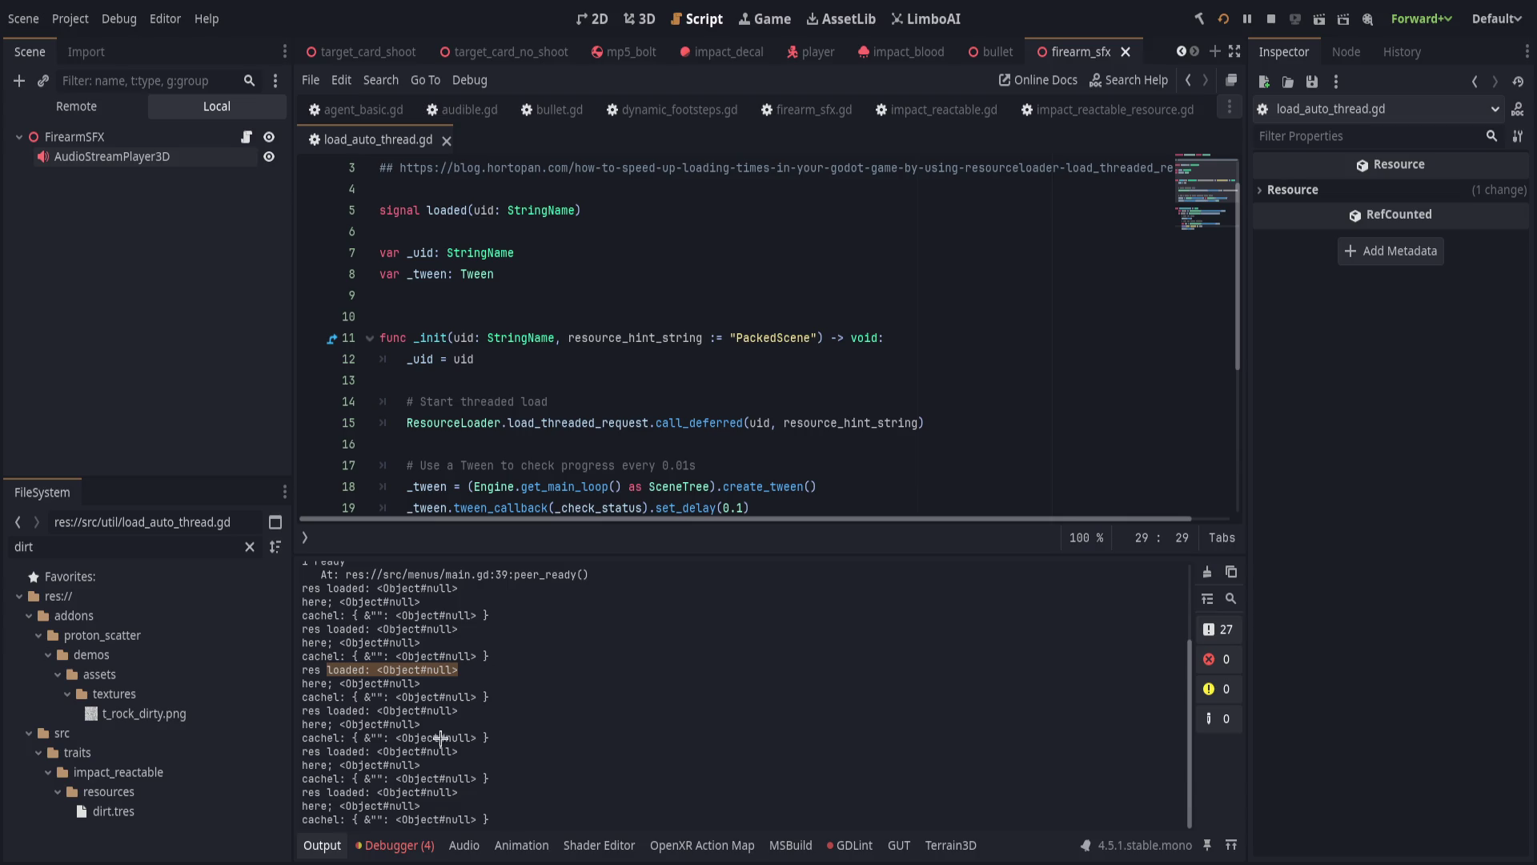
pyautogui.click(322, 844)
pyautogui.click(701, 535)
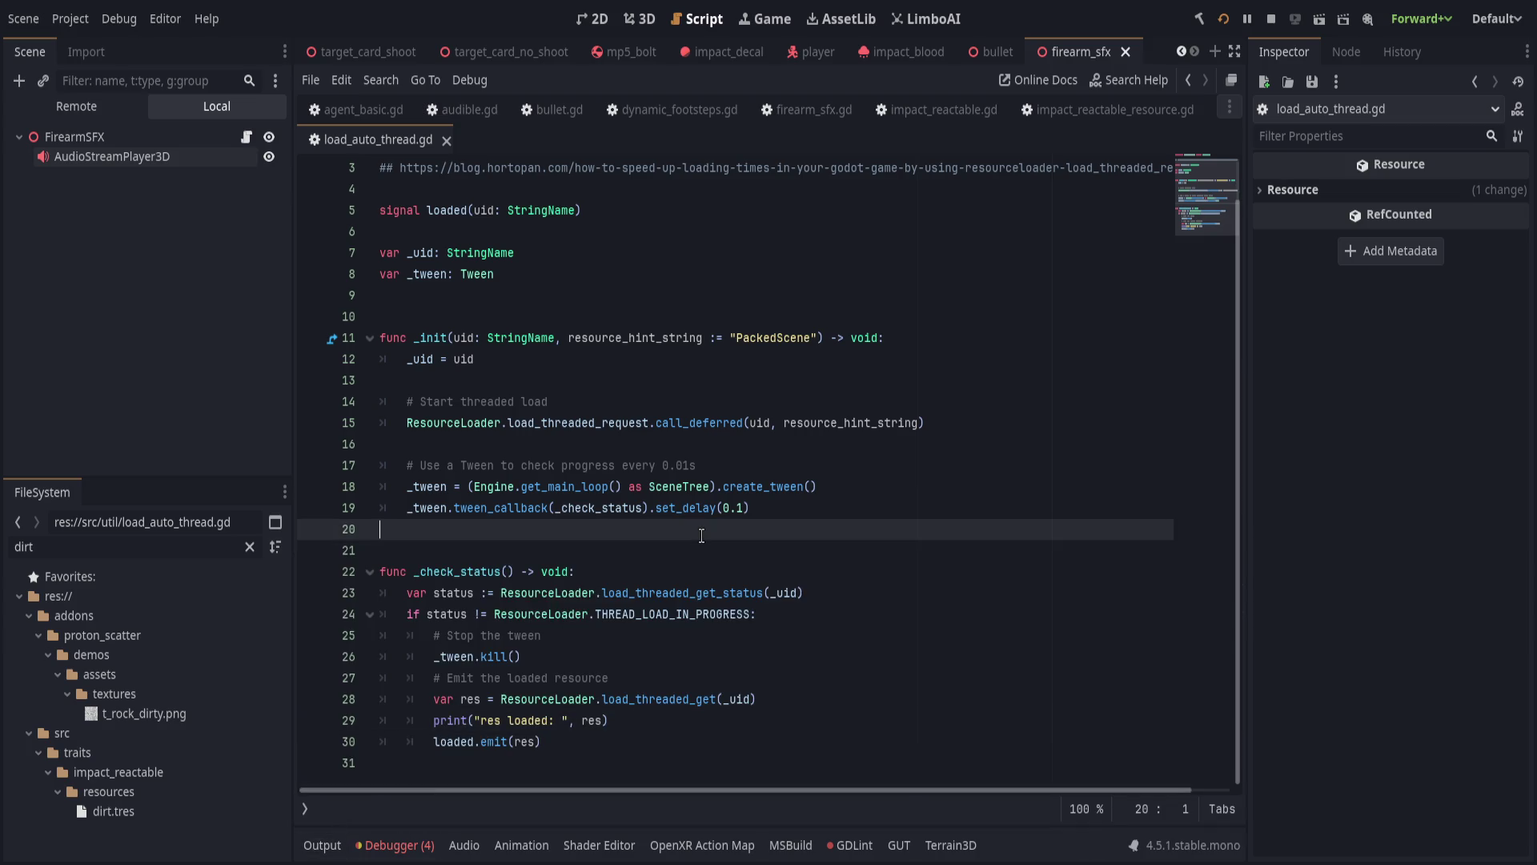
# Remove call_deferred so line 15 calls ResourceLoader.load_threaded_request(uid, ...) directly.
pyautogui.doubleClick(652, 337)
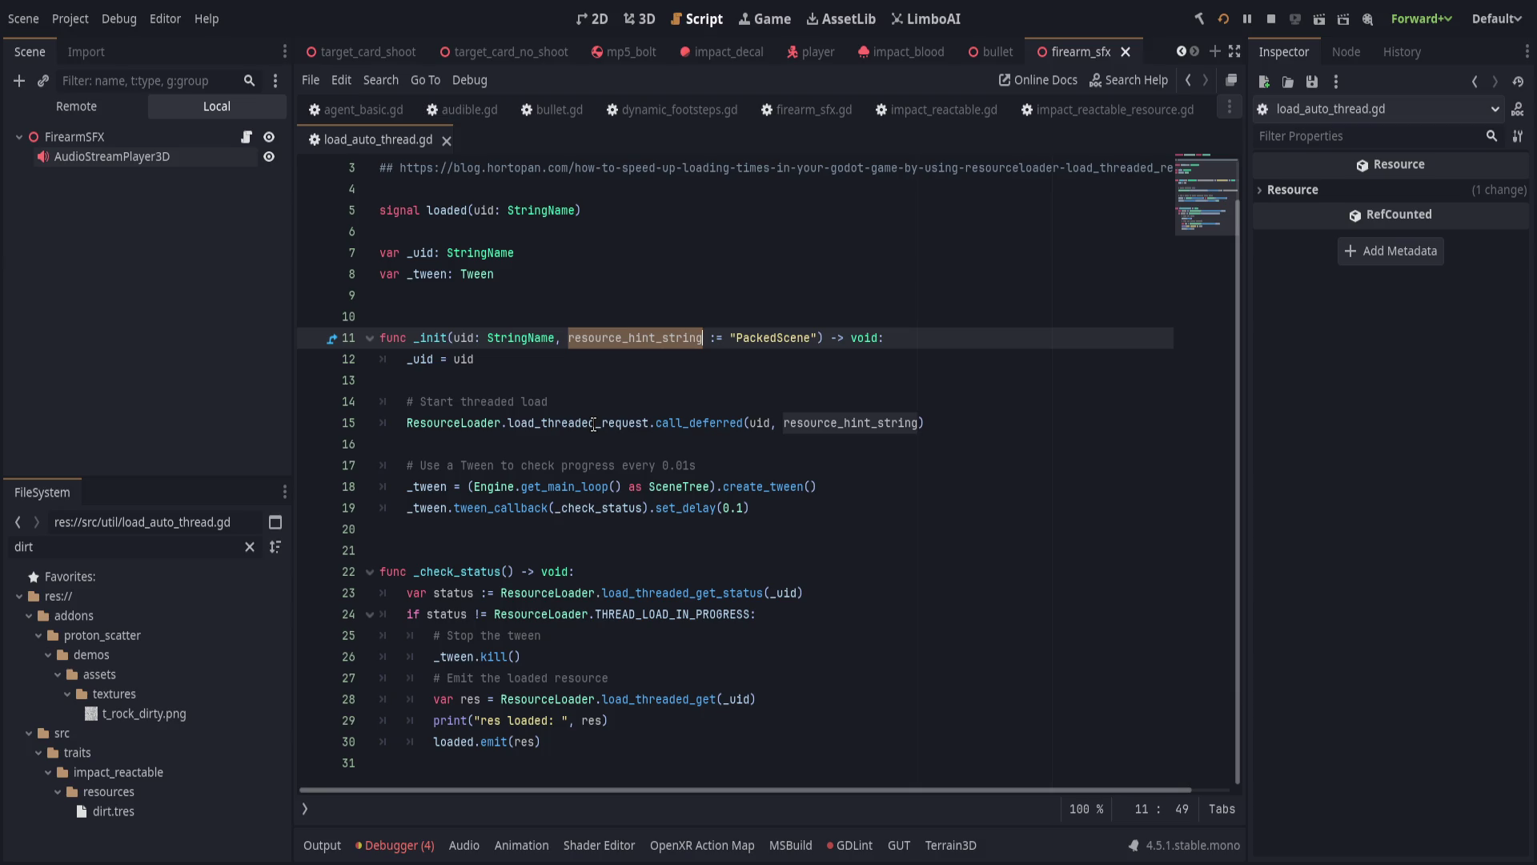
pyautogui.doubleClick(703, 422)
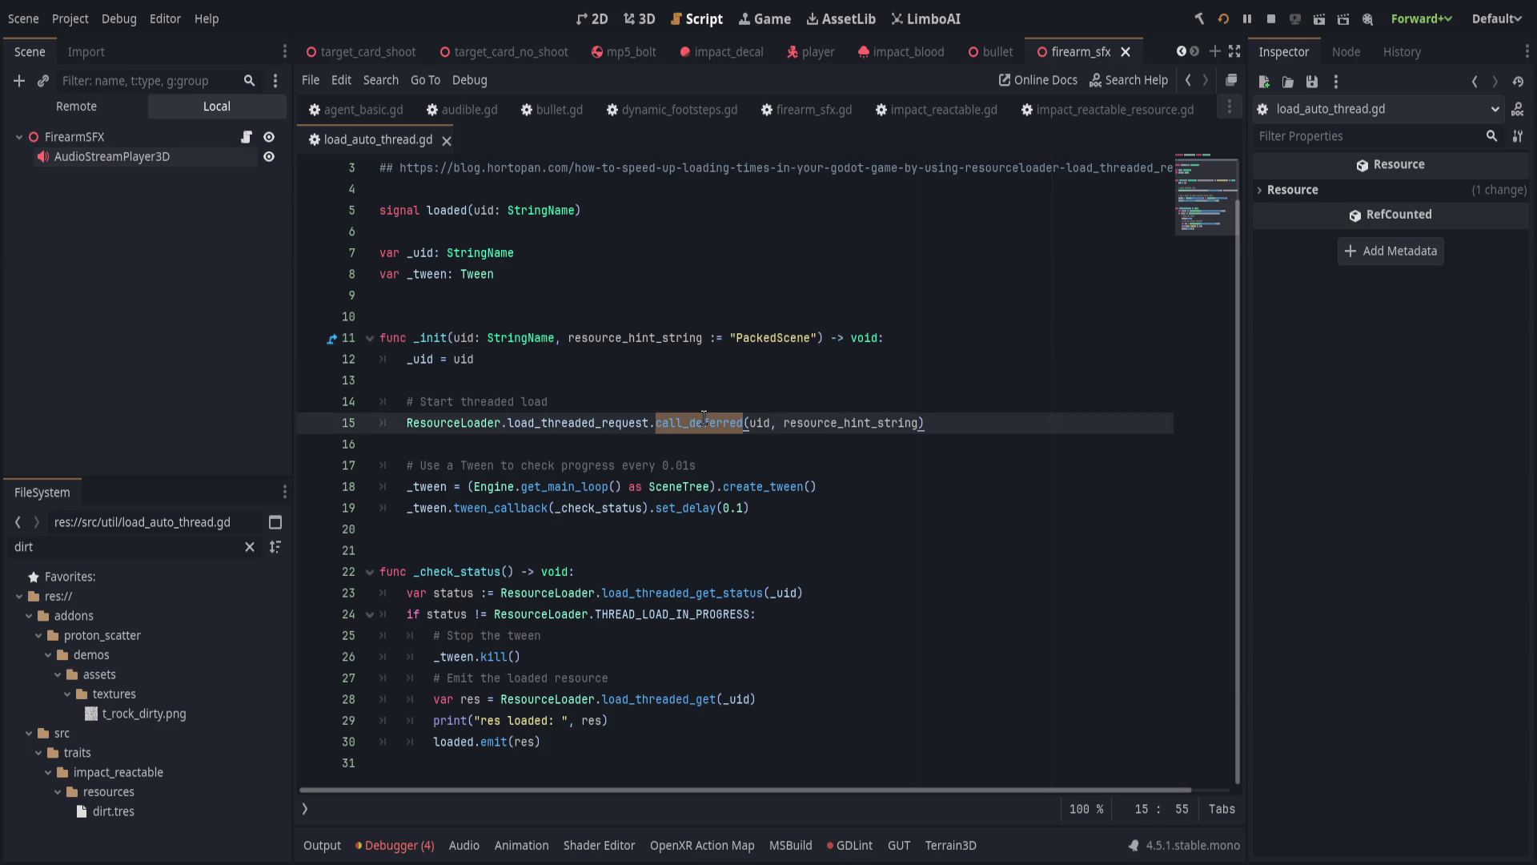
pyautogui.press('BackSpace')
pyautogui.press('BackSpace')
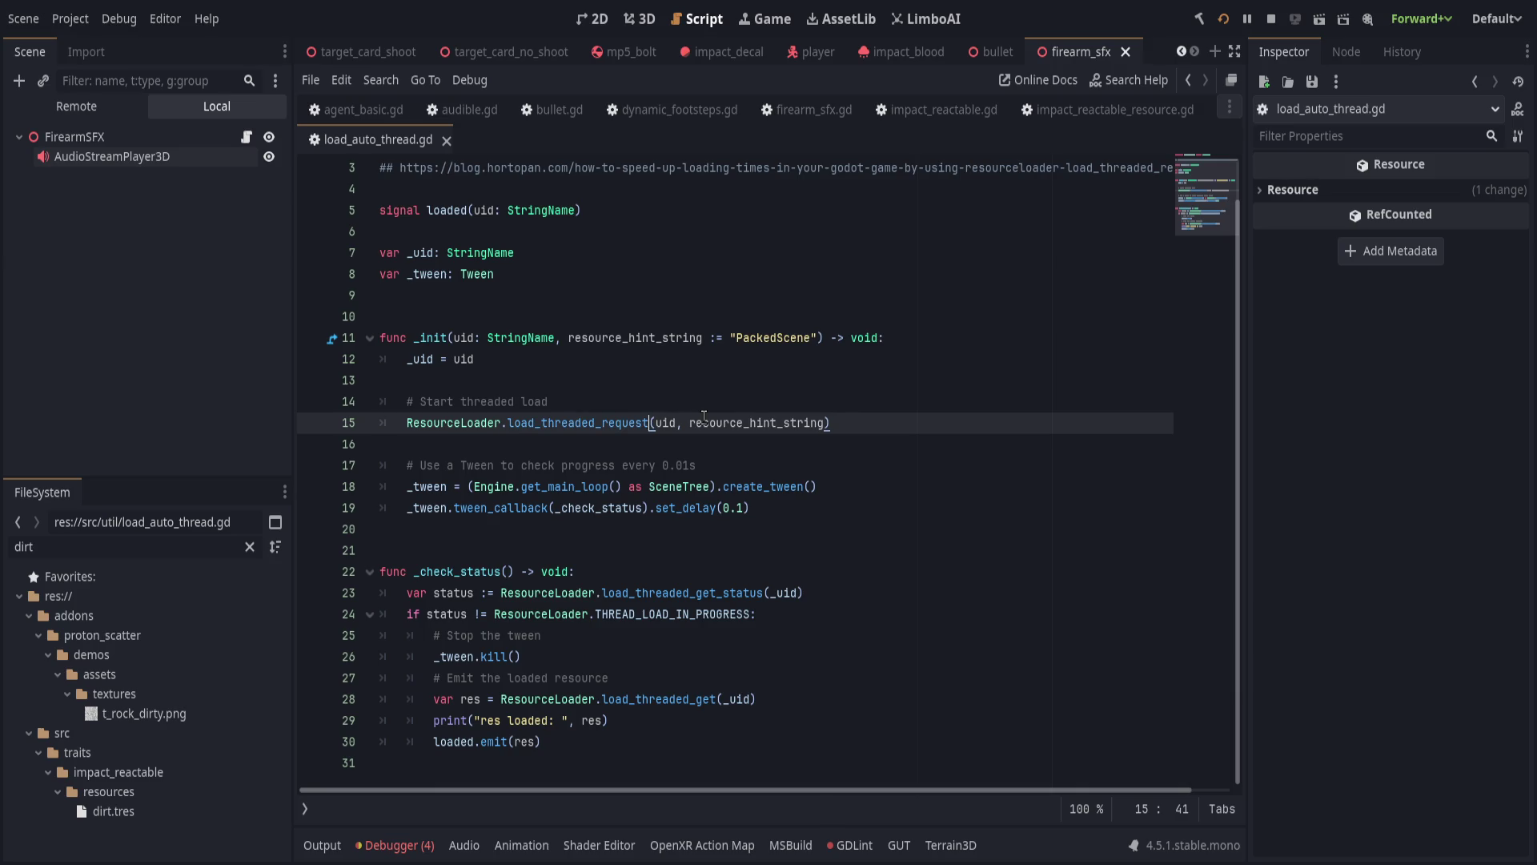
pyautogui.press('Right')
pyautogui.press('Right')
pyautogui.press('Right')
pyautogui.press('BackSpace')
pyautogui.write(',')
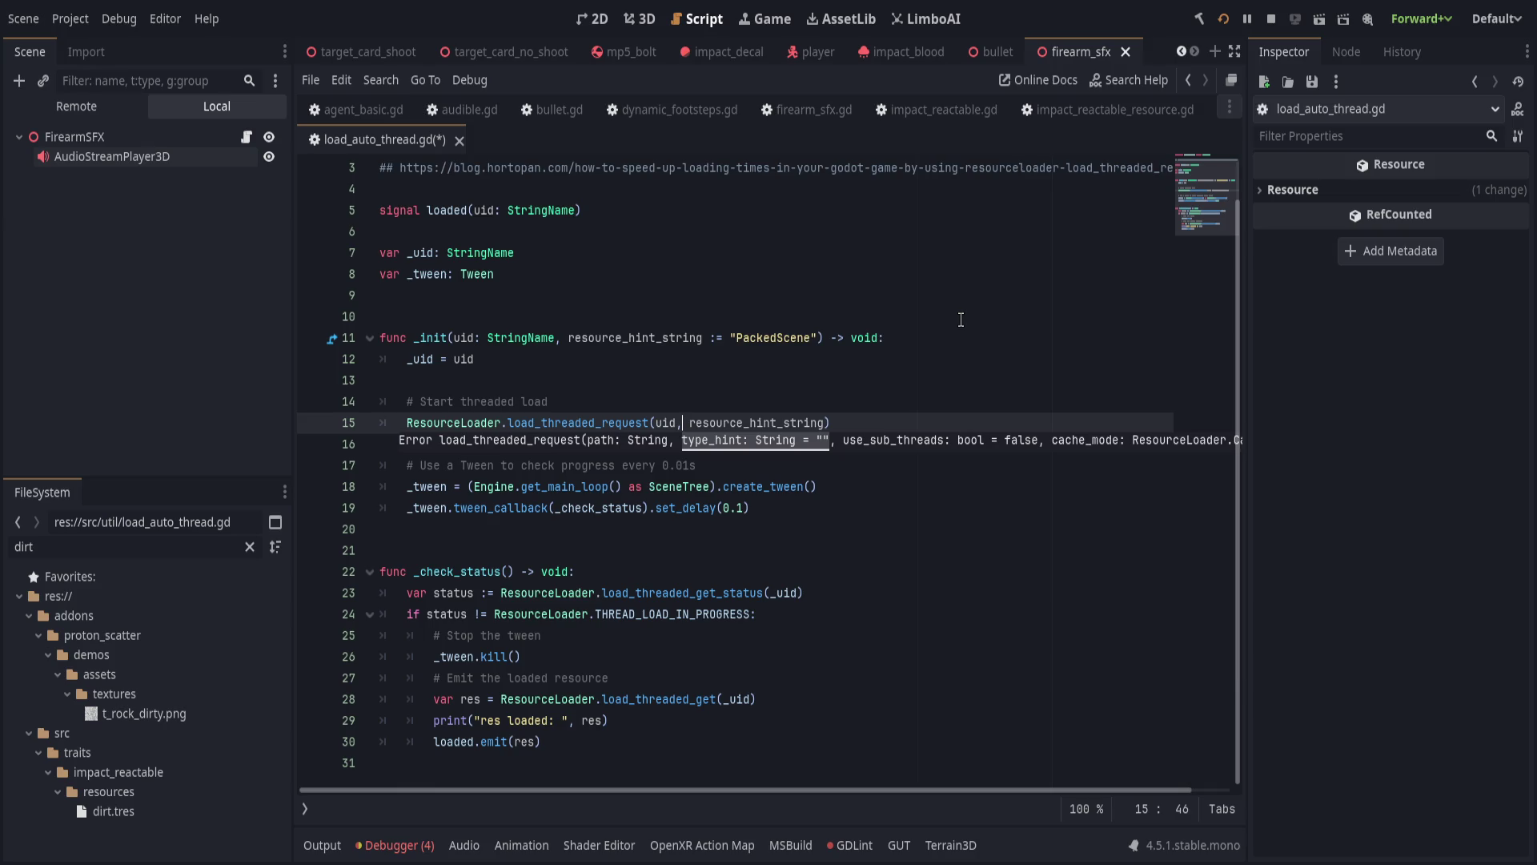
# Try deleting the resource_hint_string parameter and argument, then undo to keep them.
pyautogui.doubleClick(747, 422)
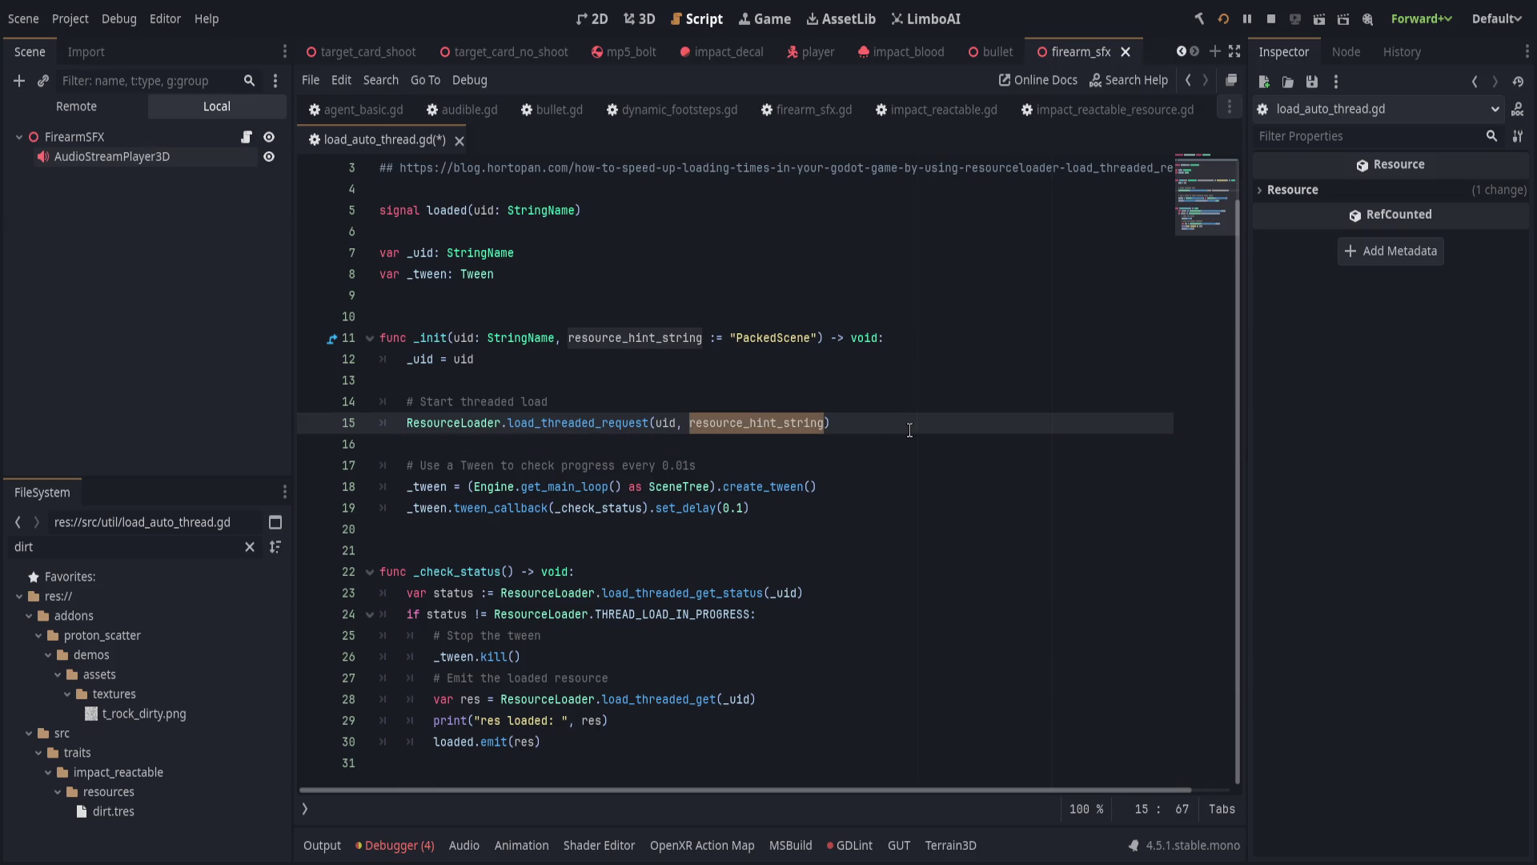
pyautogui.moveTo(556, 337); pyautogui.dragTo(815, 337)
pyautogui.press('BackSpace')
pyautogui.doubleClick(737, 422)
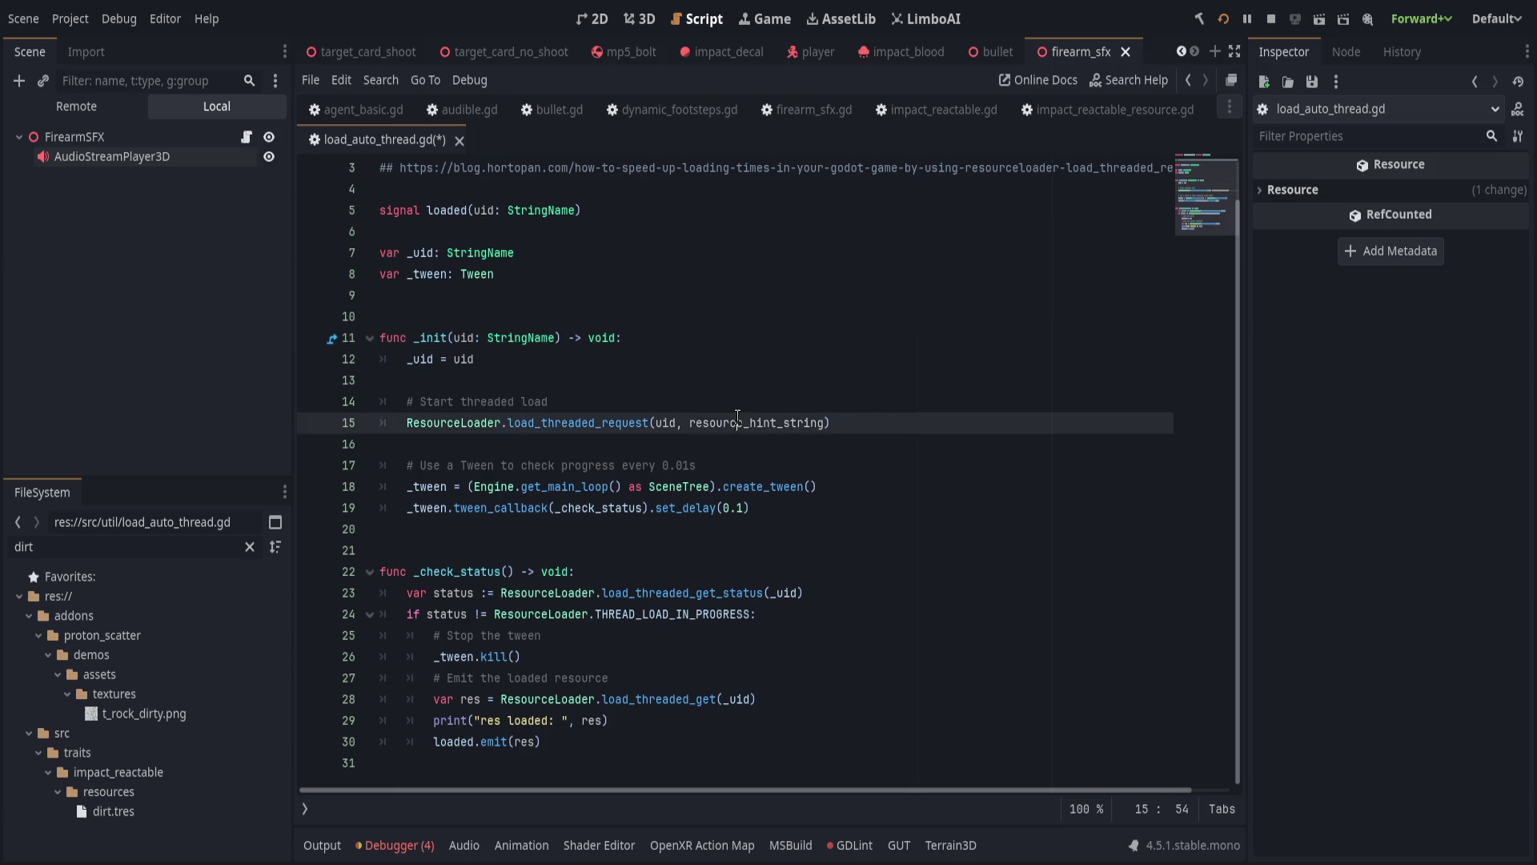
pyautogui.press('BackSpace')
pyautogui.press('BackSpace')
pyautogui.hotkey('ctrl', 'z')
pyautogui.hotkey('ctrl', 'z')
pyautogui.hotkey('ctrl', 'z')
pyautogui.click(769, 407)
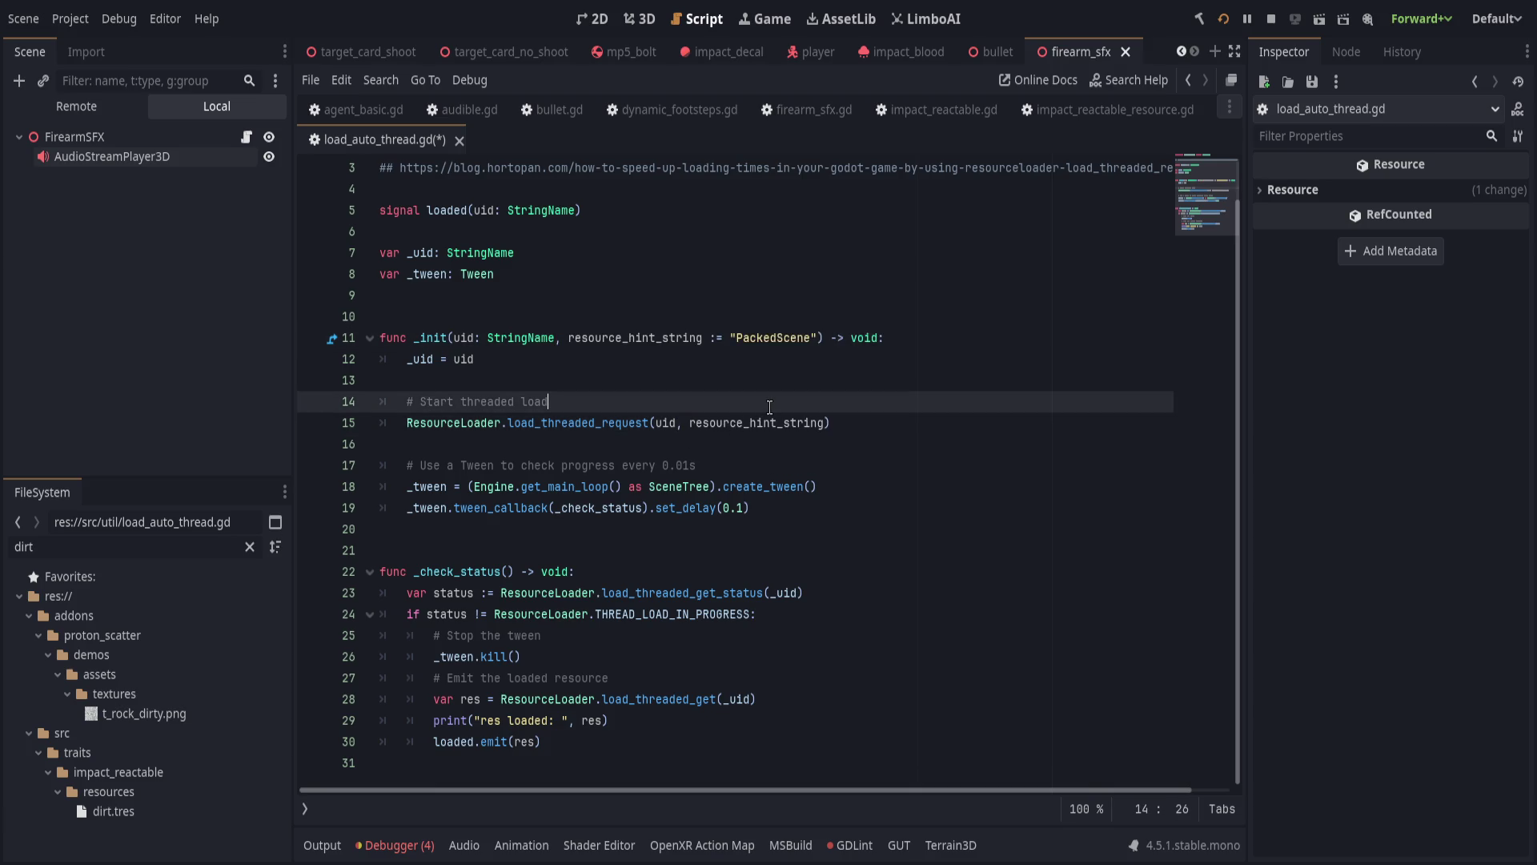
pyautogui.click(874, 519)
# Inspect the debugger's resource-file-not-found error, then save the script.
pyautogui.click(919, 592)
pyautogui.click(913, 615)
pyautogui.click(377, 842)
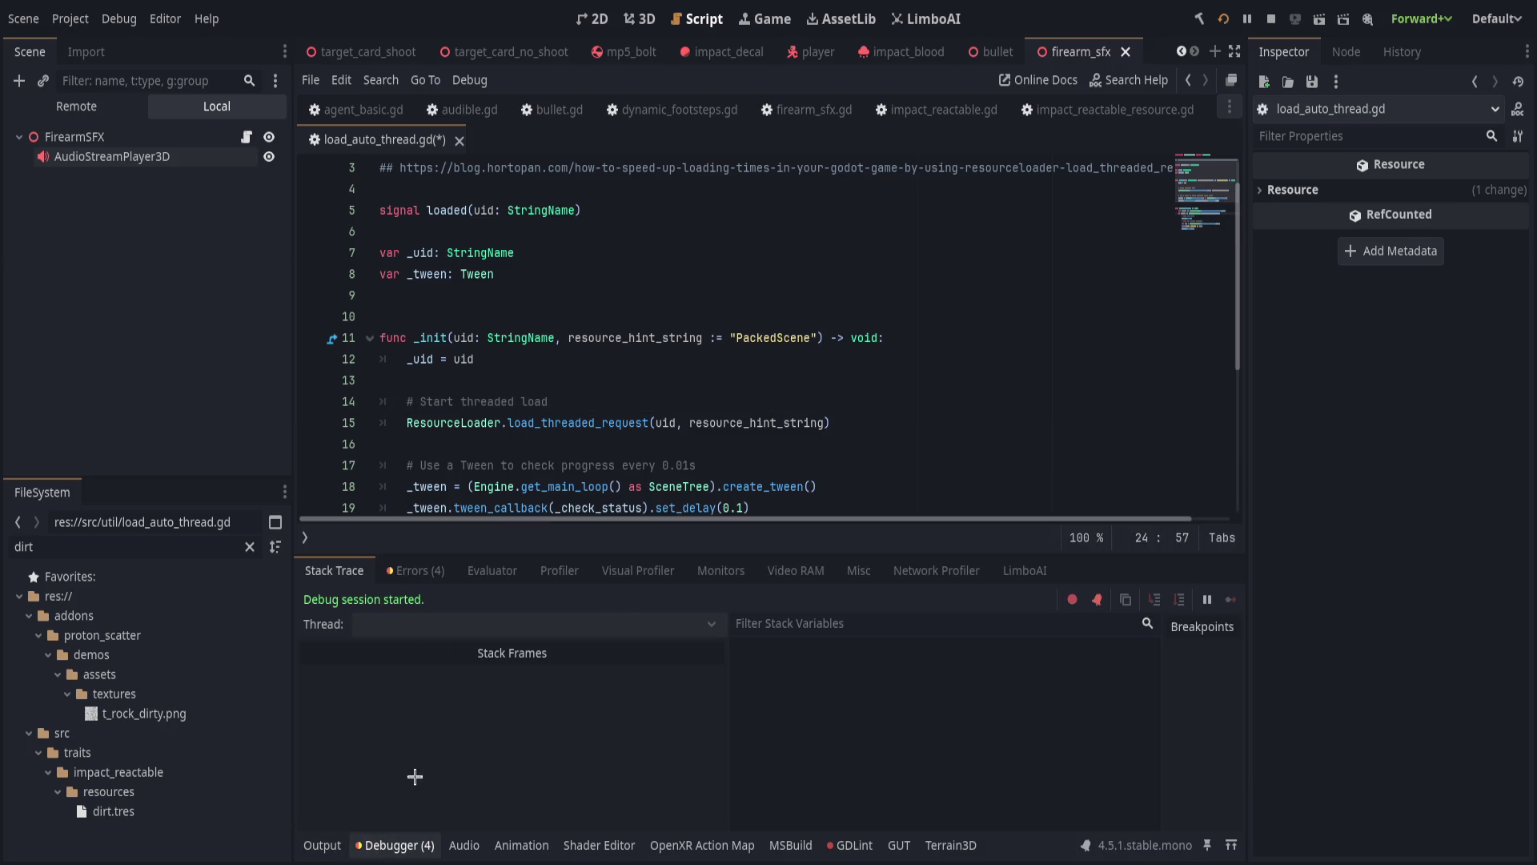
pyautogui.click(420, 568)
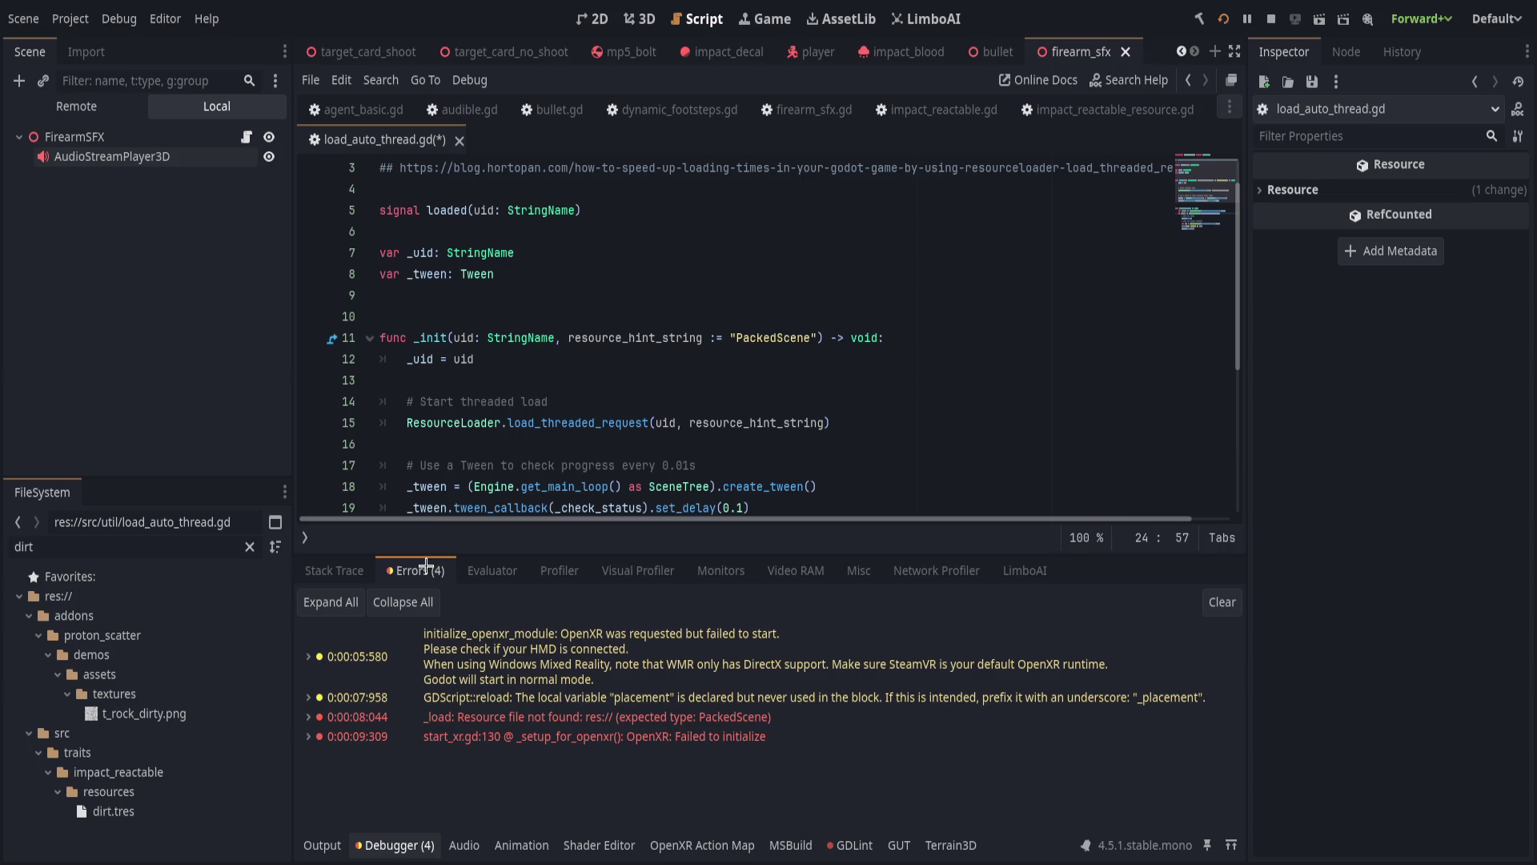
pyautogui.doubleClick(701, 718)
pyautogui.doubleClick(702, 718)
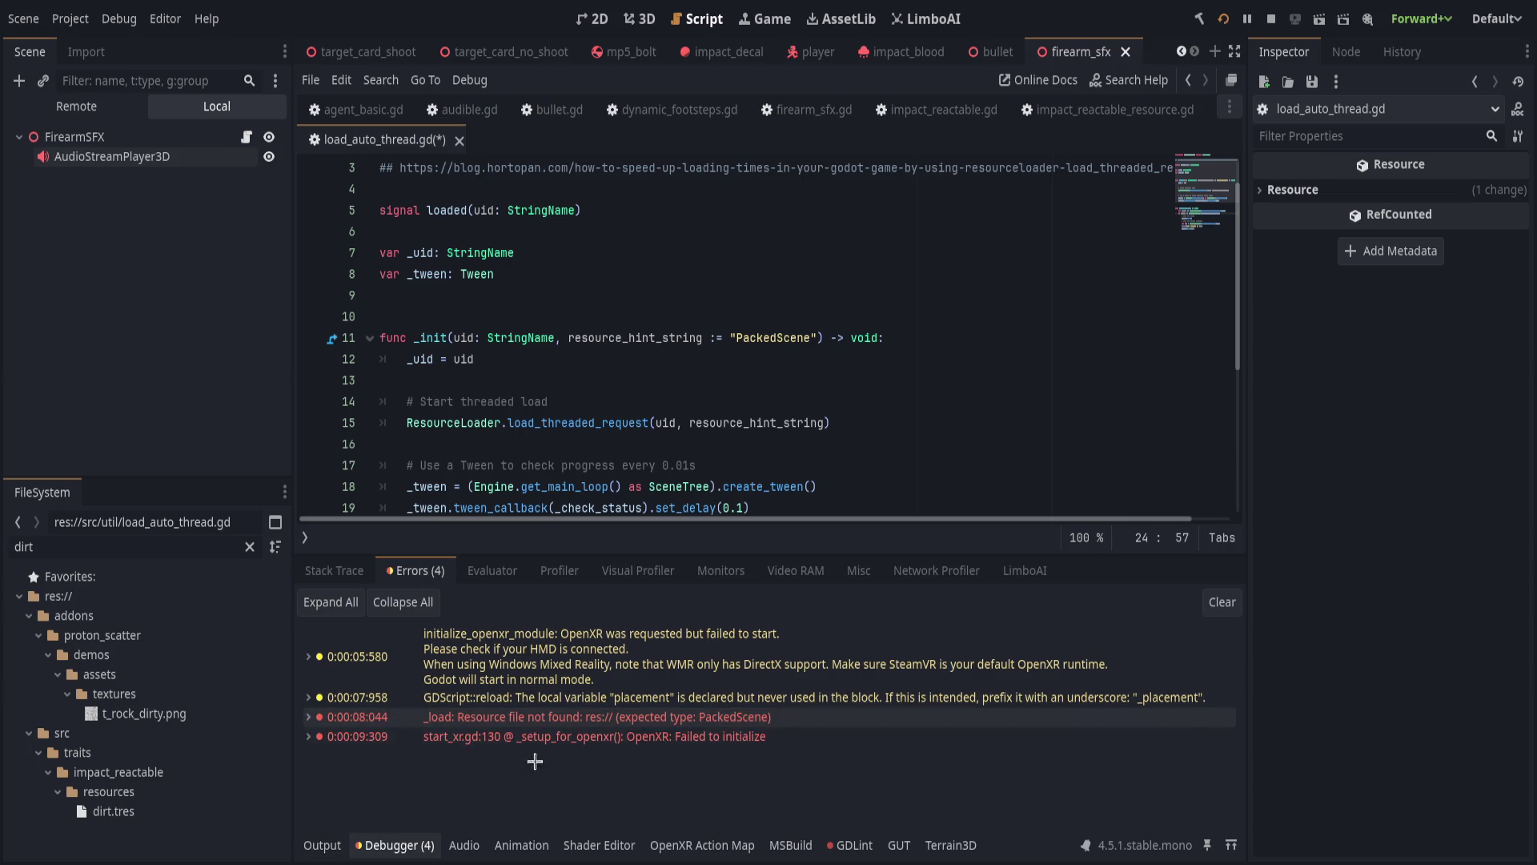
pyautogui.click(736, 465)
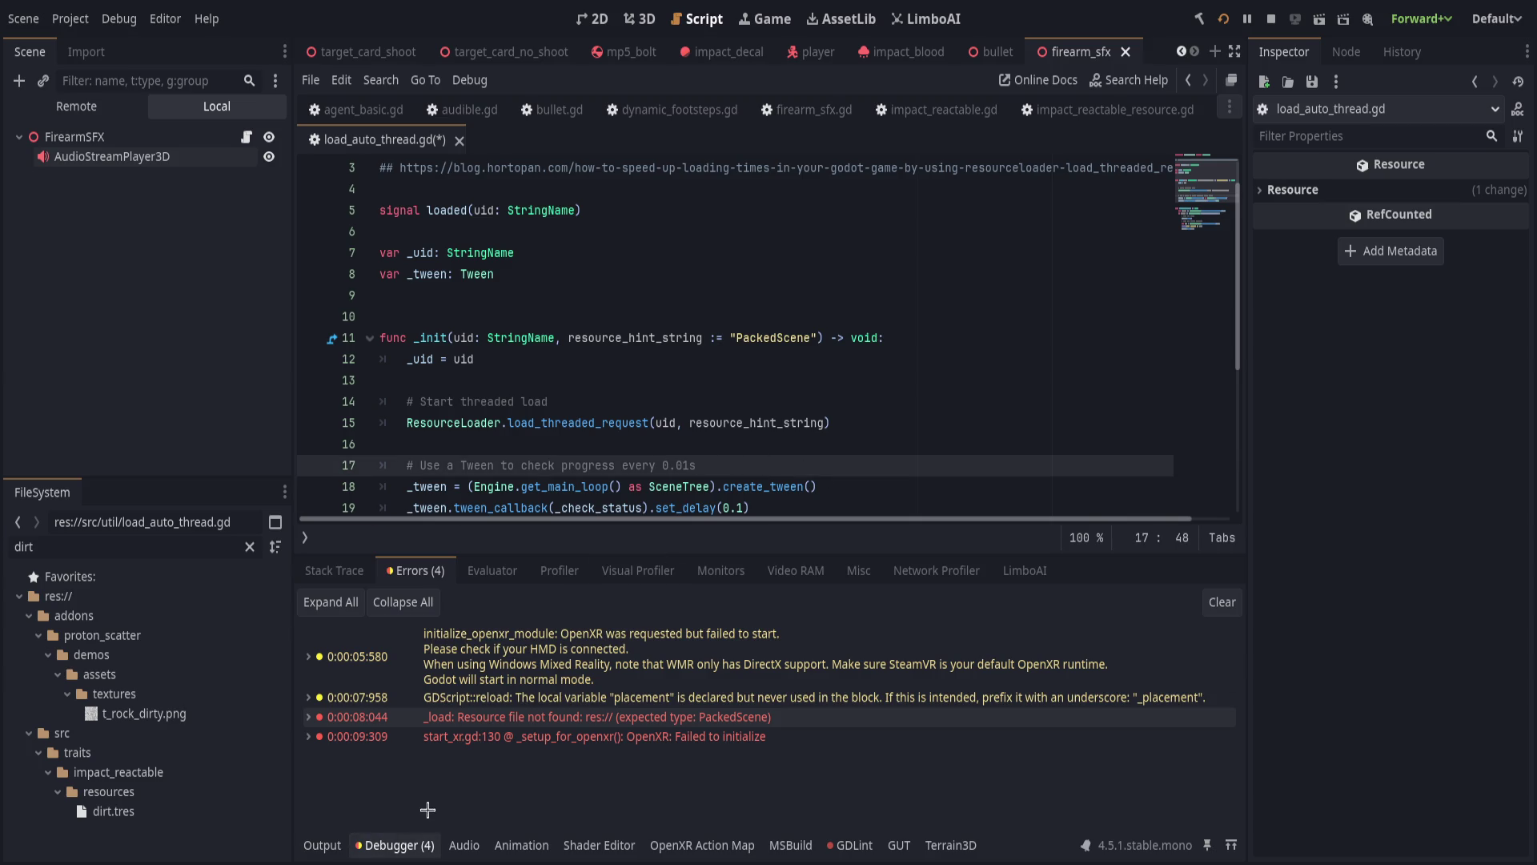
pyautogui.click(400, 845)
pyautogui.click(428, 337)
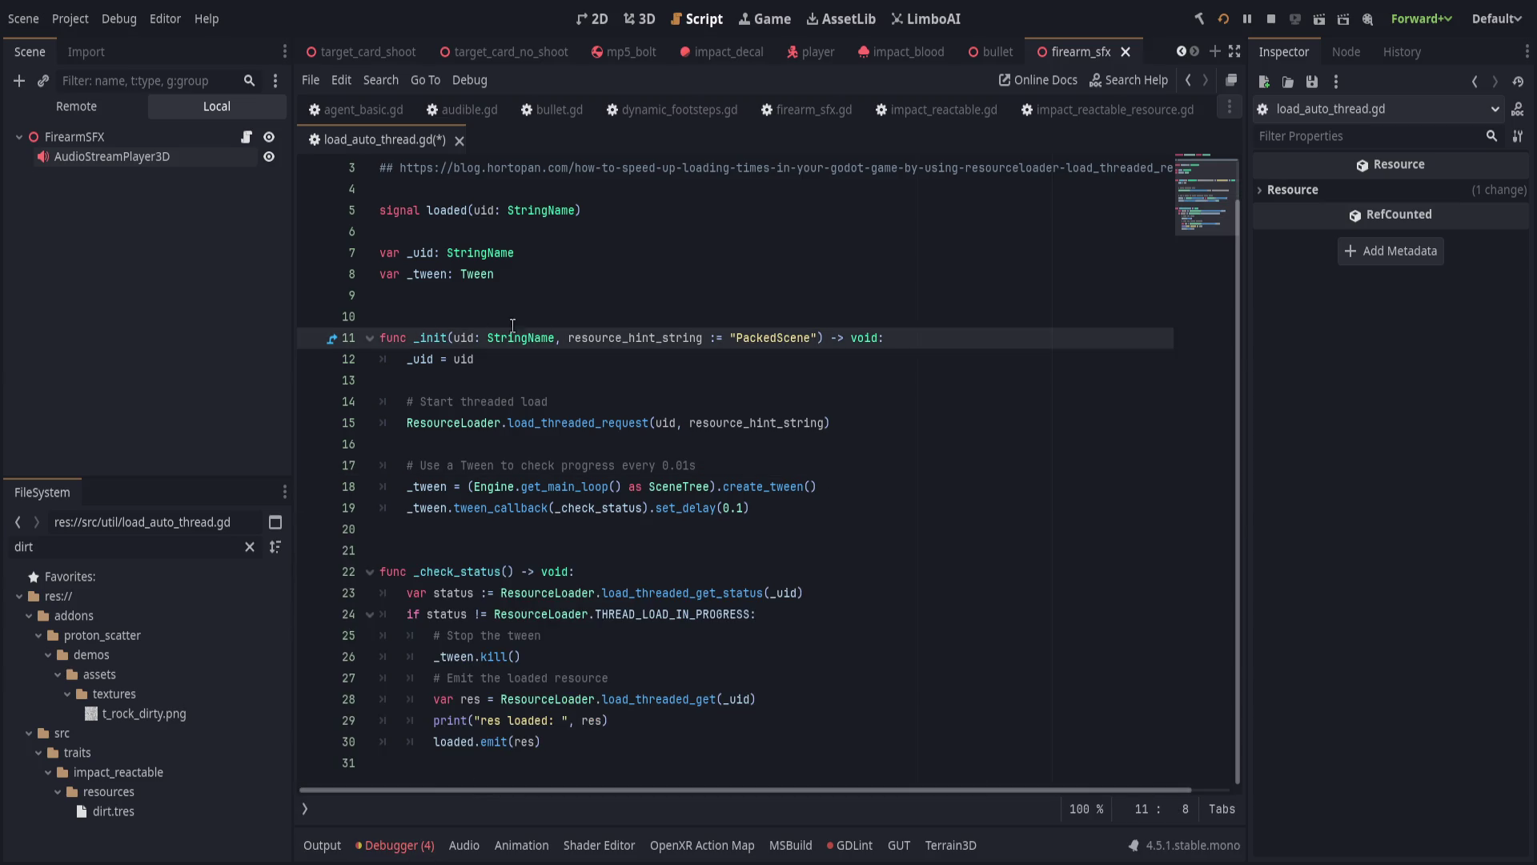
pyautogui.hotkey('ctrl', 's')
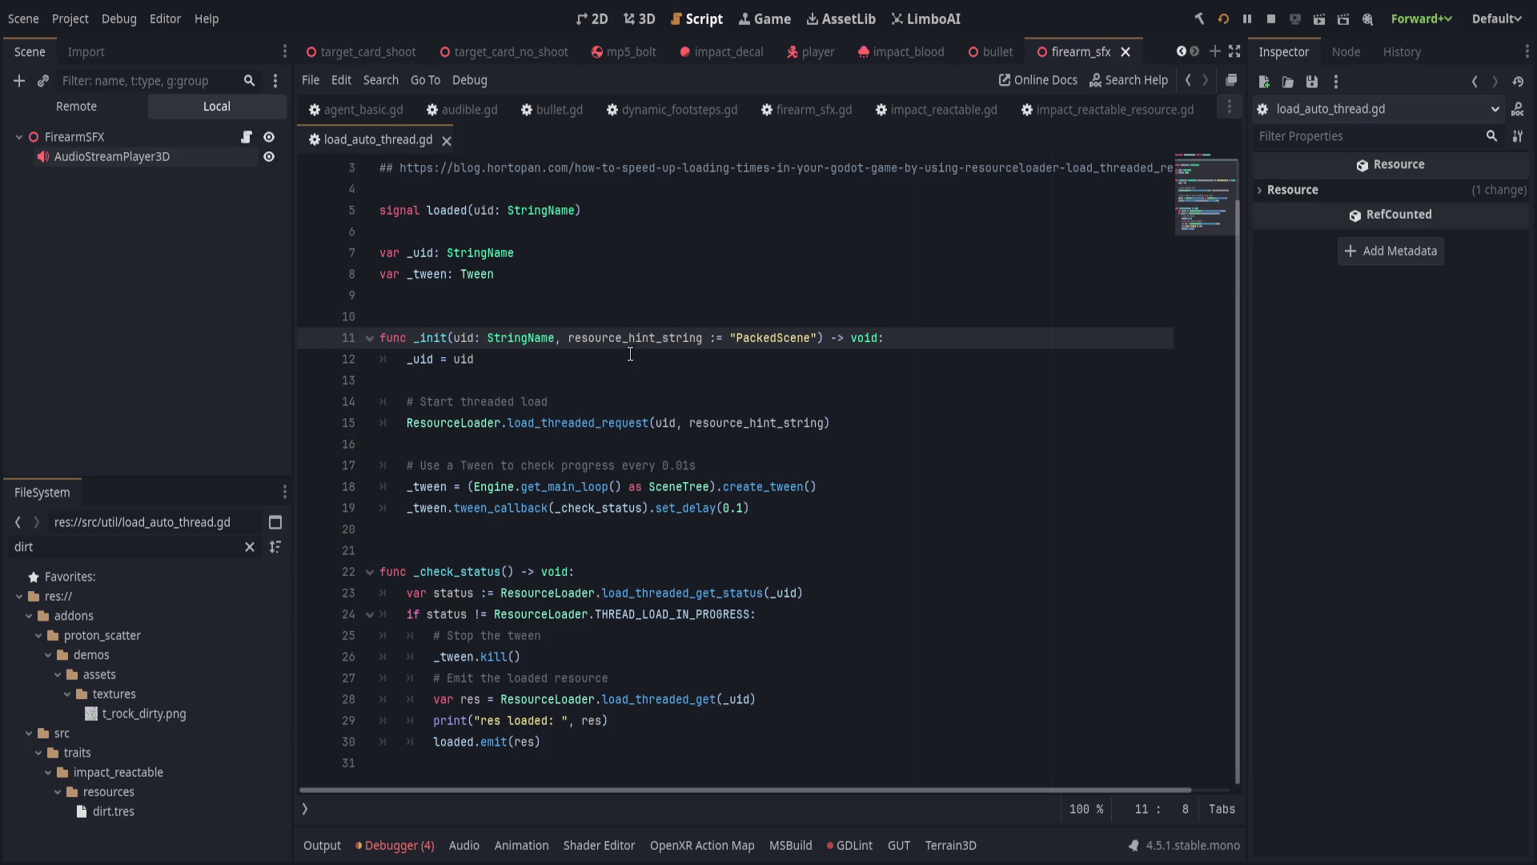
# Begin a ResourceUID lookup line above the load request, trying get_id_path.
pyautogui.click(474, 340)
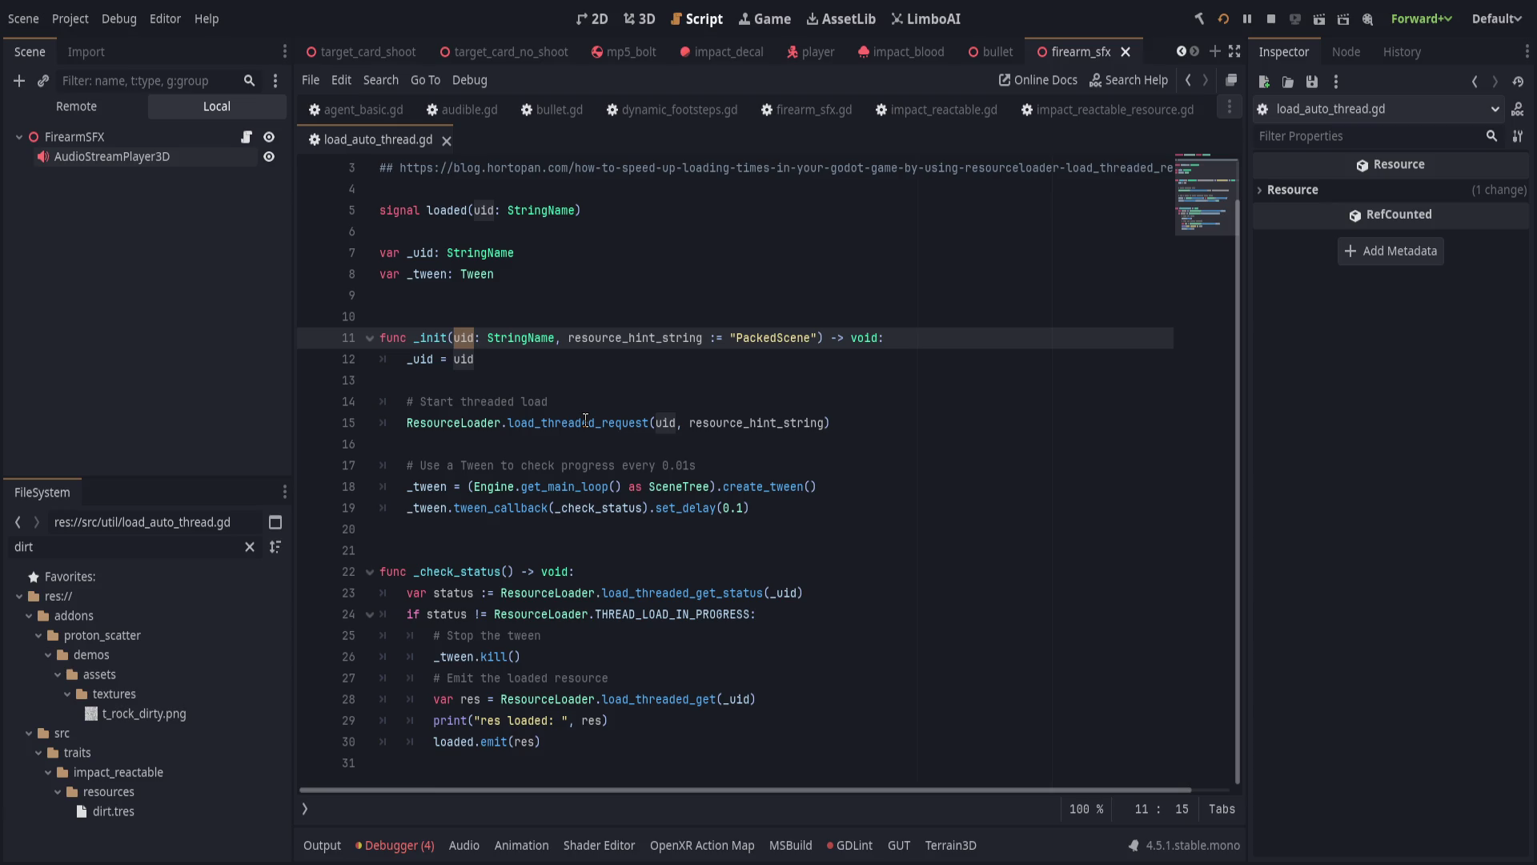
pyautogui.click(589, 422)
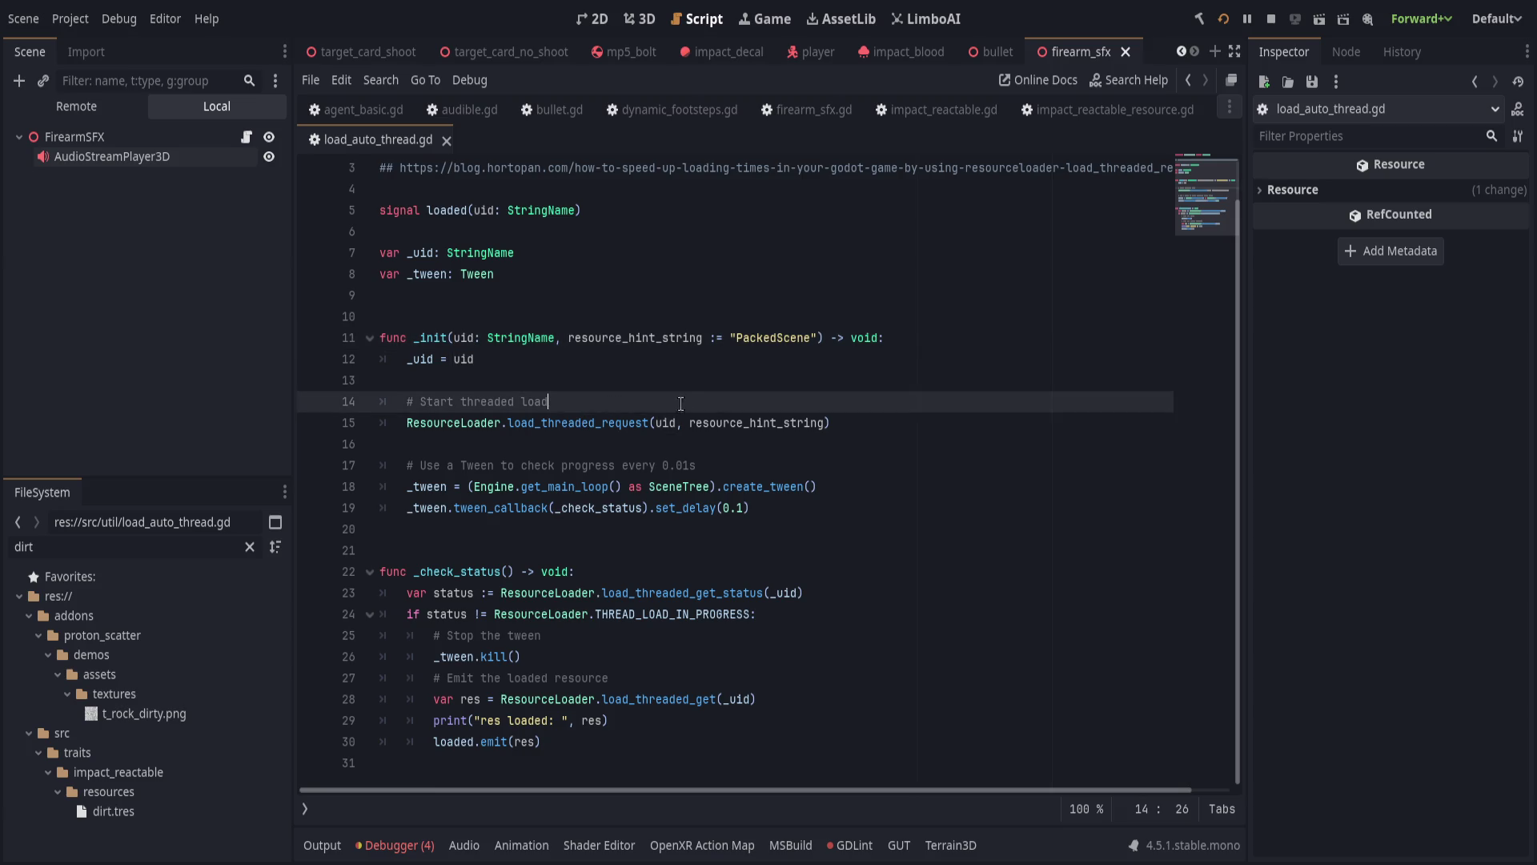
pyautogui.click(677, 422)
pyautogui.click(690, 408)
pyautogui.press('Return')
pyautogui.write('Re')
pyautogui.write('source')
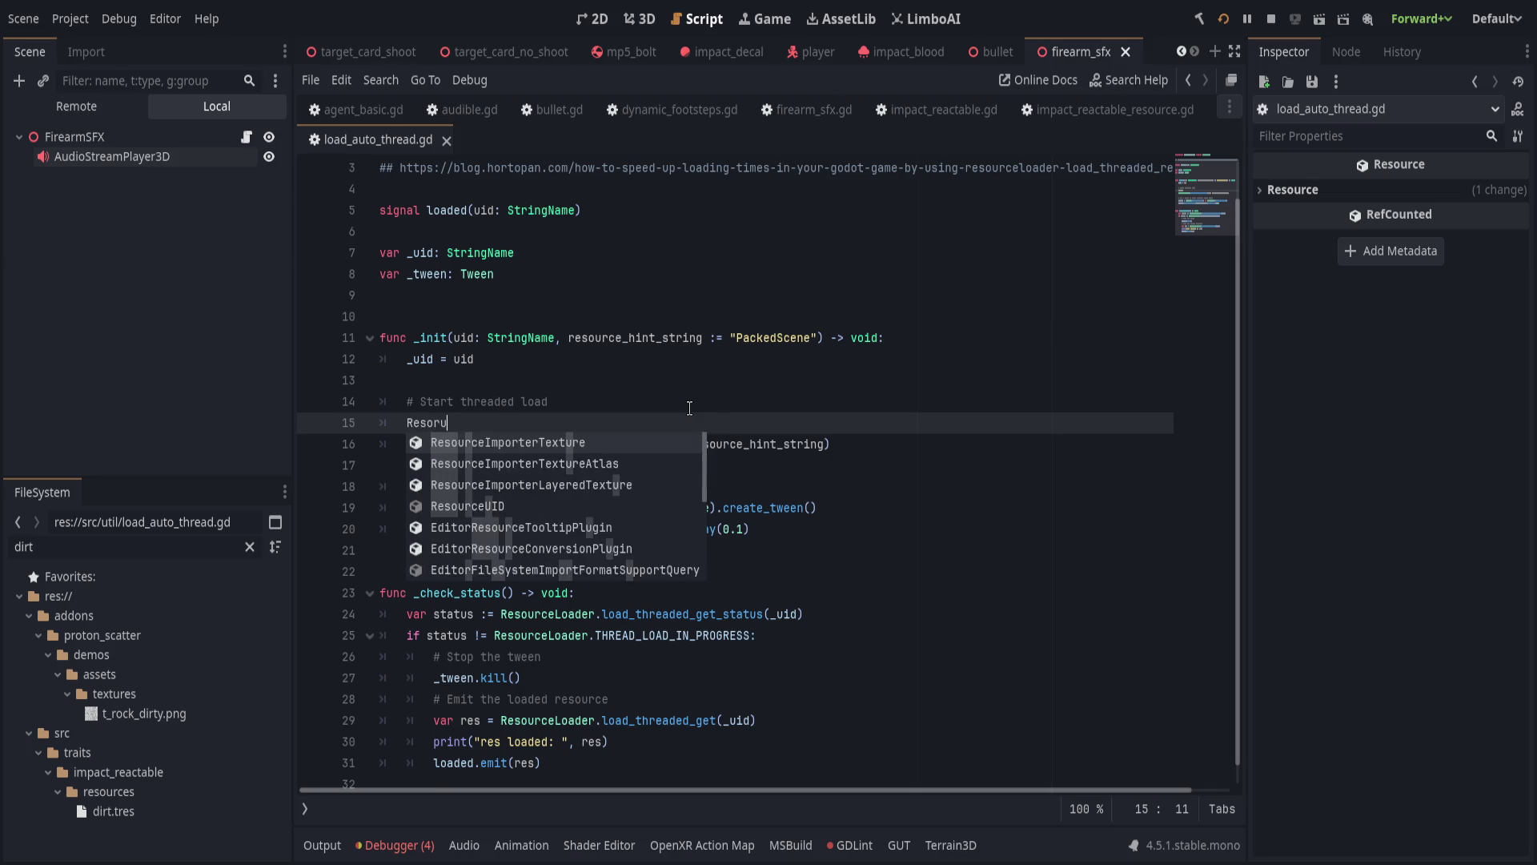
pyautogui.hotkey('ctrl', 'BackSpace')
pyautogui.write('ResourceUID.')
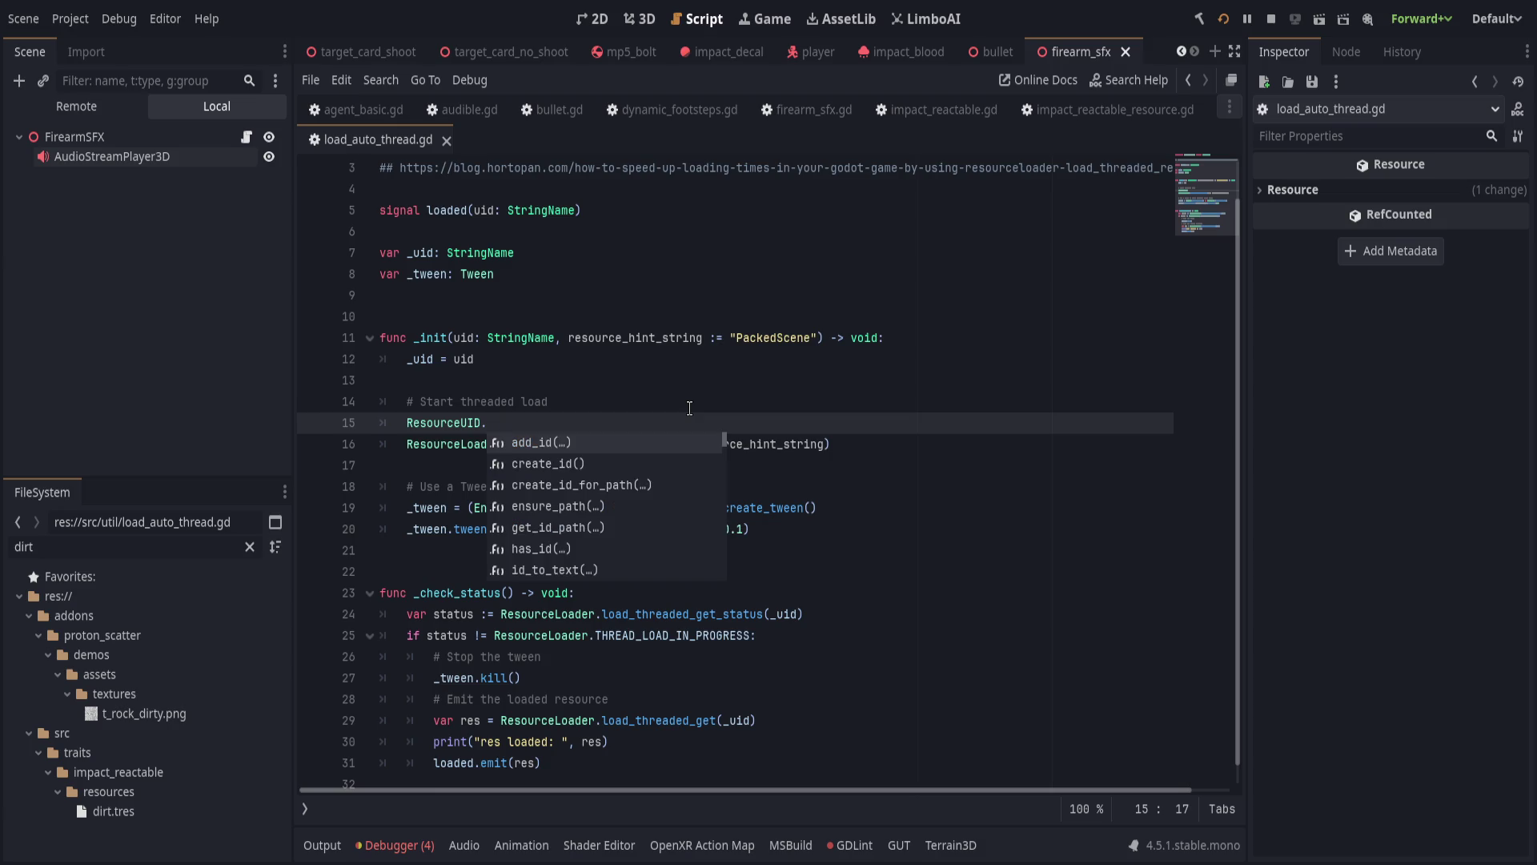
pyautogui.write('path')
pyautogui.press('BackSpace')
pyautogui.press('BackSpace')
pyautogui.press('BackSpace')
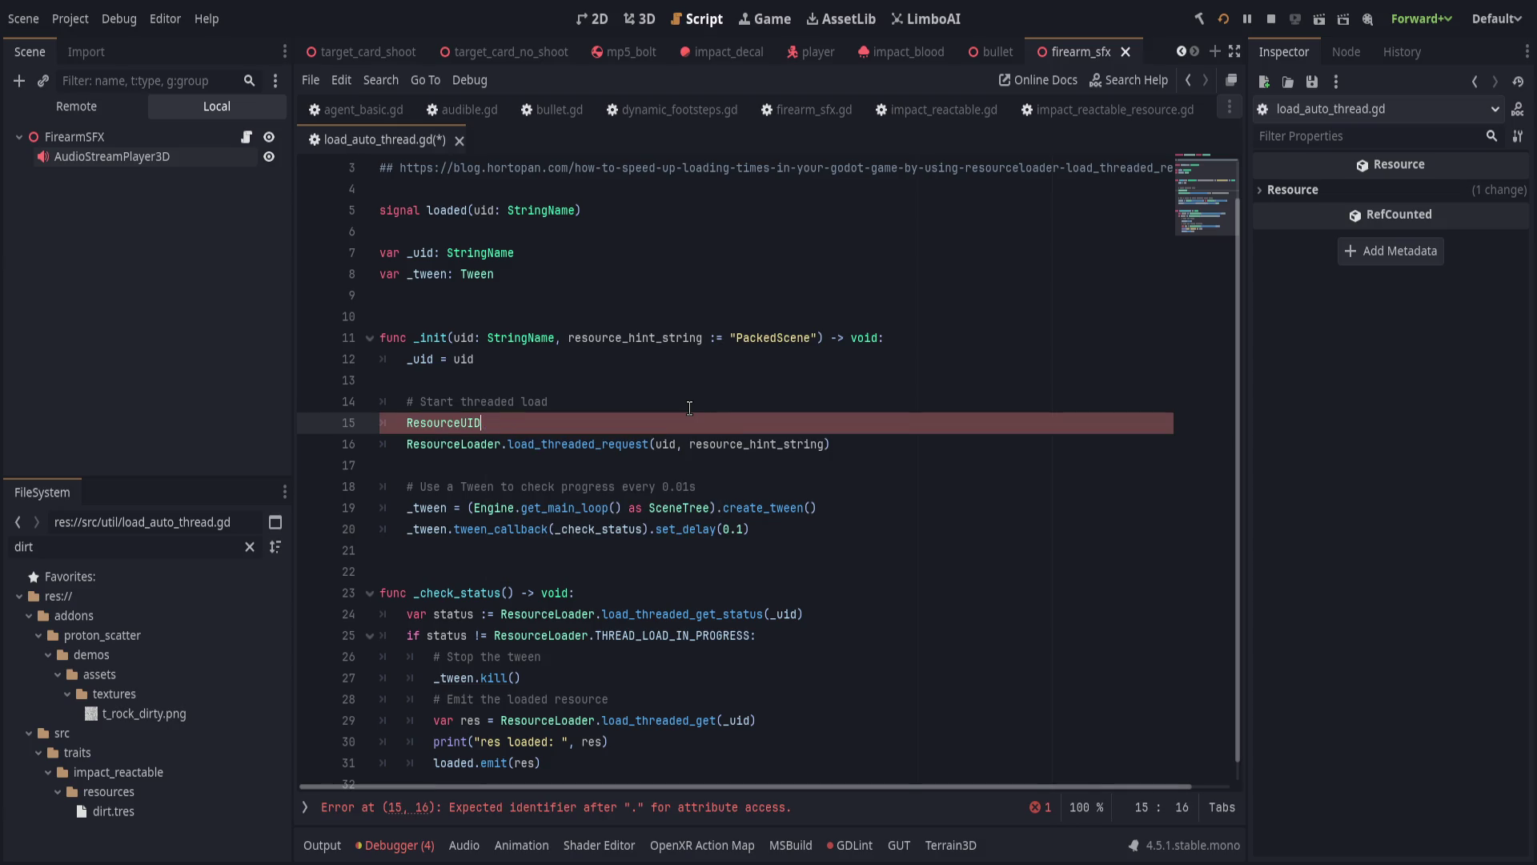
pyautogui.write('.')
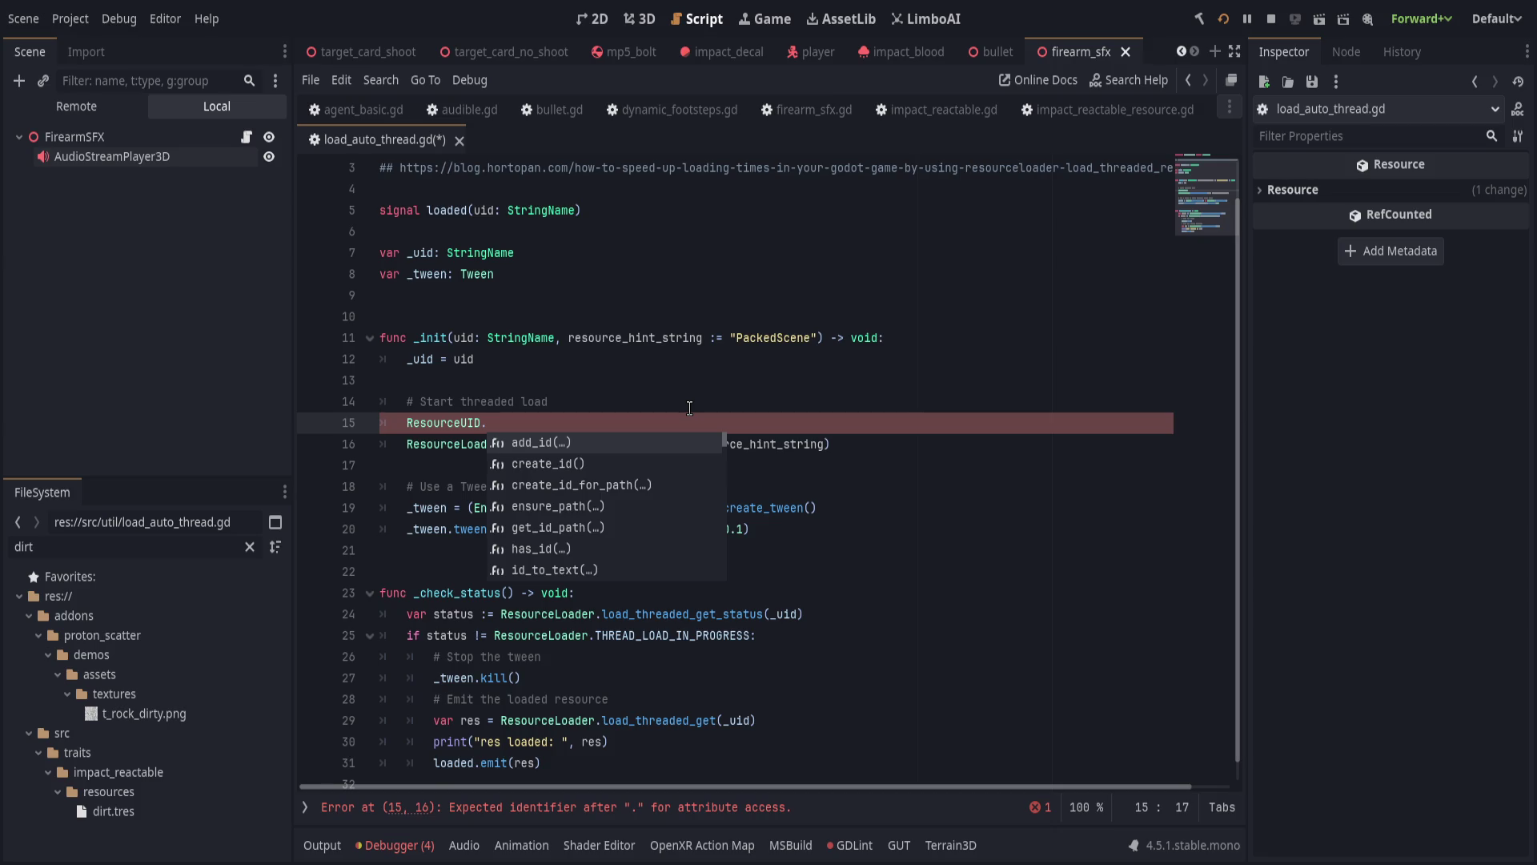
pyautogui.click(617, 530)
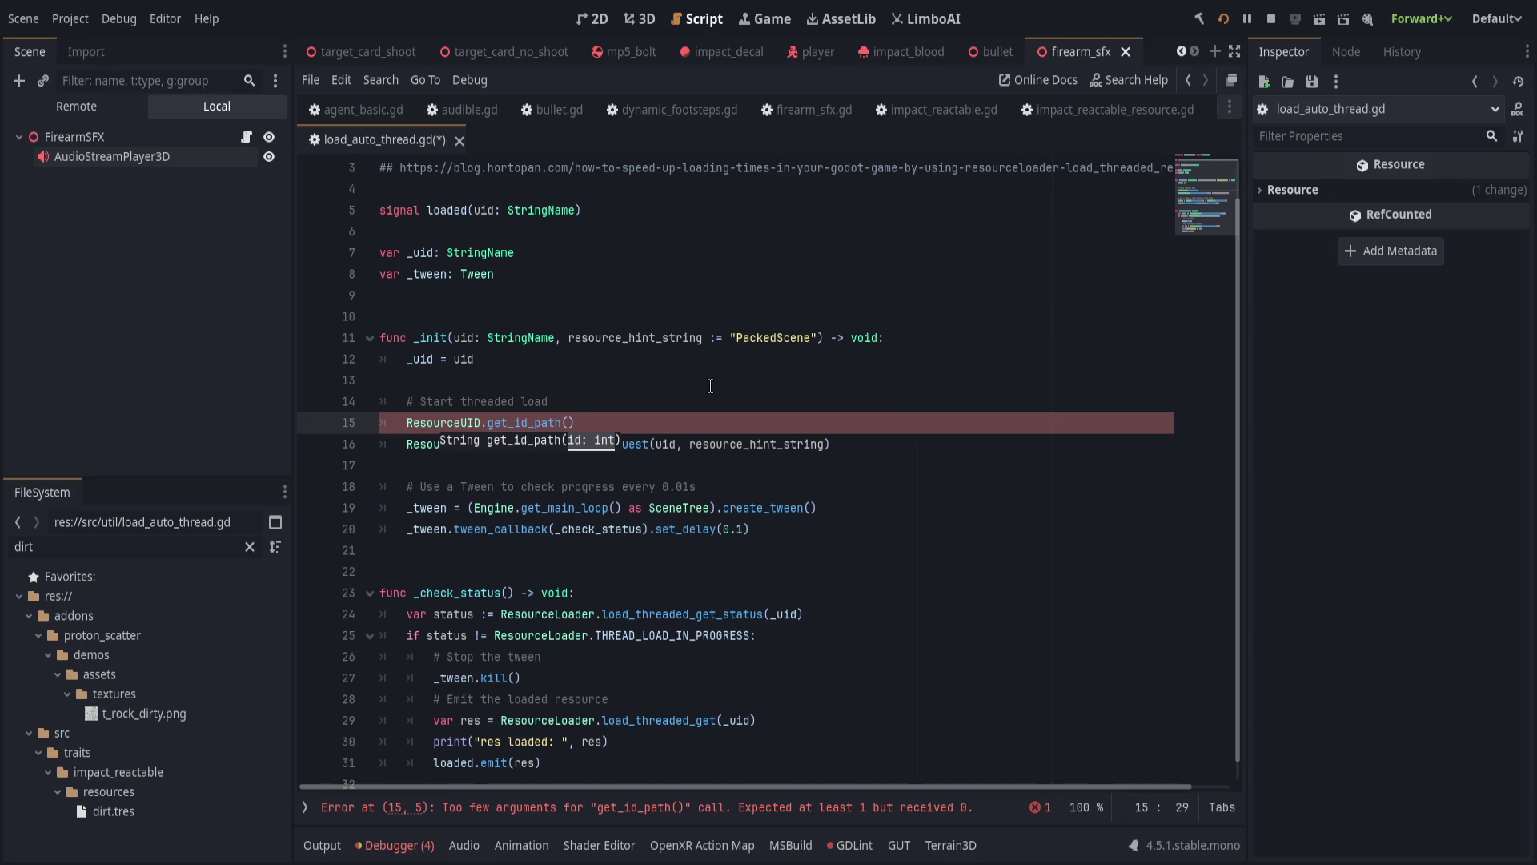
# Write a ResourceUID.uid_to_path call on a new line below the comment.
pyautogui.press('Up')
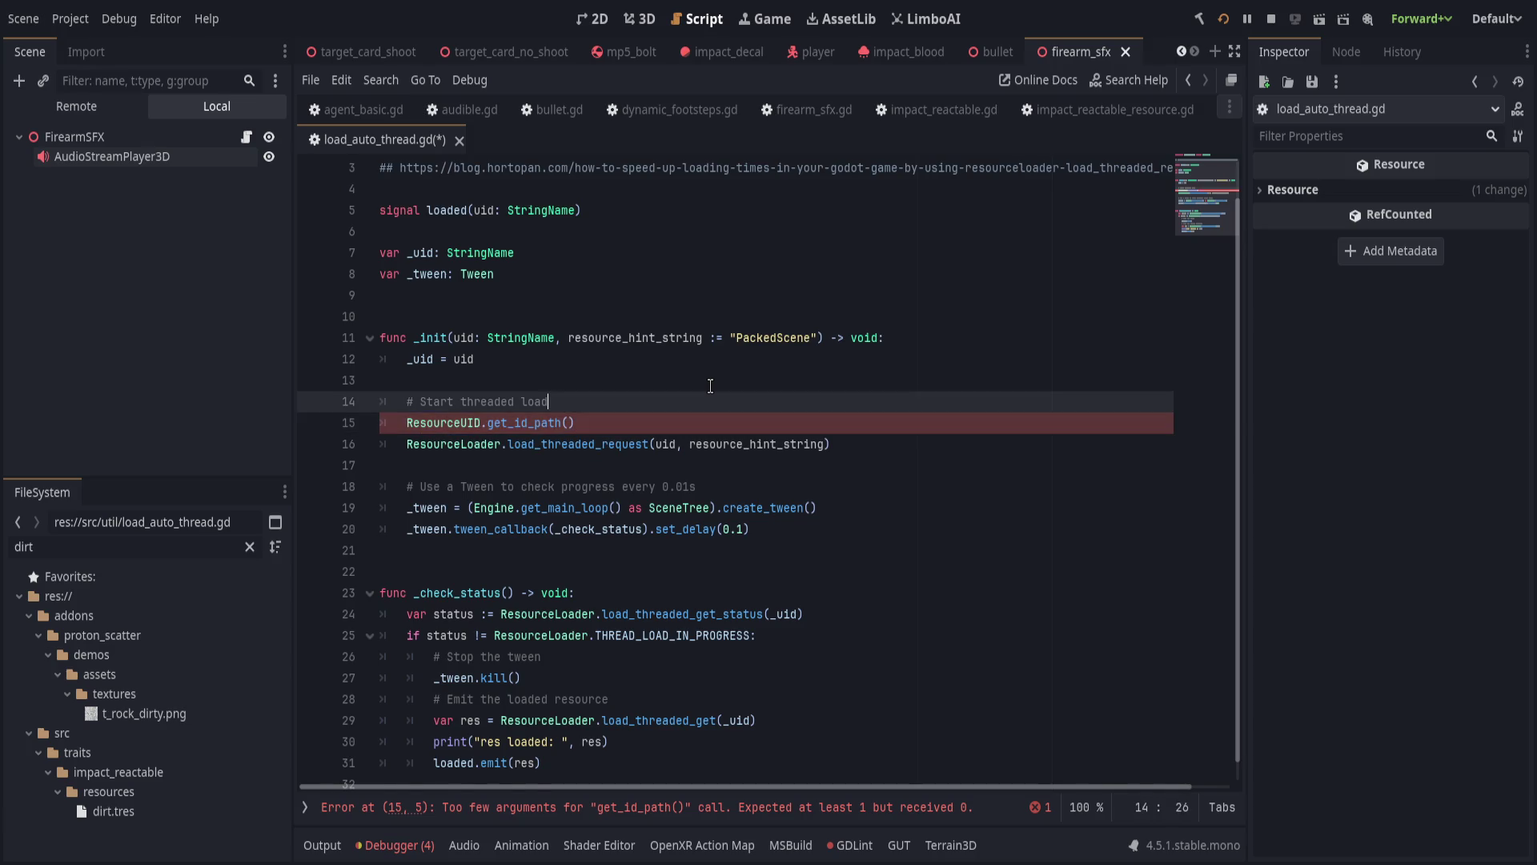
pyautogui.press('Return')
pyautogui.write('ResourceUID.get_')
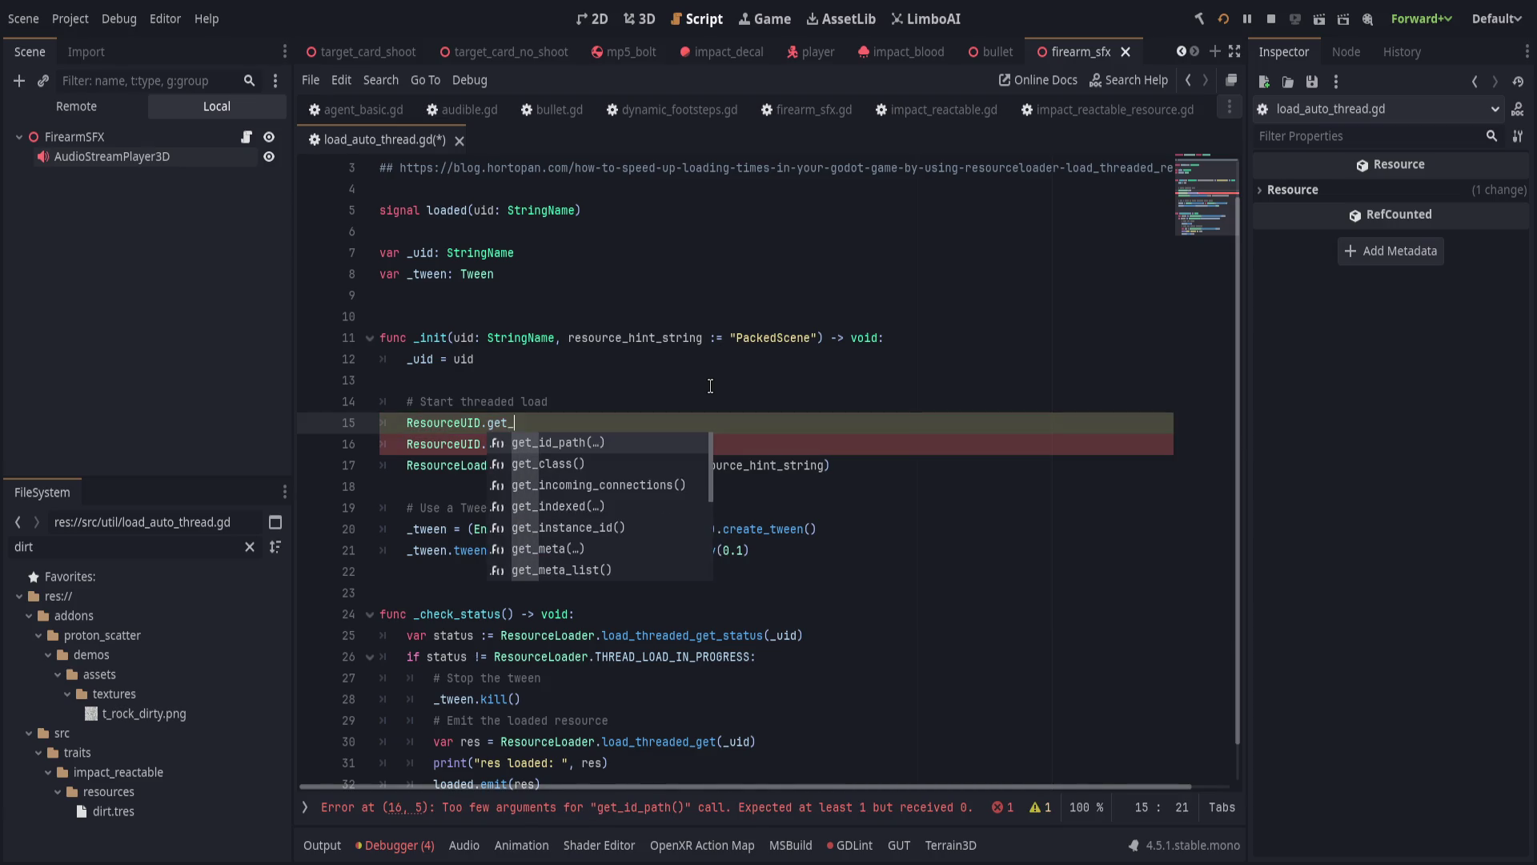
pyautogui.press('BackSpace')
pyautogui.press('BackSpace')
pyautogui.press('BackSpace')
pyautogui.press('BackSpace')
pyautogui.write('to')
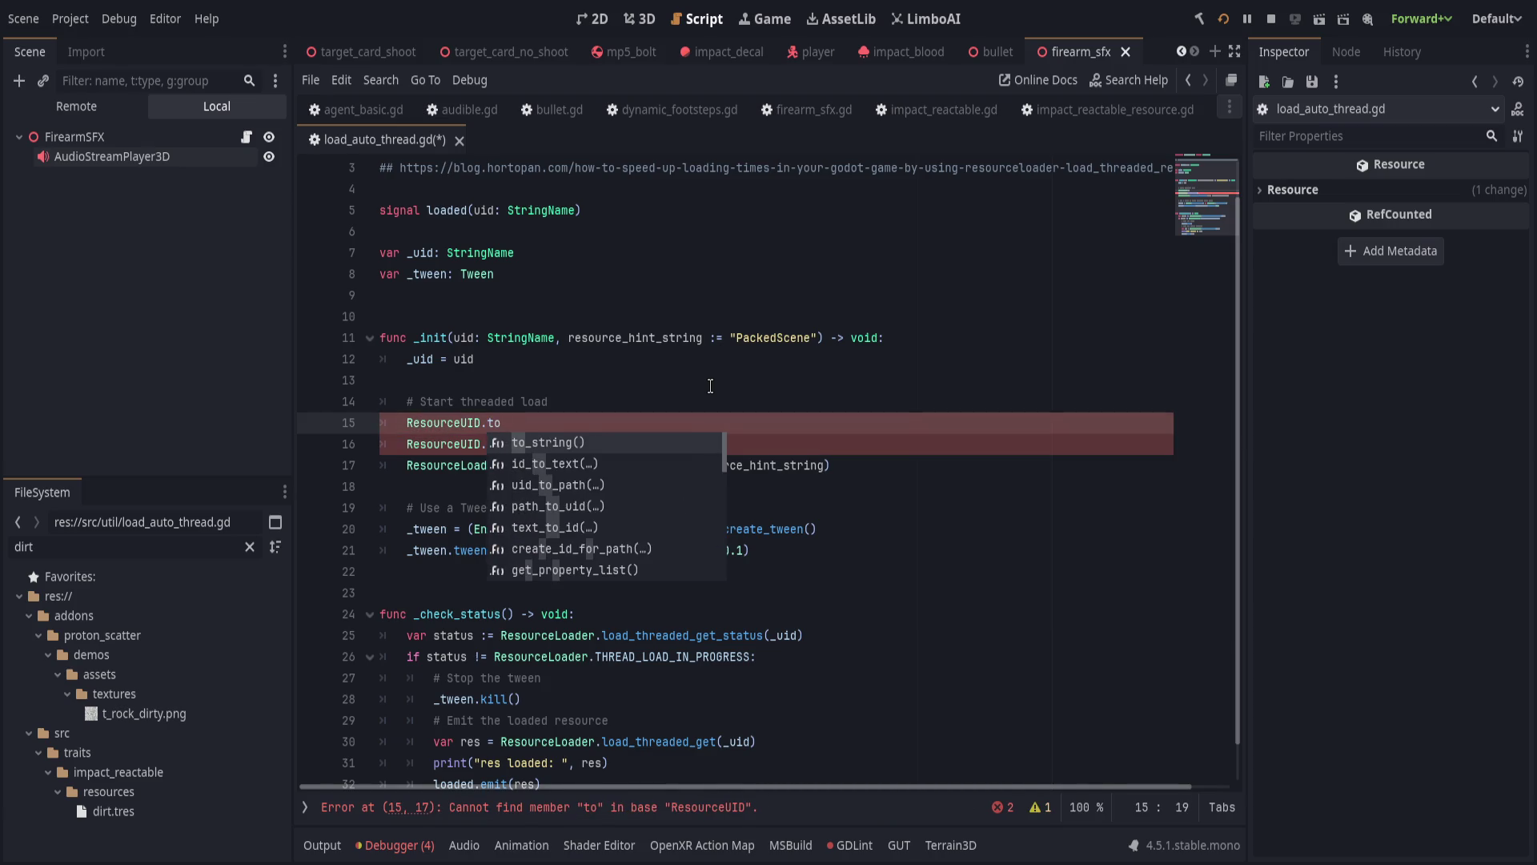
pyautogui.press('Down')
pyautogui.press('Down')
pyautogui.press('Return')
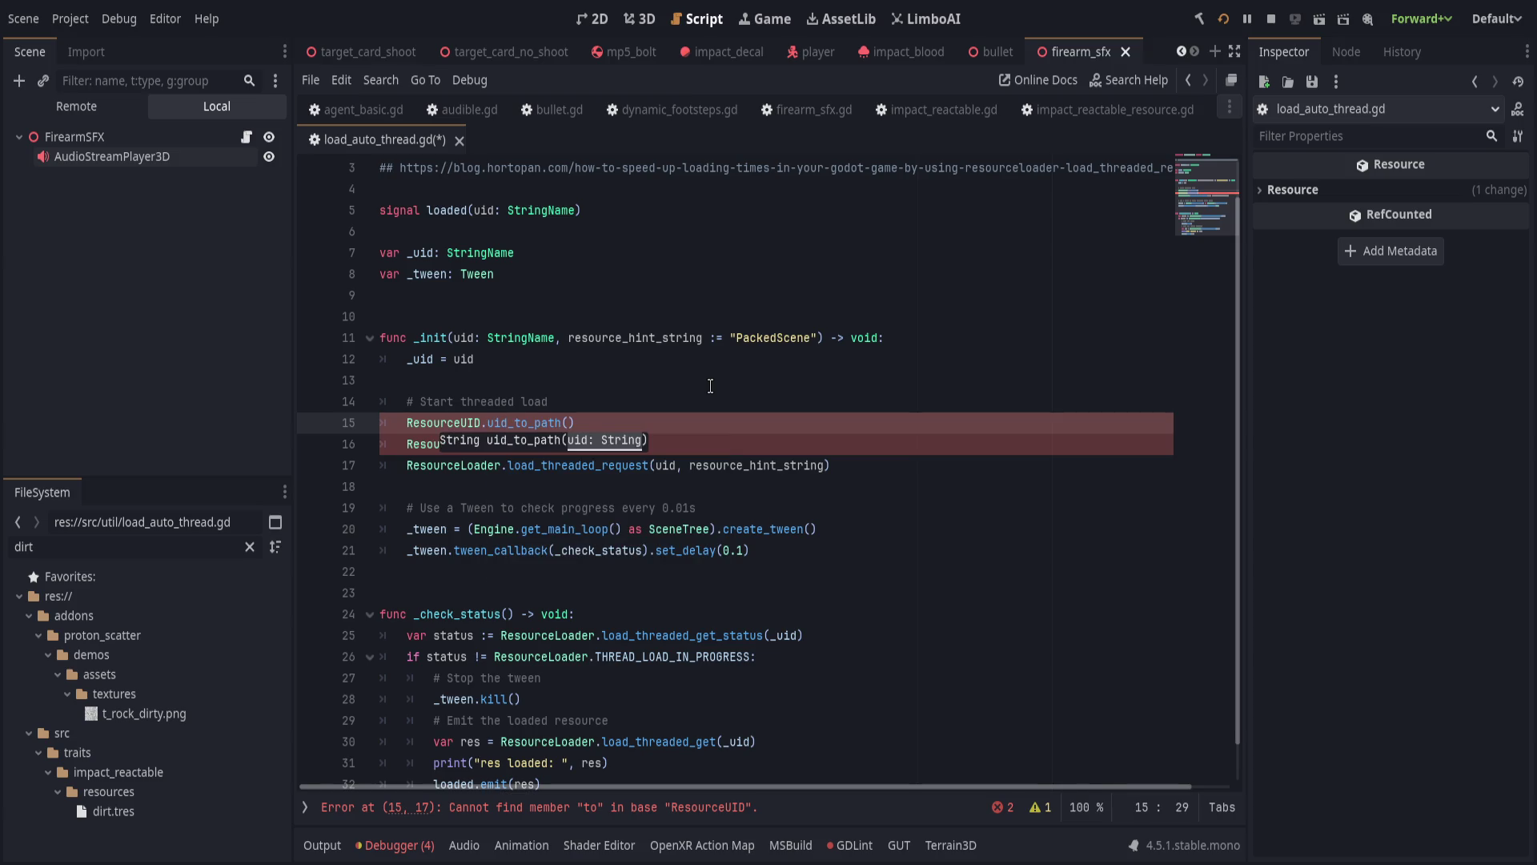
# Wrap the uid argument as ResourceUID.uid_to_path(uid), delete leftover lines, and save.
pyautogui.press('Home')
pyautogui.hotkey('shift', 'End')
pyautogui.press('BackSpace')
pyautogui.click(664, 467)
pyautogui.hotkey('ctrl', 'v')
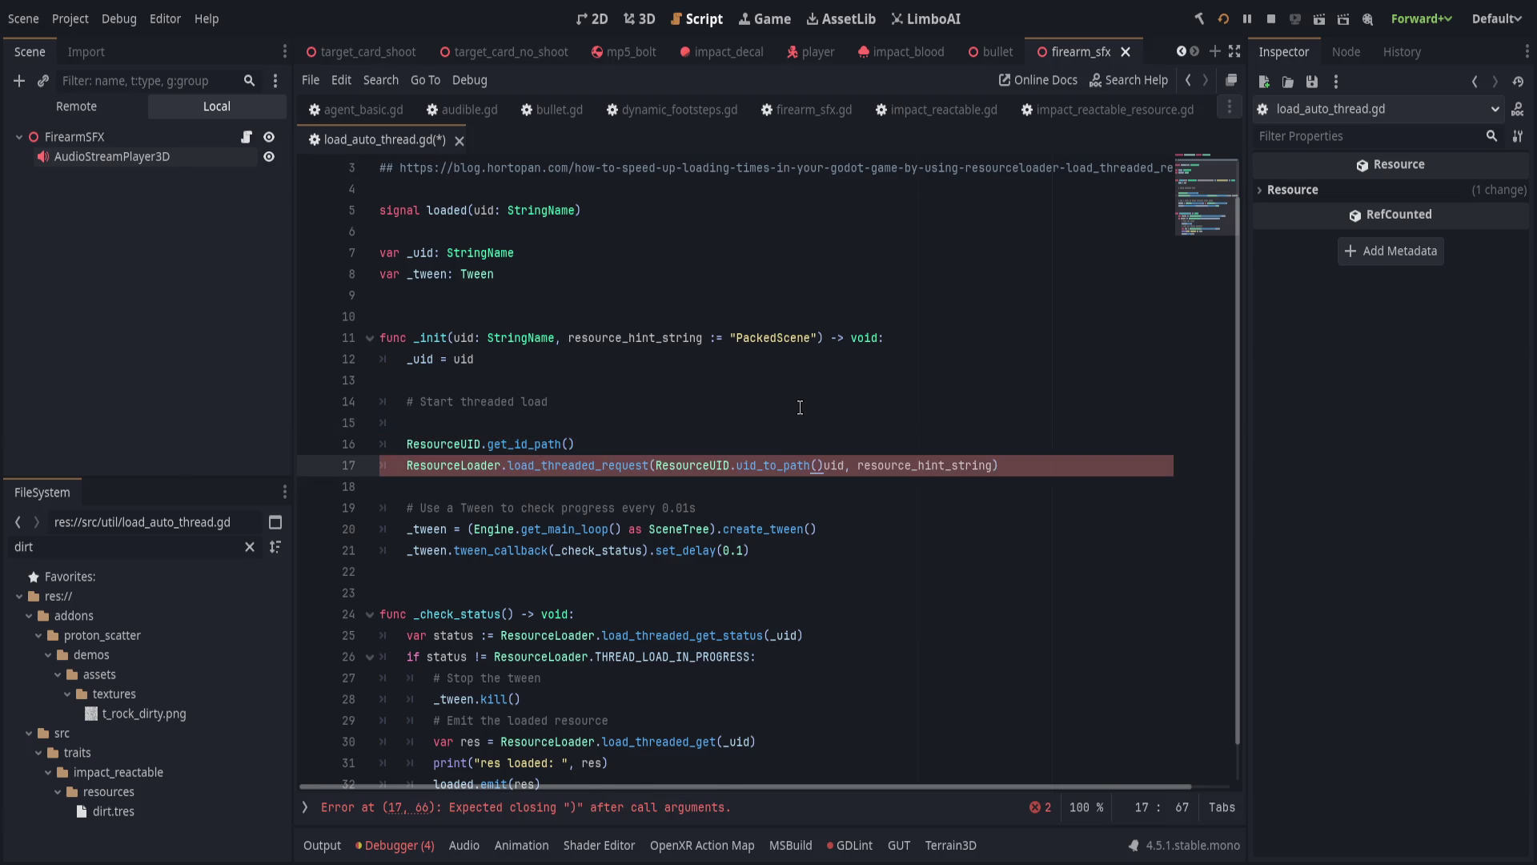
pyautogui.press('Right')
pyautogui.write(')')
pyautogui.click(613, 439)
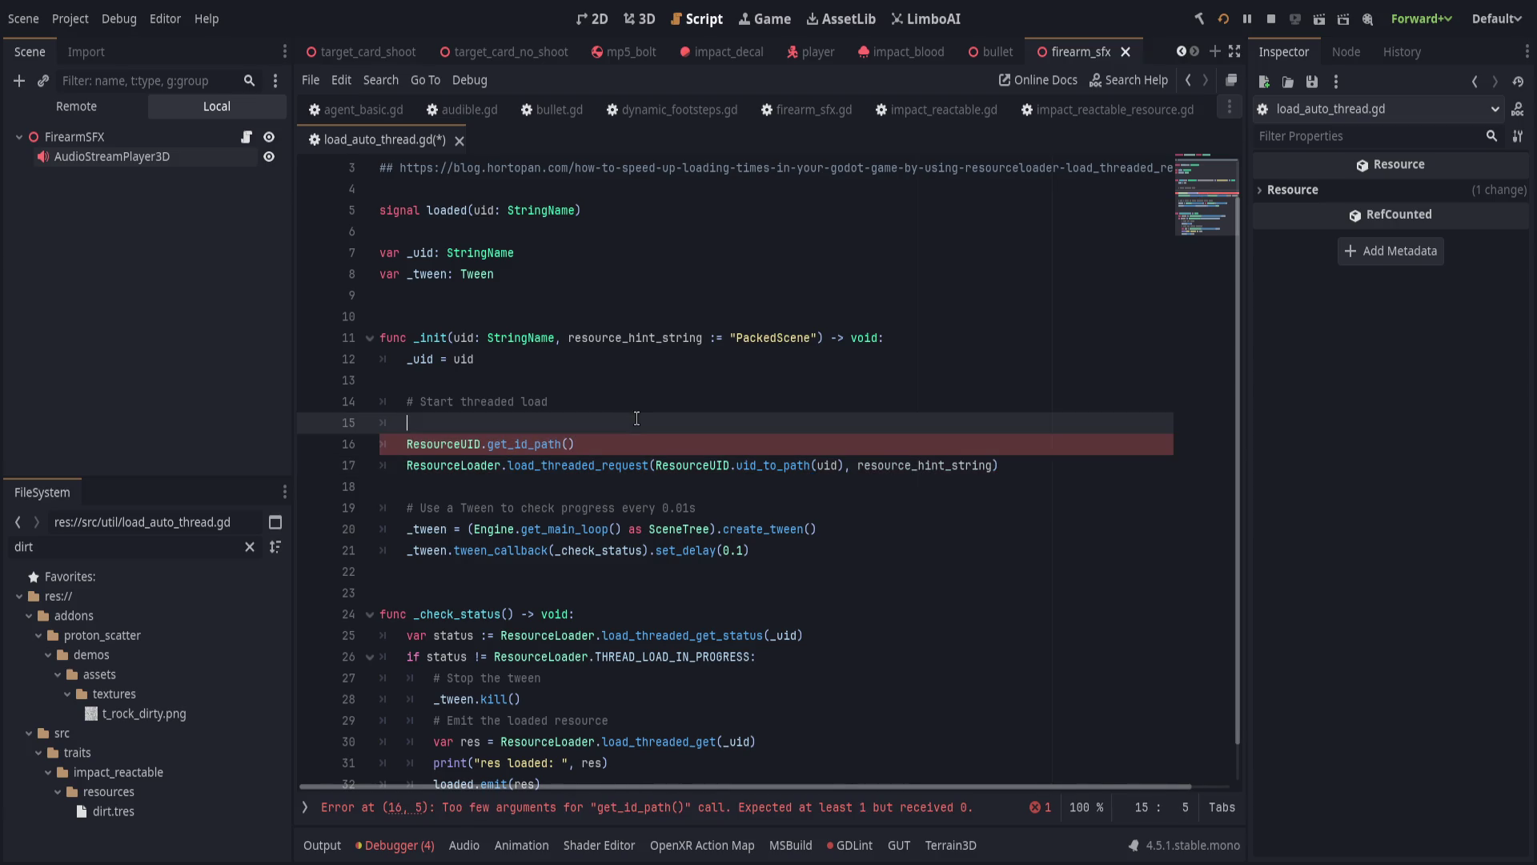
pyautogui.hotkey('shift', 'Up')
pyautogui.hotkey('shift', 'Up')
pyautogui.press('BackSpace')
pyautogui.click(1062, 389)
pyautogui.hotkey('ctrl', 's')
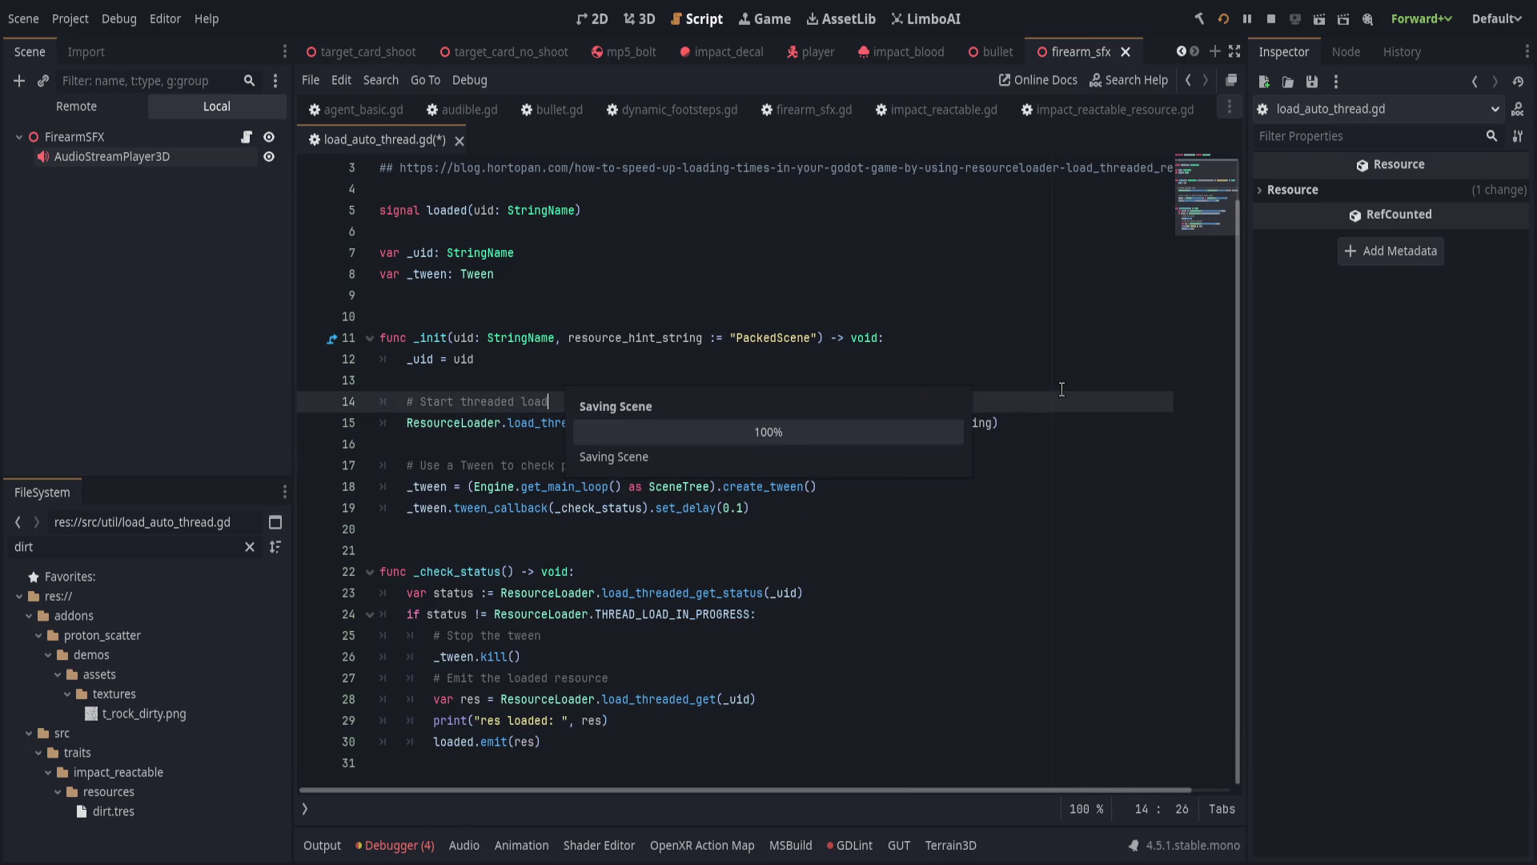
# Delete the res loaded print line and run the project with F5.
pyautogui.click(863, 461)
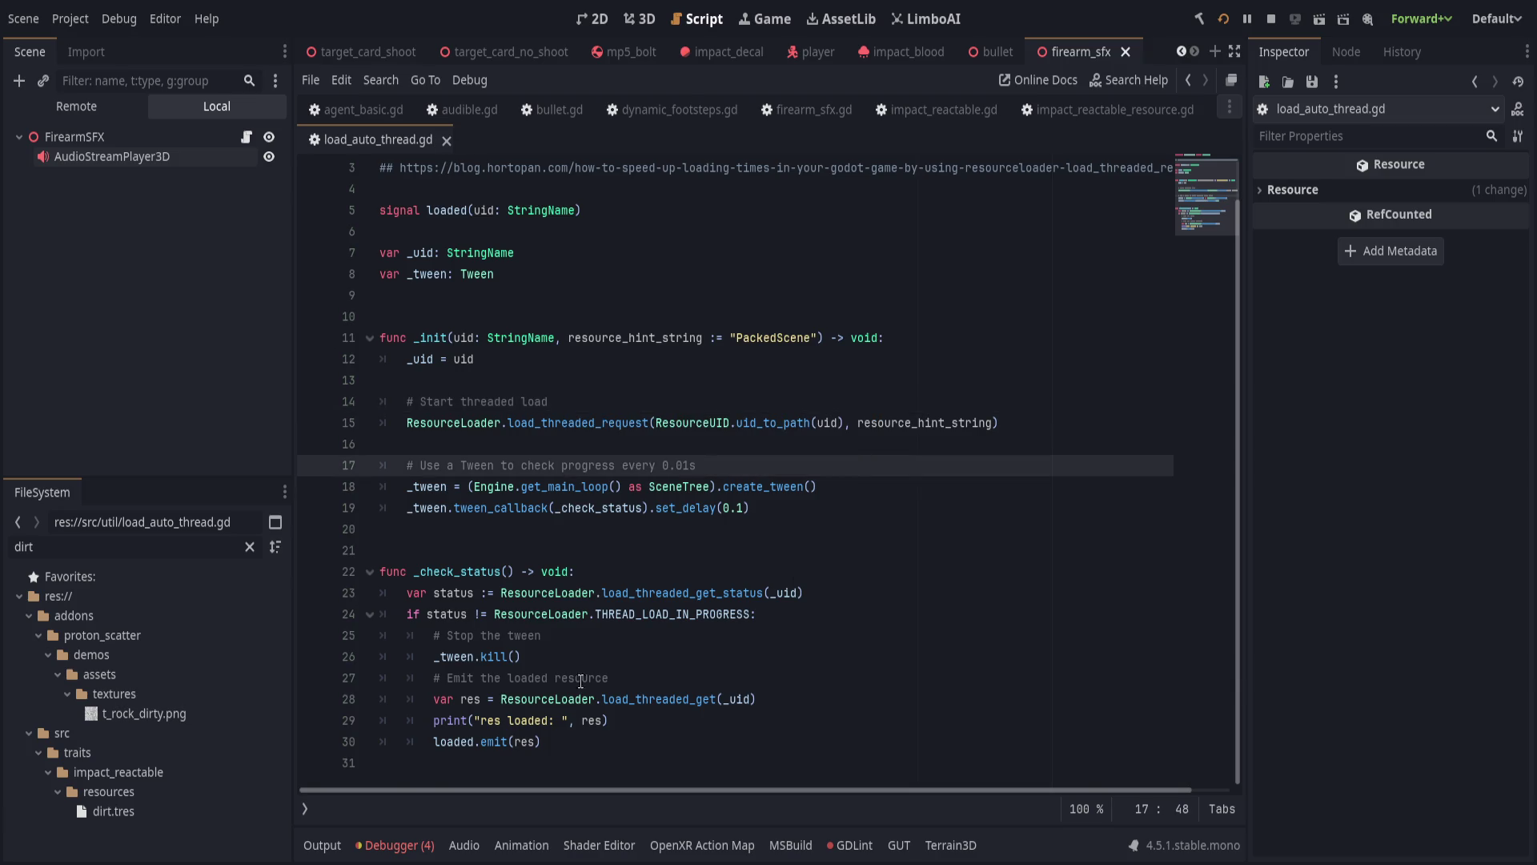
pyautogui.click(793, 715)
pyautogui.hotkey('ctrl', 'shift', 'k')
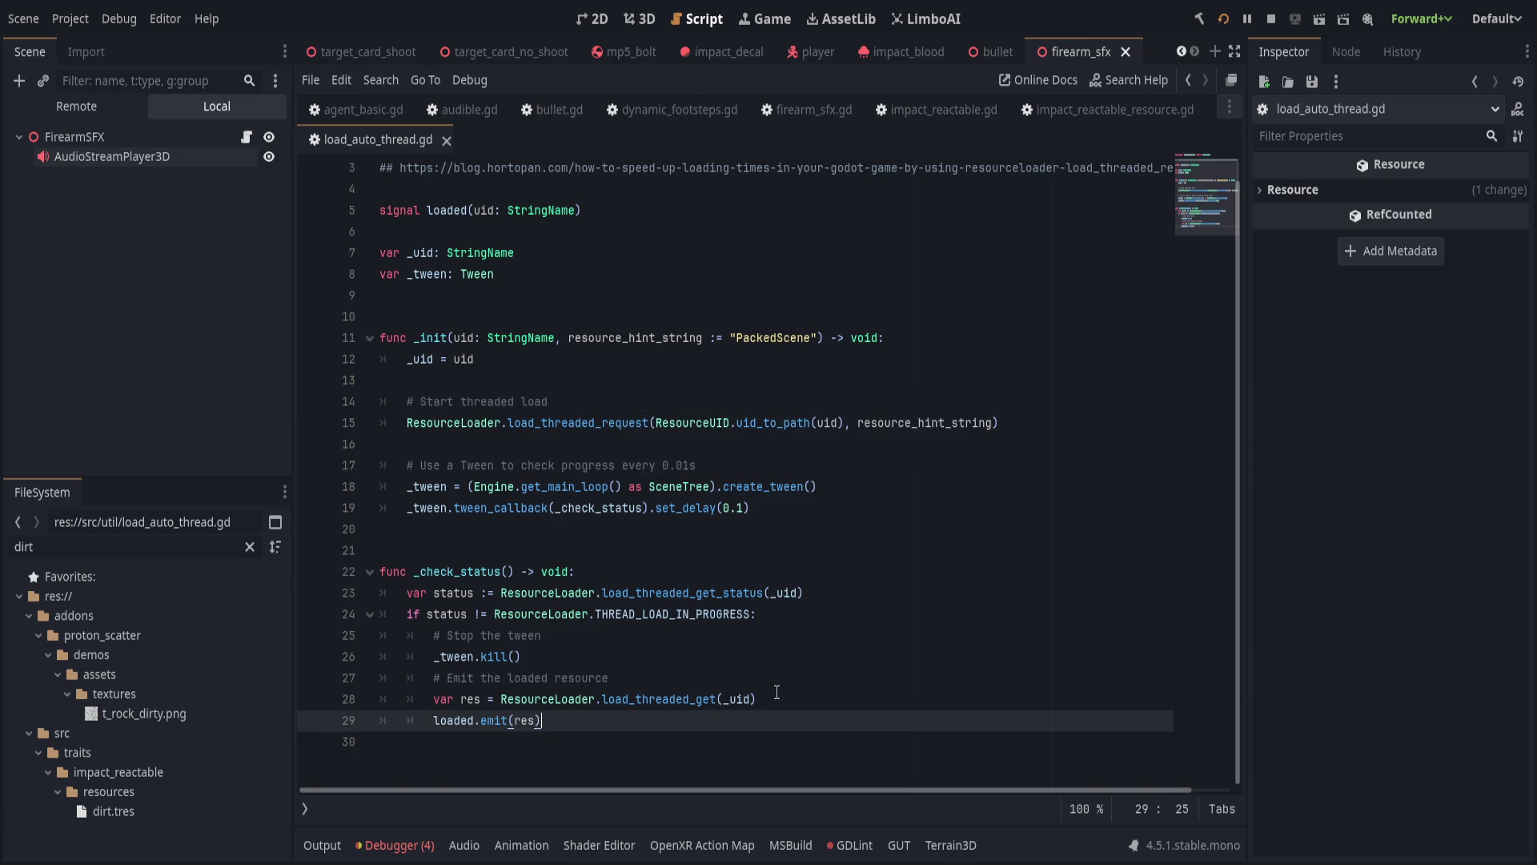
pyautogui.press('F5')
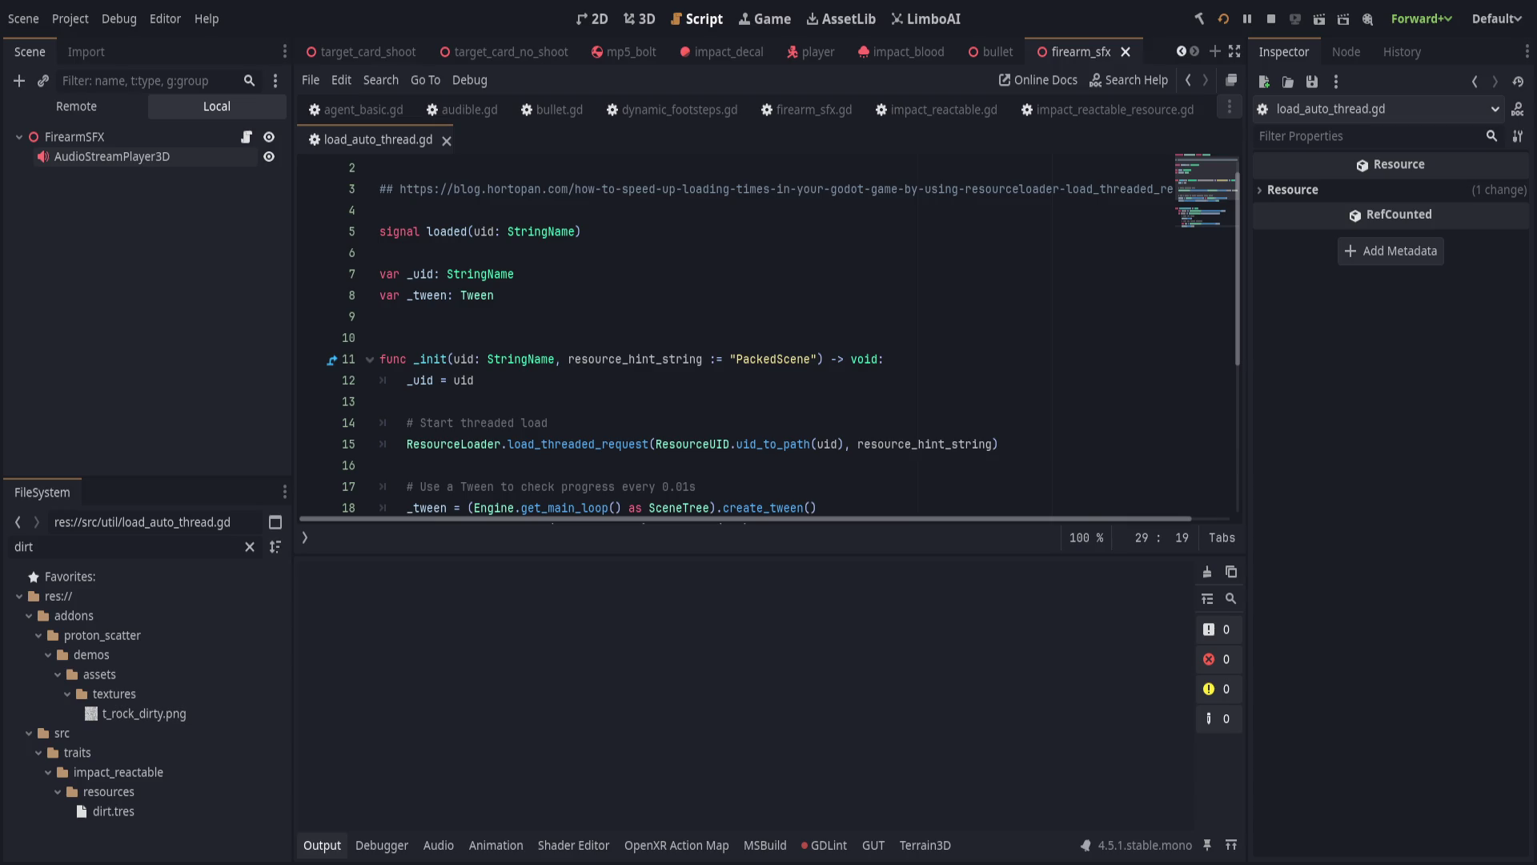
# Host and start a game session, then scroll the Output panel through the impact logs.
pyautogui.click(704, 265)
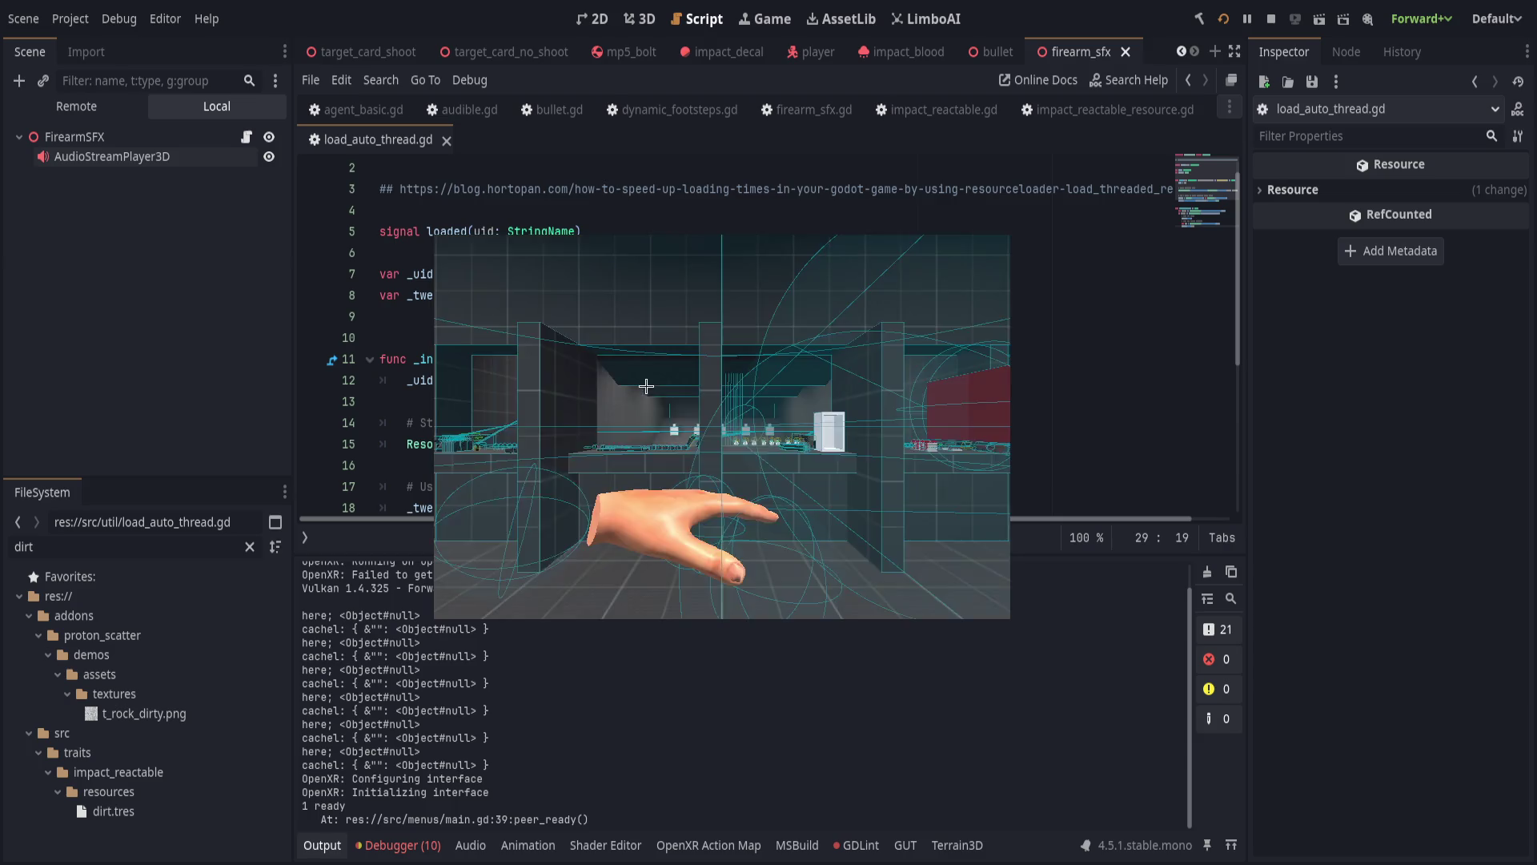
pyautogui.click(740, 444)
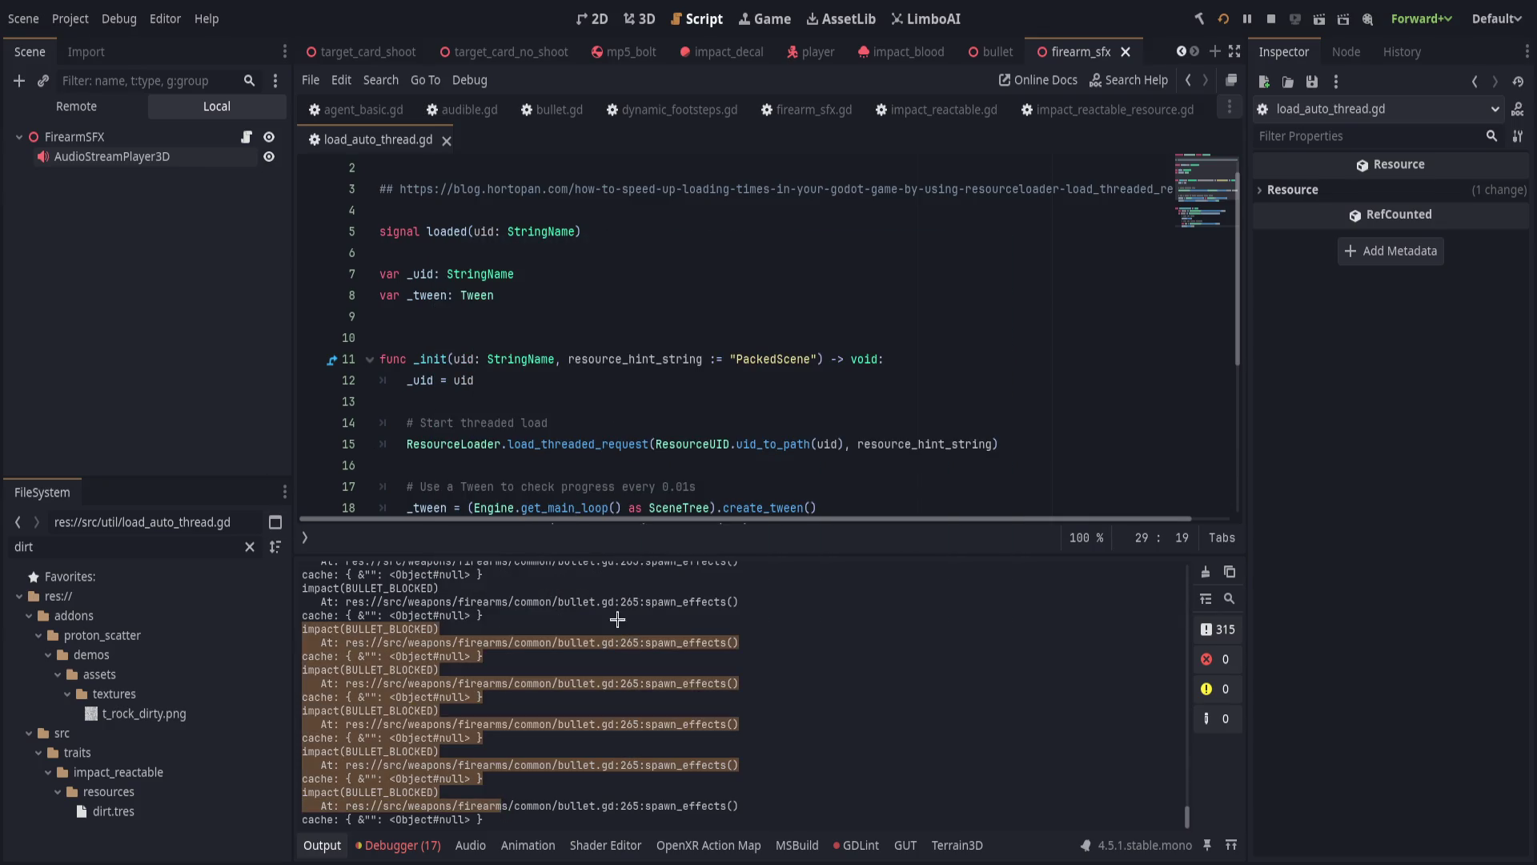
pyautogui.scroll(-3, 755, 397)
# Review the load request line that converts the uid with ResourceUID.uid_to_path(uid).
pyautogui.scroll(-2, 756, 397)
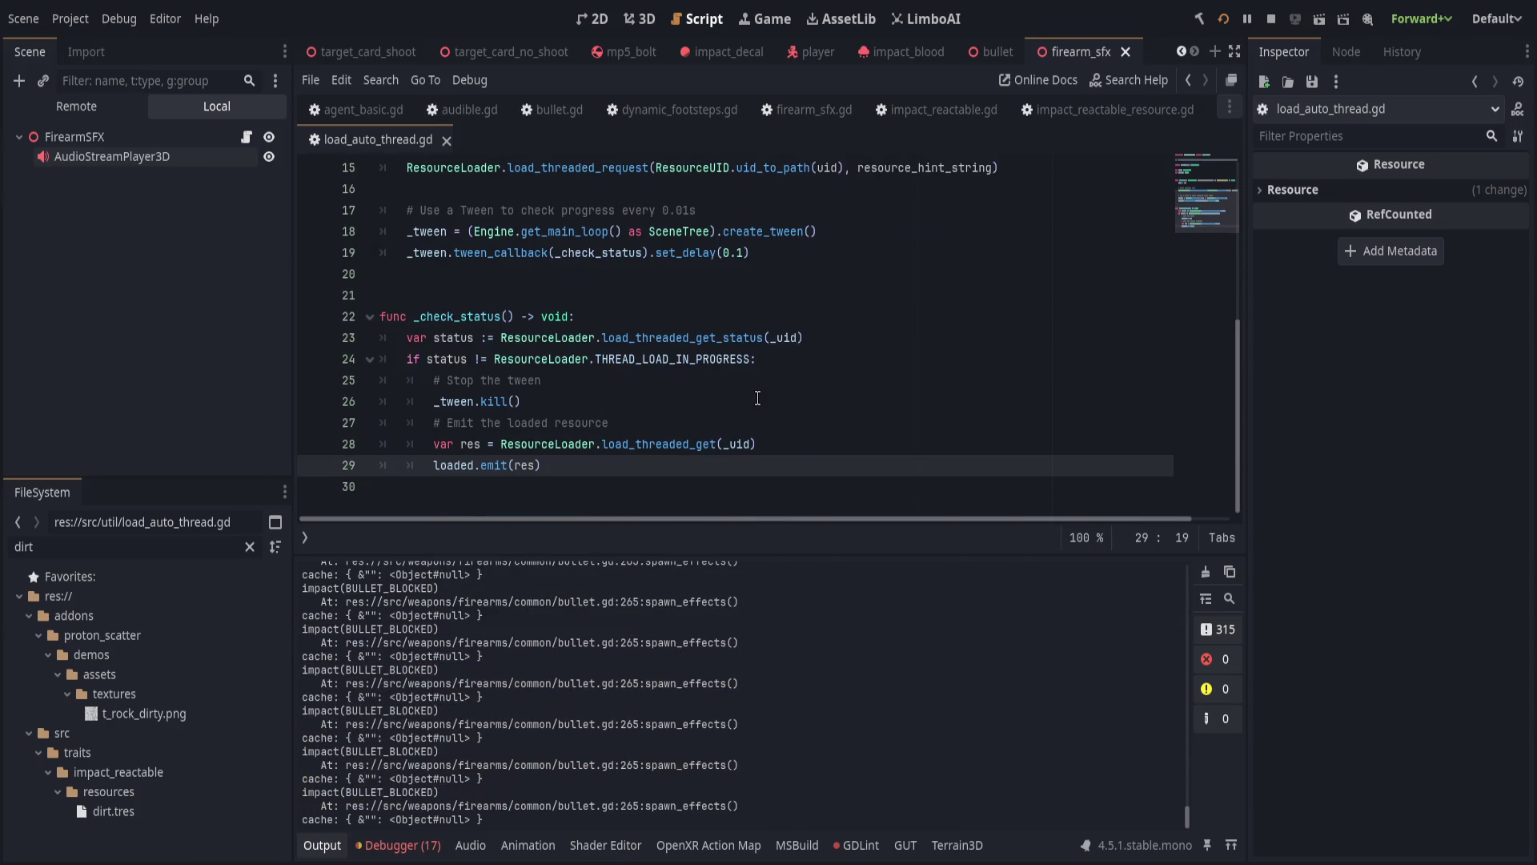
pyautogui.click(772, 436)
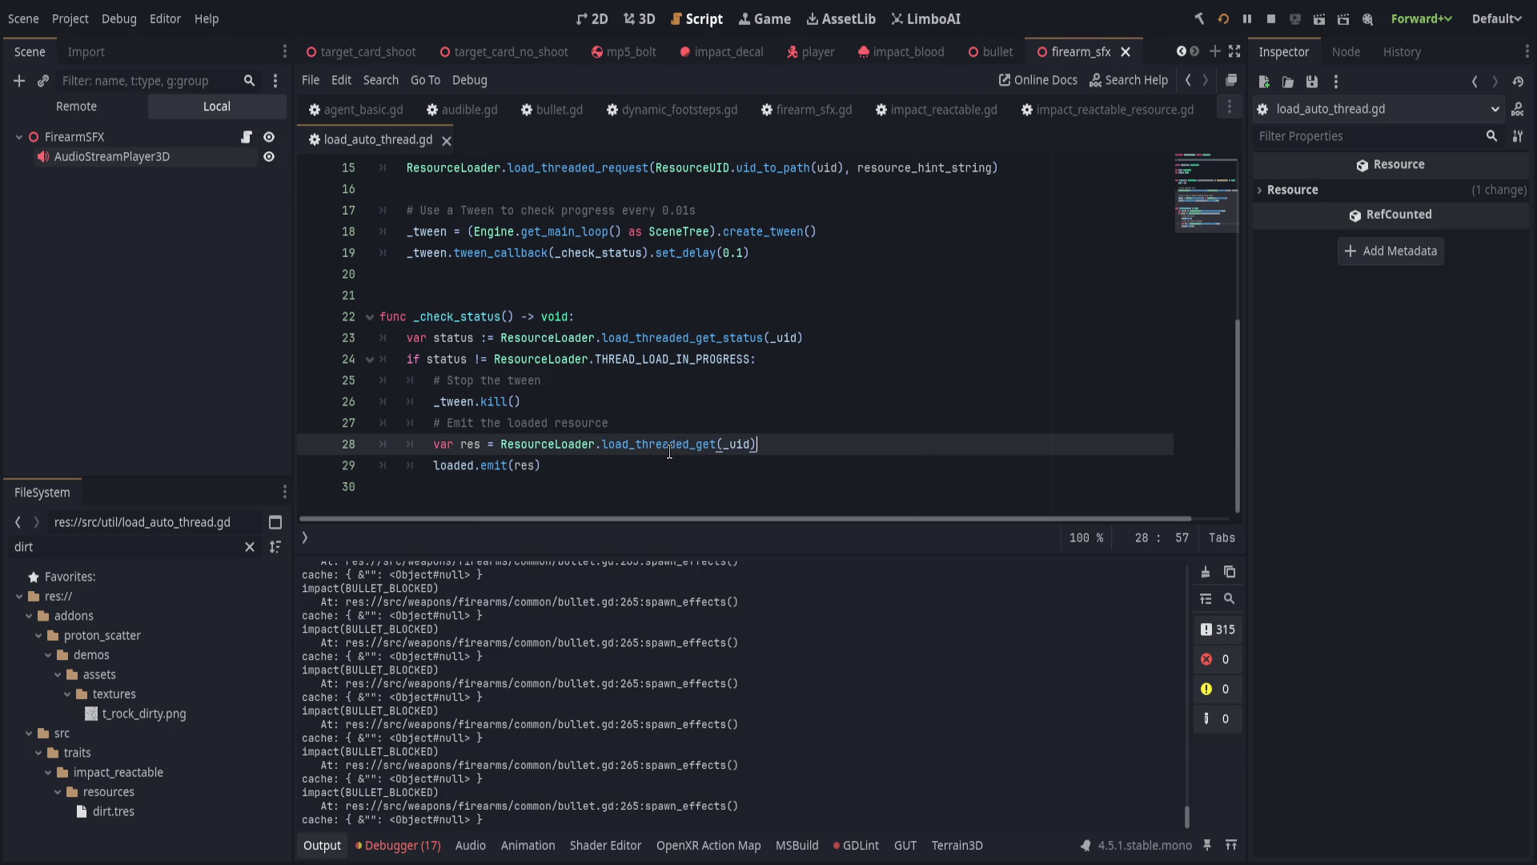
pyautogui.click(335, 836)
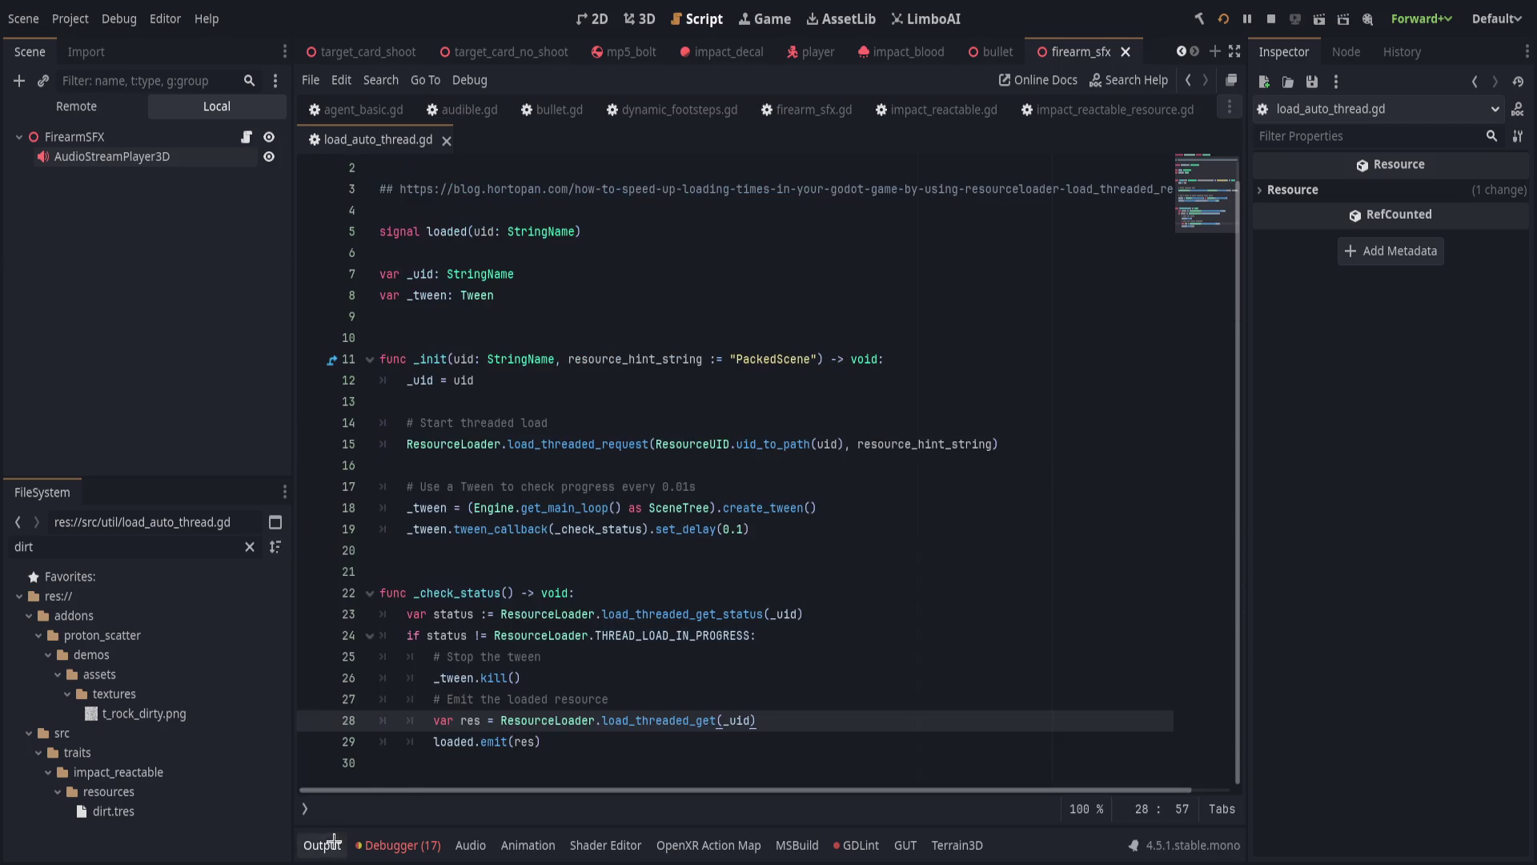
pyautogui.click(582, 397)
pyautogui.doubleClick(693, 443)
pyautogui.moveTo(695, 439); pyautogui.dragTo(844, 440)
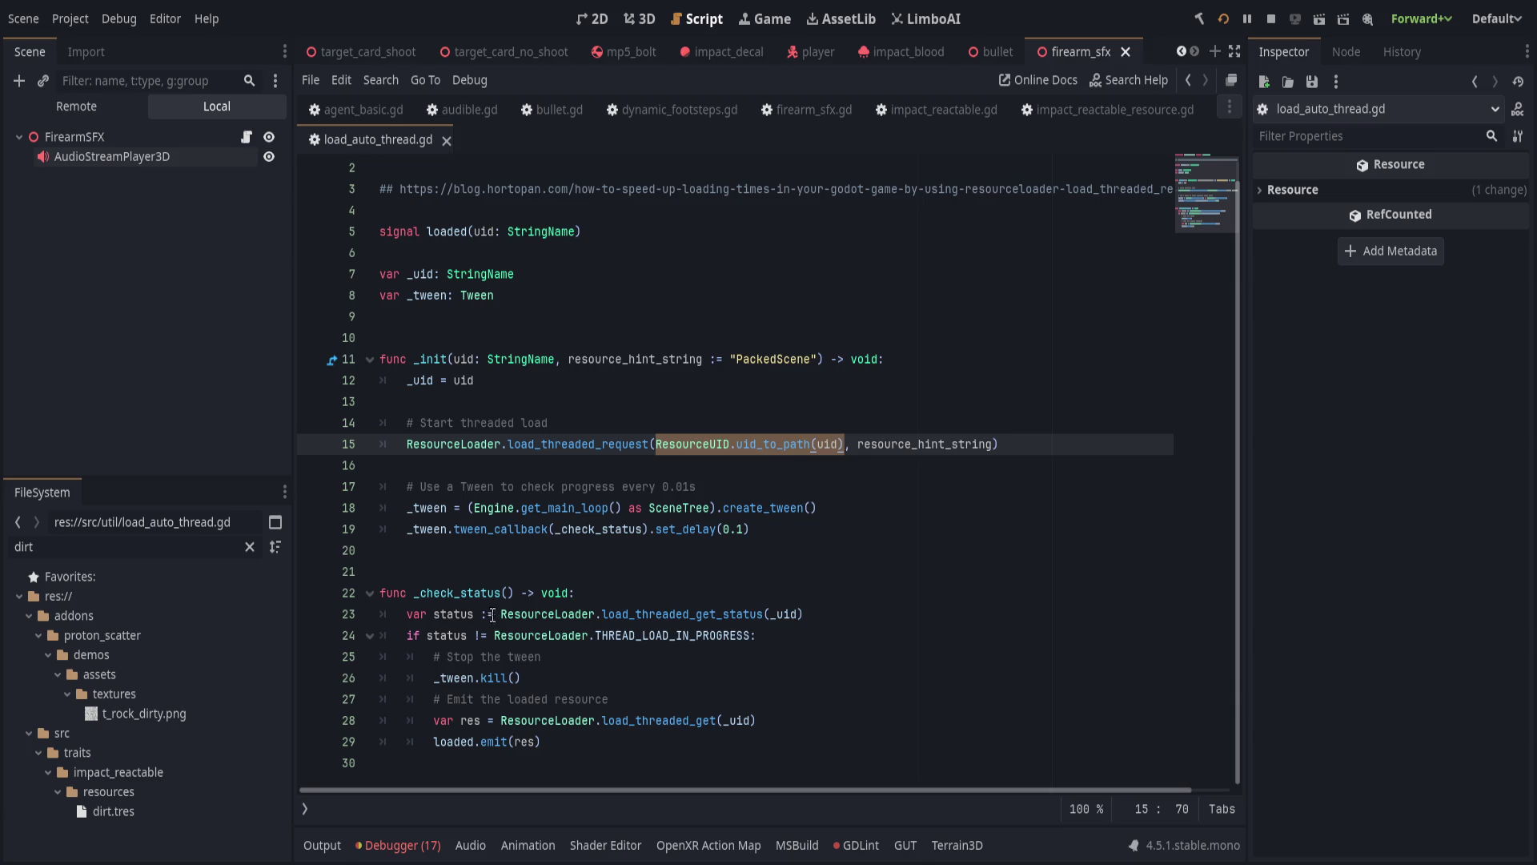
pyautogui.doubleClick(479, 593)
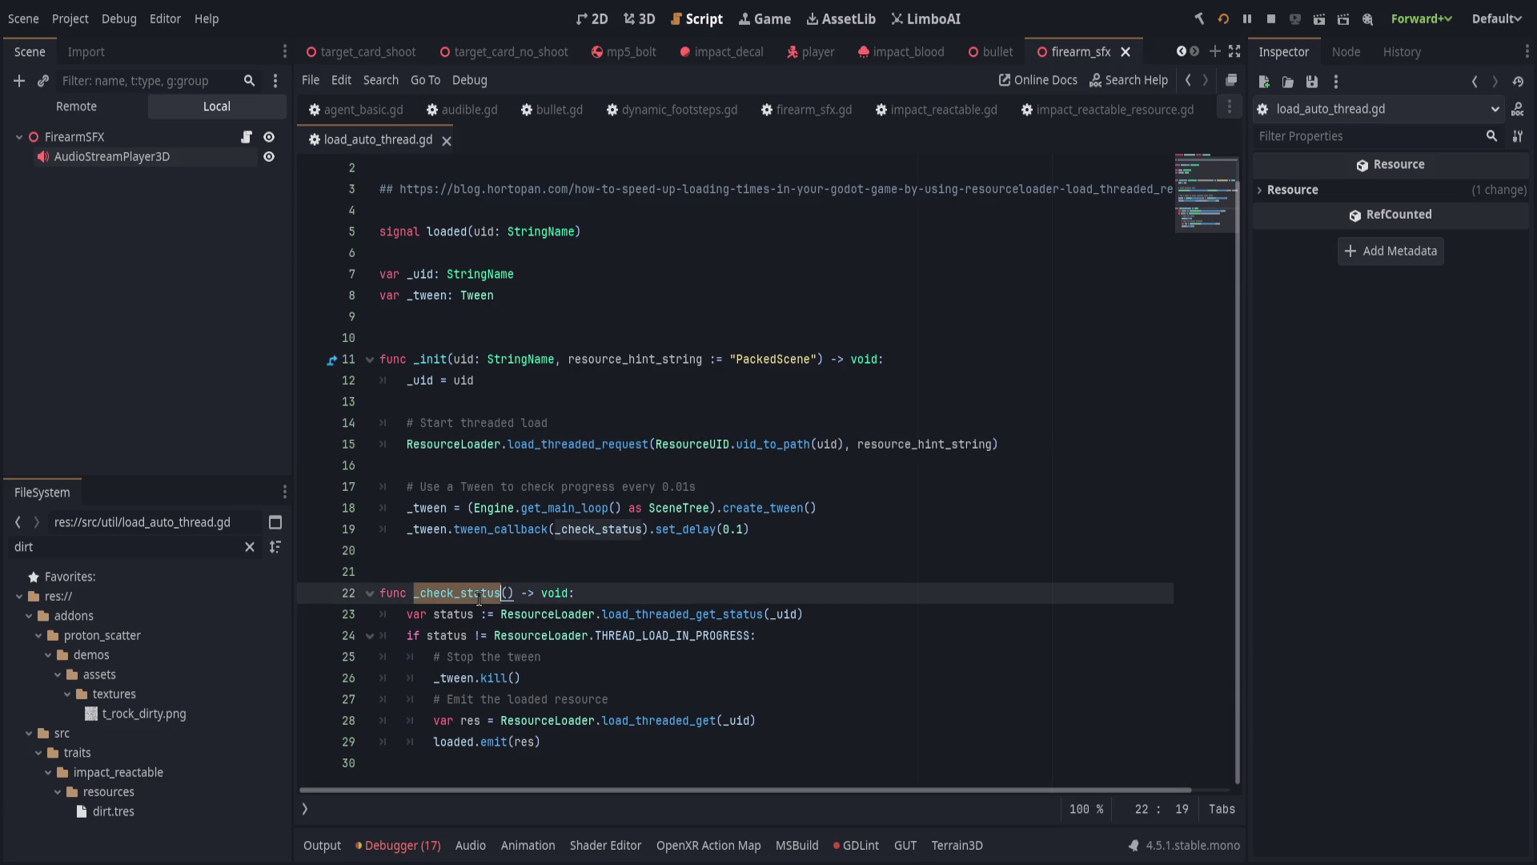
pyautogui.click(1053, 444)
# Rename the _uid variable declaration to _path.
pyautogui.doubleClick(422, 380)
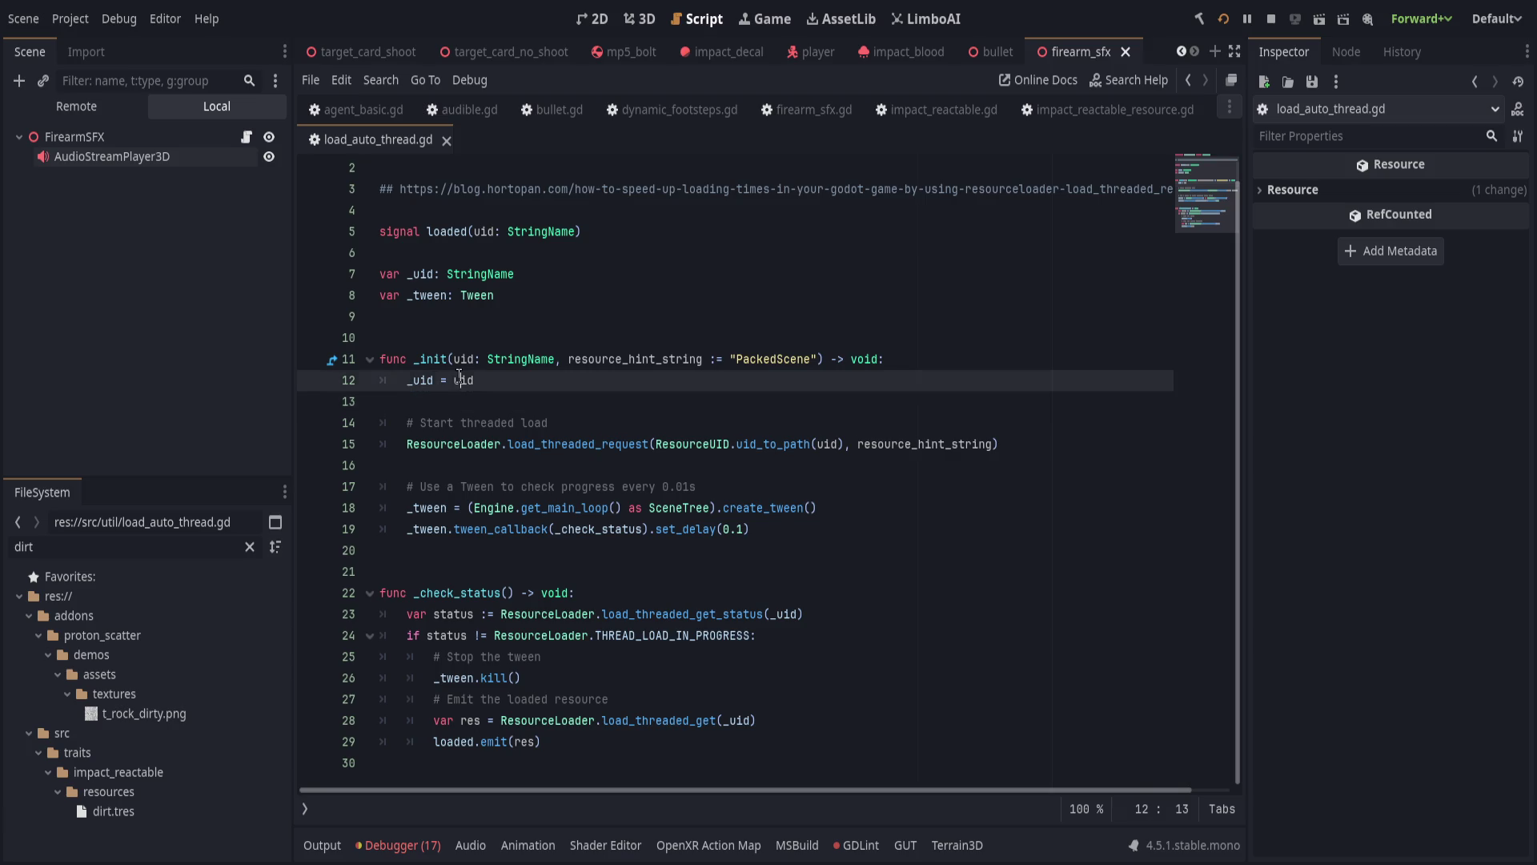
pyautogui.doubleClick(423, 275)
pyautogui.press('BackSpace')
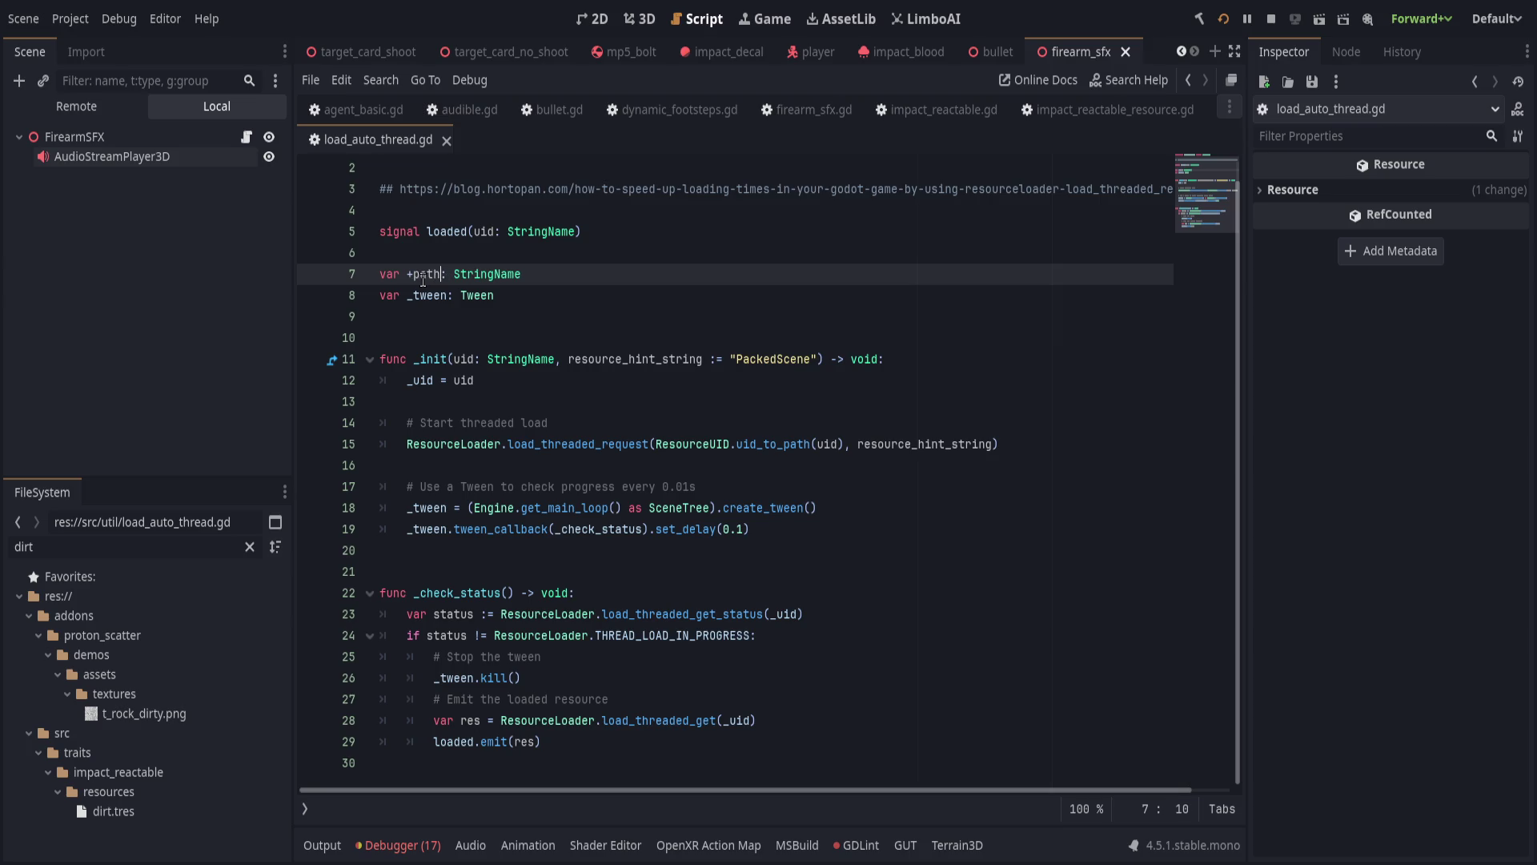
pyautogui.write('_path')
# Move ResourceUID.uid_to_path(uid) from the load request into _init's assignment on line 12.
pyautogui.doubleClick(695, 444)
pyautogui.moveTo(695, 444); pyautogui.dragTo(842, 444)
pyautogui.hotkey('ctrl', 'x')
pyautogui.doubleClick(464, 379)
pyautogui.hotkey('ctrl', 'v')
# Replace _uid with _path in _init, the status check and the load_threaded_get call.
pyautogui.doubleClick(432, 274)
pyautogui.hotkey('ctrl', 'c')
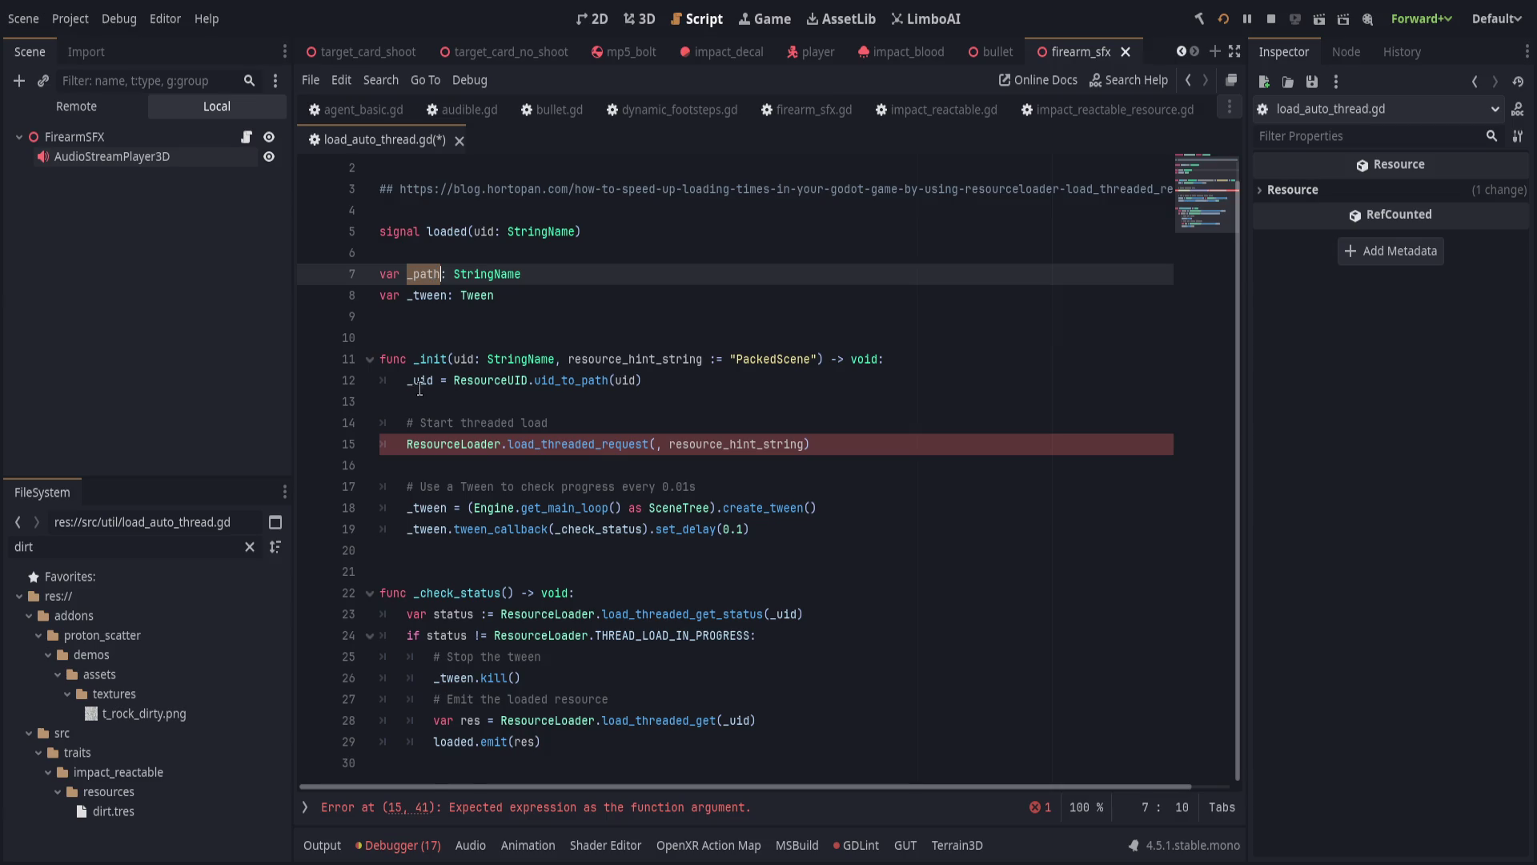
pyautogui.doubleClick(419, 379)
pyautogui.hotkey('ctrl', 'v')
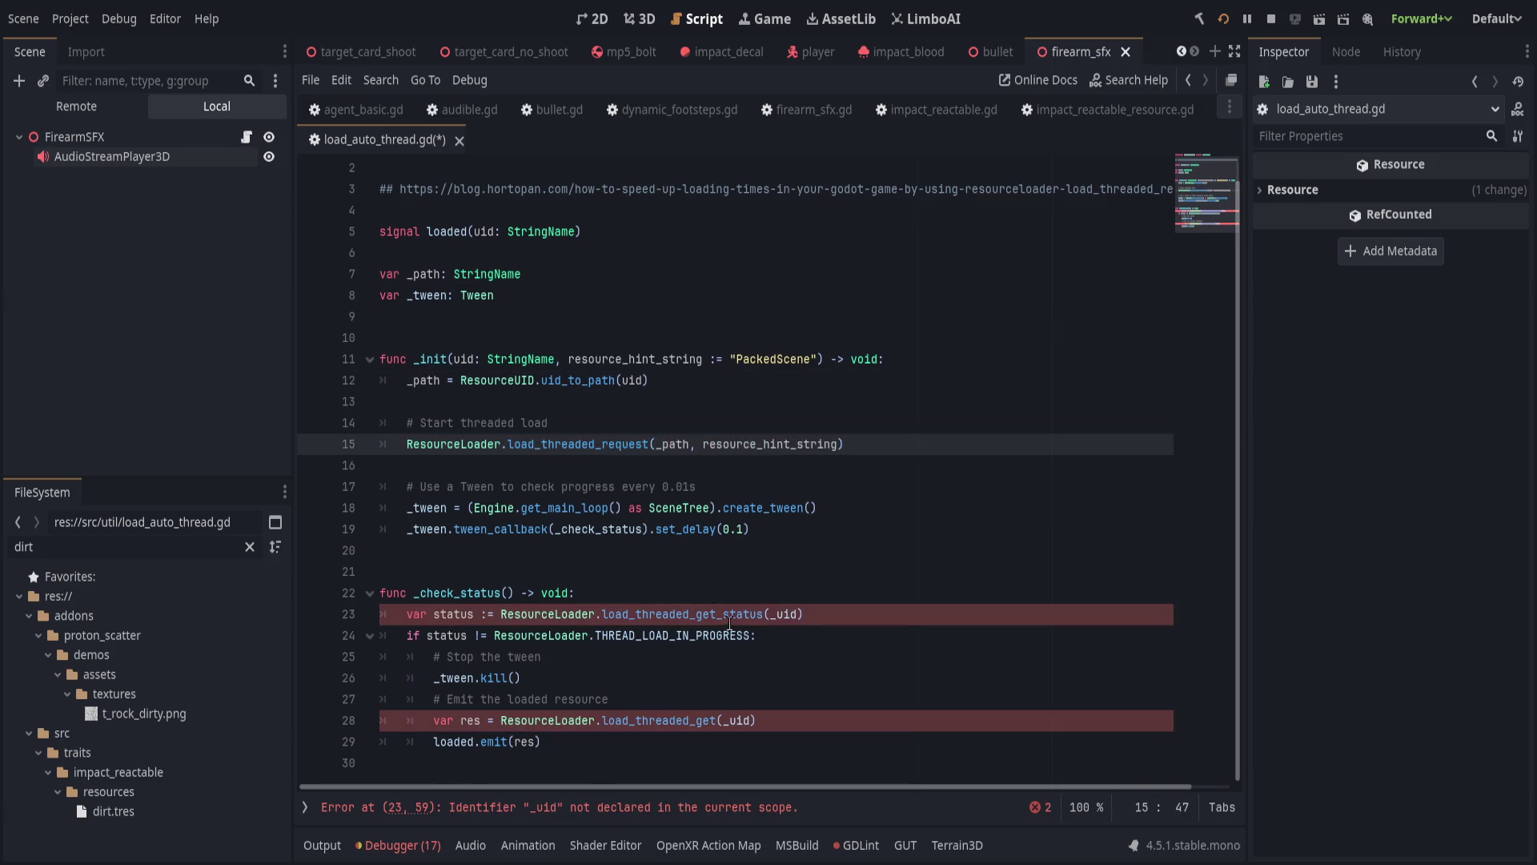
pyautogui.doubleClick(784, 613)
pyautogui.write('_path')
pyautogui.doubleClick(736, 720)
pyautogui.write('_path')
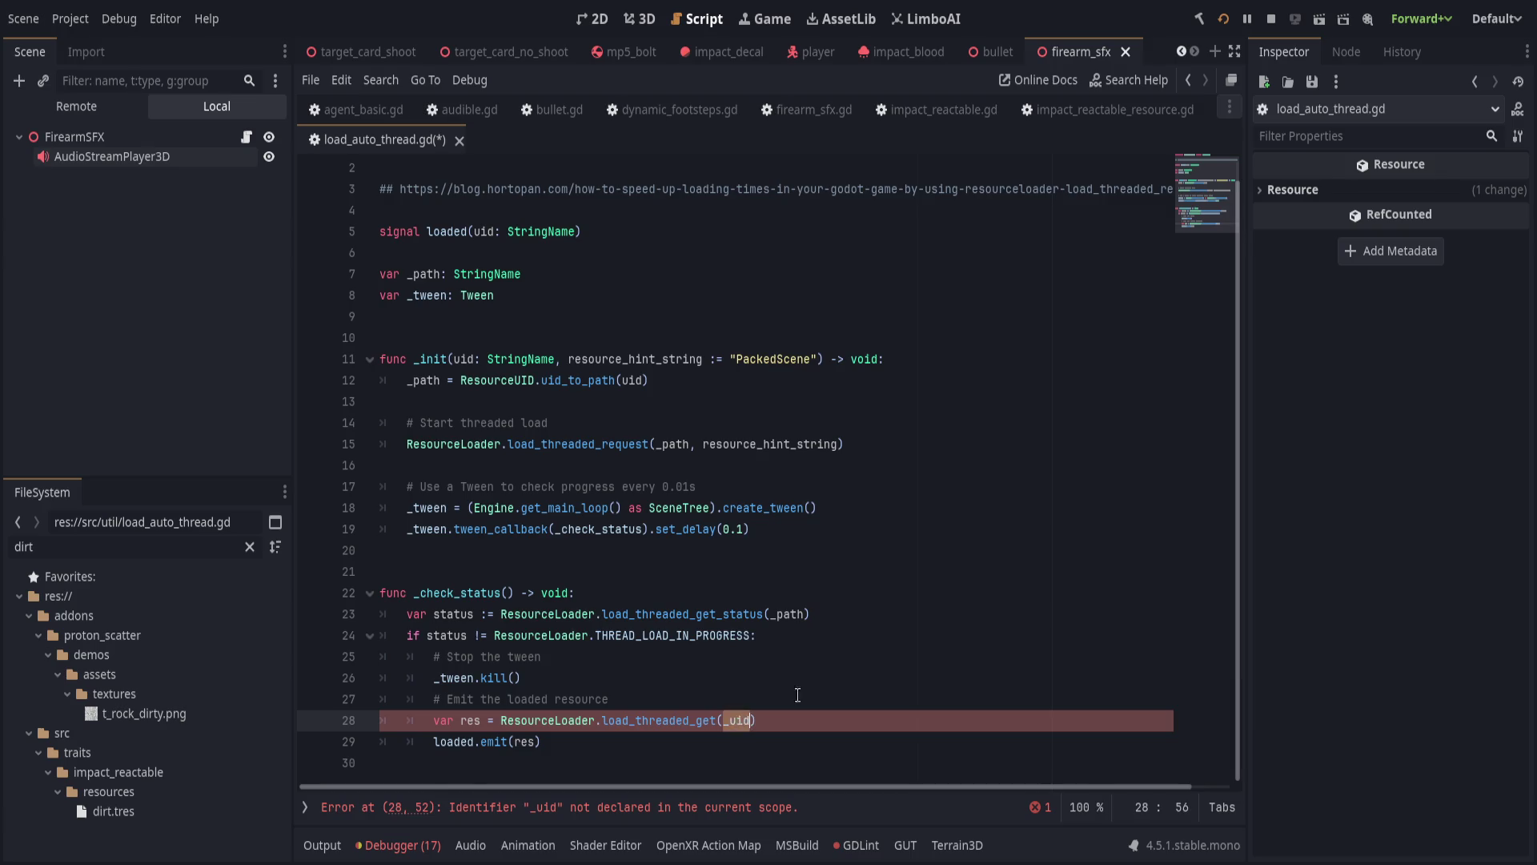
# Save the script and rerun the project.
pyautogui.click(862, 659)
pyautogui.hotkey('ctrl', 's')
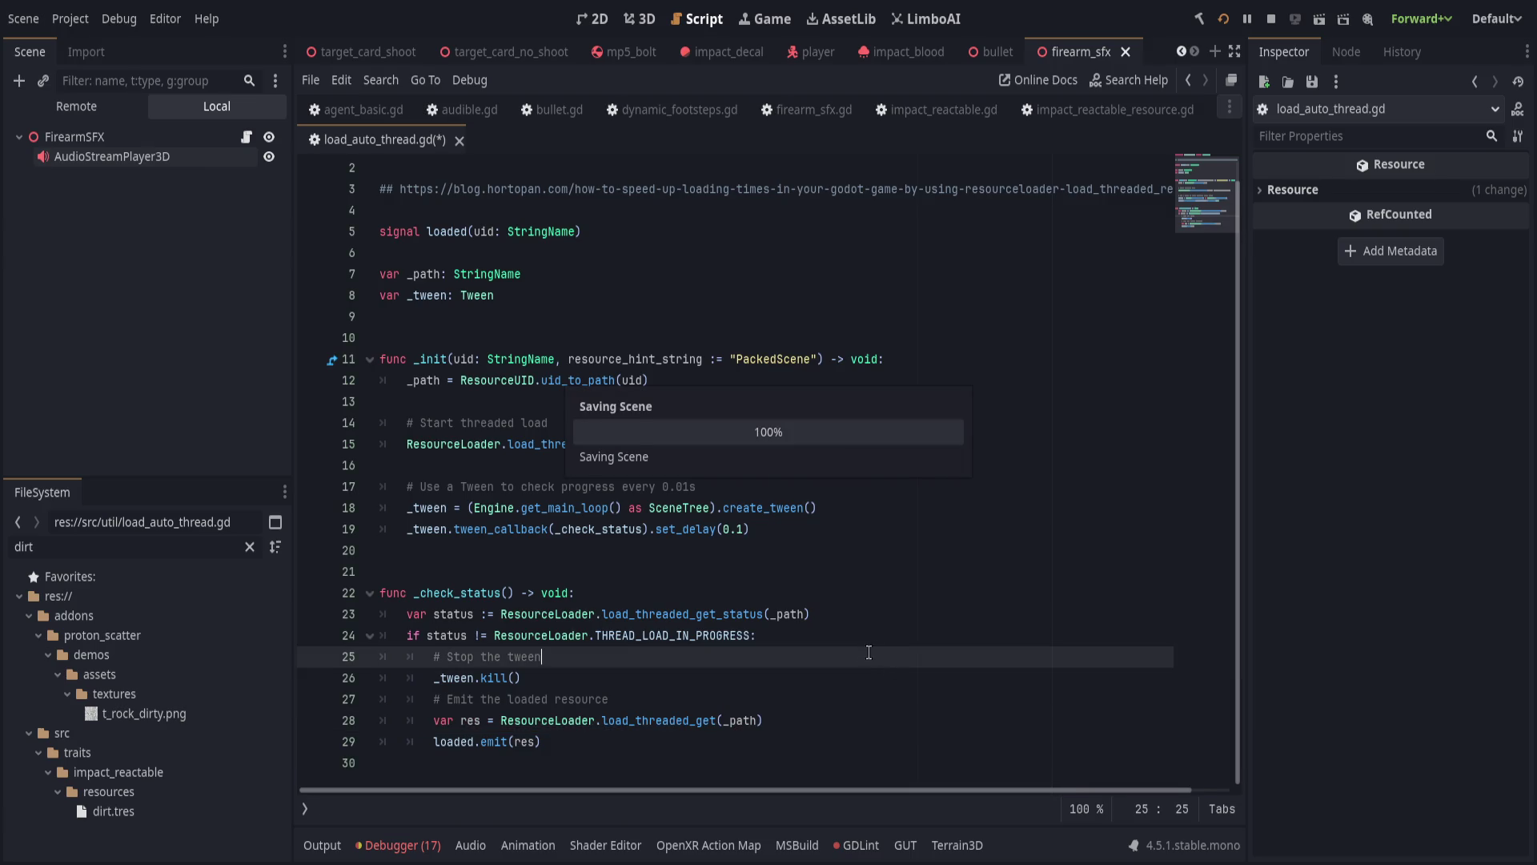
pyautogui.press('Left')
pyautogui.press('Left')
pyautogui.press('Left')
pyautogui.click(1228, 17)
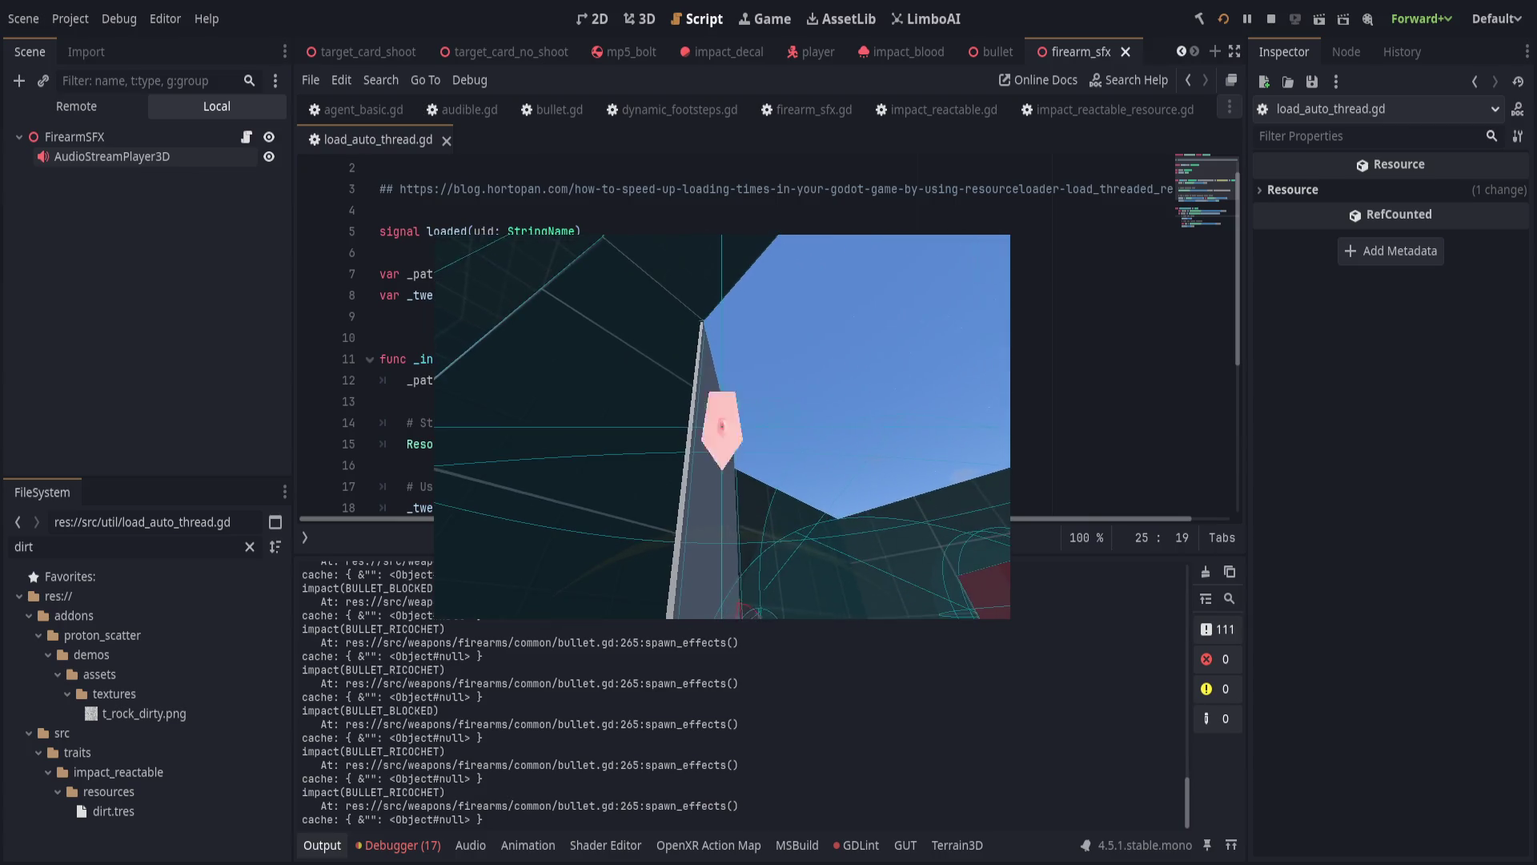
# Return to the editor and view the debugger's repeated load_auto_thread.gd:12 Invalid UID errors.
pyautogui.click(625, 704)
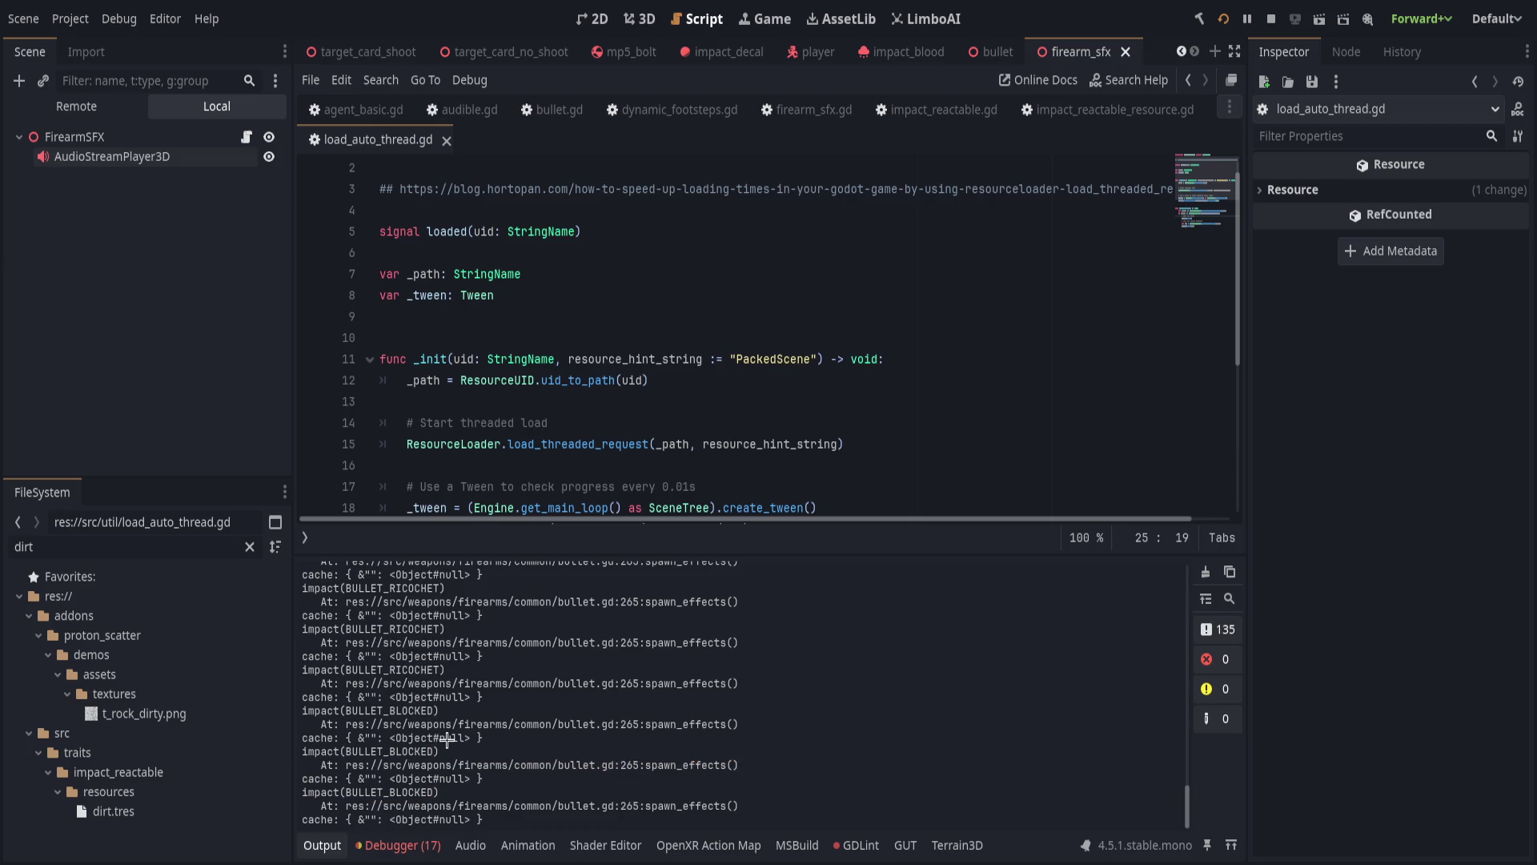
pyautogui.click(398, 844)
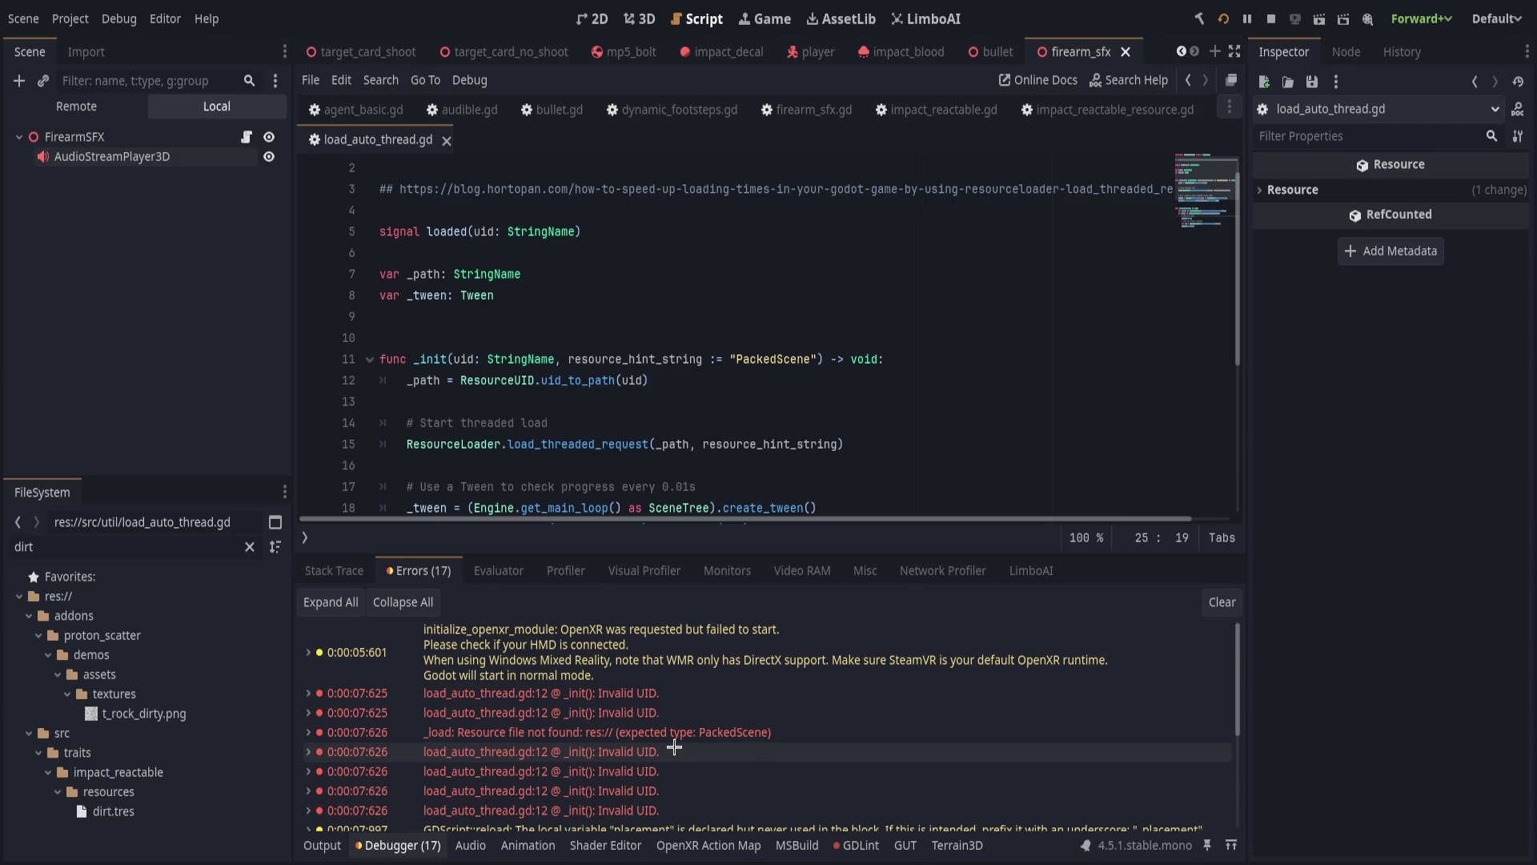
# Select dirt.tres and widen the Inspector panel.
pyautogui.scroll(-3, 702, 750)
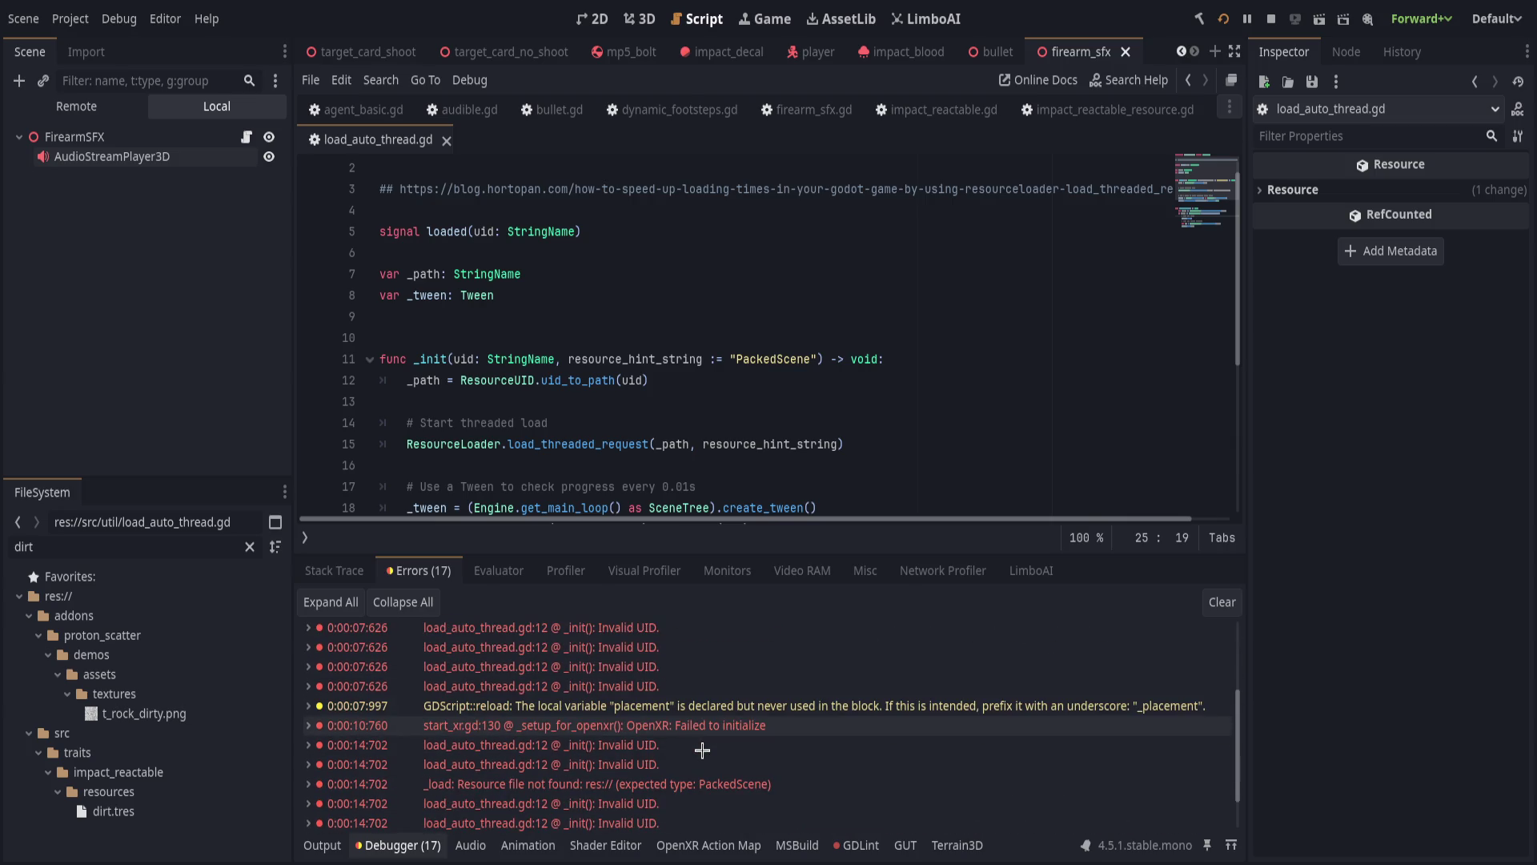
pyautogui.scroll(3, 702, 750)
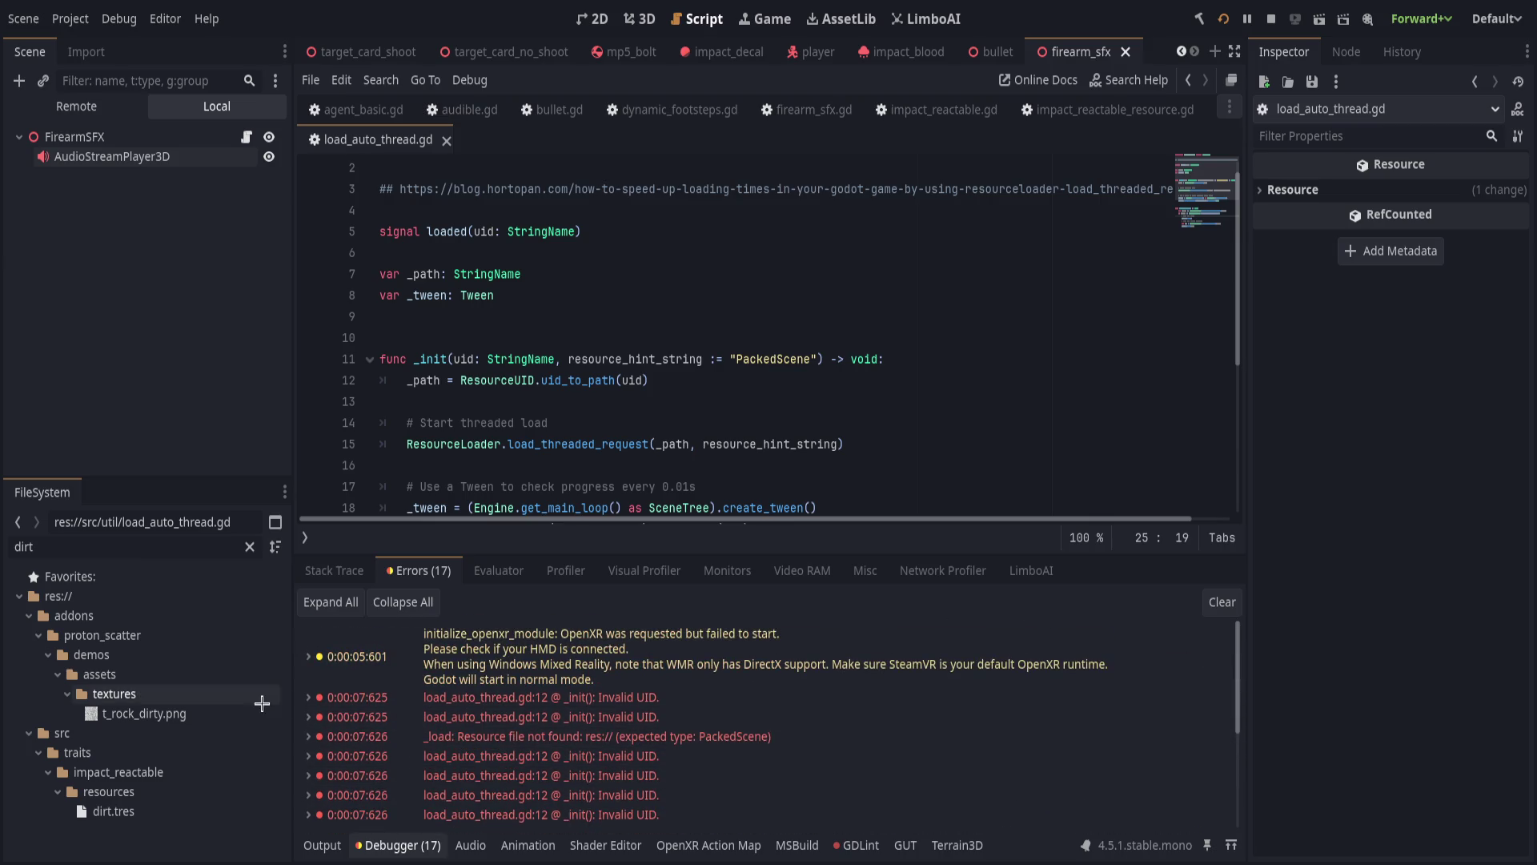
pyautogui.click(122, 808)
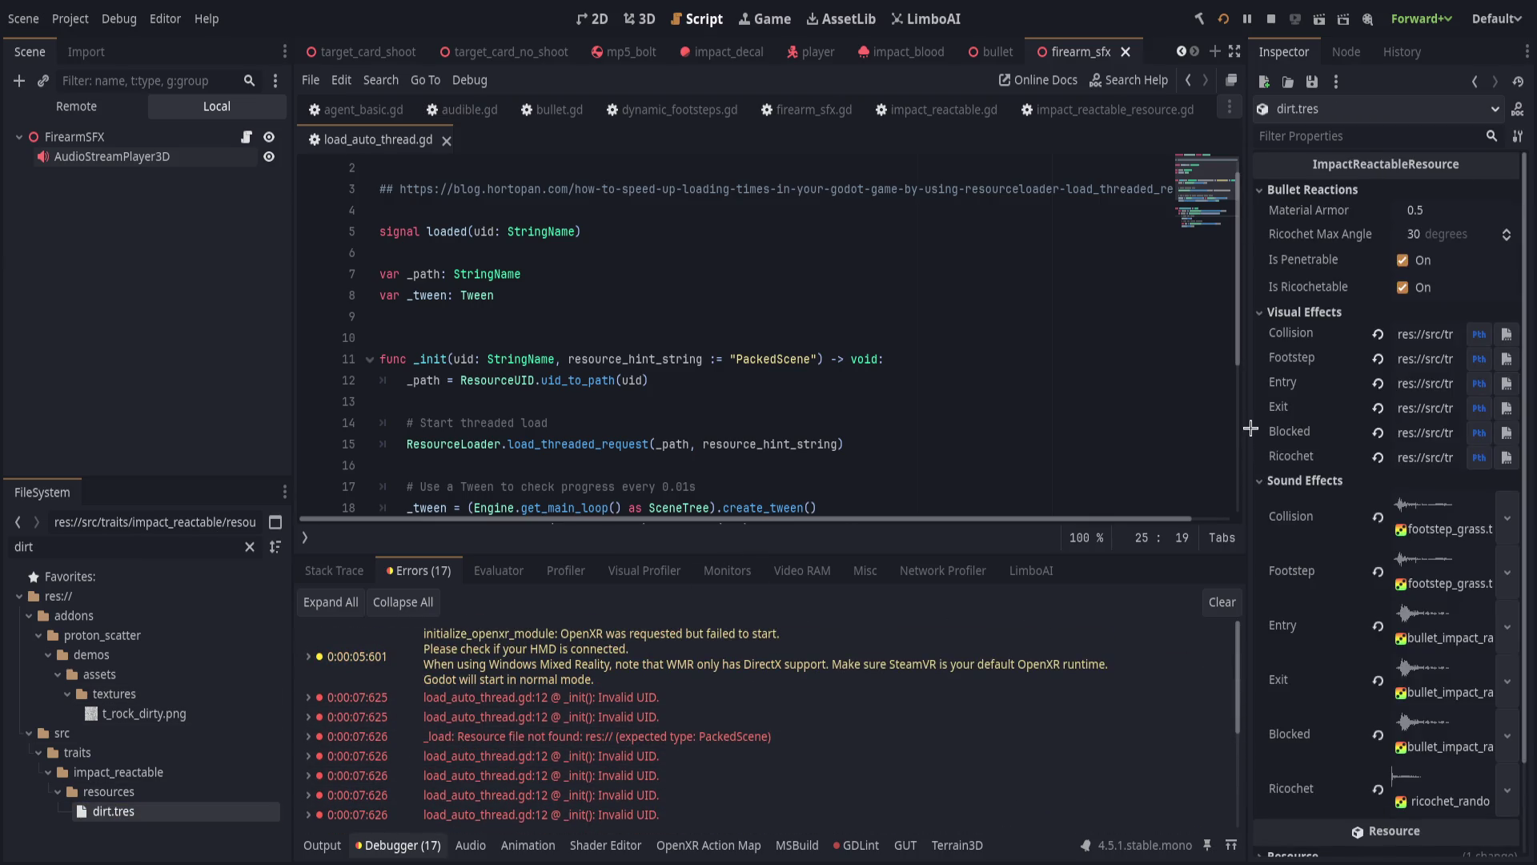
pyautogui.moveTo(1247, 431)
pyautogui.mouseDown()
pyautogui.moveTo(752, 431)
pyautogui.moveTo(1201, 458)
pyautogui.moveTo(1179, 458)
pyautogui.mouseUp()
# Add print("initing: ", uid) as _init's first line, save, and run with F5.
pyautogui.click(993, 356)
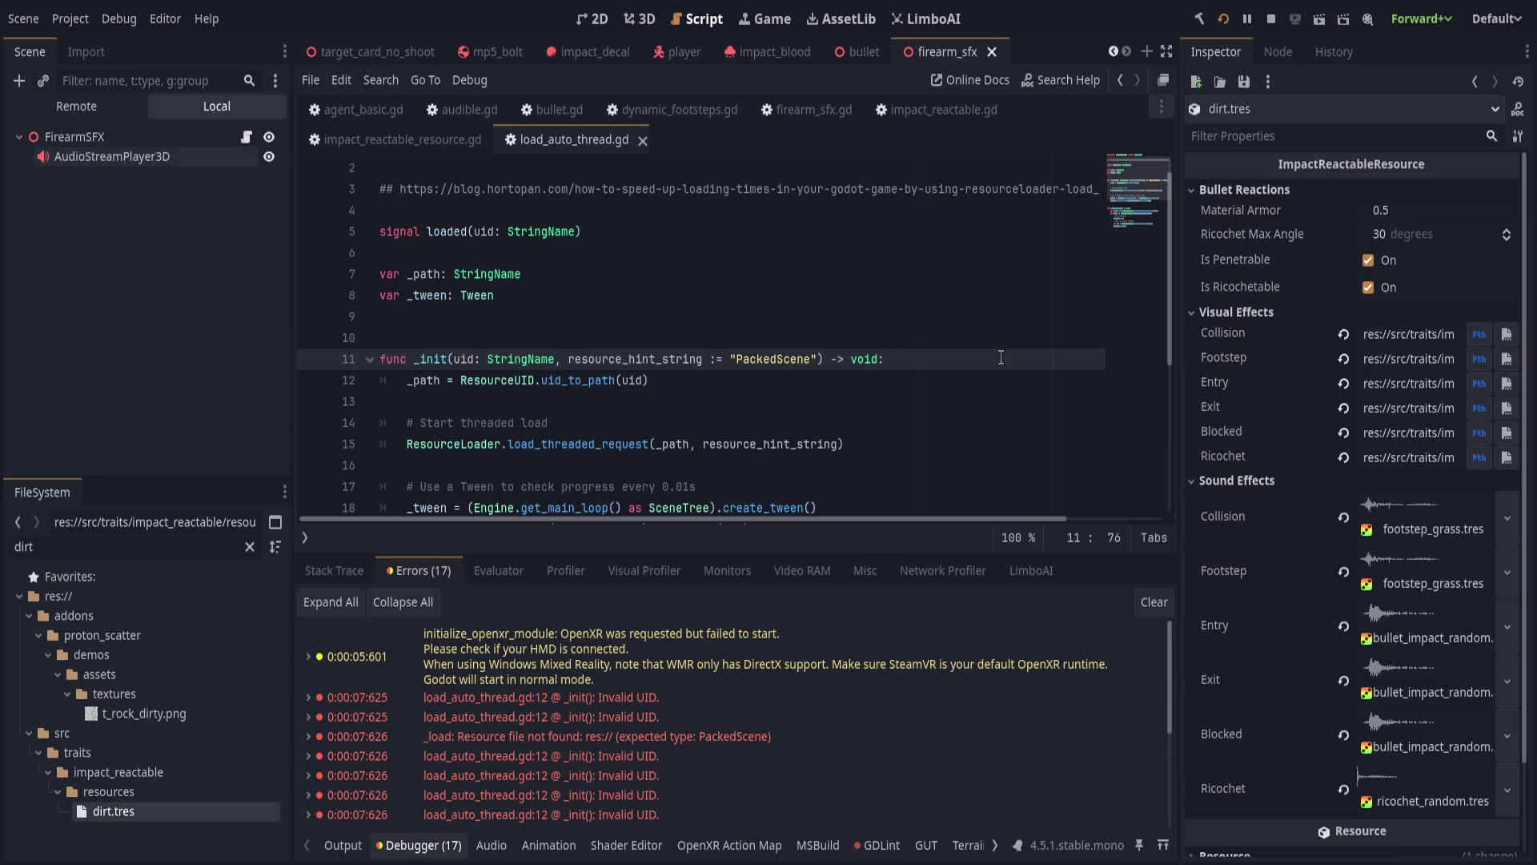
pyautogui.press('Return')
pyautogui.write('int("initing')
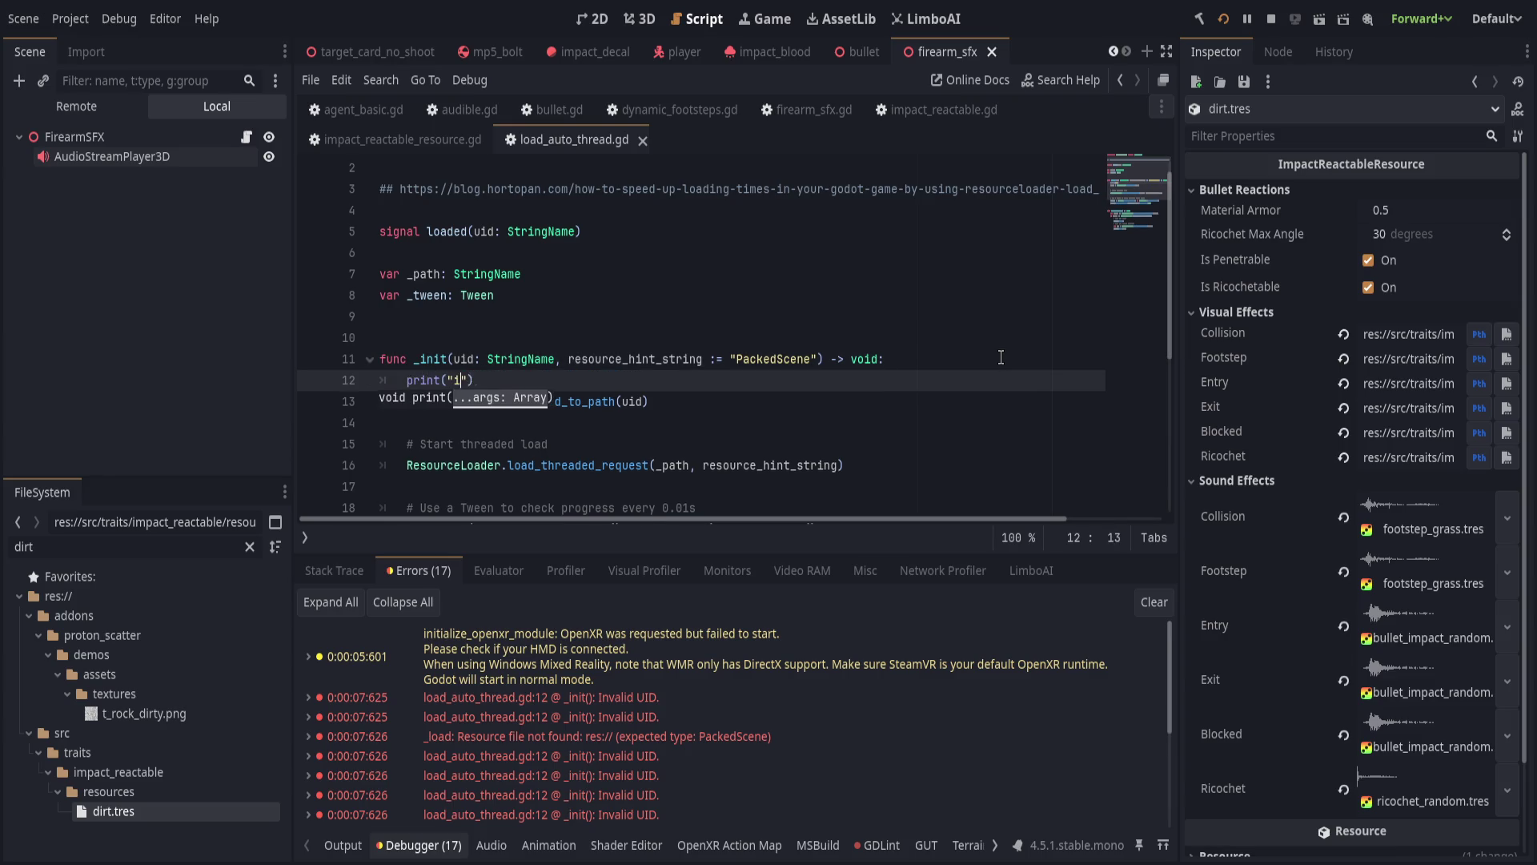
pyautogui.write(': "')
pyautogui.write(', uid)')
pyautogui.hotkey('ctrl', 's')
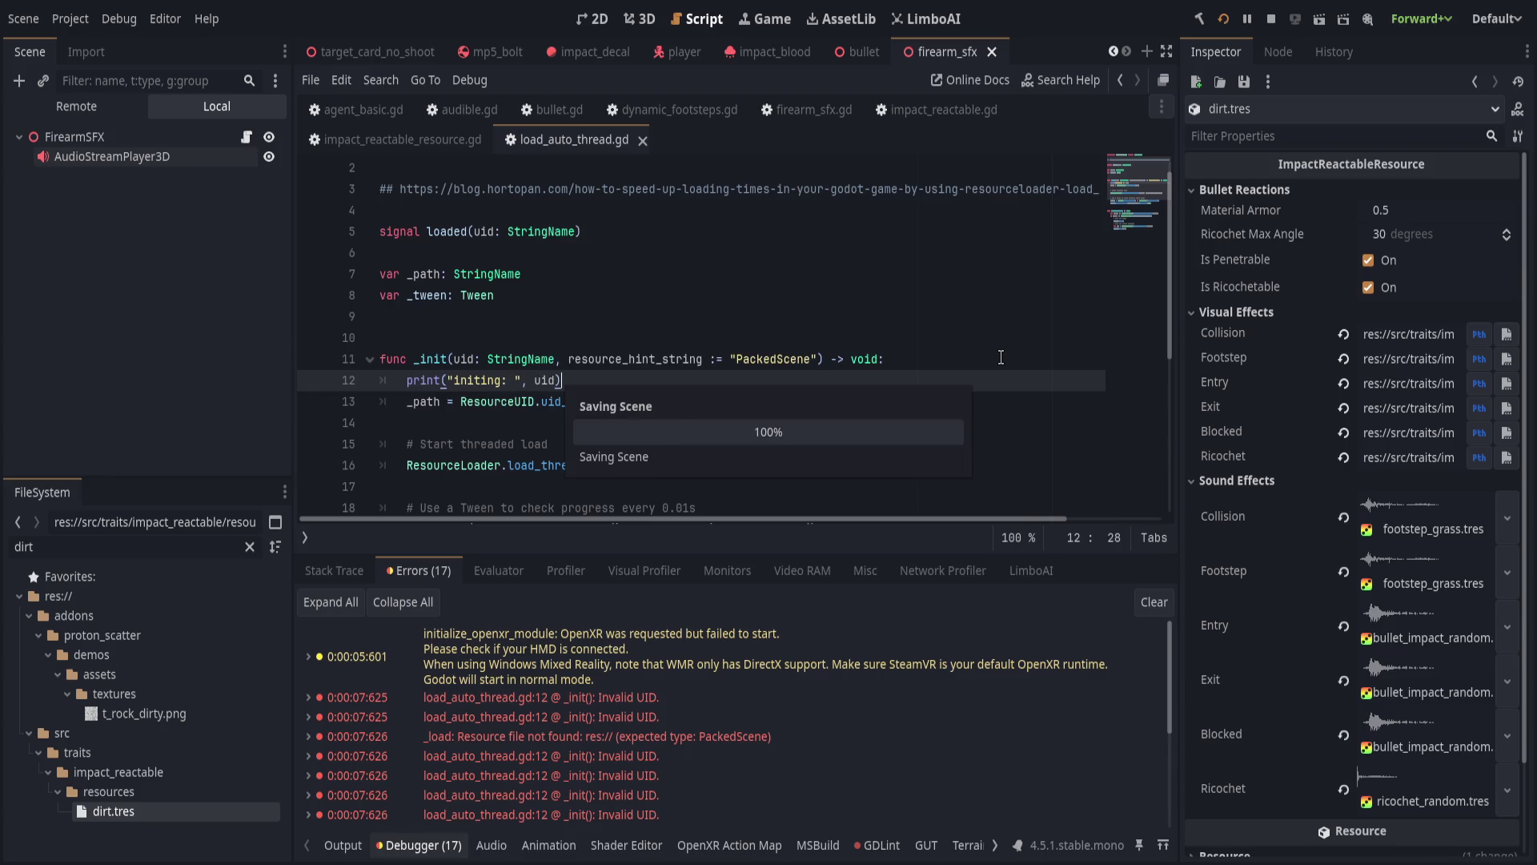
pyautogui.press('Left')
pyautogui.press('Left')
pyautogui.press('Left')
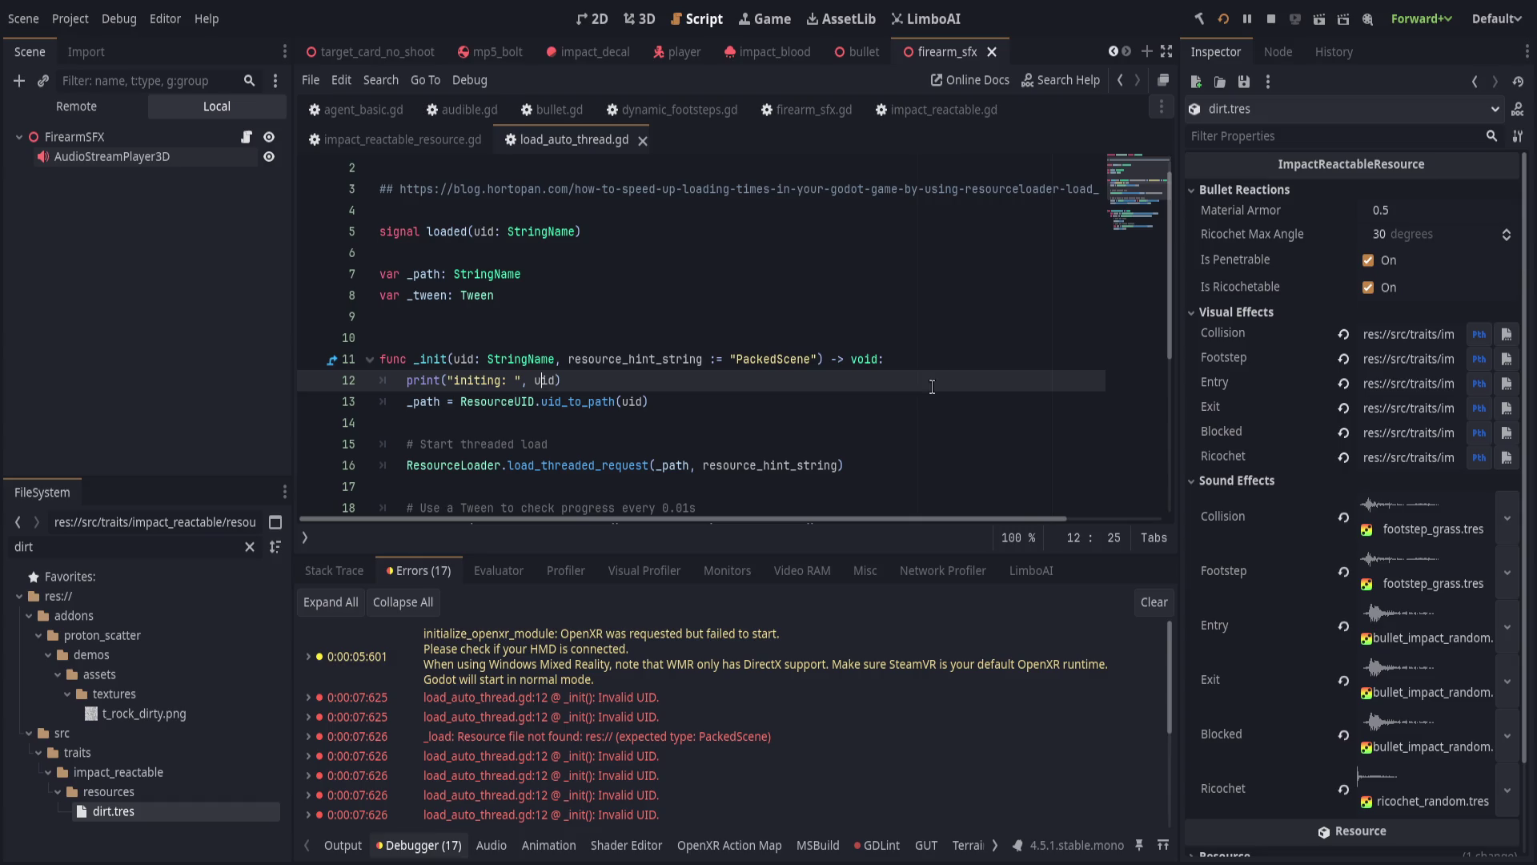
pyautogui.press('F5')
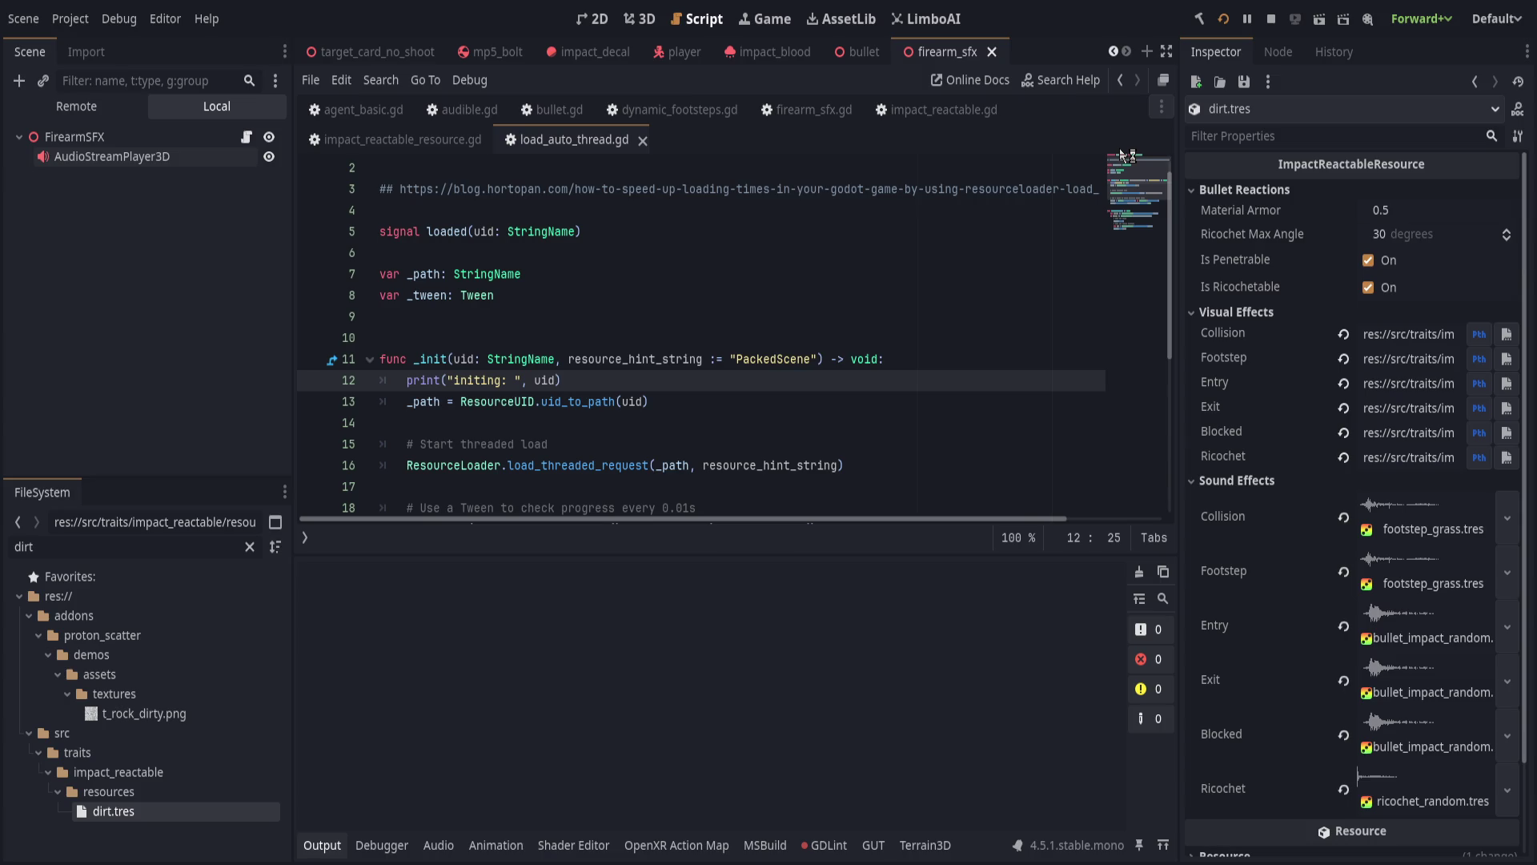
# Switch to impact_reactable_resource.gd and check the null-object output against the here print.
pyautogui.click(329, 142)
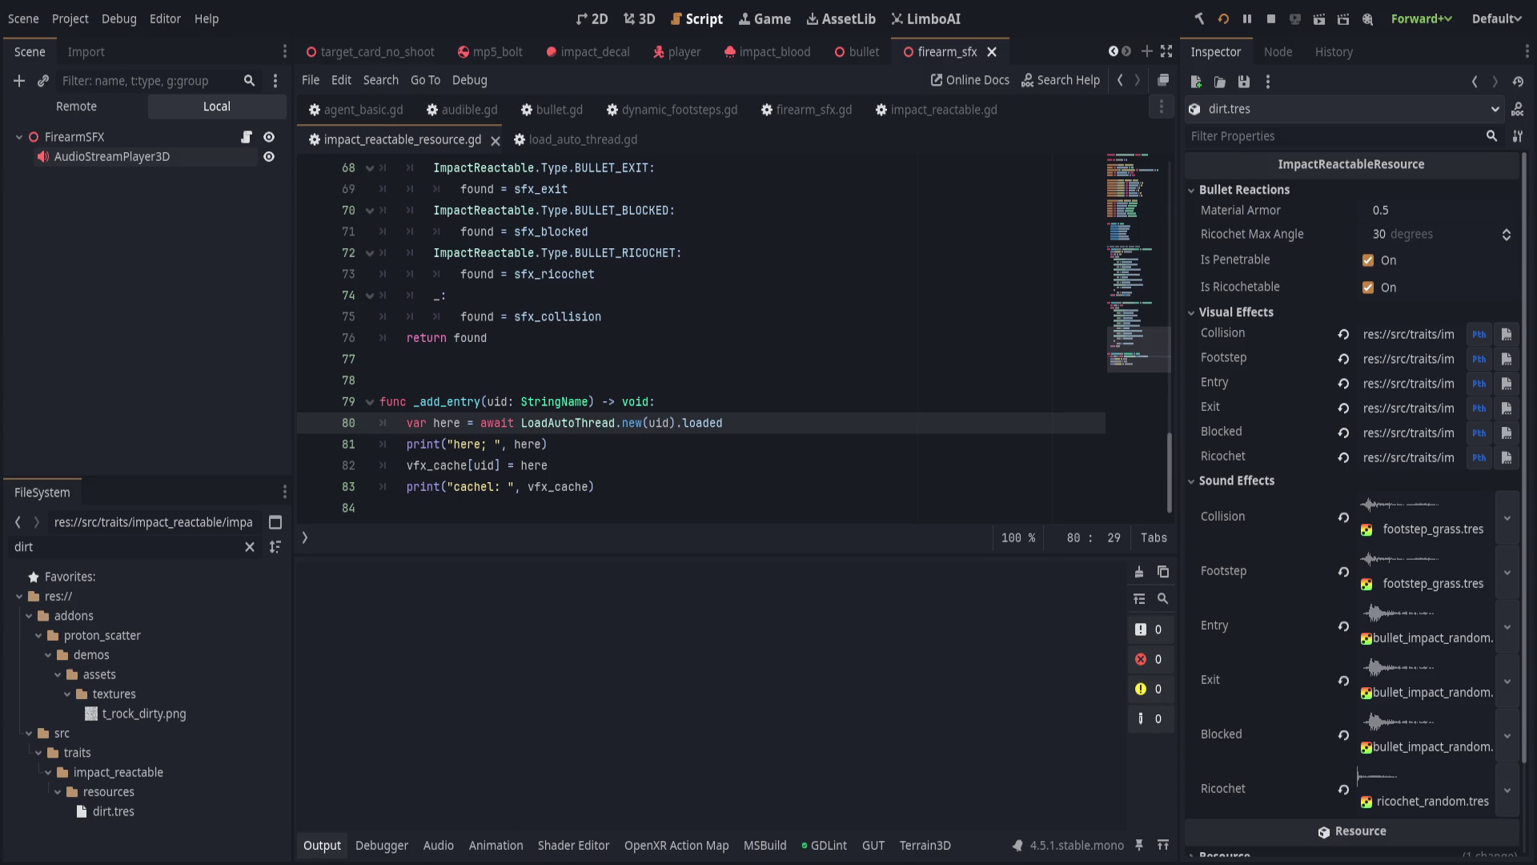
pyautogui.click(441, 444)
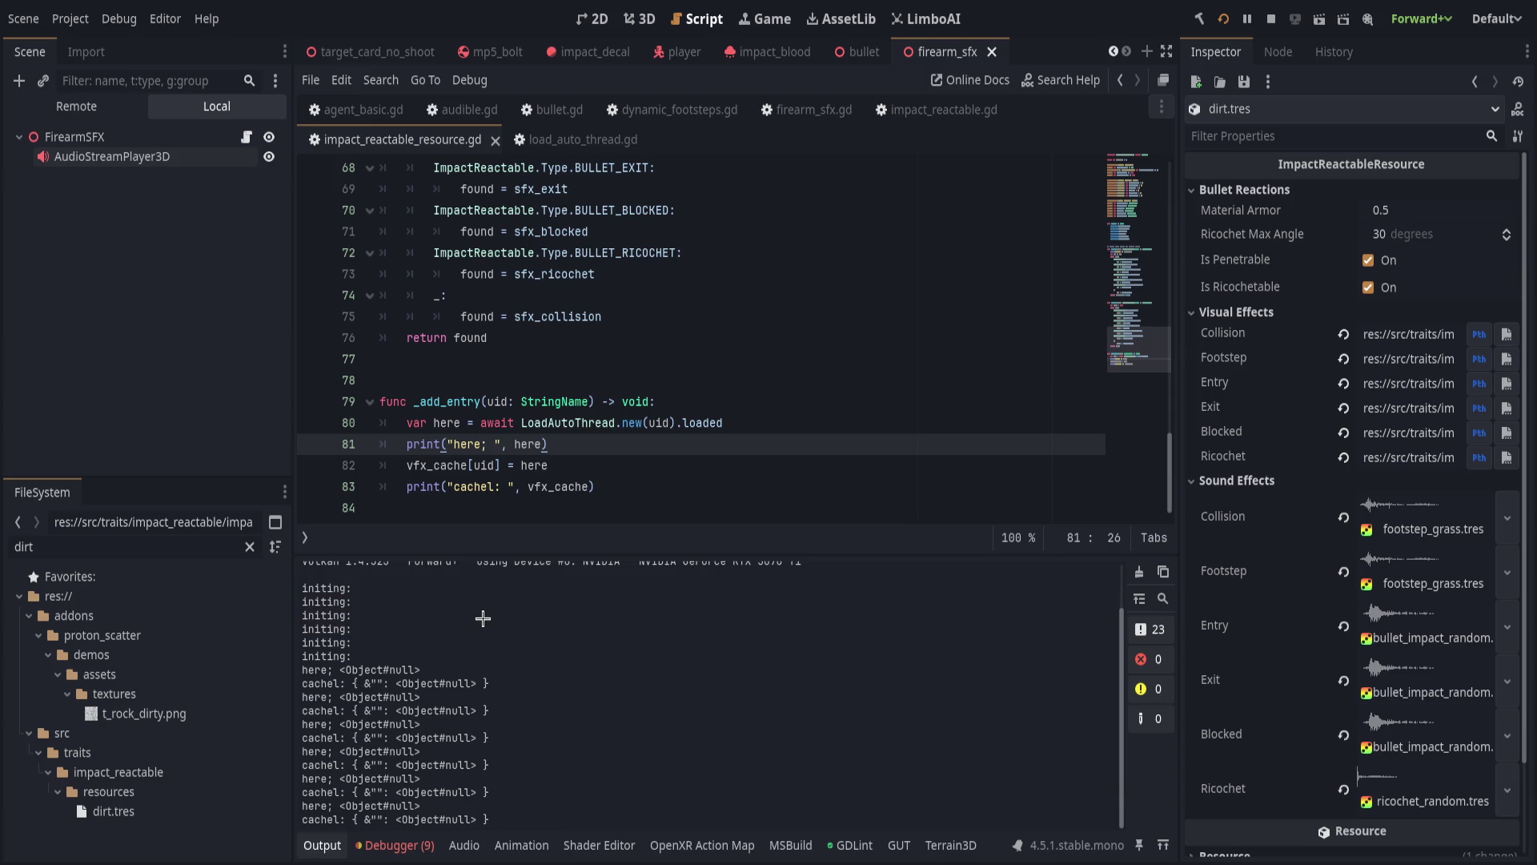
pyautogui.click(762, 400)
pyautogui.doubleClick(441, 405)
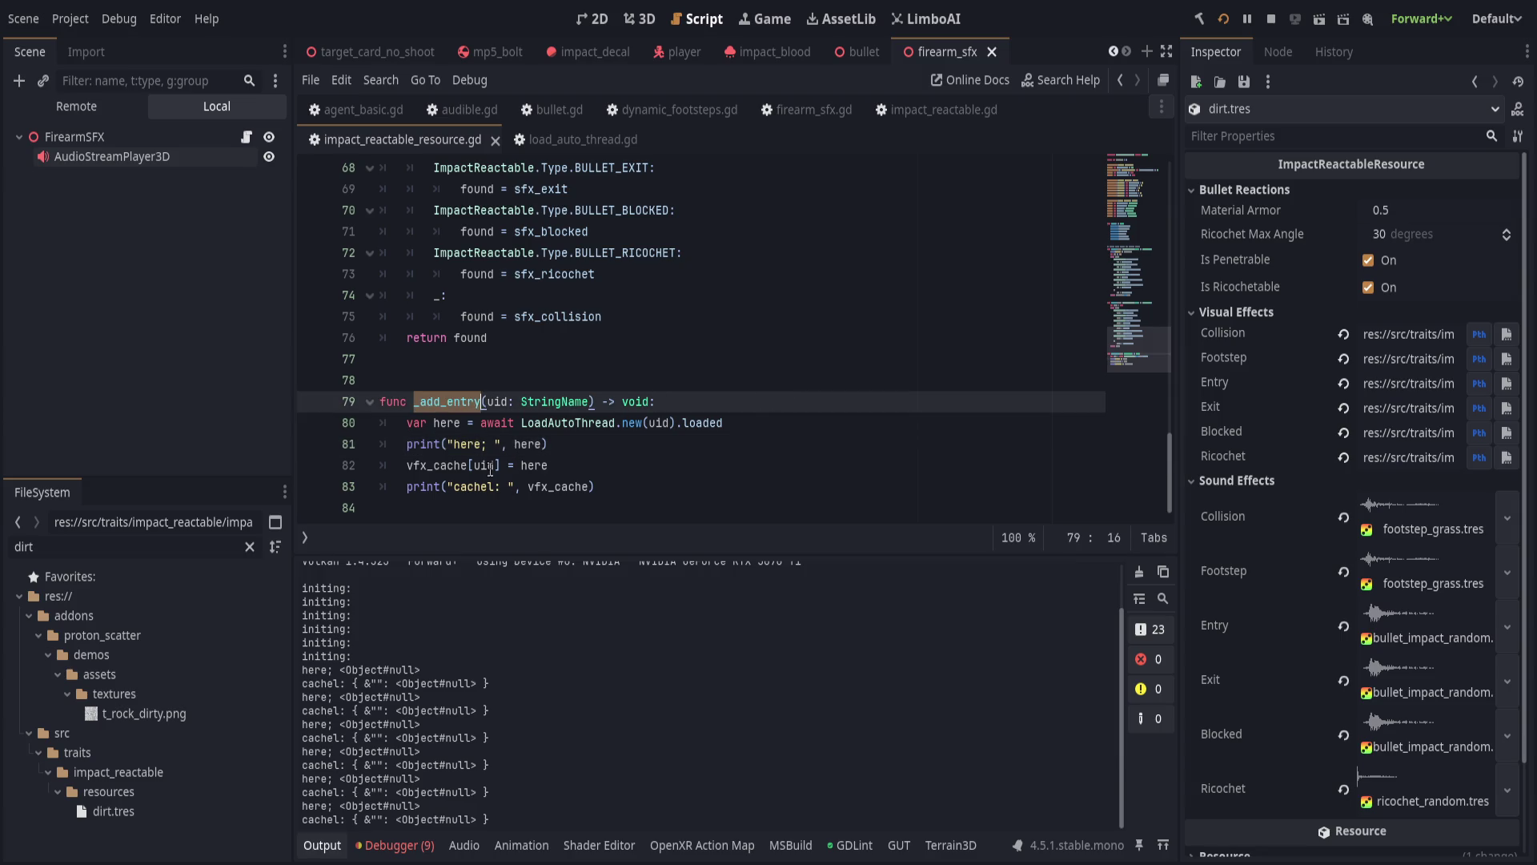
# Collapse the Output panel and select the six _add_entry calls in _init.
pyautogui.scroll(9, 575, 449)
pyautogui.scroll(9, 581, 453)
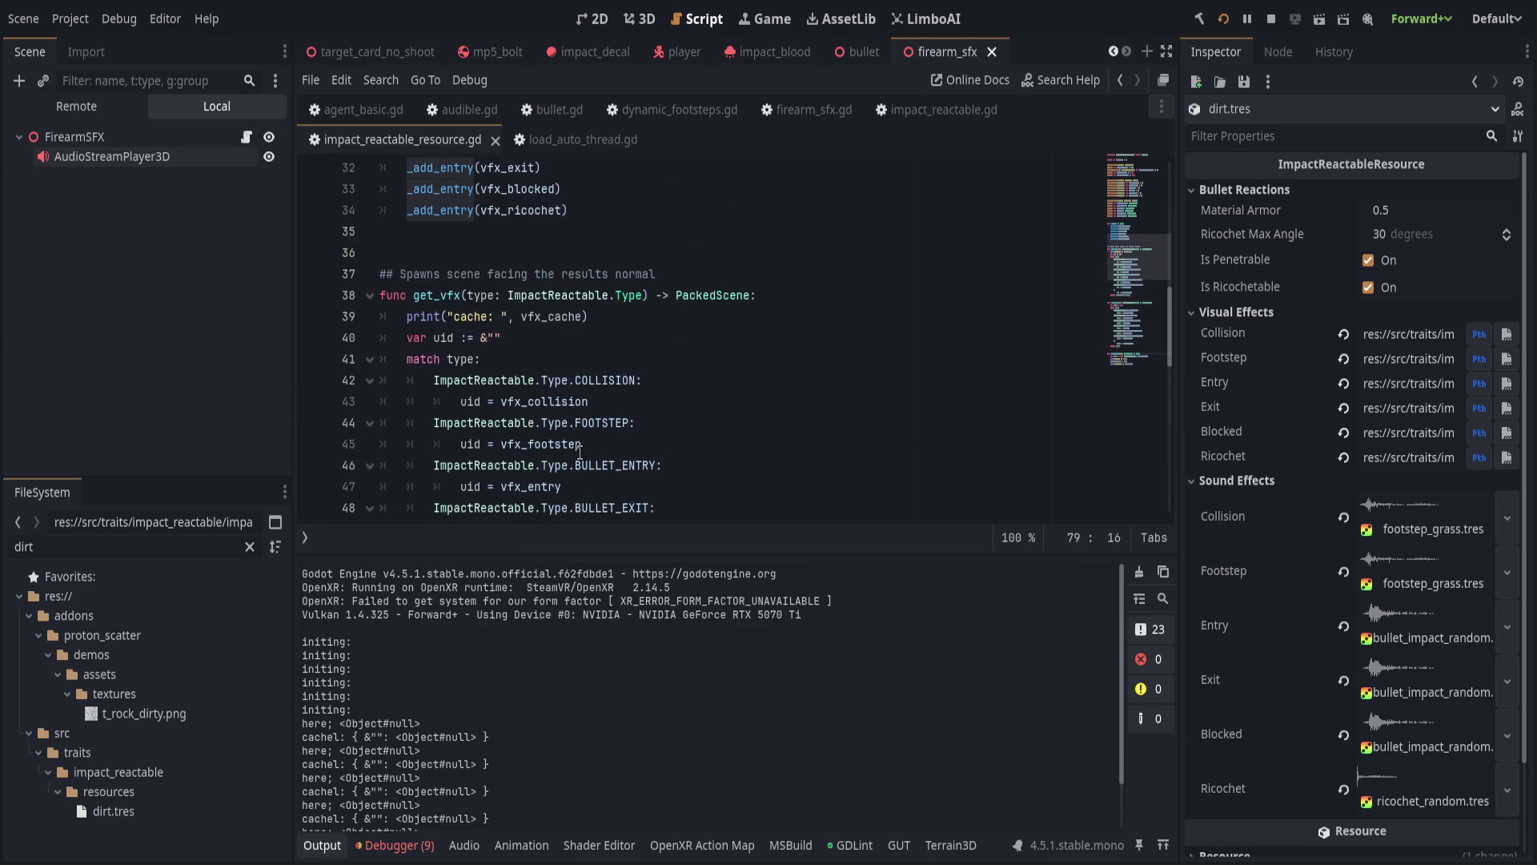
pyautogui.click(322, 844)
pyautogui.scroll(1, 631, 565)
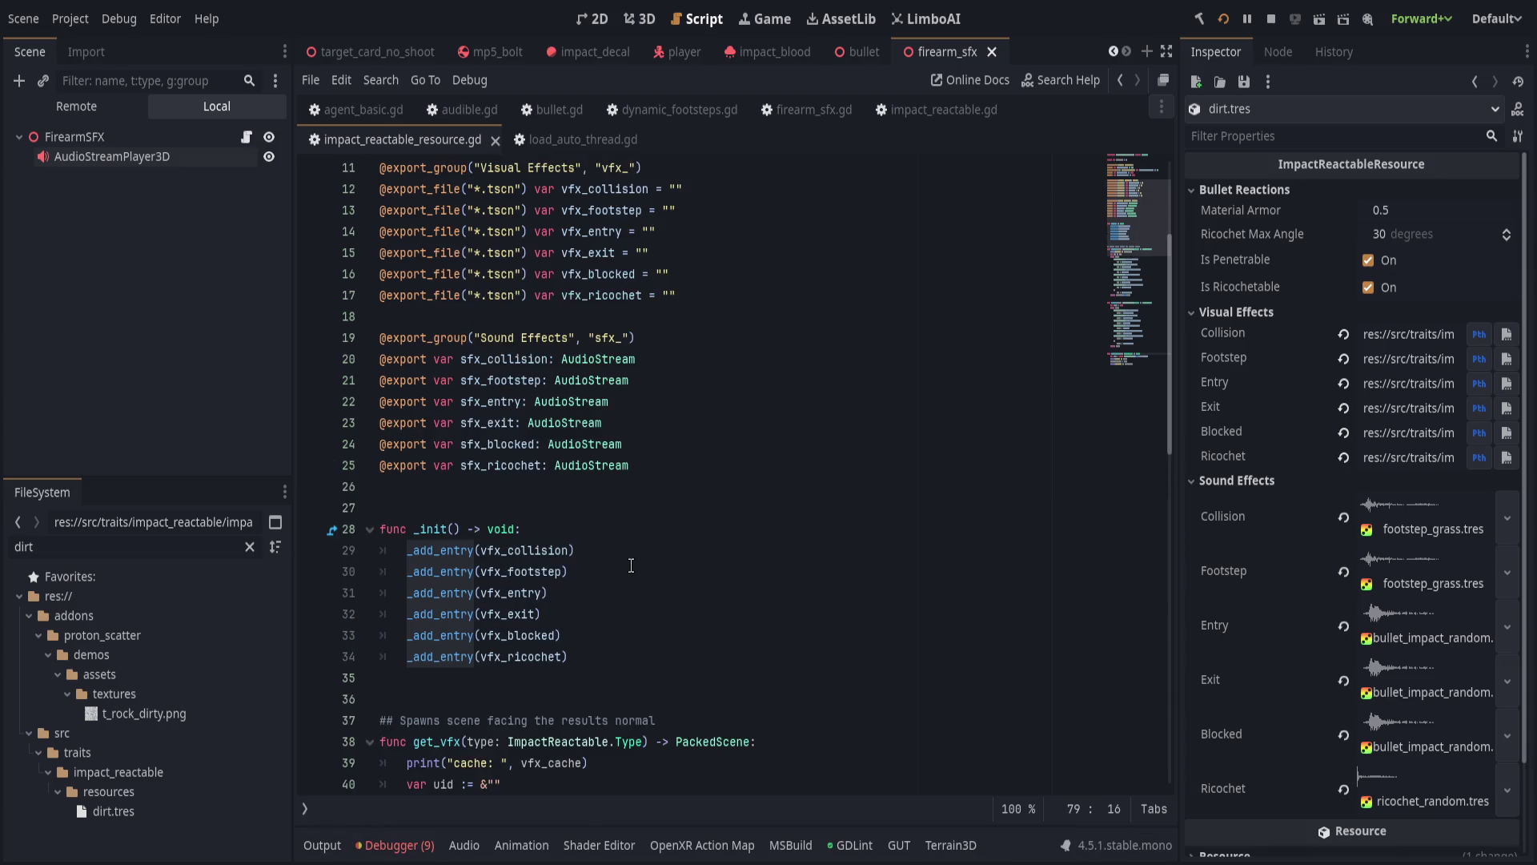
pyautogui.doubleClick(504, 550)
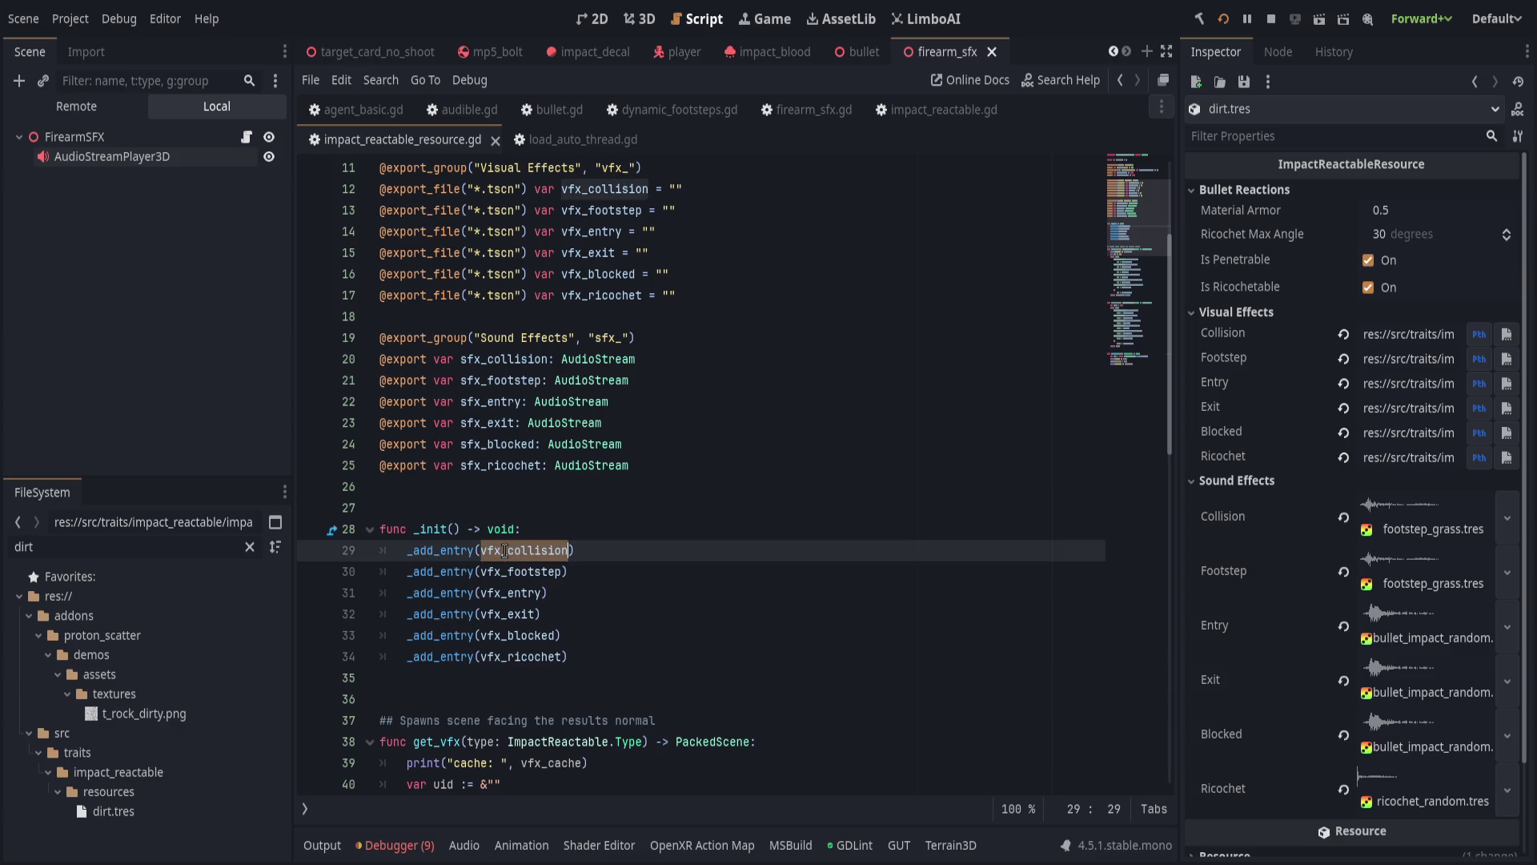
pyautogui.click(724, 546)
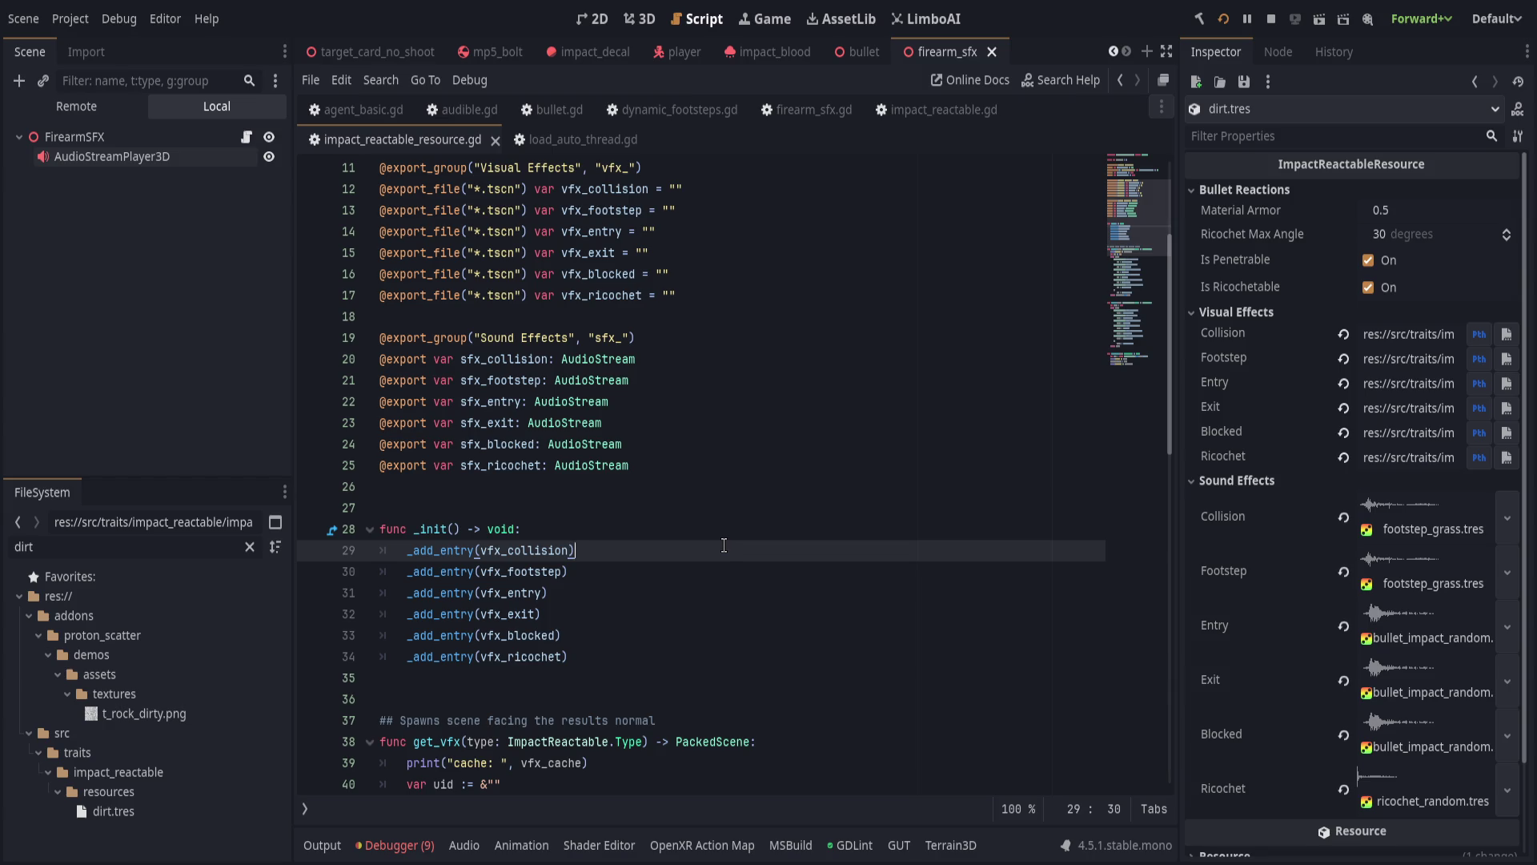
pyautogui.moveTo(625, 661); pyautogui.dragTo(650, 535)
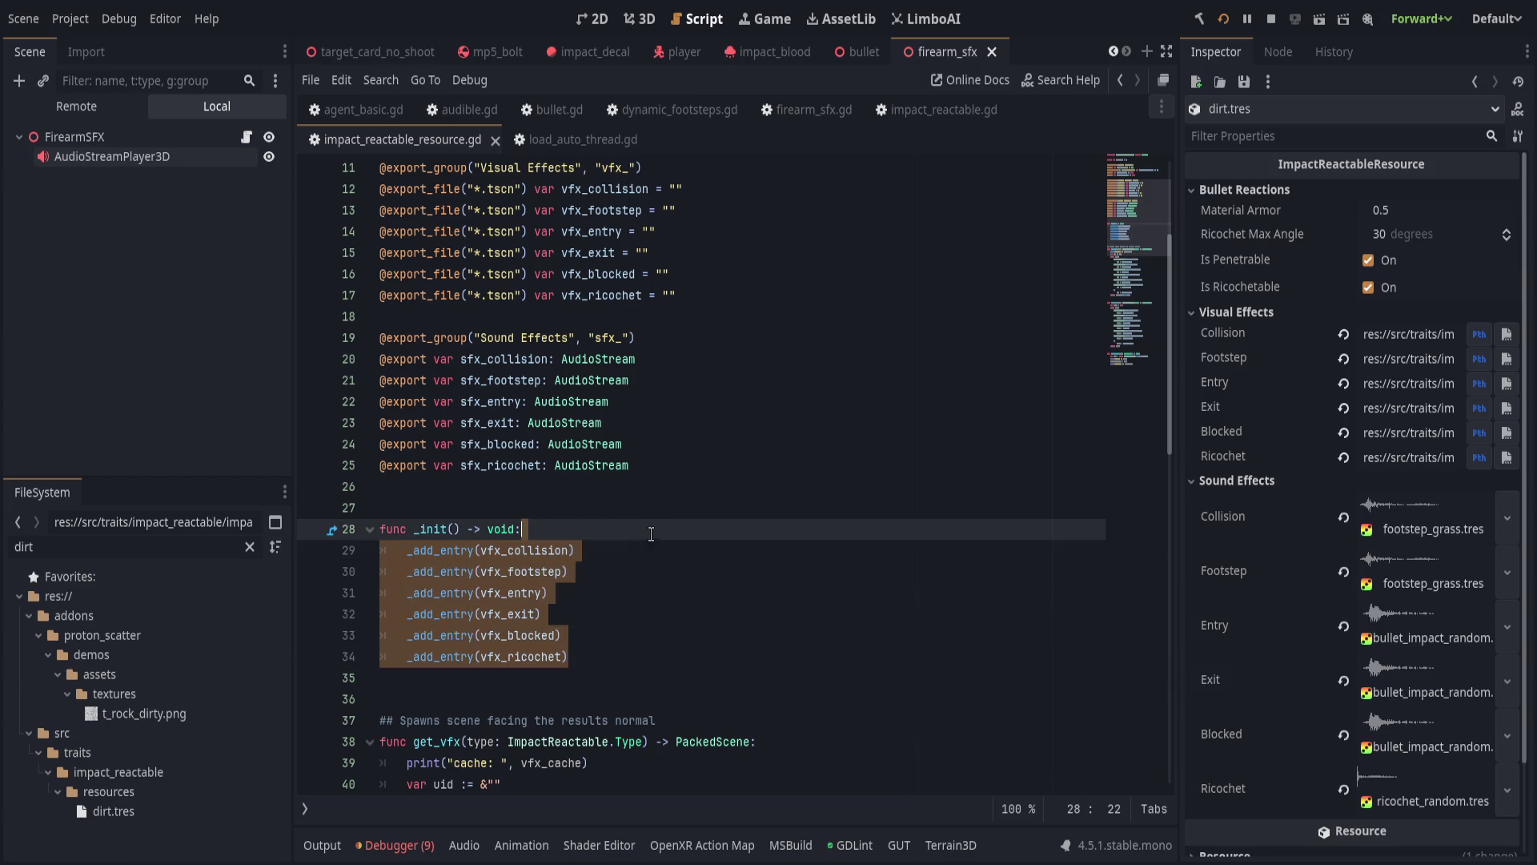
# Insert a new add_all variable line above _init.
pyautogui.click(702, 481)
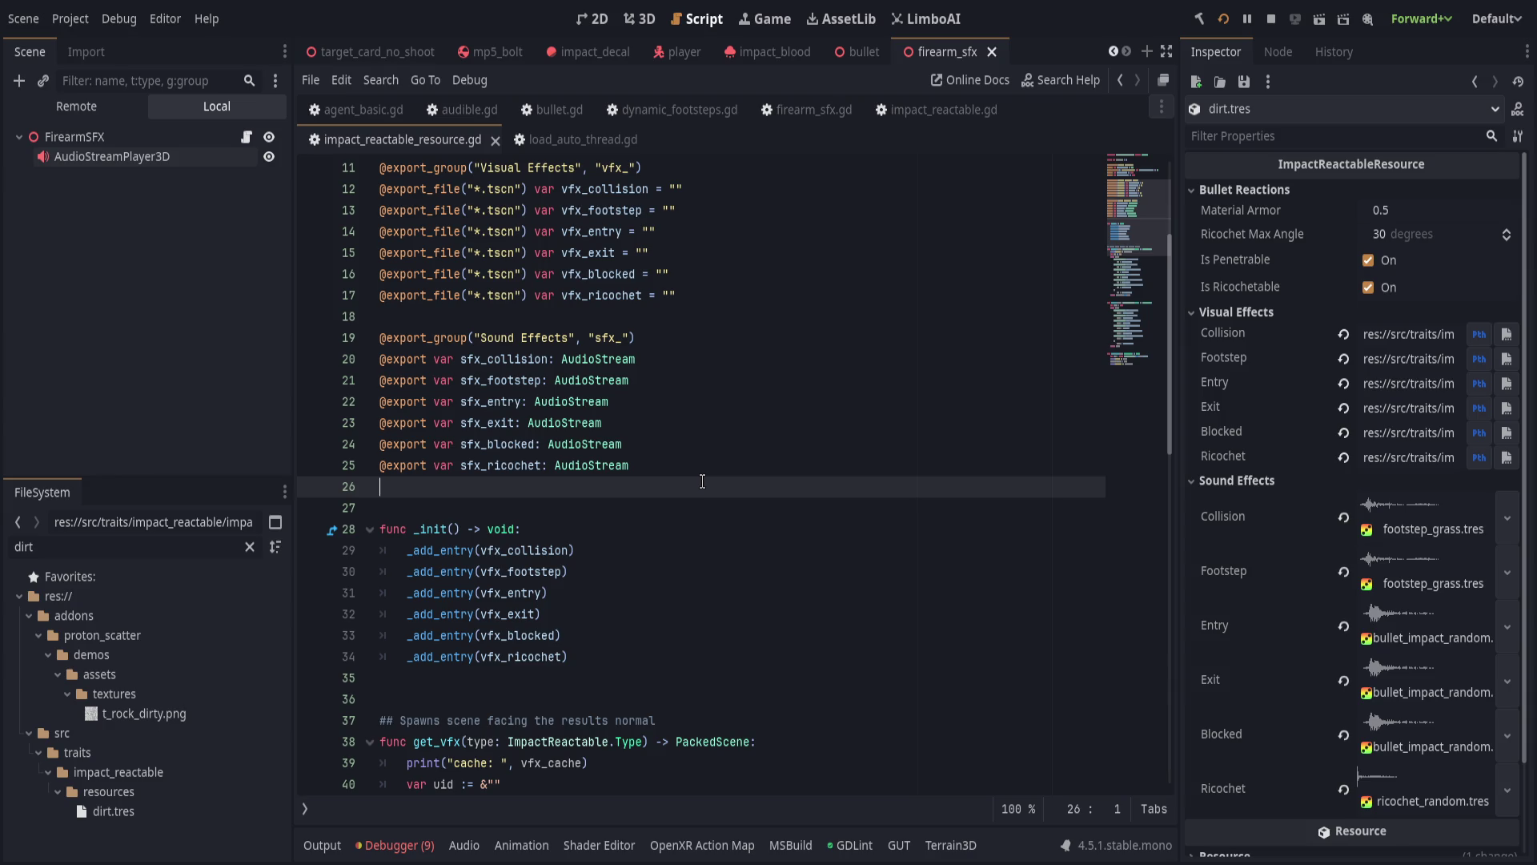
pyautogui.press('Return')
pyautogui.write('var add_c')
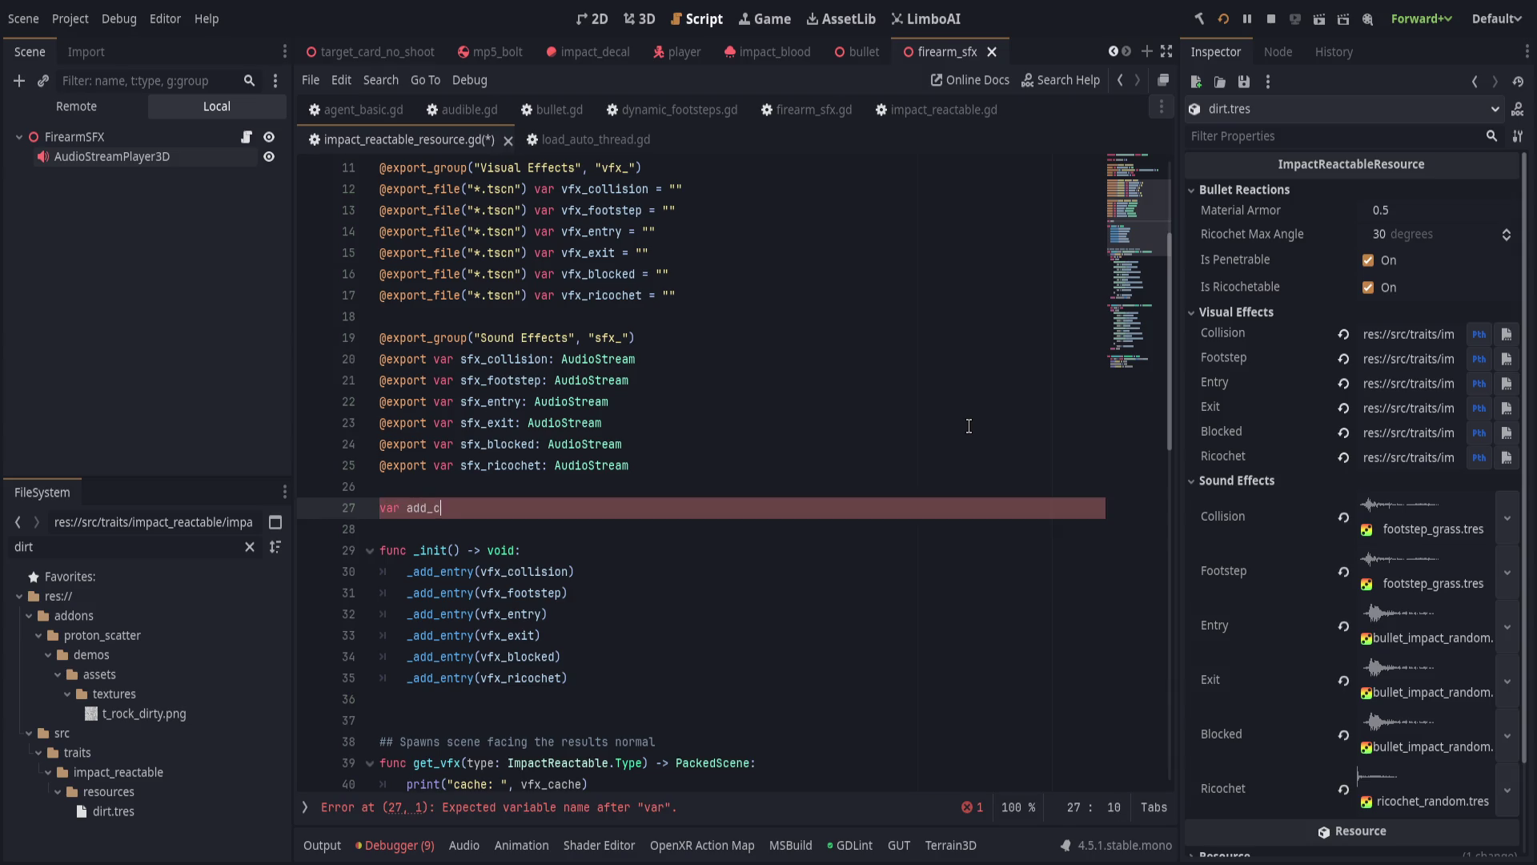
pyautogui.press('BackSpace')
pyautogui.write('all =')
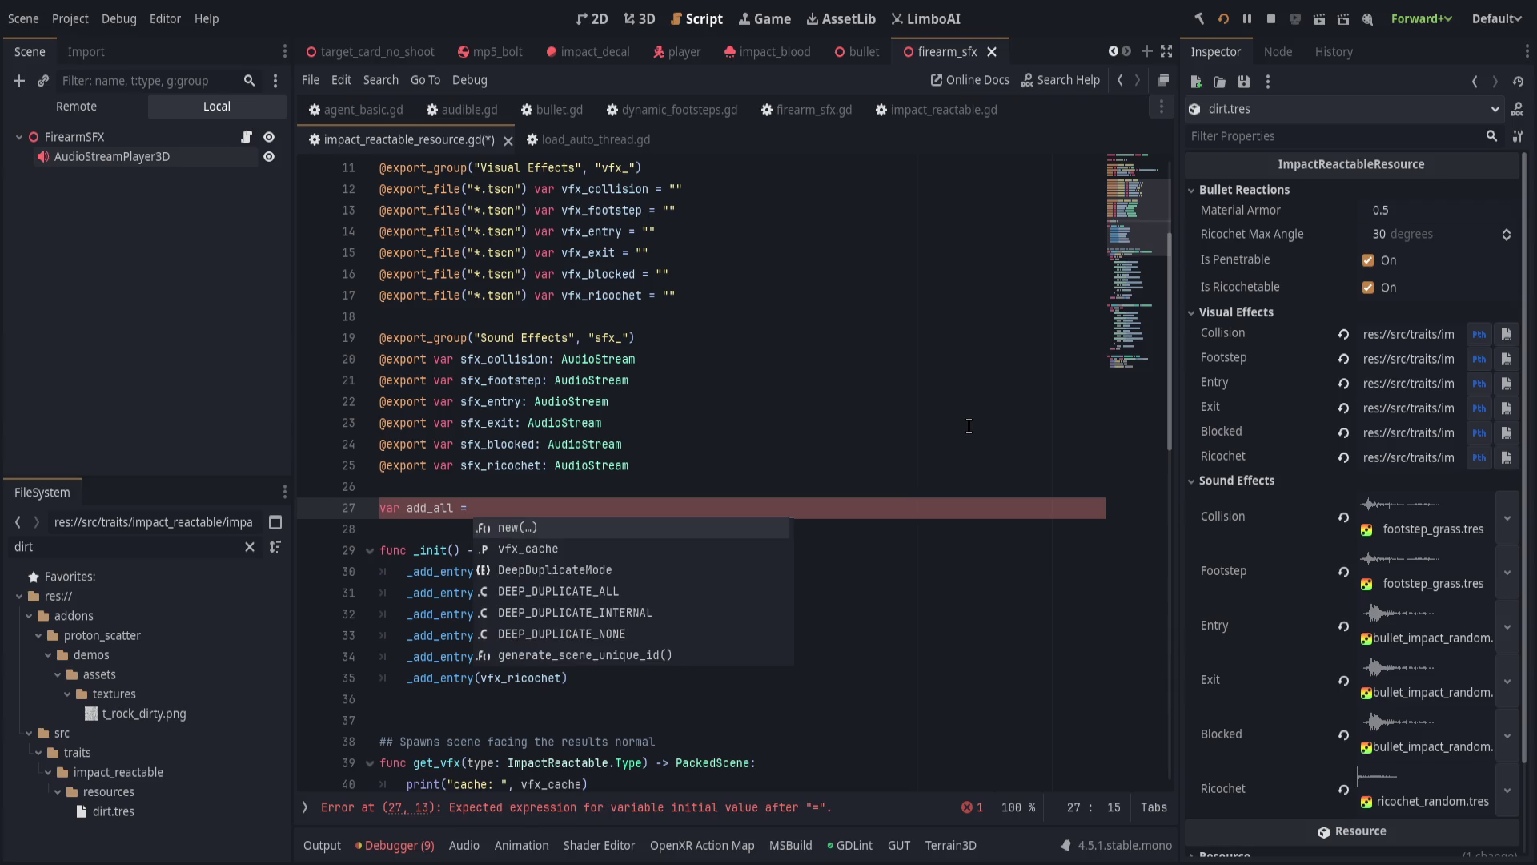
# Create a bool-returning _add_entries function after get_sfx.
pyautogui.scroll(-15, 968, 426)
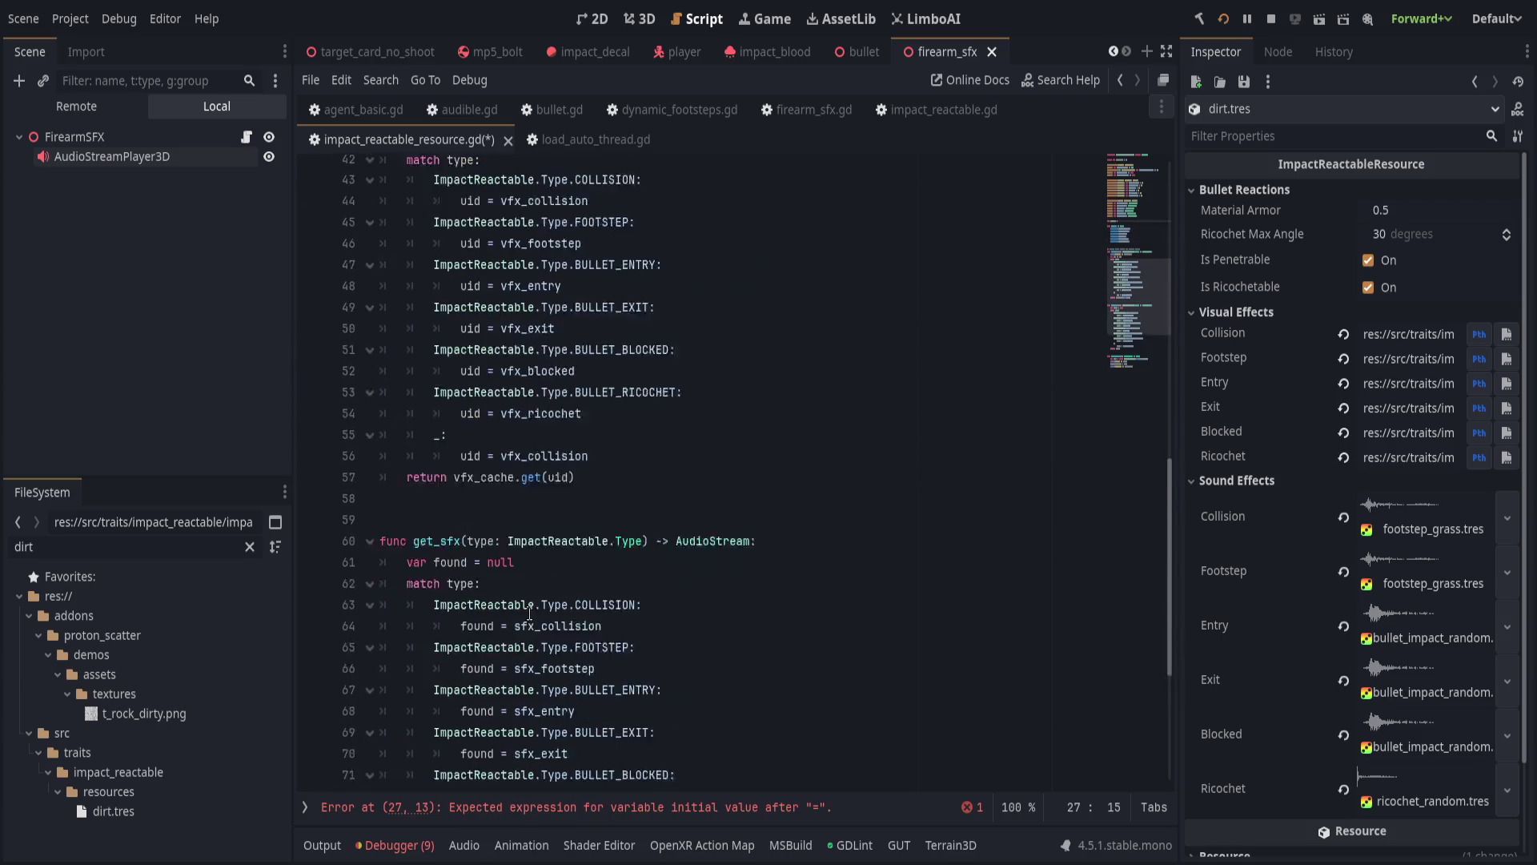
pyautogui.click(595, 629)
pyautogui.press('Return')
pyautogui.press('Up')
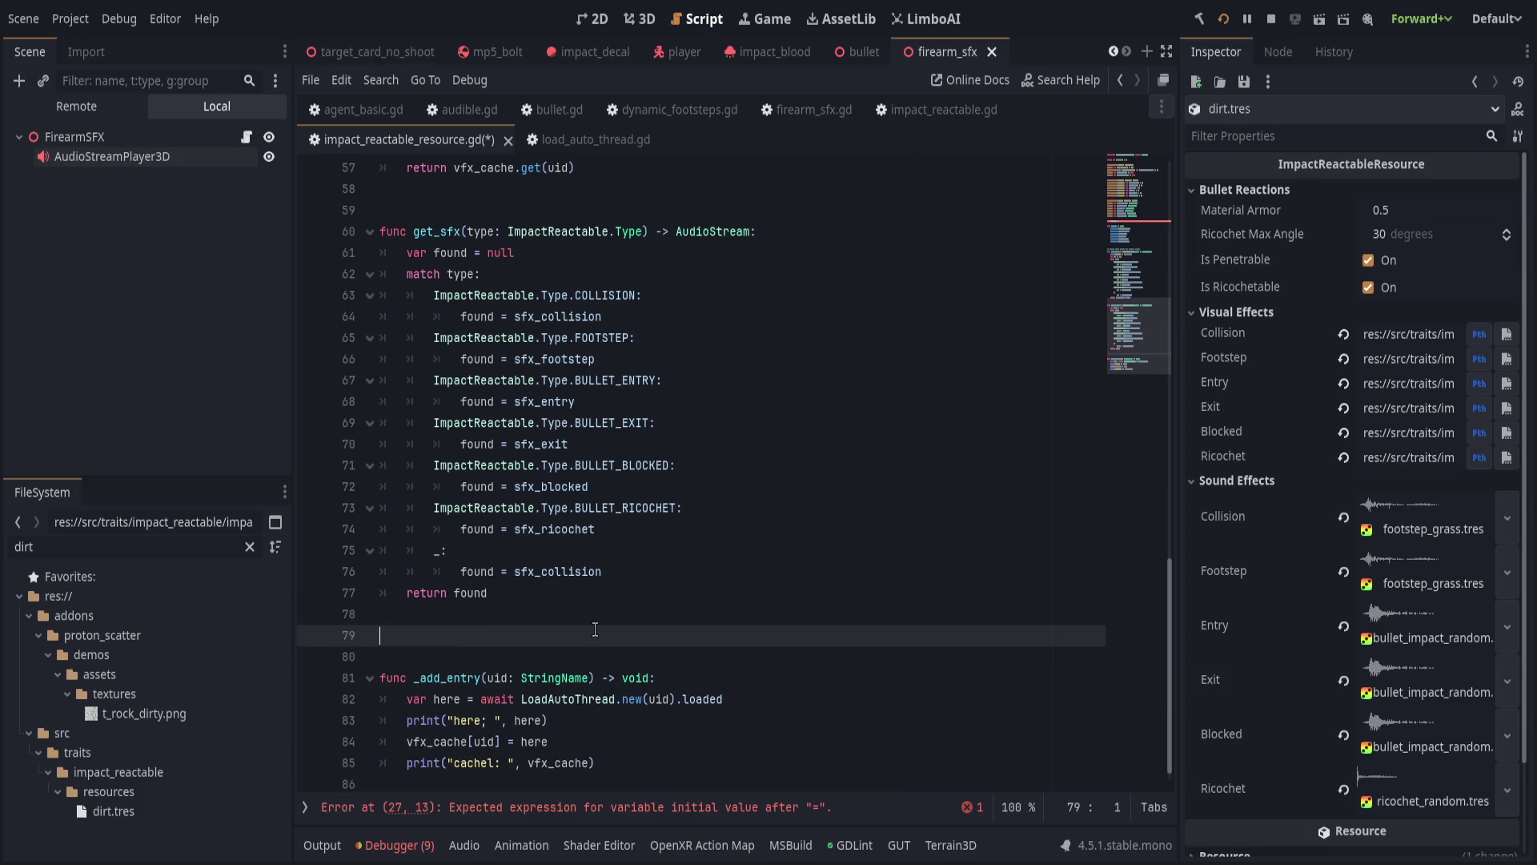
pyautogui.write('d_')
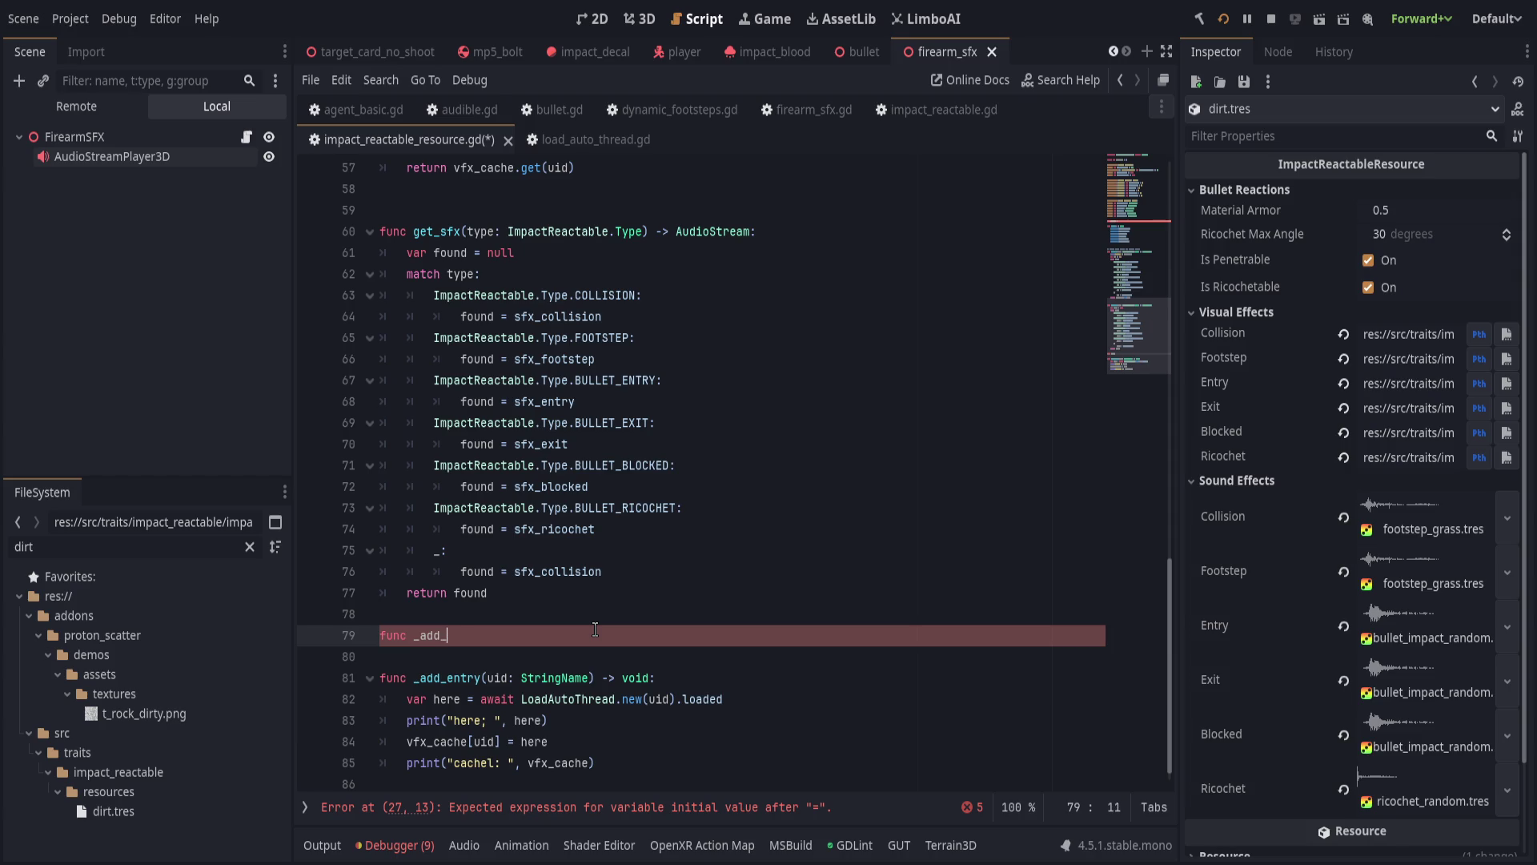
pyautogui.write('aies')
pyautogui.press('BackSpace')
pyautogui.press('BackSpace')
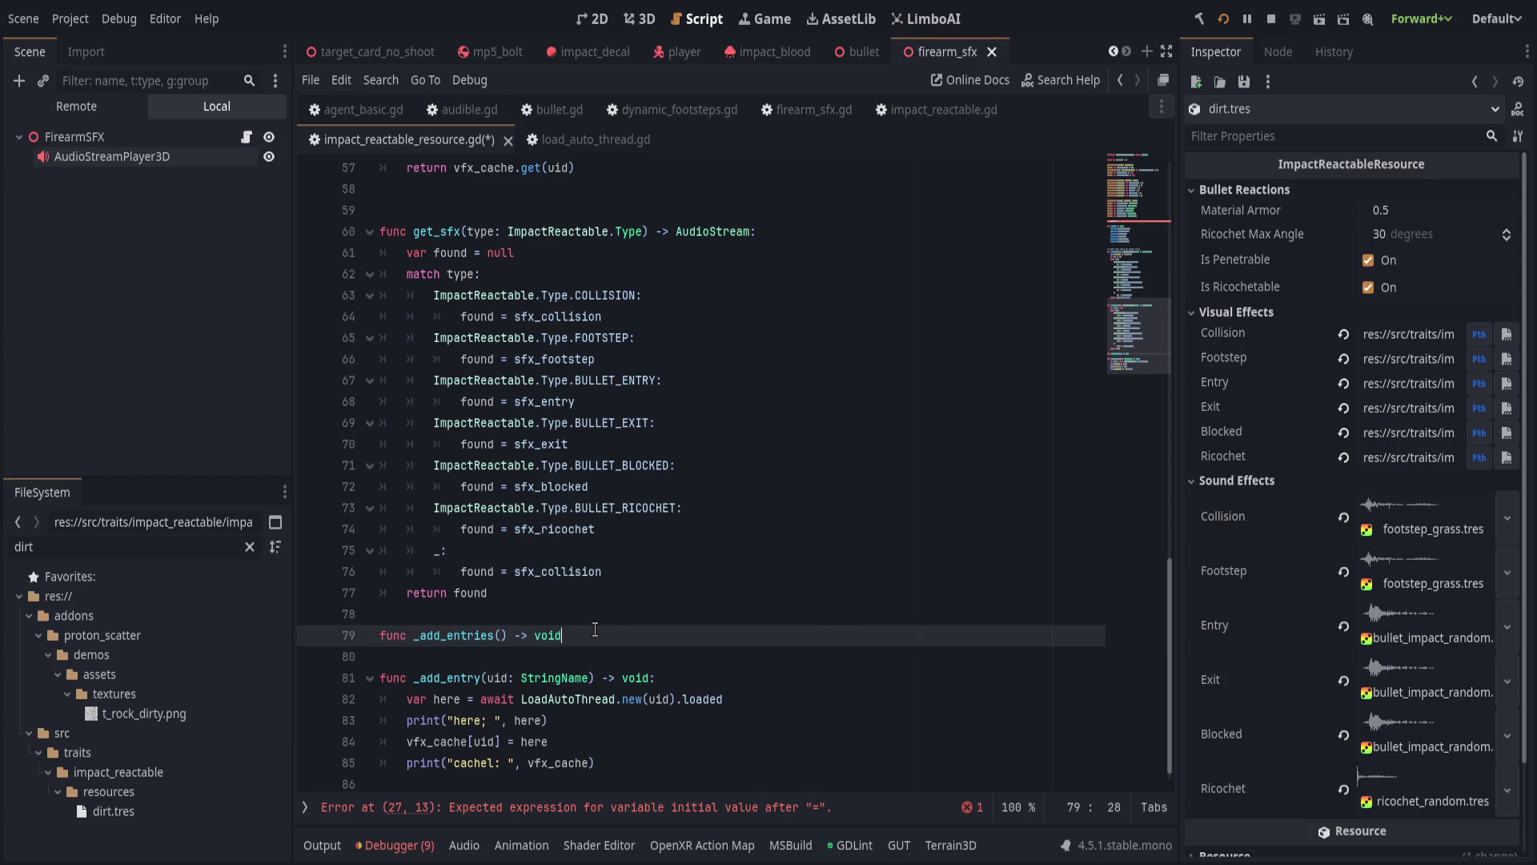
pyautogui.press('BackSpace')
pyautogui.press('BackSpace')
pyautogui.press('BackSpace')
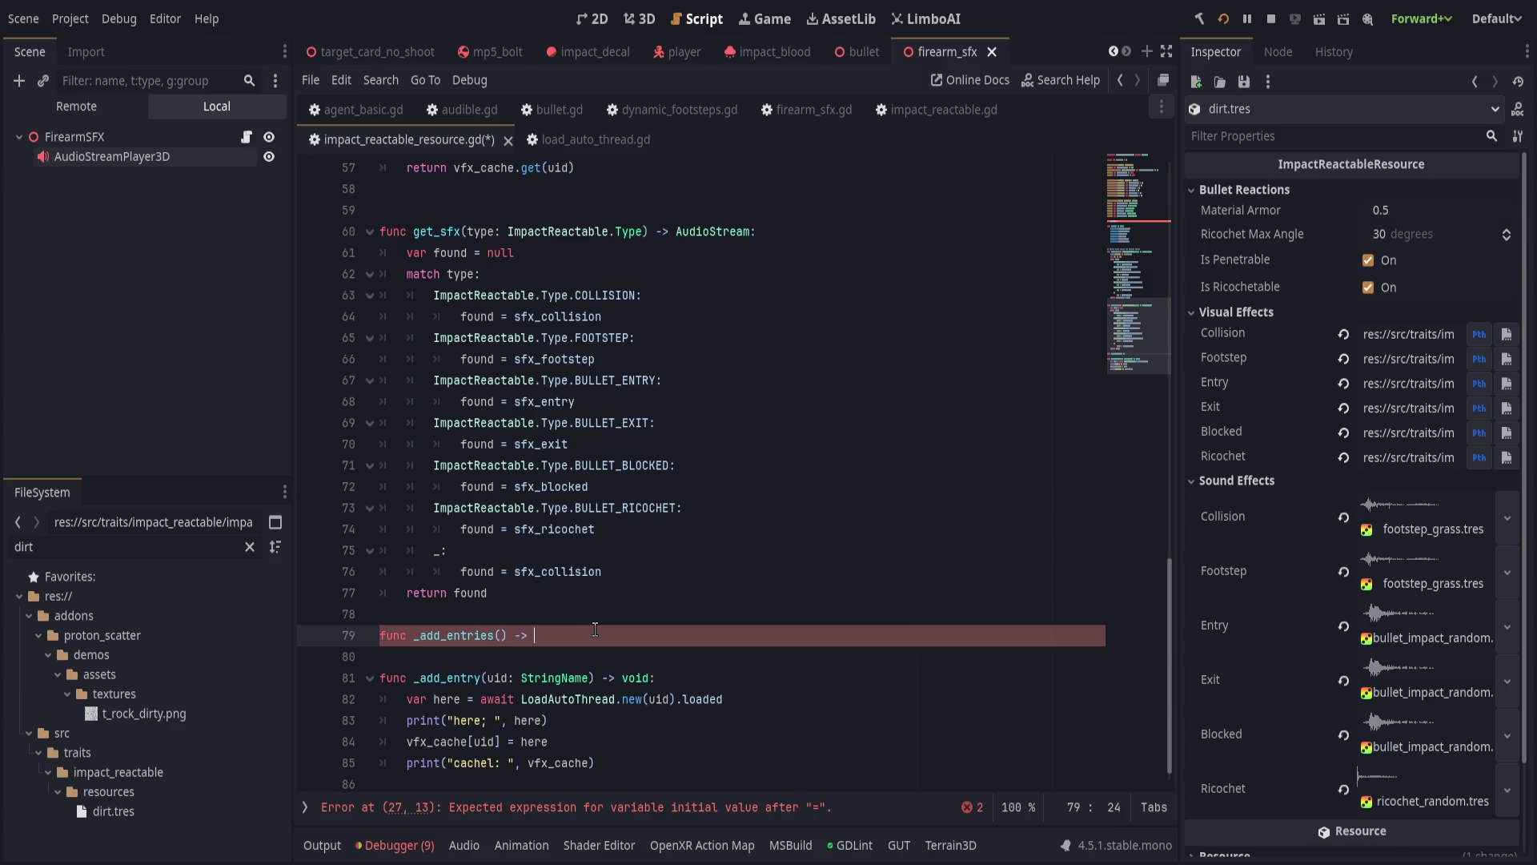
pyautogui.write('bool:')
pyautogui.press('Return')
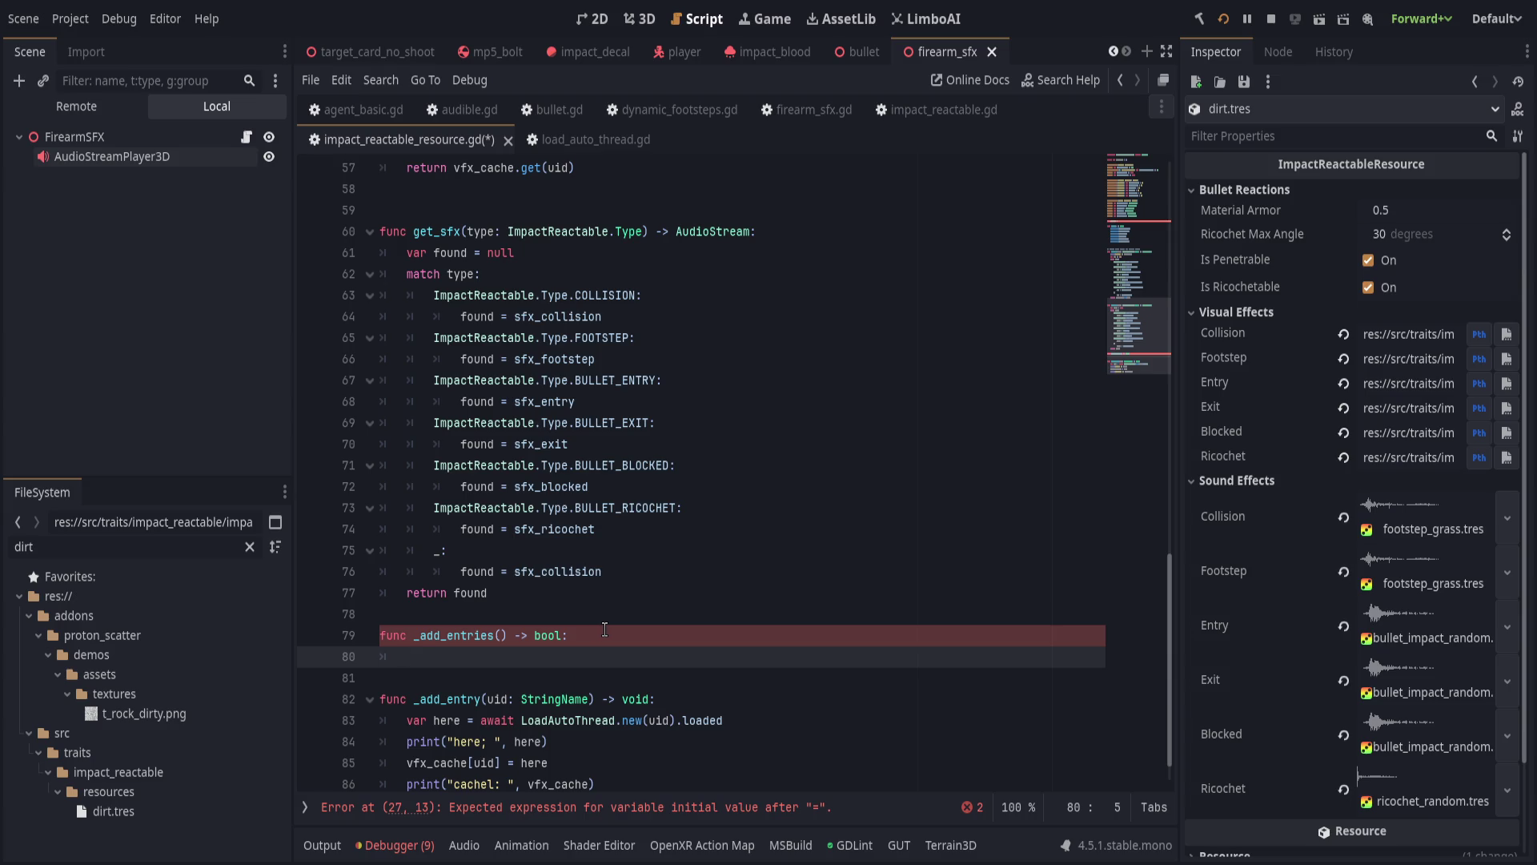
# Move the six _add_entry calls from _init into _add_entries and delete the empty _init.
pyautogui.scroll(14, 602, 629)
pyautogui.moveTo(583, 473); pyautogui.dragTo(561, 333)
pyautogui.hotkey('ctrl', 'x')
pyautogui.scroll(-2, 615, 496)
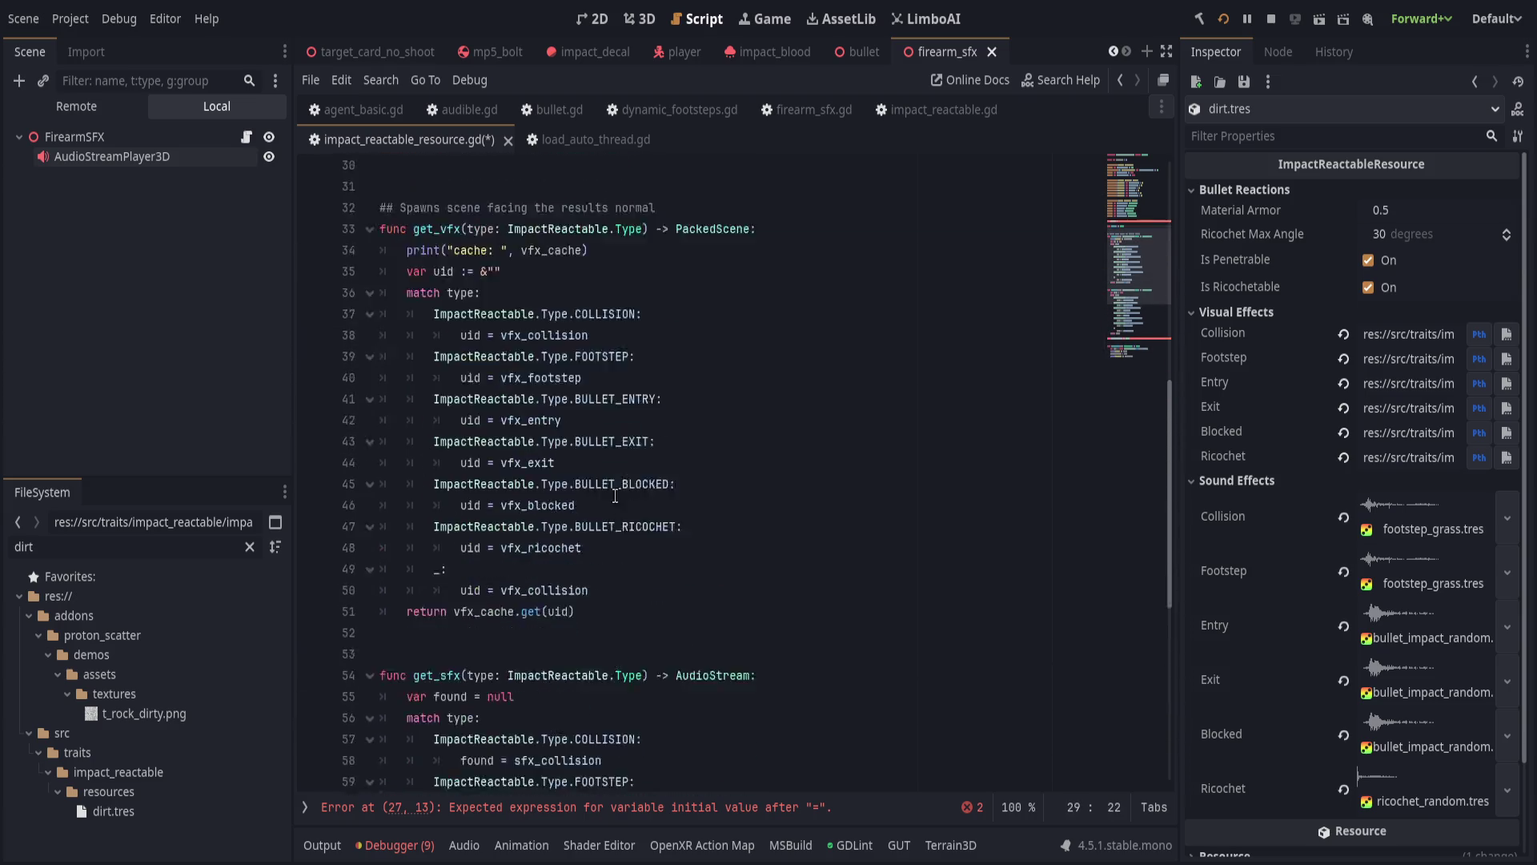
pyautogui.scroll(-7, 615, 496)
pyautogui.click(547, 617)
pyautogui.hotkey('ctrl', 'v')
pyautogui.click(548, 617)
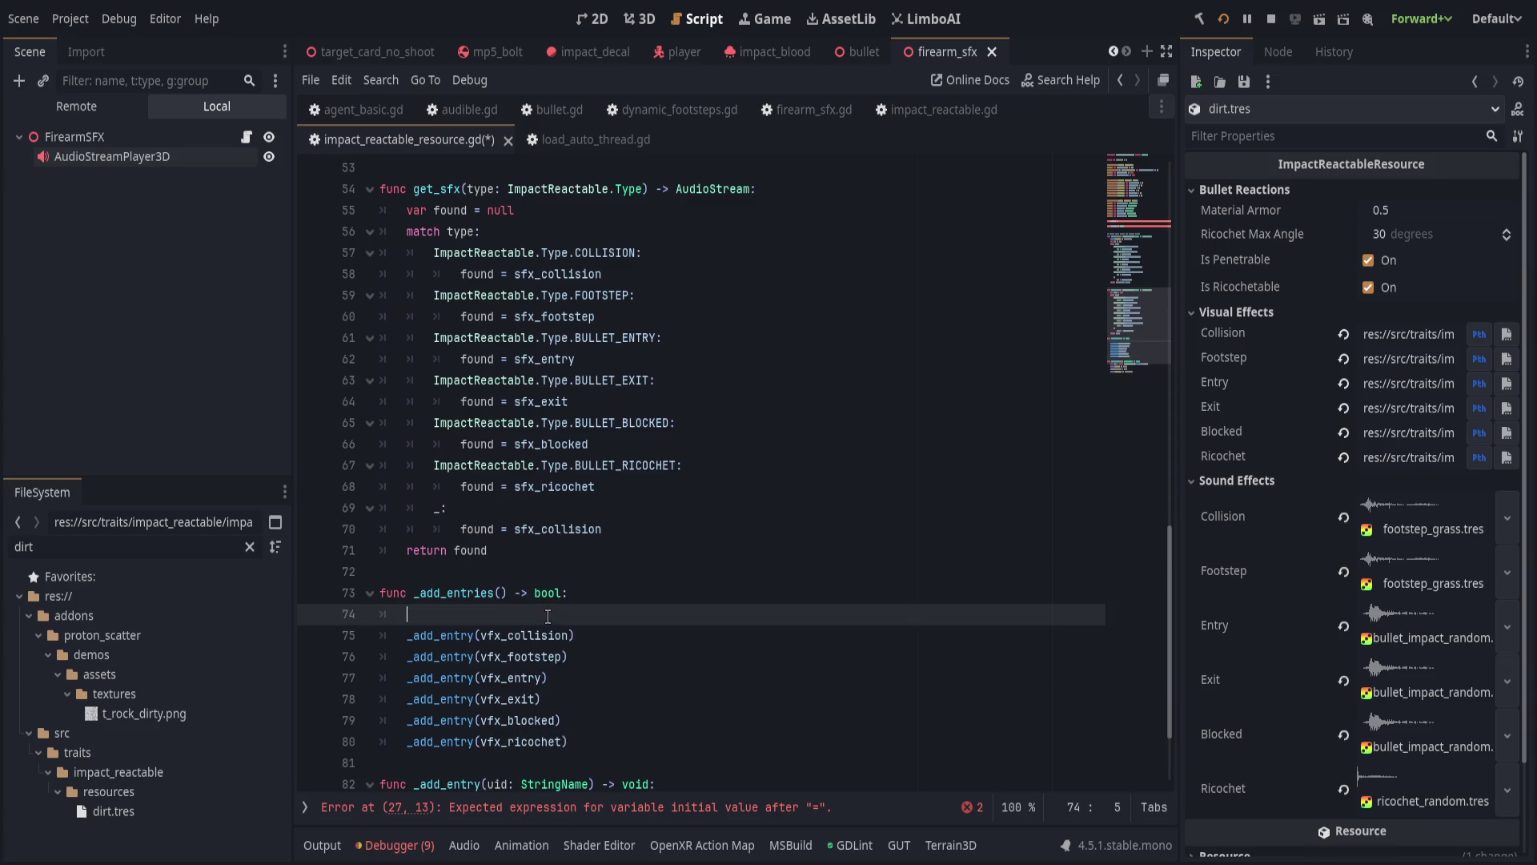
pyautogui.scroll(11, 547, 616)
pyautogui.click(524, 359)
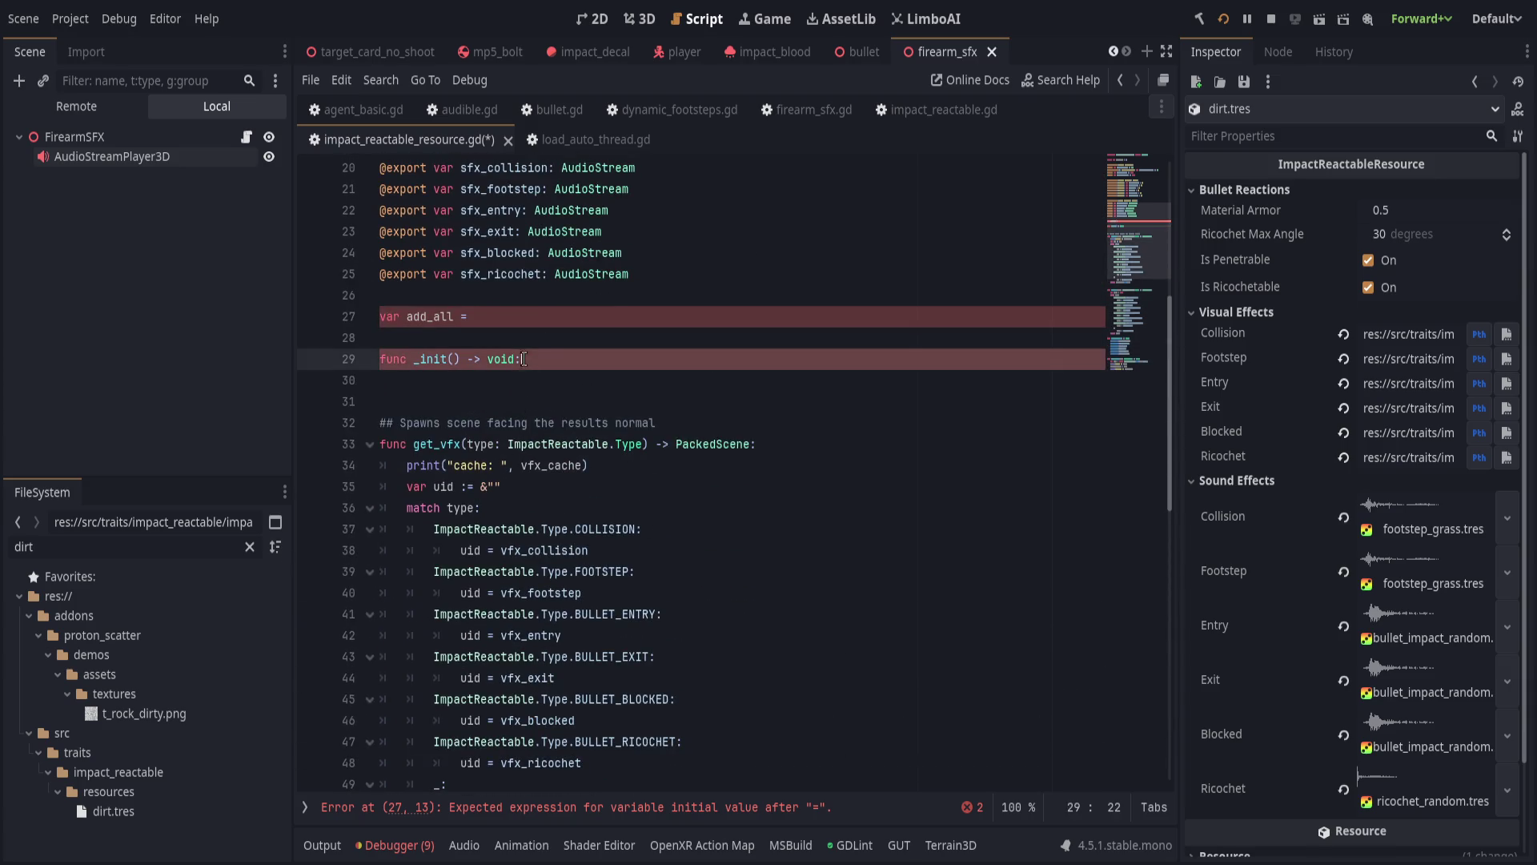
pyautogui.hotkey('ctrl', 'x')
# Rename add_all to _is_added and initialise it with = _add_entries().
pyautogui.click(547, 318)
pyautogui.doubleClick(416, 318)
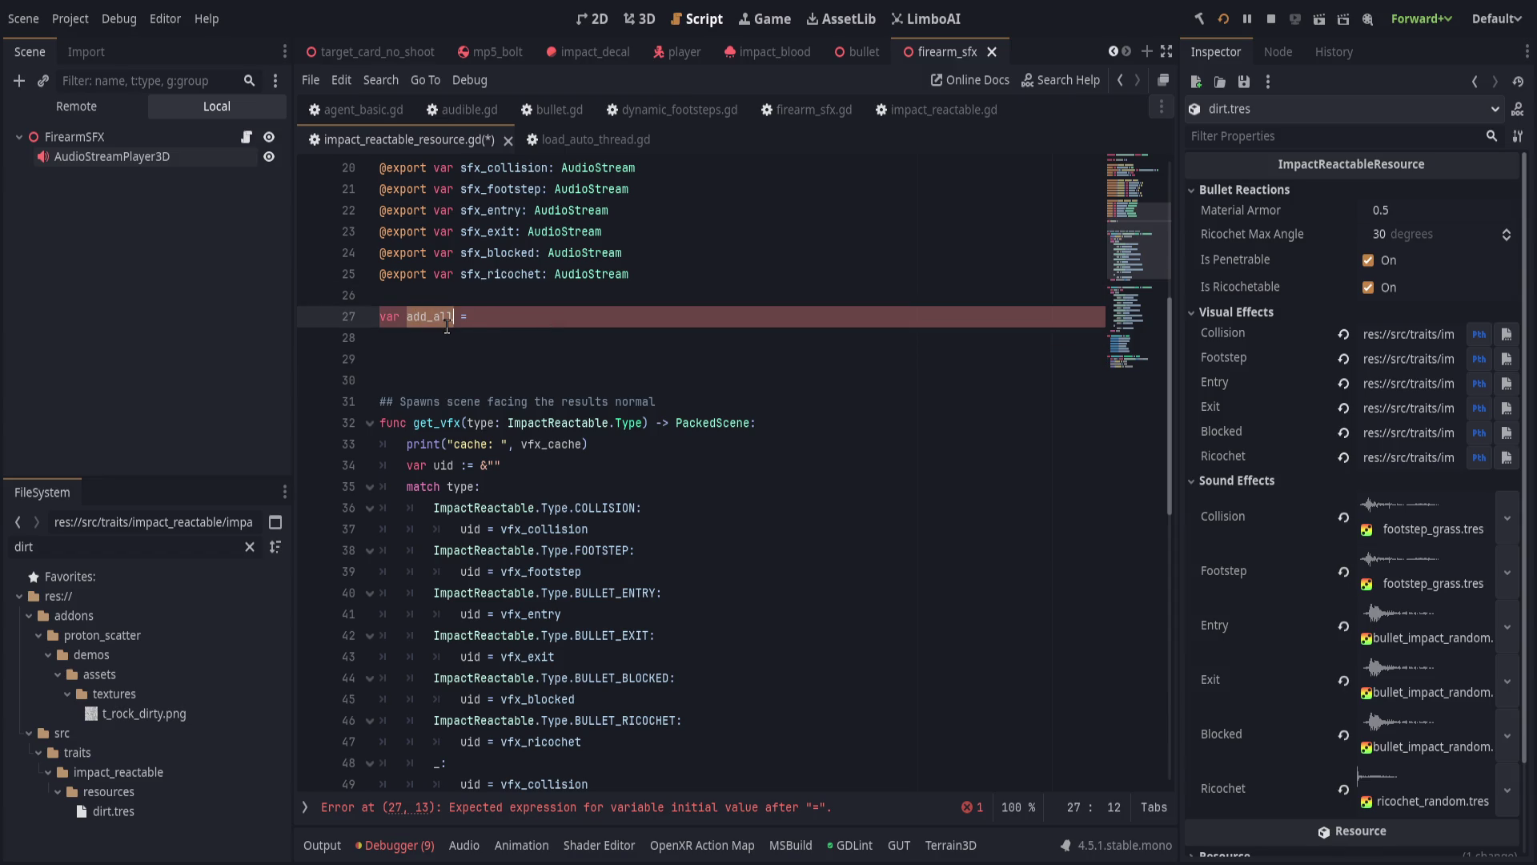
pyautogui.write('is_')
pyautogui.write('_')
pyautogui.press('End')
pyautogui.hotkey('ctrl', 'space')
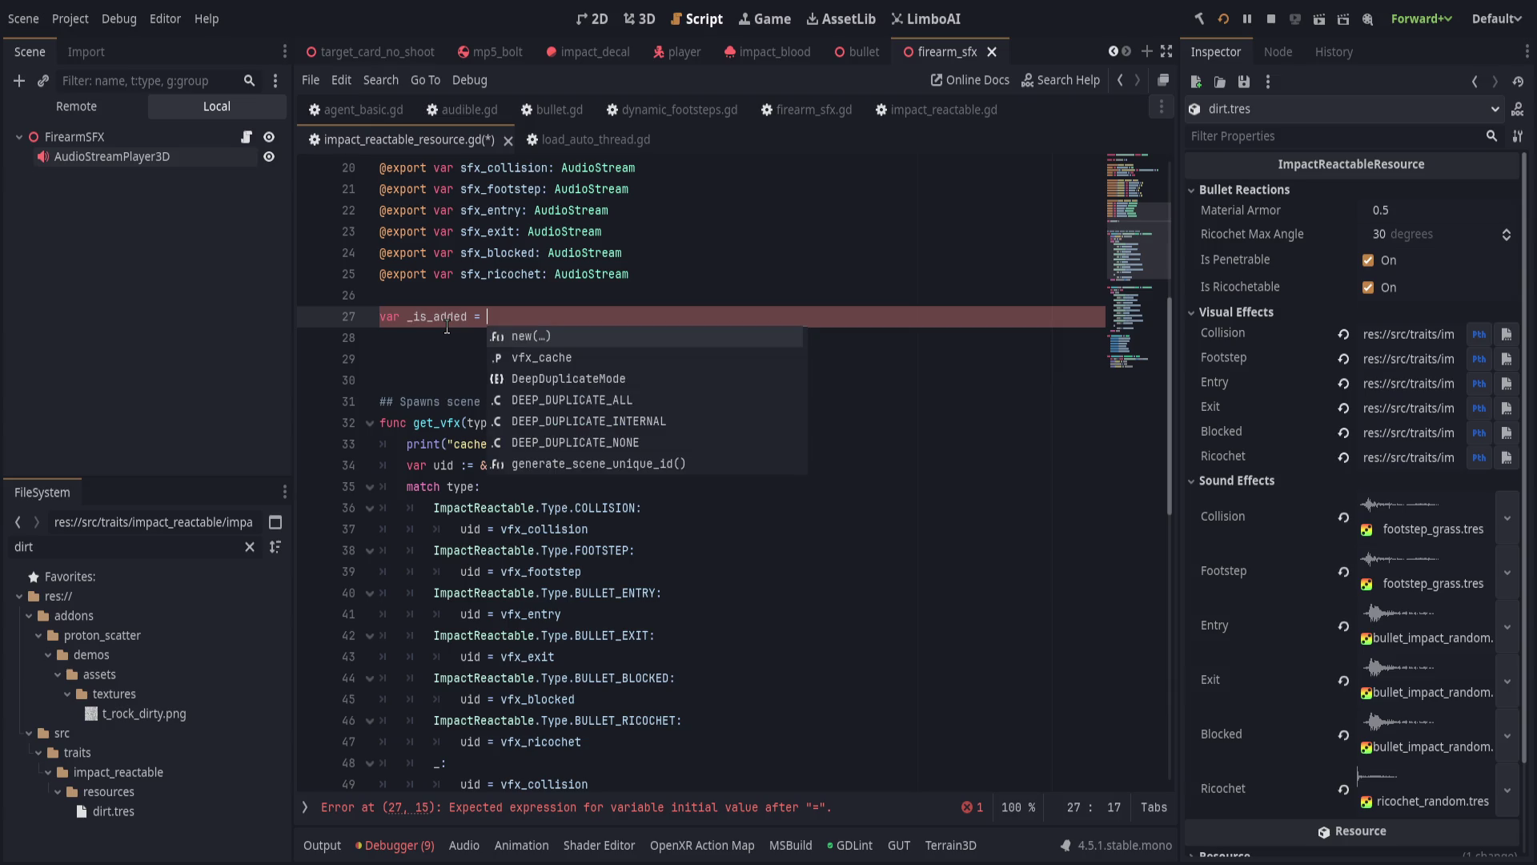
pyautogui.write('add_e')
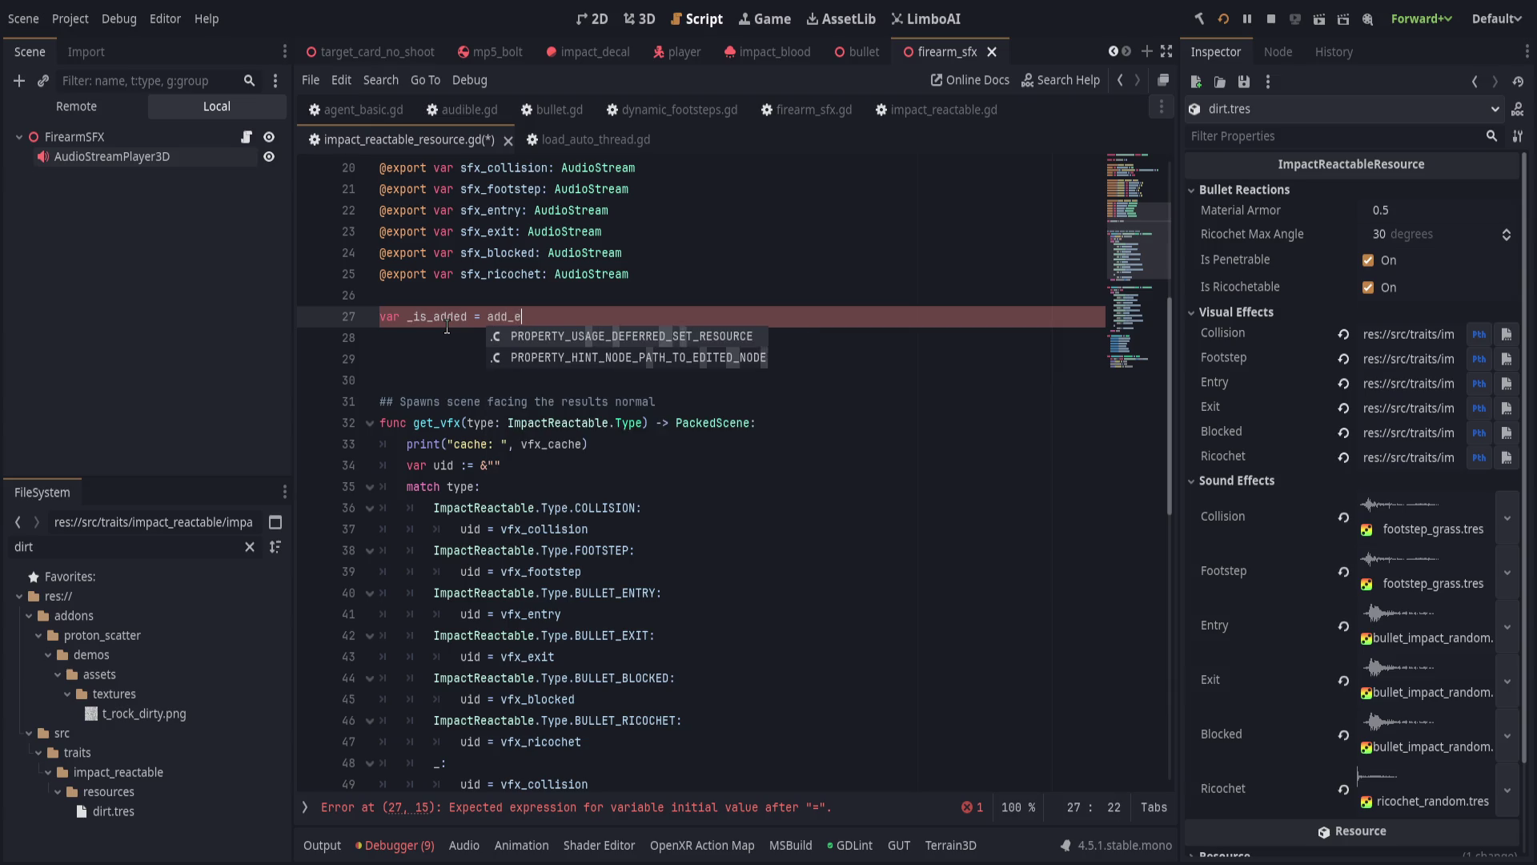
pyautogui.write('ntries()')
# Add ':' after bool in the _add_entries signature and end its body with 'return true'.
pyautogui.scroll(-10, 640, 562)
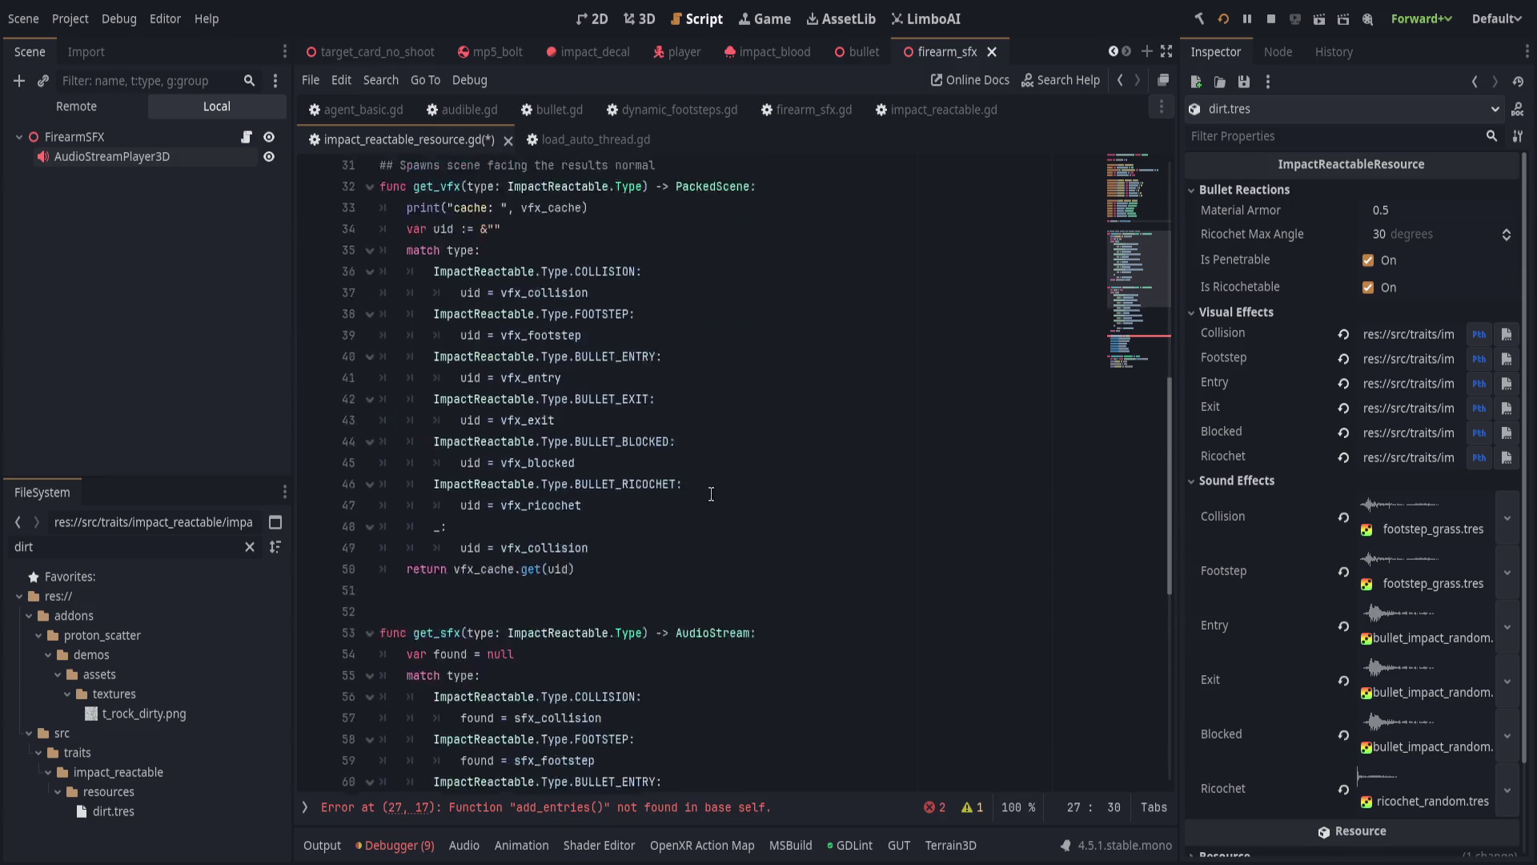
pyautogui.click(564, 506)
pyautogui.write(':')
pyautogui.click(624, 634)
pyautogui.press('Return')
pyautogui.write('return true')
# Correct the function called on line 27 to _add_entries via autocomplete.
pyautogui.scroll(15, 622, 639)
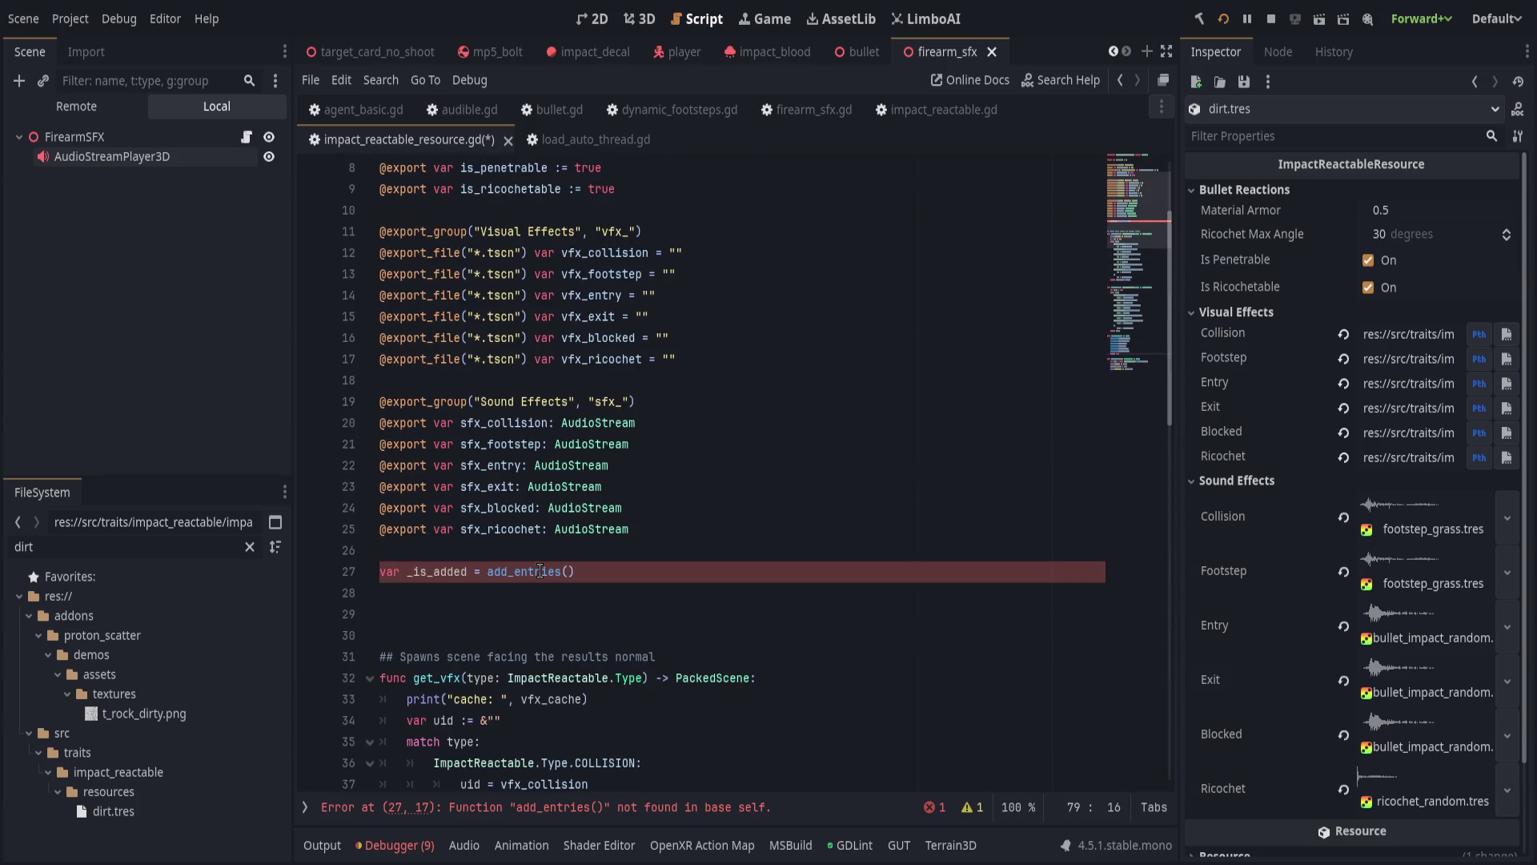
pyautogui.doubleClick(541, 570)
pyautogui.write('_add')
pyautogui.press('Return')
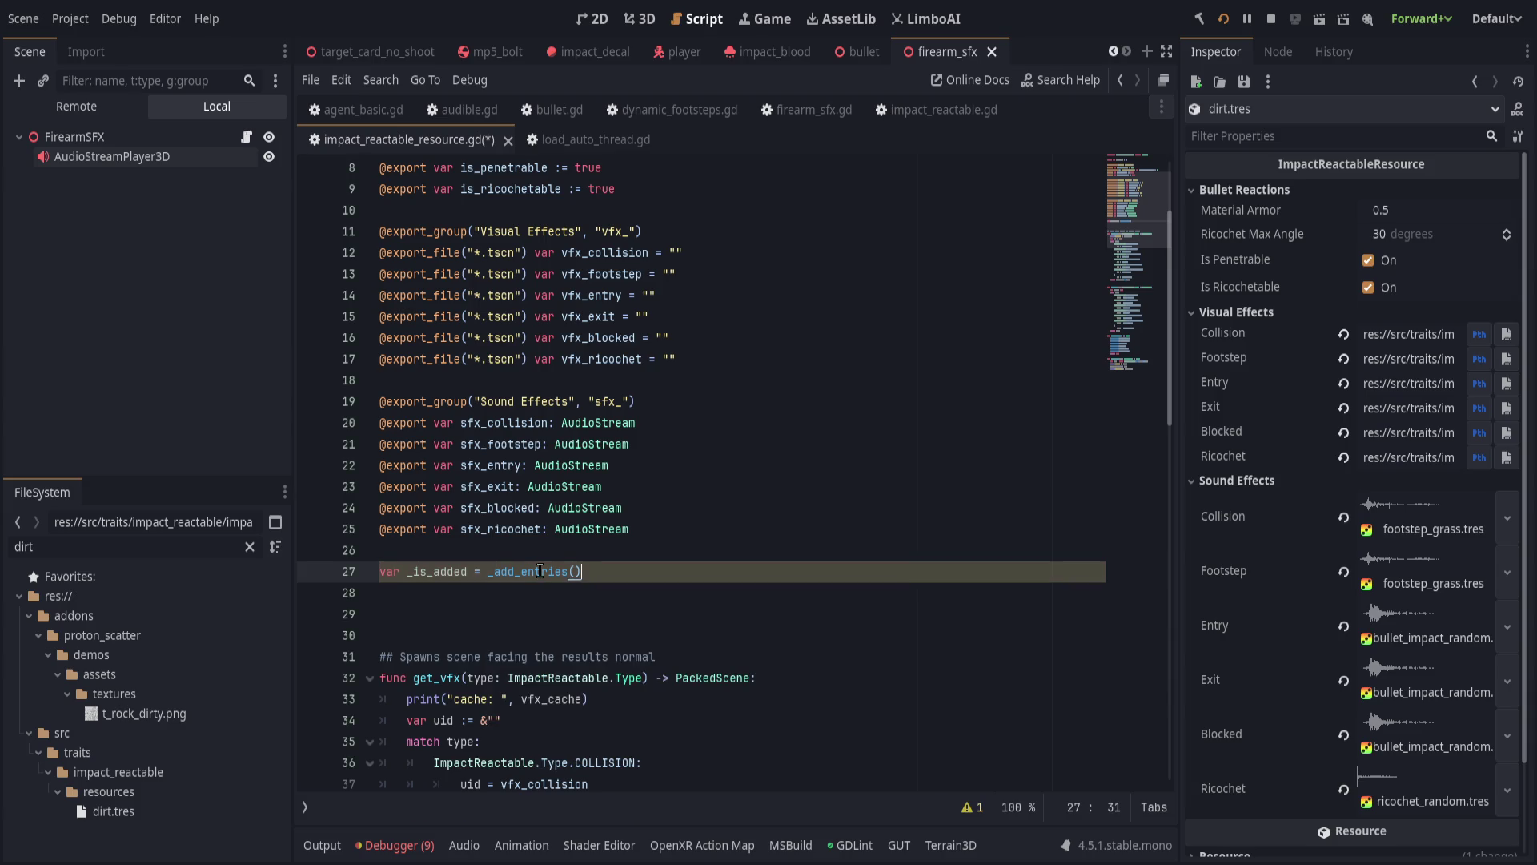
pyautogui.press('Down')
pyautogui.click(972, 807)
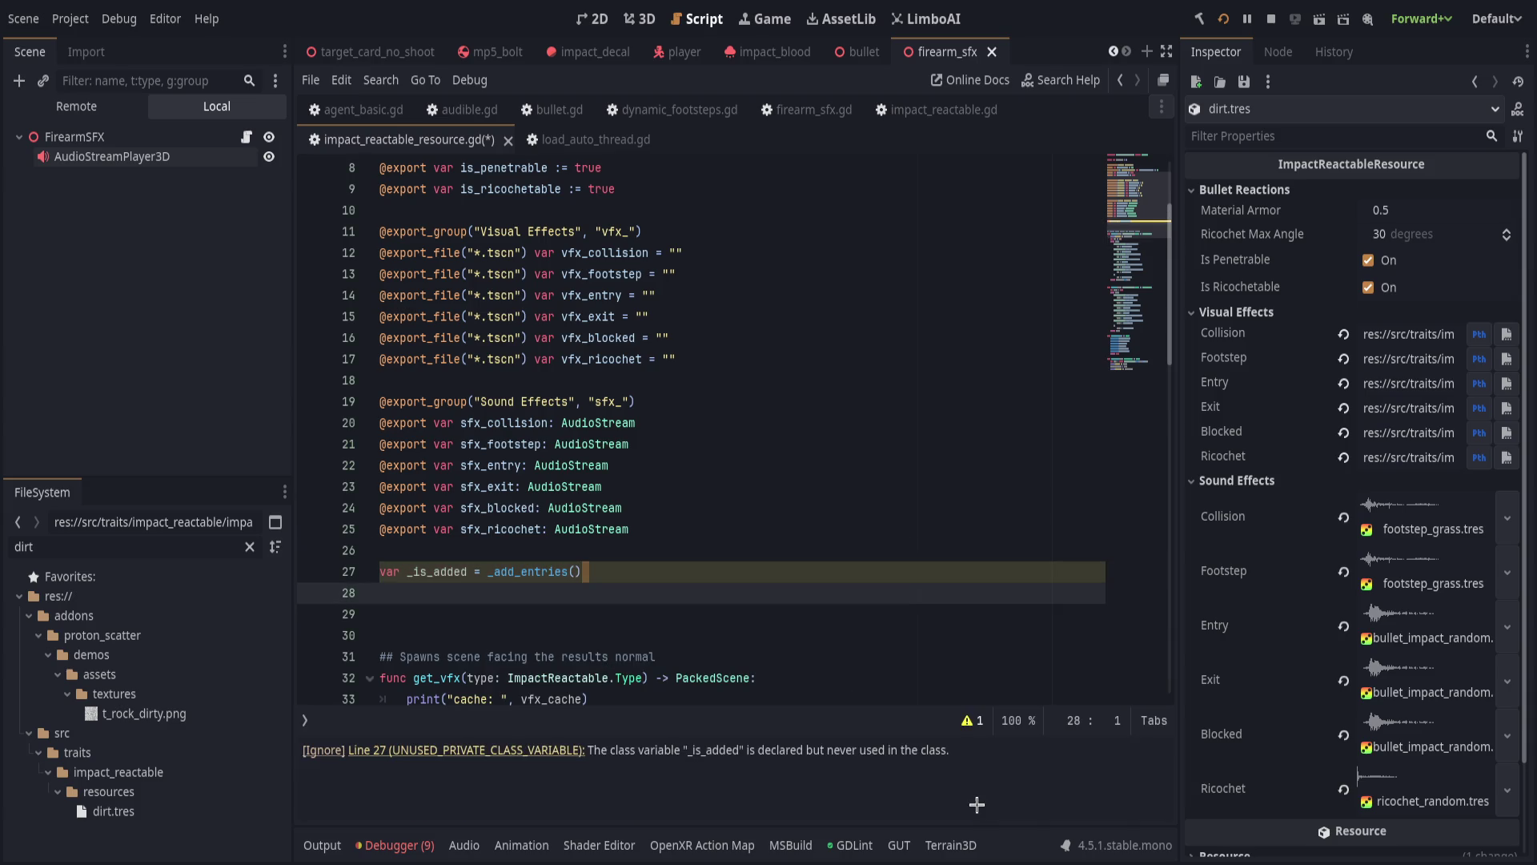
pyautogui.click(658, 549)
pyautogui.press('Return')
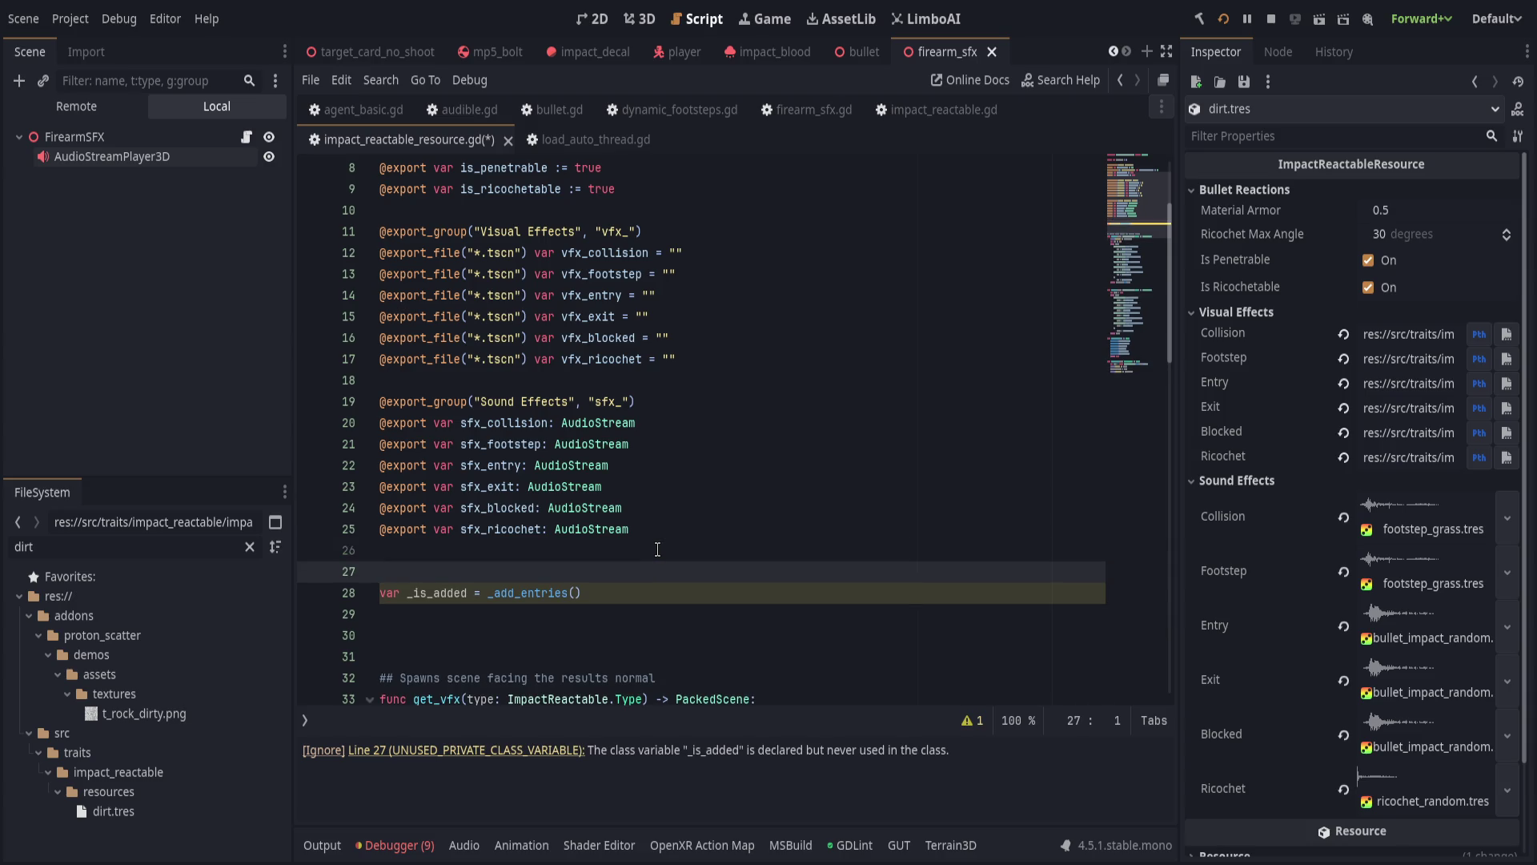
pyautogui.write('@warning_ig')
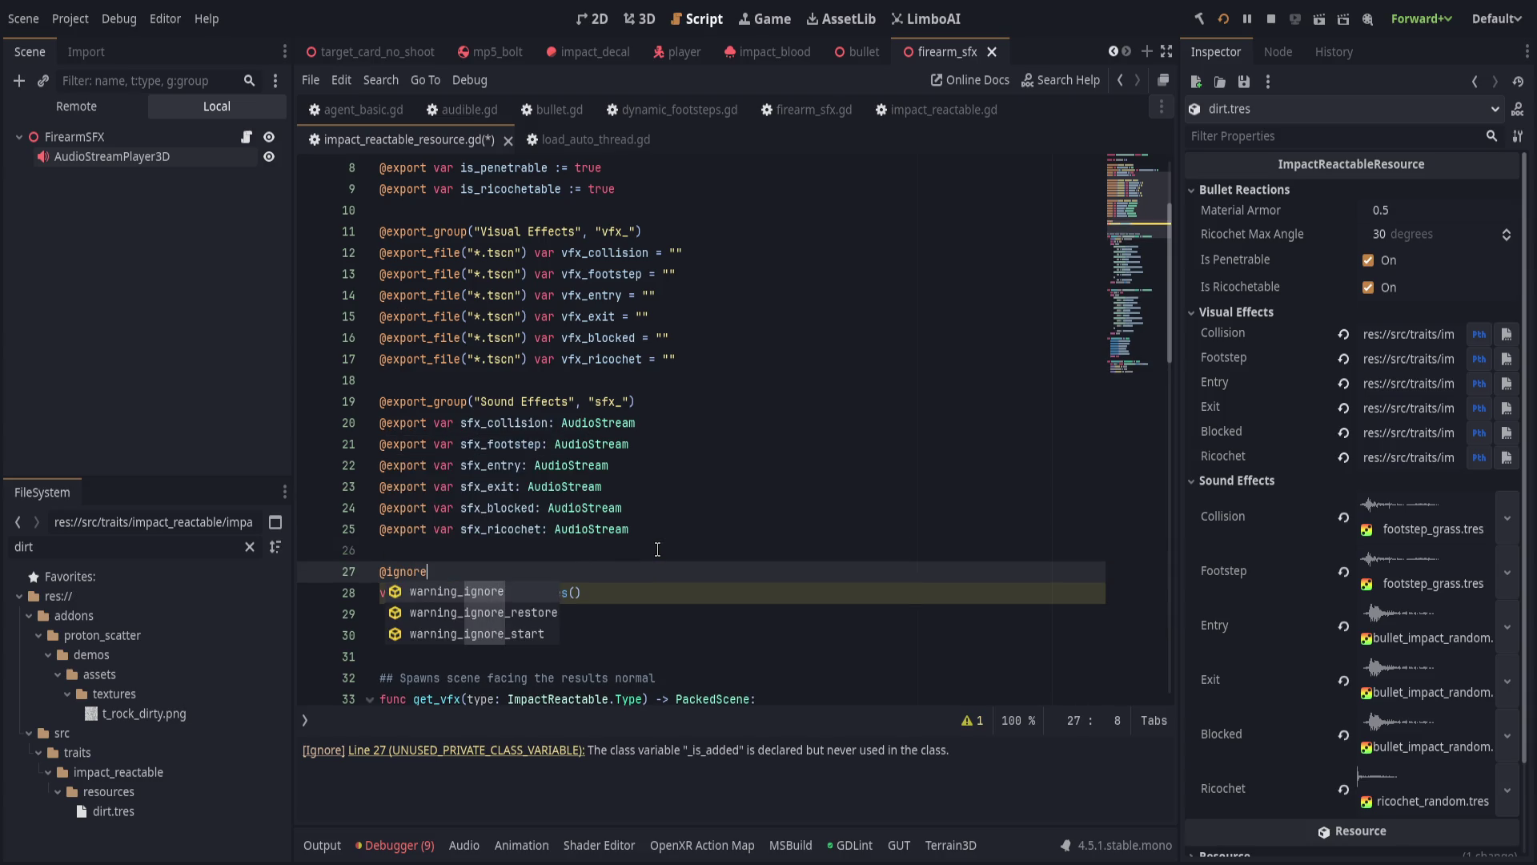
pyautogui.press('Return')
pyautogui.write('"u')
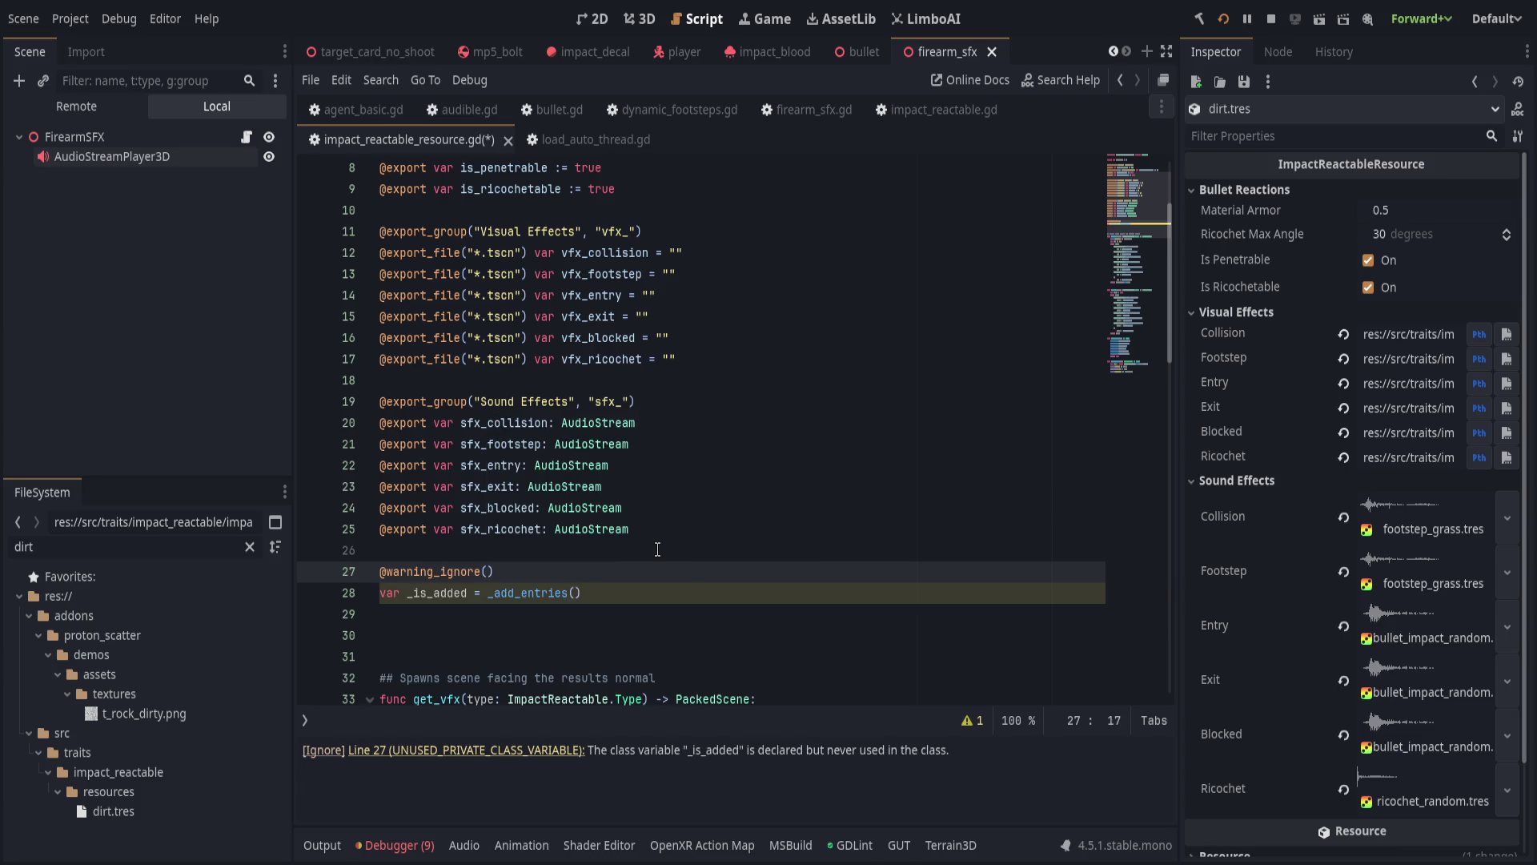
pyautogui.write('nusedvair')
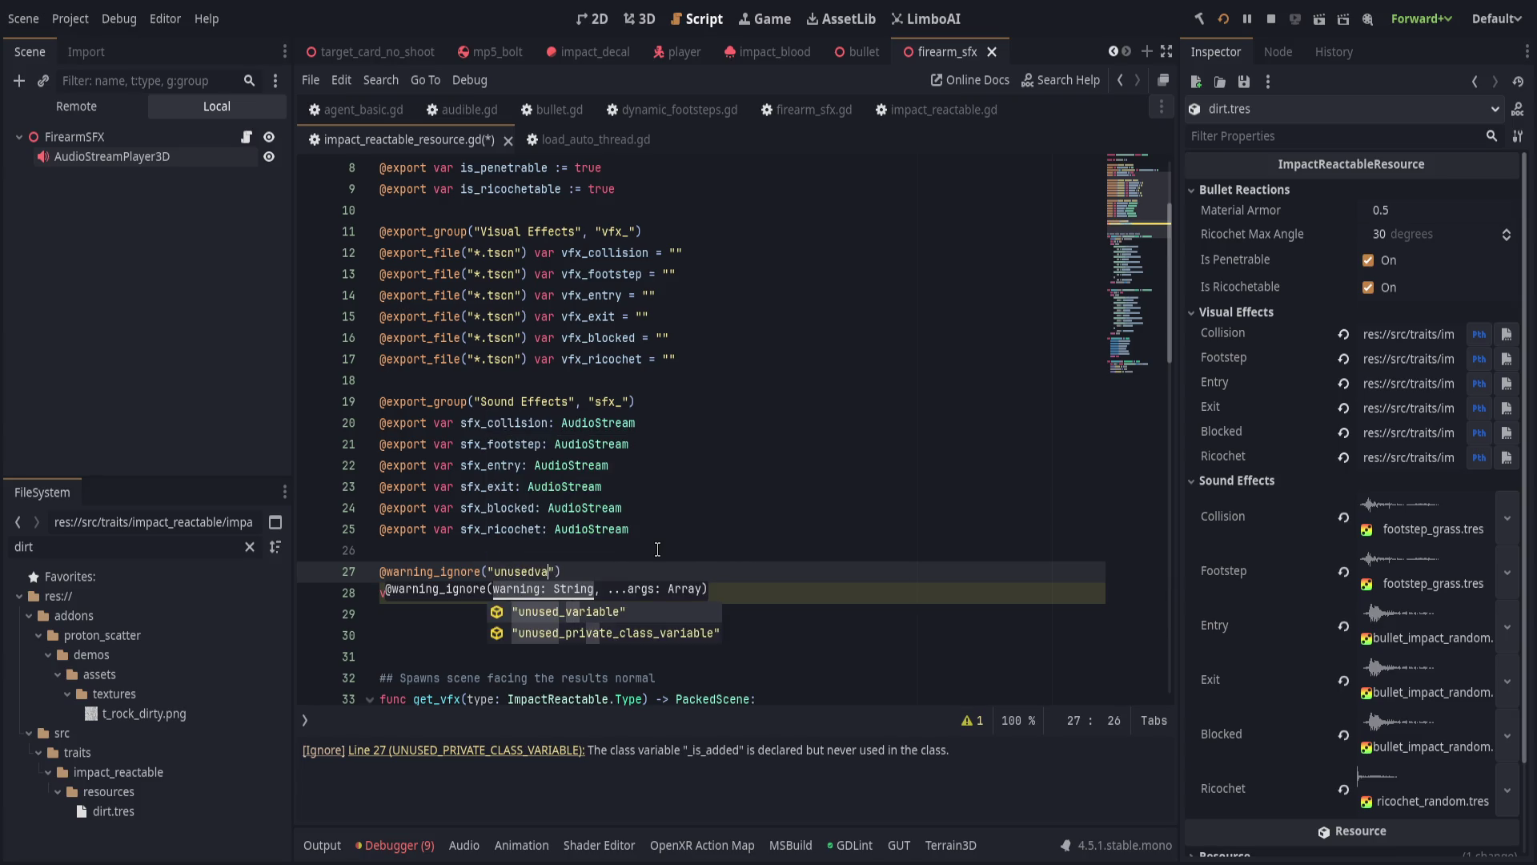
pyautogui.press('BackSpace')
pyautogui.write('_v')
pyautogui.press('Return')
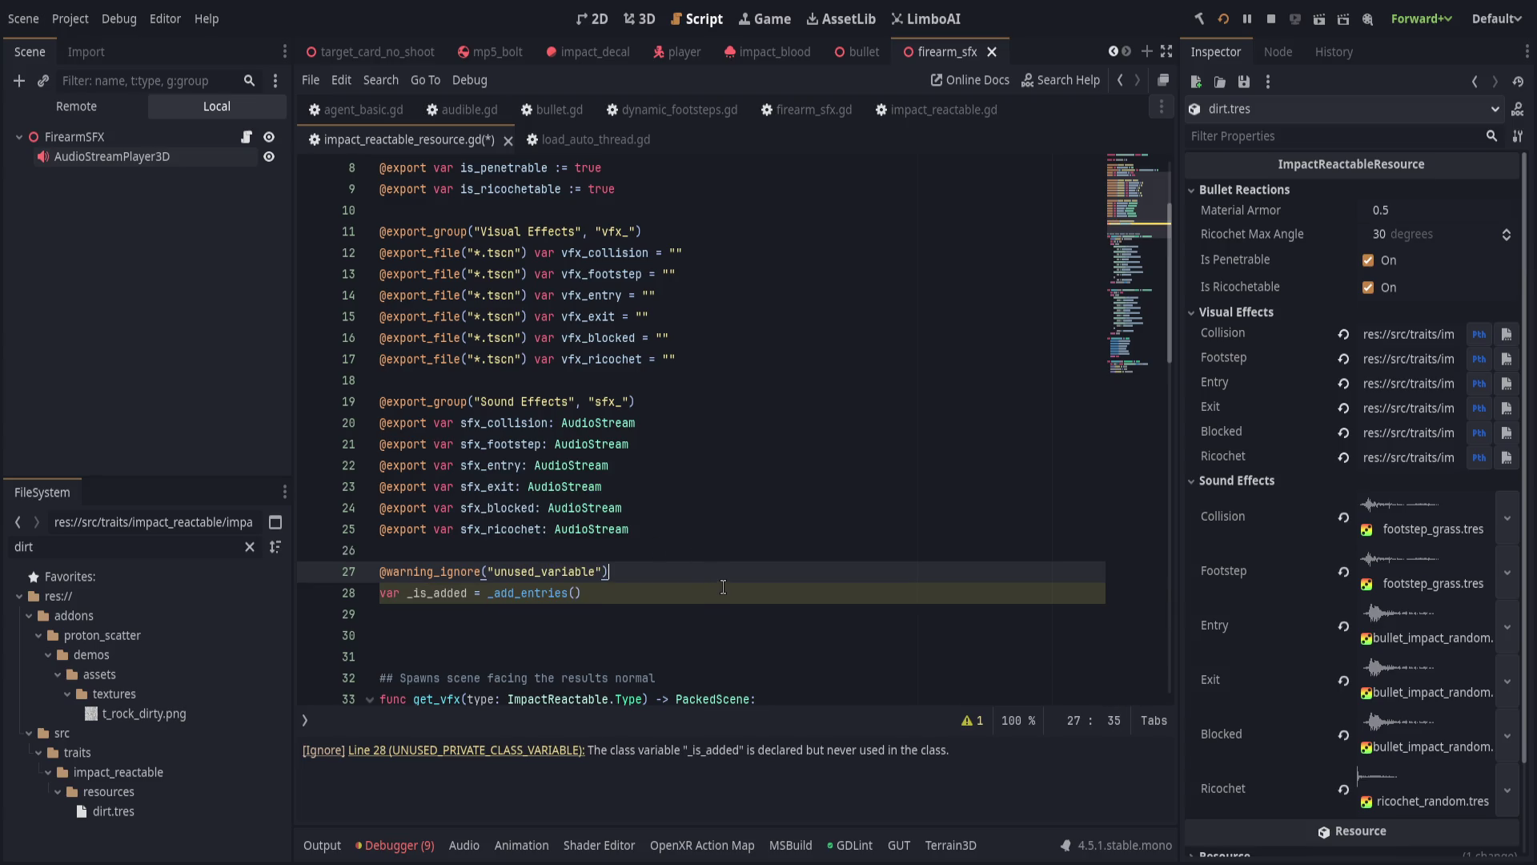
pyautogui.click(720, 585)
pyautogui.hotkey('ctrl', 's')
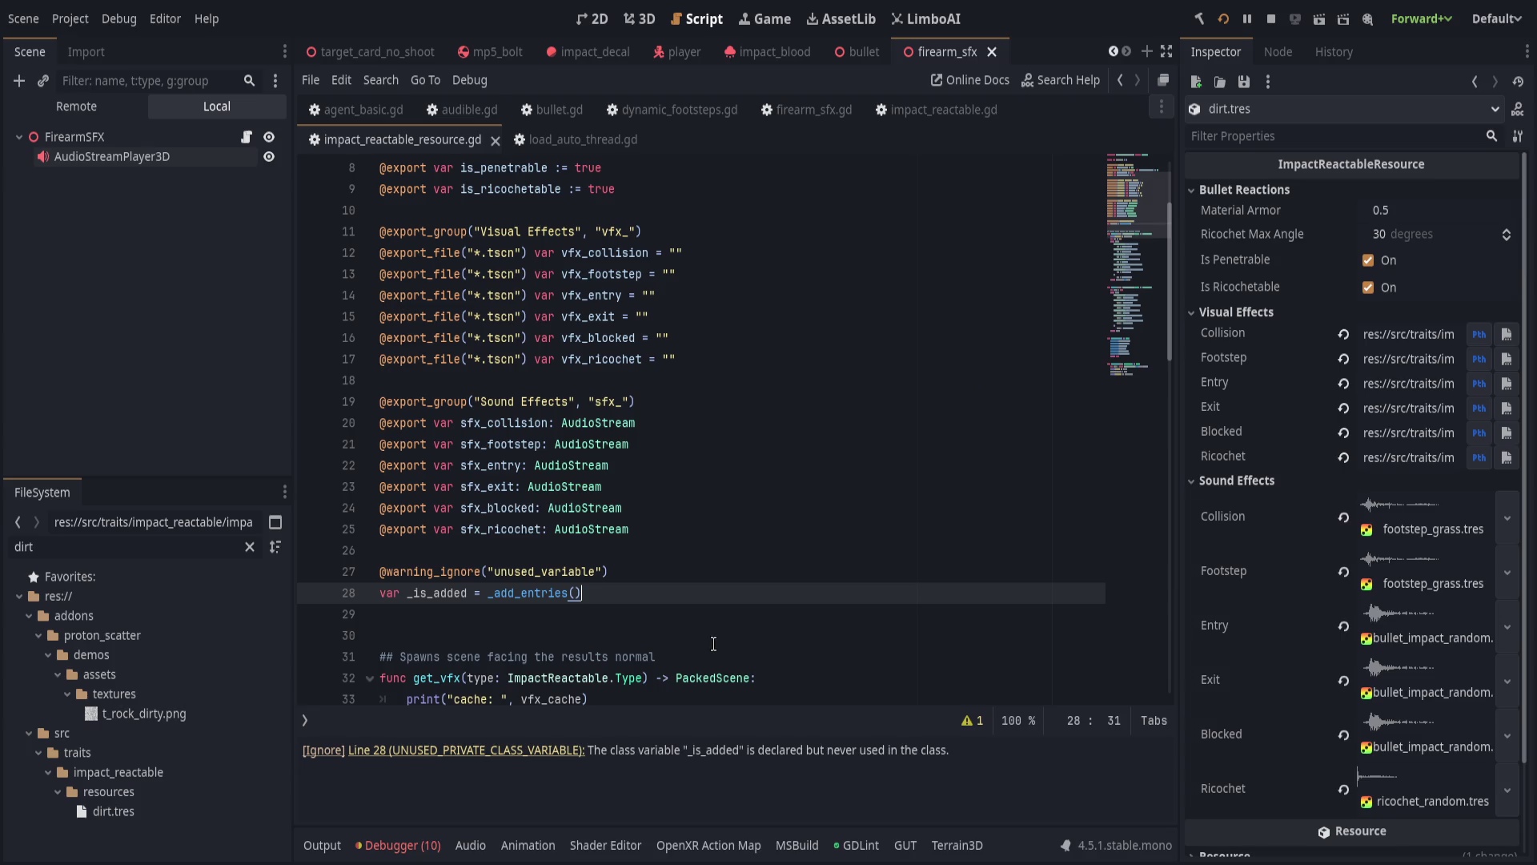
# Check the warnings list and the debugger's error list for remaining issues.
pyautogui.click(962, 720)
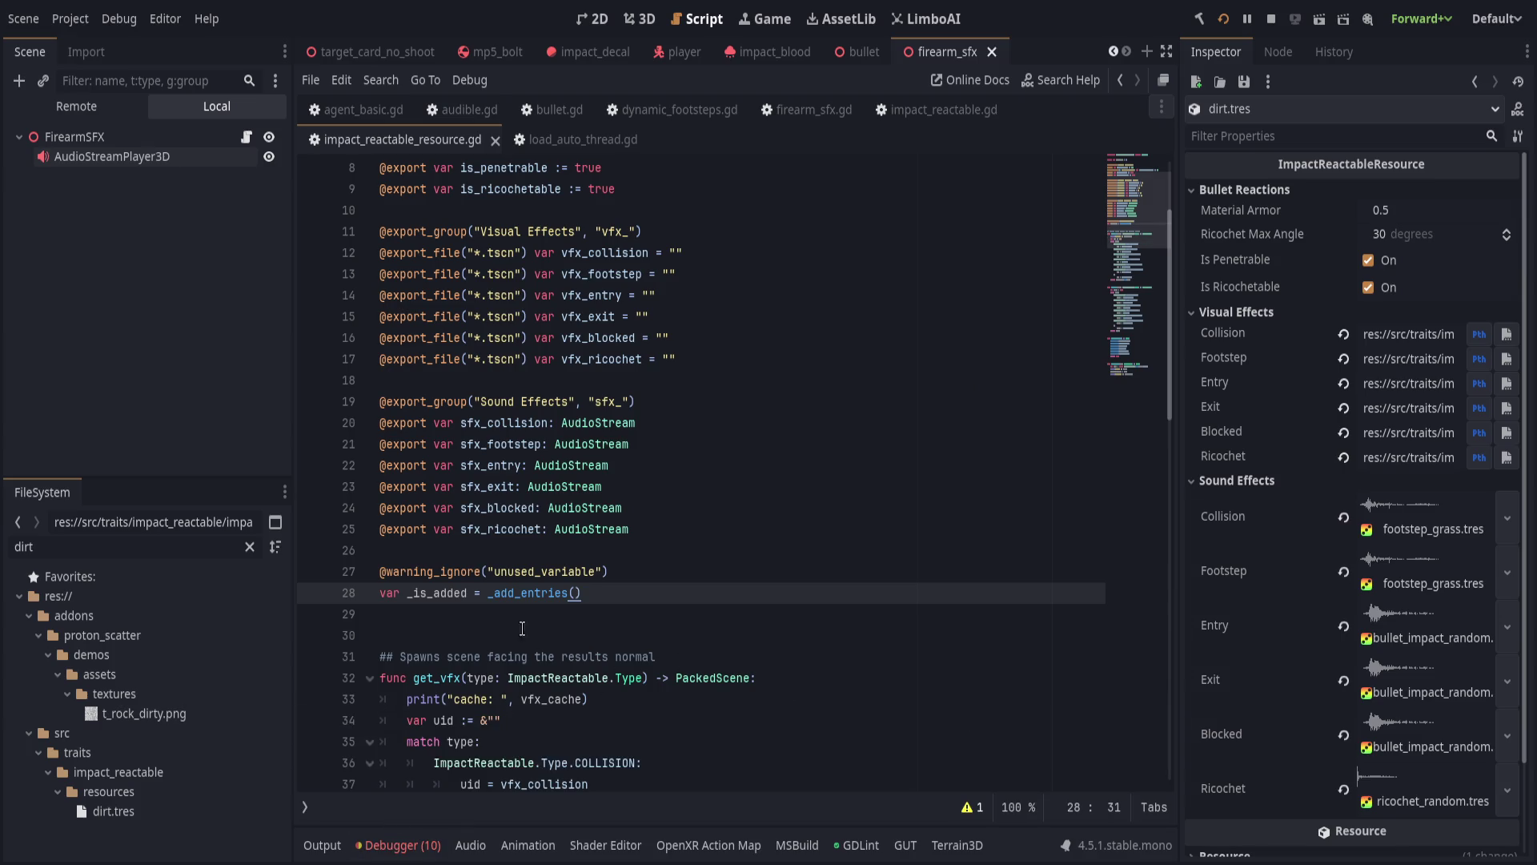
pyautogui.click(969, 807)
pyautogui.click(524, 749)
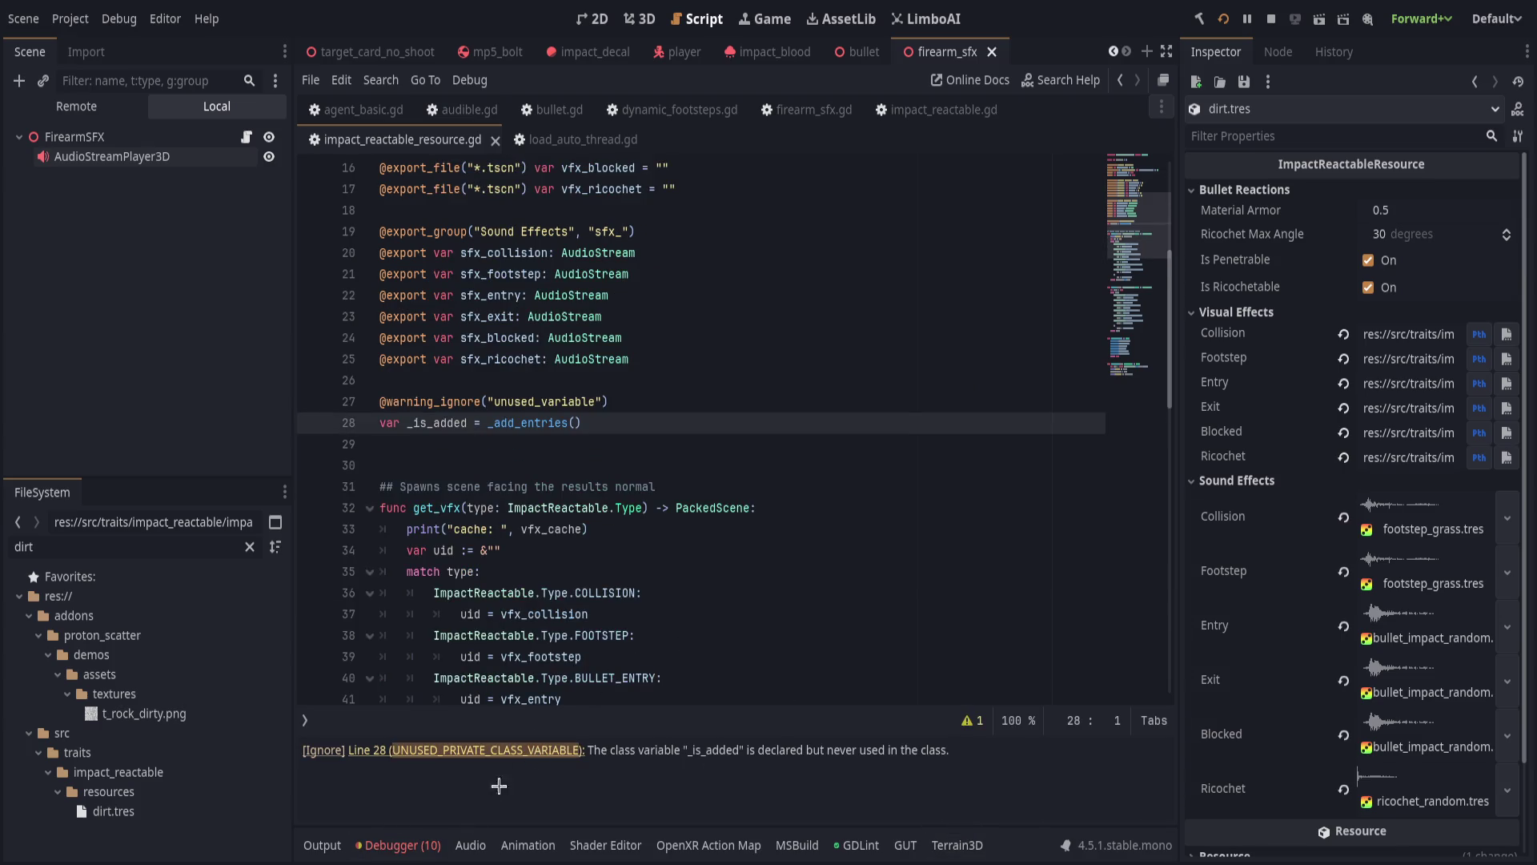
pyautogui.click(400, 844)
pyautogui.click(644, 570)
pyautogui.click(390, 568)
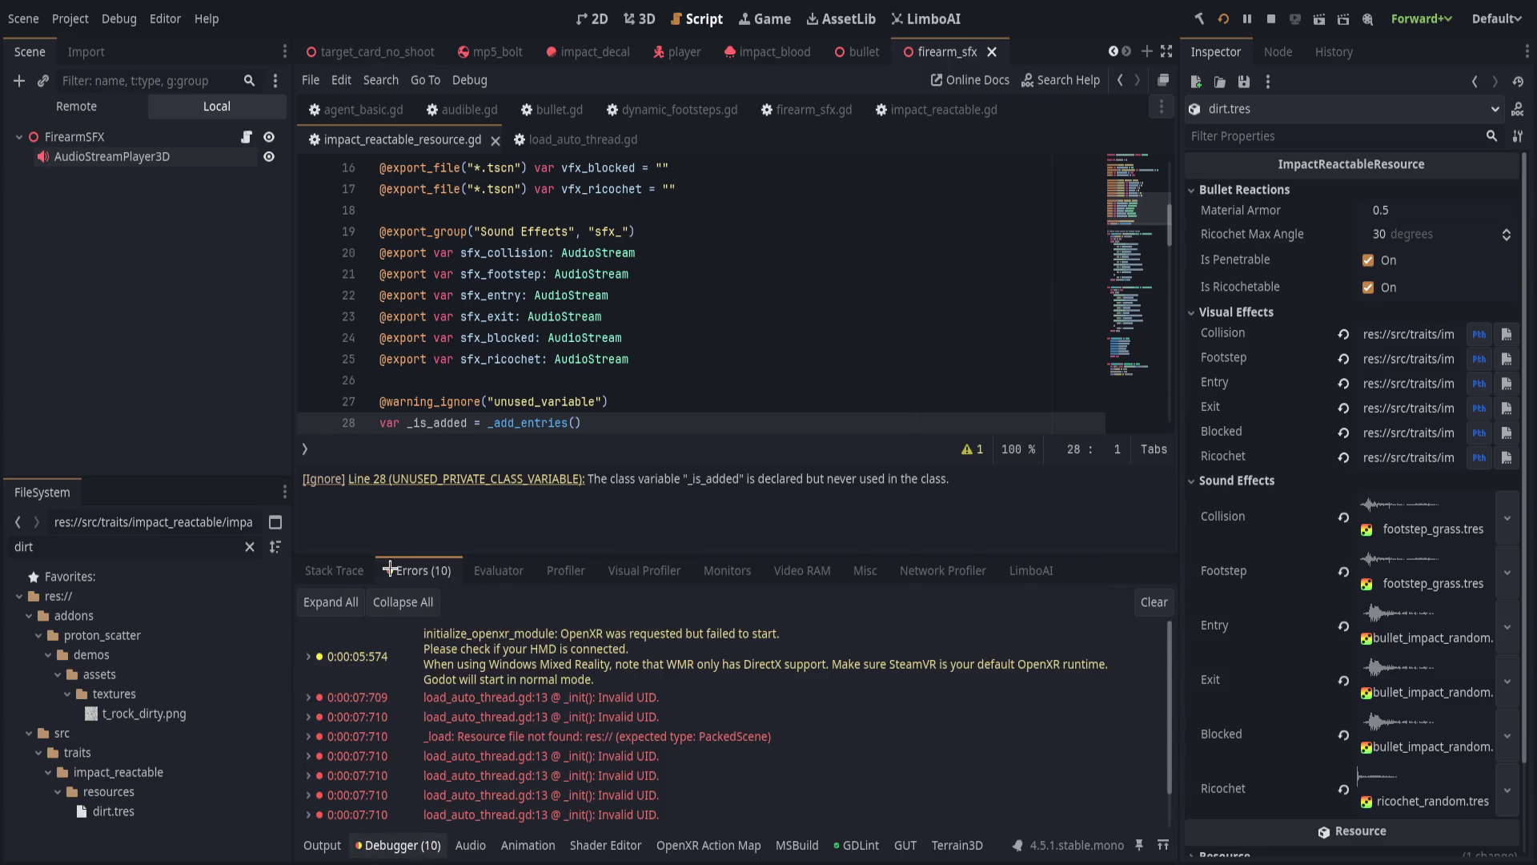
pyautogui.click(395, 842)
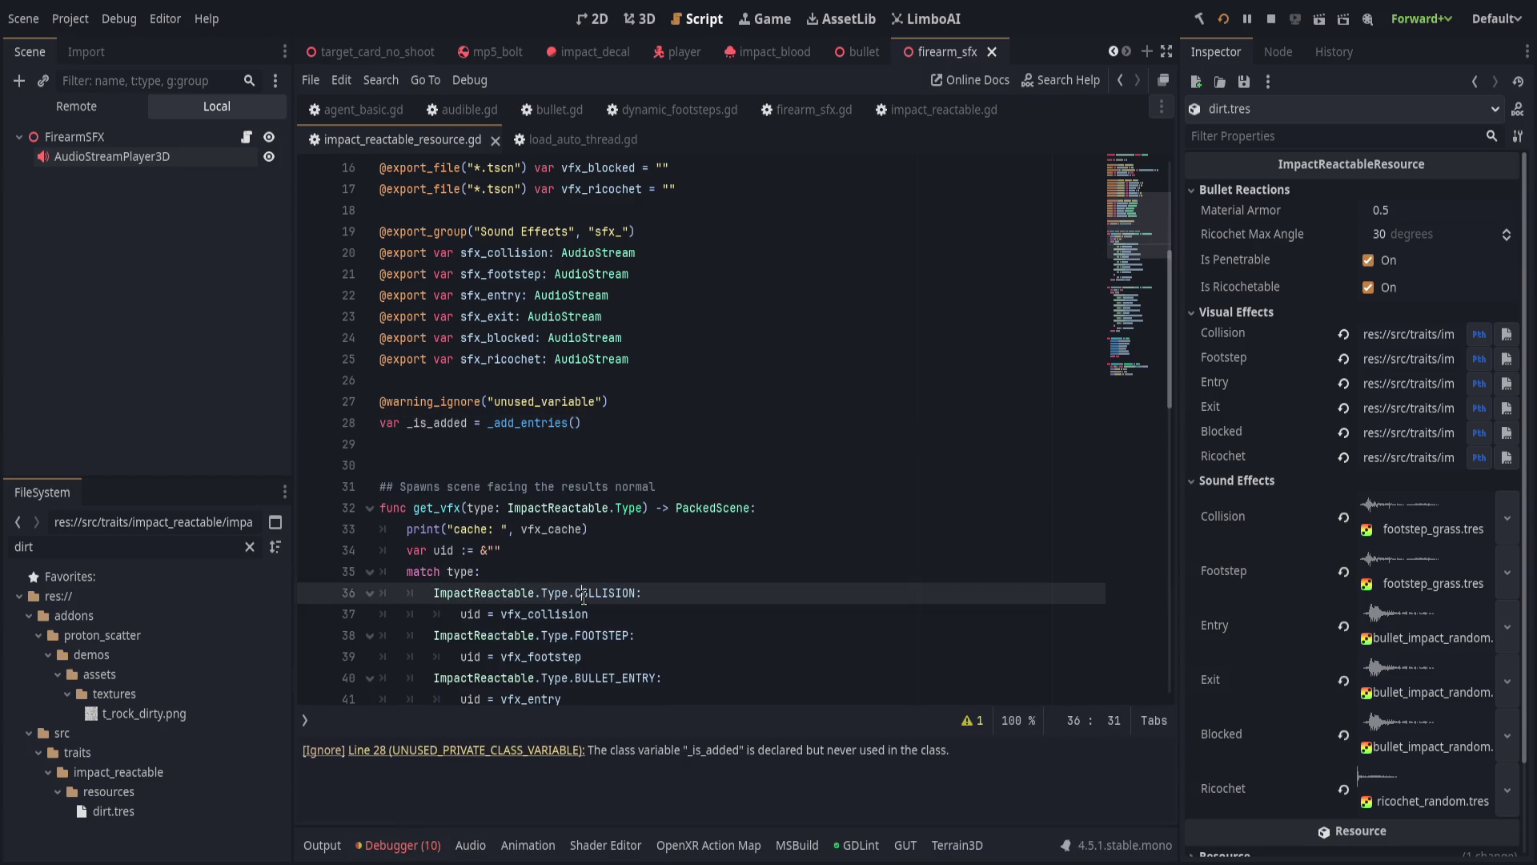
pyautogui.click(395, 842)
pyautogui.click(415, 843)
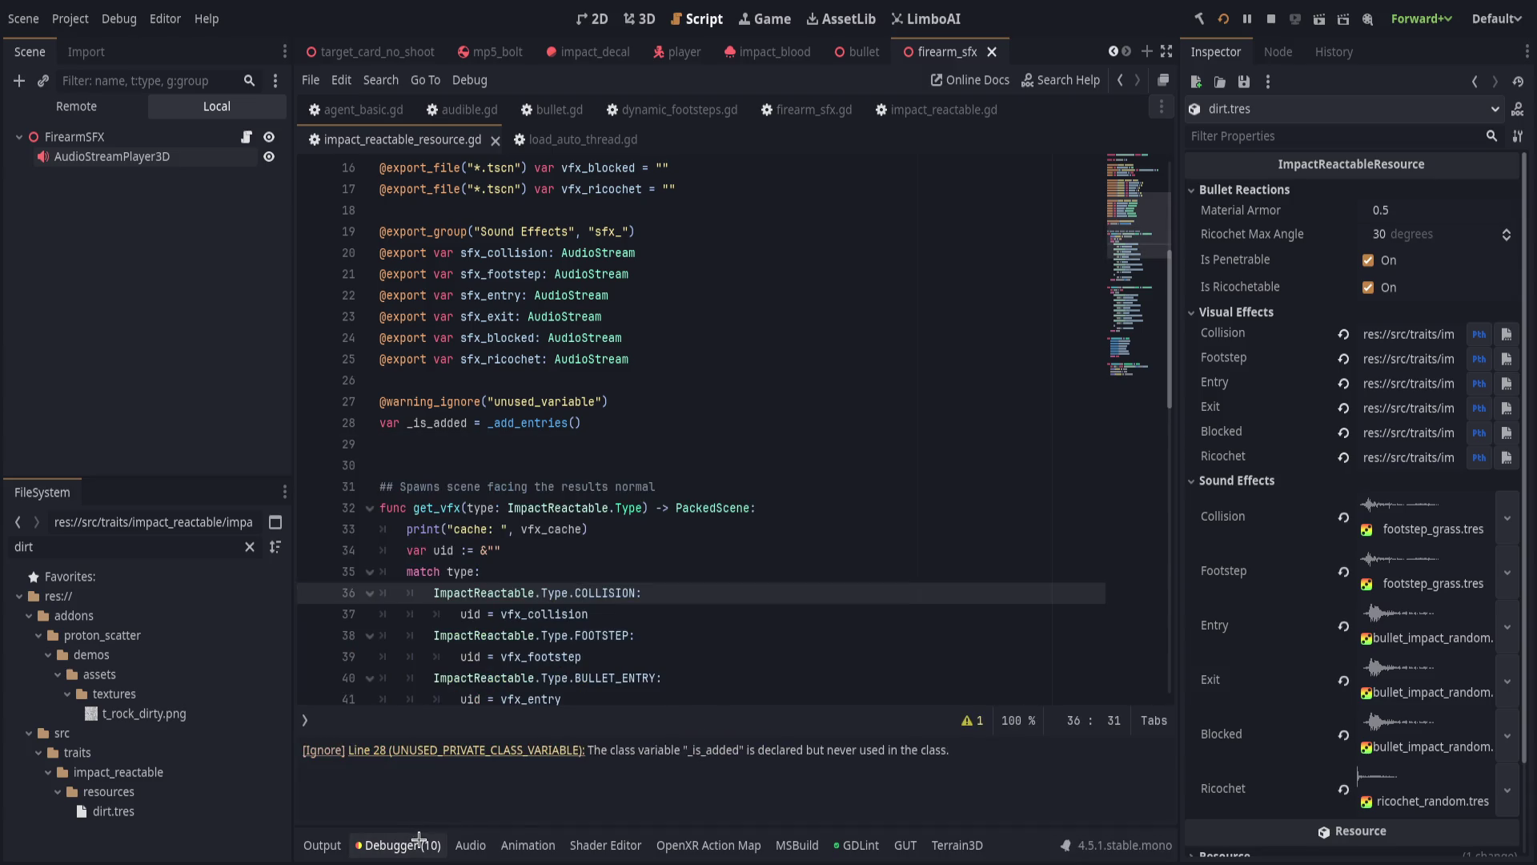
pyautogui.click(972, 720)
# Clear dirt.tres from the Inspector, review _add_entries' uses, and run with F5.
pyautogui.click(884, 618)
pyautogui.scroll(-2, 636, 739)
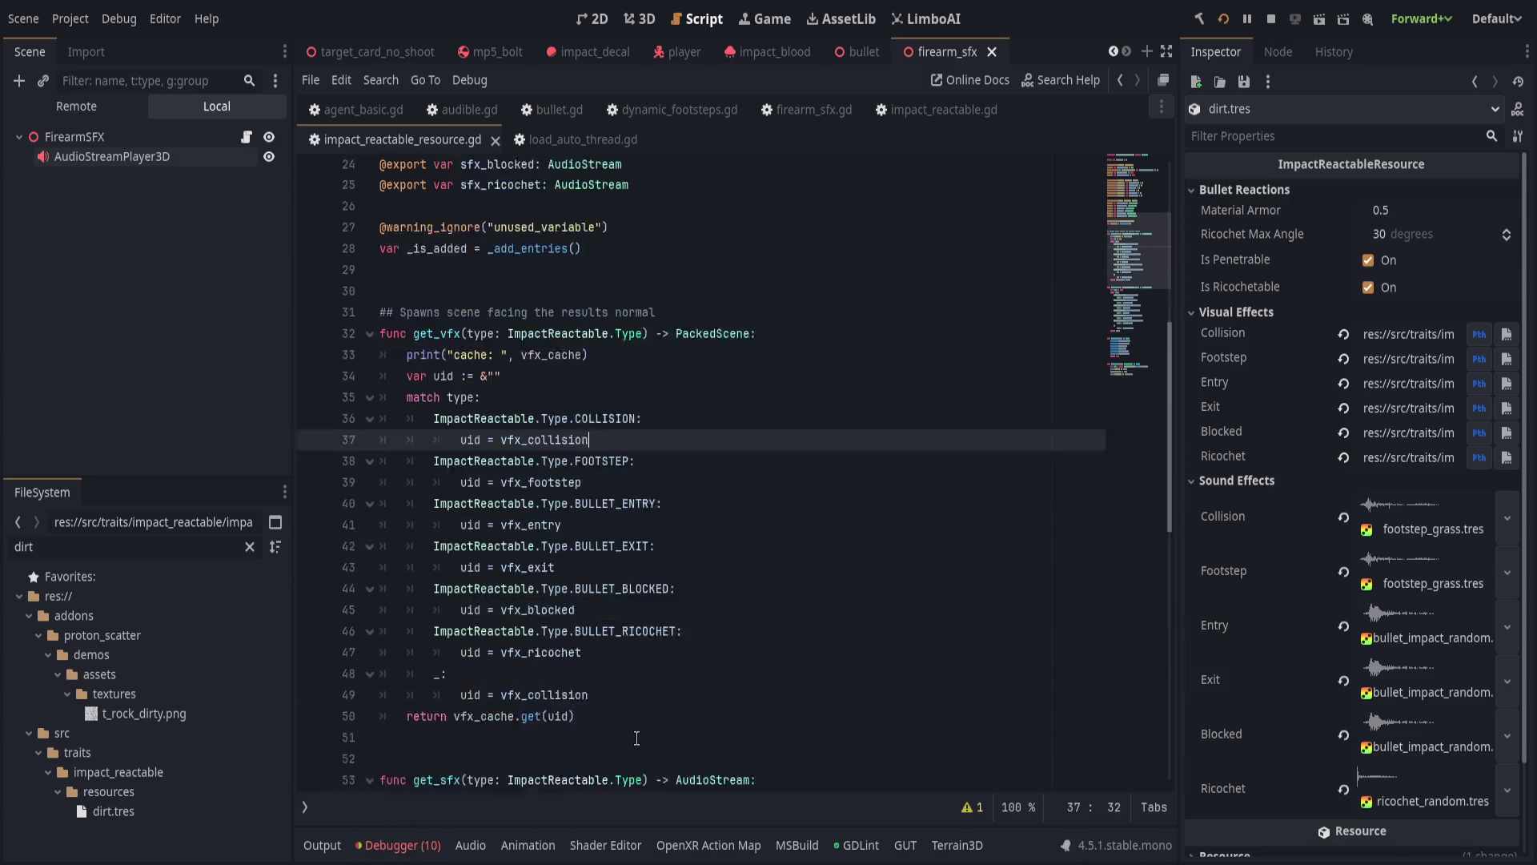
pyautogui.scroll(-13, 635, 739)
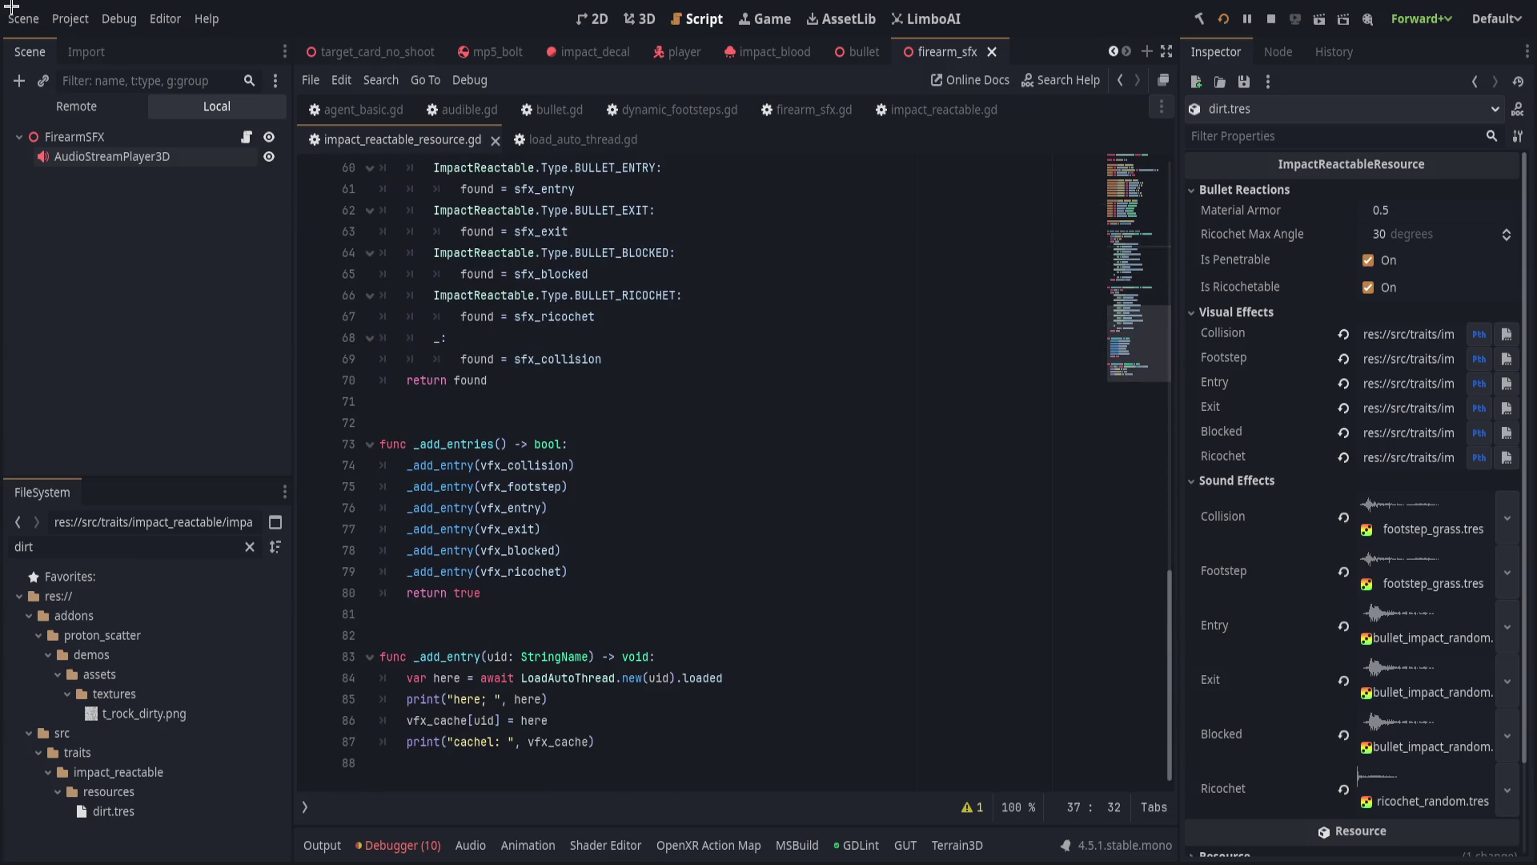
pyautogui.click(115, 368)
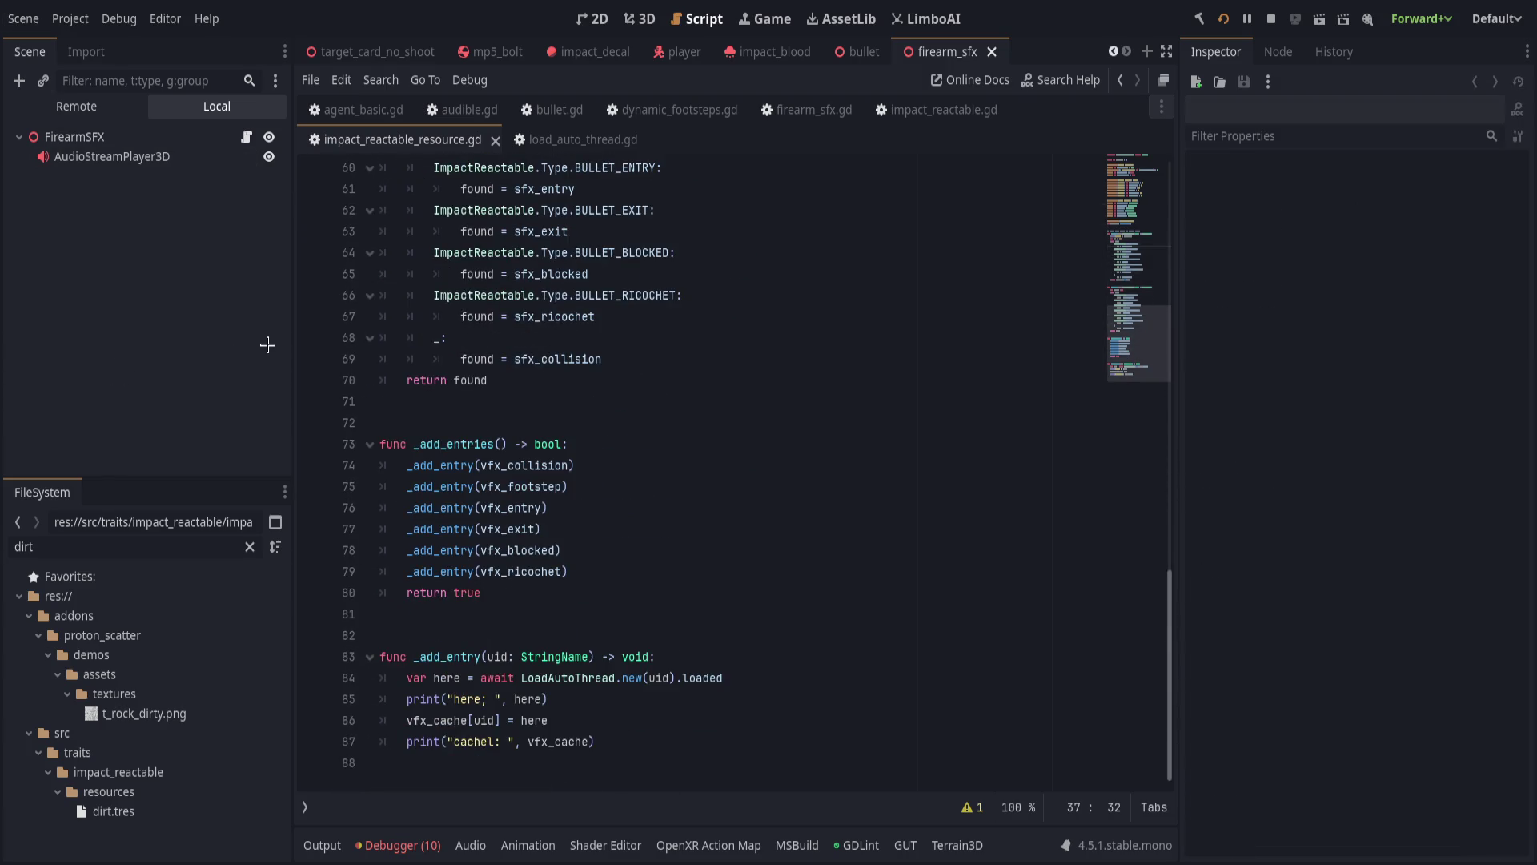
pyautogui.click(678, 424)
pyautogui.click(732, 618)
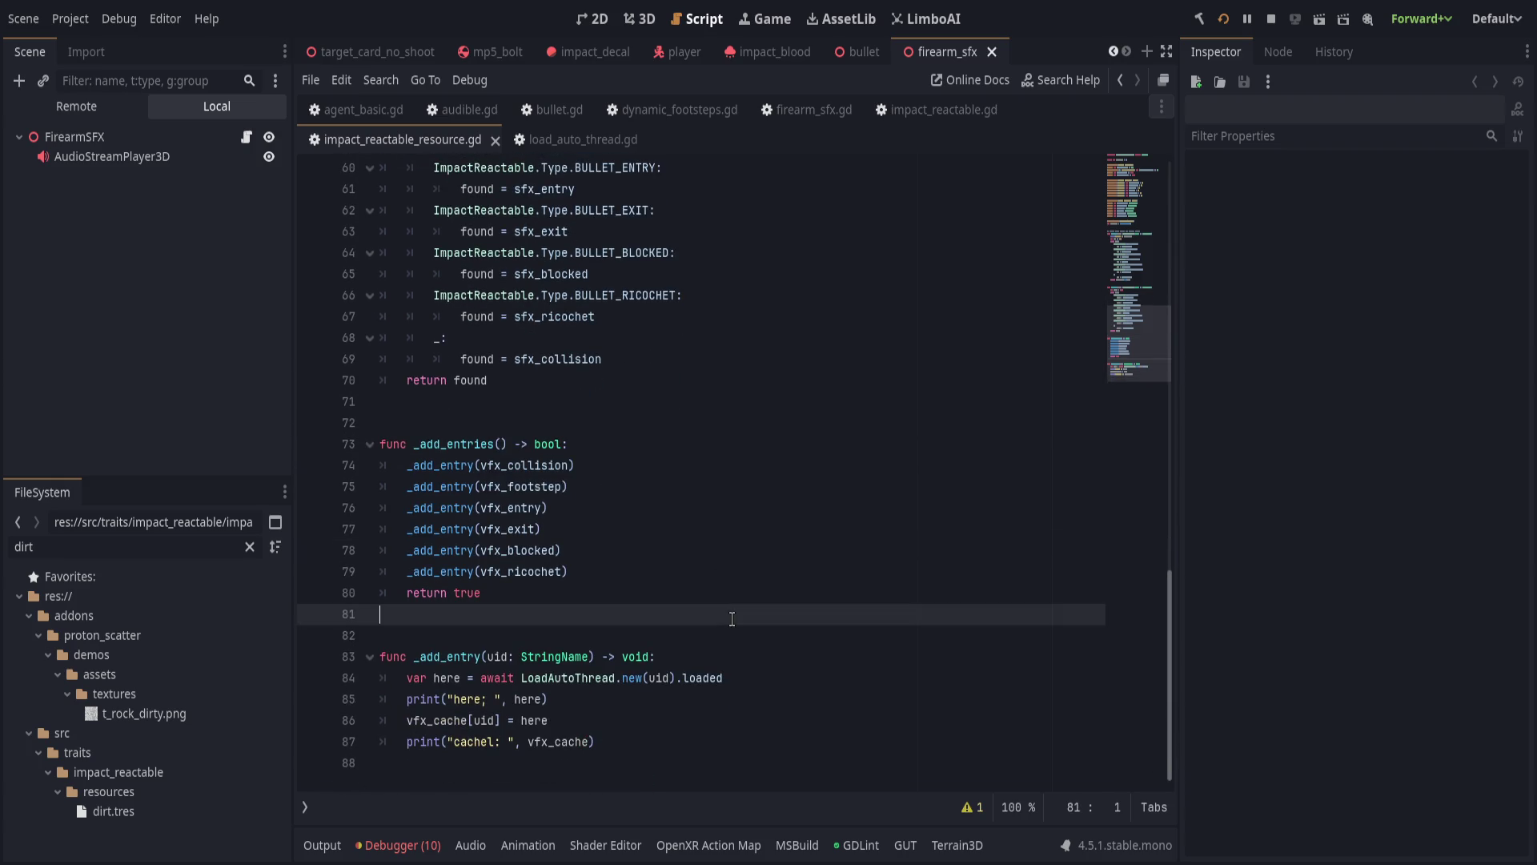
pyautogui.doubleClick(425, 444)
pyautogui.scroll(10, 428, 448)
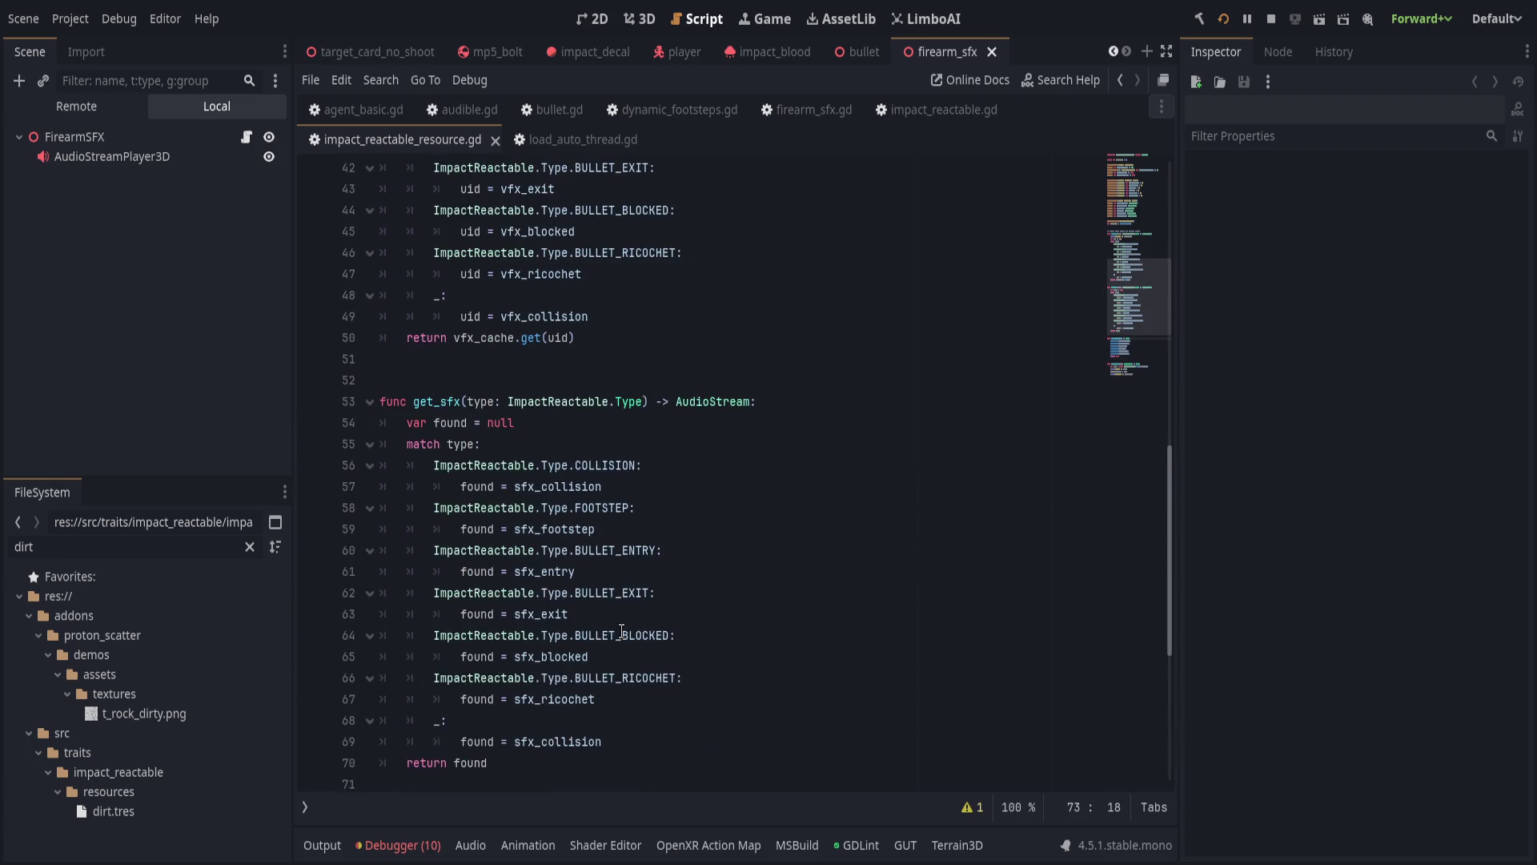
pyautogui.press('F5')
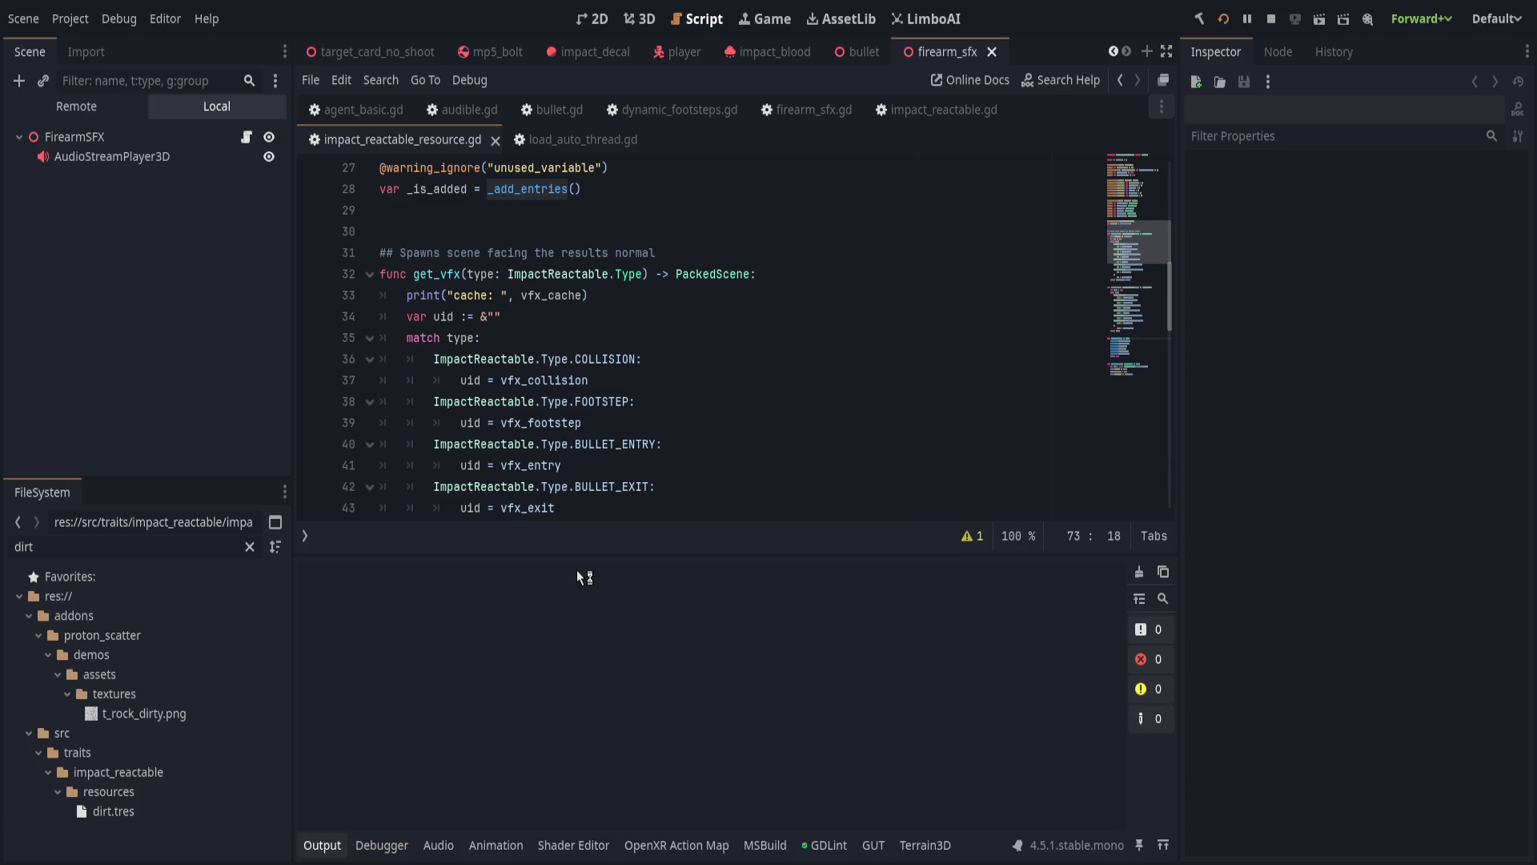
# Delete the cache print line from get_vfx, save, and test Host in the rerun game.
pyautogui.click(592, 295)
pyautogui.hotkey('ctrl', 'shift', 'k')
pyautogui.scroll(-9, 735, 406)
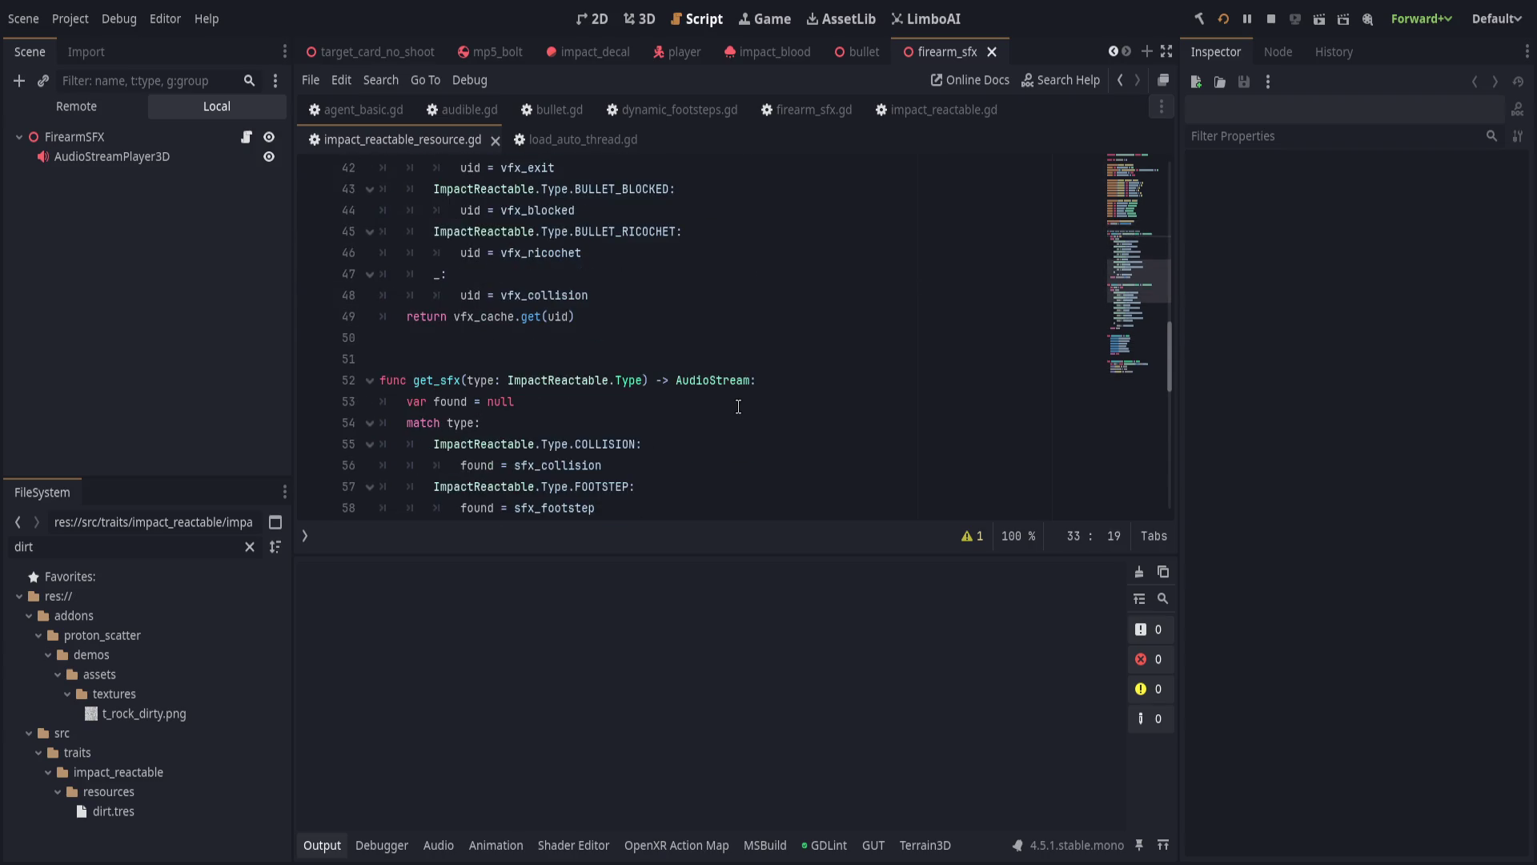
pyautogui.hotkey('ctrl', 's')
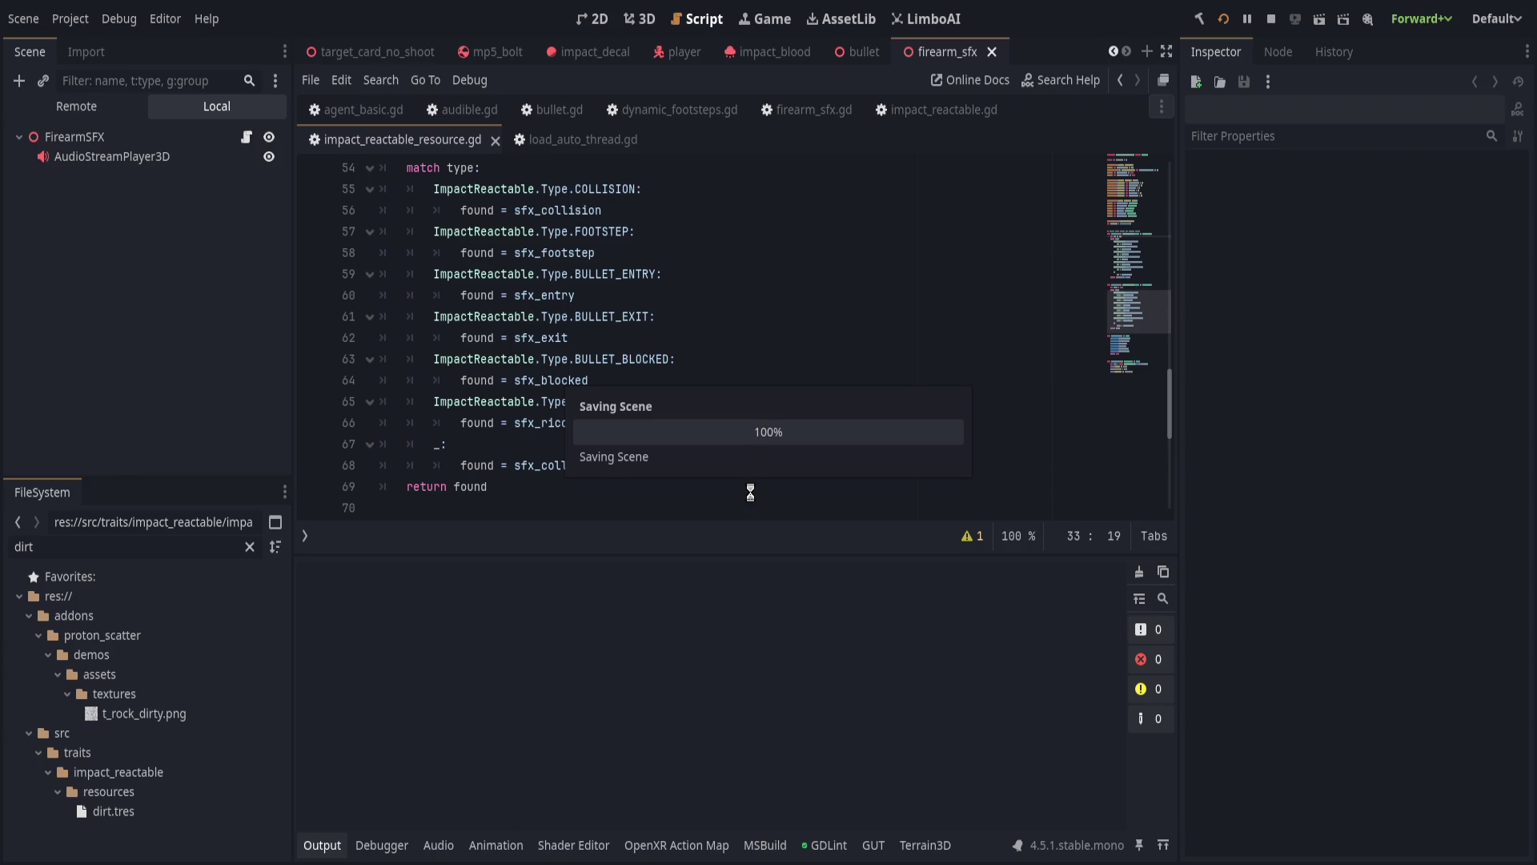
pyautogui.click(705, 265)
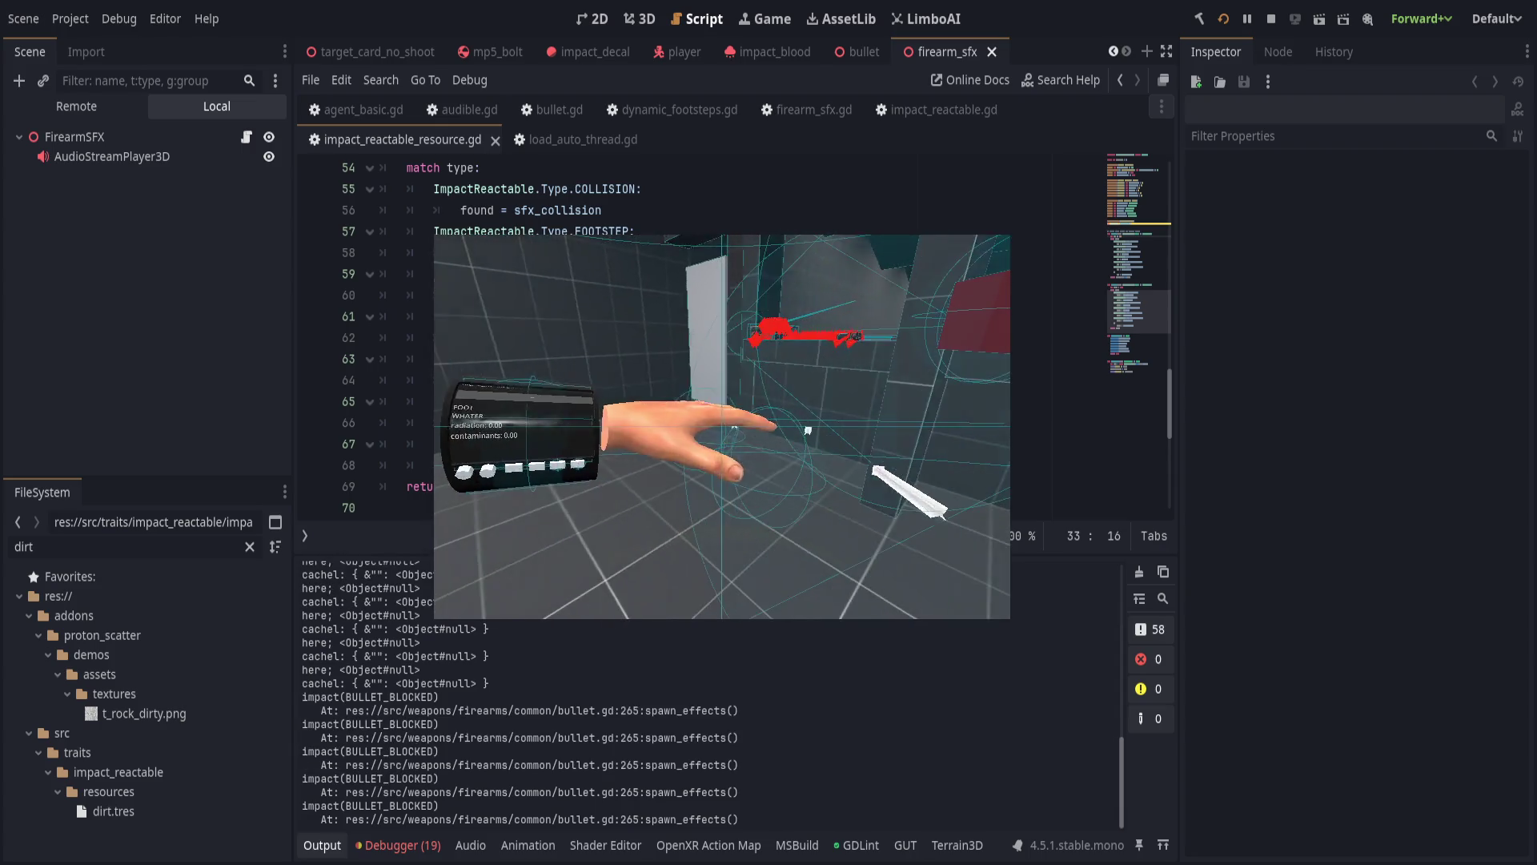
pyautogui.press('F8')
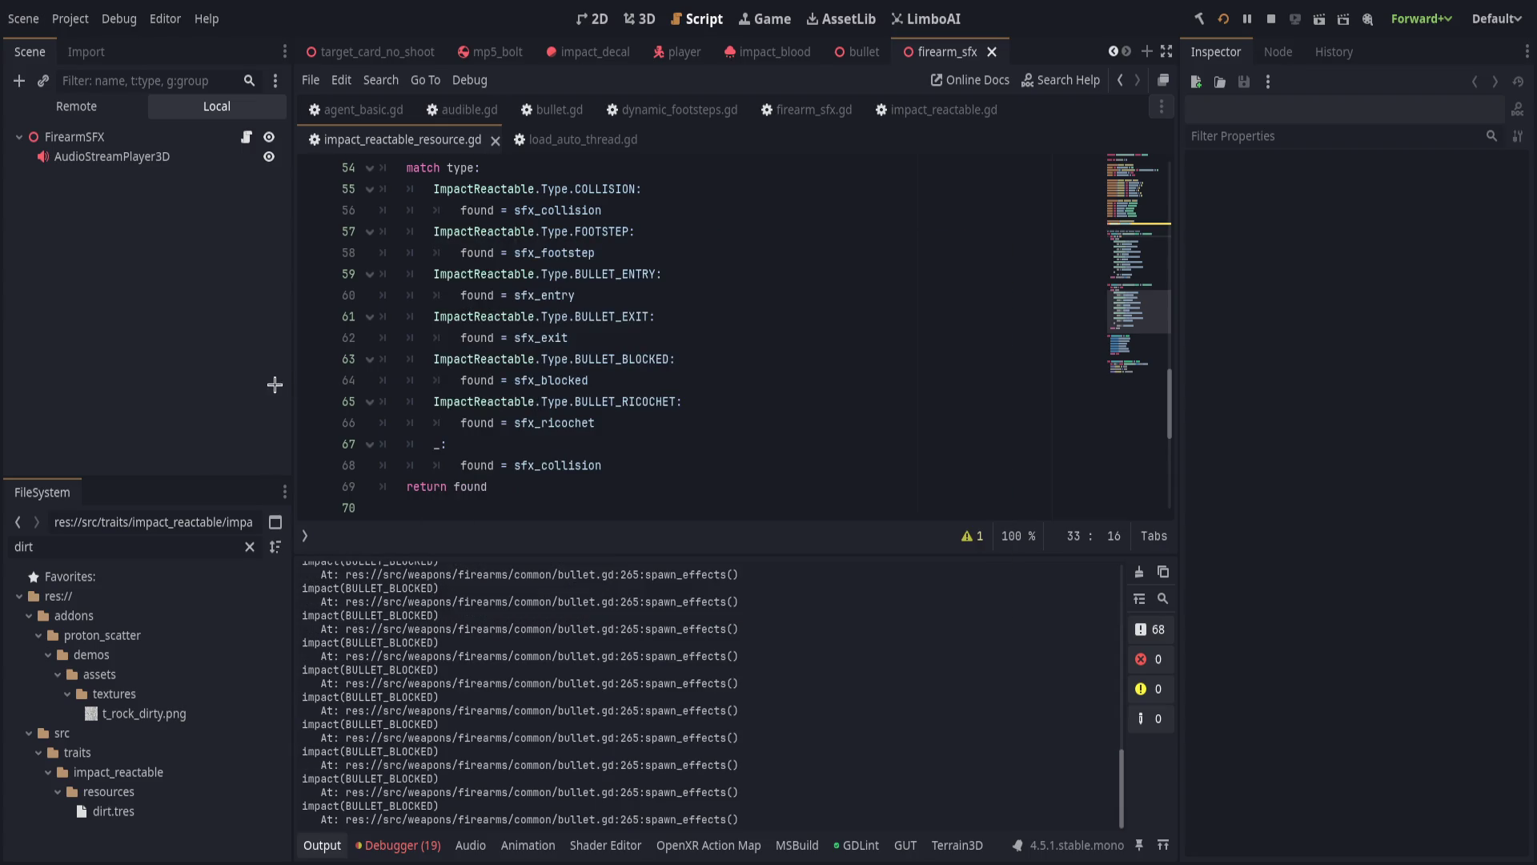
# Review the debugger errors and Output log, then return to the _is_added line.
pyautogui.moveTo(514, 546); pyautogui.dragTo(513, 611)
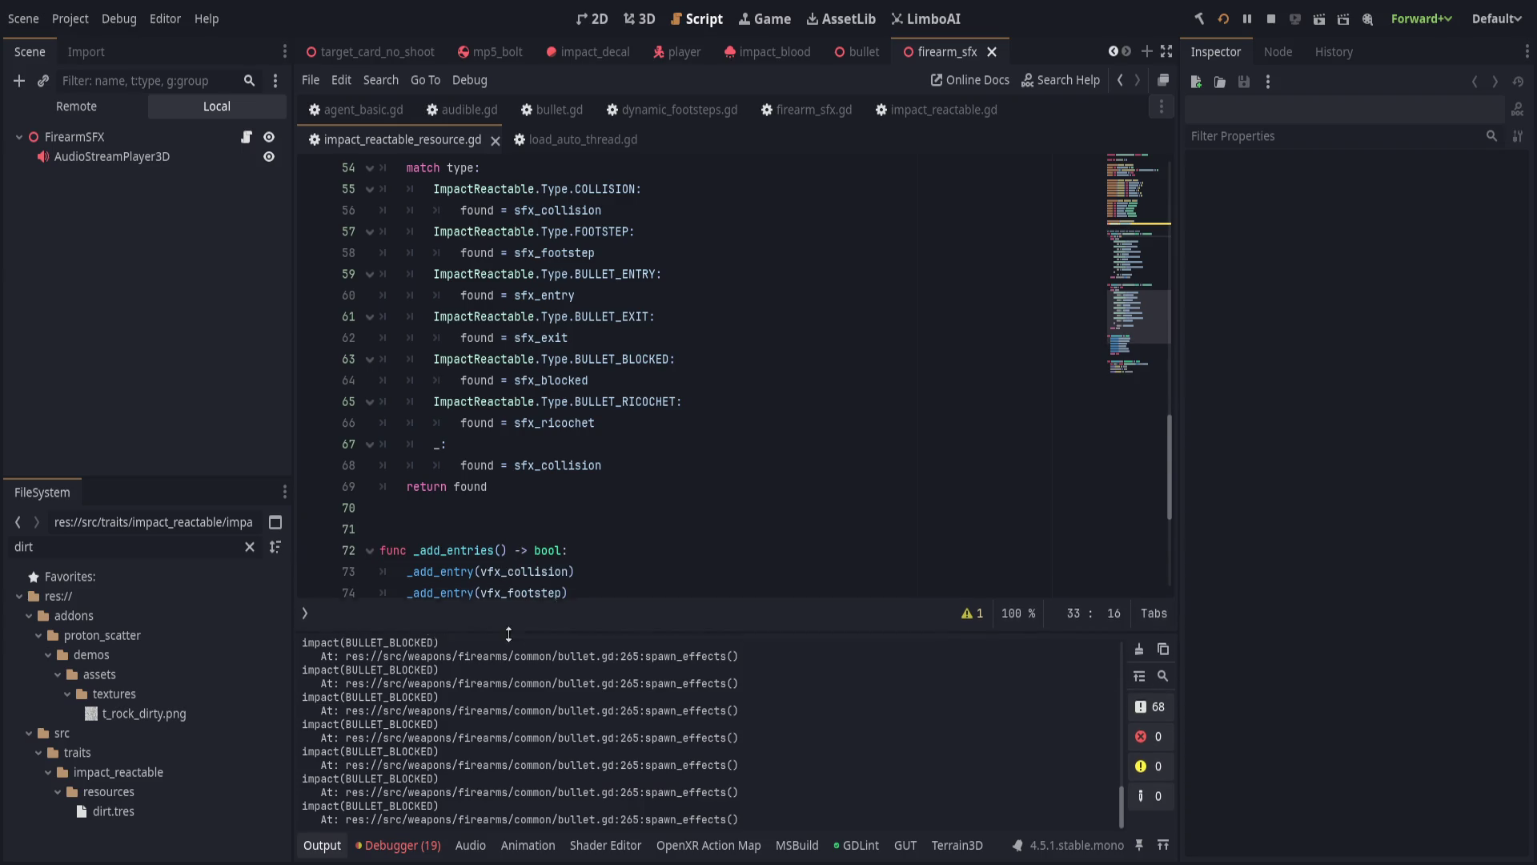
pyautogui.click(419, 845)
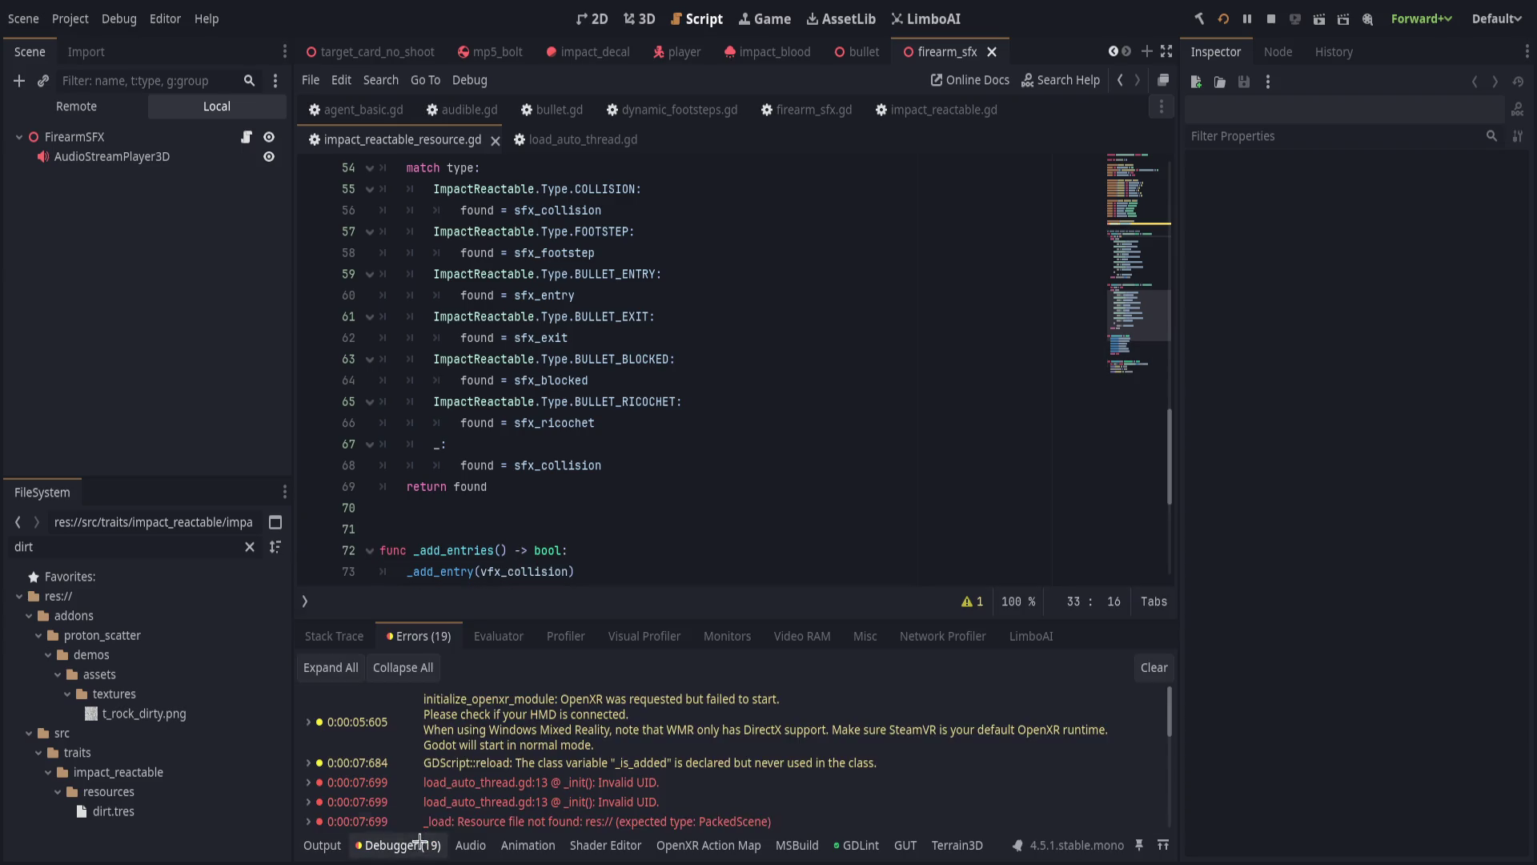
pyautogui.click(323, 832)
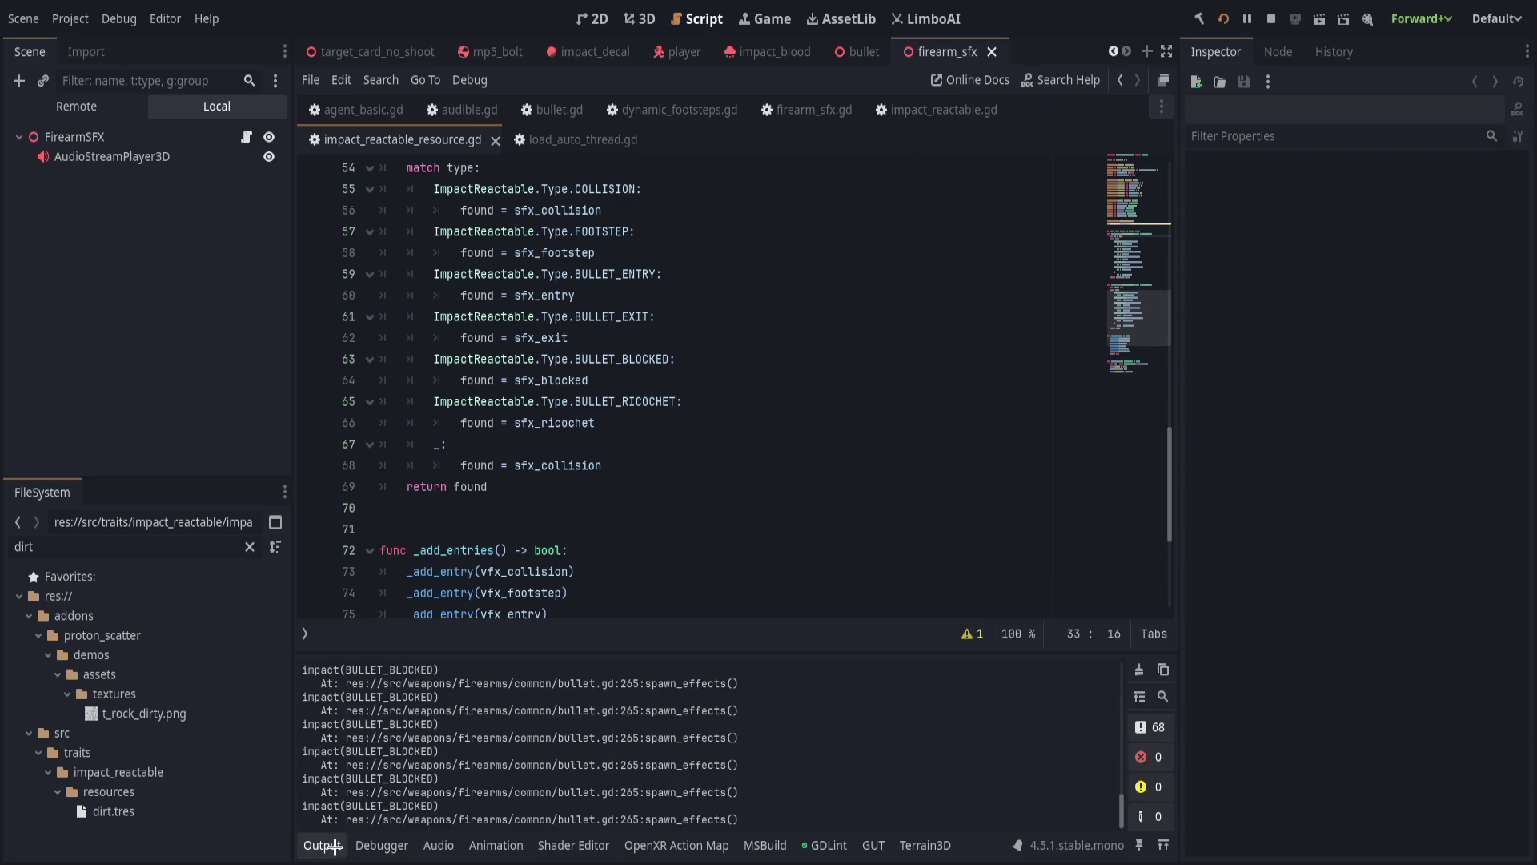
pyautogui.click(323, 831)
pyautogui.scroll(15, 570, 612)
pyautogui.click(730, 524)
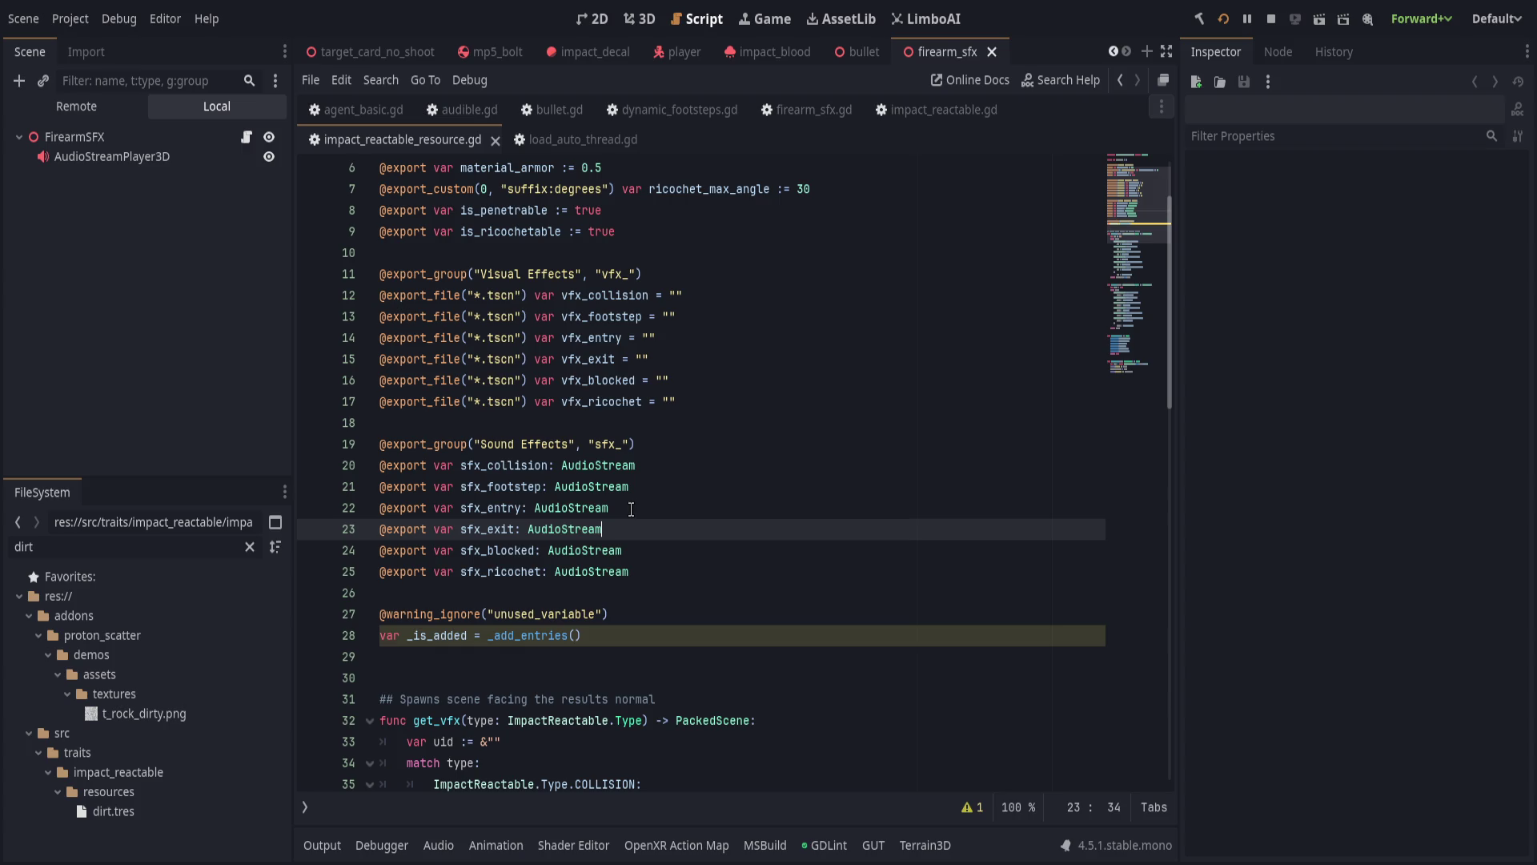
pyautogui.click(717, 626)
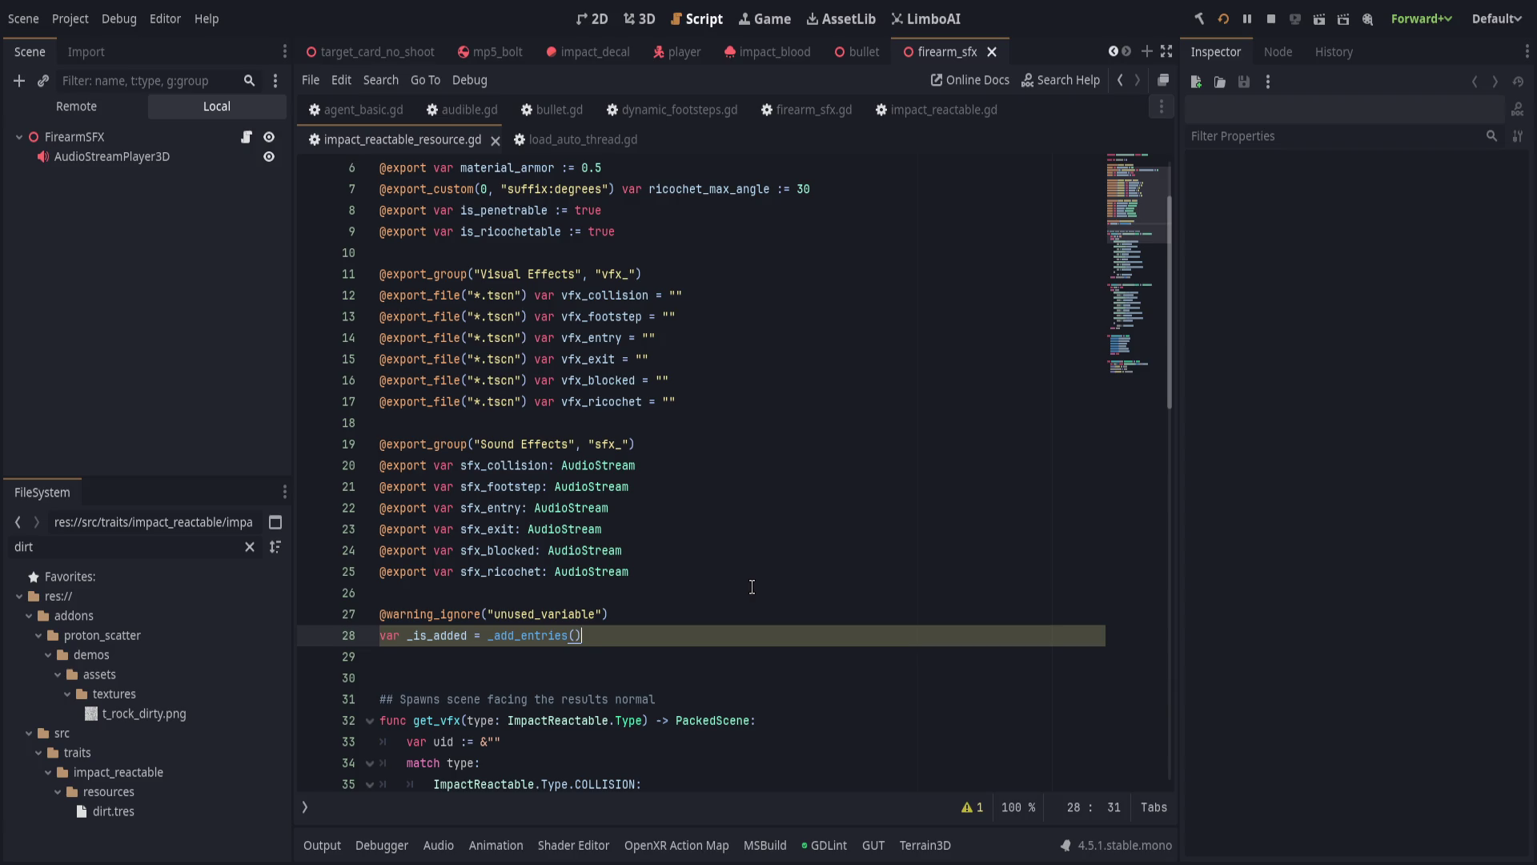
# Change line 27's warning_ignore from unused_variable to unused_private_class_variable and save the script.
pyautogui.scroll(2, 752, 587)
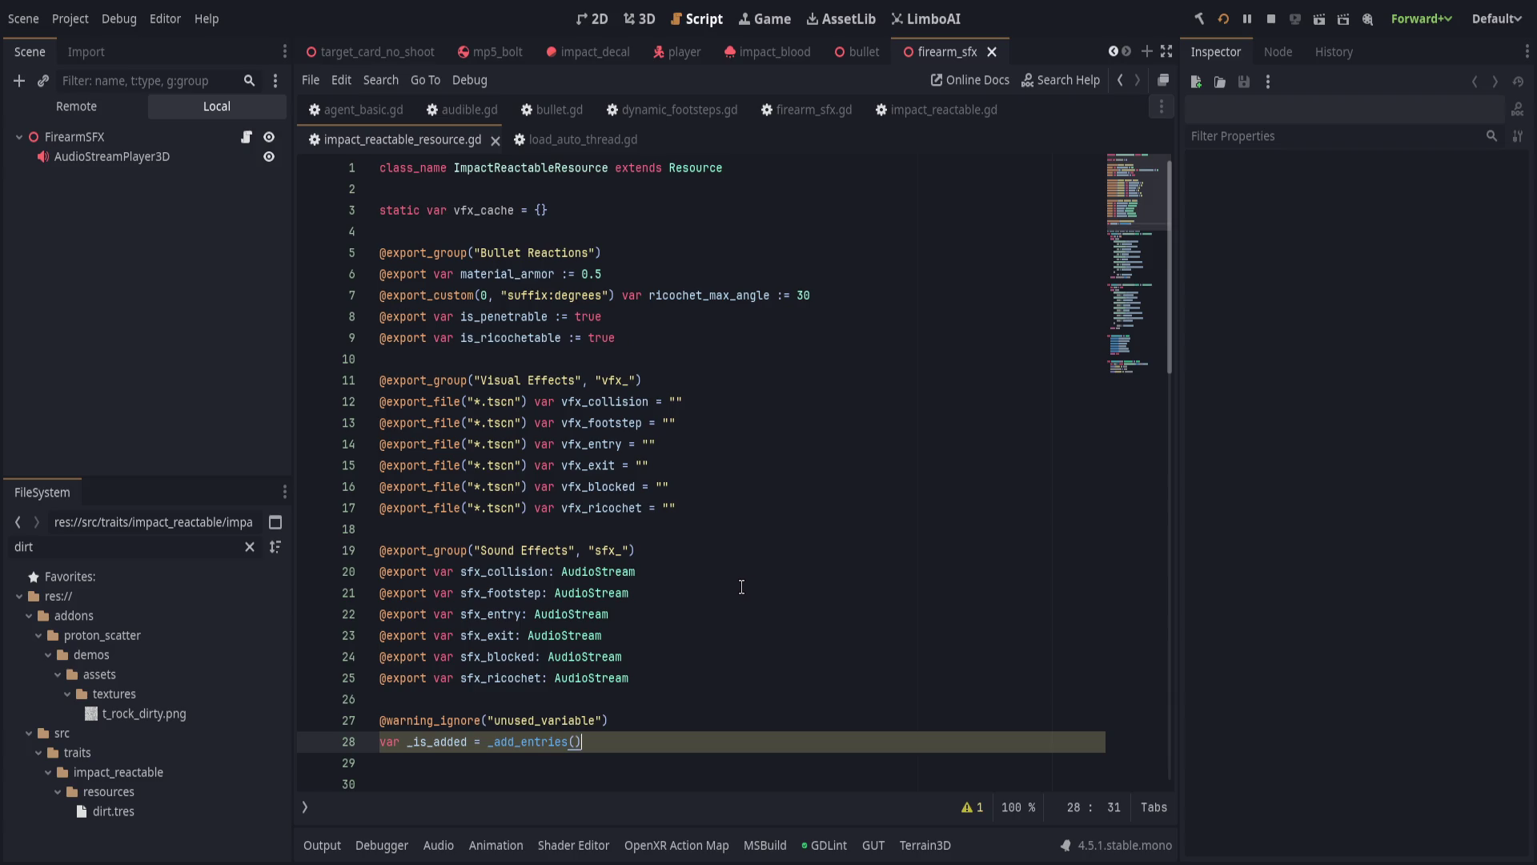
pyautogui.scroll(-5, 720, 584)
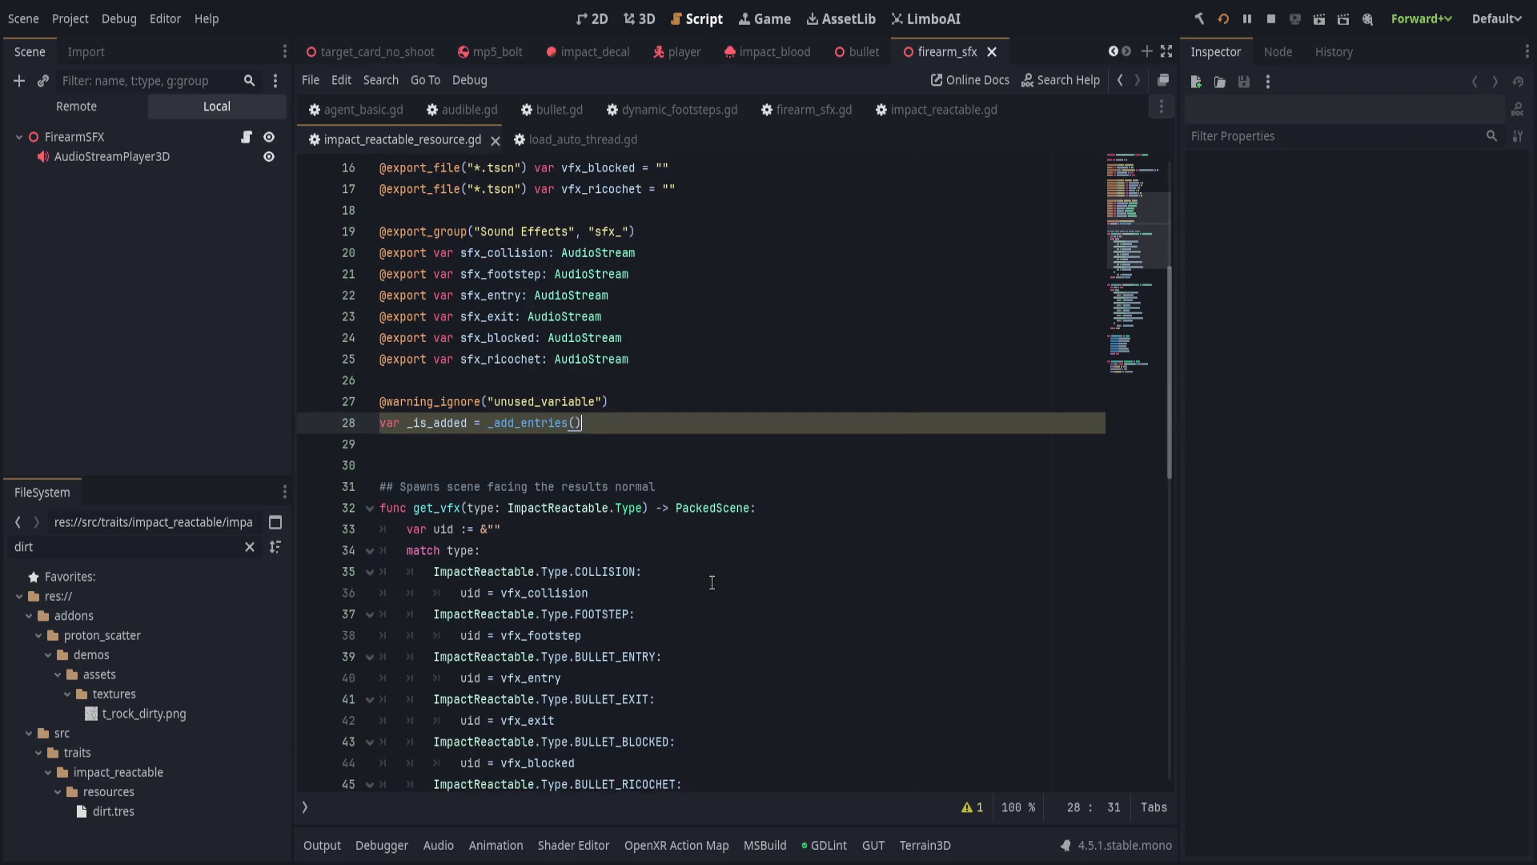
pyautogui.click(972, 808)
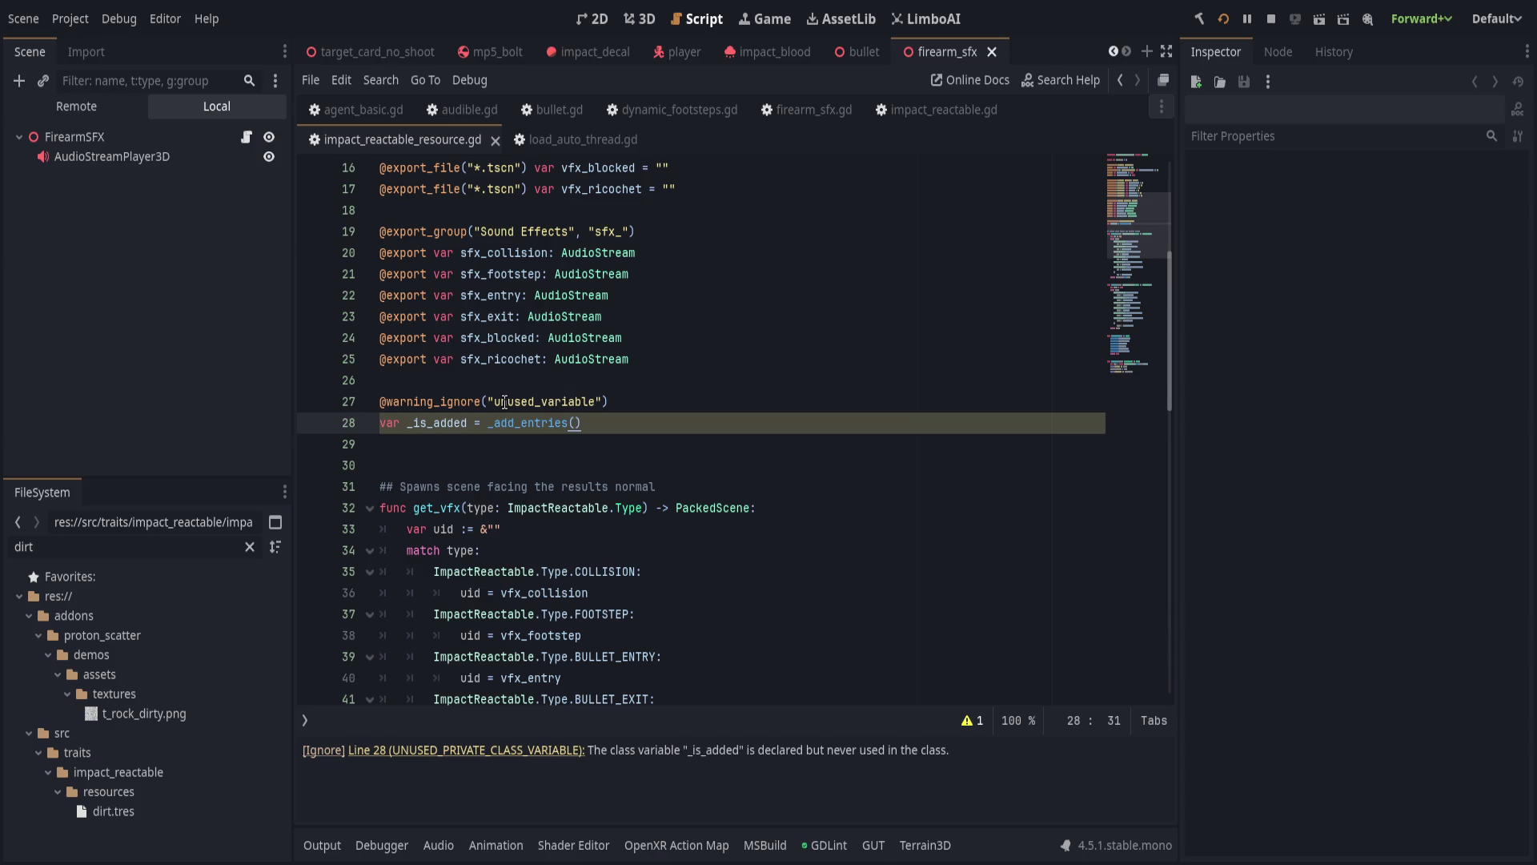
pyautogui.click(529, 402)
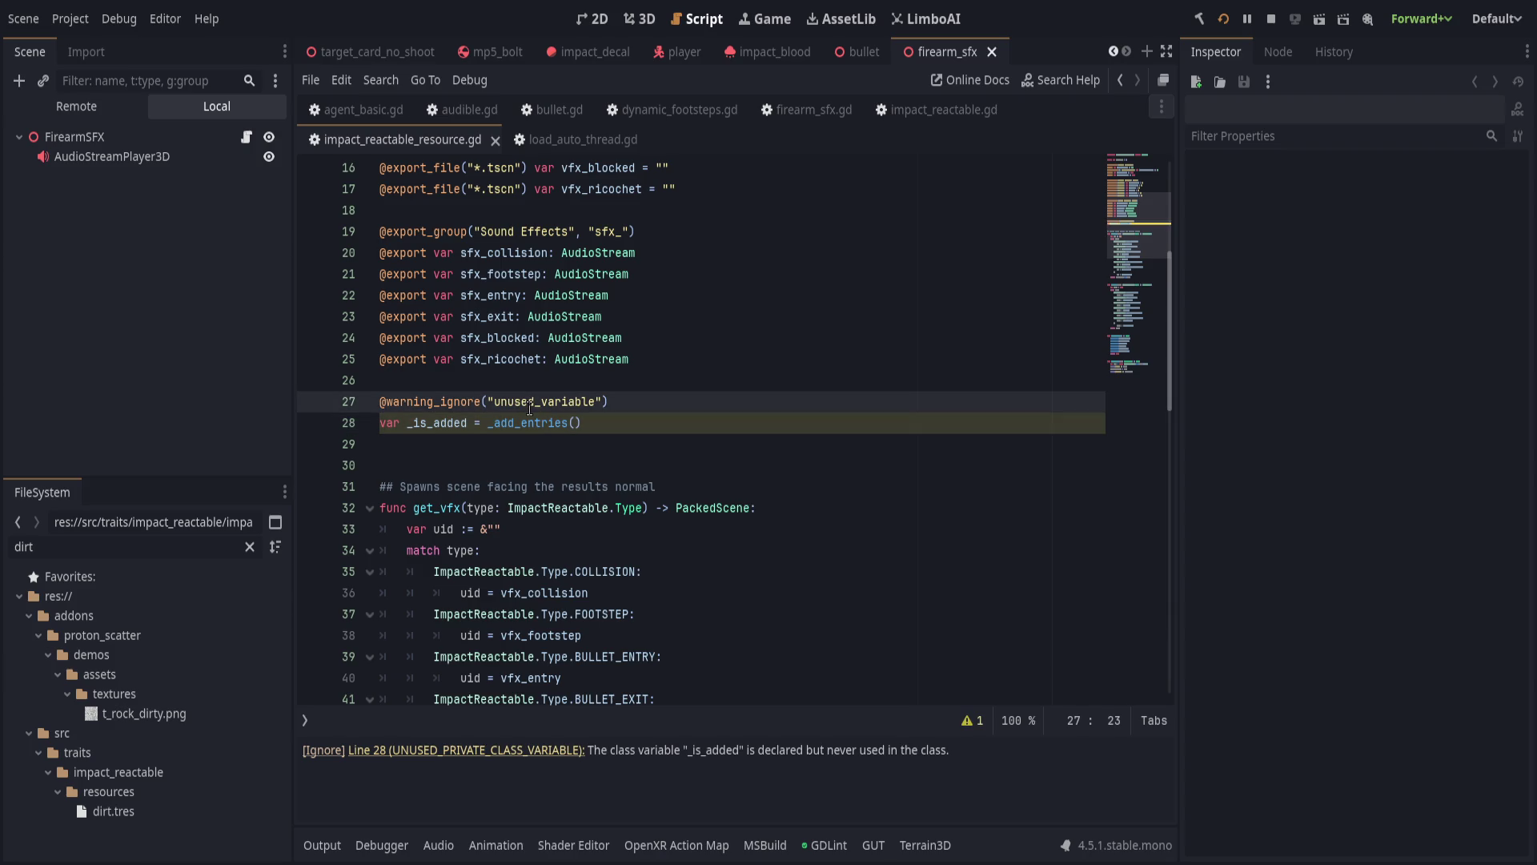
pyautogui.doubleClick(529, 401)
pyautogui.write('unused')
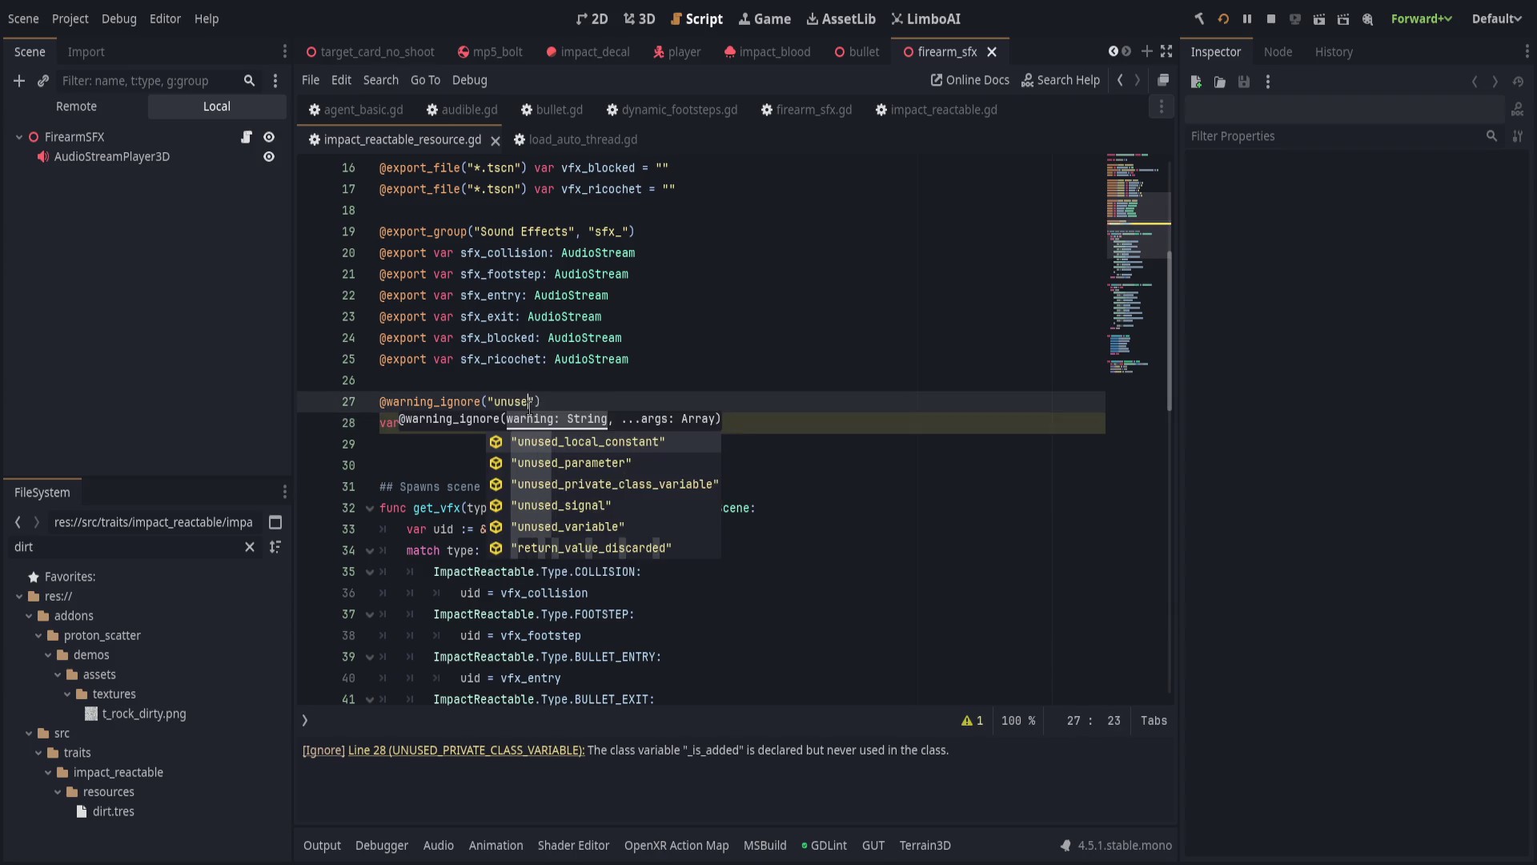
pyautogui.press('Down')
pyautogui.press('Down')
pyautogui.press('Return')
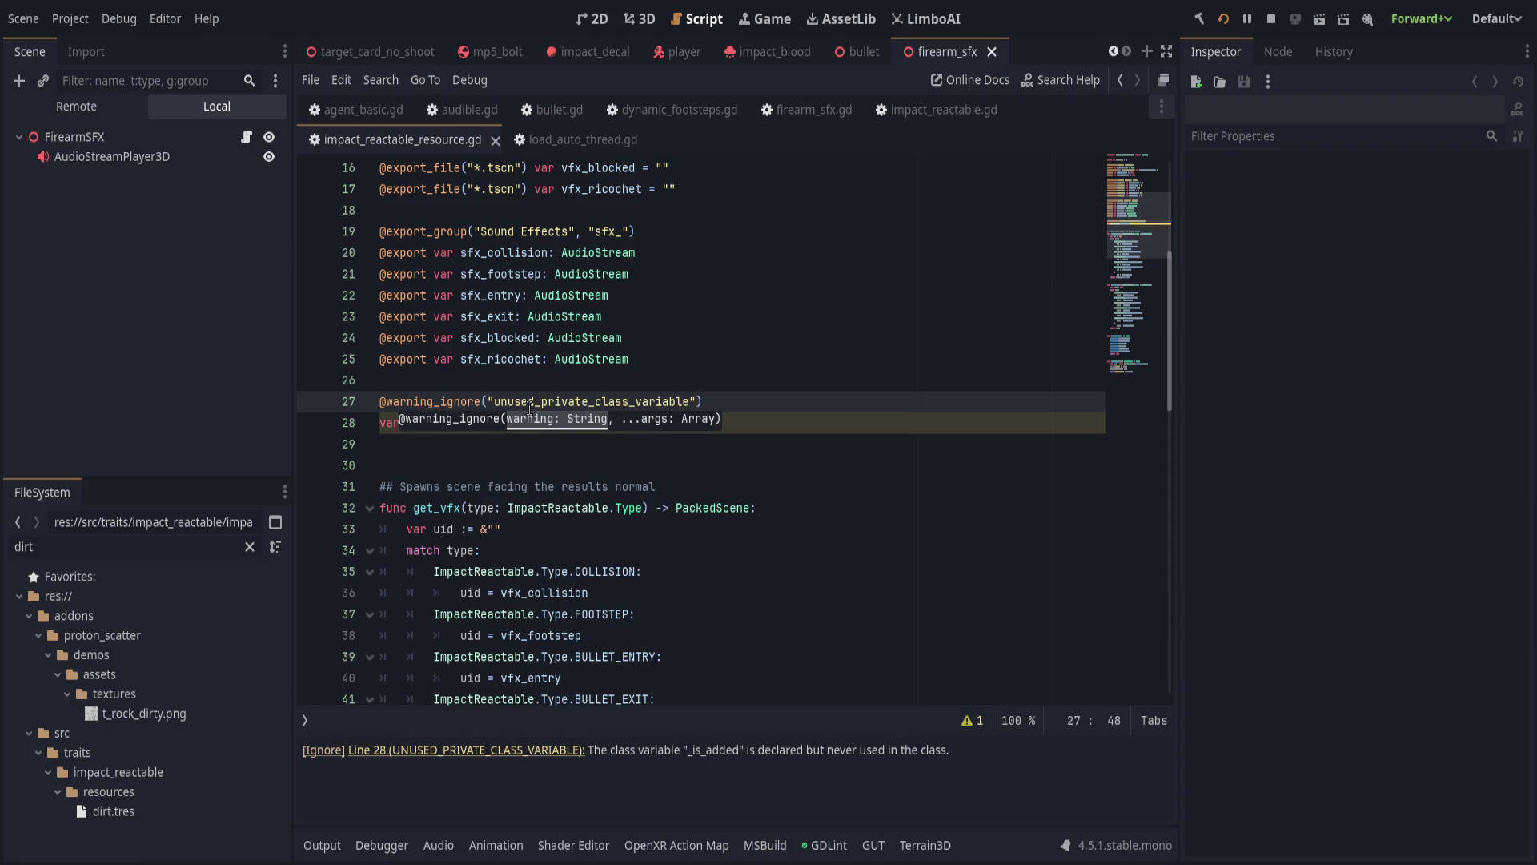
pyautogui.click(681, 424)
pyautogui.hotkey('ctrl', 's')
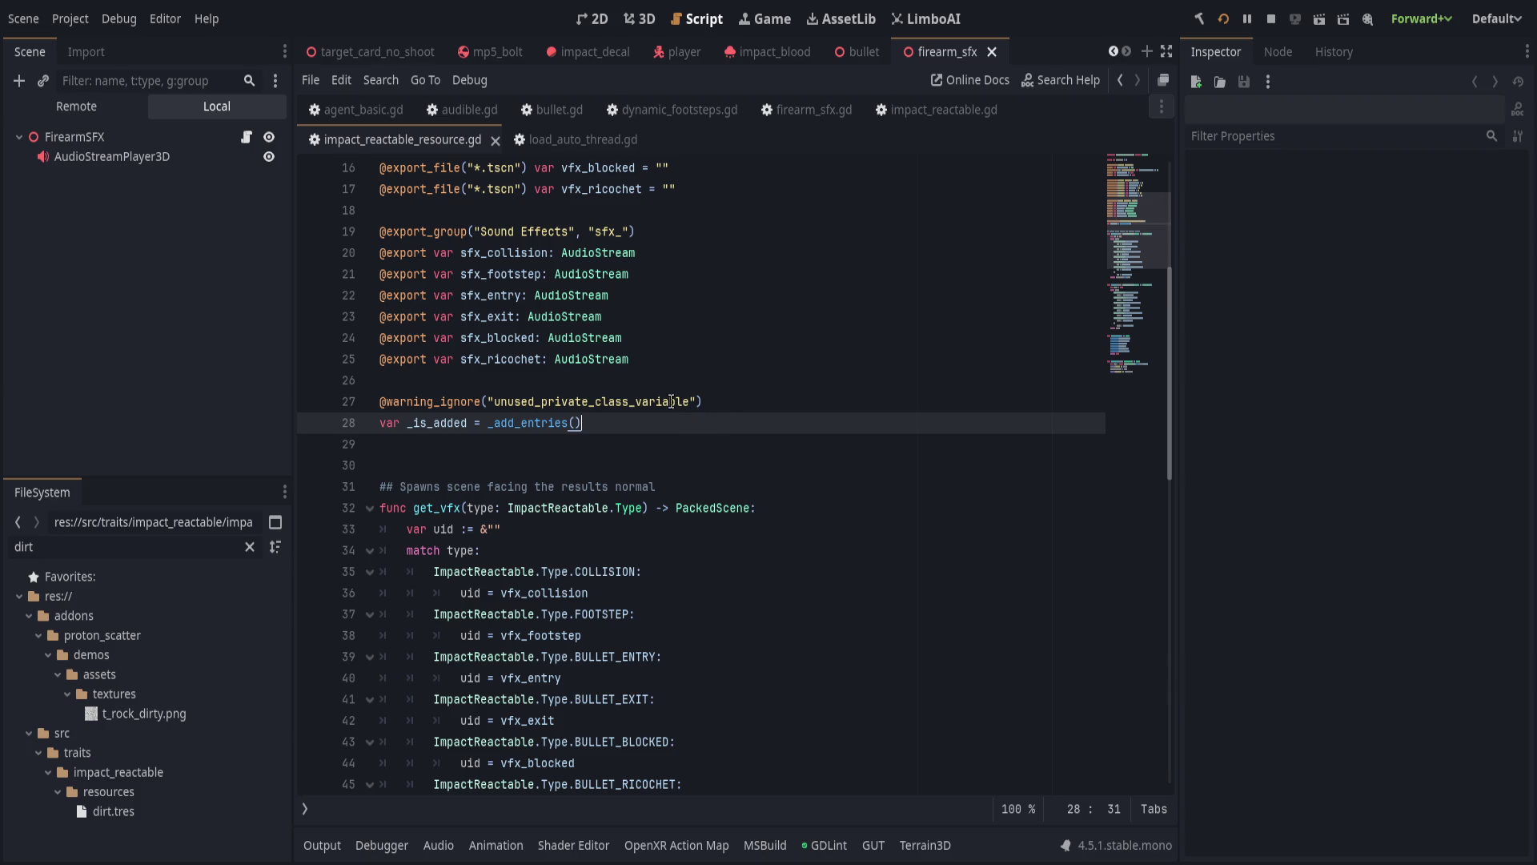
pyautogui.scroll(-3, 718, 427)
# Add print_debug("caching %s" % [uid]) at the top of _add_entry.
pyautogui.click(759, 425)
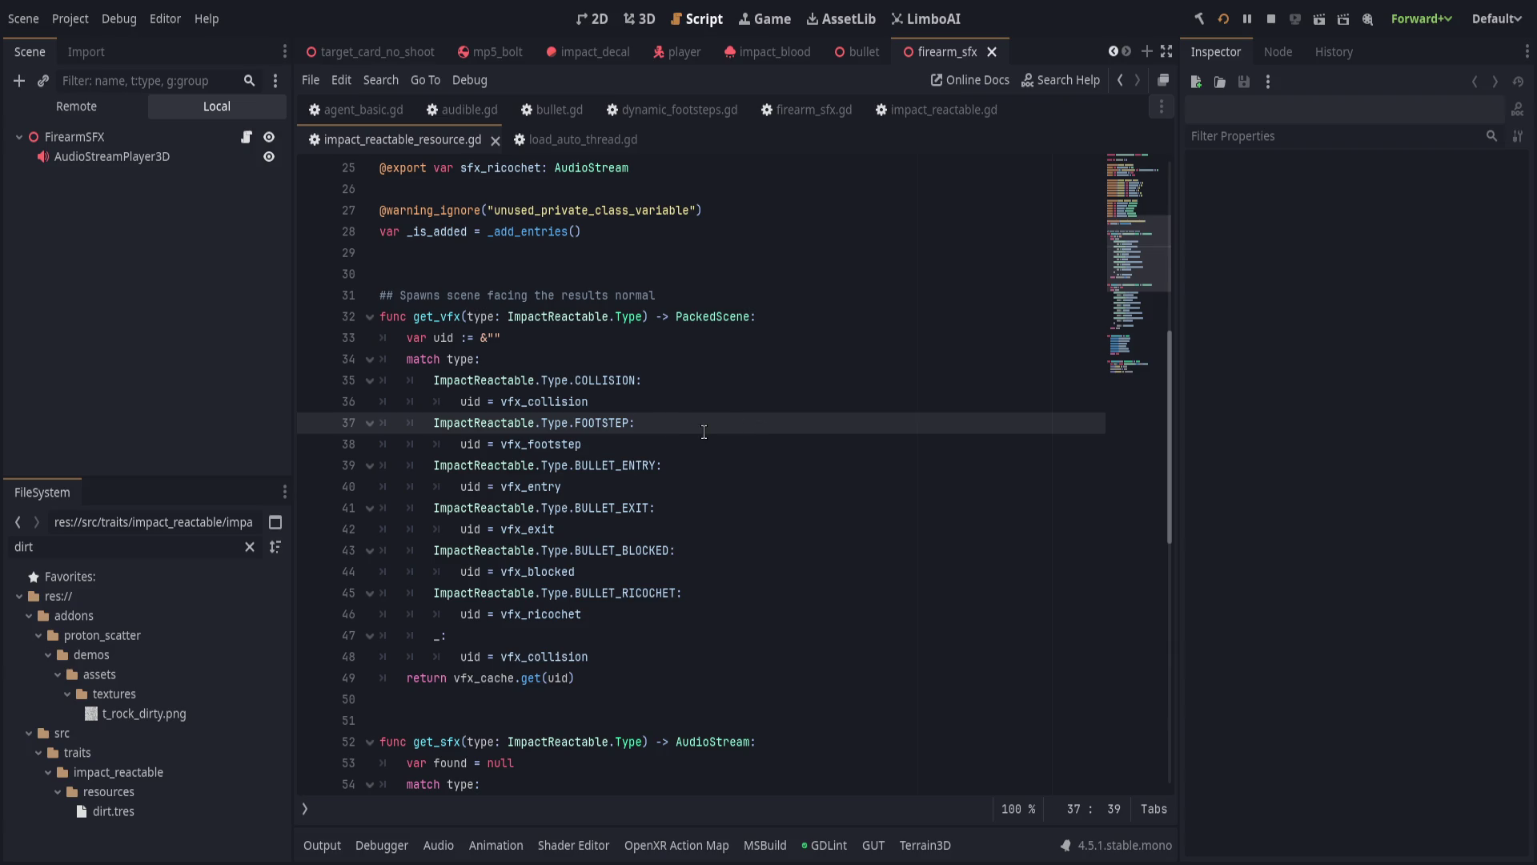
pyautogui.scroll(-10, 700, 433)
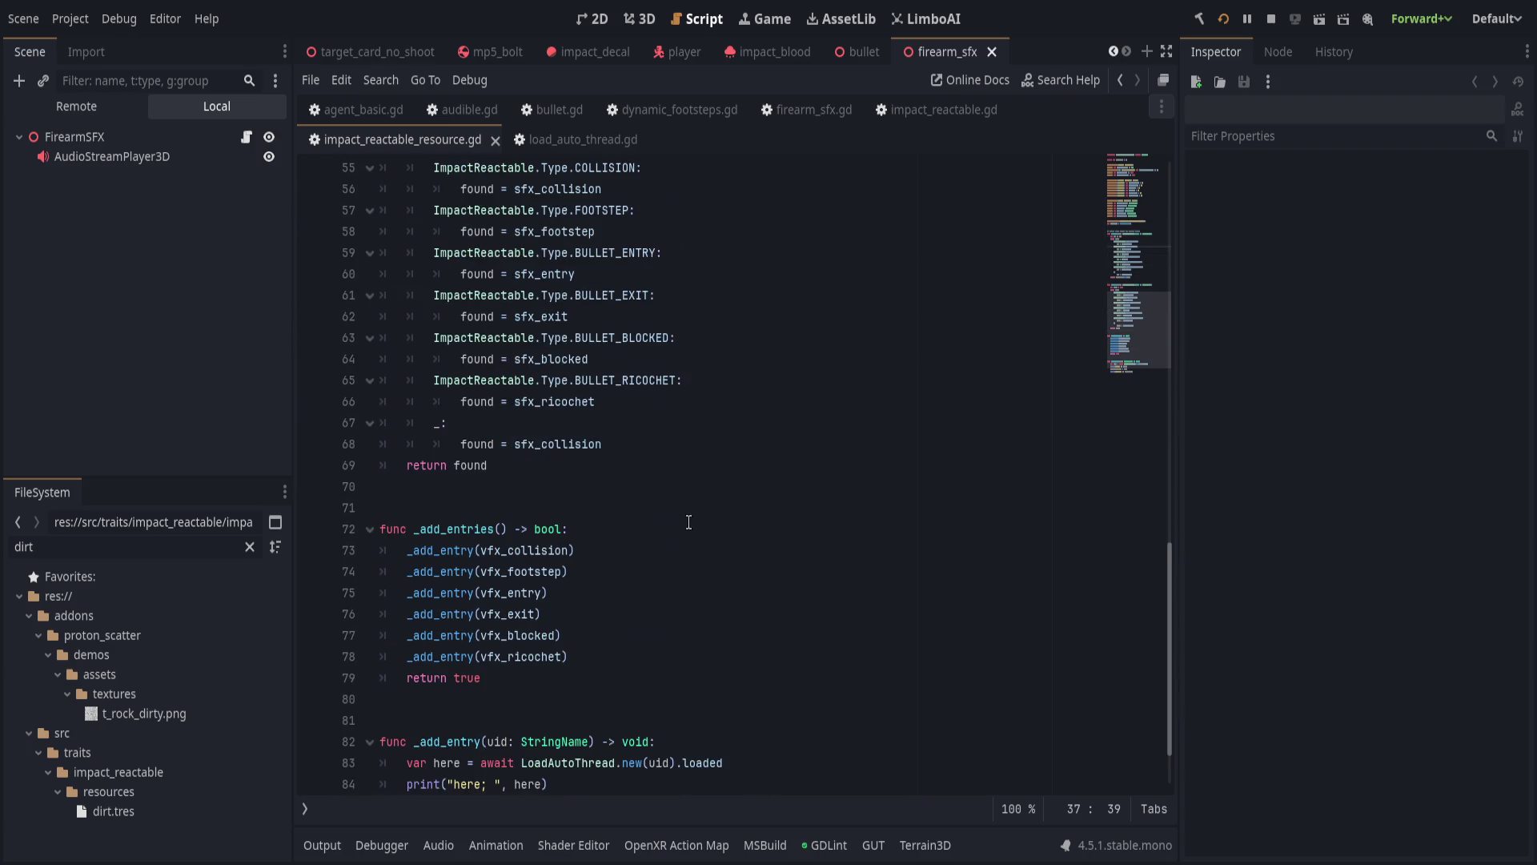
pyautogui.click(687, 524)
pyautogui.scroll(-1, 688, 528)
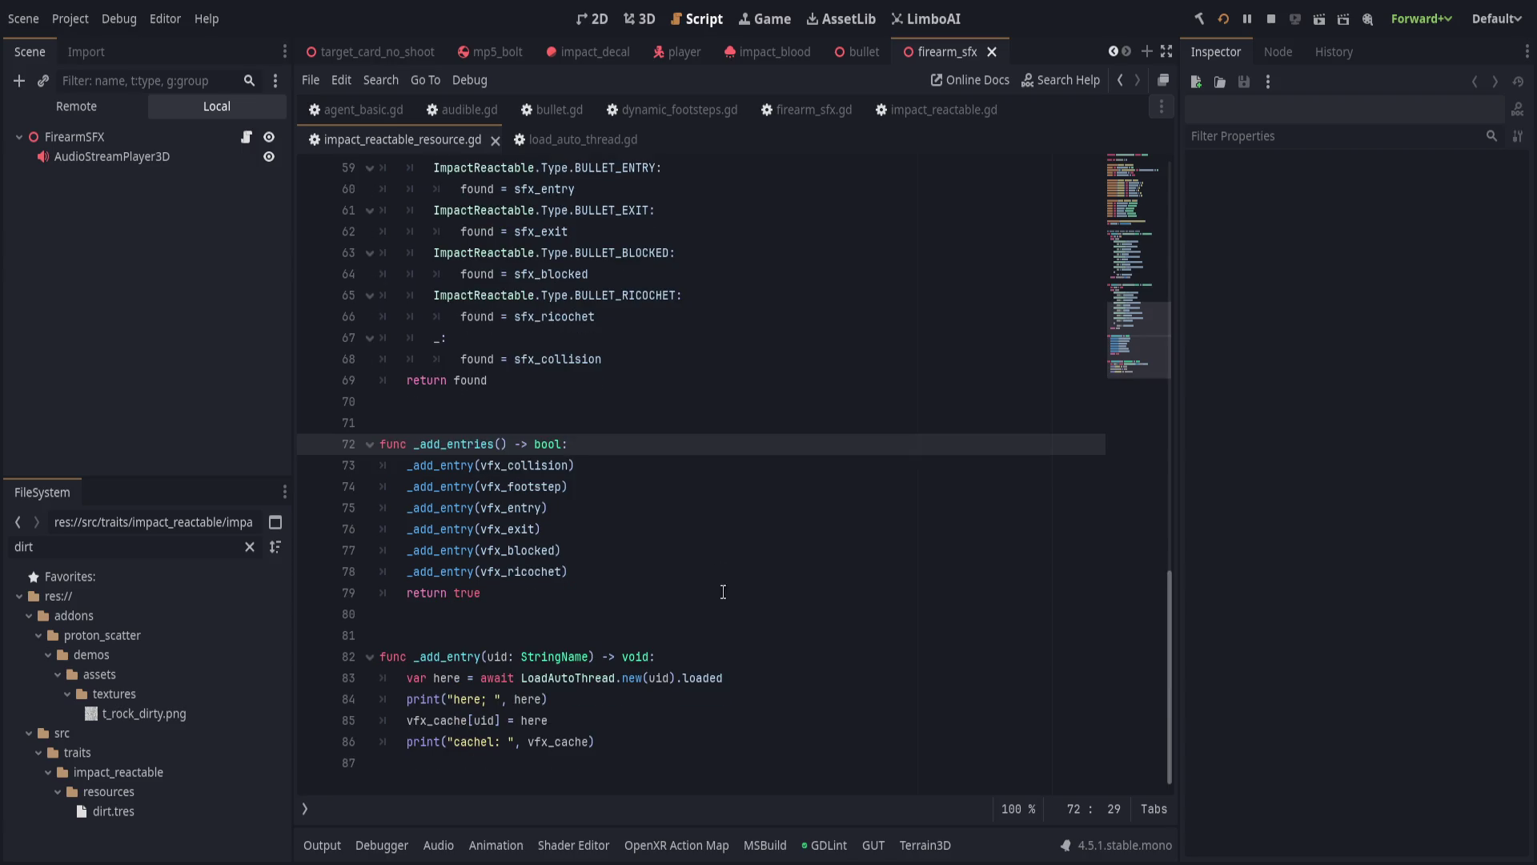
pyautogui.click(745, 658)
pyautogui.press('Return')
pyautogui.write('print_debug("%s')
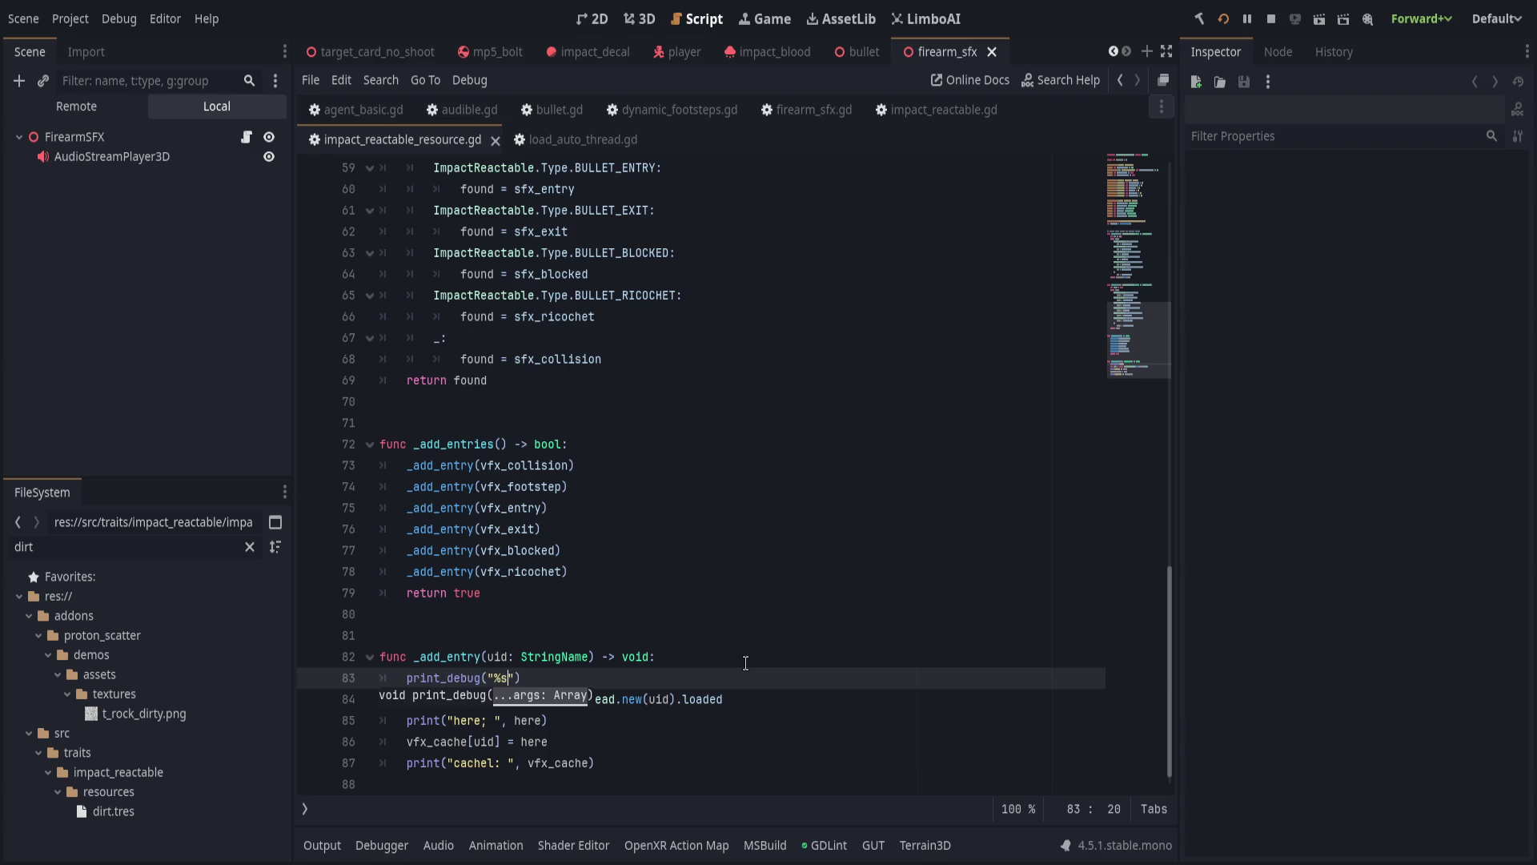
pyautogui.write('cache')
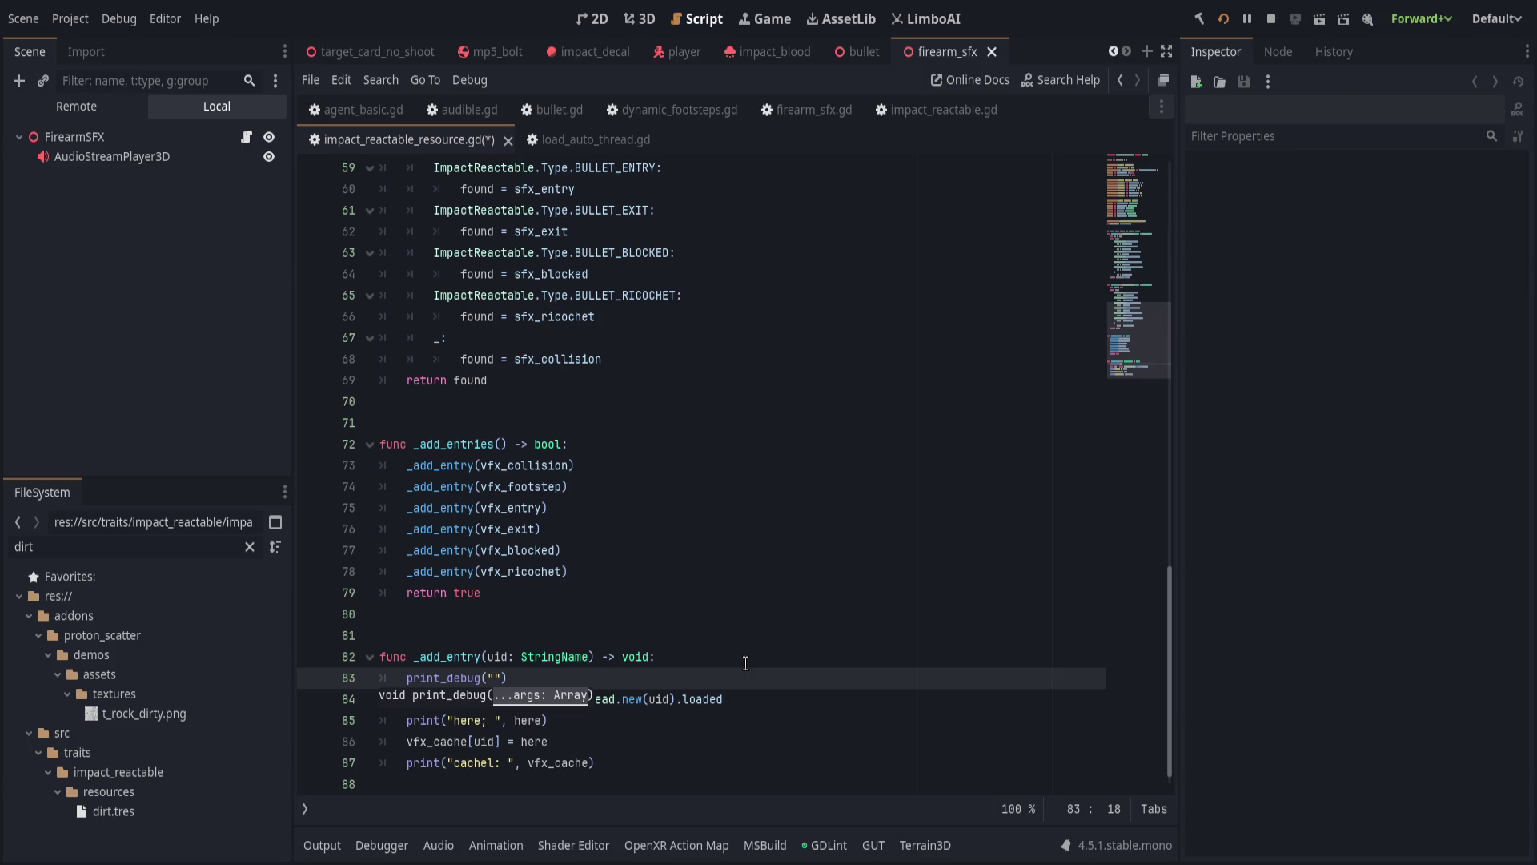
pyautogui.press('BackSpace')
pyautogui.write('ing')
pyautogui.write(' %s",')
pyautogui.press('BackSpace')
pyautogui.press('BackSpace')
pyautogui.write('% [uid')
# Delete the 'here' print line, fix the cachel typo to cache, save, and pad the message spacing.
pyautogui.press('Escape')
pyautogui.press('Down')
pyautogui.press('Down')
pyautogui.hotkey('ctrl', 'shift', 'k')
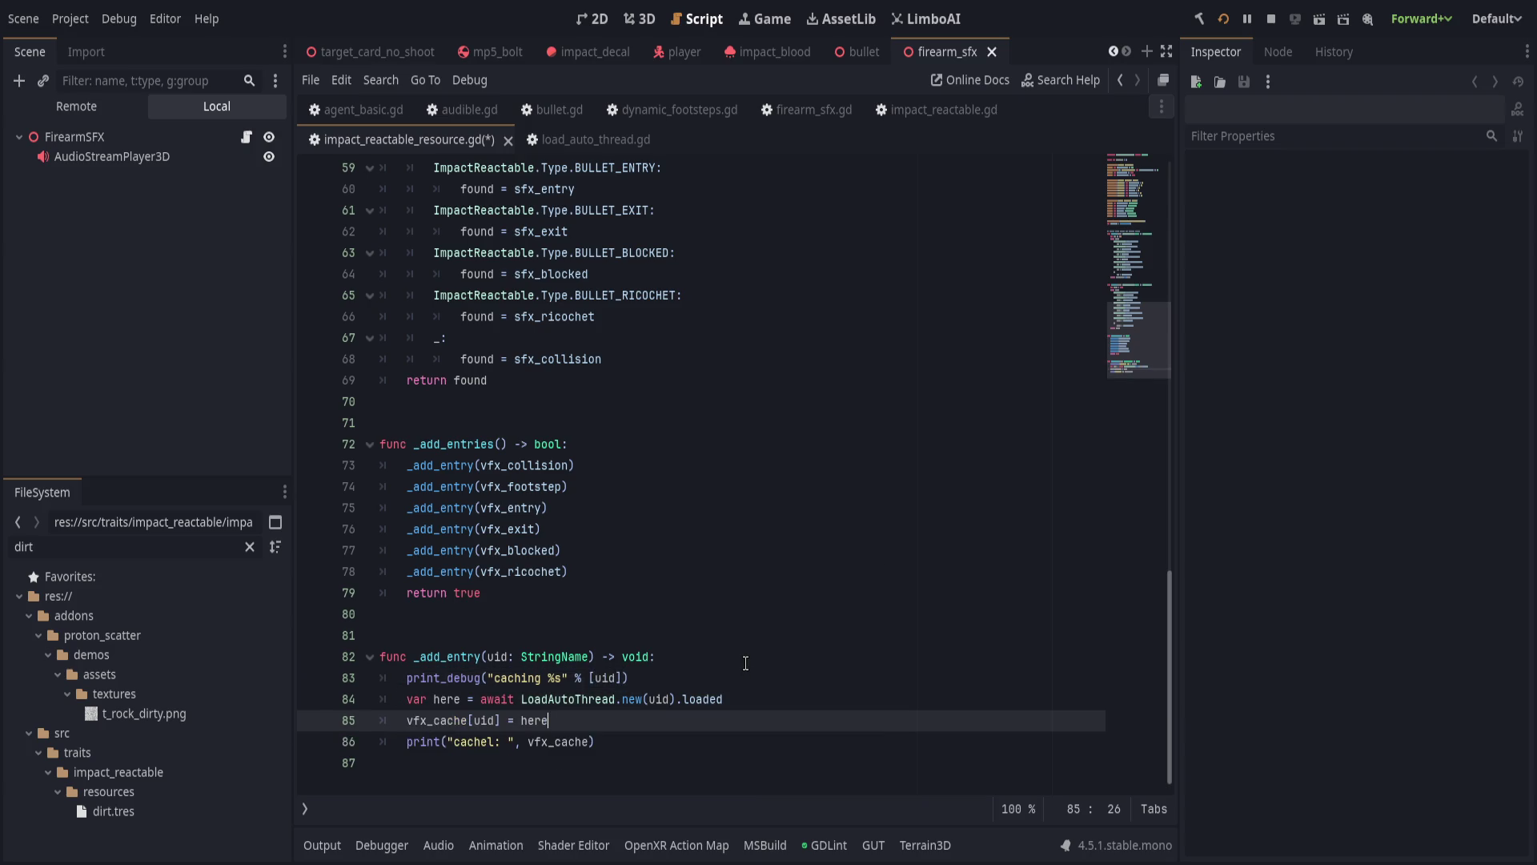
pyautogui.press('Down')
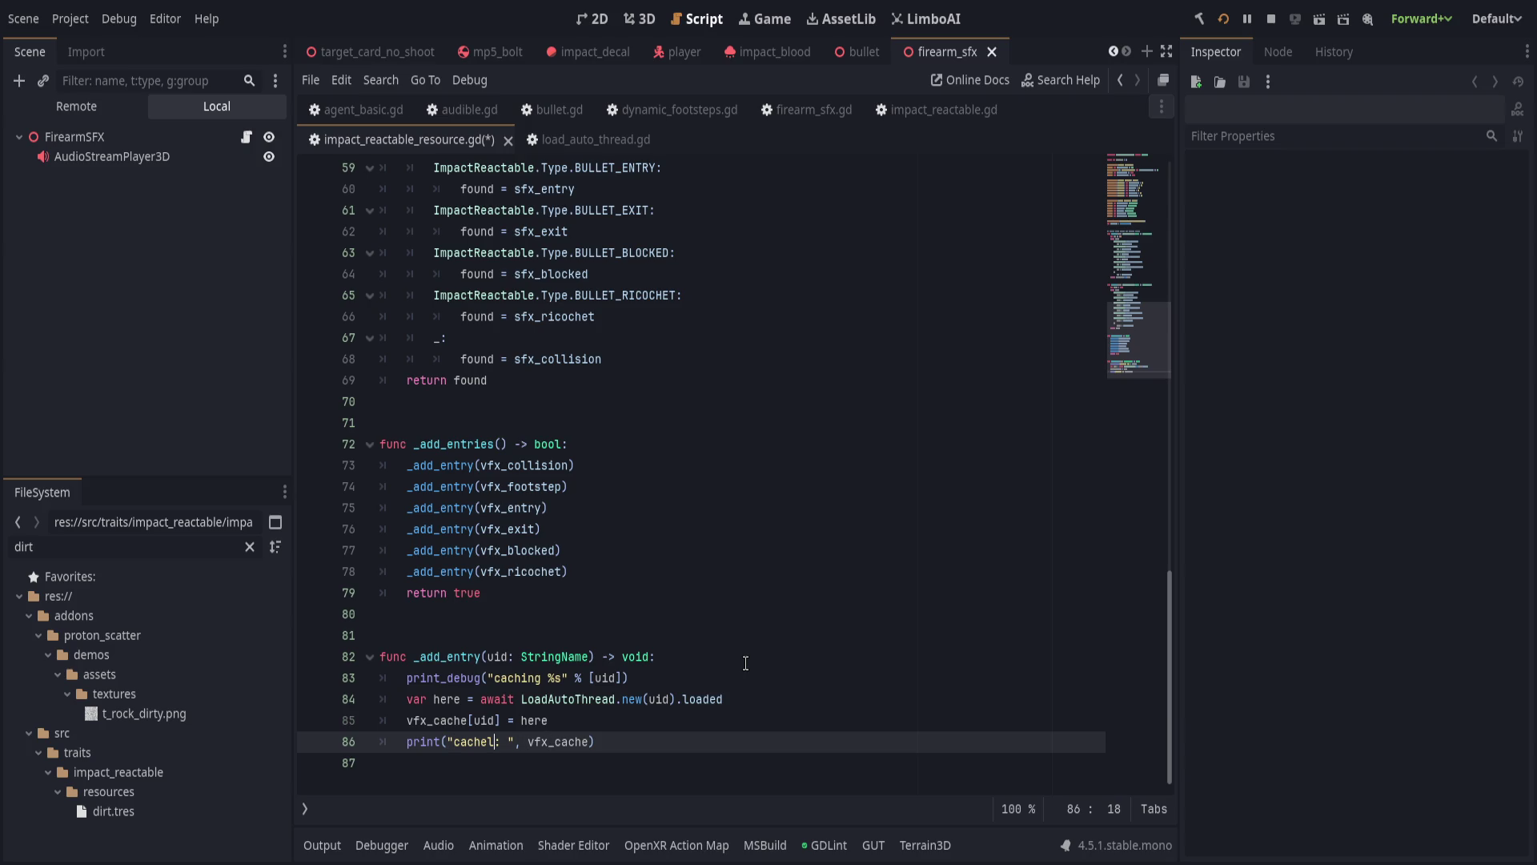
pyautogui.press('BackSpace')
pyautogui.press('End')
pyautogui.hotkey('ctrl', 's')
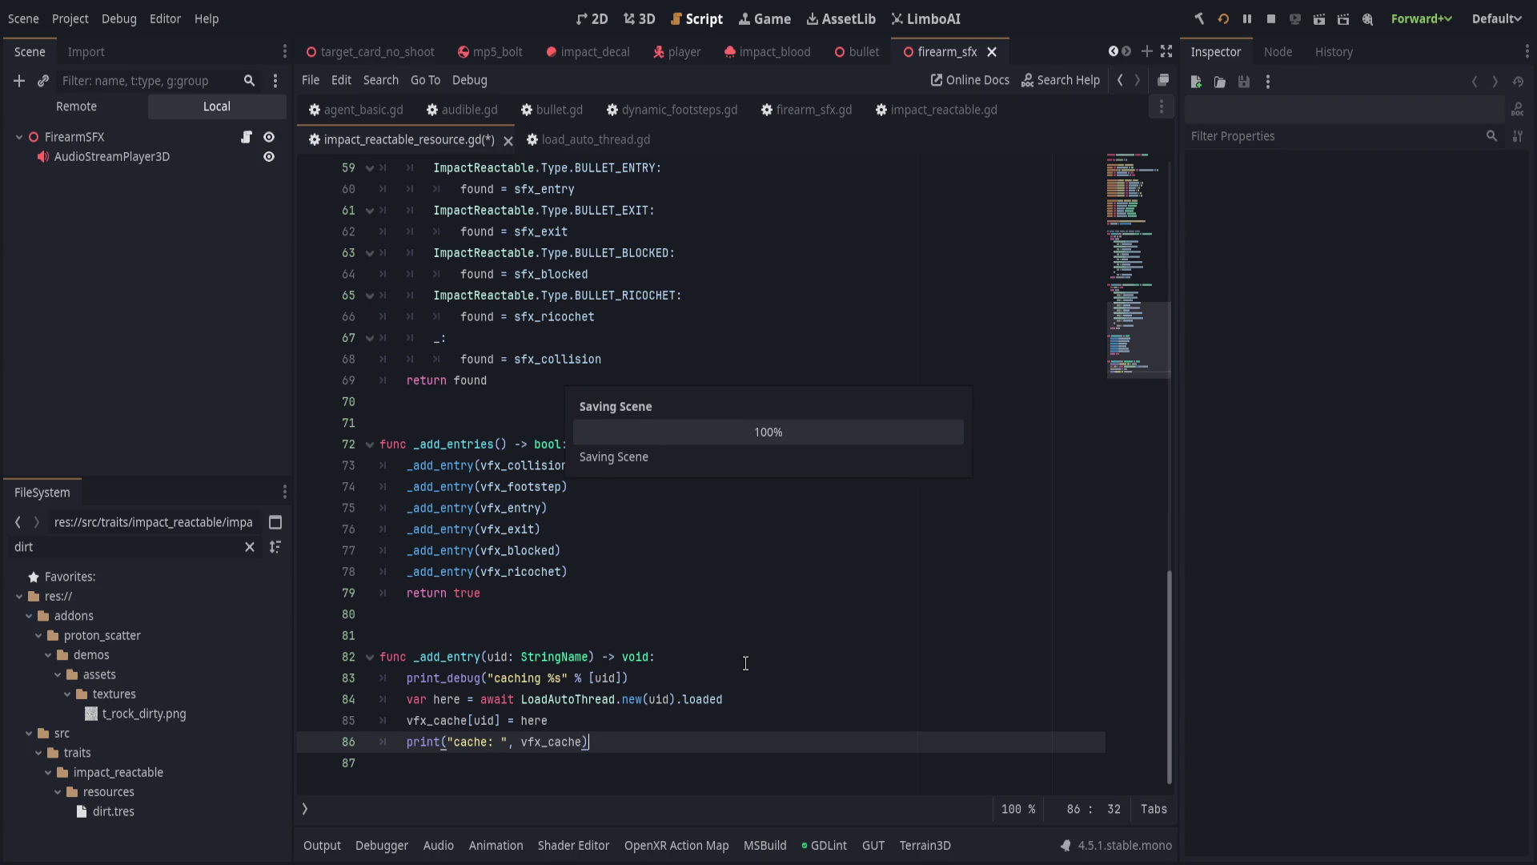
pyautogui.click(455, 742)
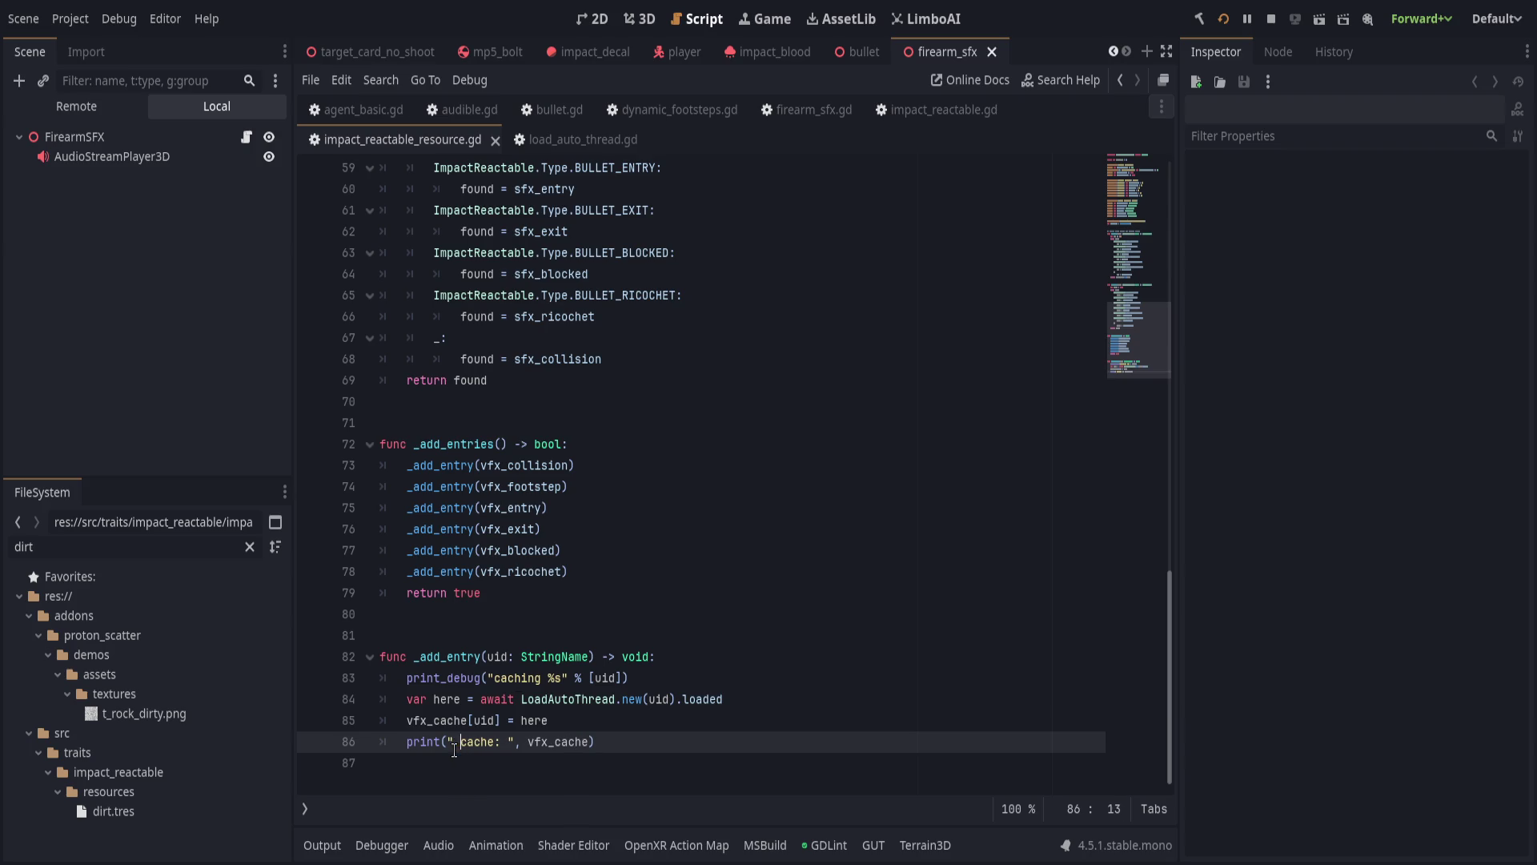
pyautogui.press('Left')
pyautogui.press('Left')
pyautogui.press('Left')
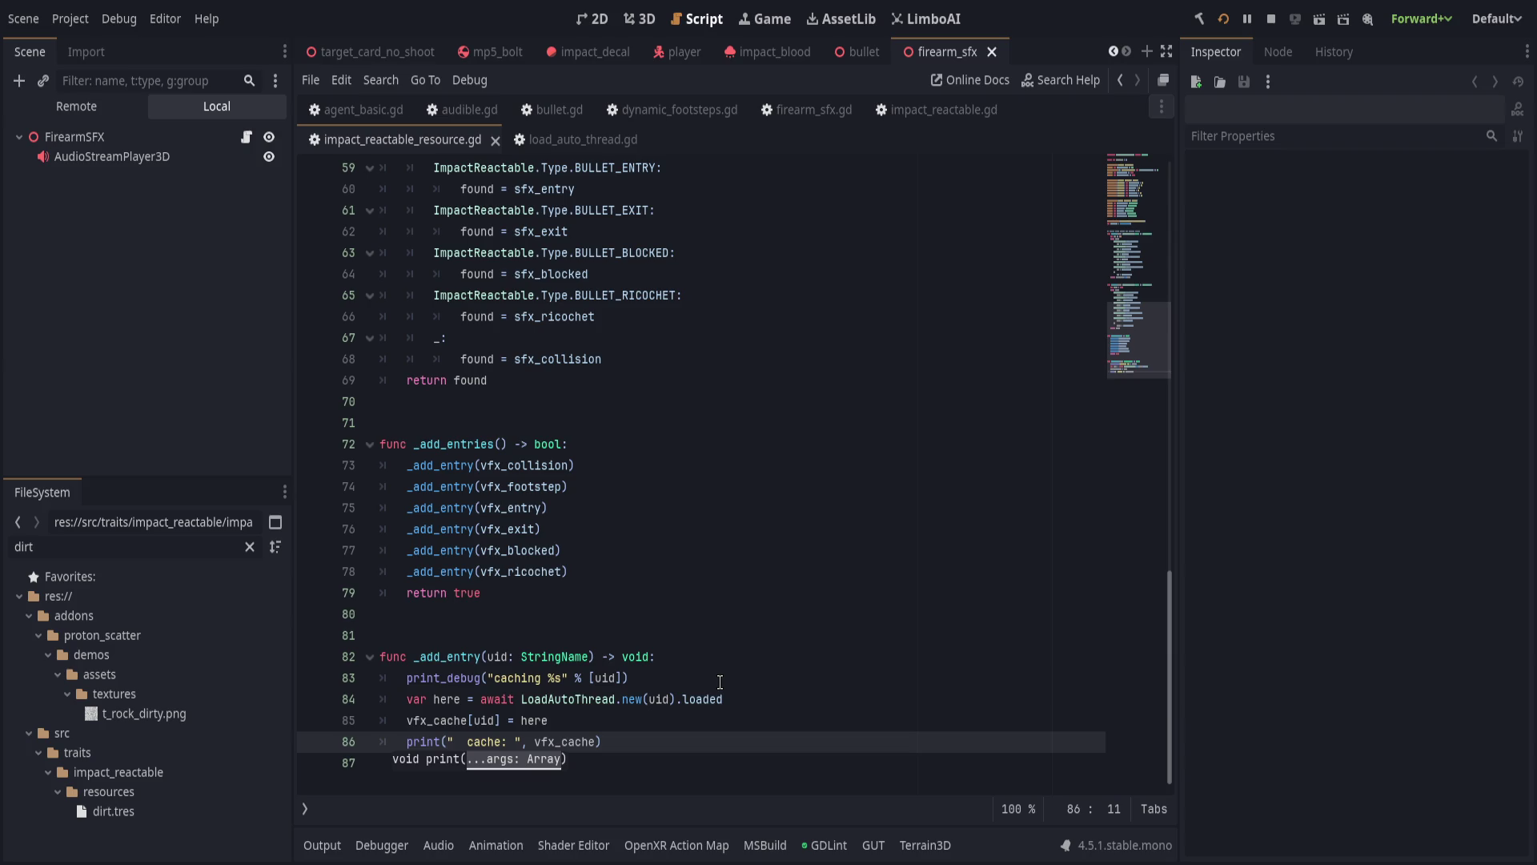
# Finish the print_debug line in _add_entry and save the script.
pyautogui.moveTo(730, 618); pyautogui.dragTo(740, 681)
pyautogui.click(744, 680)
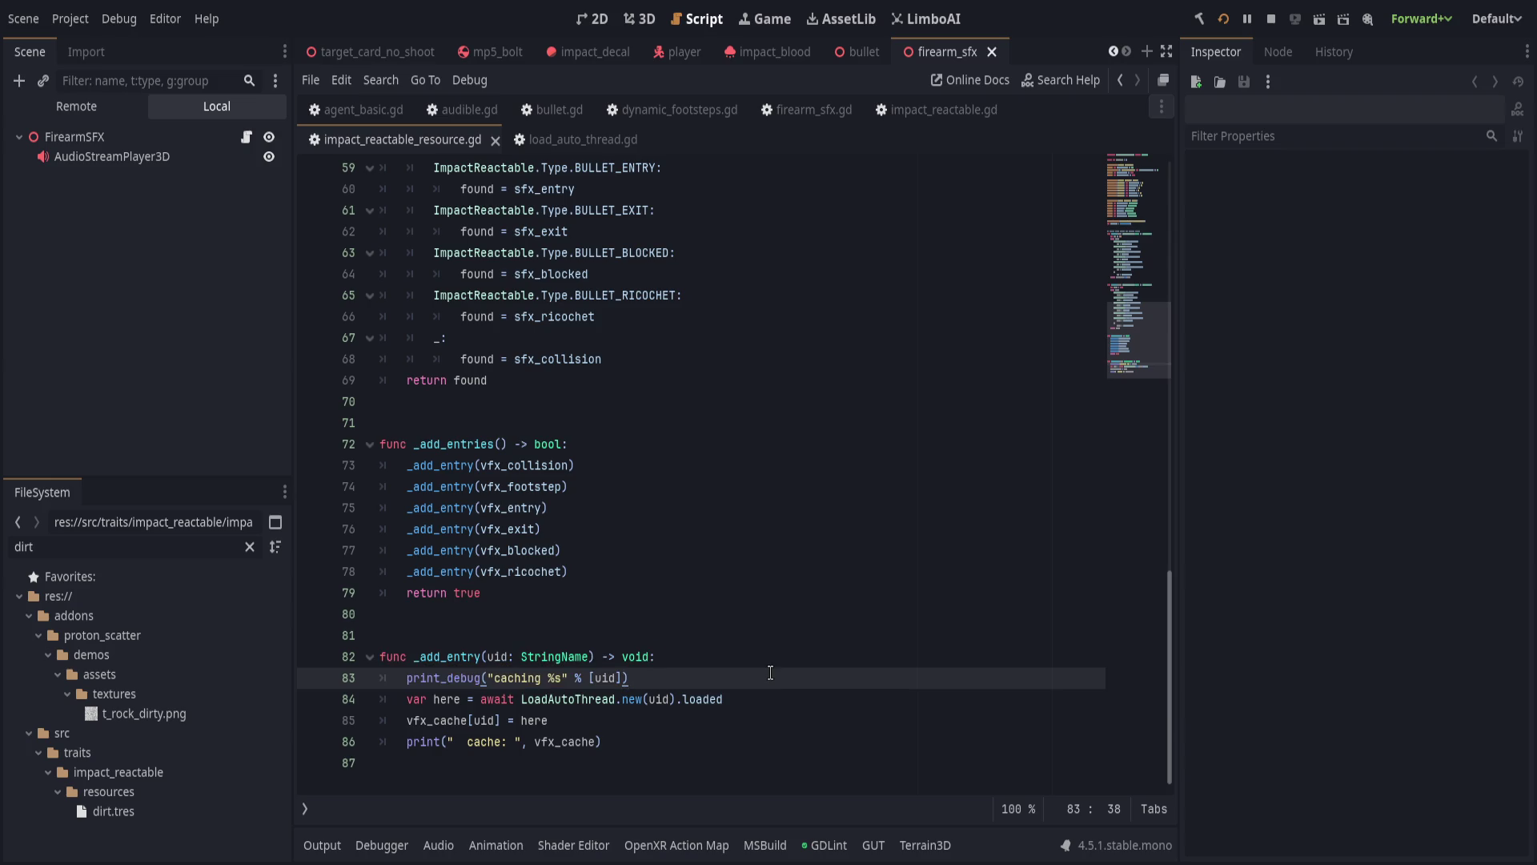
pyautogui.click(711, 571)
pyautogui.hotkey('ctrl', 's')
# Return to the top of the script and show dirt.tres in the Inspector.
pyautogui.scroll(7, 733, 560)
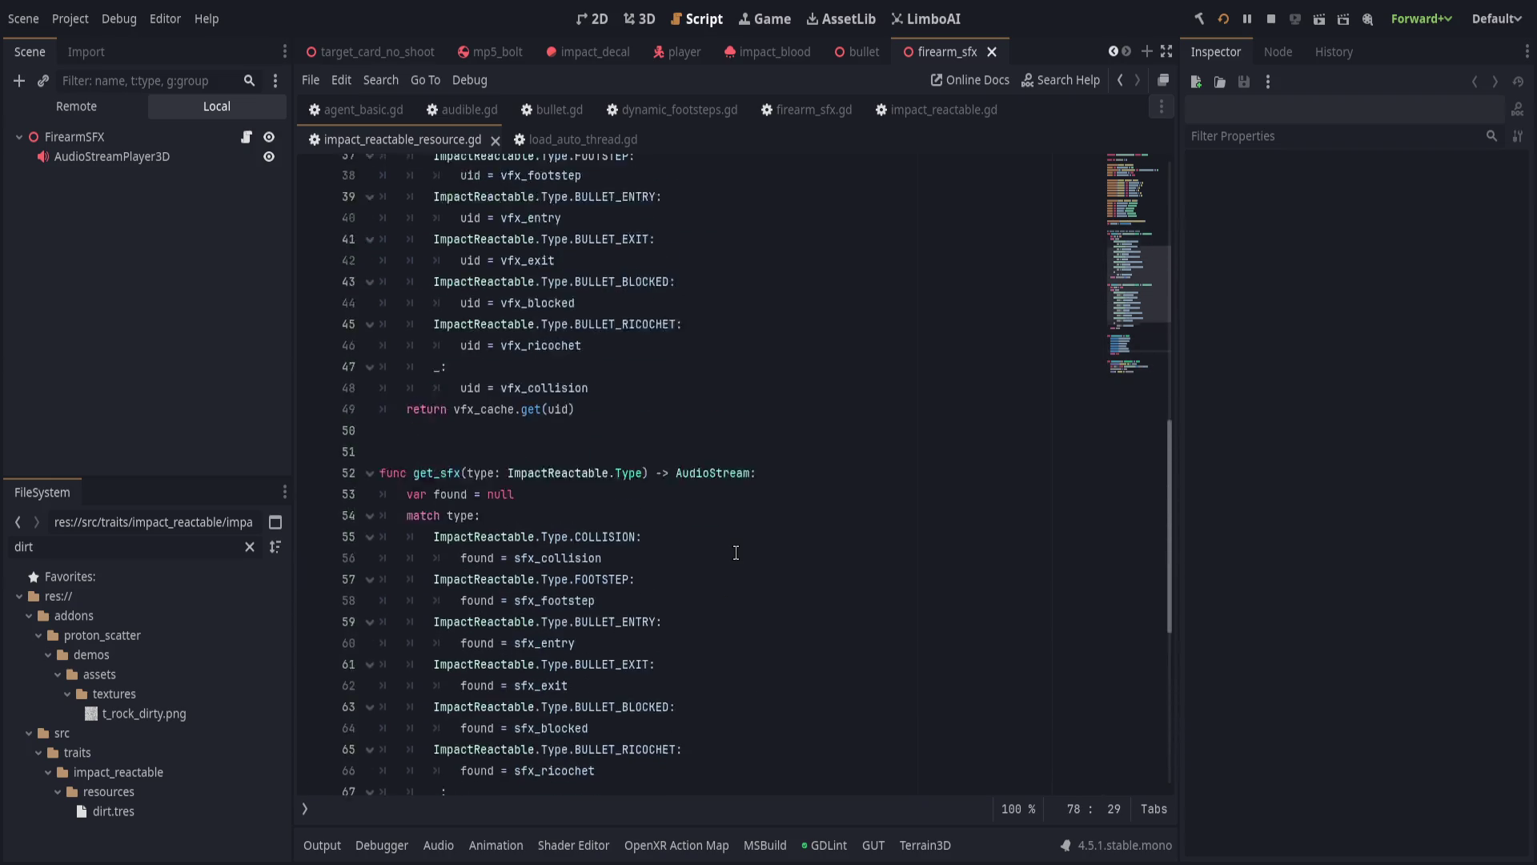
pyautogui.scroll(10, 736, 553)
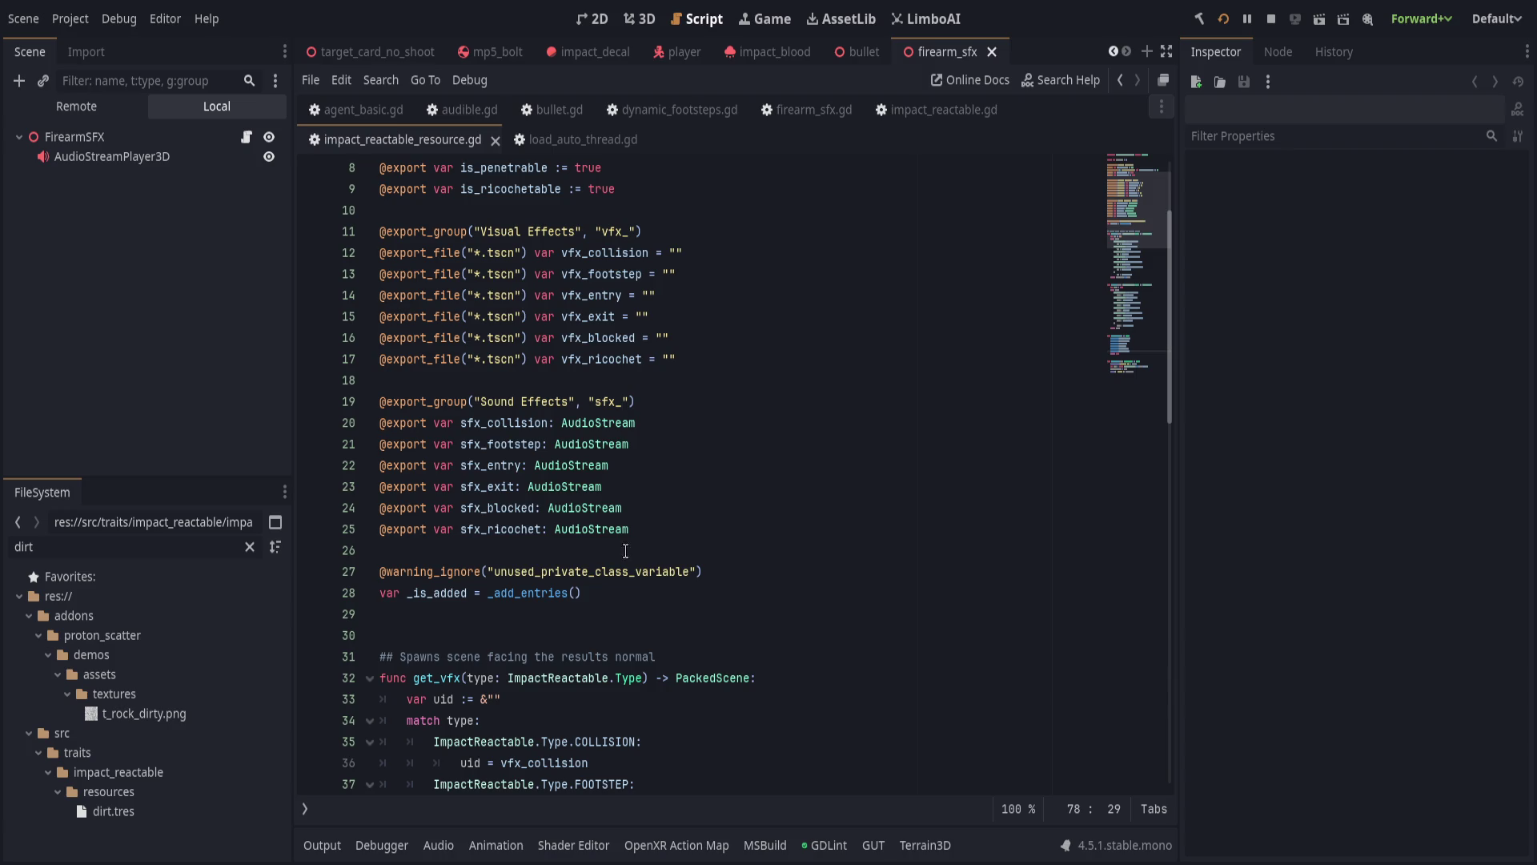
pyautogui.click(152, 811)
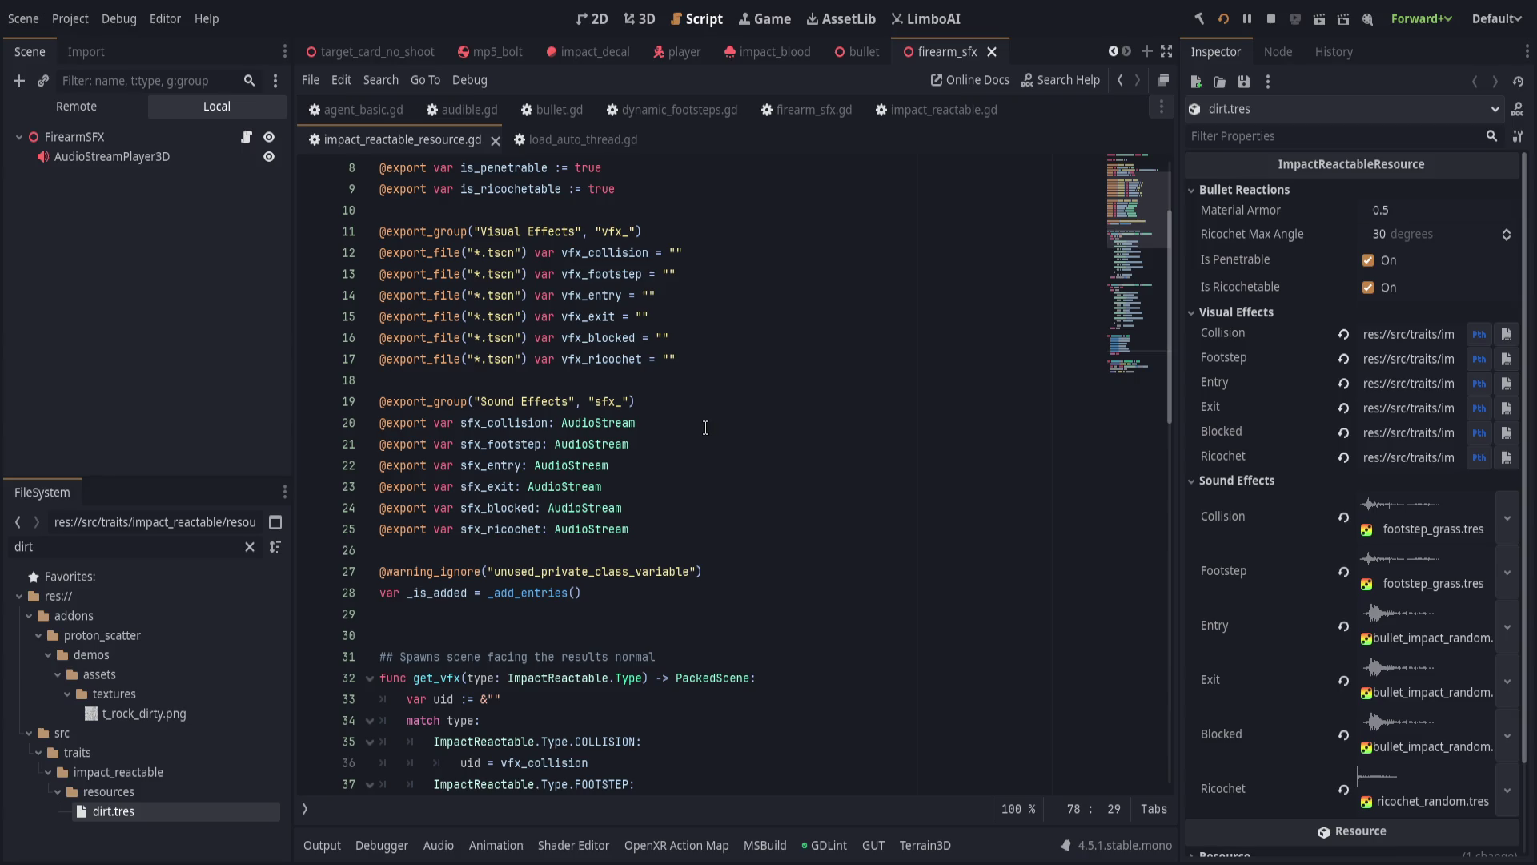
# Switch to impact_reactable.gd, then view the player scene's GTraitsContainer traits.
pyautogui.click(927, 112)
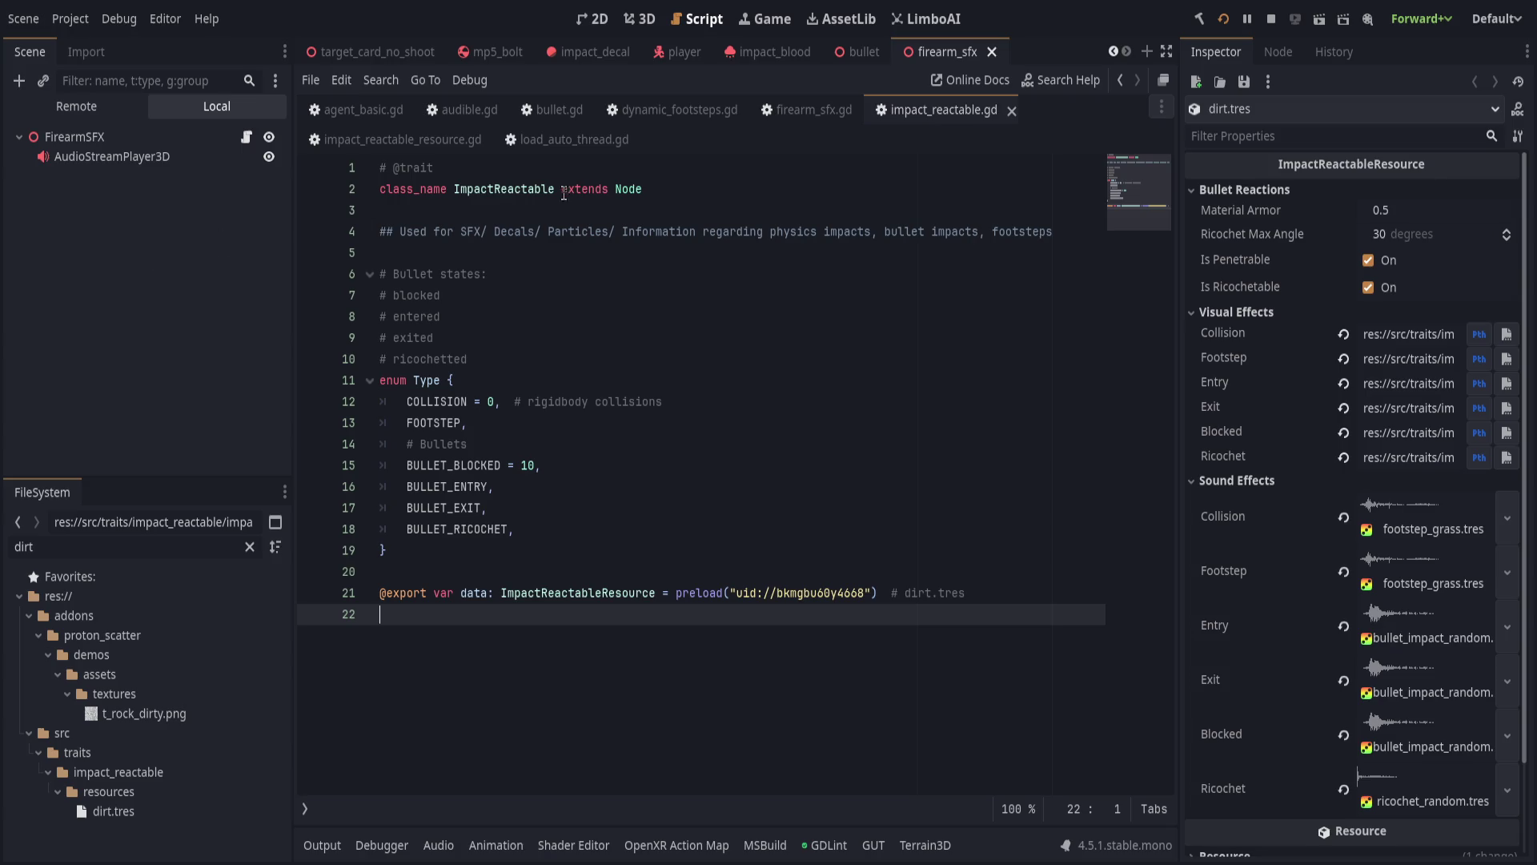
pyautogui.click(680, 51)
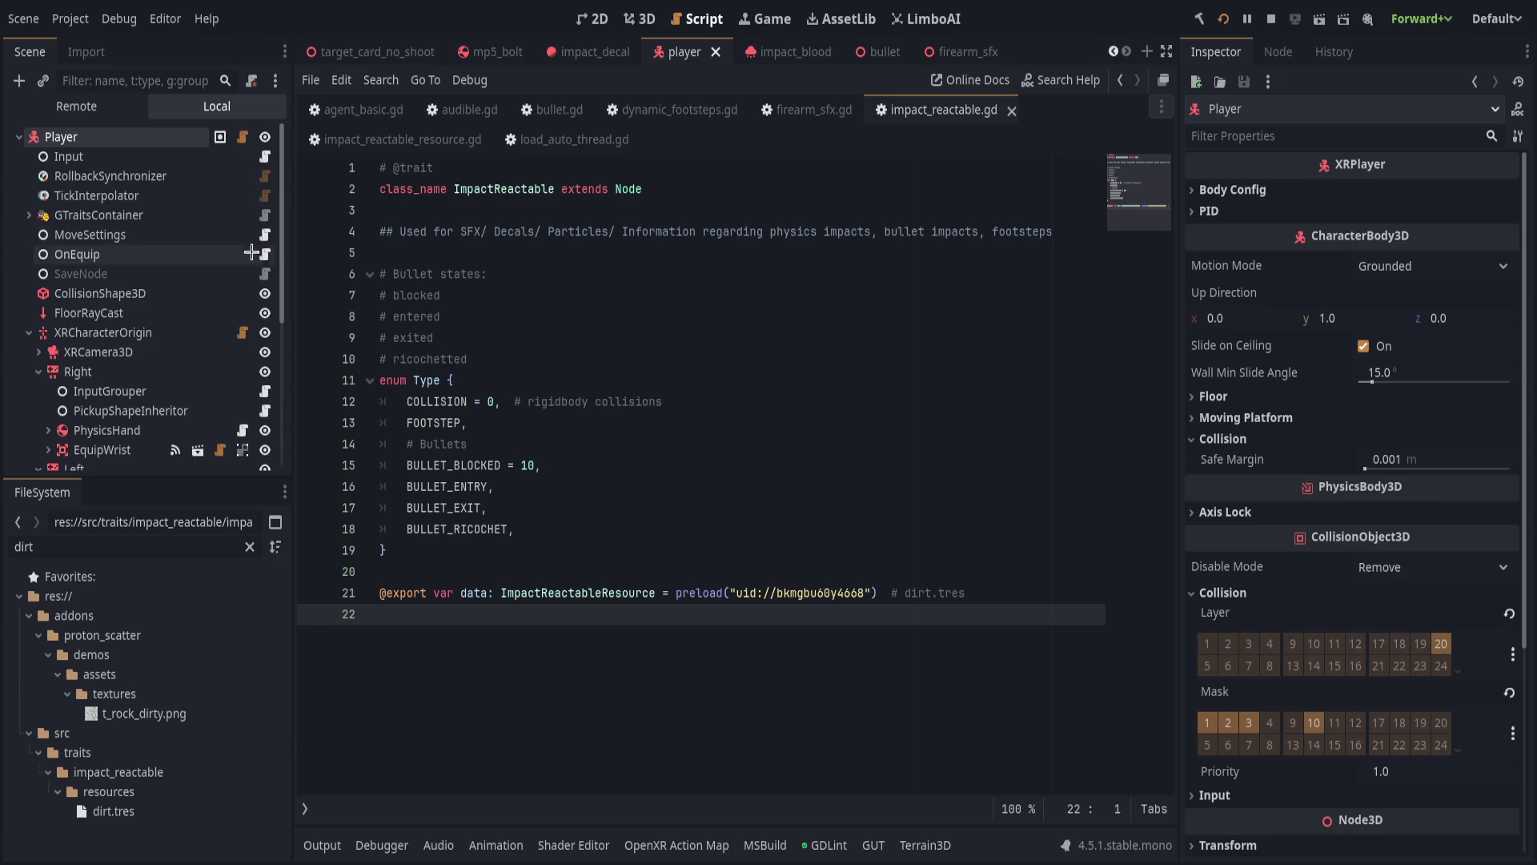
pyautogui.click(28, 214)
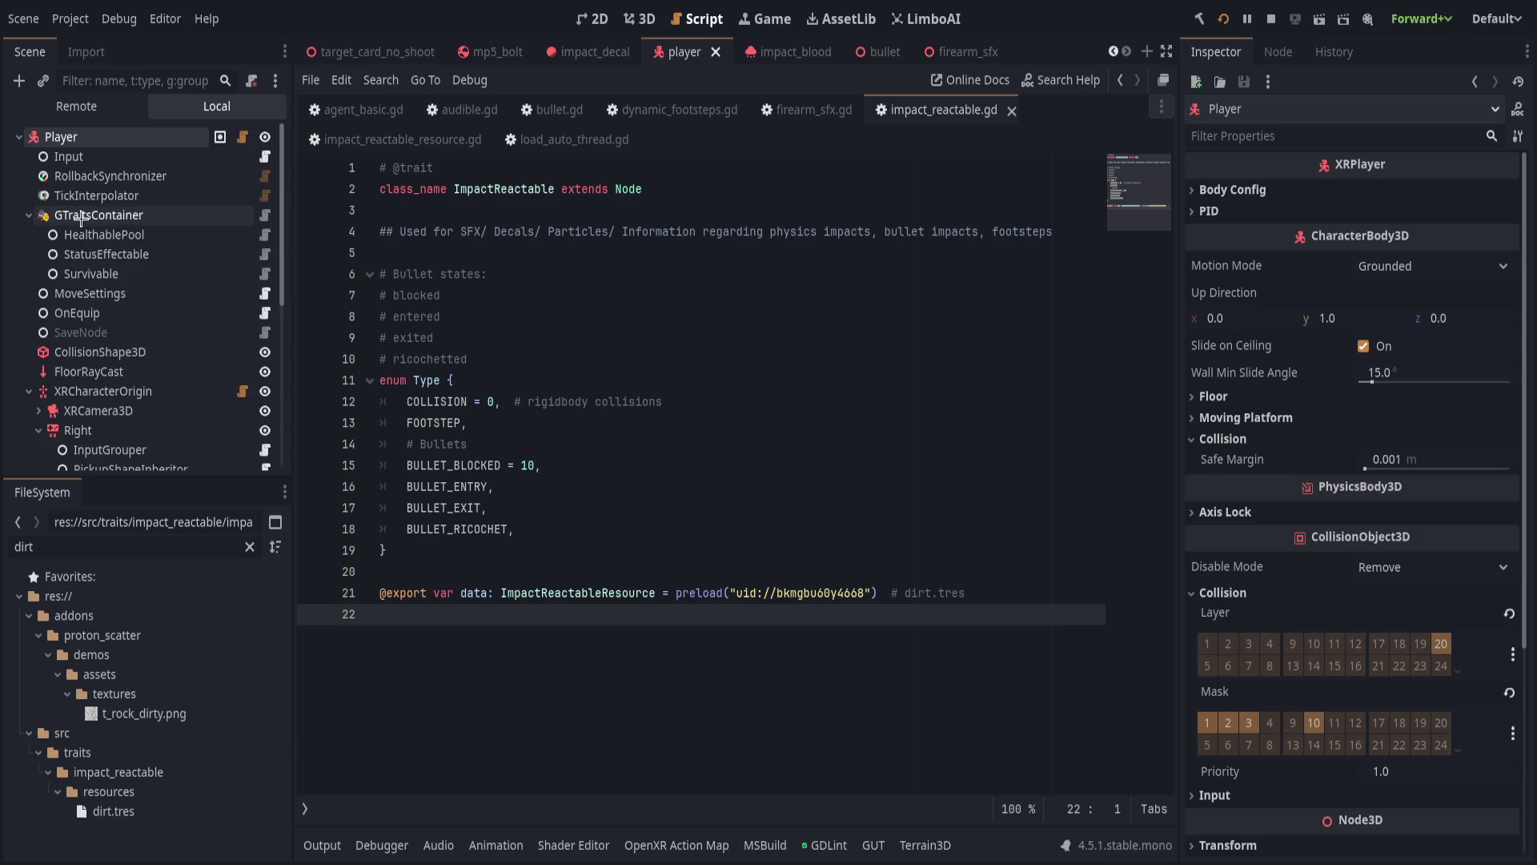
pyautogui.click(29, 215)
# Open the agent_humanoid scene and select its GTraitsContainer.
pyautogui.scroll(-5, 171, 318)
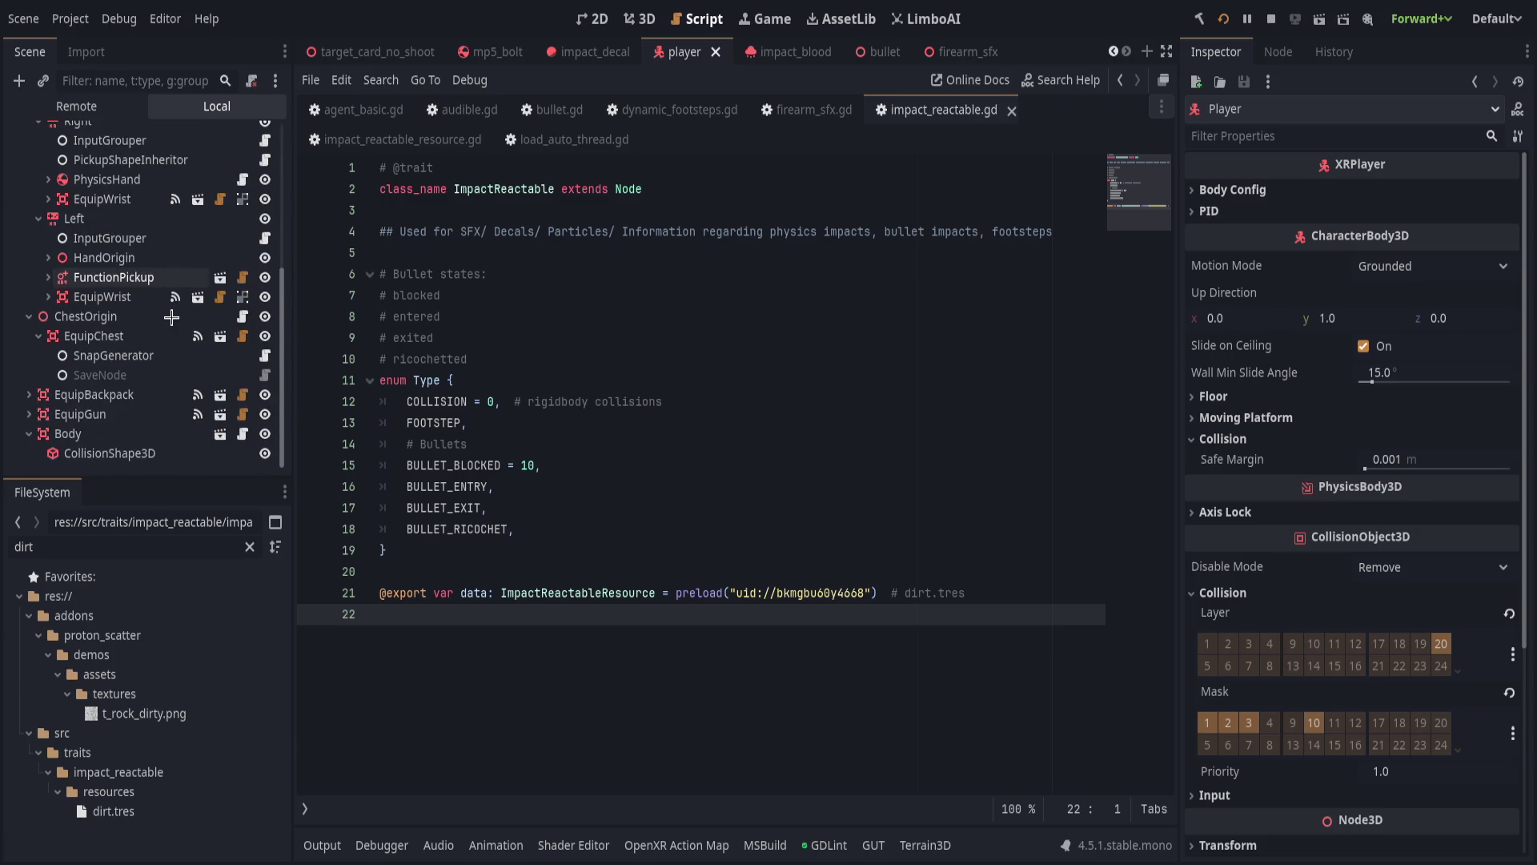
pyautogui.scroll(2, 171, 317)
pyautogui.scroll(5, 171, 317)
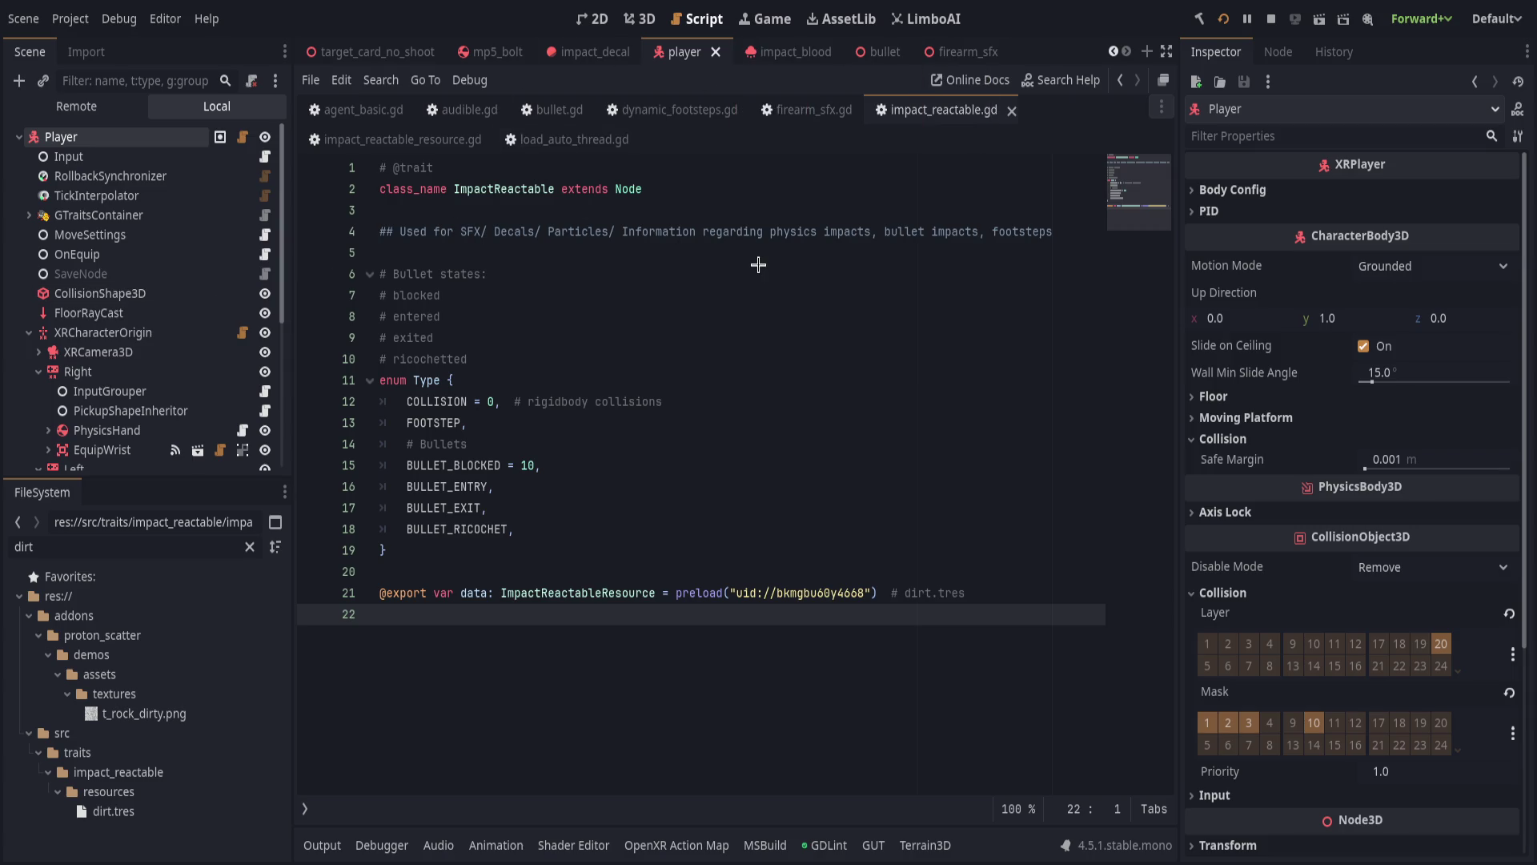
pyautogui.hotkey('ctrl', 'shift', 't')
pyautogui.click(164, 176)
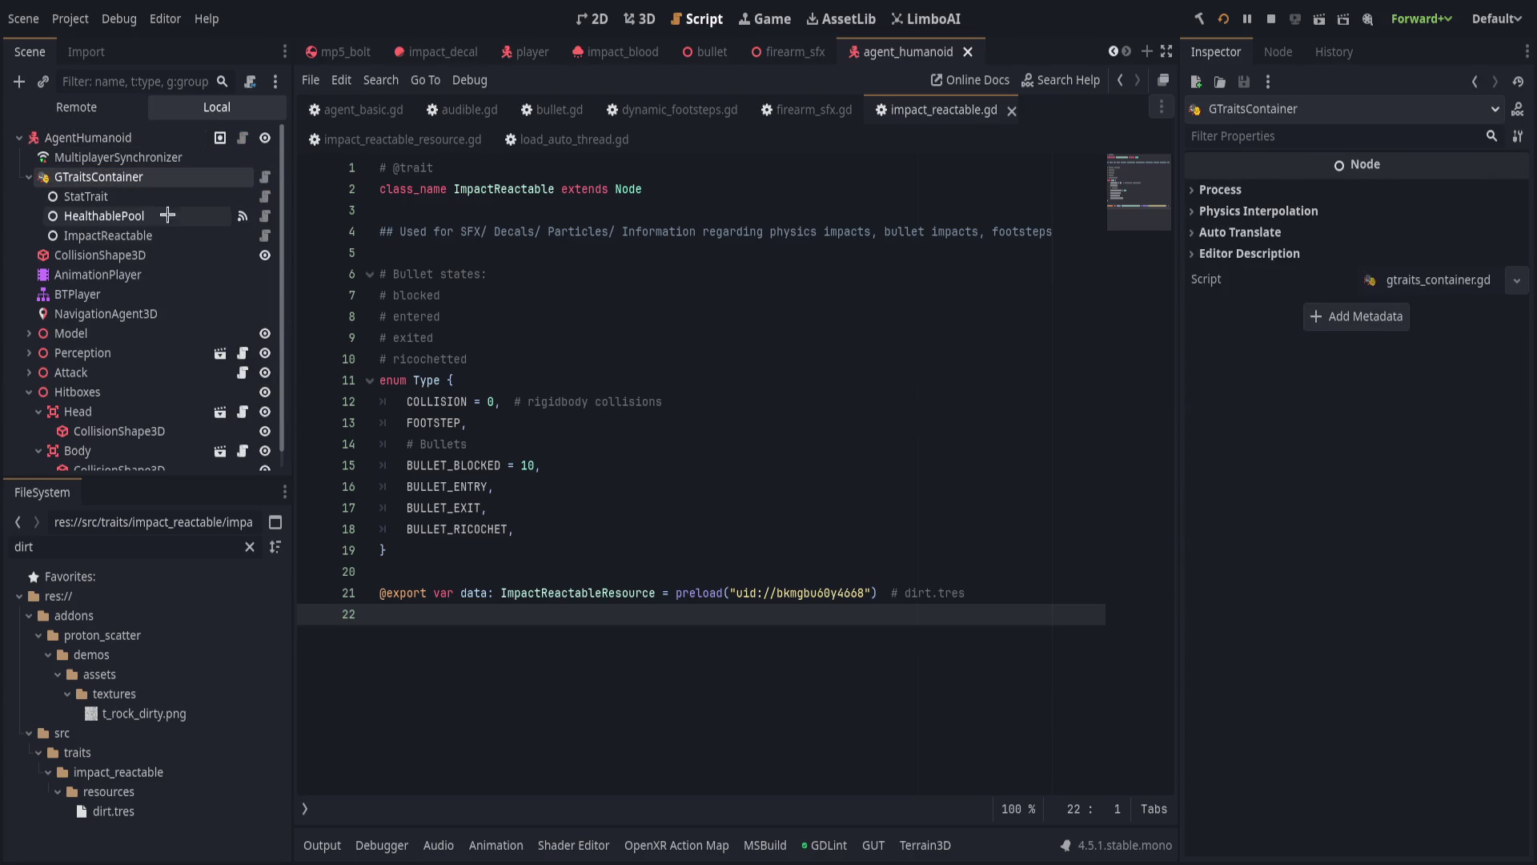
# Show the agent's ImpactReactable body.tres data in a wider Inspector, then go to the end of the data export line.
pyautogui.click(170, 217)
pyautogui.click(168, 234)
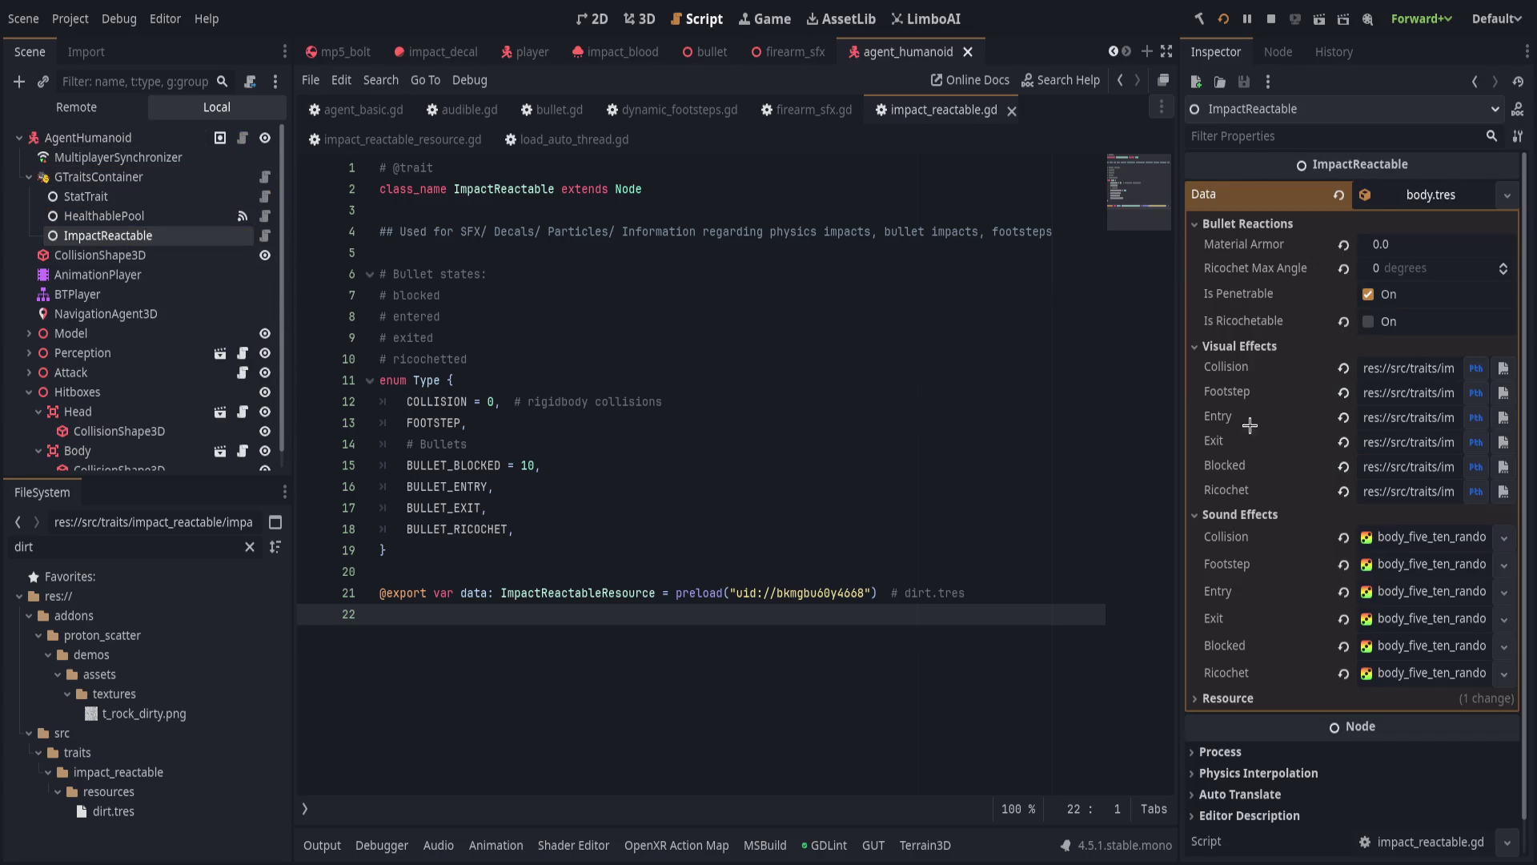
pyautogui.moveTo(1183, 425)
pyautogui.mouseDown()
pyautogui.moveTo(432, 389)
pyautogui.moveTo(721, 370)
pyautogui.moveTo(947, 446)
pyautogui.moveTo(793, 348)
pyautogui.moveTo(1270, 352)
pyautogui.moveTo(947, 440)
pyautogui.moveTo(1249, 368)
pyautogui.moveTo(1344, 372)
pyautogui.moveTo(1263, 369)
pyautogui.mouseUp()
pyautogui.click(1020, 337)
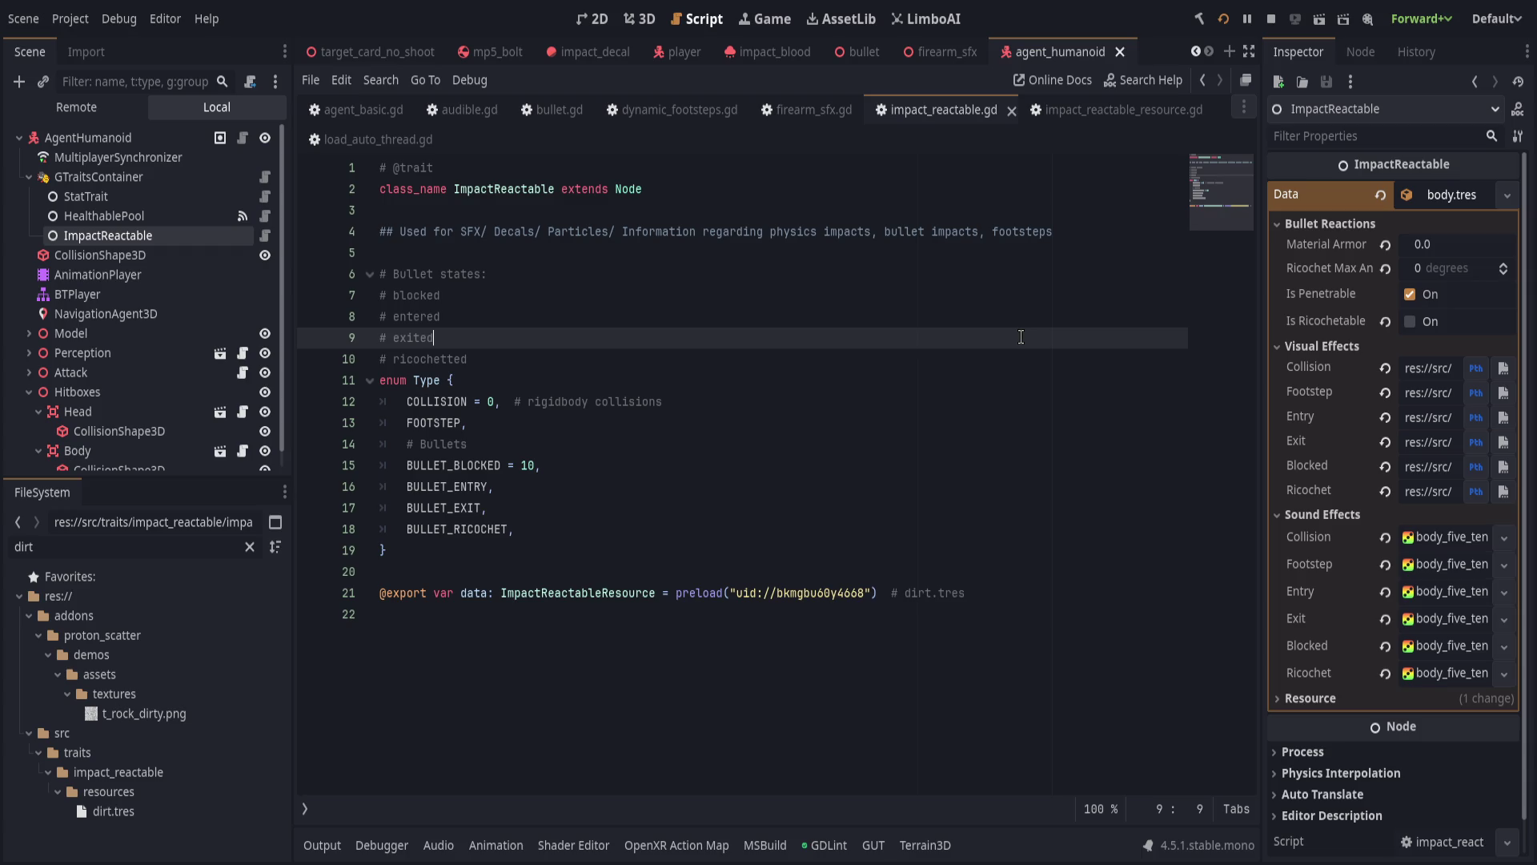
pyautogui.click(878, 593)
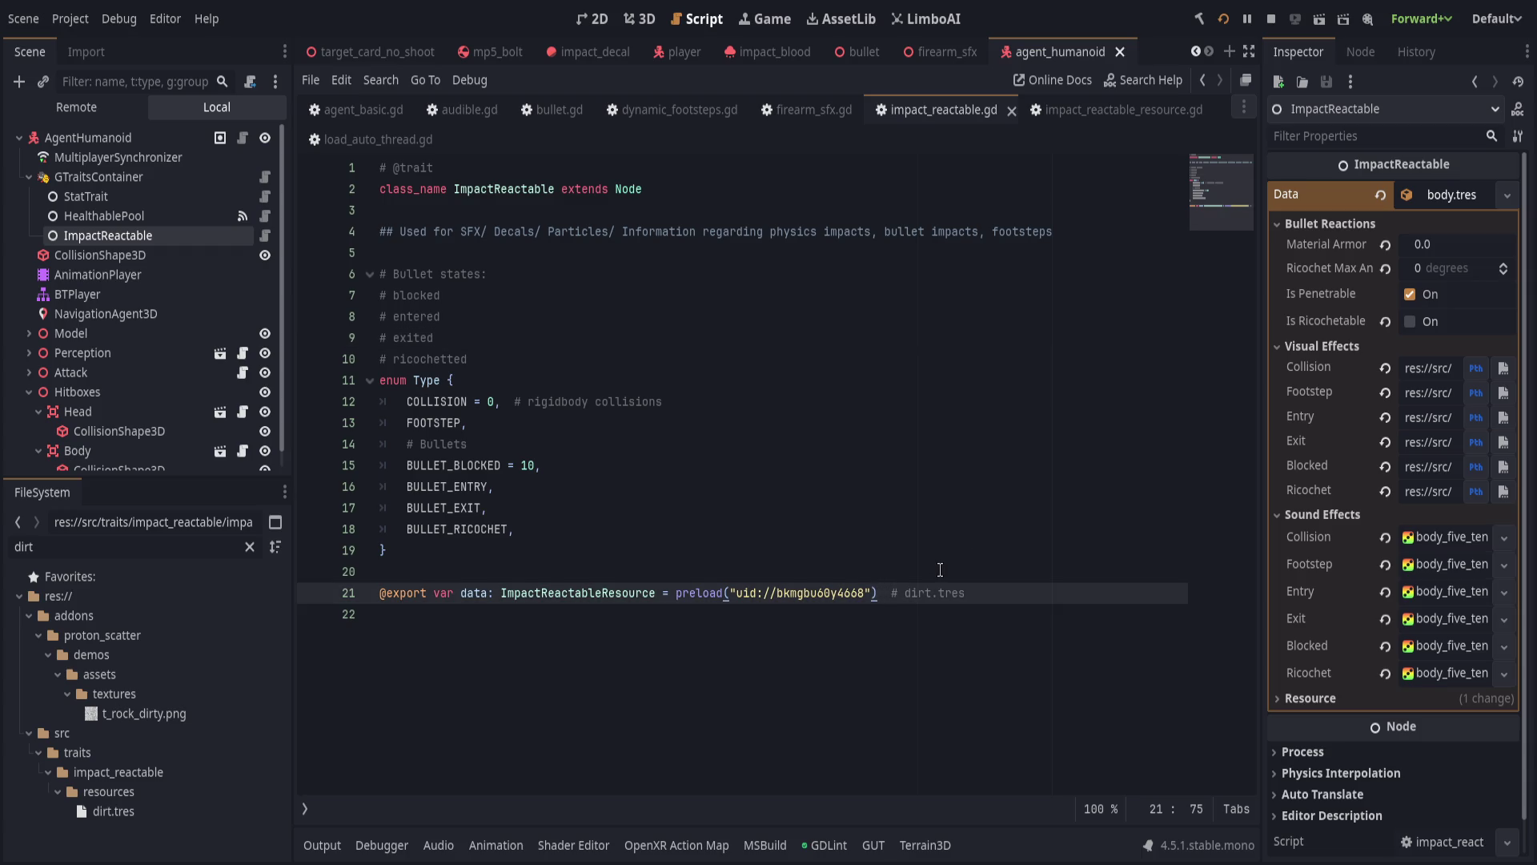
# Give data a set(v) setter assigning data = v and calling data._add_entries(), then run with F5.
pyautogui.write(':')
pyautogui.press('Return')
pyautogui.write('set(v)')
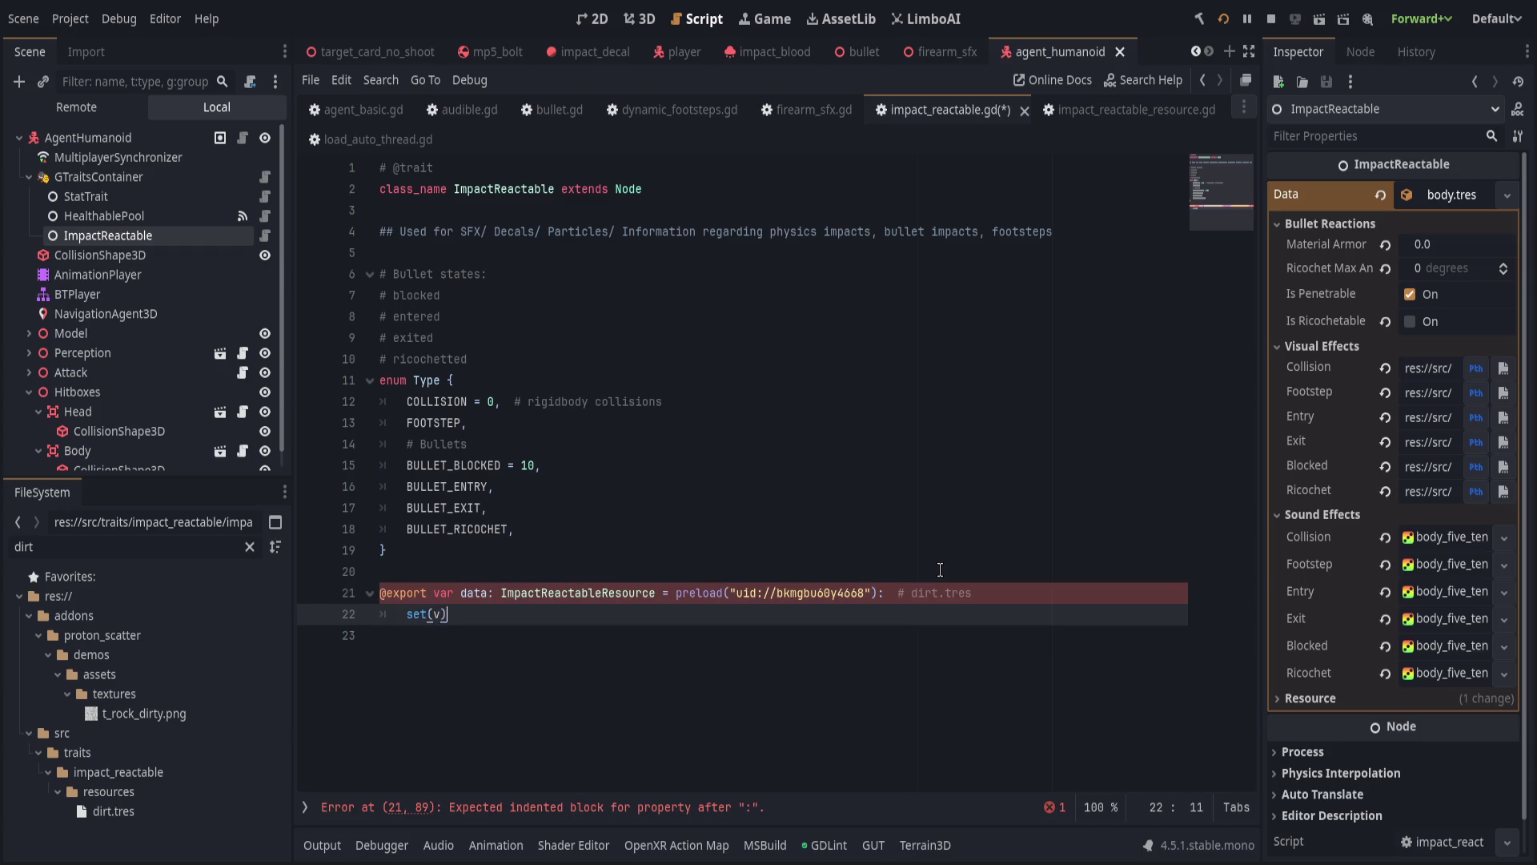
pyautogui.write(':')
pyautogui.press('Return')
pyautogui.write('if')
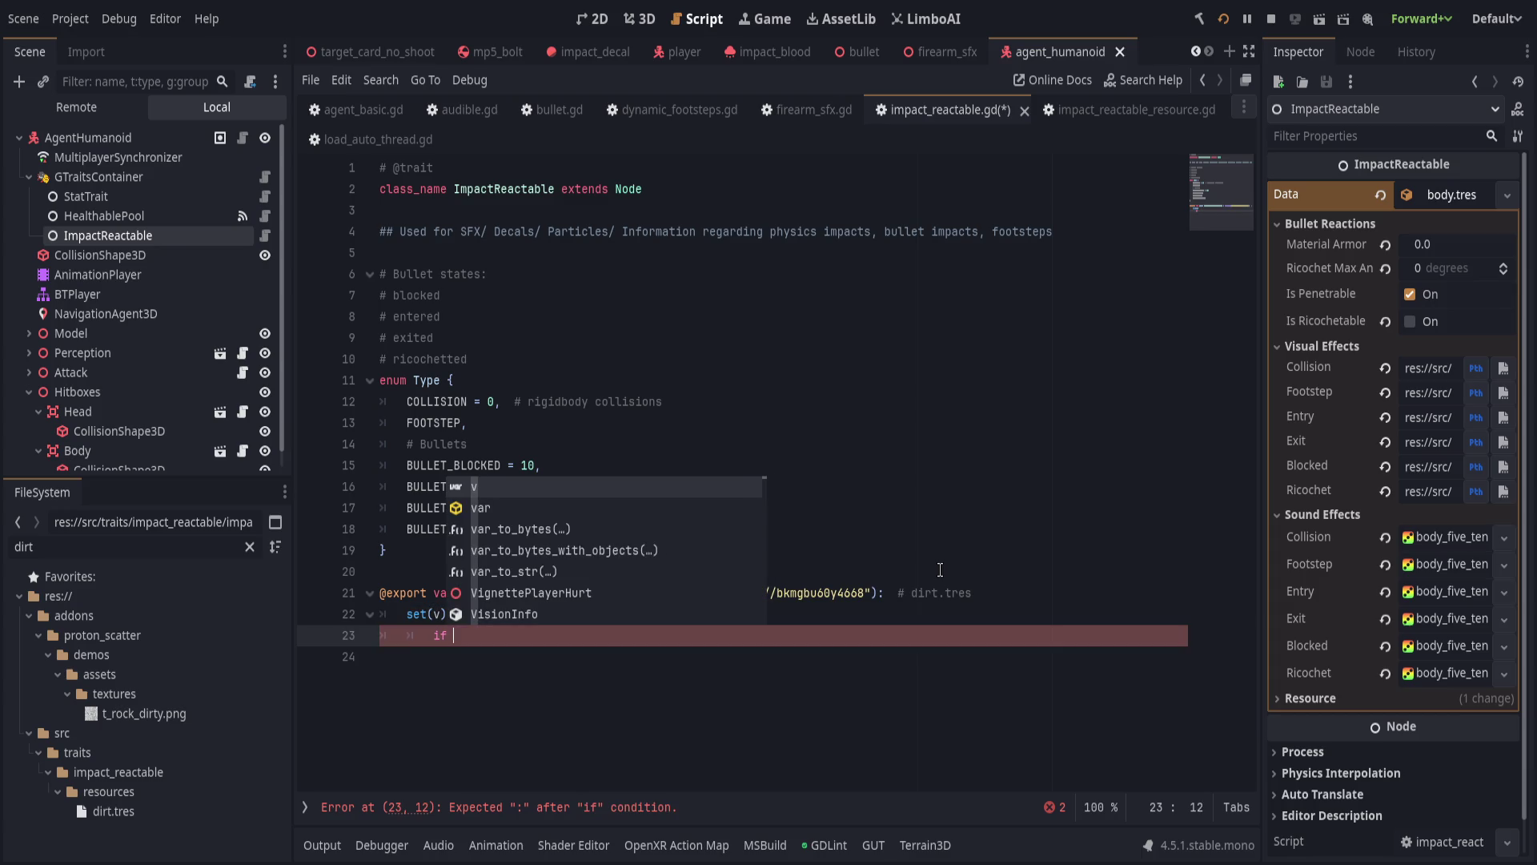
pyautogui.press('BackSpace')
pyautogui.press('BackSpace')
pyautogui.press('BackSpace')
pyautogui.write('data = ')
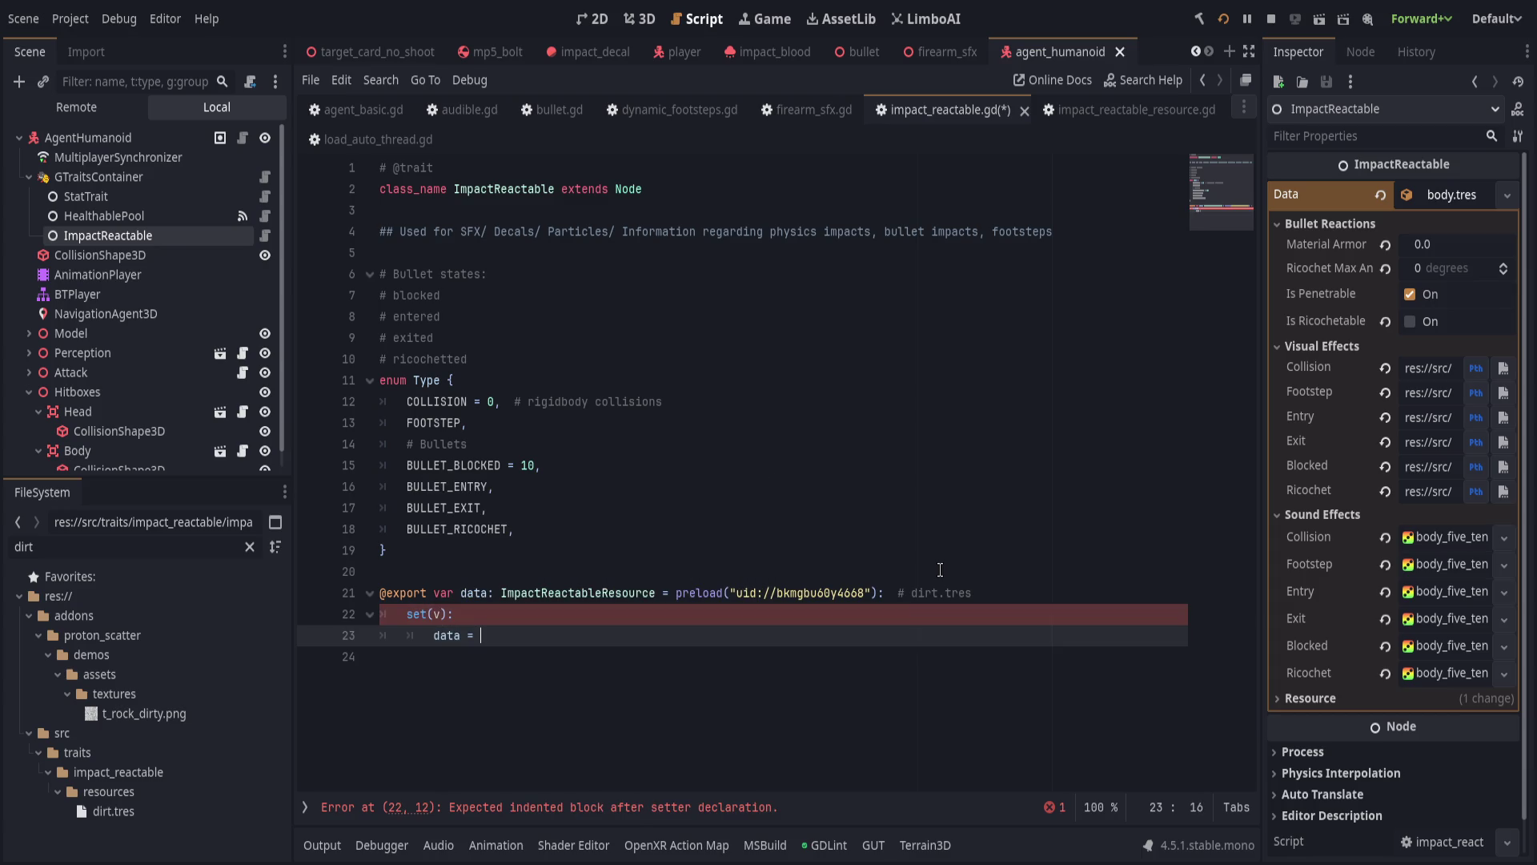
pyautogui.write('v')
pyautogui.press('Return')
pyautogui.write('if data:')
pyautogui.press('Return')
pyautogui.write('data')
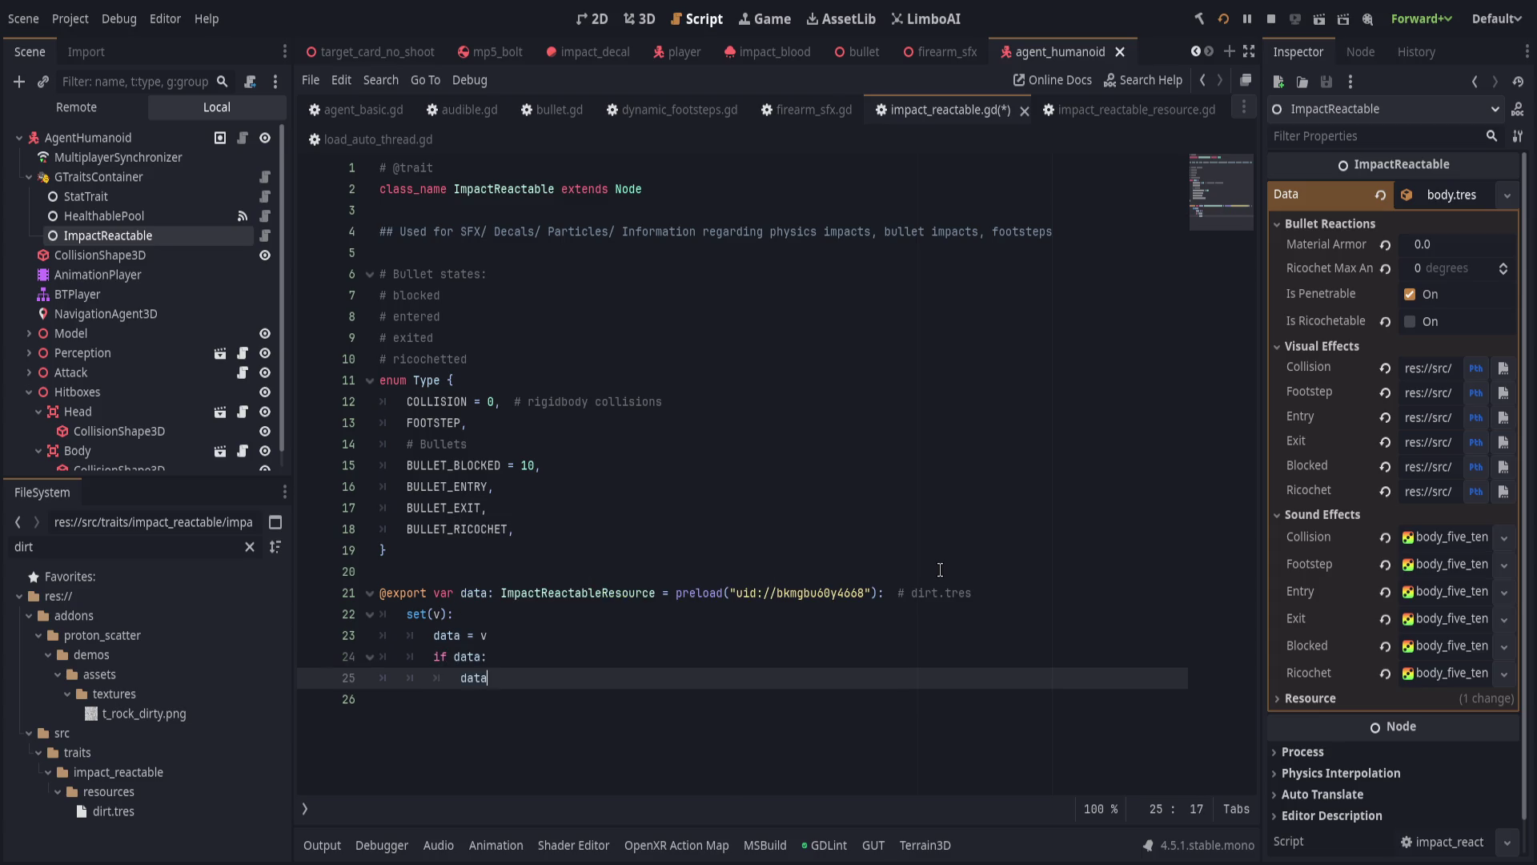
pyautogui.write('.')
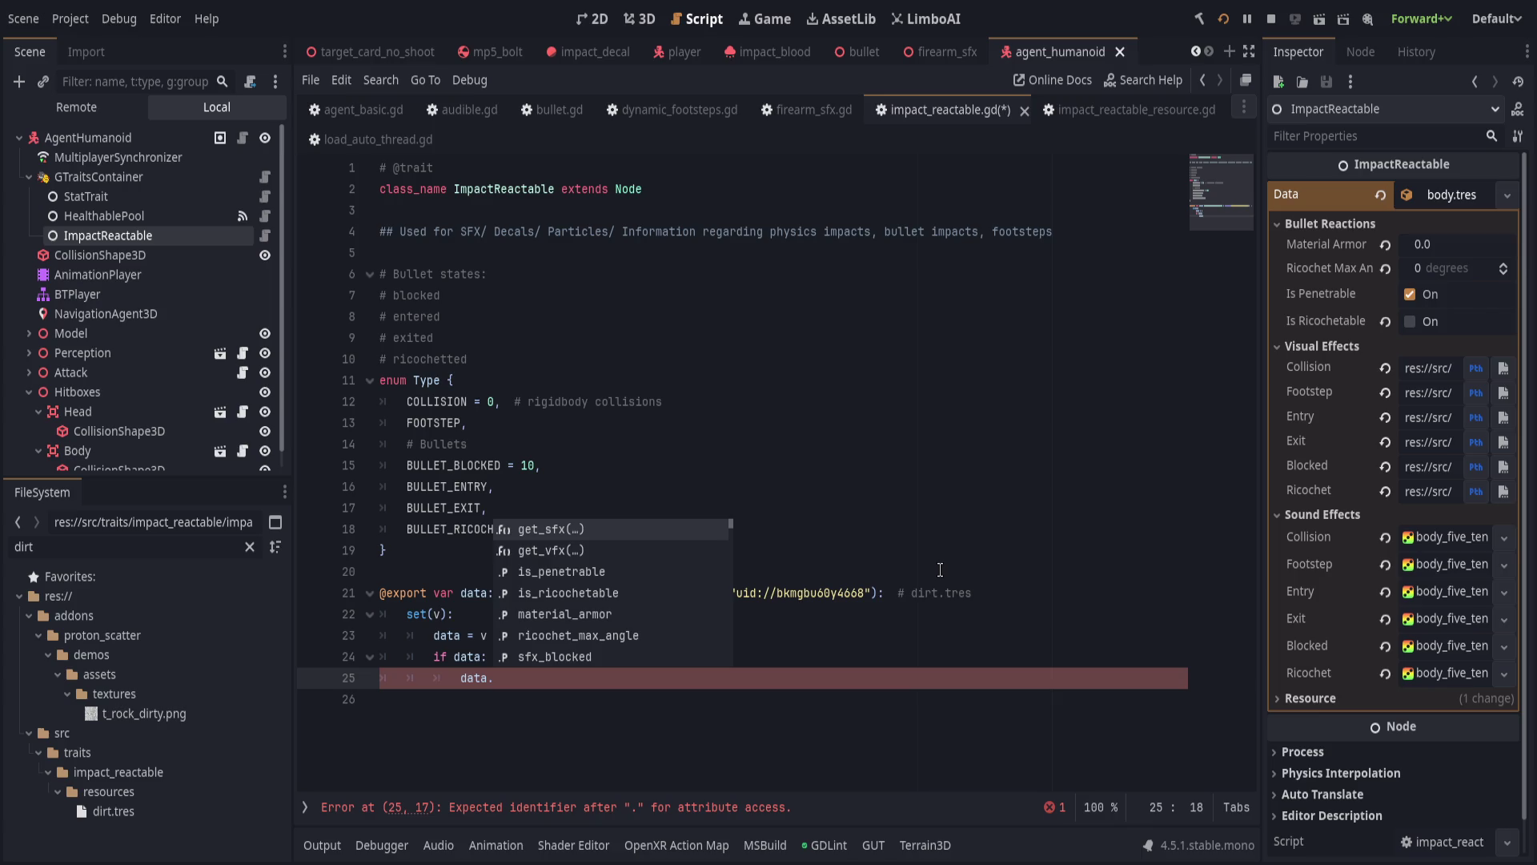
pyautogui.write('_')
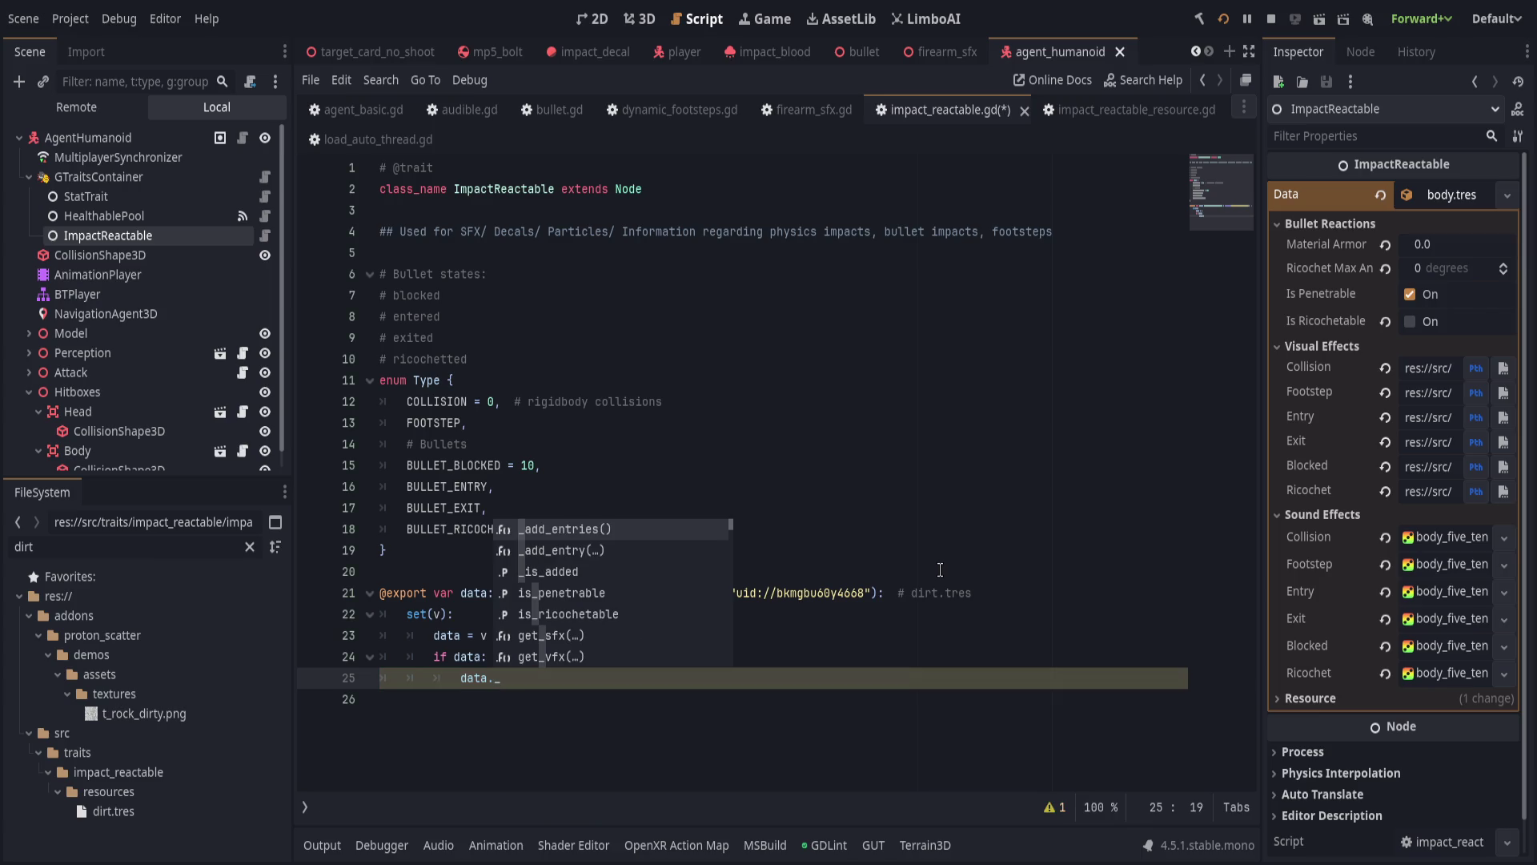
pyautogui.press('Return')
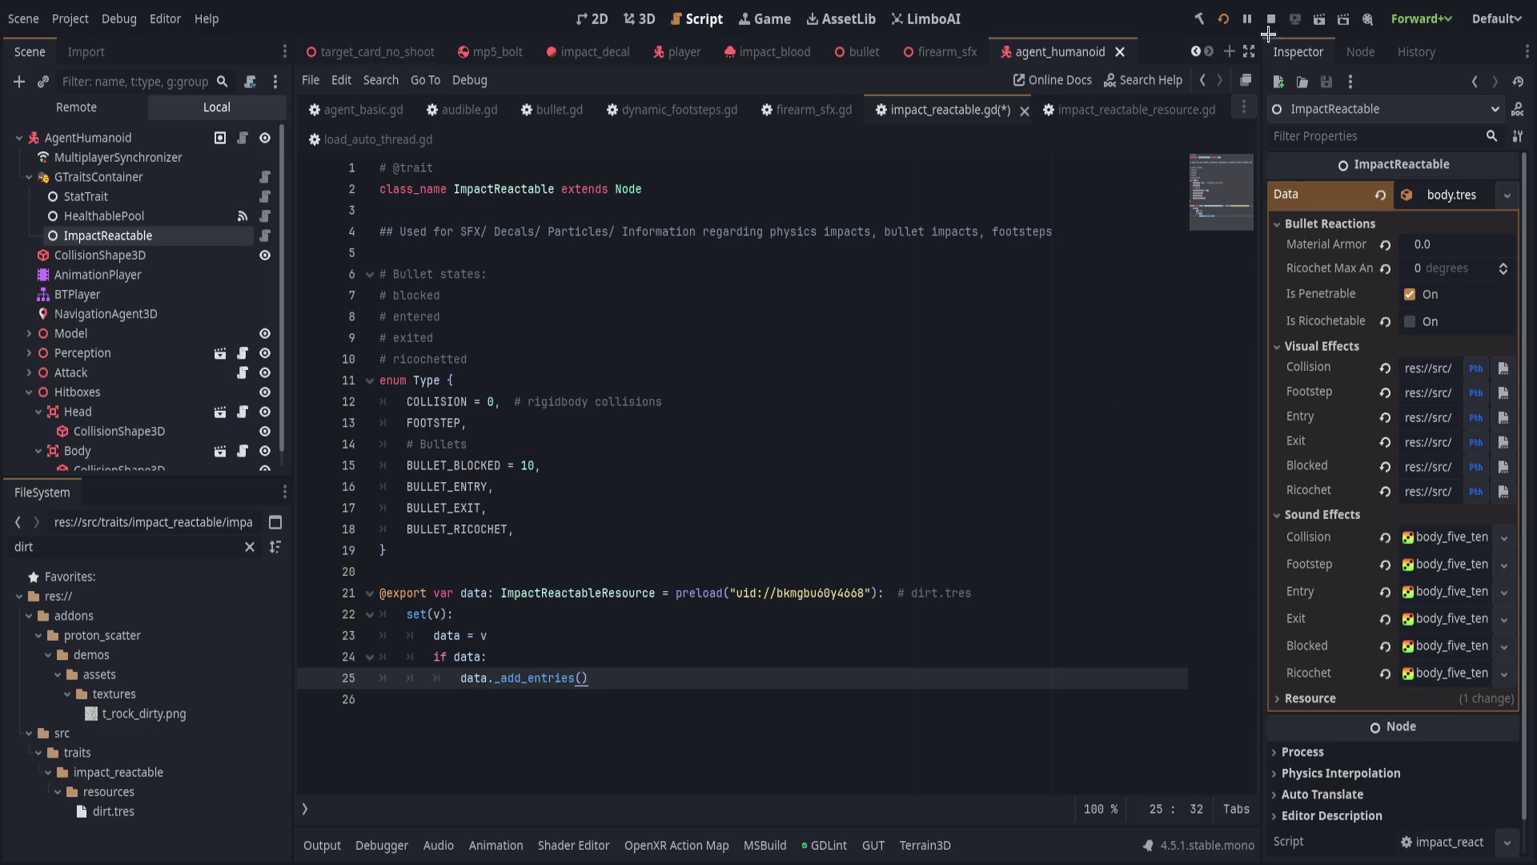
pyautogui.press('F5')
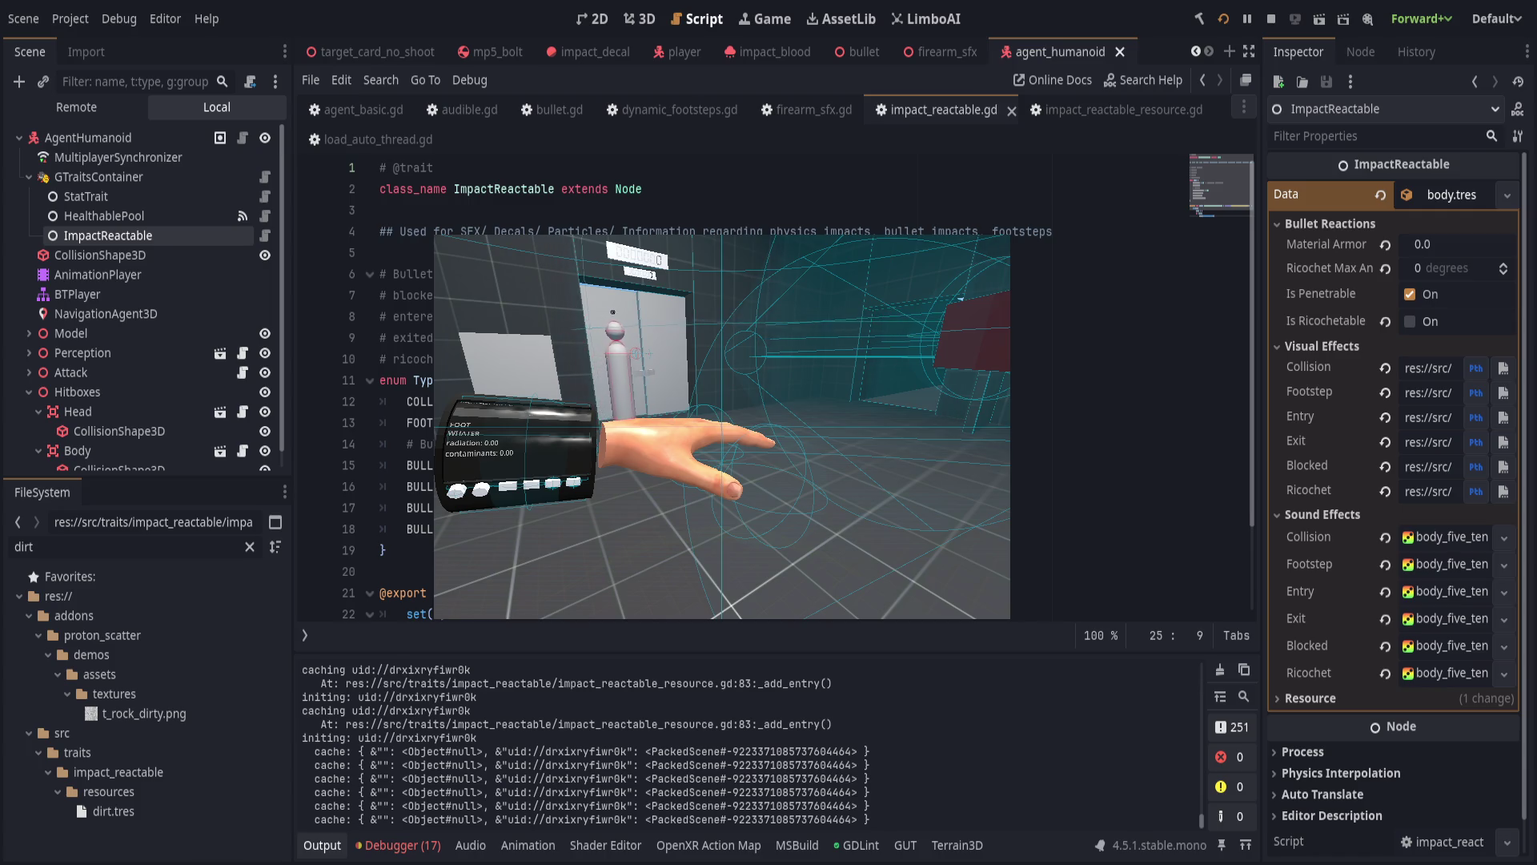
# Stop the running game with F8.
pyautogui.press('F8')
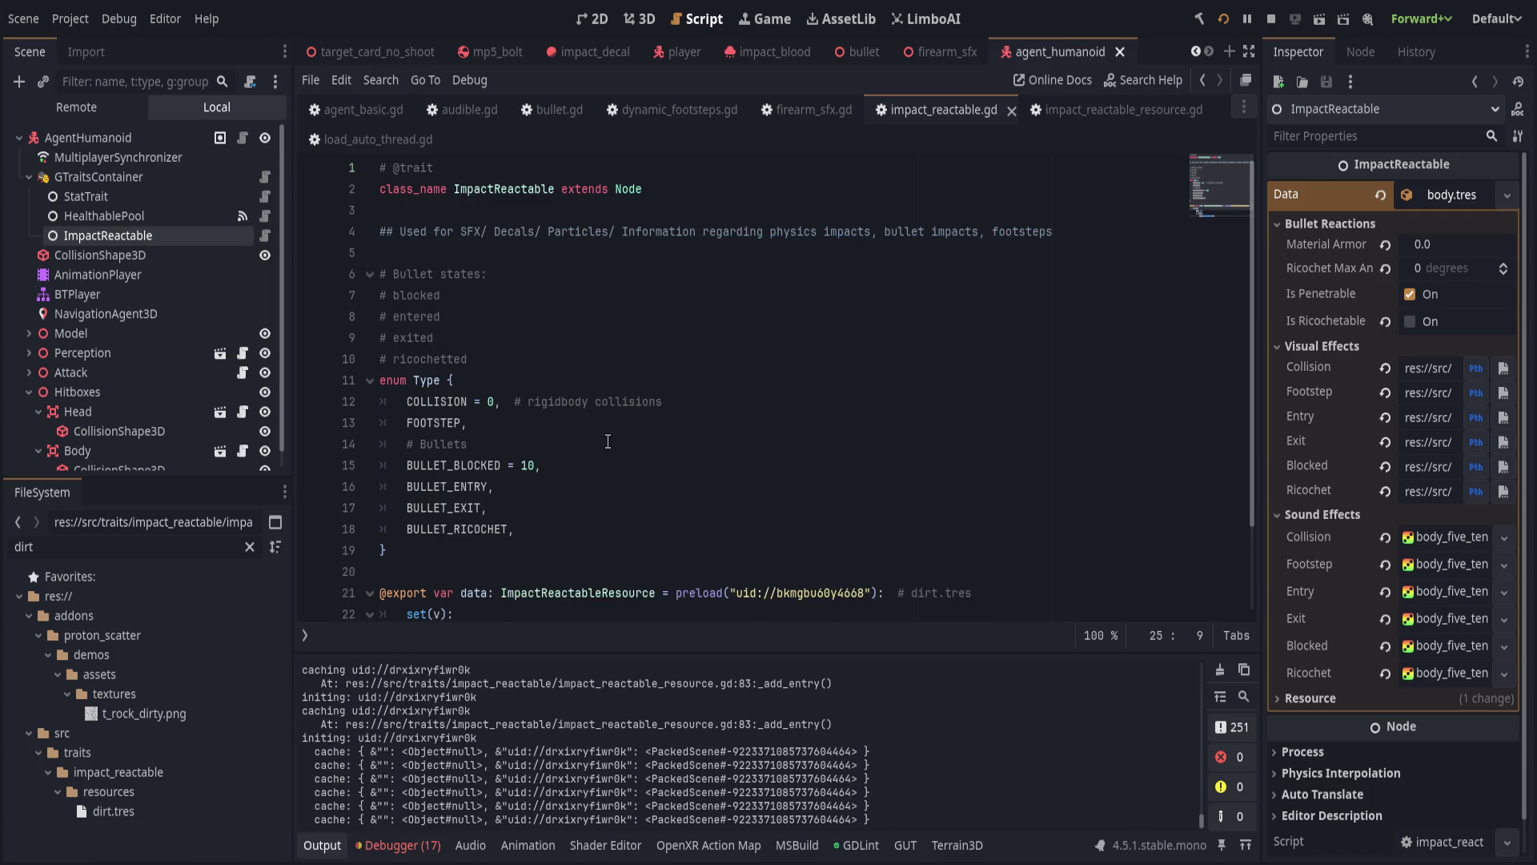
# Switch via bullet.gd to impact_reactable_resource.gd and place the cursor above _add_entries.
pyautogui.click(604, 438)
pyautogui.scroll(-2, 621, 409)
pyautogui.scroll(2, 641, 413)
pyautogui.scroll(-2, 648, 414)
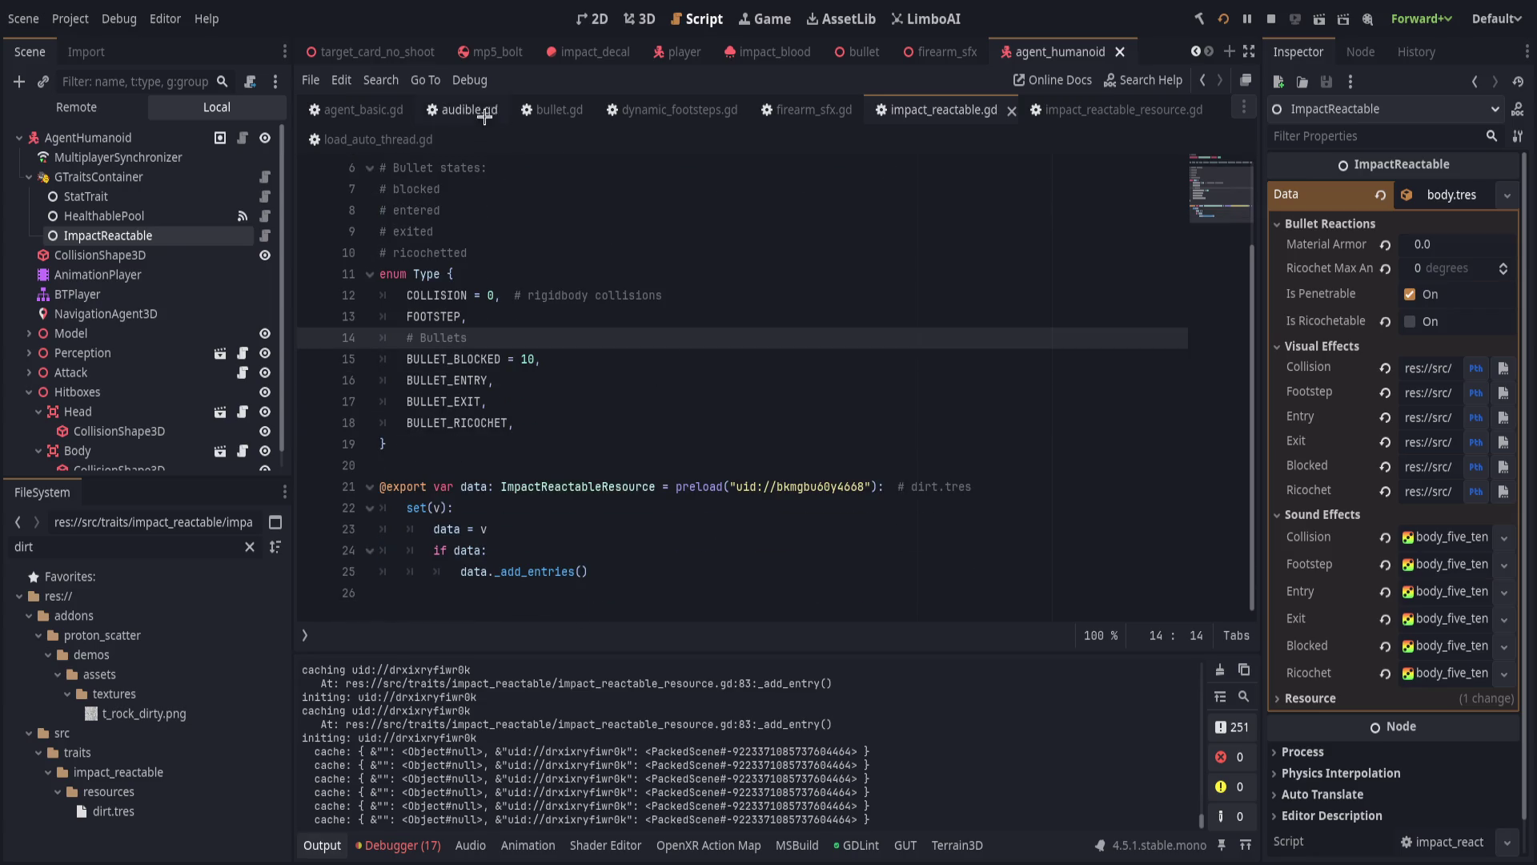
pyautogui.click(541, 111)
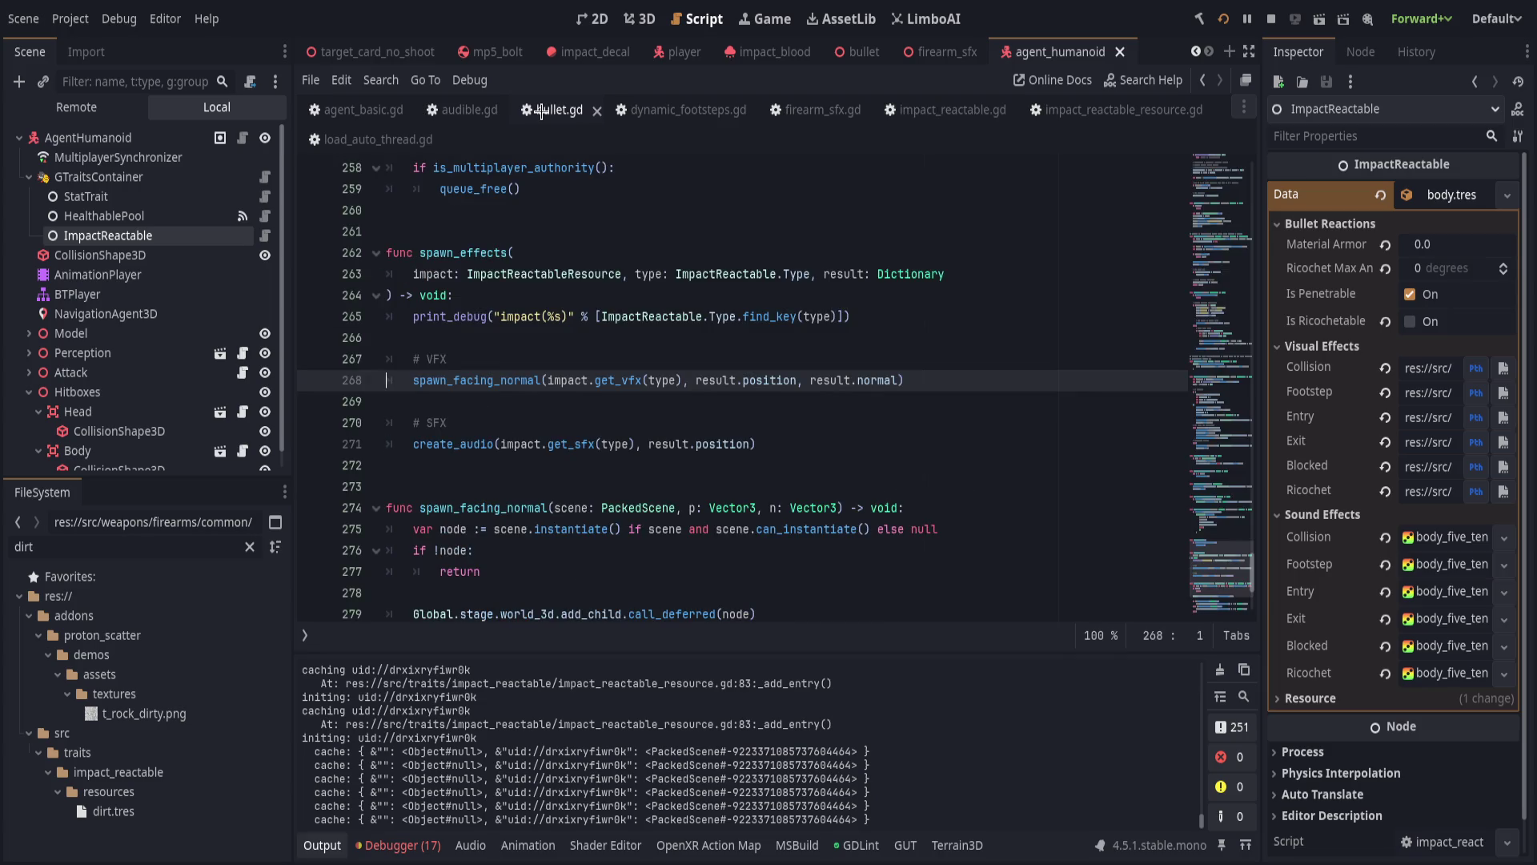
pyautogui.click(1129, 111)
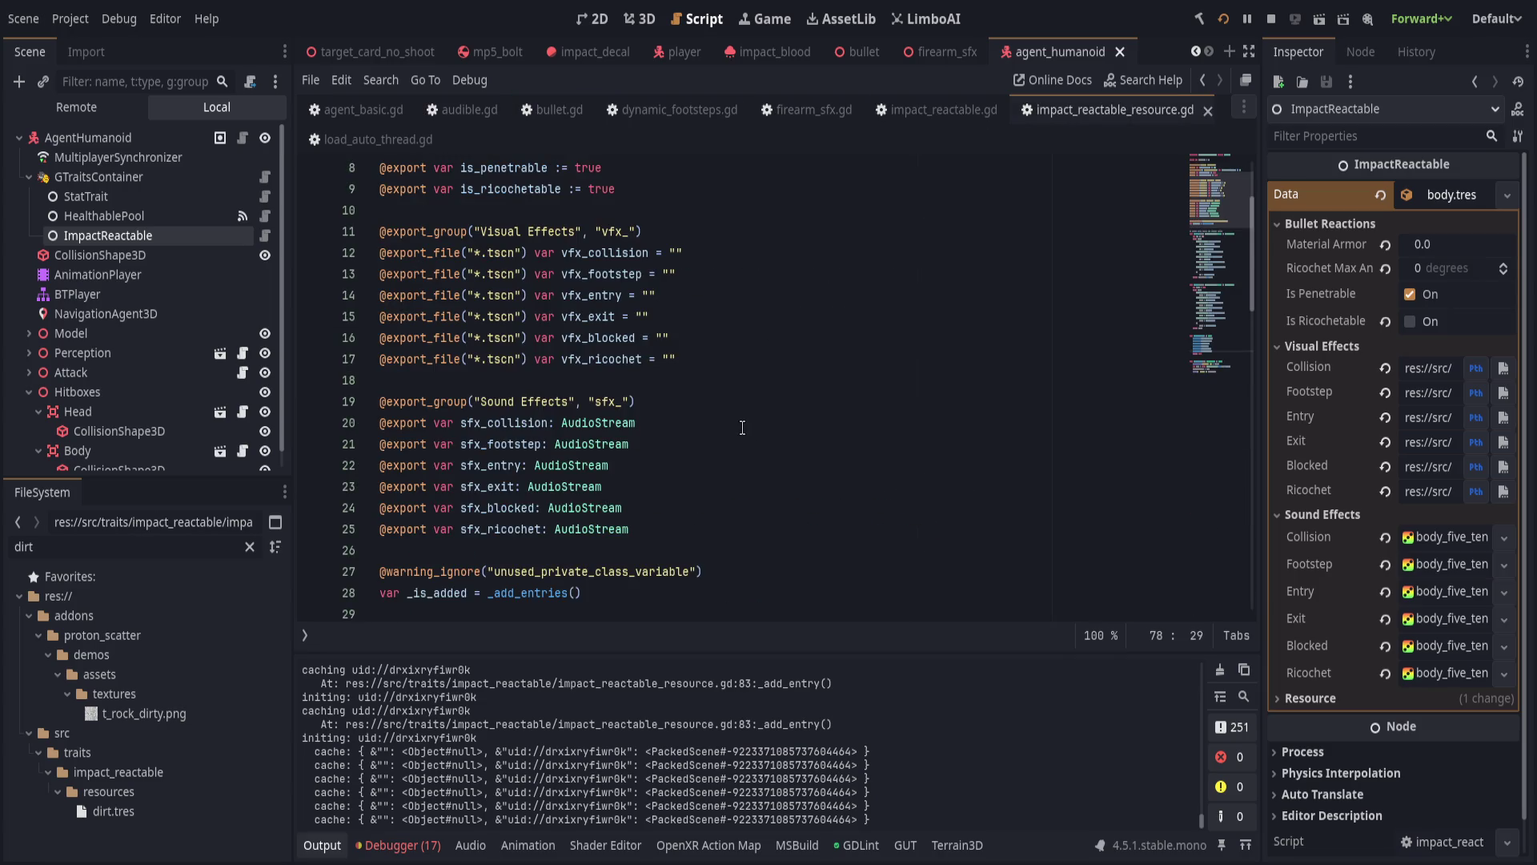
pyautogui.scroll(-10, 720, 432)
pyautogui.scroll(-6, 746, 438)
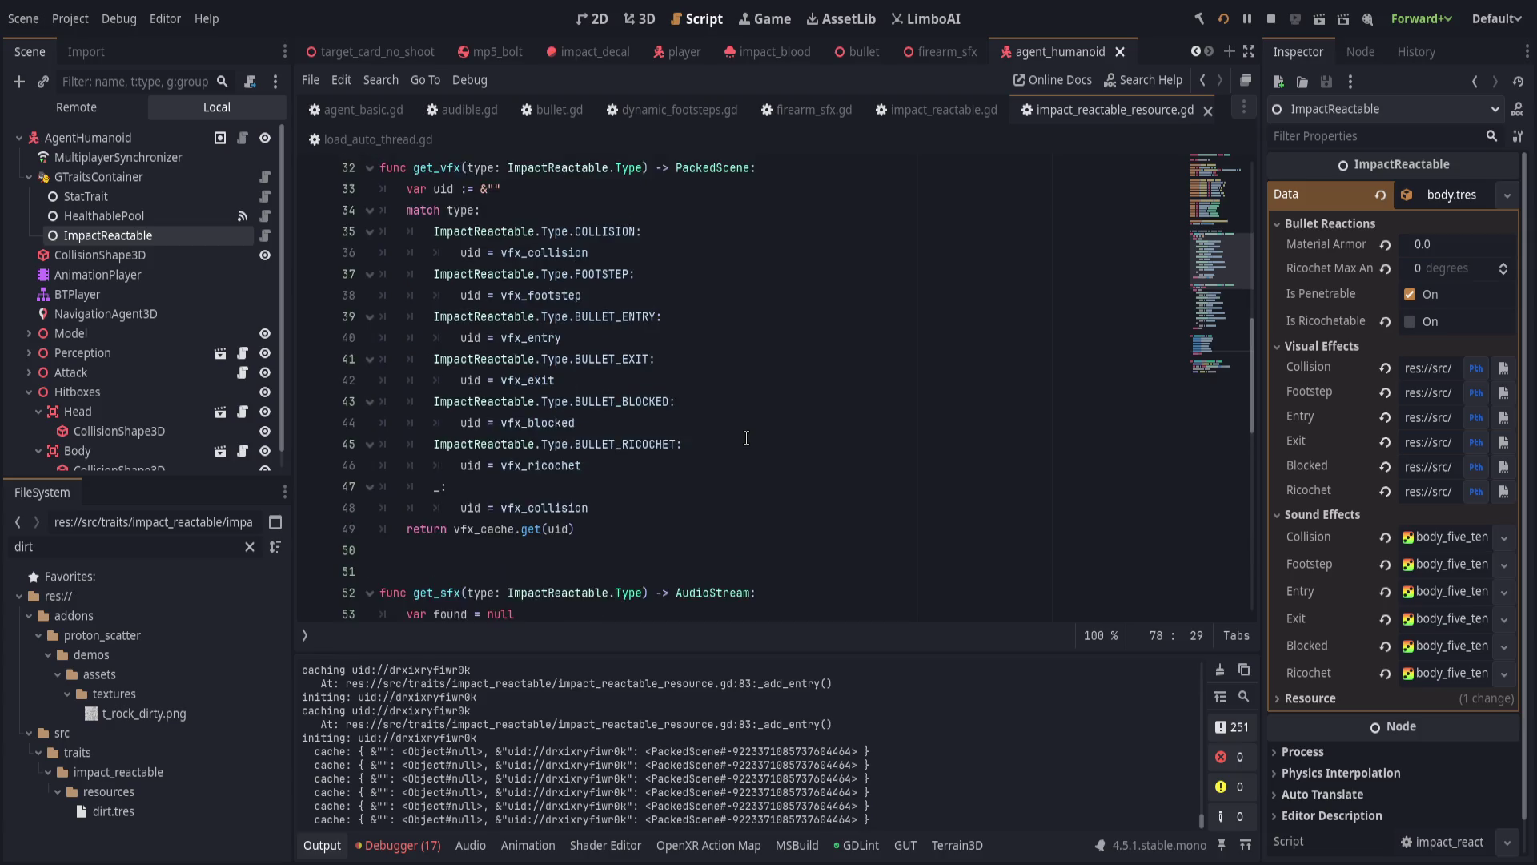
pyautogui.click(773, 421)
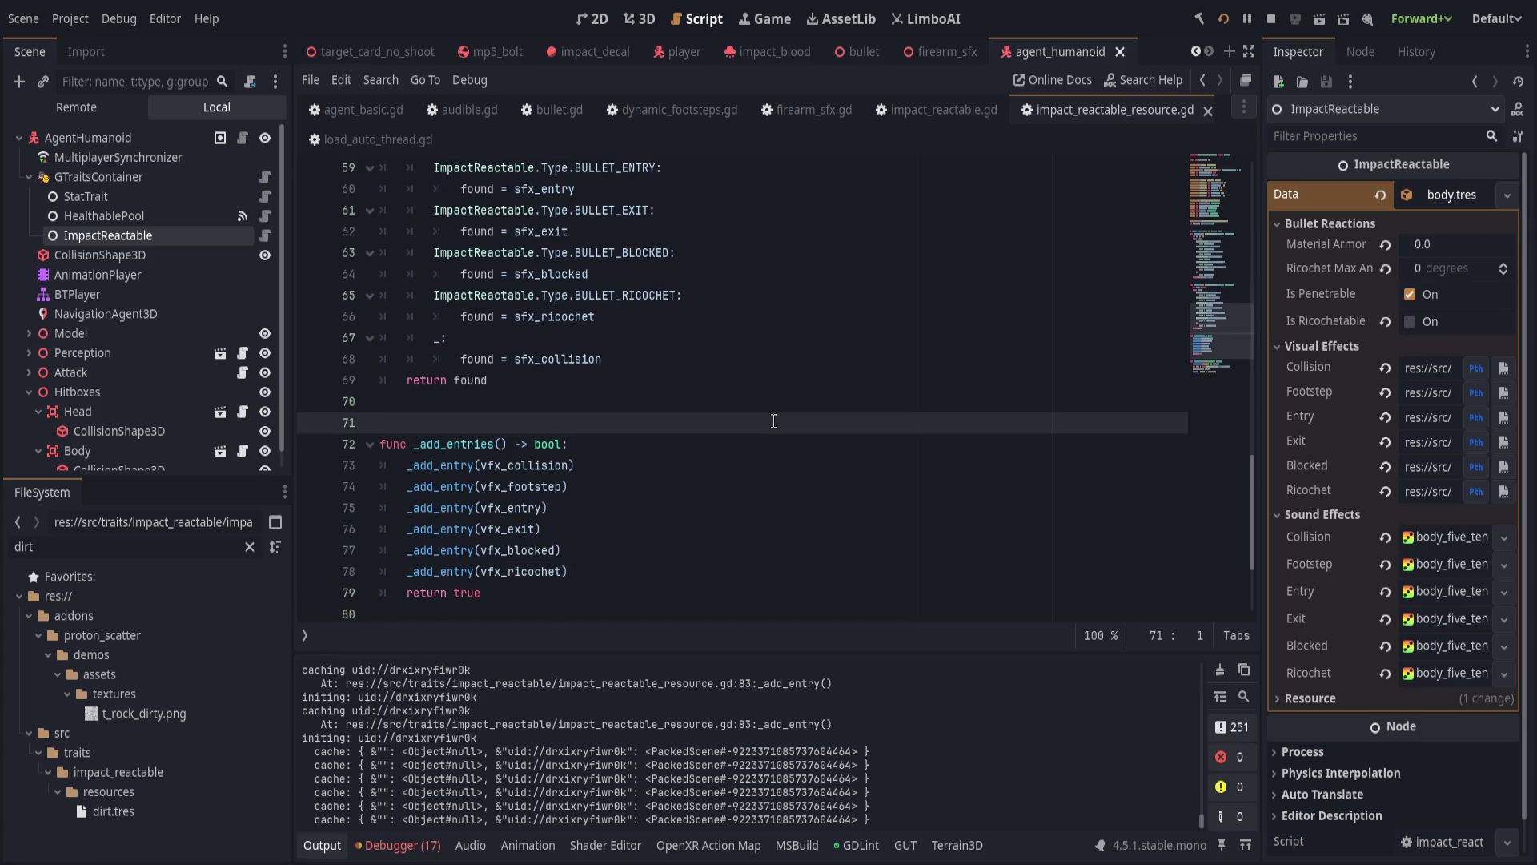
# Rename _add_entries to func cache_entries() -> void, drop return true and the _is_added line, and save.
pyautogui.press('Return')
pyautogui.write('func cache')
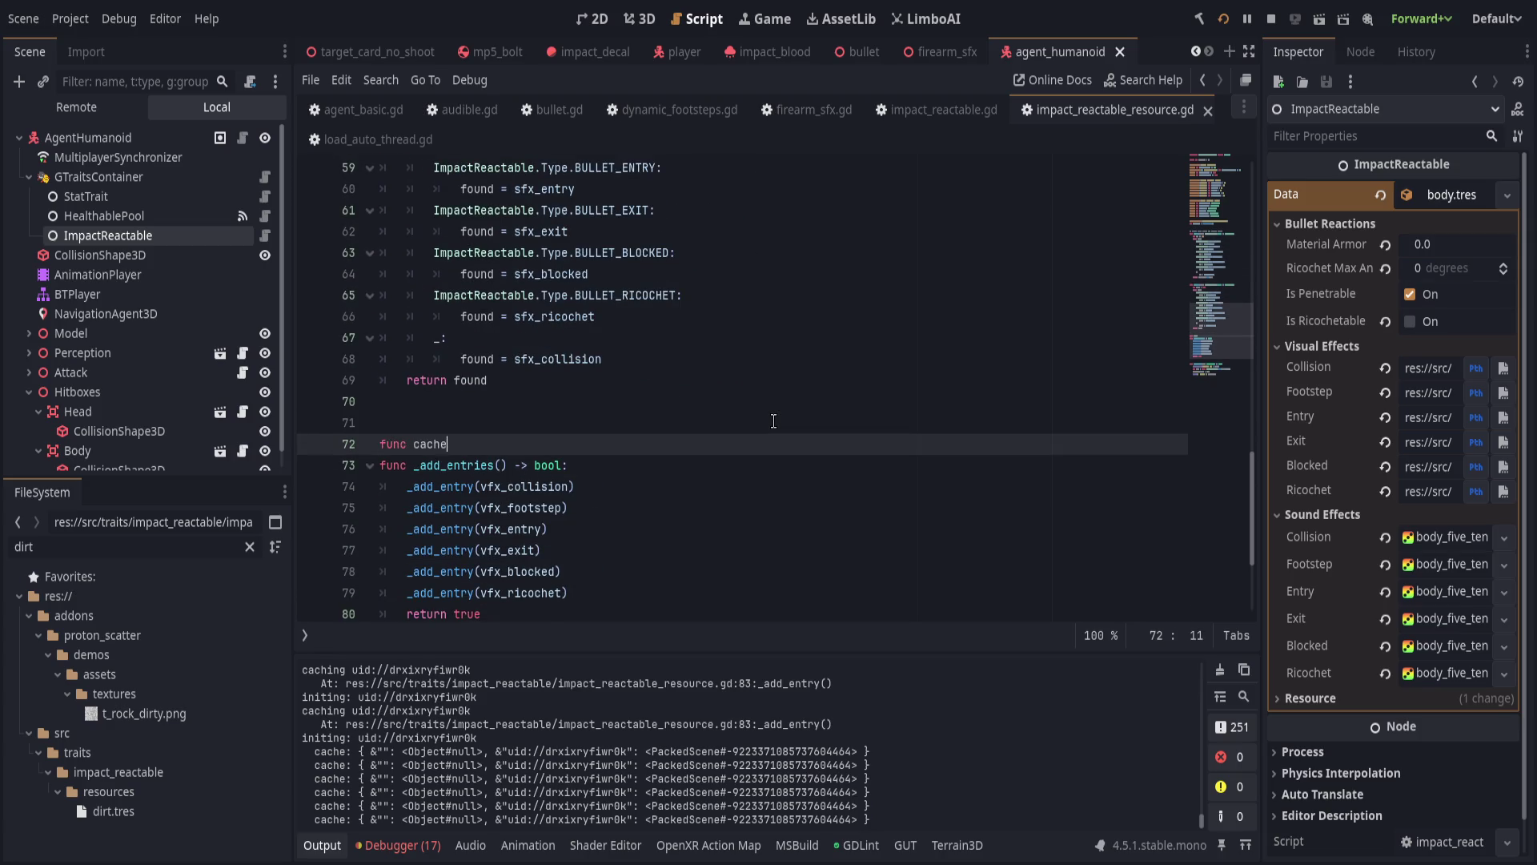
pyautogui.write('_entries() -> v')
pyautogui.write('oid:')
pyautogui.press('Down')
pyautogui.hotkey('ctrl', 'shift', 'k')
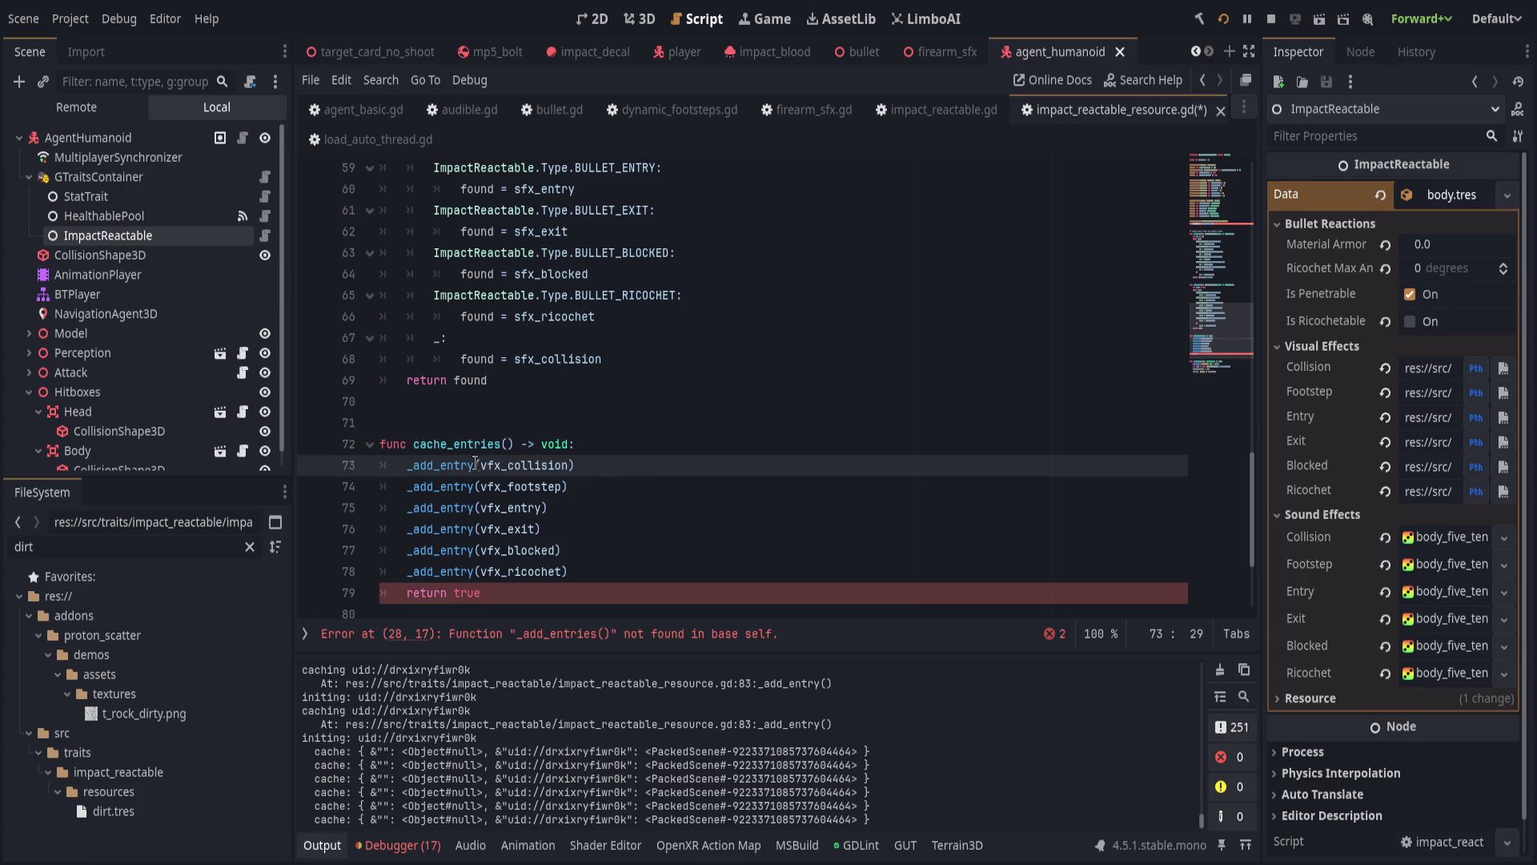
pyautogui.click(523, 599)
pyautogui.scroll(-3, 652, 483)
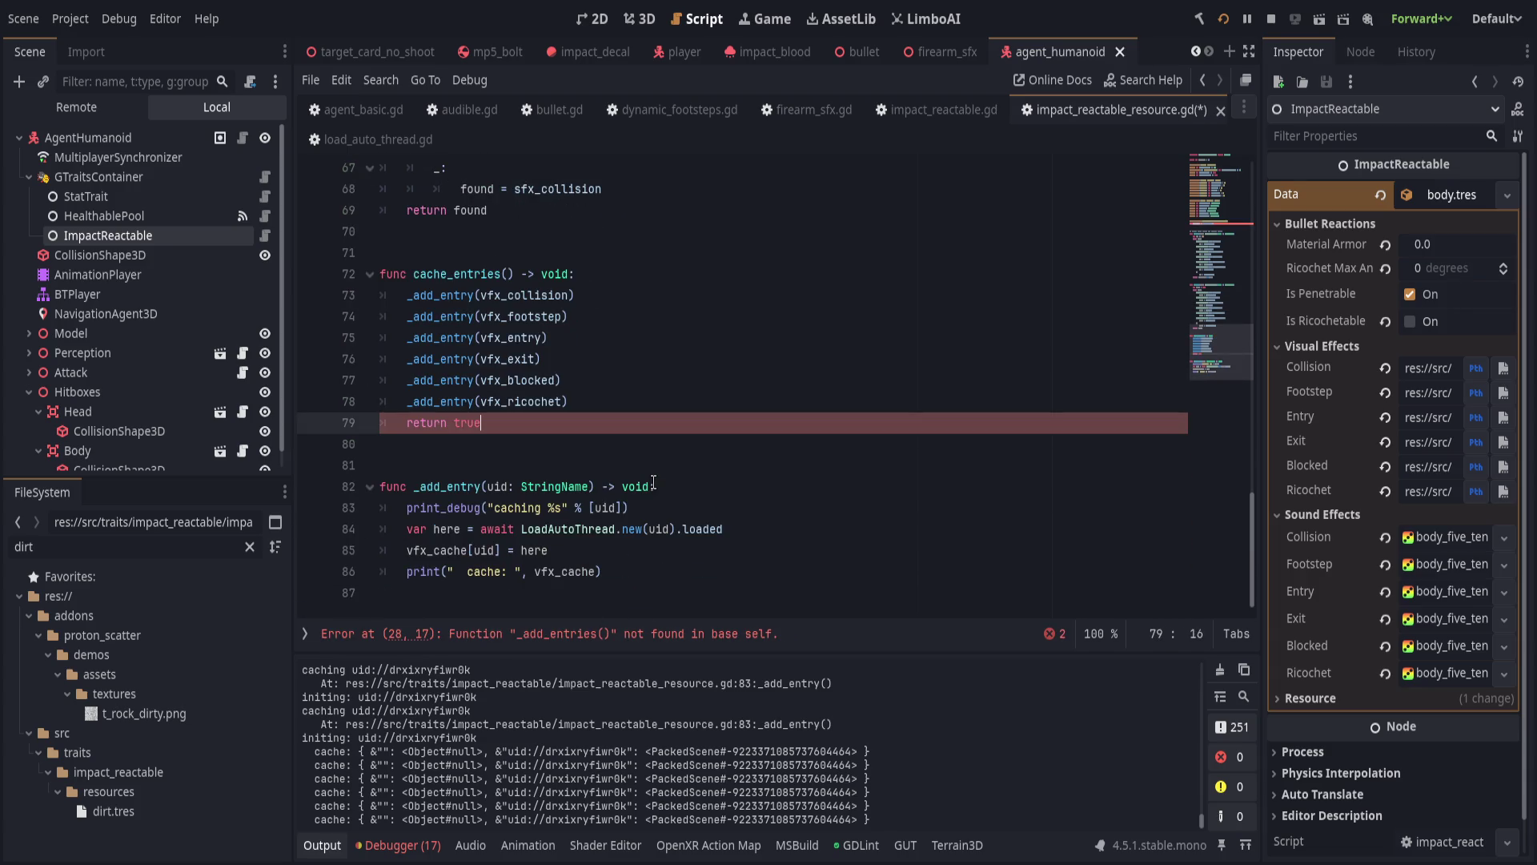
pyautogui.hotkey('ctrl', 'shift', 'k')
pyautogui.scroll(6, 576, 453)
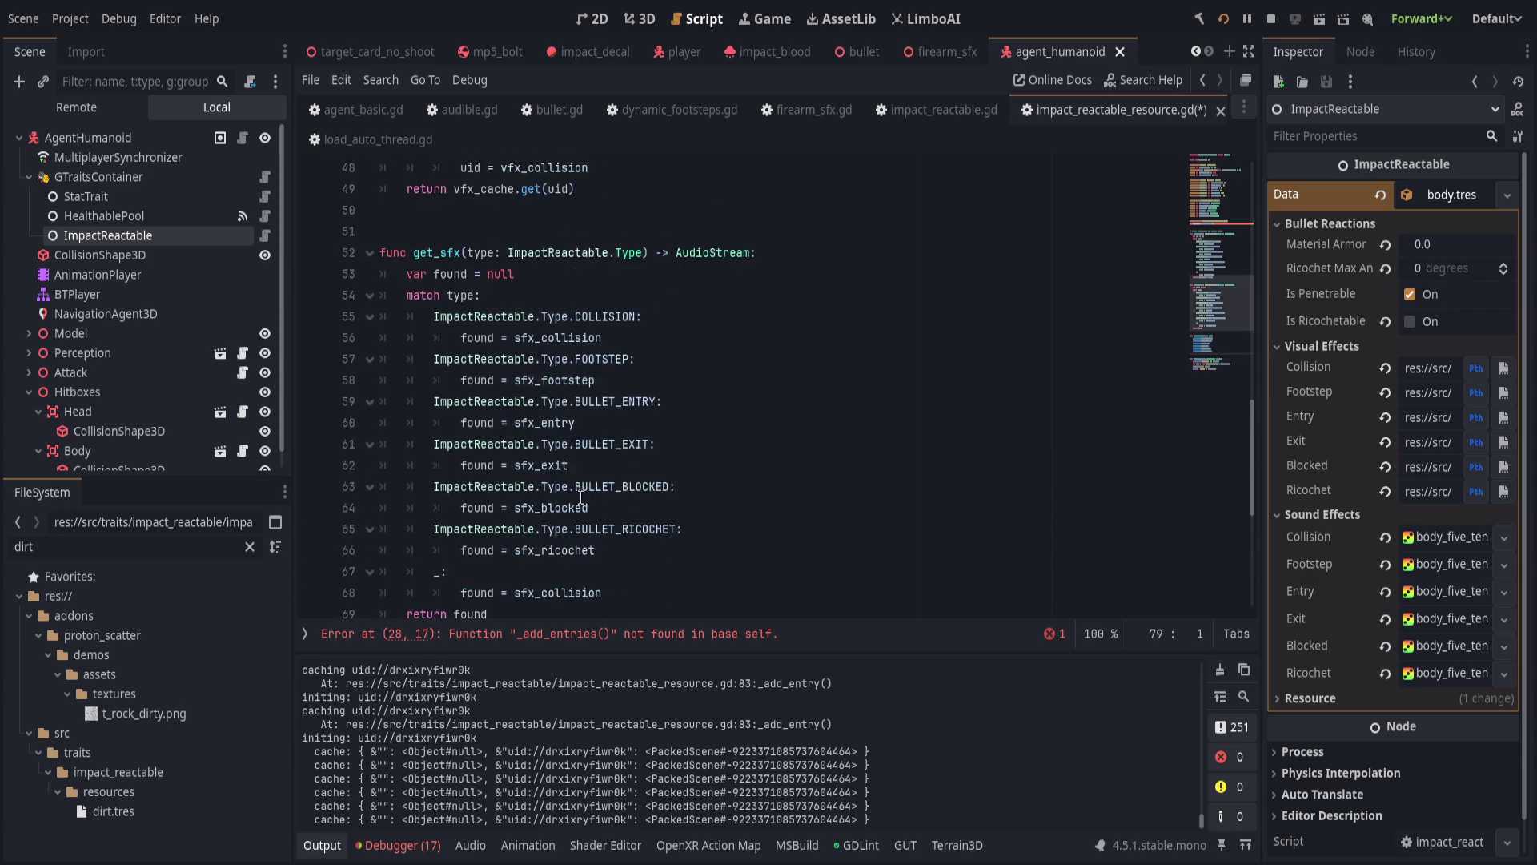
pyautogui.scroll(10, 580, 497)
pyautogui.click(778, 422)
pyautogui.hotkey('ctrl', 'shift', 'k')
pyautogui.hotkey('ctrl', 'shift', 'k')
pyautogui.hotkey('ctrl', 's')
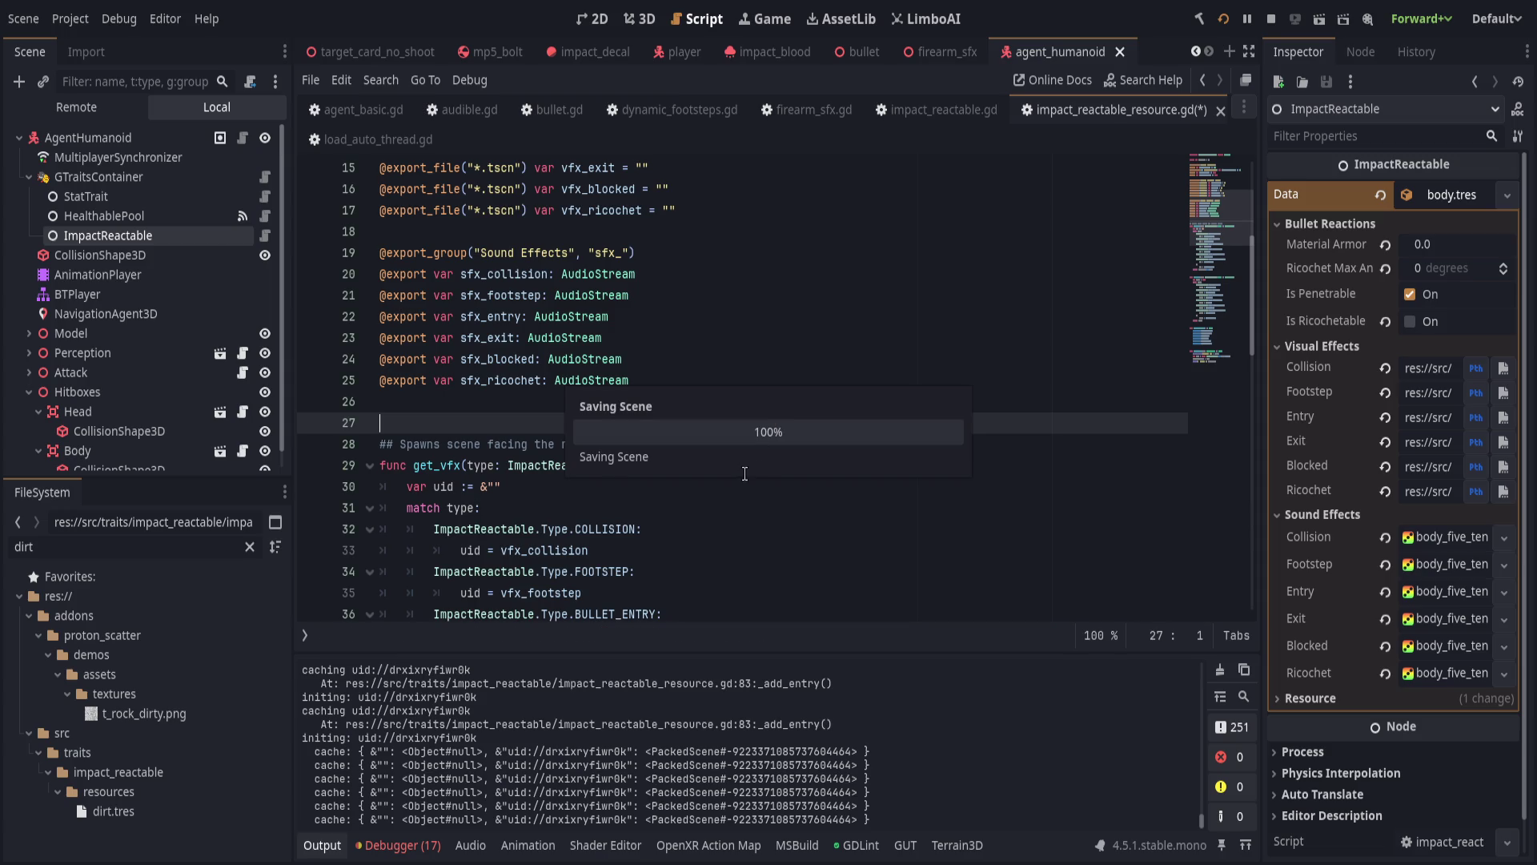
# Review the _add_entry calls, then select the print_debug statement inside _add_entry.
pyautogui.scroll(-13, 756, 473)
pyautogui.click(687, 425)
pyautogui.click(713, 463)
pyautogui.click(724, 545)
pyautogui.scroll(-2, 719, 499)
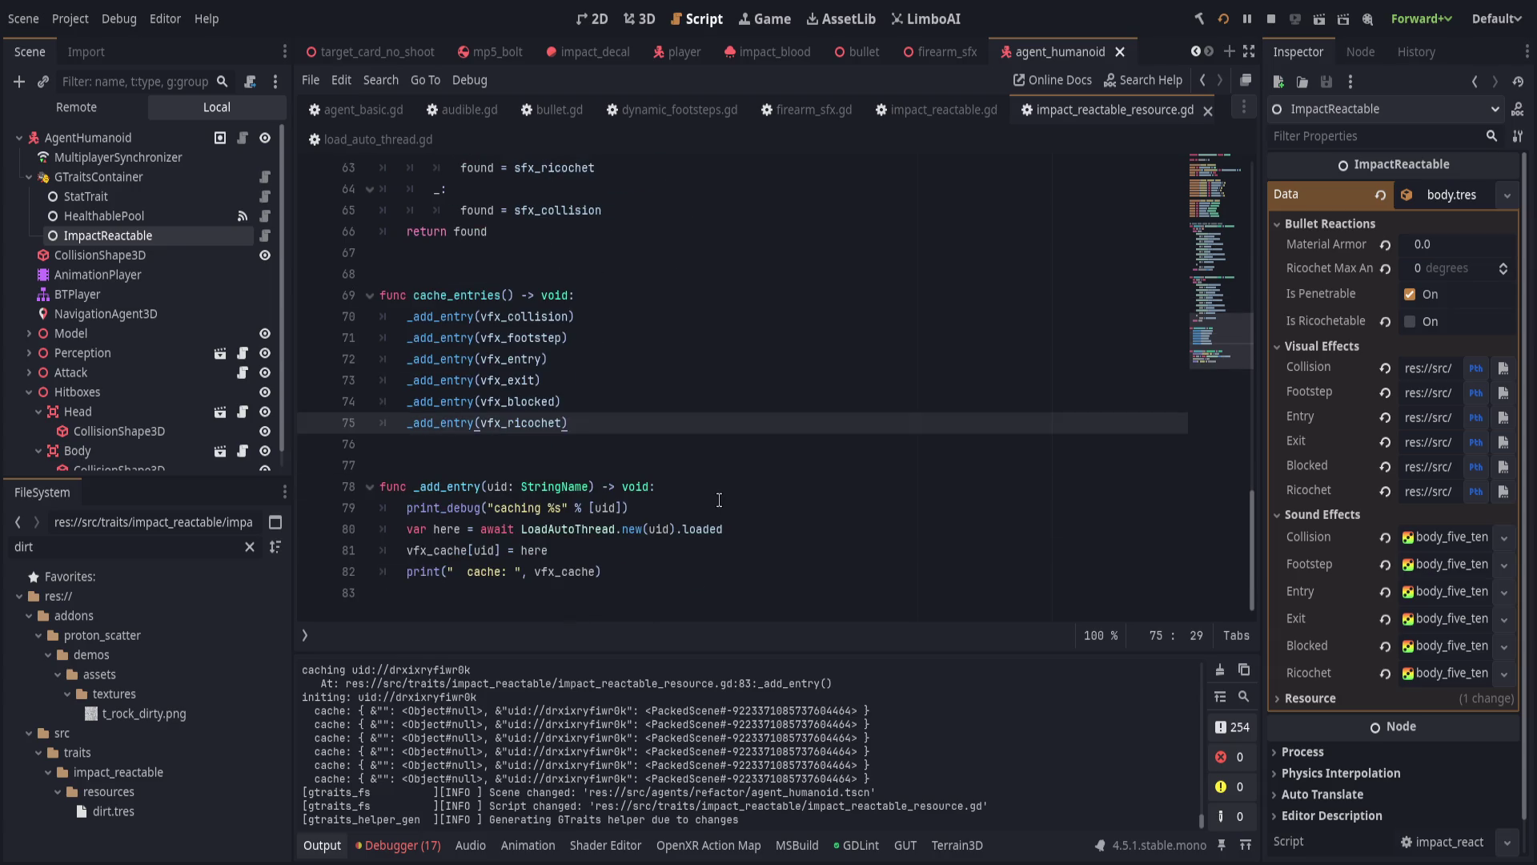
pyautogui.click(719, 504)
pyautogui.scroll(2, 768, 453)
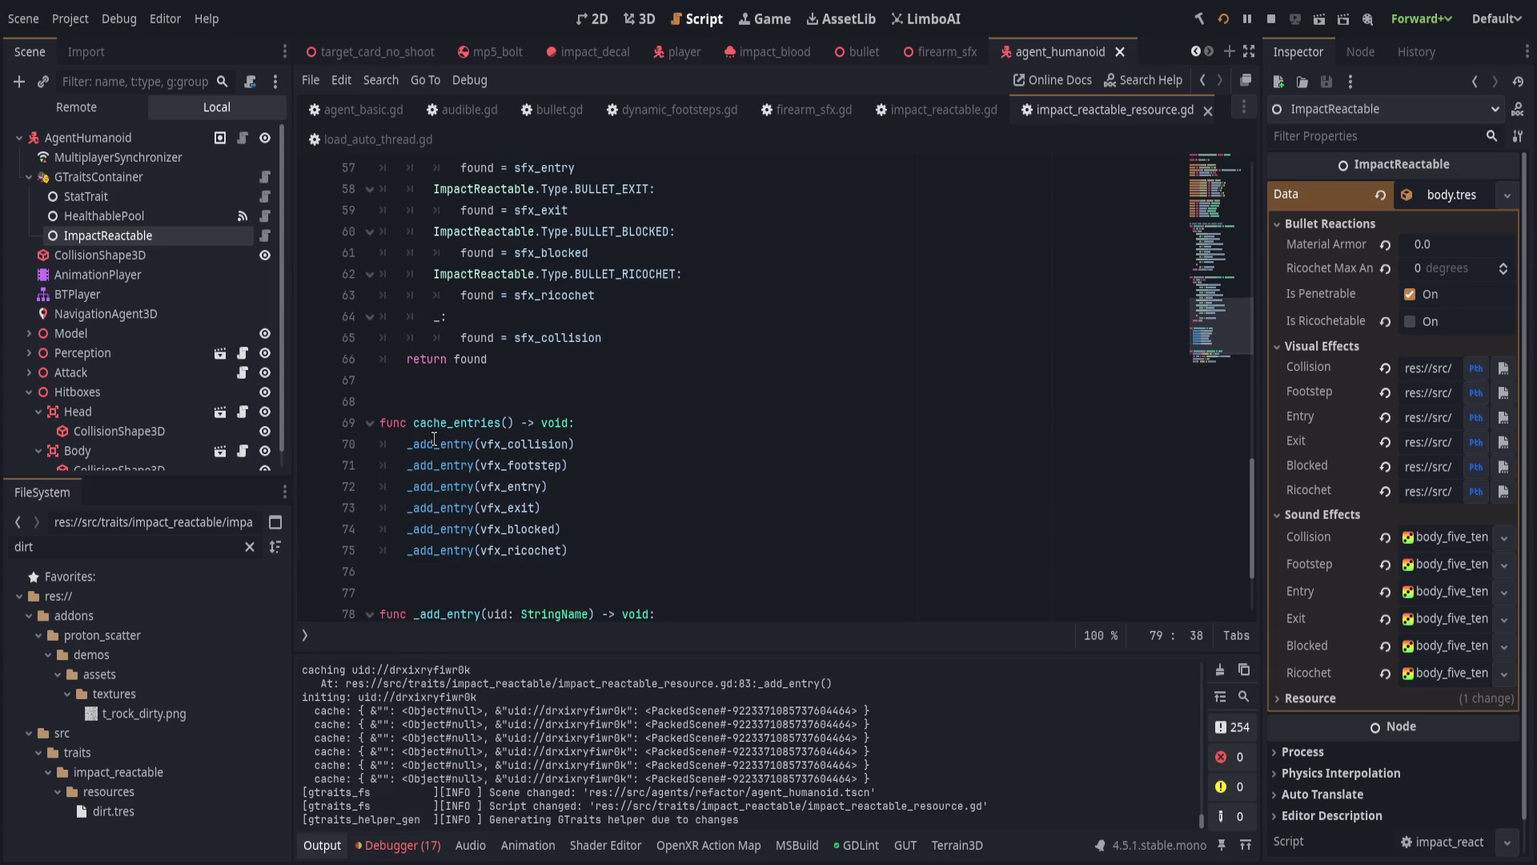
pyautogui.click(752, 446)
pyautogui.scroll(-2, 687, 543)
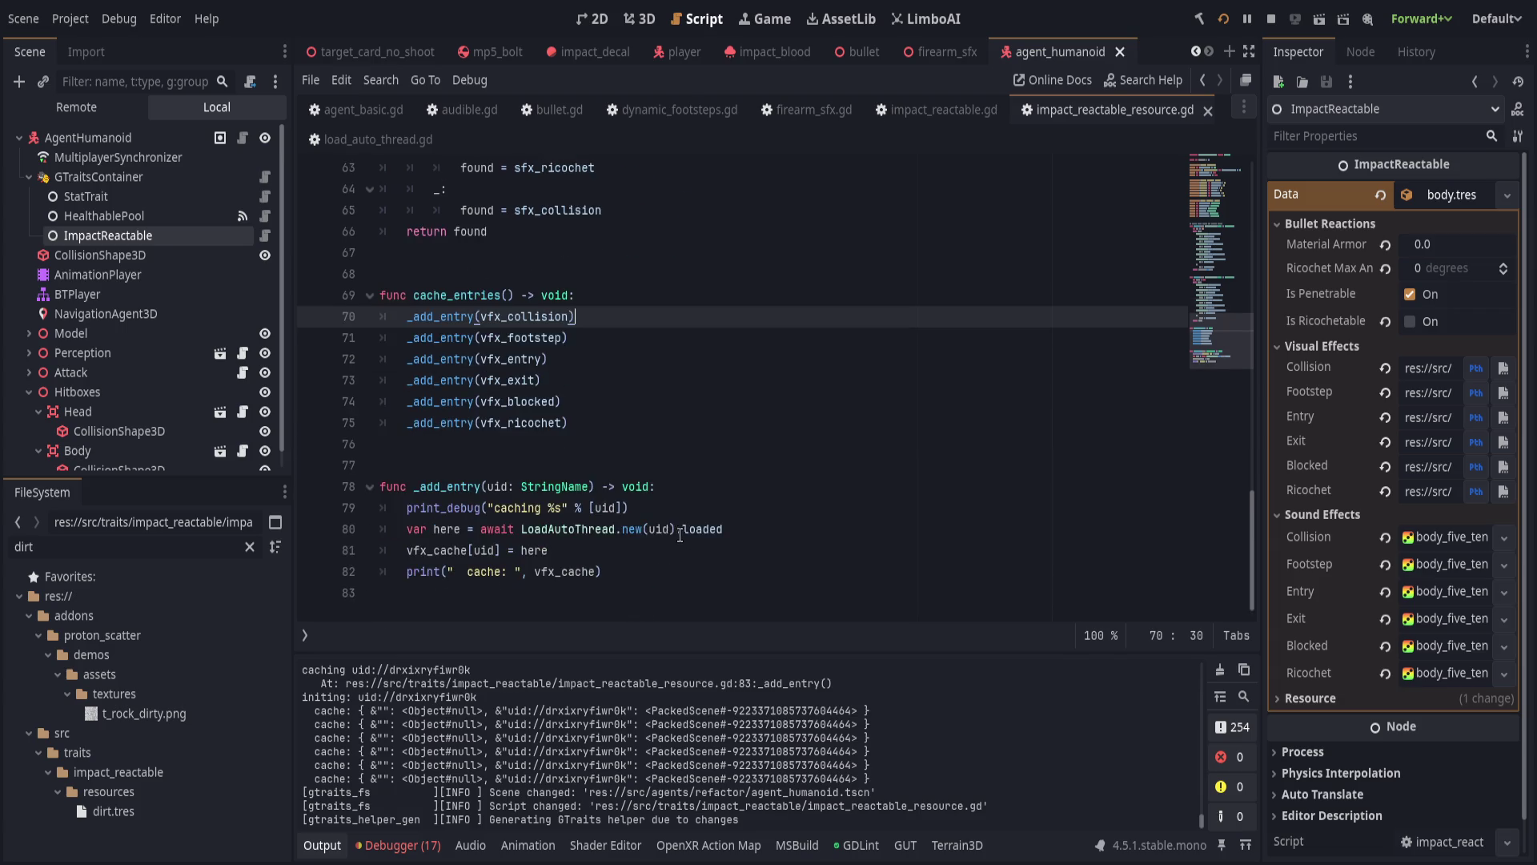
pyautogui.click(753, 499)
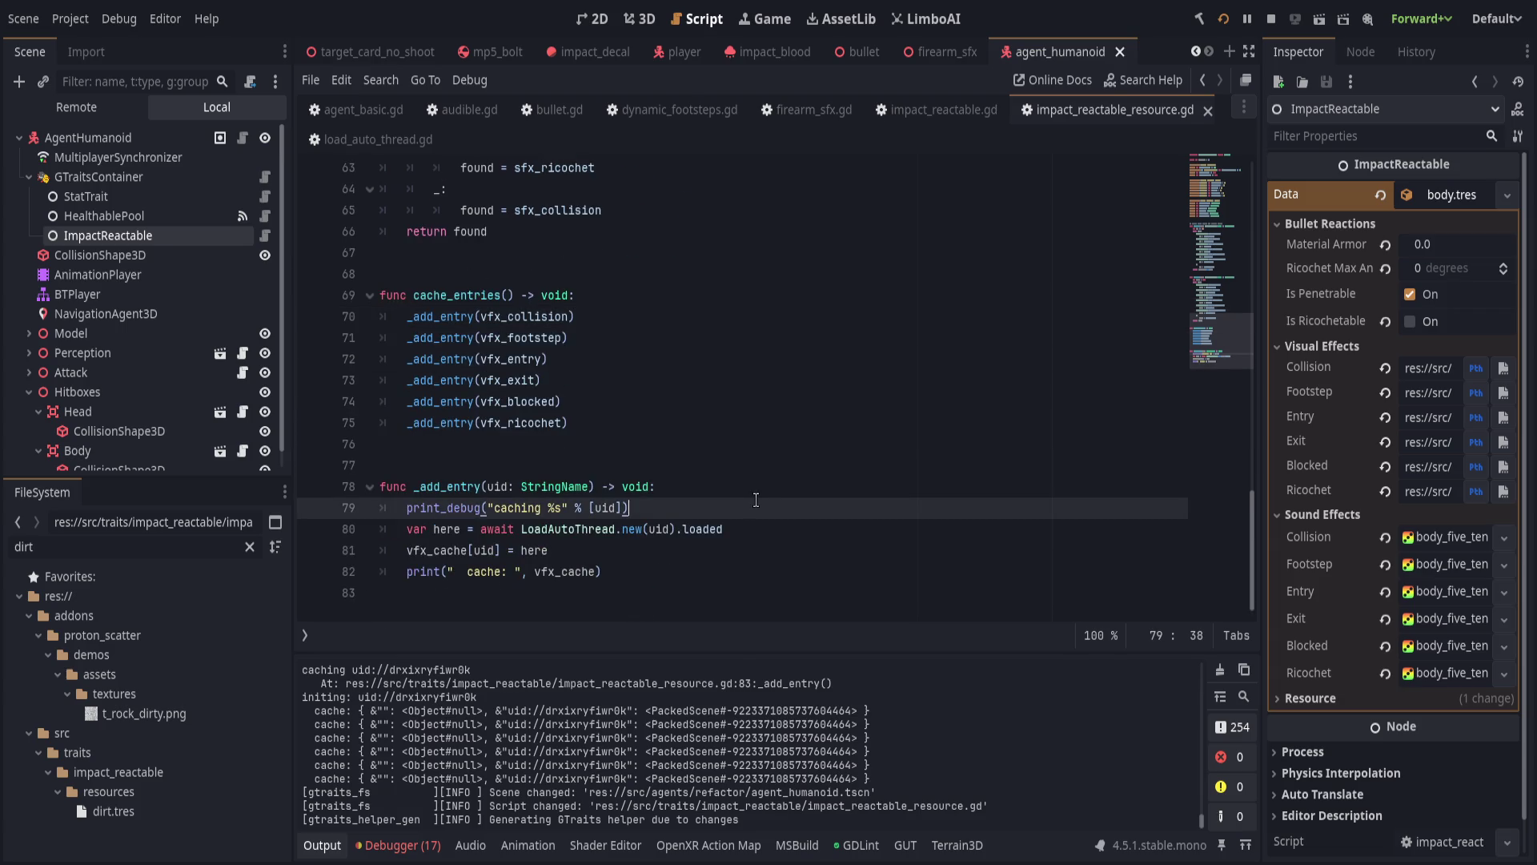
pyautogui.hotkey('shift', 'Home')
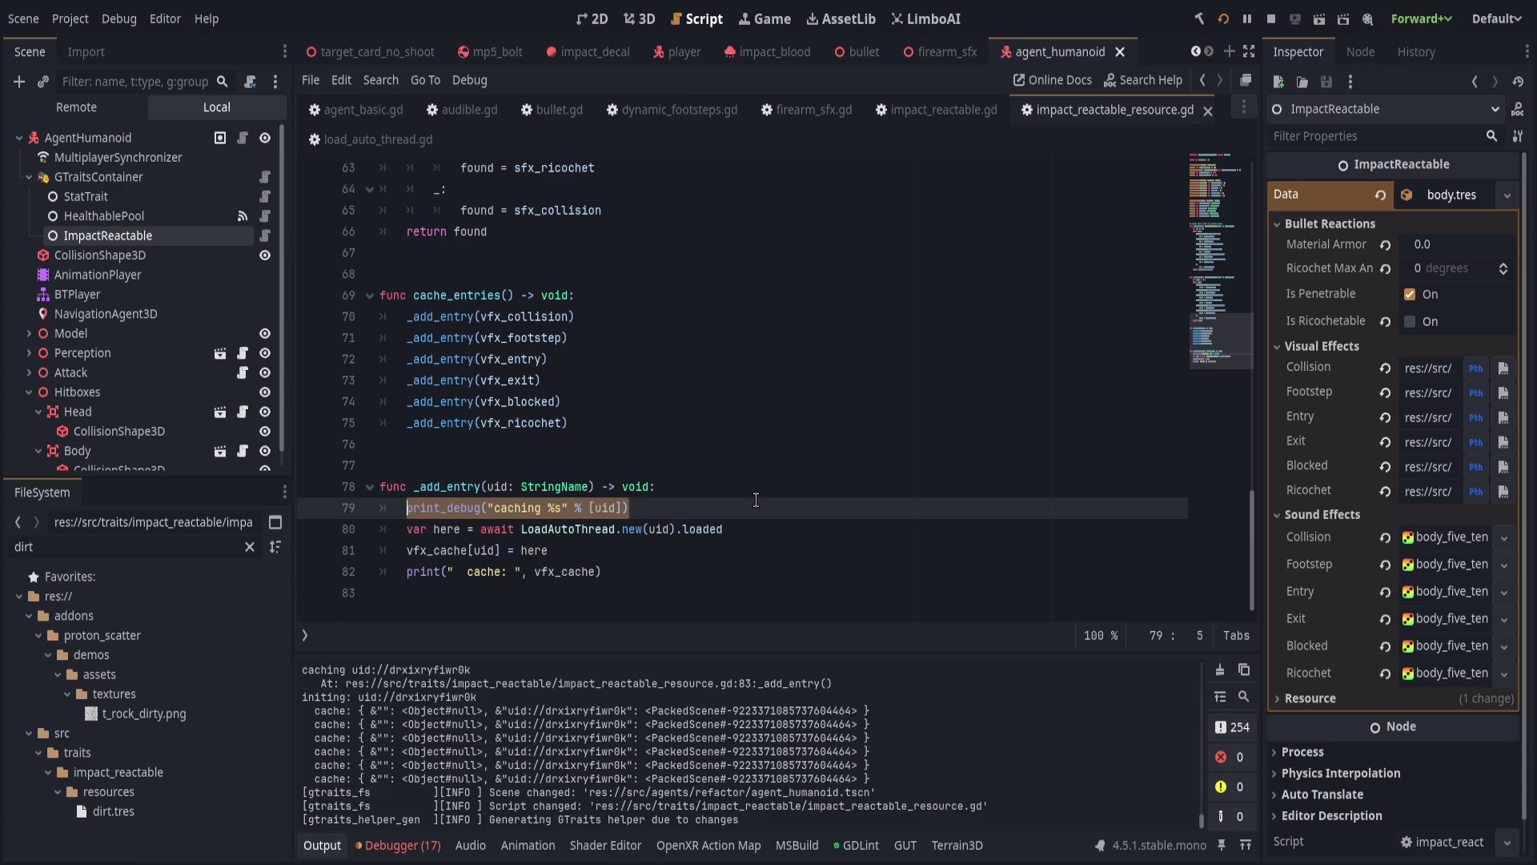
# Replace the print_debug line with the guard if !vfx_cache.has(uid):, correcting the uyid typo.
pyautogui.write('if v')
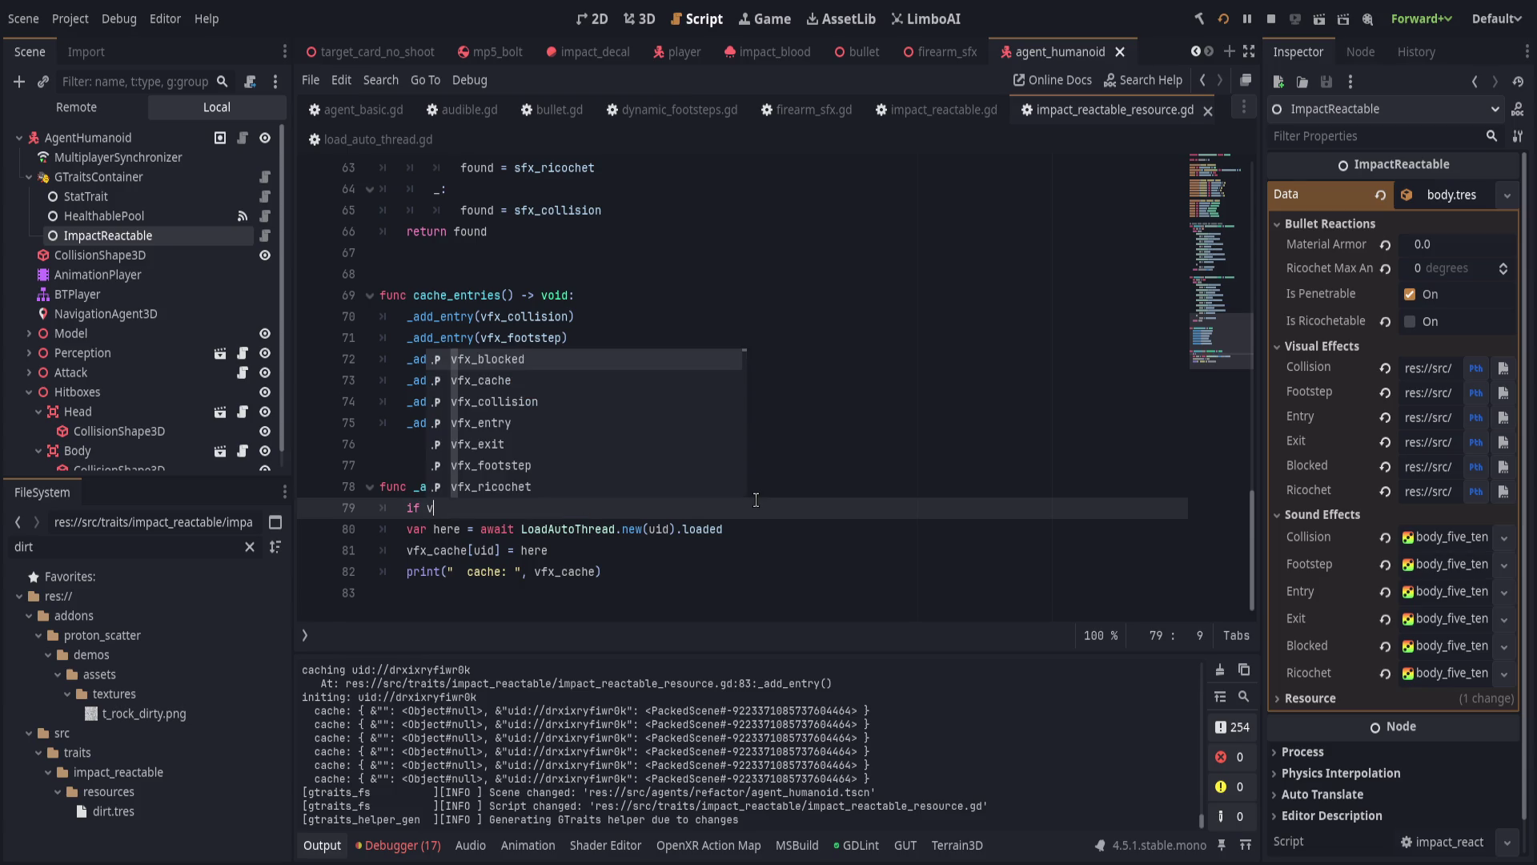
pyautogui.write('fx_cache.')
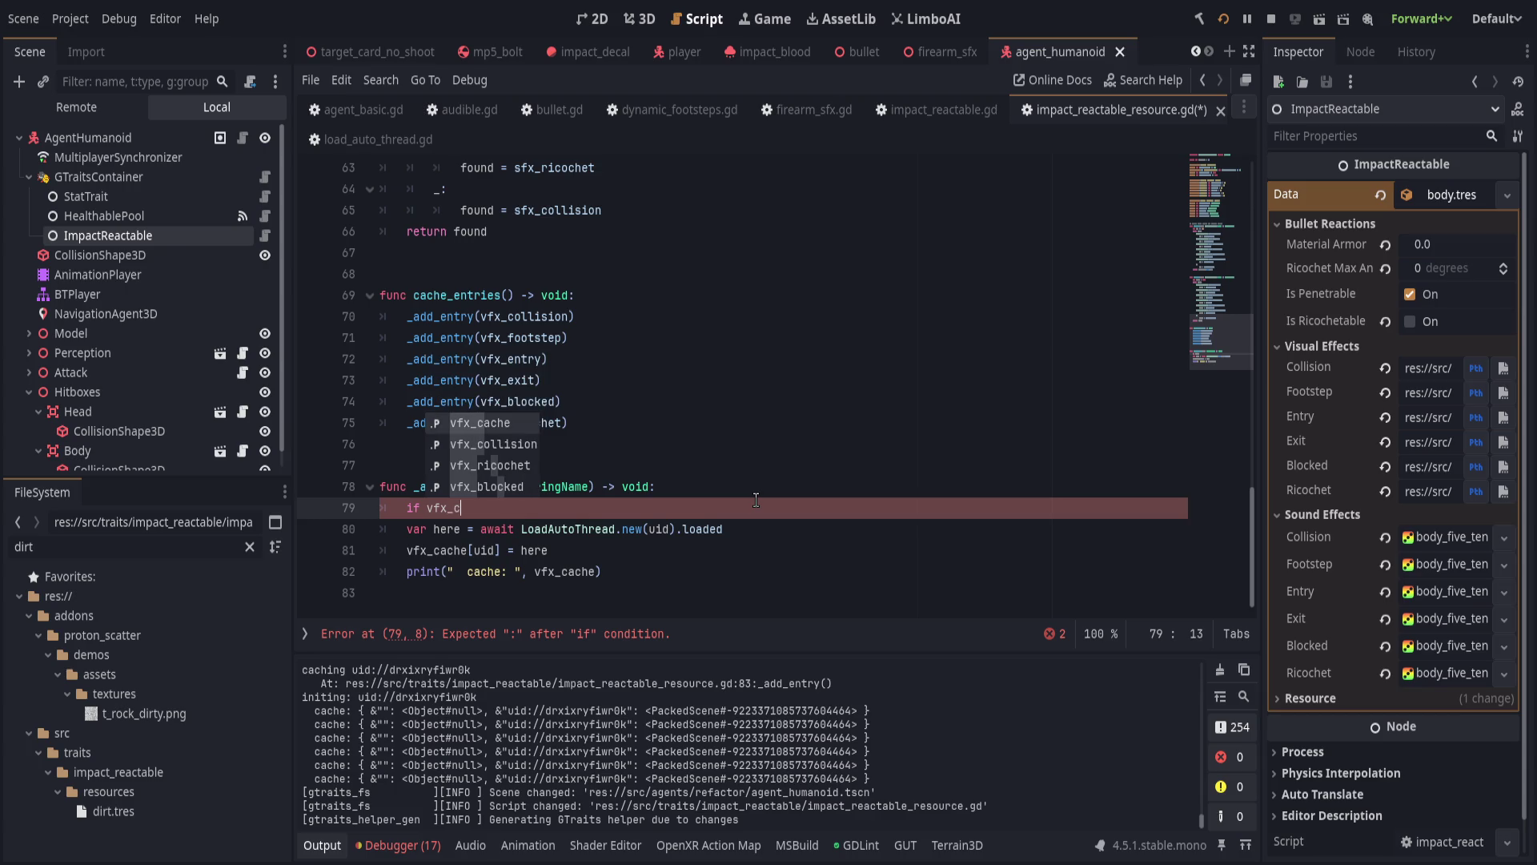
pyautogui.write('has(uyid')
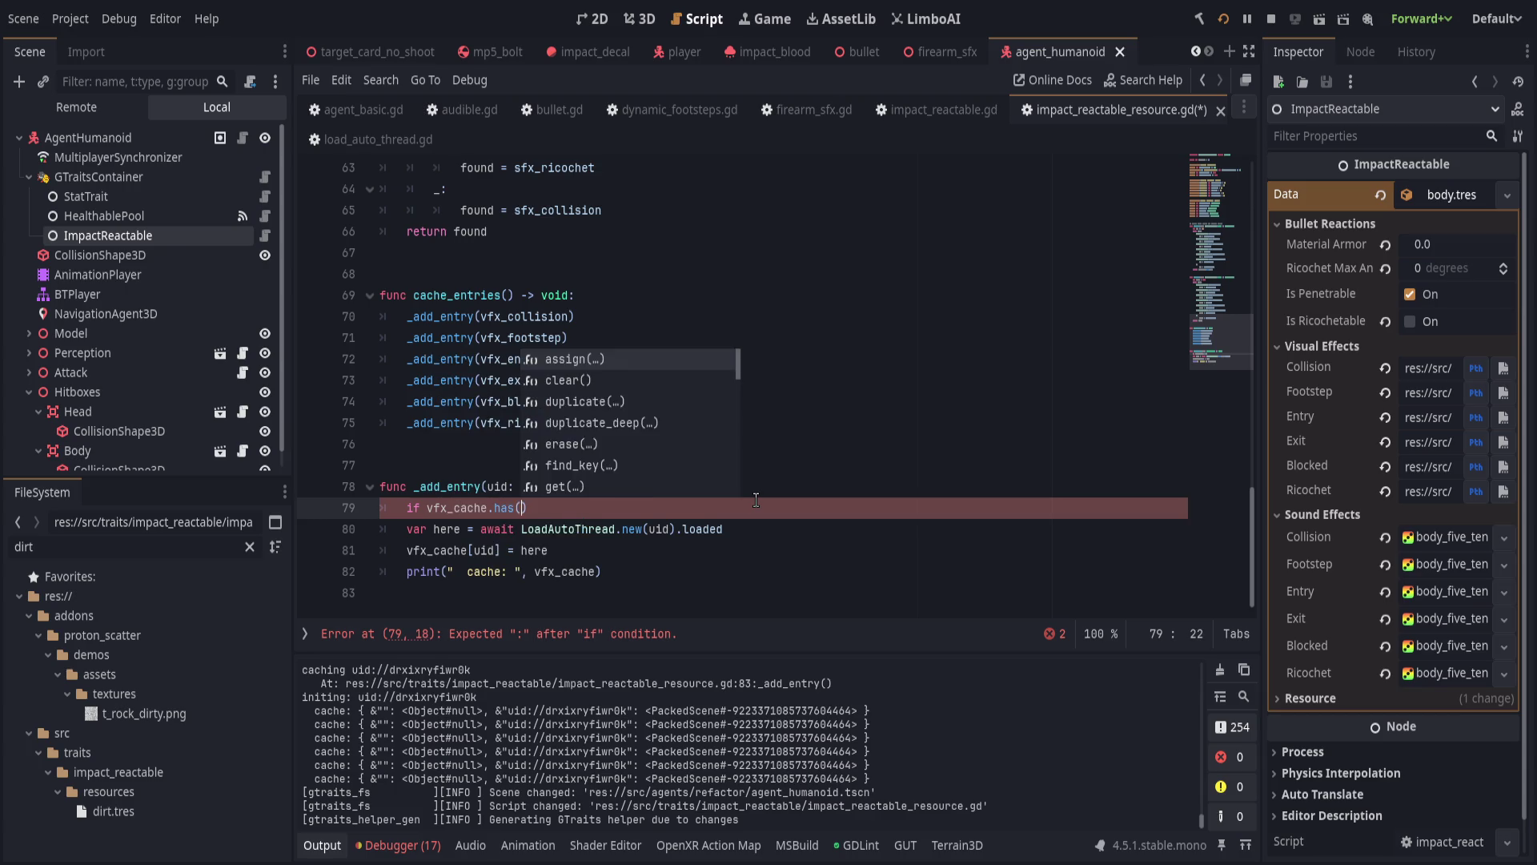
pyautogui.press('Left')
pyautogui.press('Left')
pyautogui.press('BackSpace')
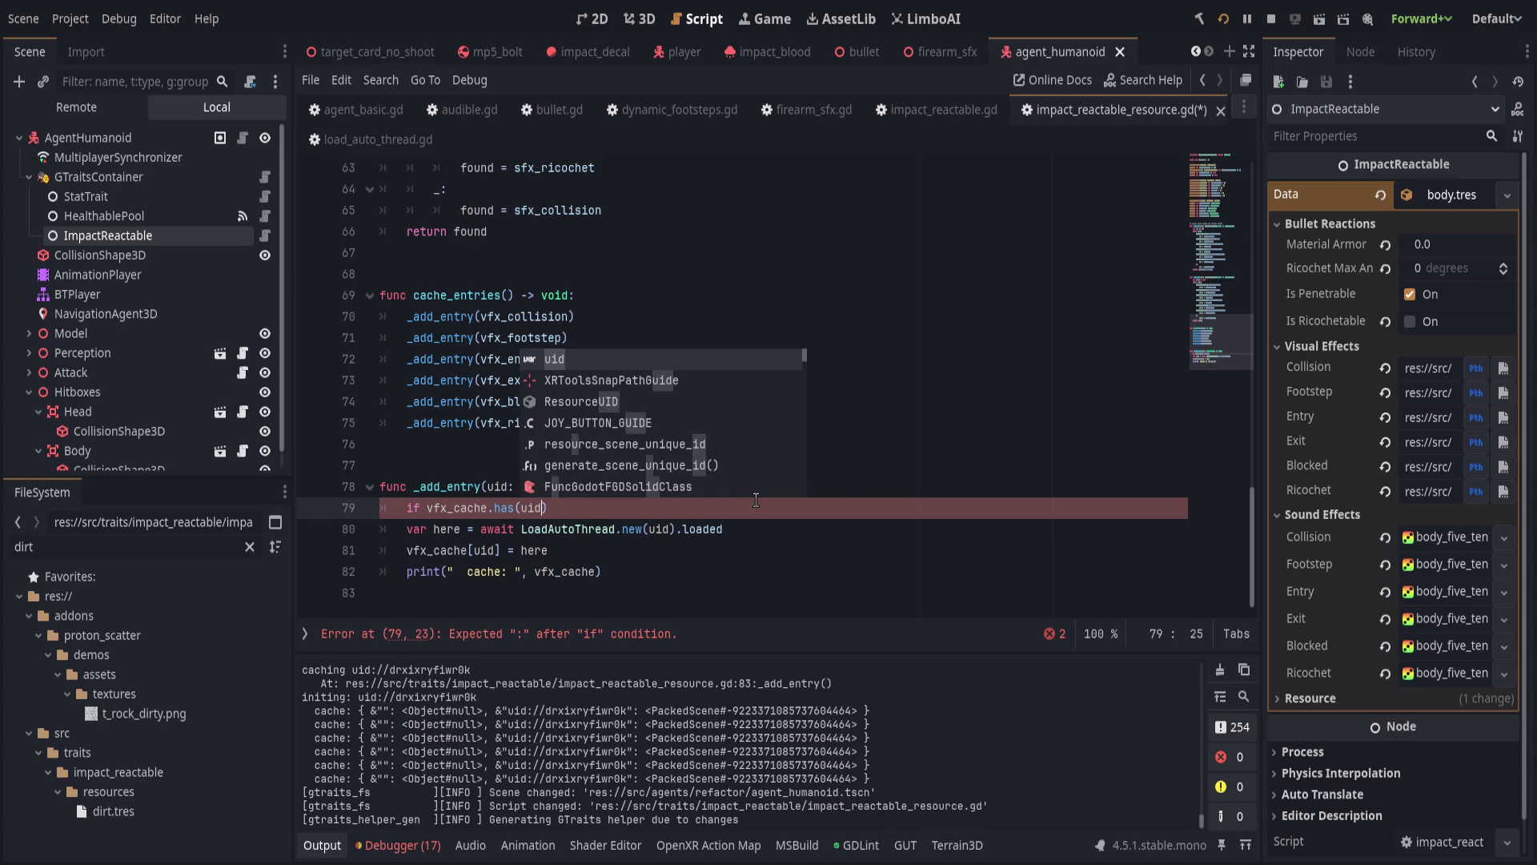
pyautogui.hotkey('ctrl', 'Left')
pyautogui.hotkey('ctrl', 'Left')
pyautogui.hotkey('ctrl', 'Left')
pyautogui.write('!')
pyautogui.press('End')
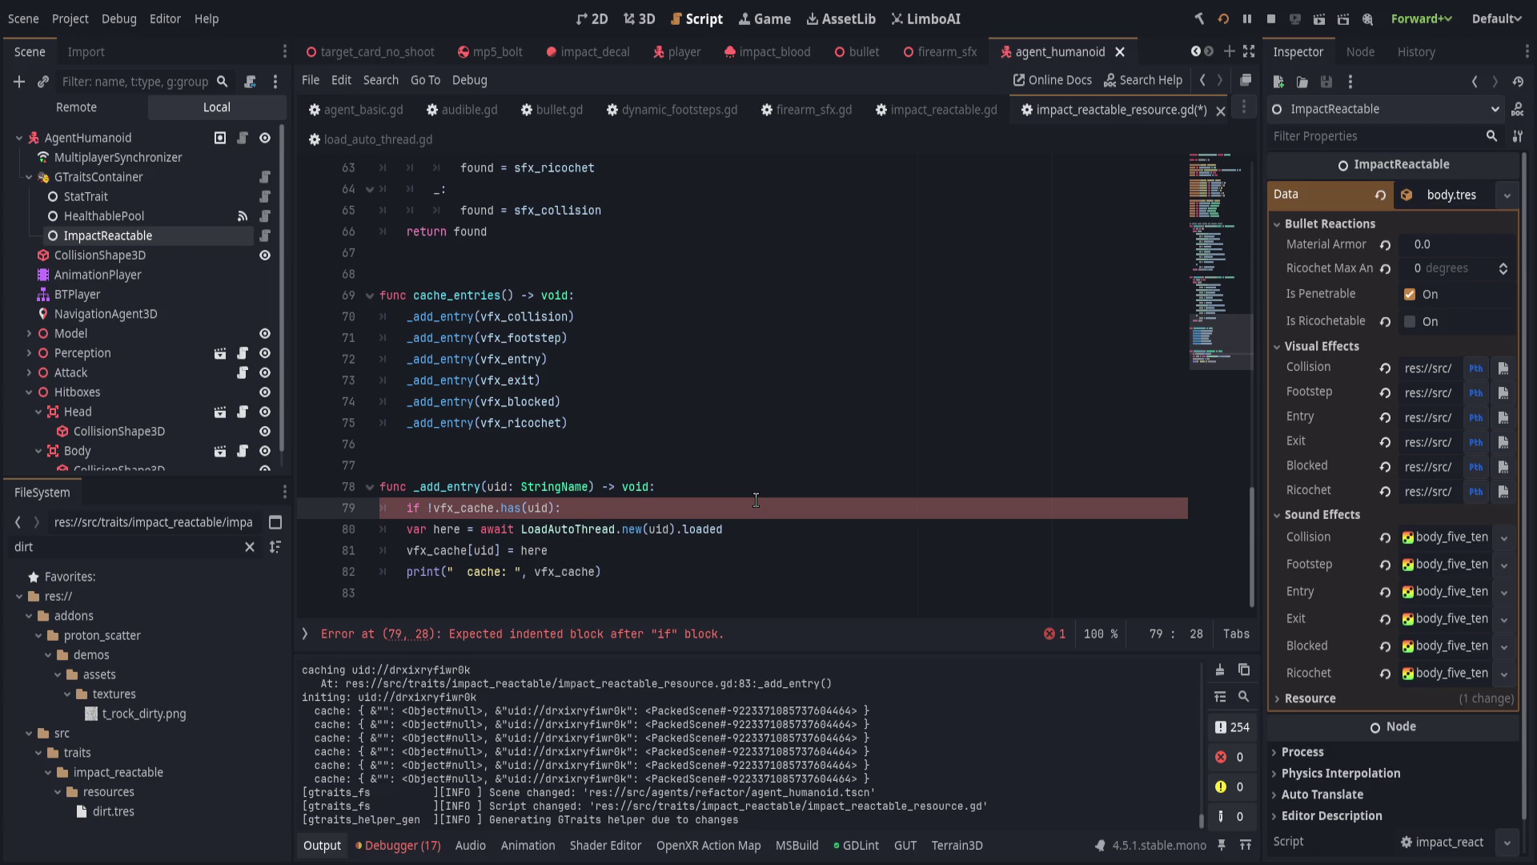
pyautogui.press('Down')
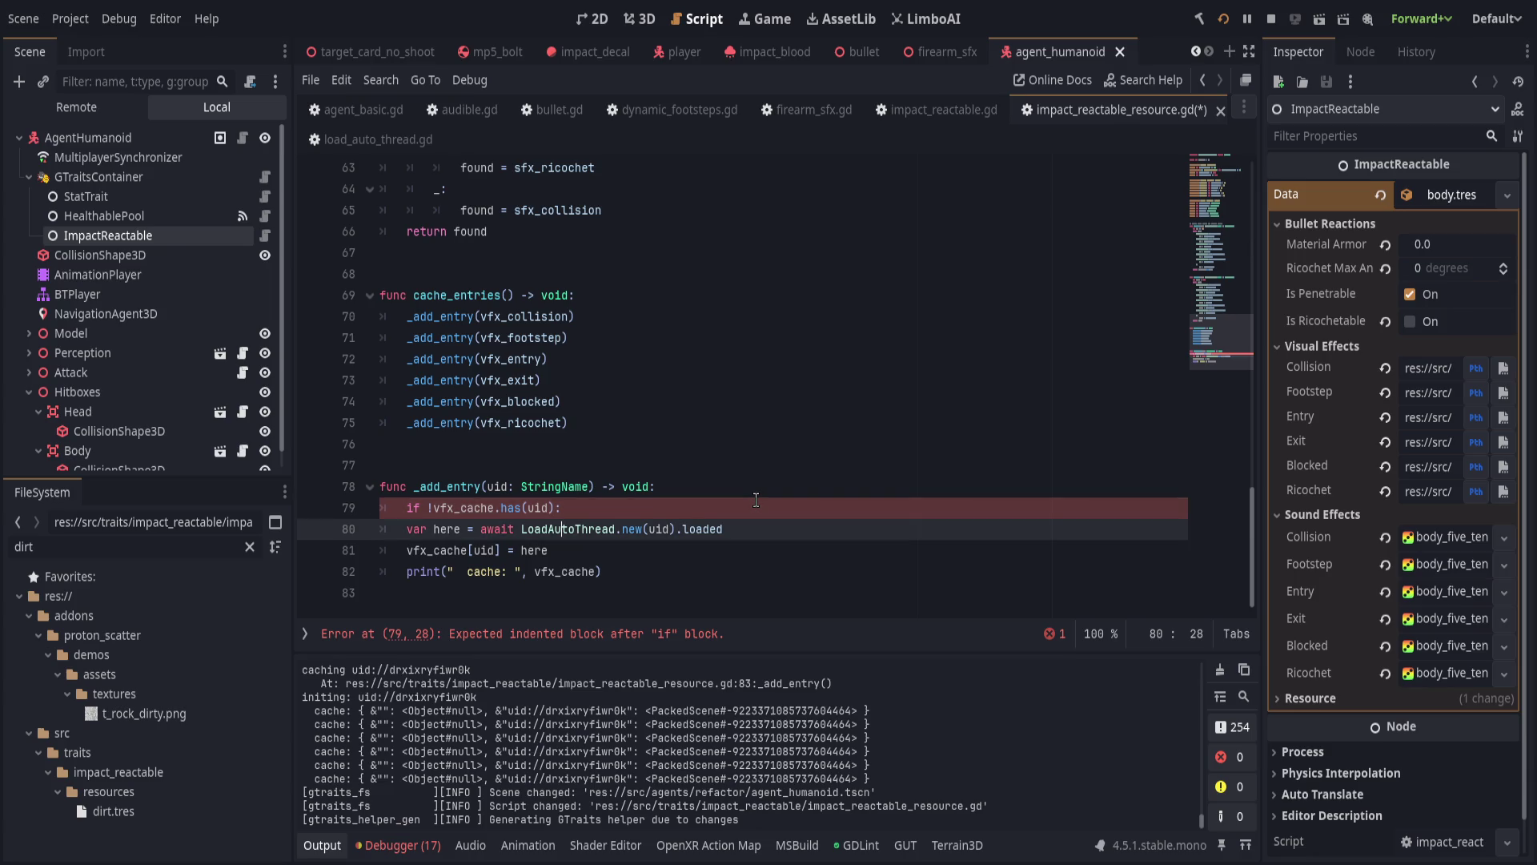